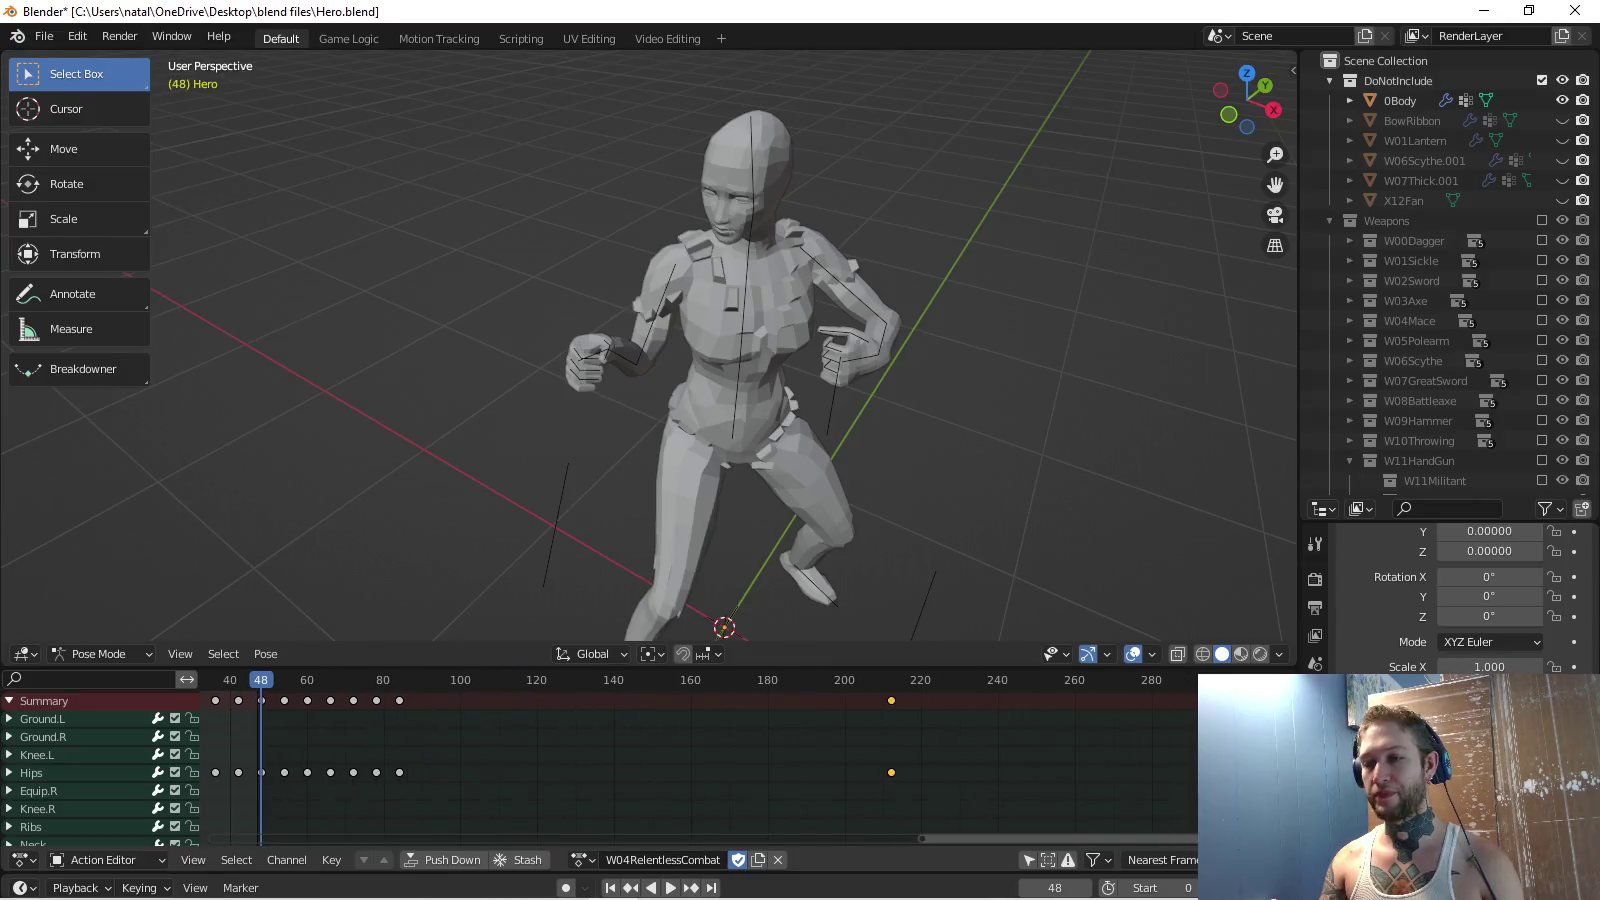
Move W04RelentlessCombat's final keys to frame 240, fit the action in view, and play it.
key("g")
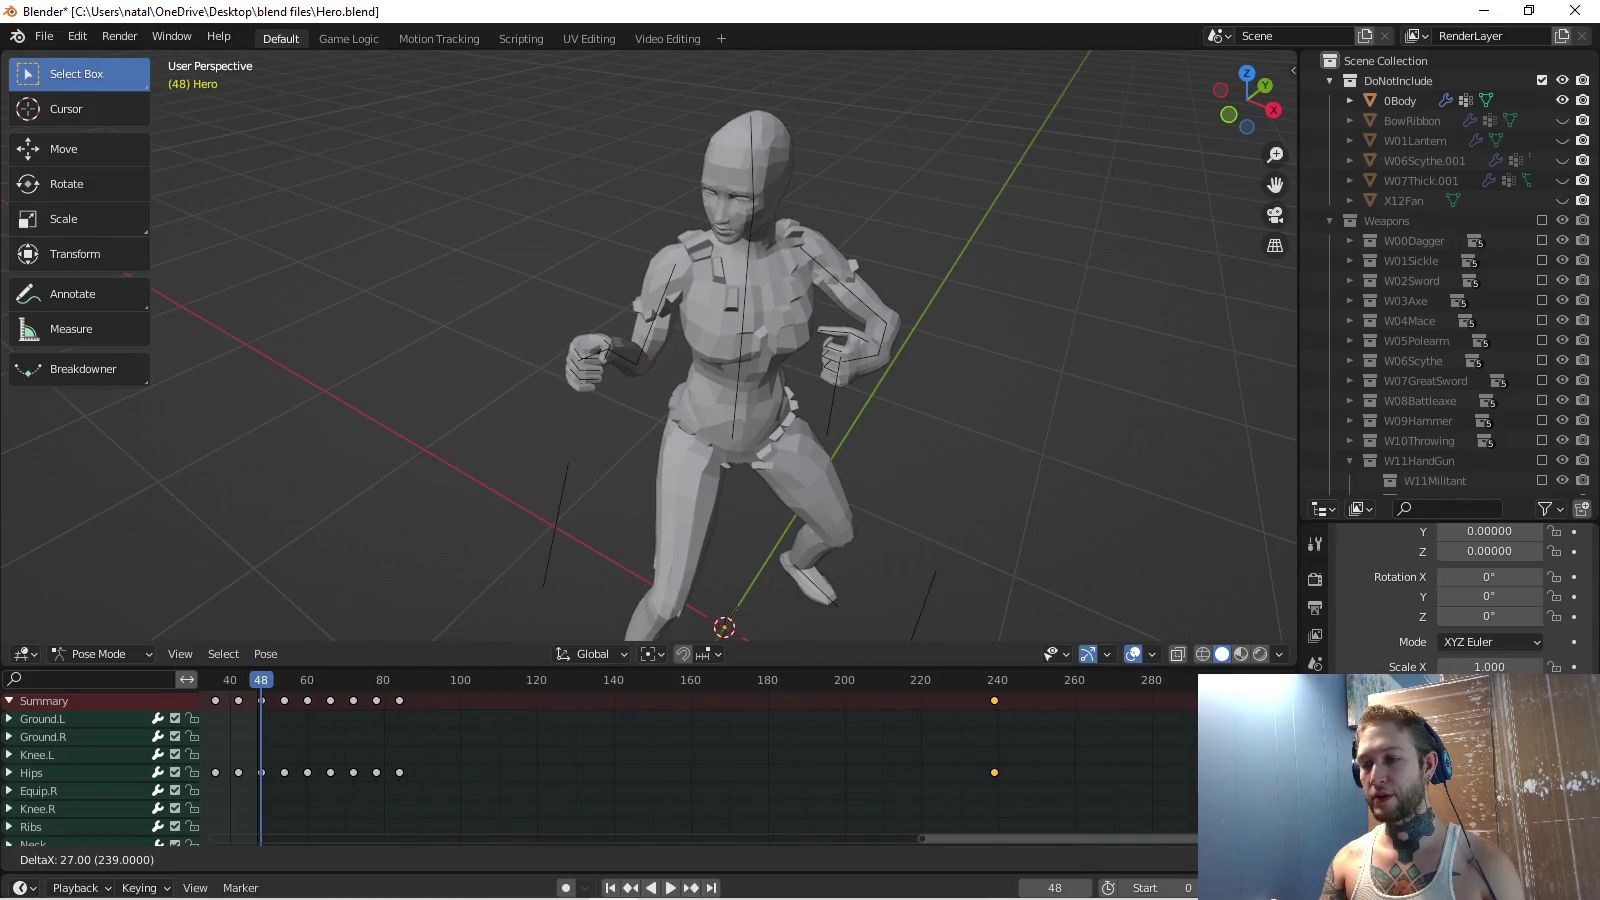
key("Return")
key("Home")
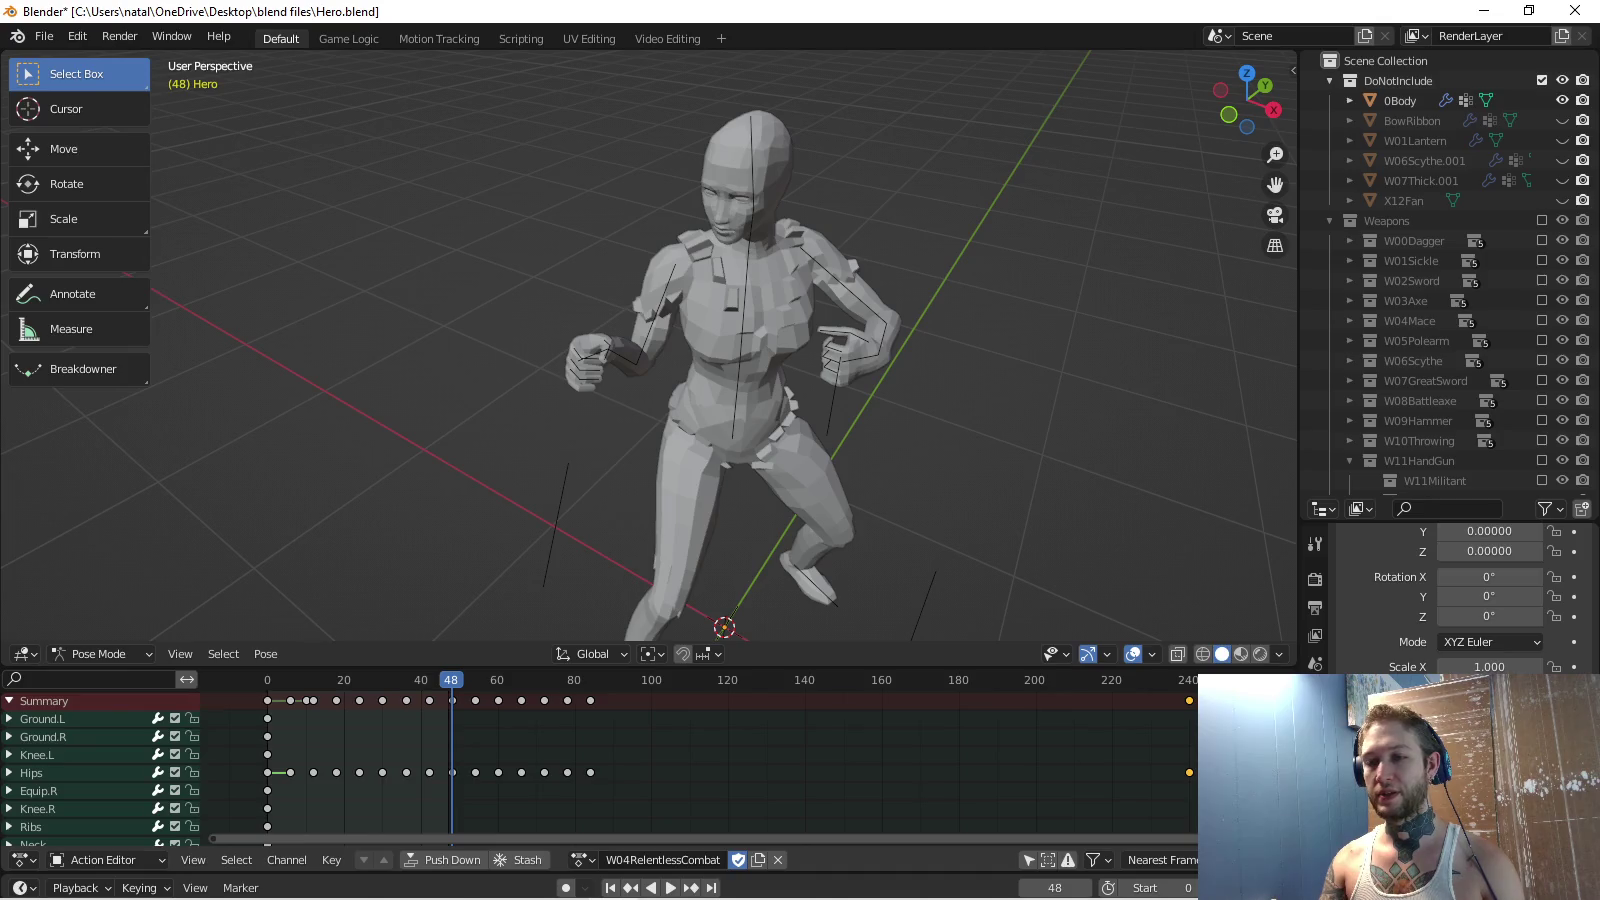
key("space")
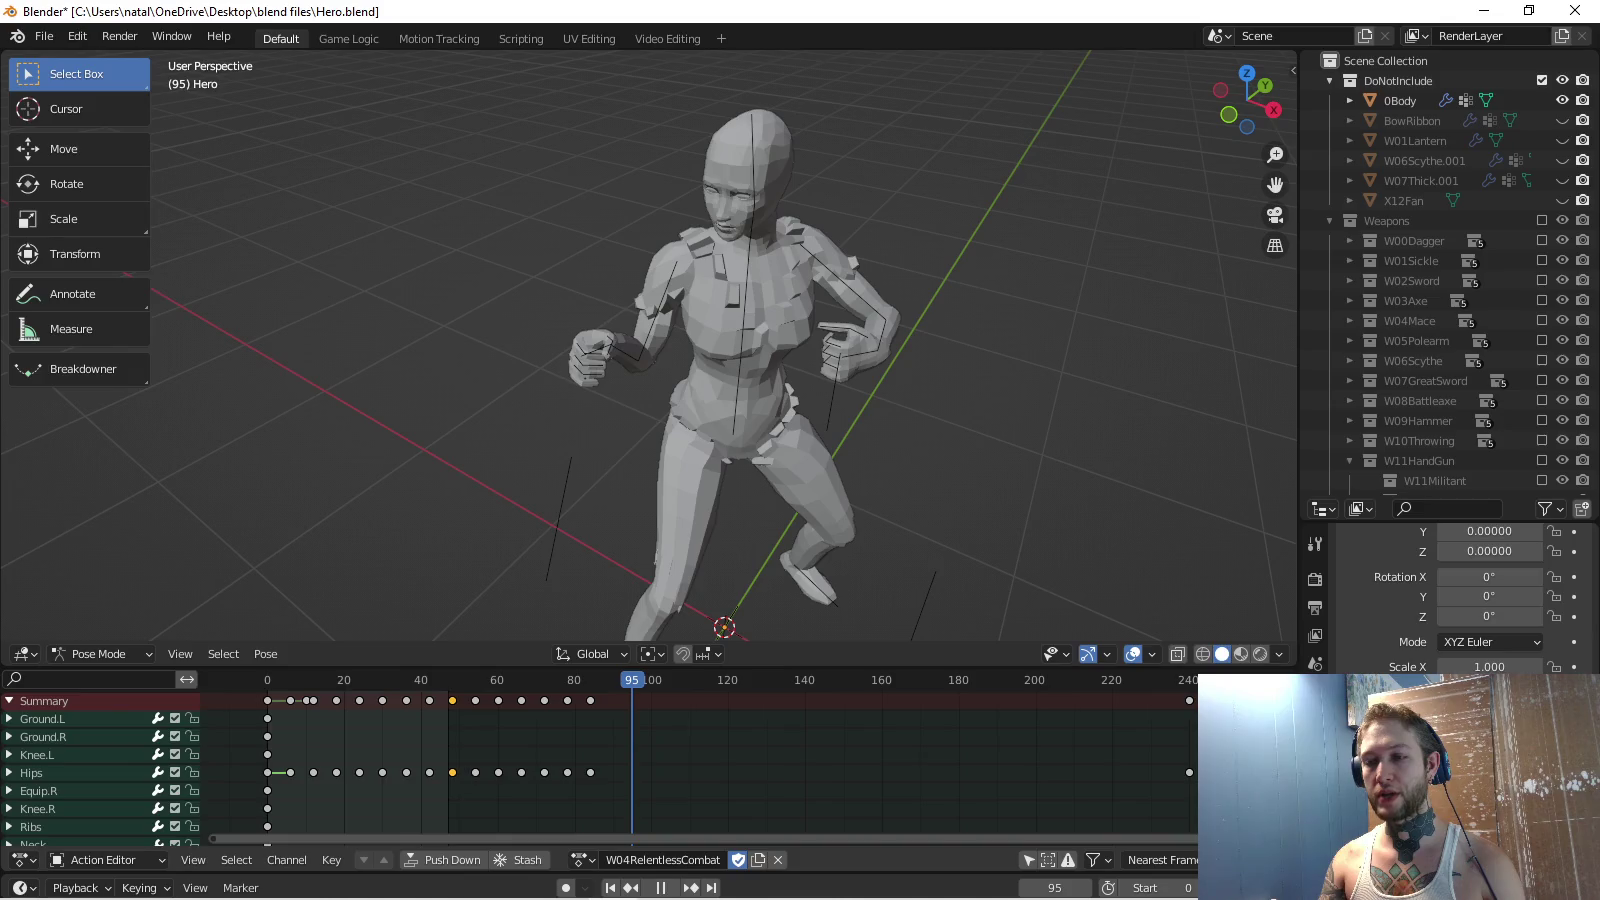
Add a keyframe at frame 96 holding the final pose and play it back.
key("ctrl+v")
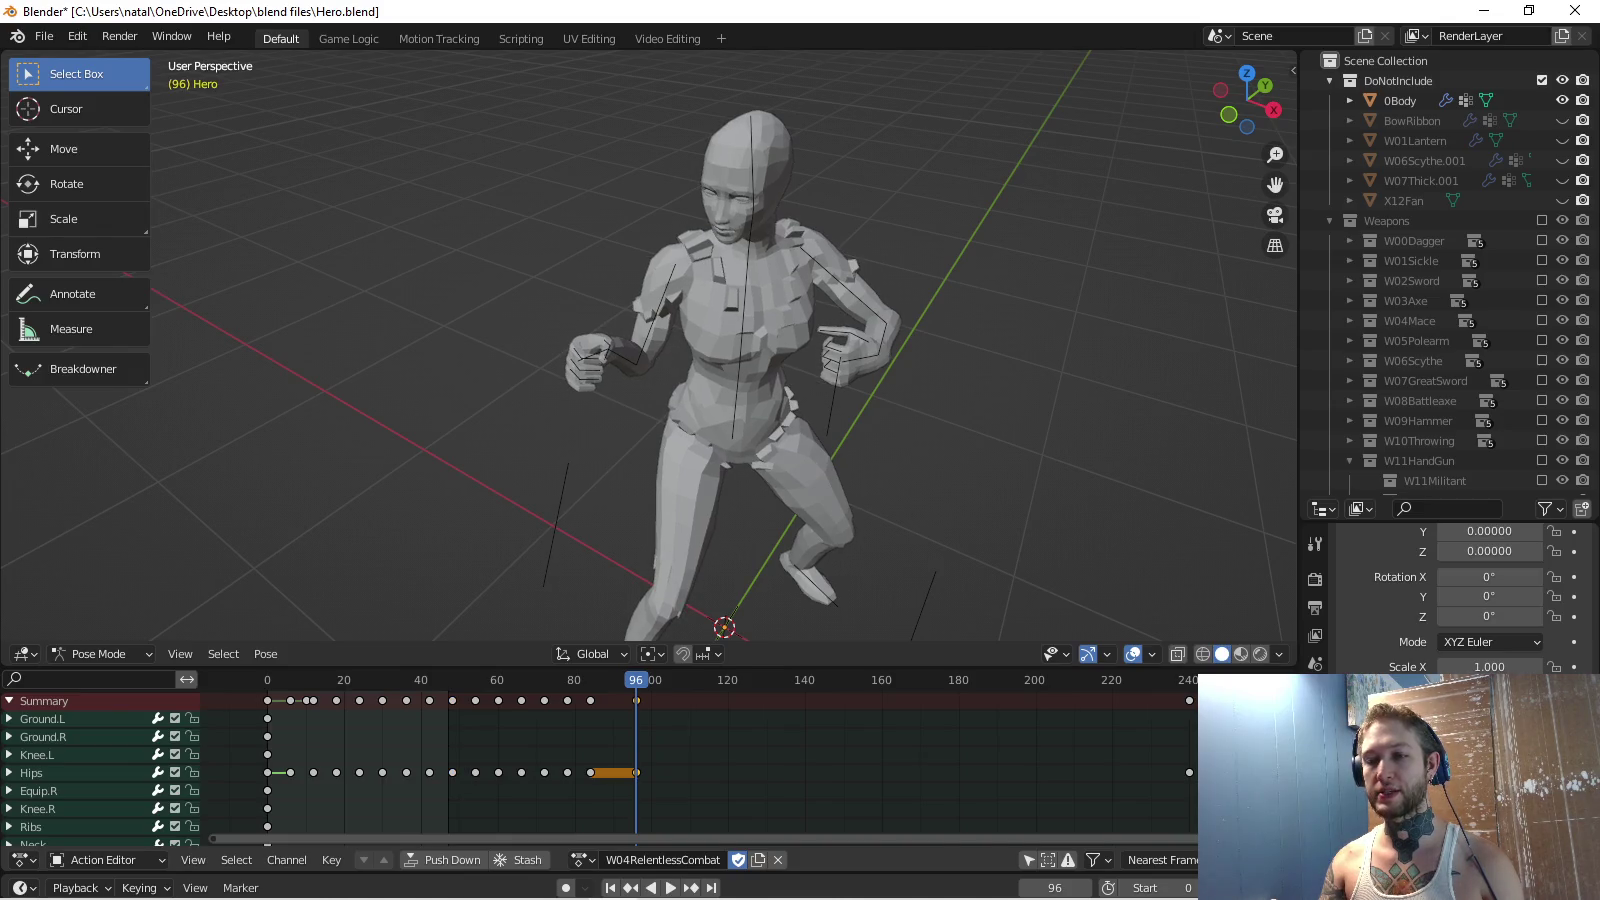
key("space")
key("space")
key("space")
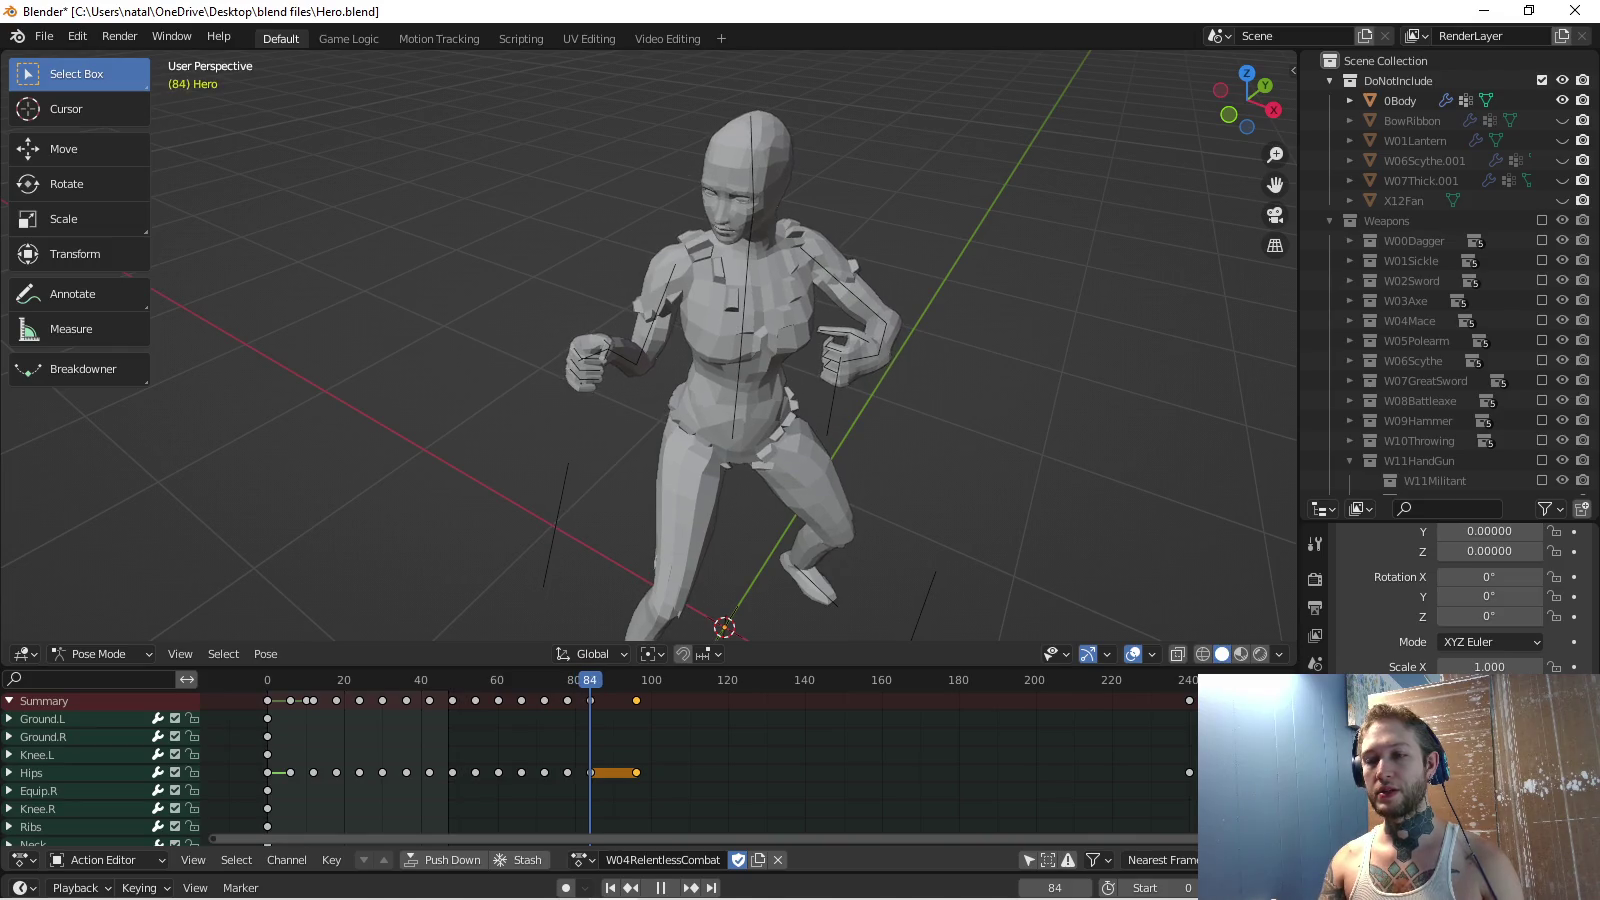
left_click(582, 860)
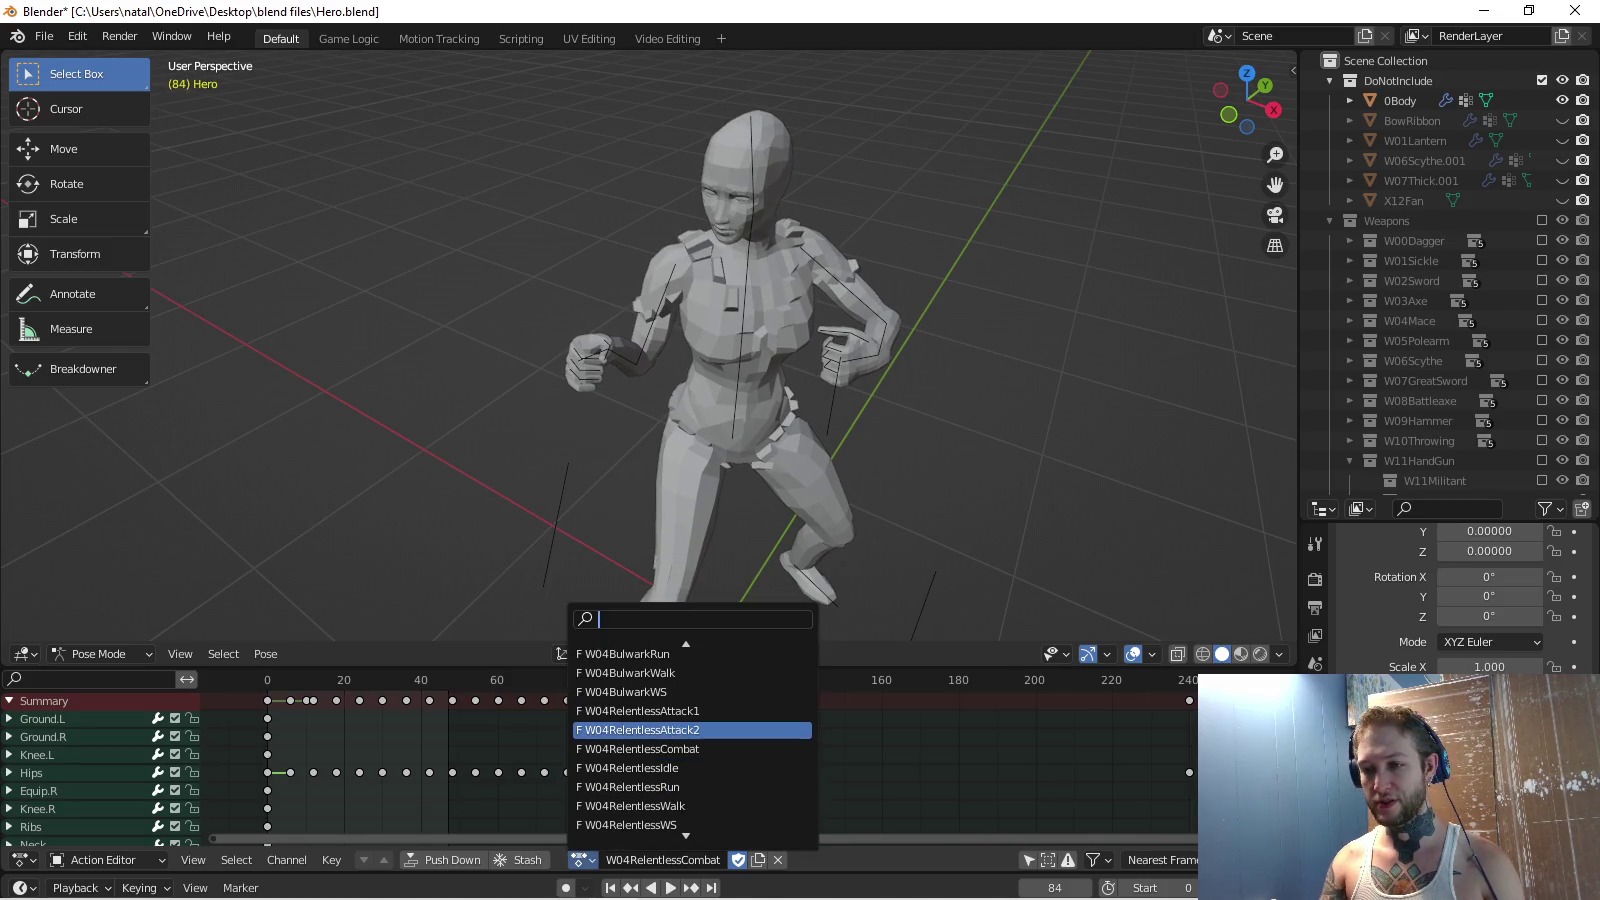
Preview W04RelentlessIdle for comparison, then switch back to W04RelentlessCombat.
left_click(640, 760)
key("ctrl+shift+space")
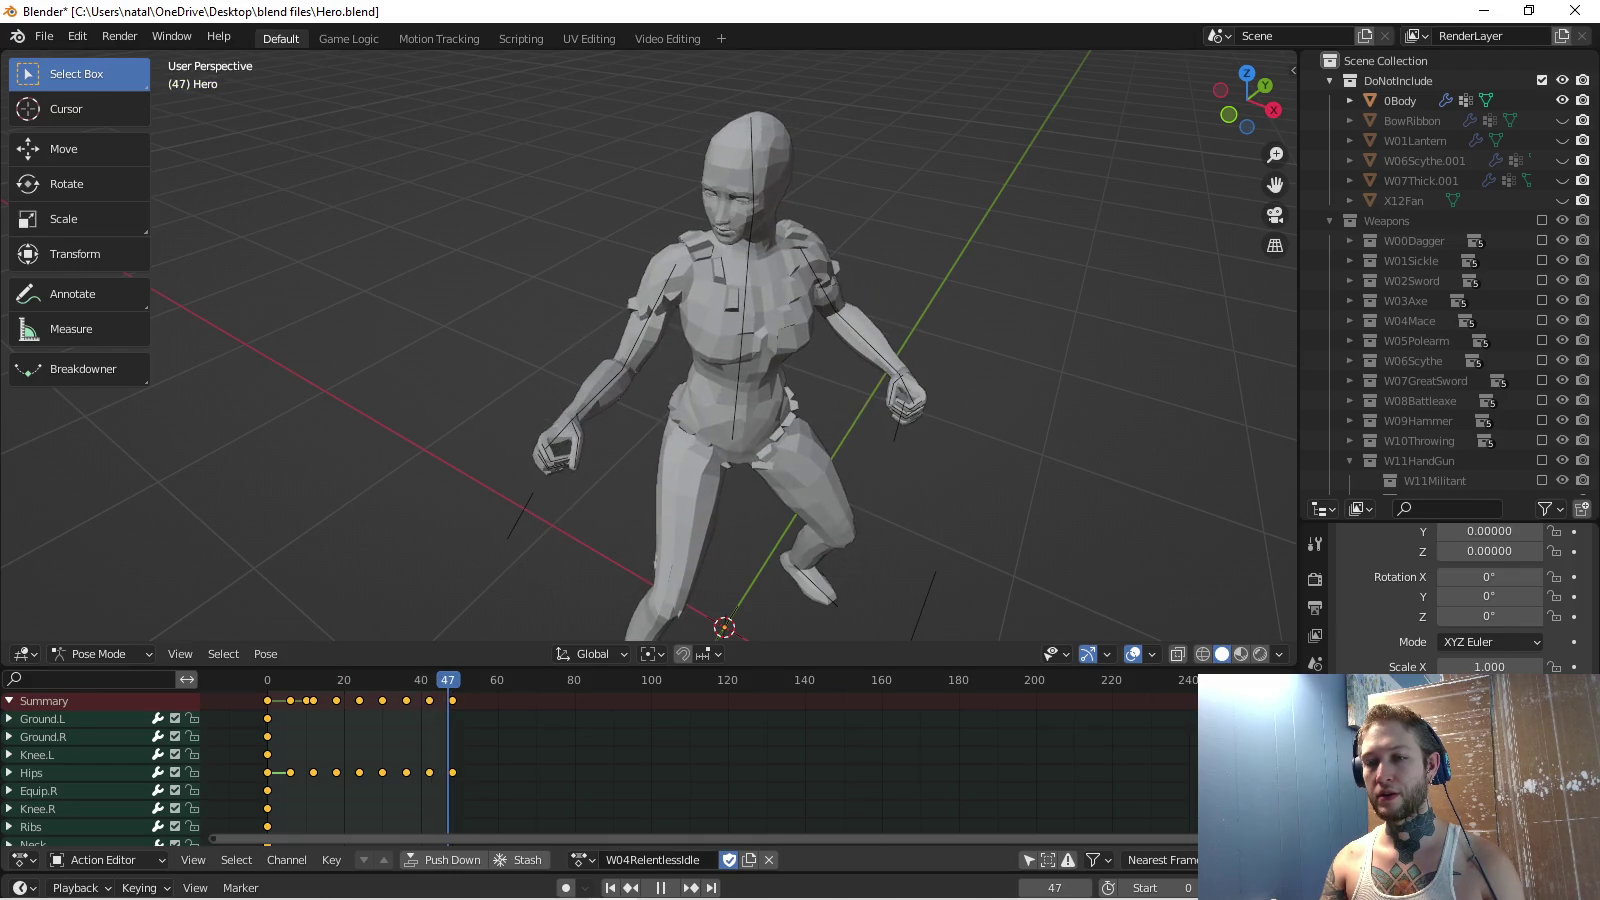
left_click(583, 859)
left_click(661, 731)
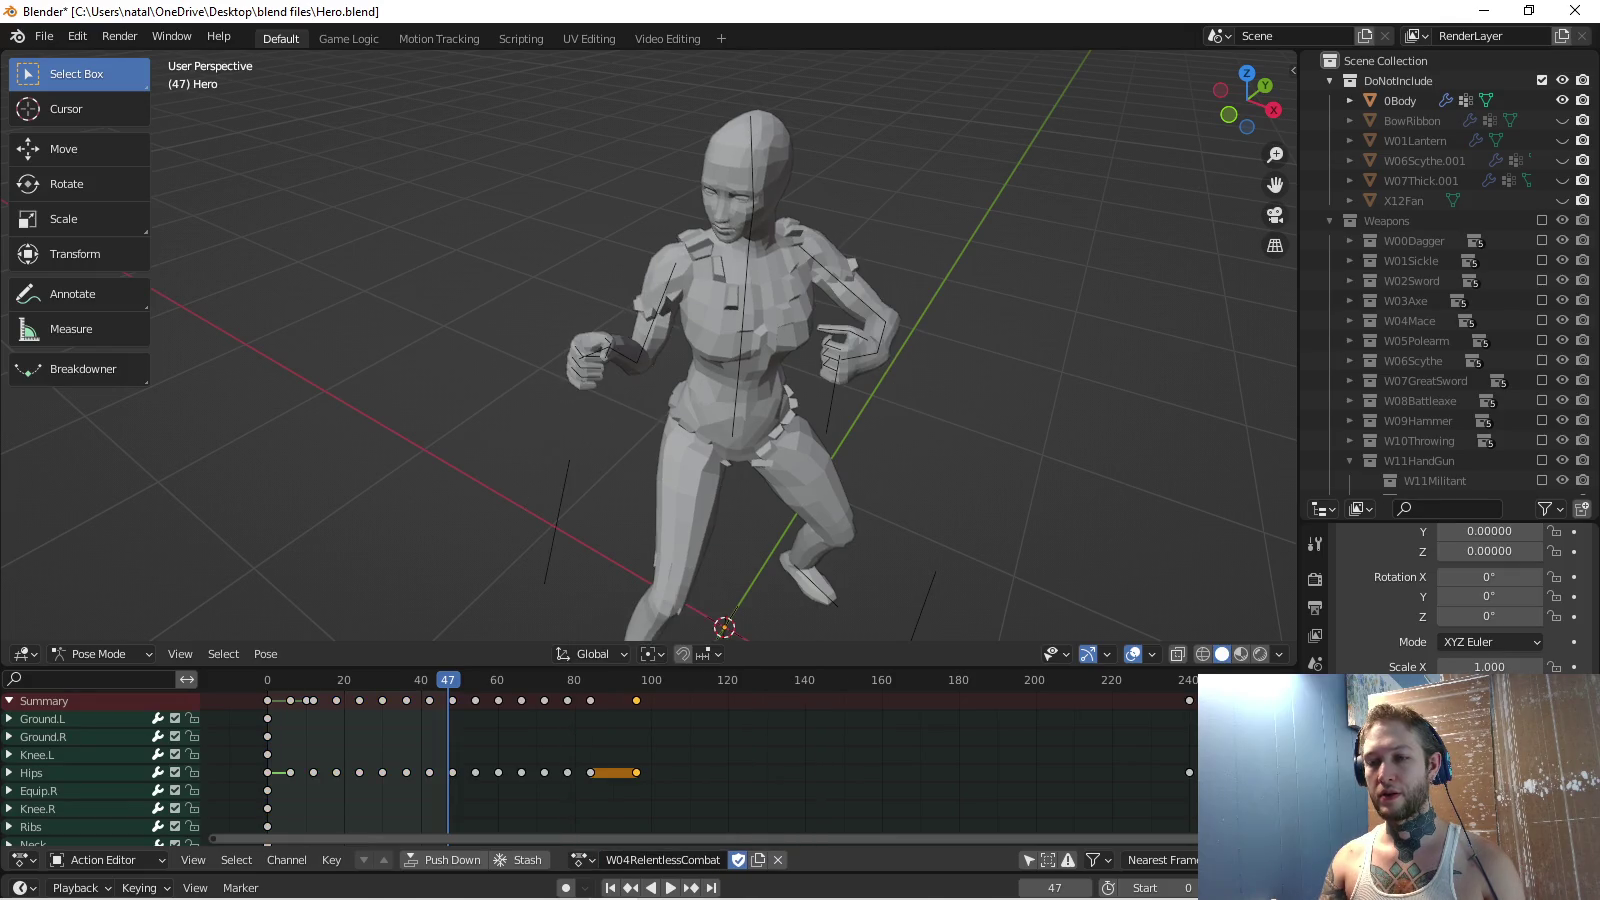
Play W04RelentlessCombat, stop at frame 90, and insert a keyframe there.
key("space")
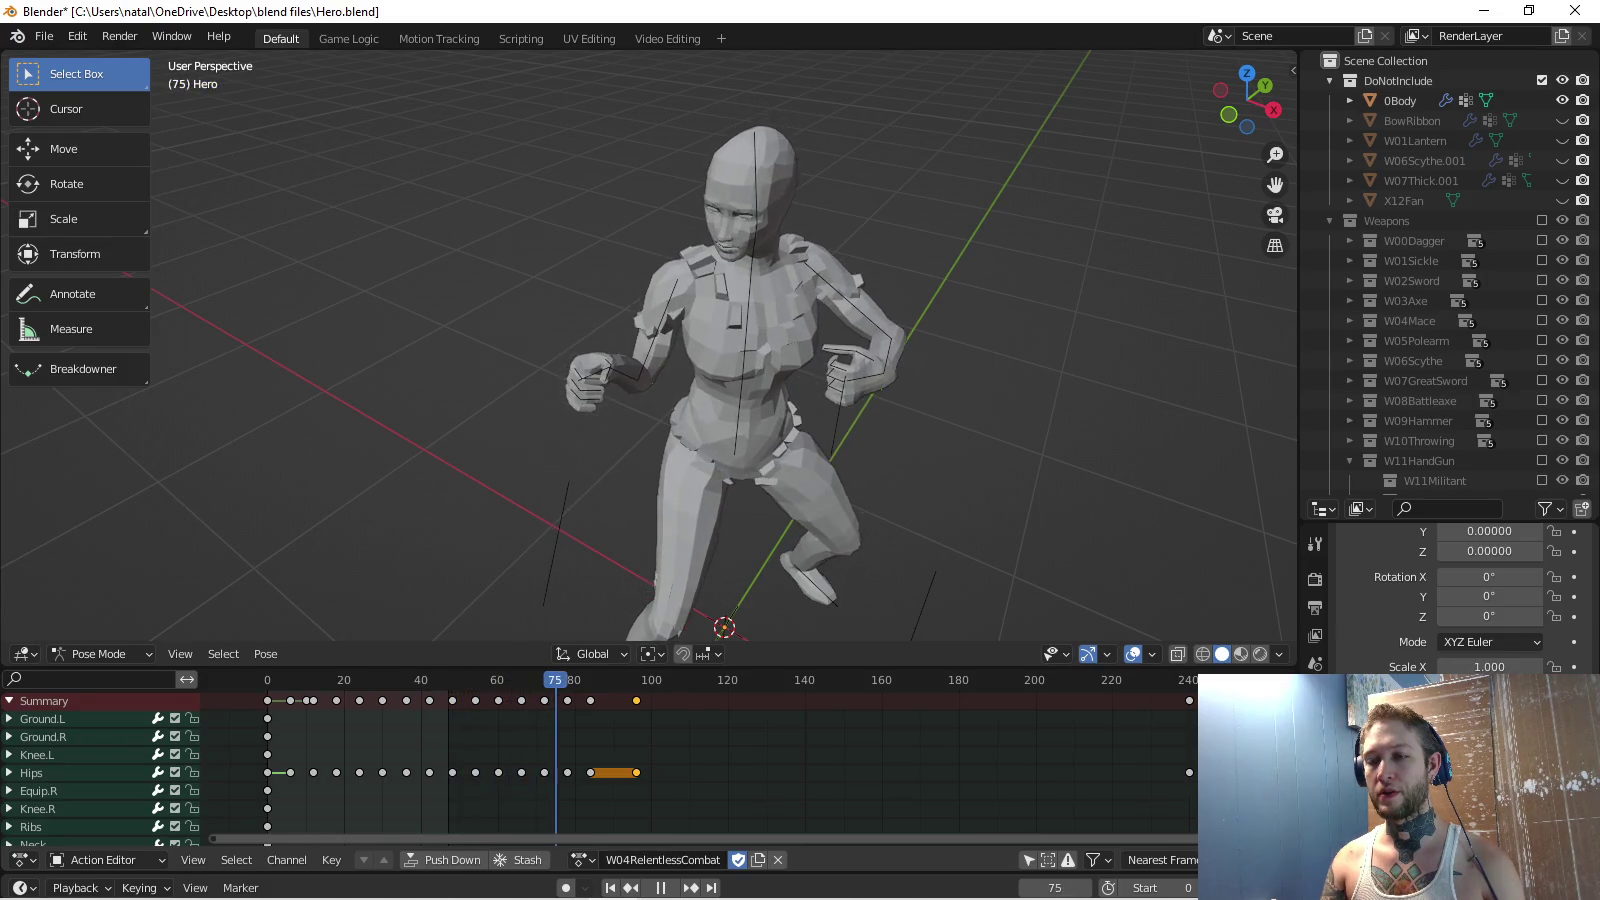
key("space")
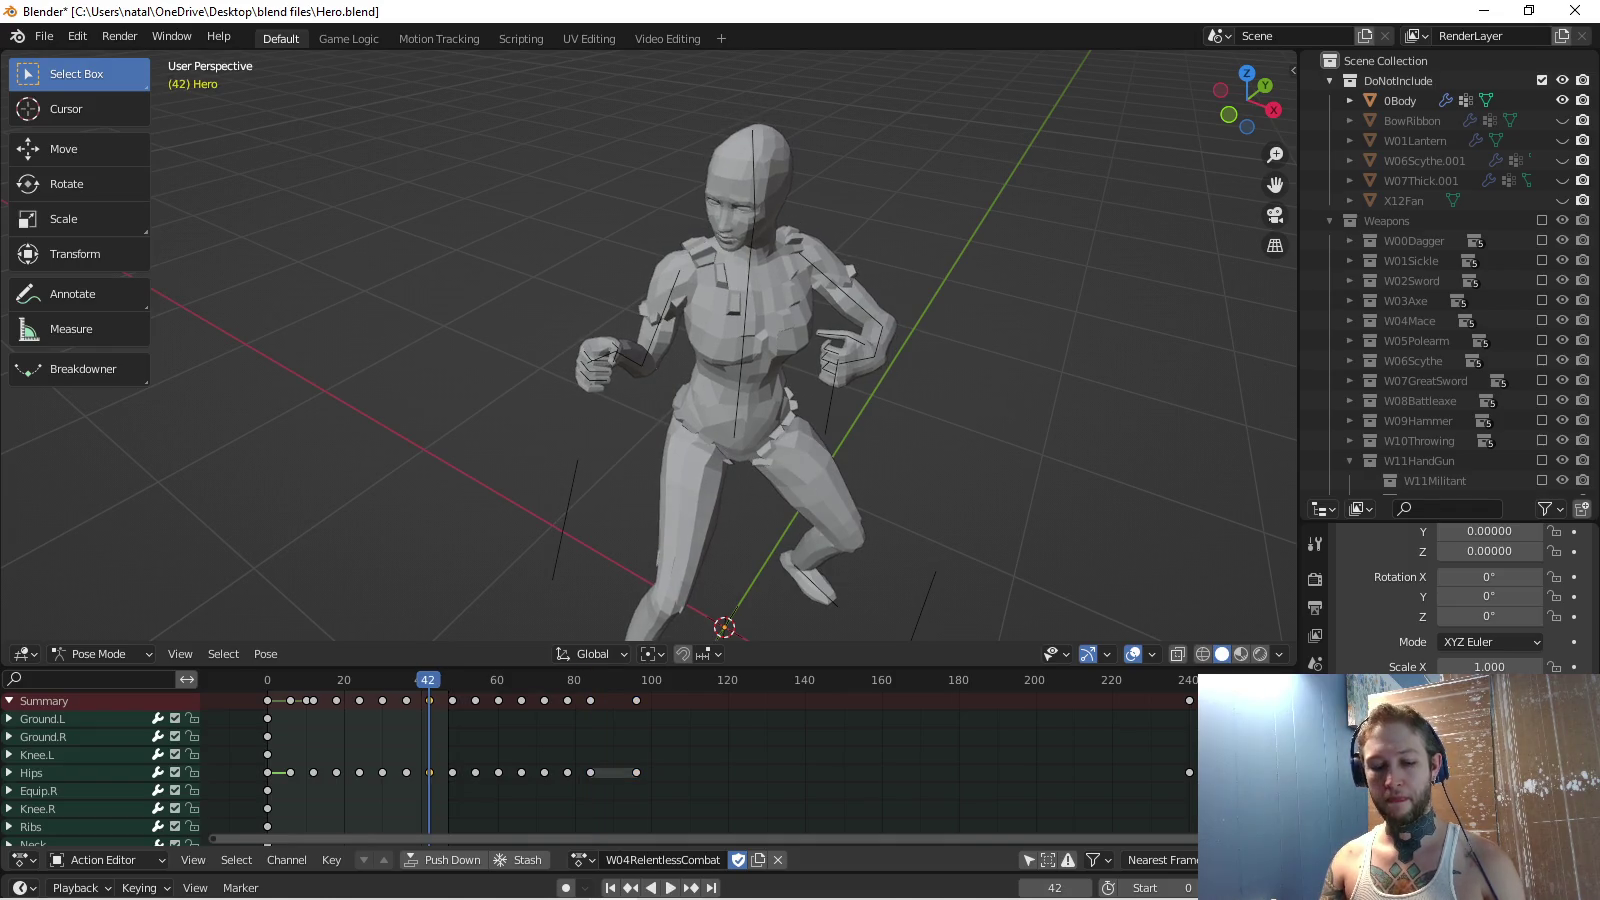
key("space")
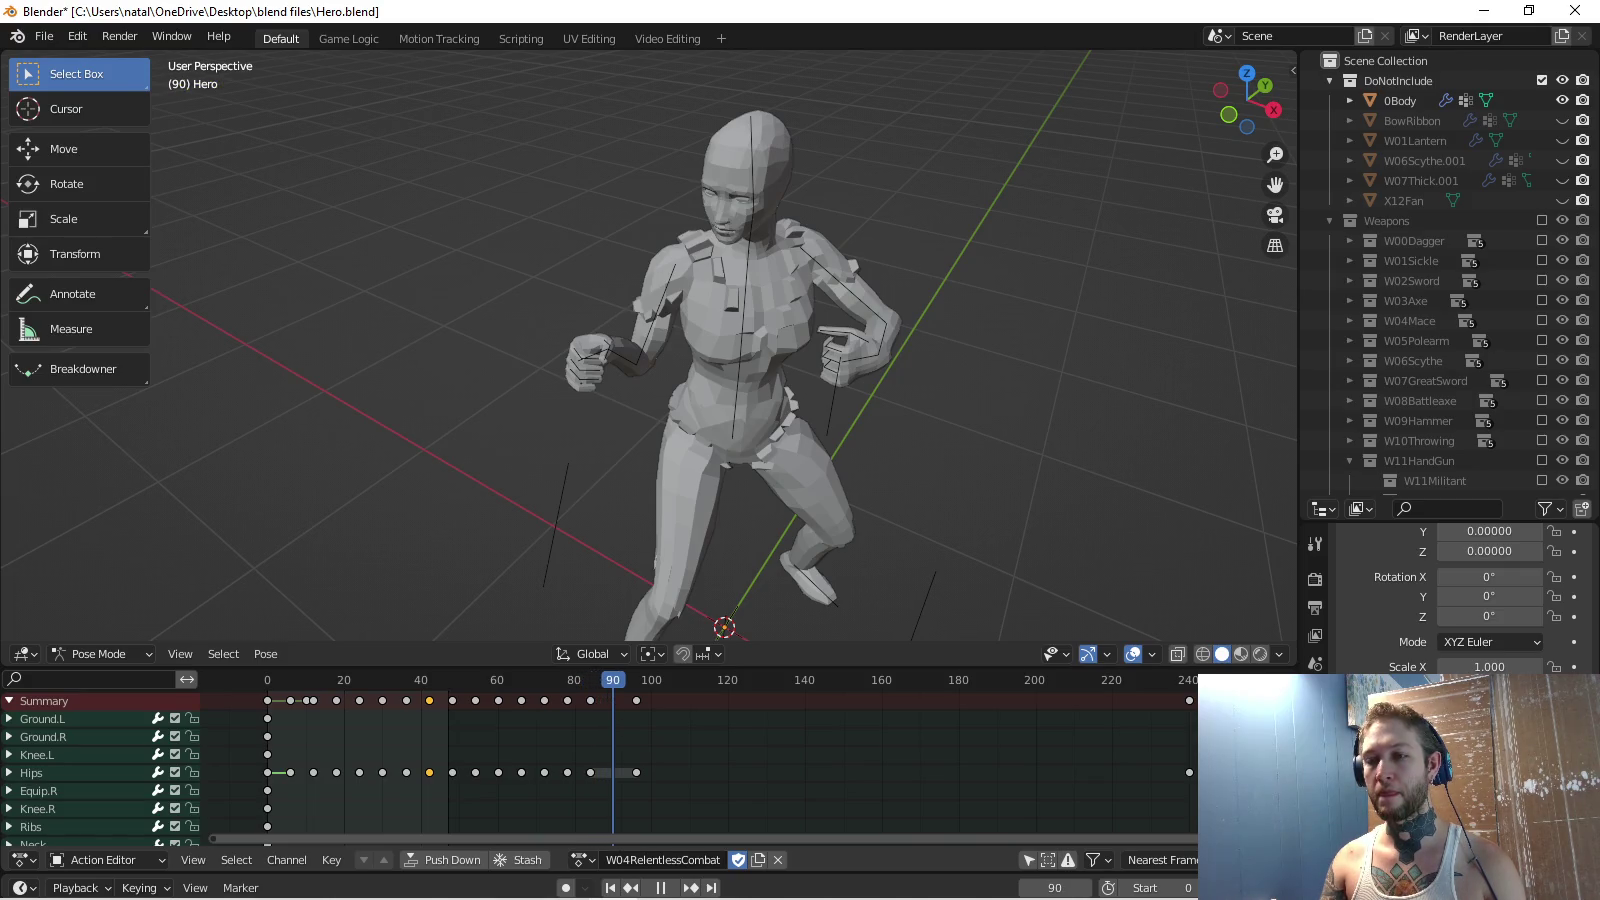
key("space")
key("i")
key("space")
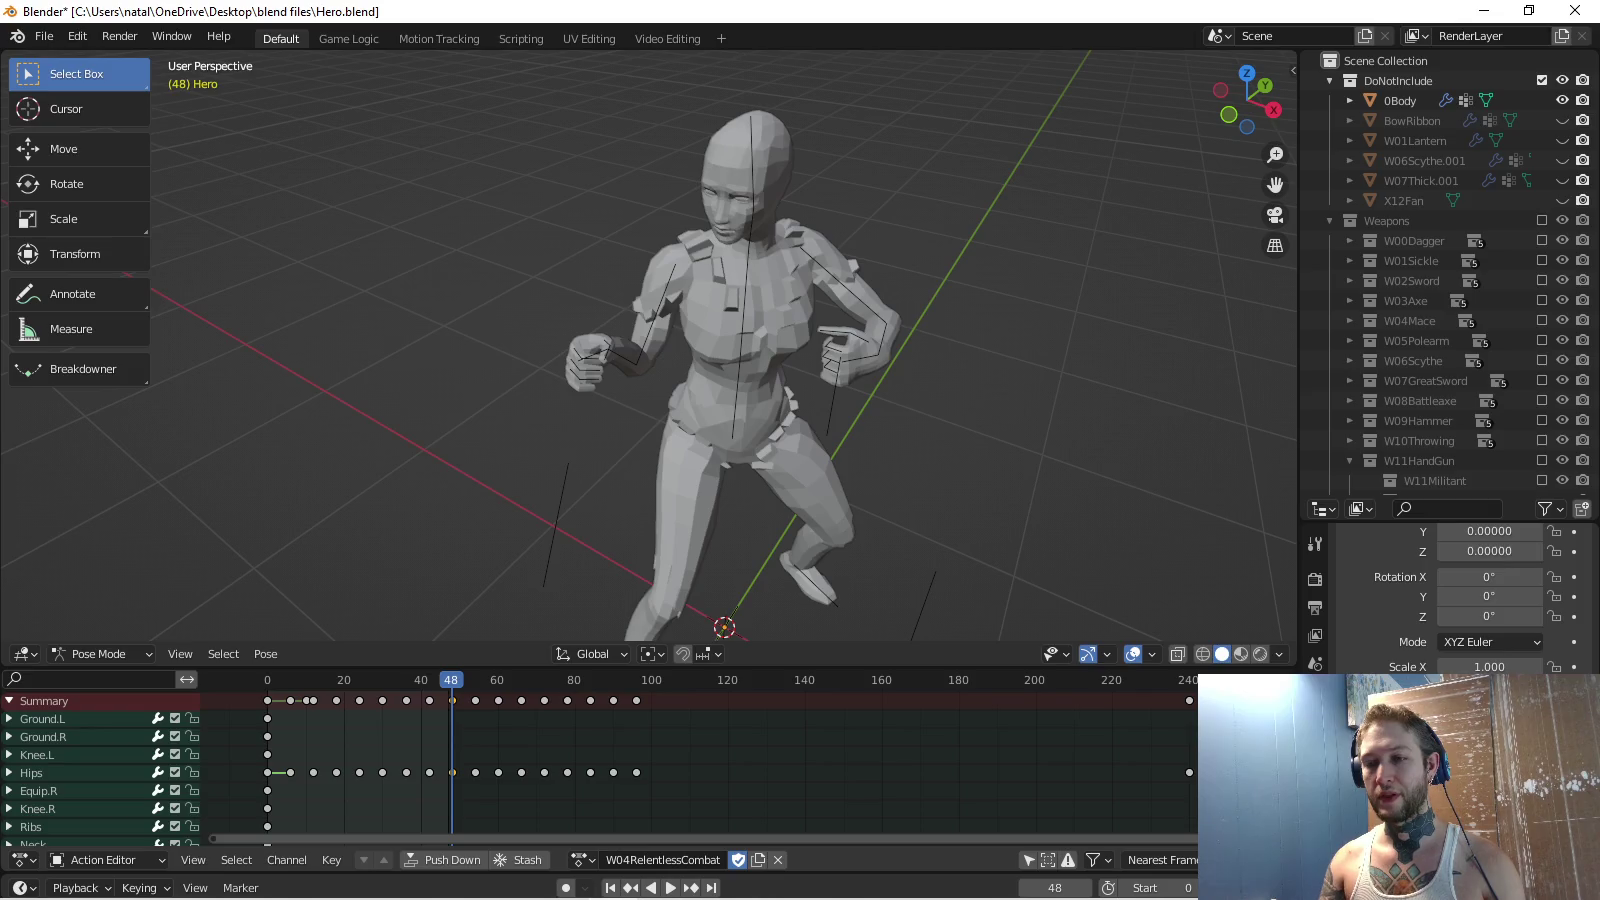
Repeat the keys after frame 48 so the pattern restarts at frames 96 and 144.
key("bracketright")
key("space")
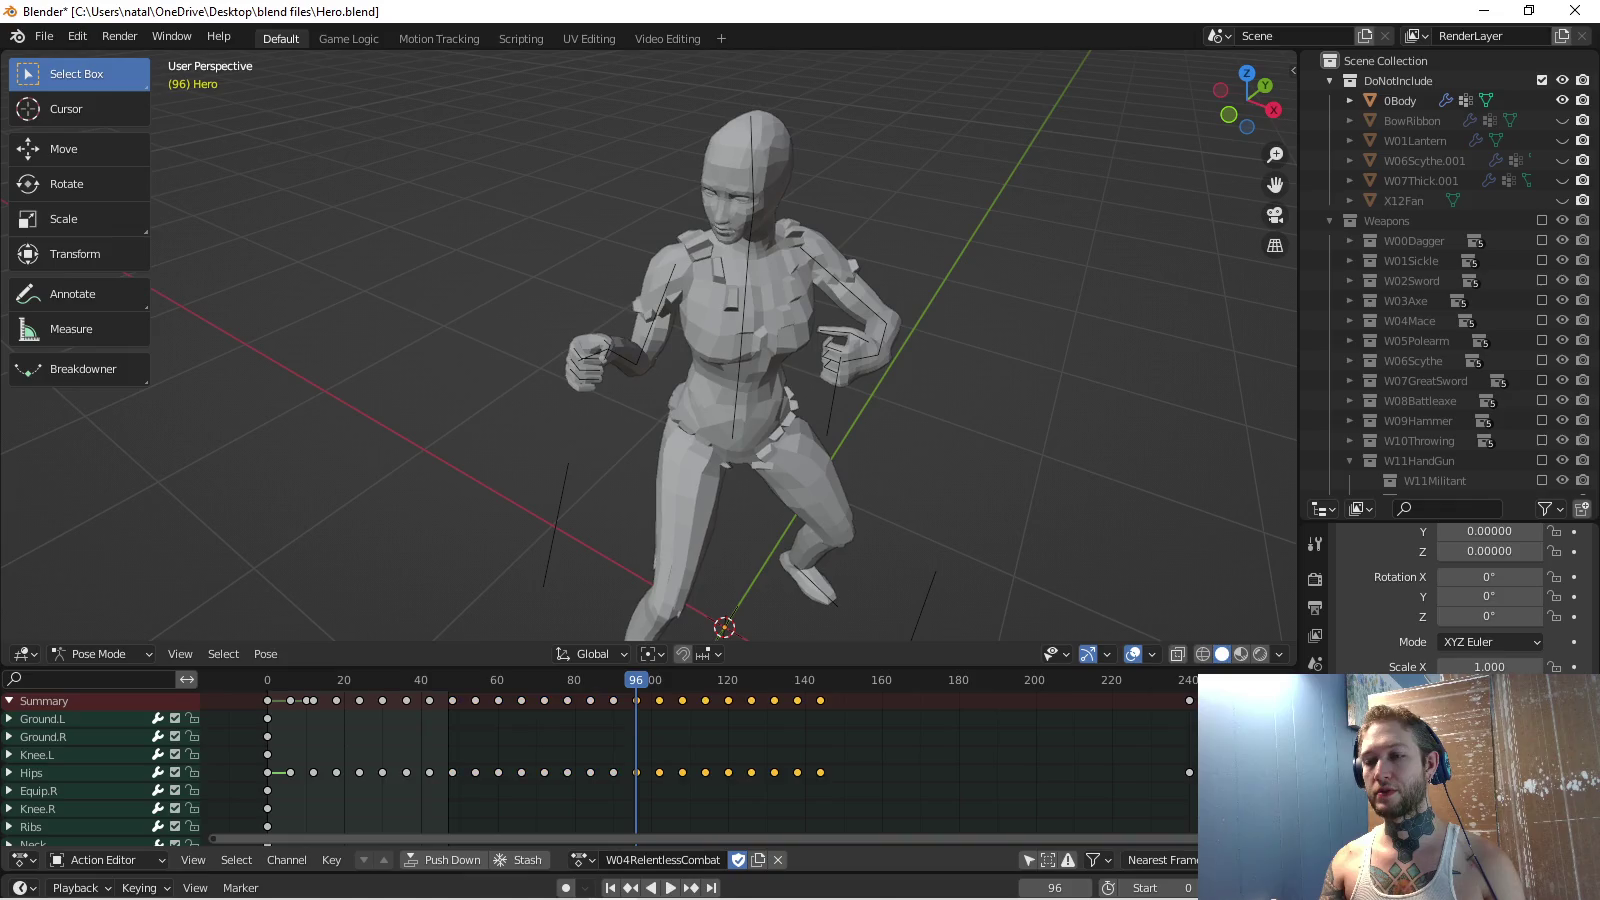
key("space")
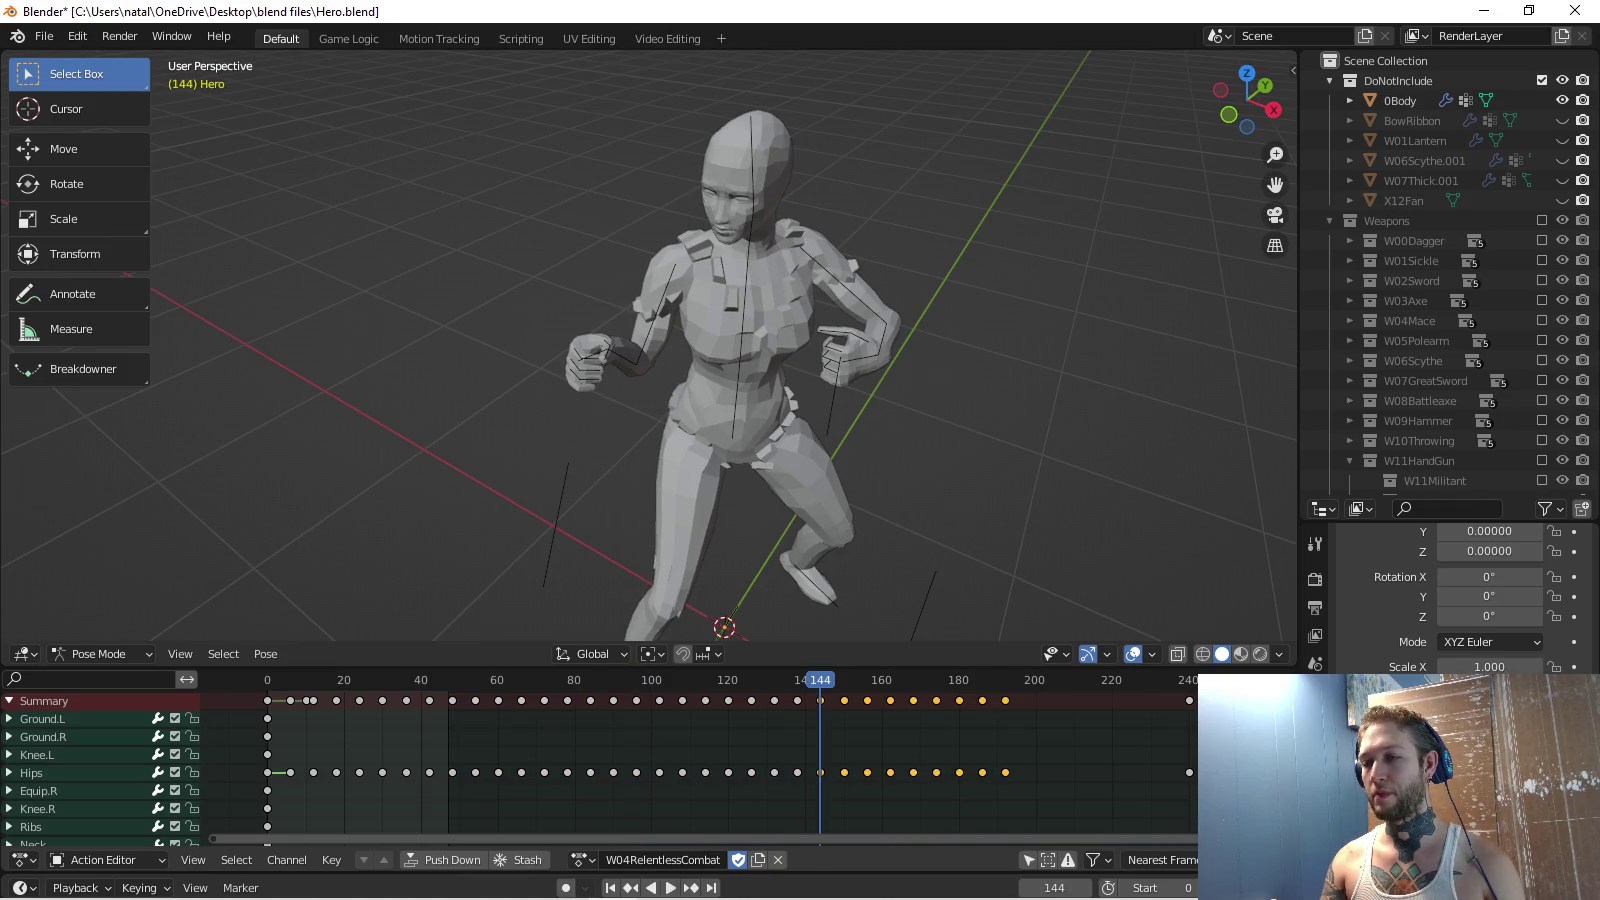
scroll(700, 770, "right", 5, "ctrl")
Shift the last keyframe back so the action ends at frame 240, and play the loop.
left_click_drag(973, 700, 999, 700)
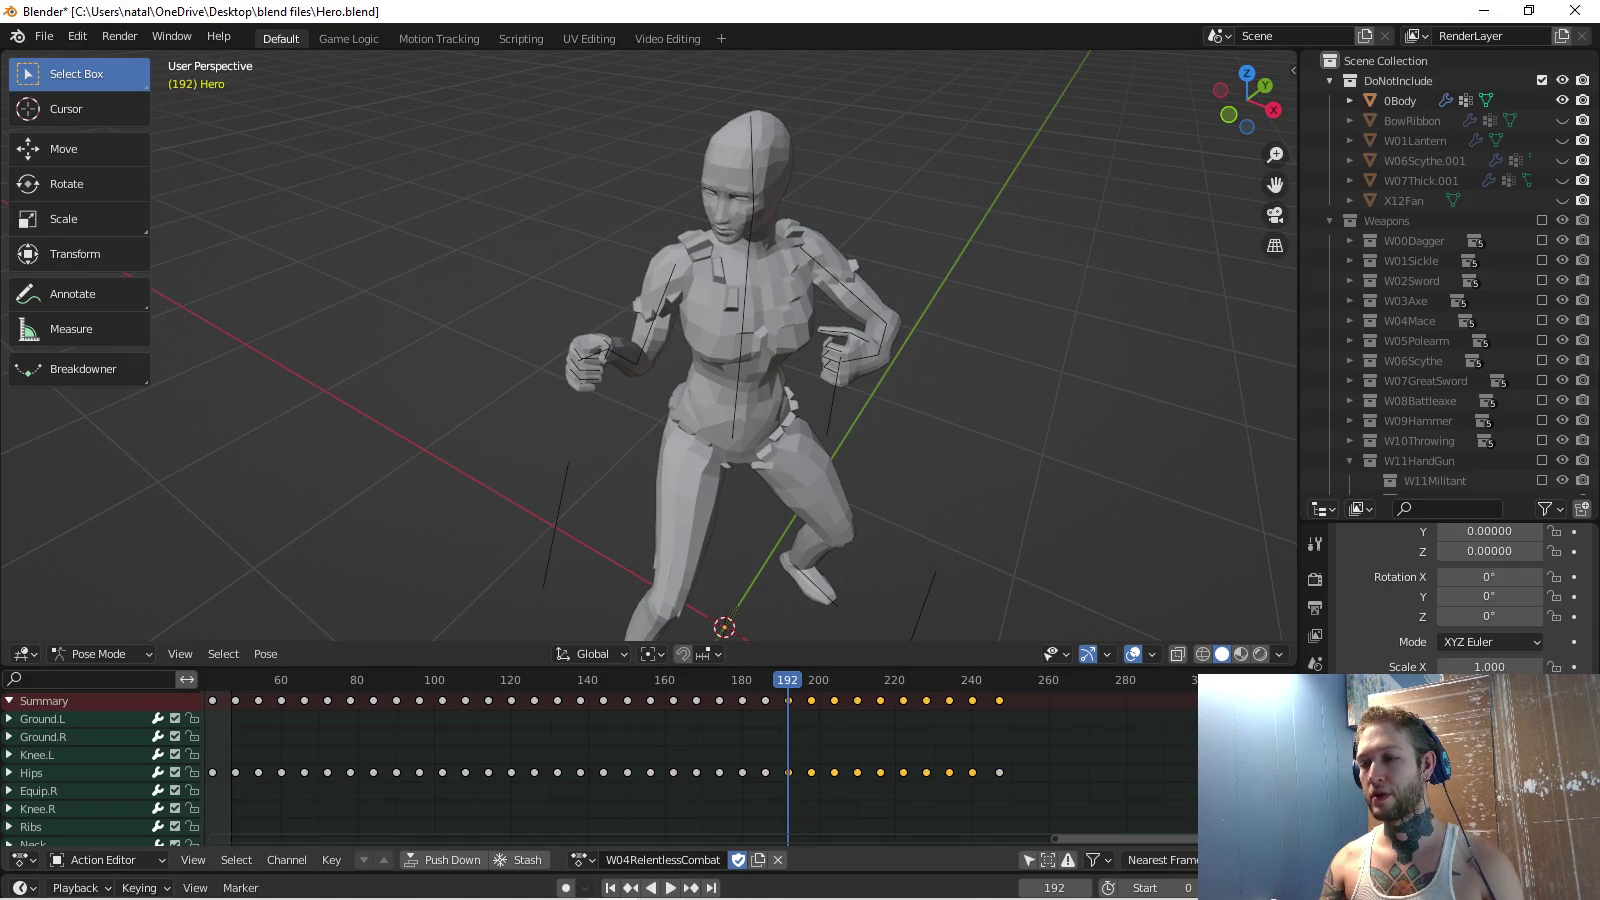
key("g")
key("Return")
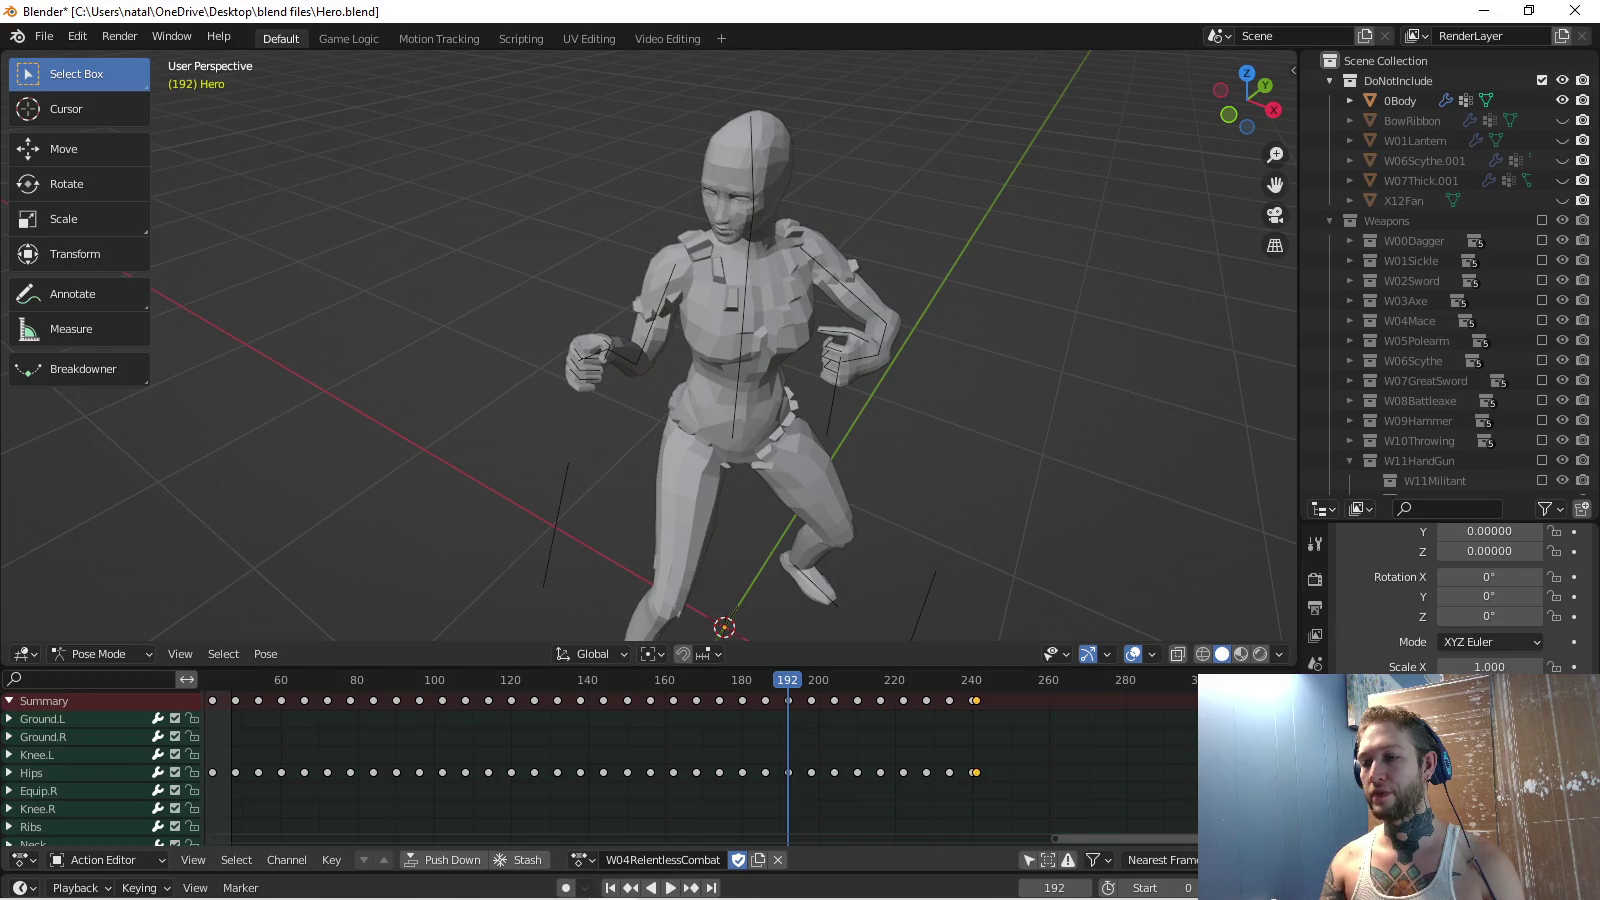
key("g")
key("Return")
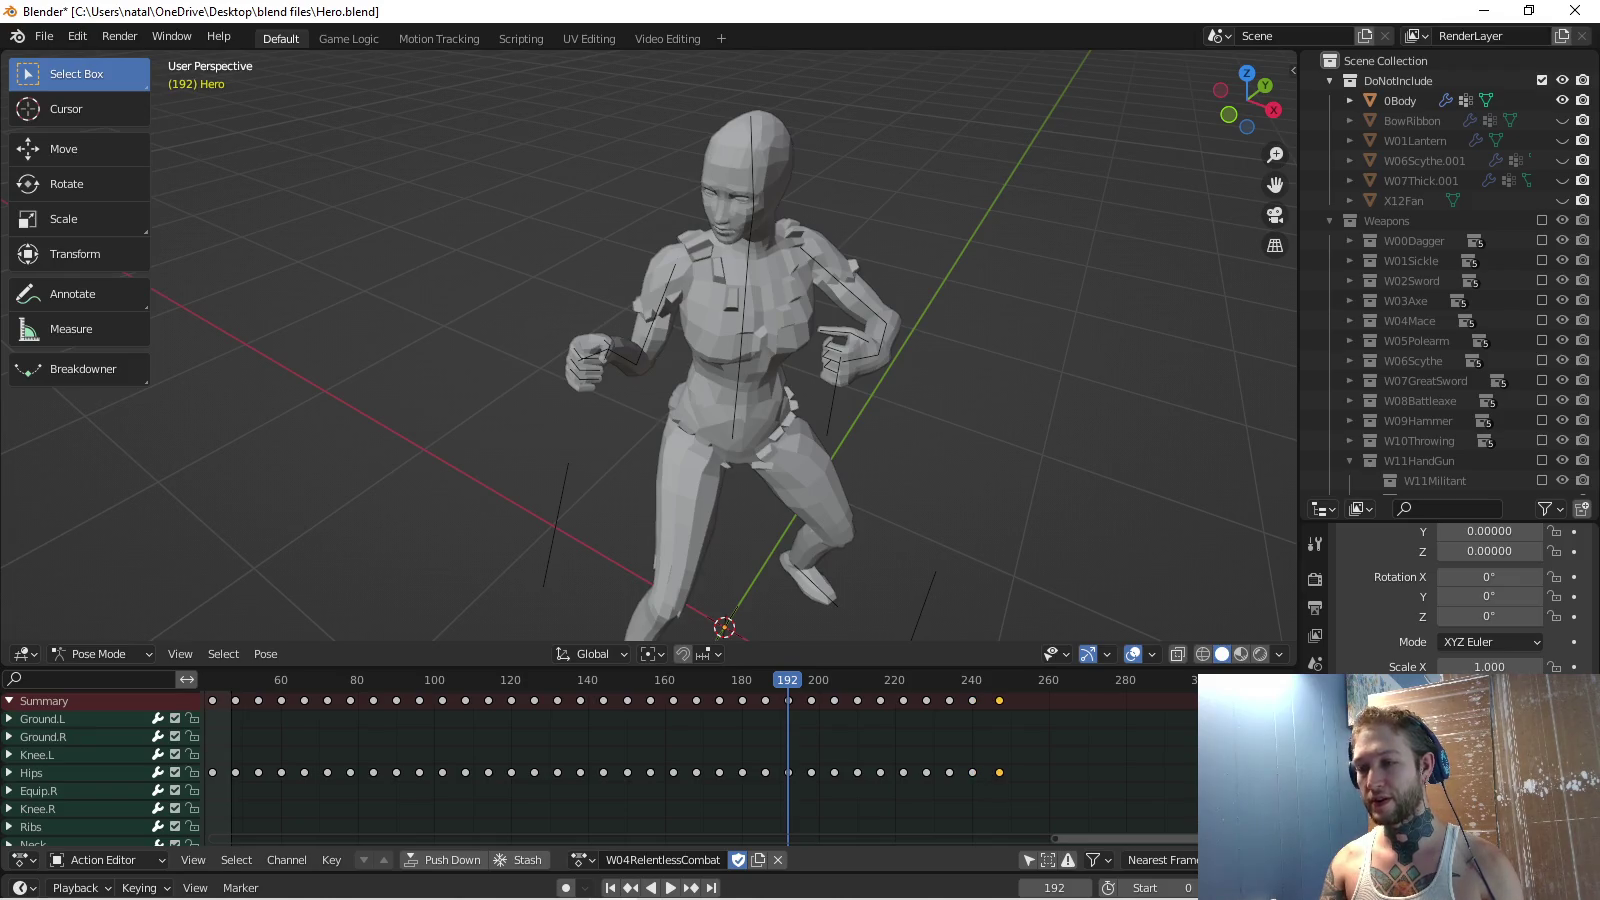
key("g")
key("Return")
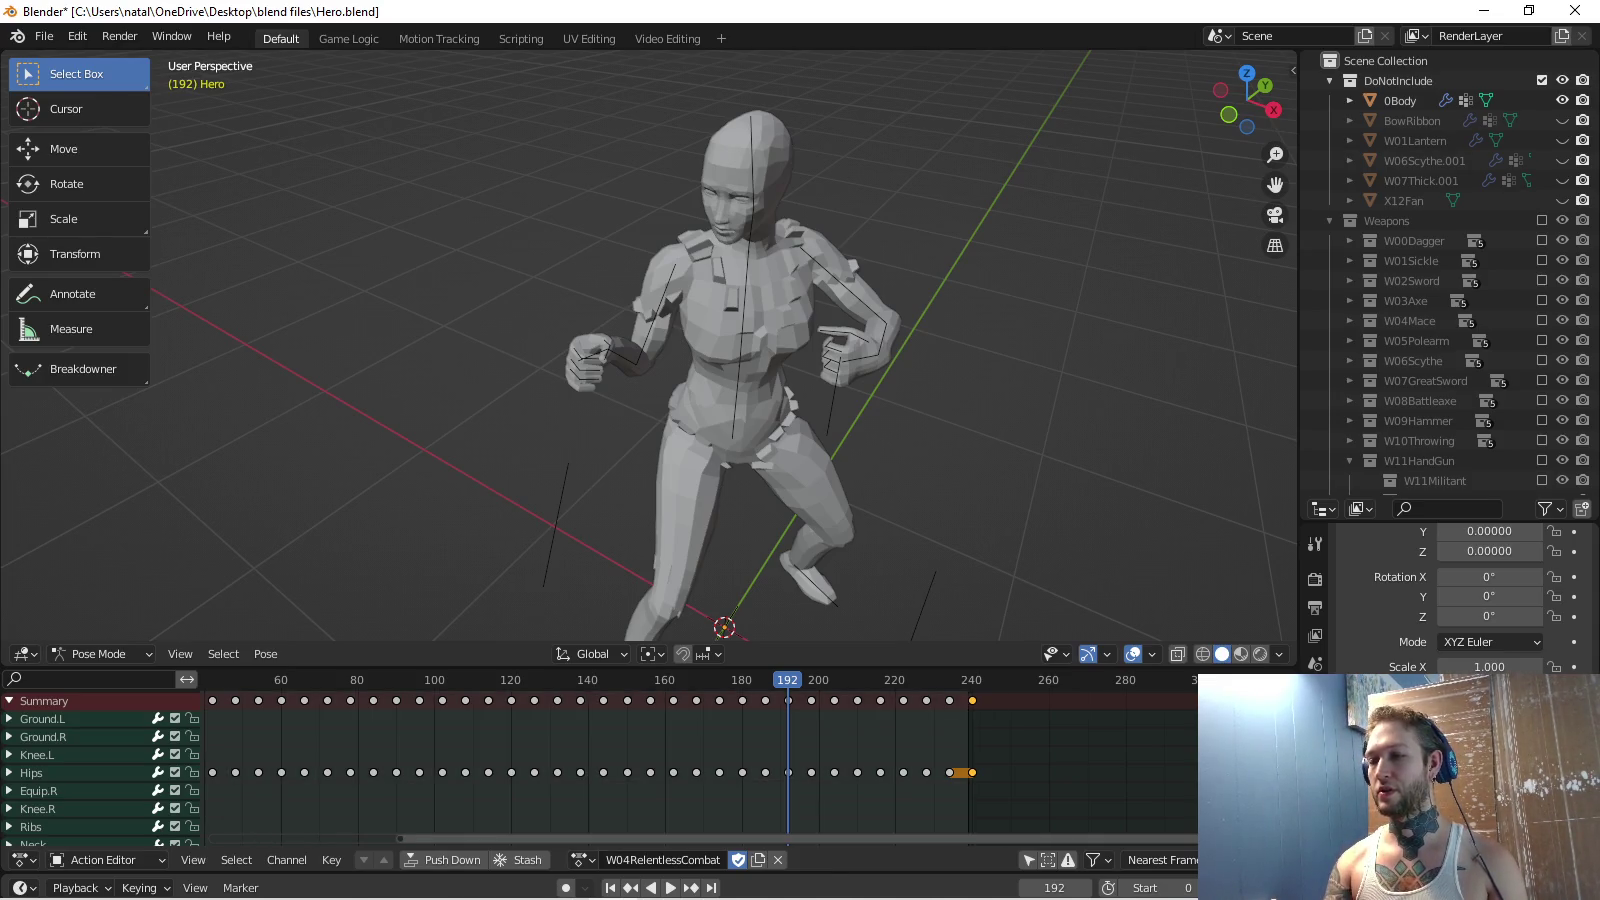
key("space")
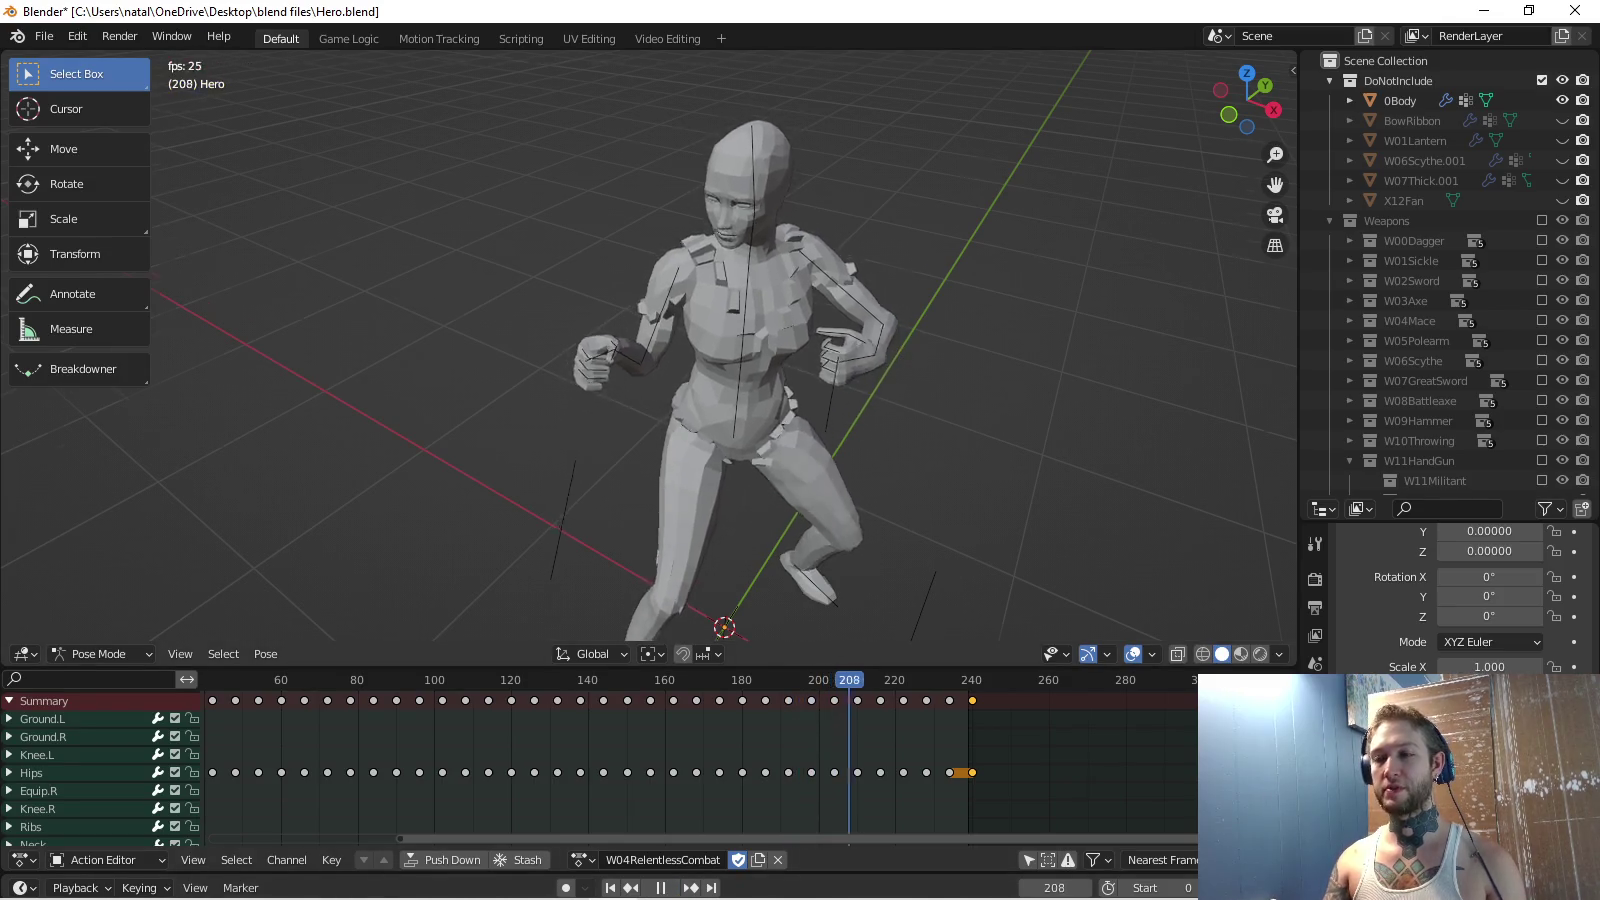
scroll(651, 350, "down", 4)
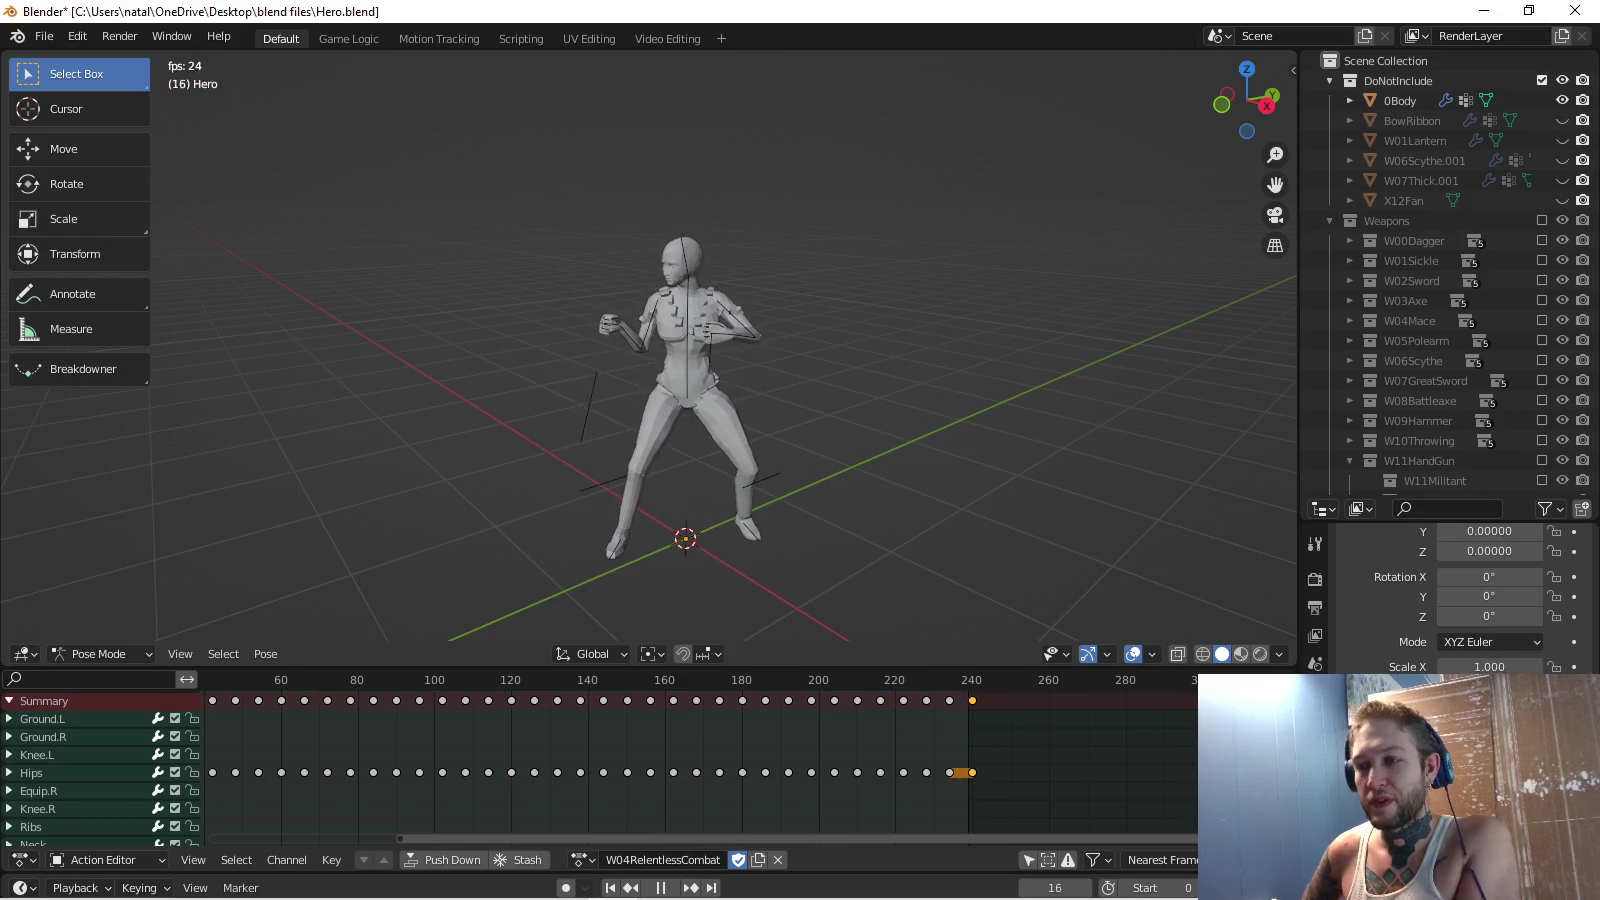
Stop playback, go to frame 192, and delete the stray keys at frame 248.
key("space")
key("Home")
scroll(600, 760, "down", 3)
key("Home")
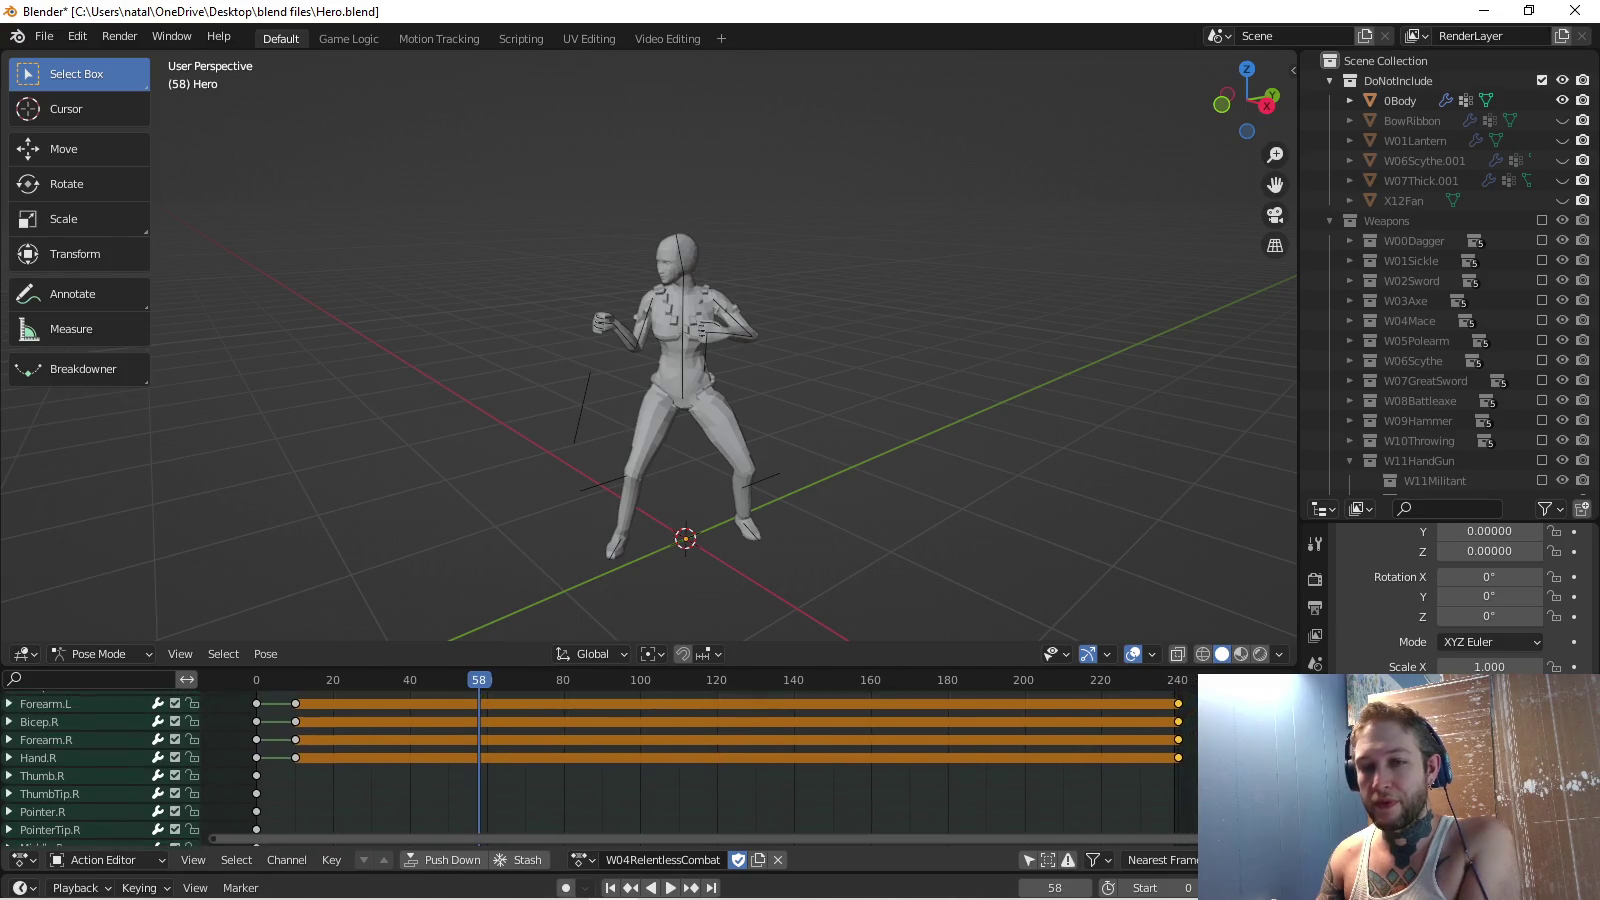
left_click(945, 680)
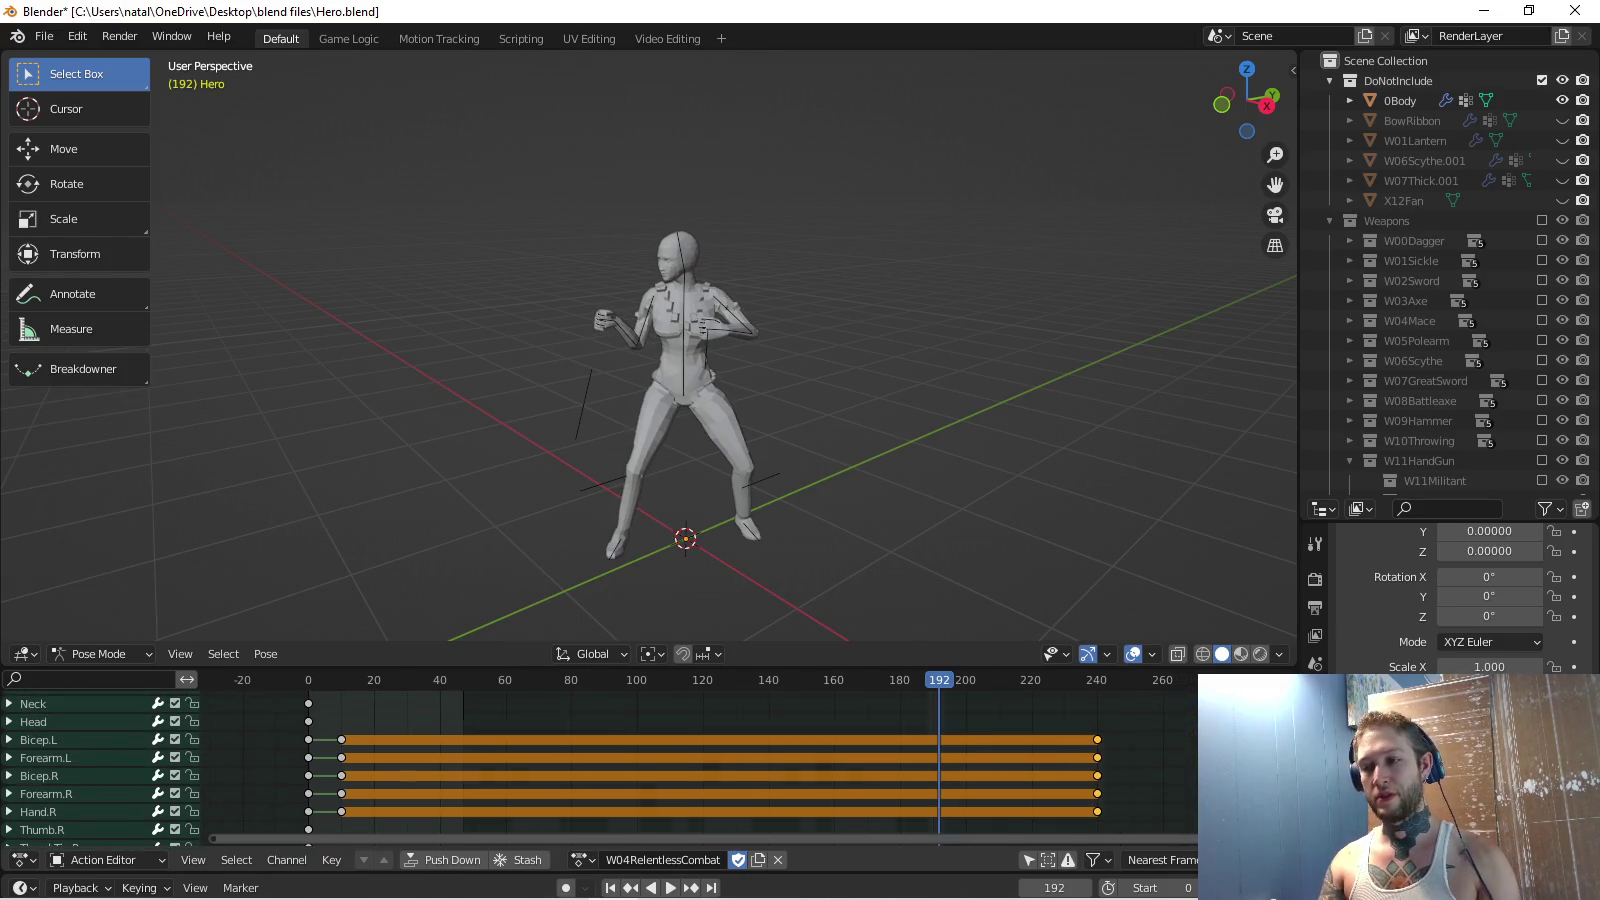
middle_click_drag(700, 740, 539, 840)
scroll(600, 760, "down", 4)
mouse_move(601, 720)
middle_mouse_down()
mouse_move(571, 851)
mouse_move(587, 693)
mouse_move(578, 835)
middle_mouse_up()
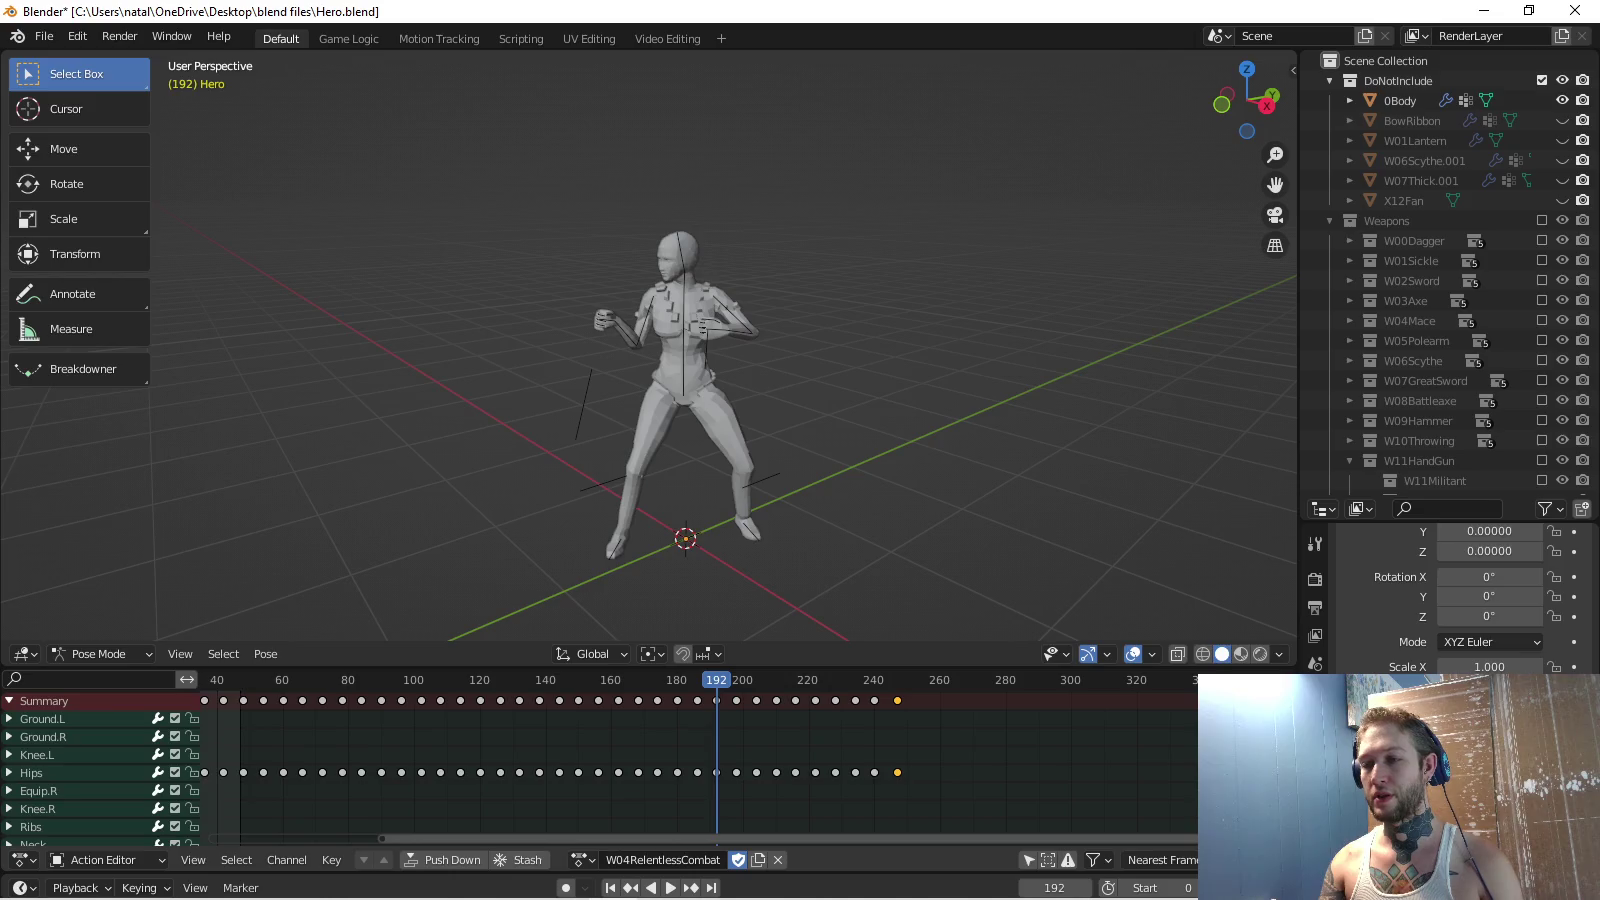
key("Delete")
Delete the leftover key past frame 240 and play from frame 192.
scroll(600, 765, "down", 5)
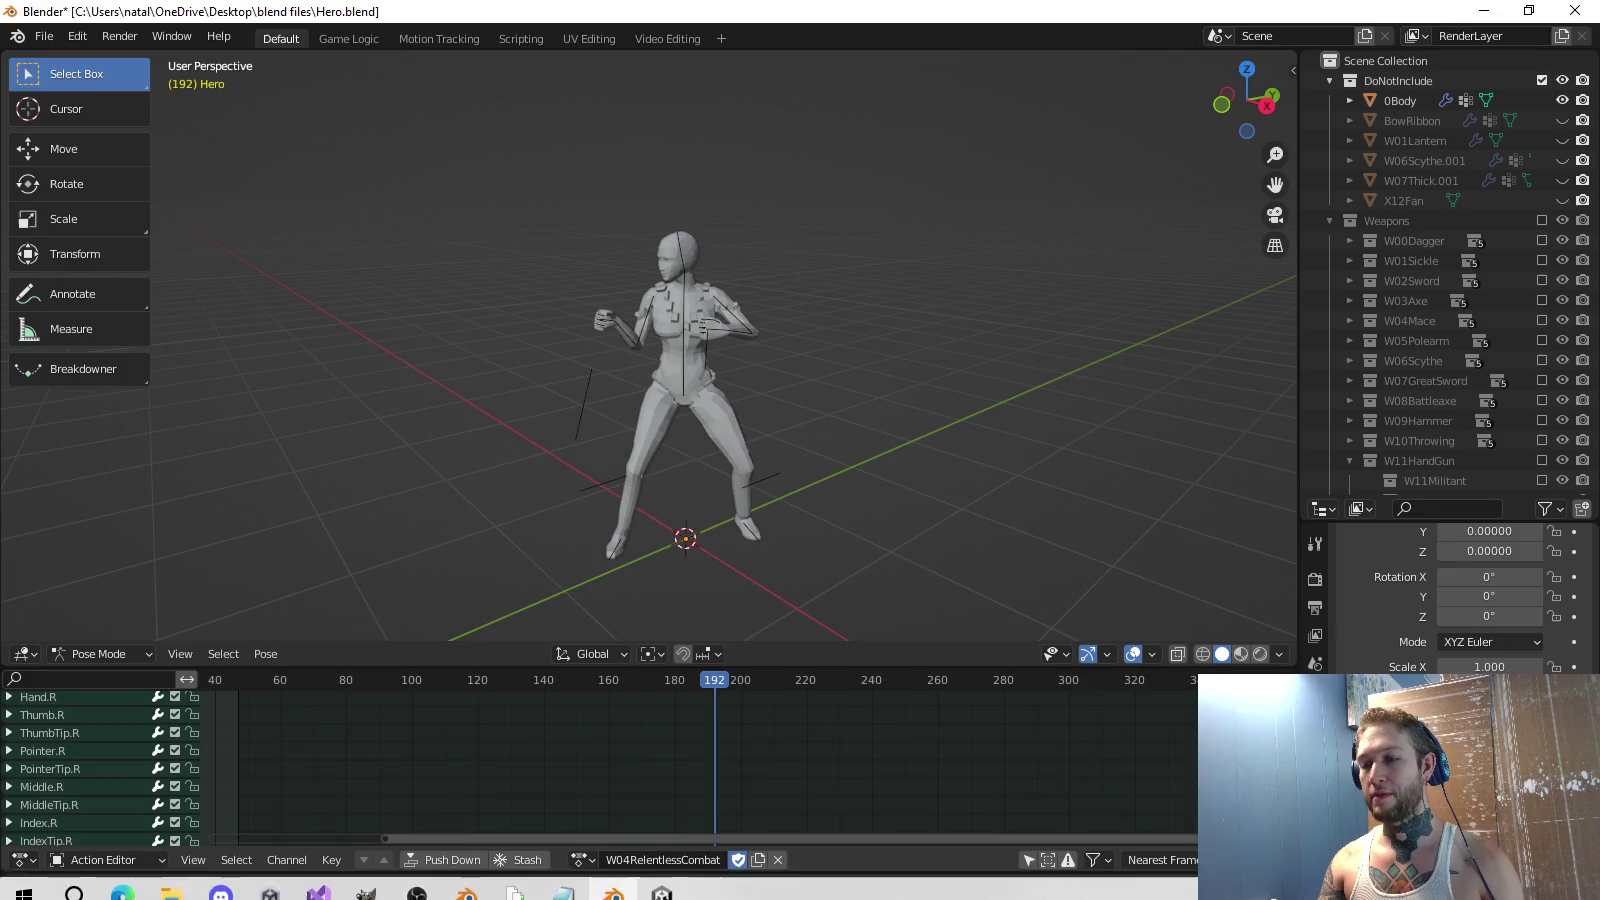
mouse_move(600, 721)
middle_mouse_down()
mouse_move(610, 800)
mouse_move(736, 763)
mouse_move(705, 624)
middle_mouse_up()
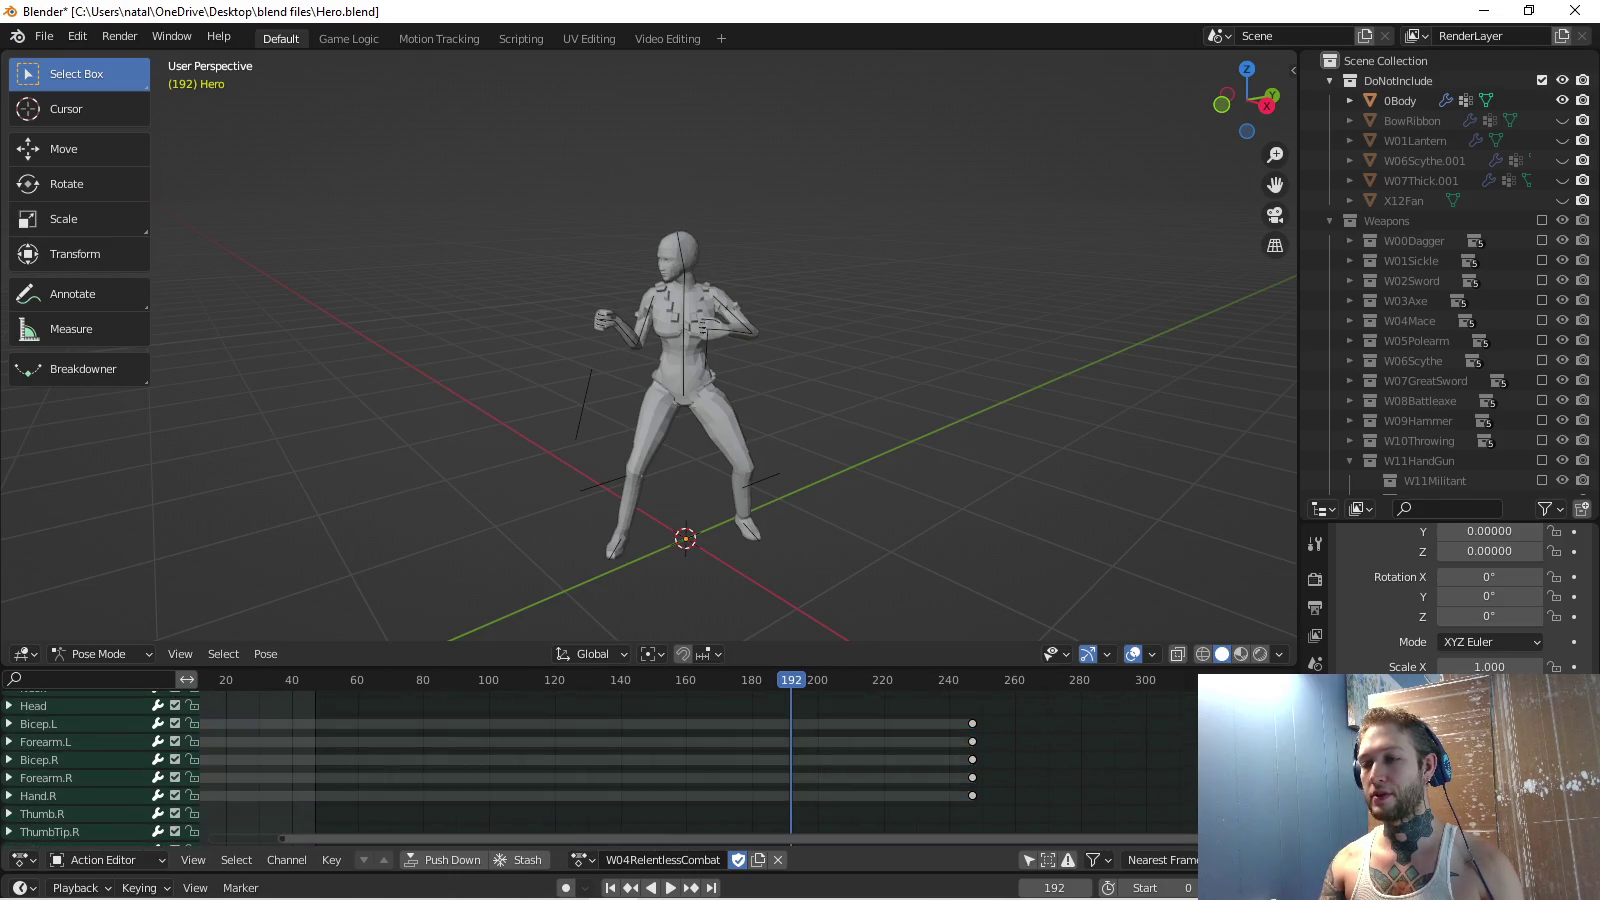
mouse_move(600, 720)
middle_mouse_down()
mouse_move(582, 792)
mouse_move(576, 694)
middle_mouse_up()
key("g")
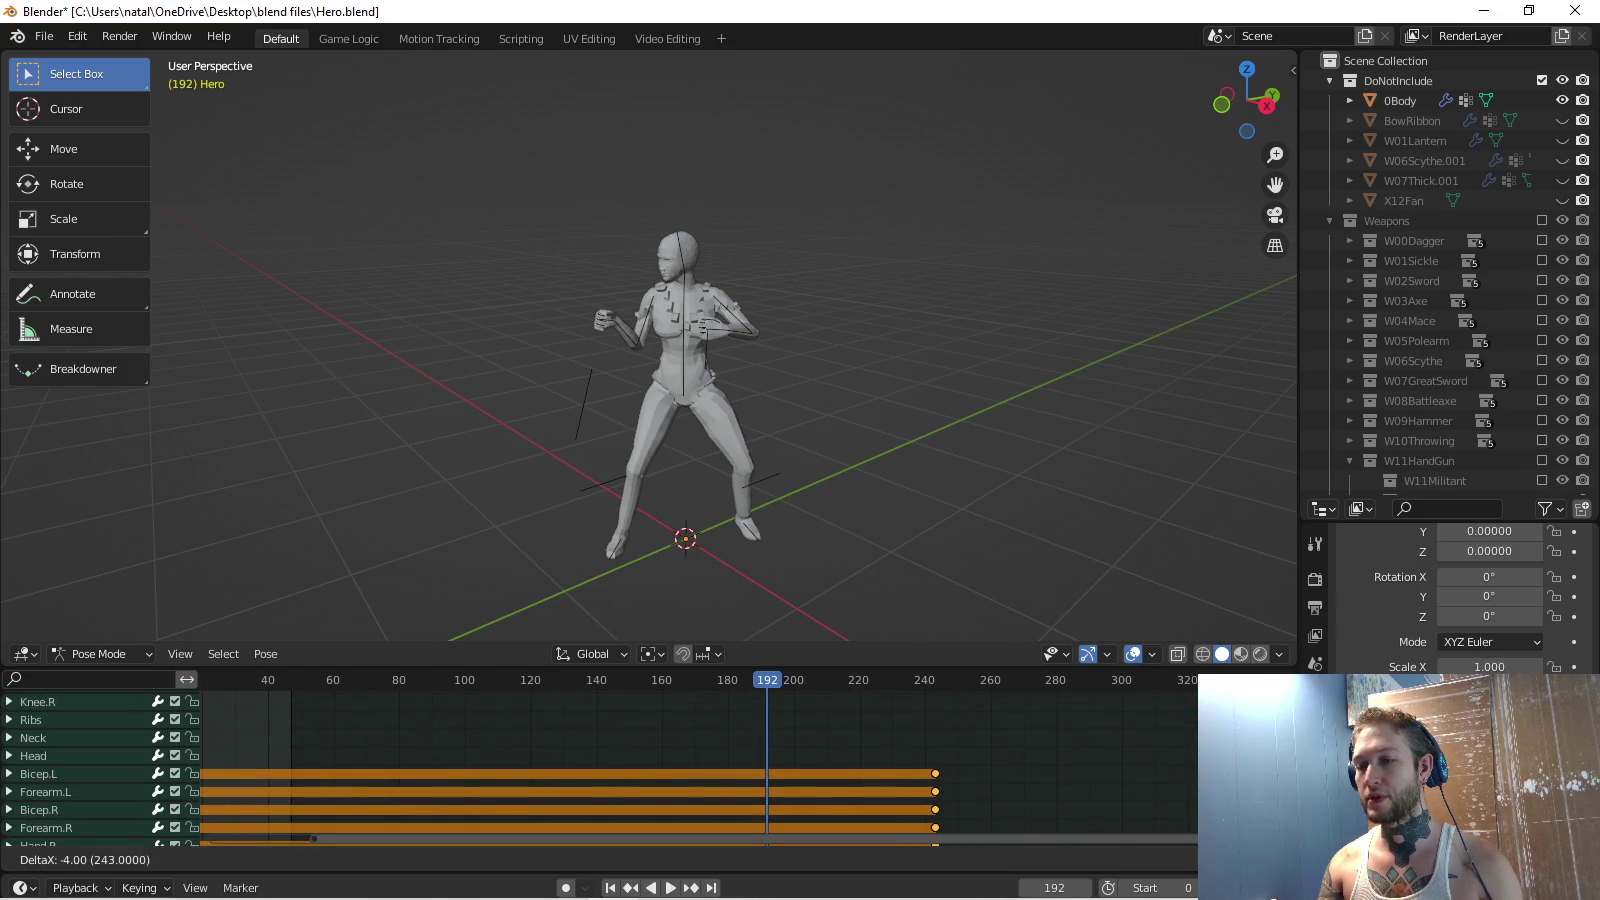
key("Escape")
scroll(600, 765, "up", 4)
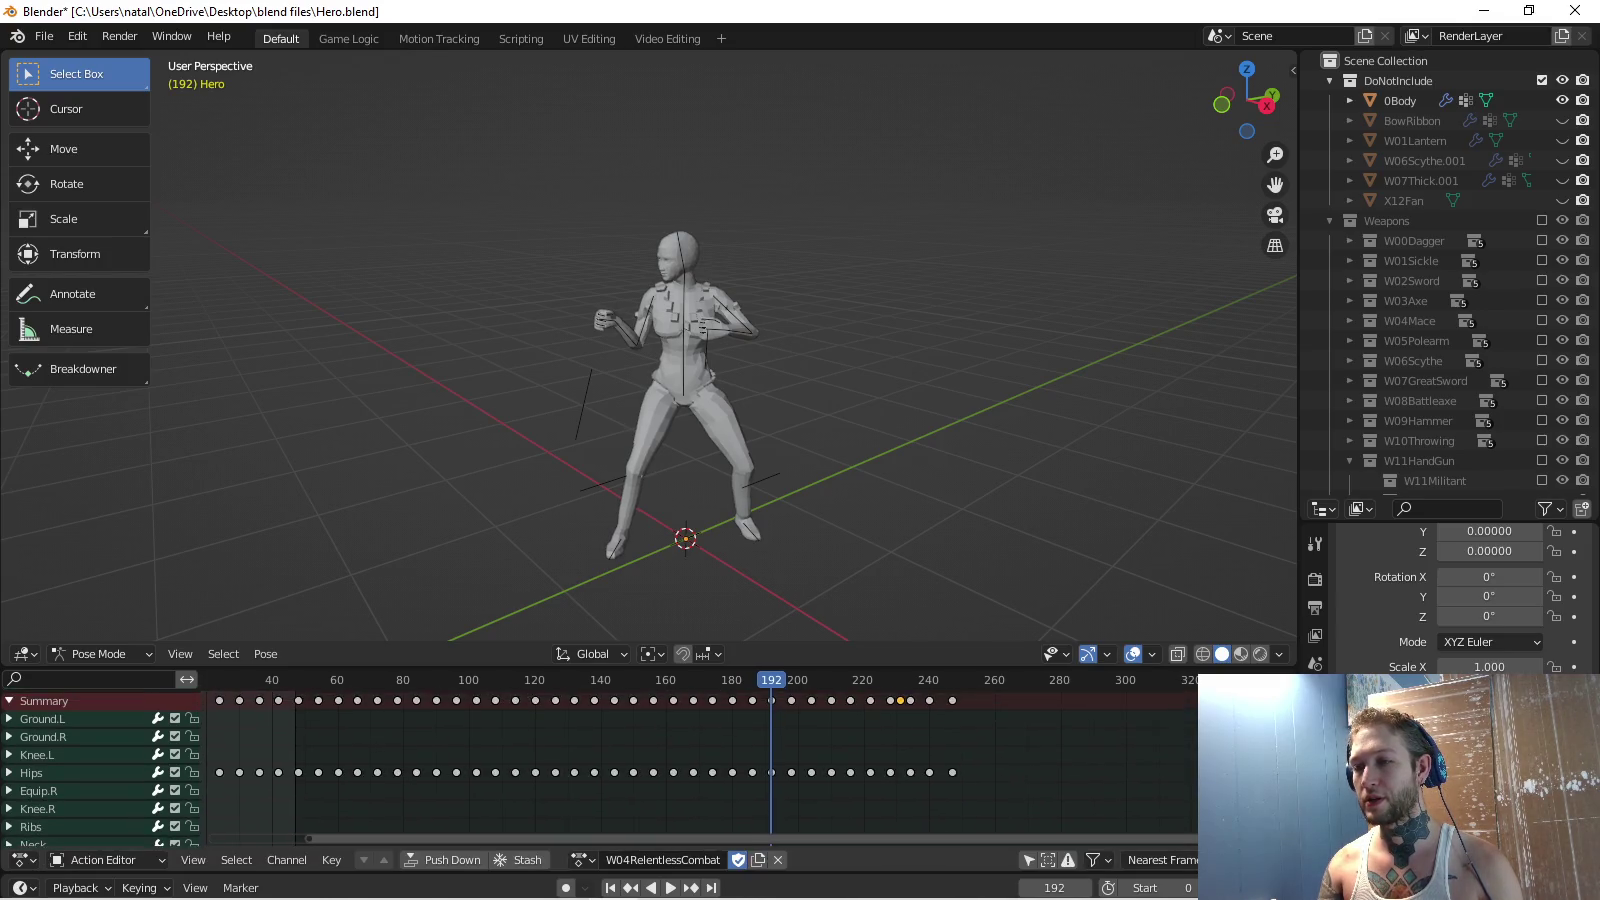
scroll(601, 766, "up", 1)
key("g")
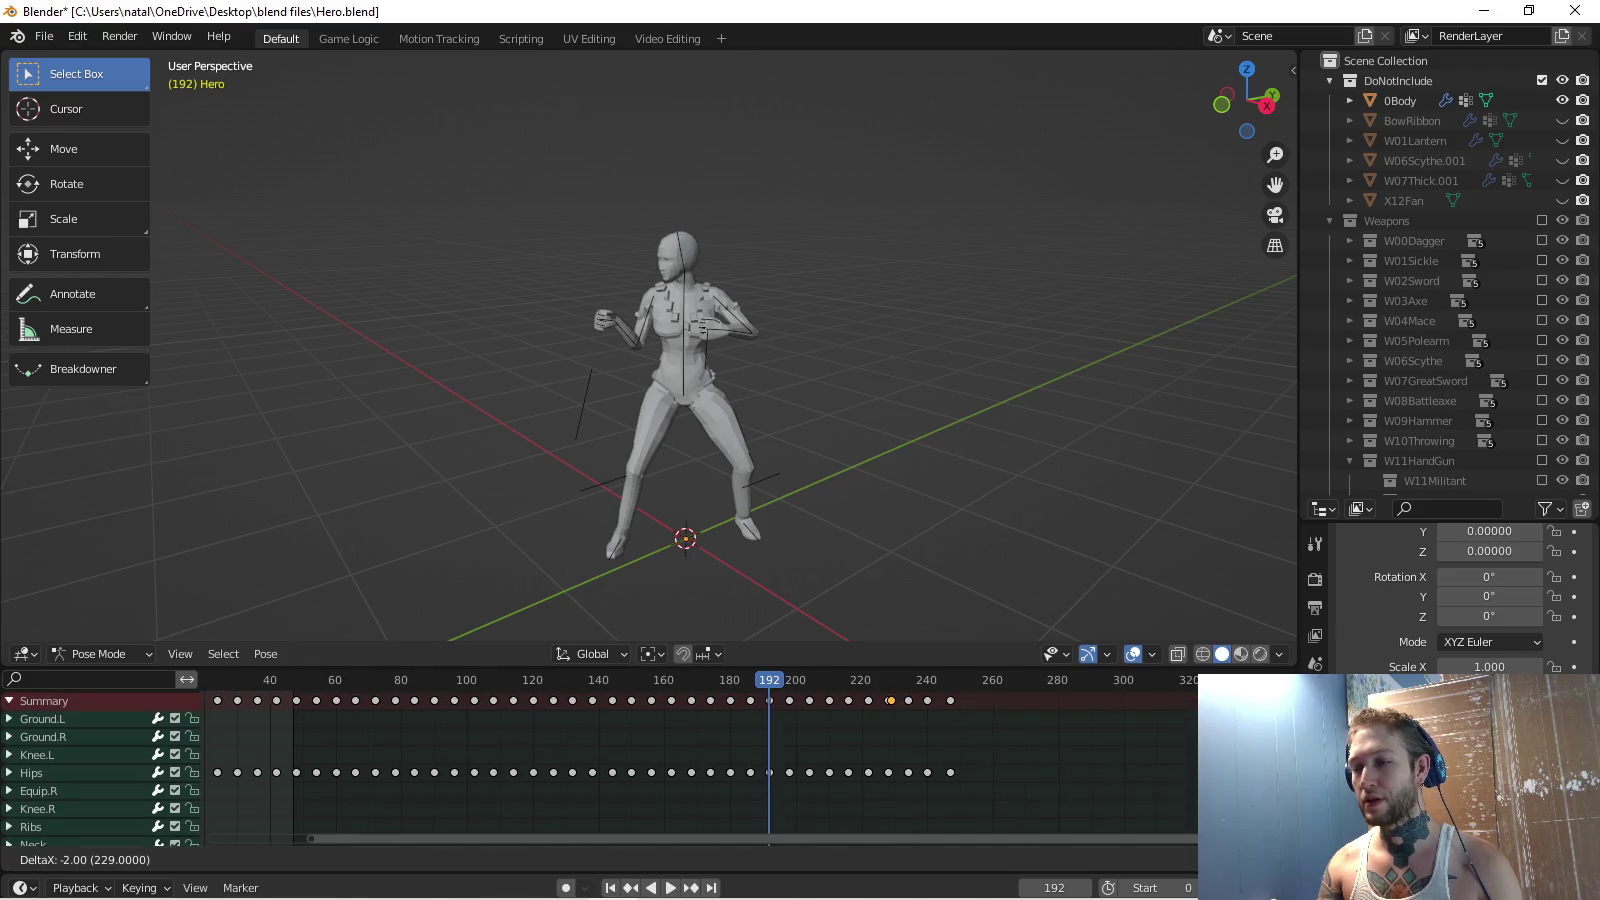
key("Escape")
key("Delete")
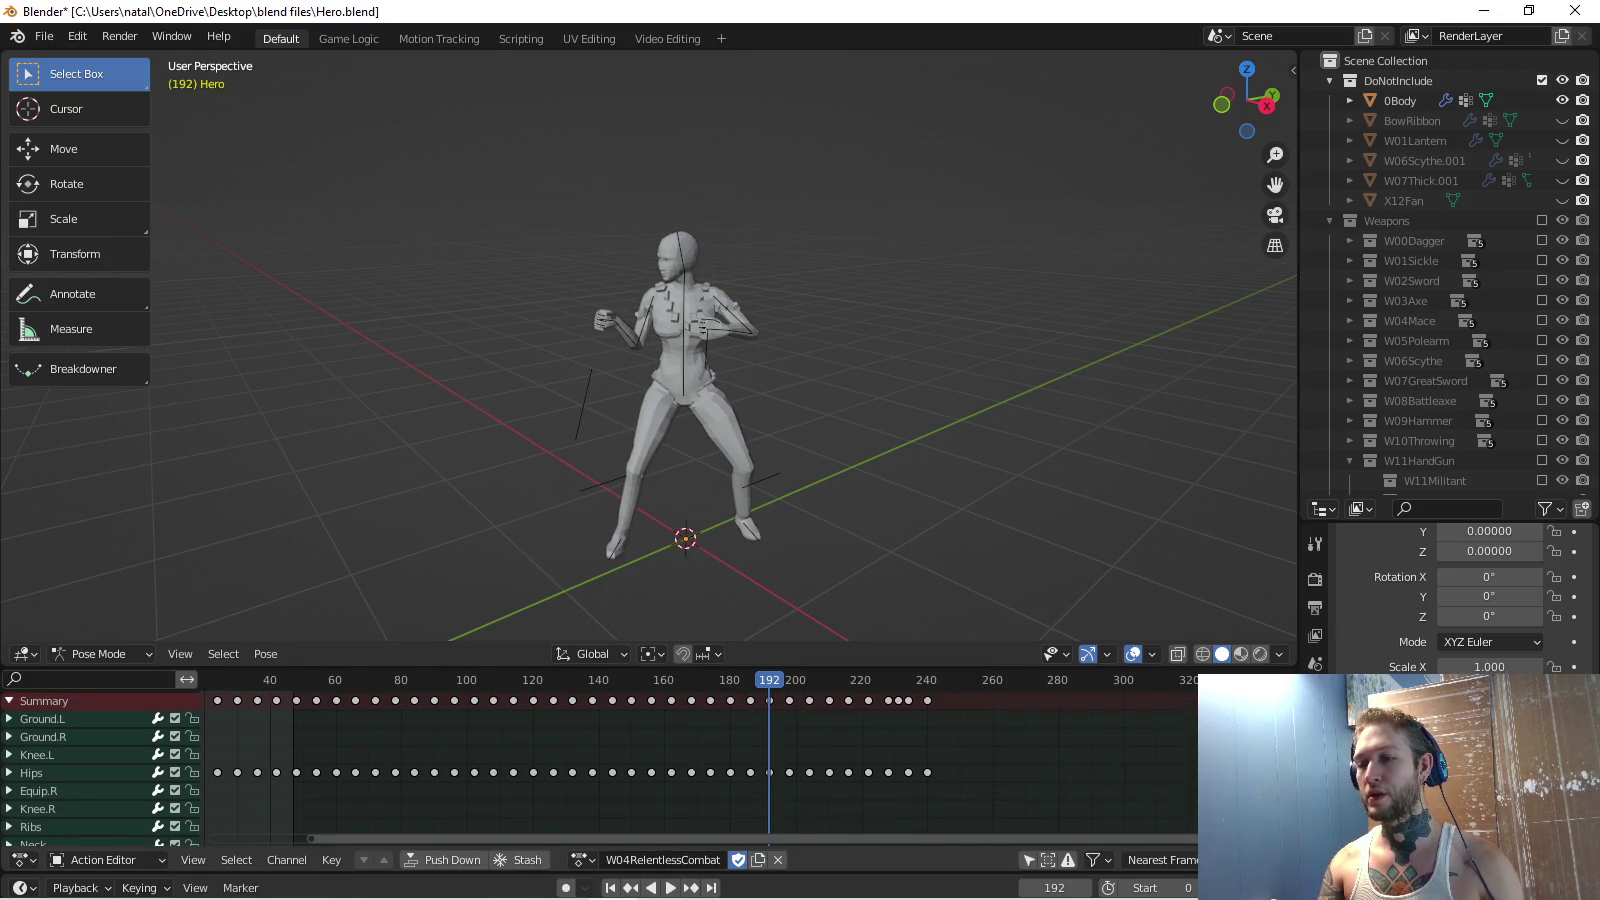
scroll(736, 760, "up", 1)
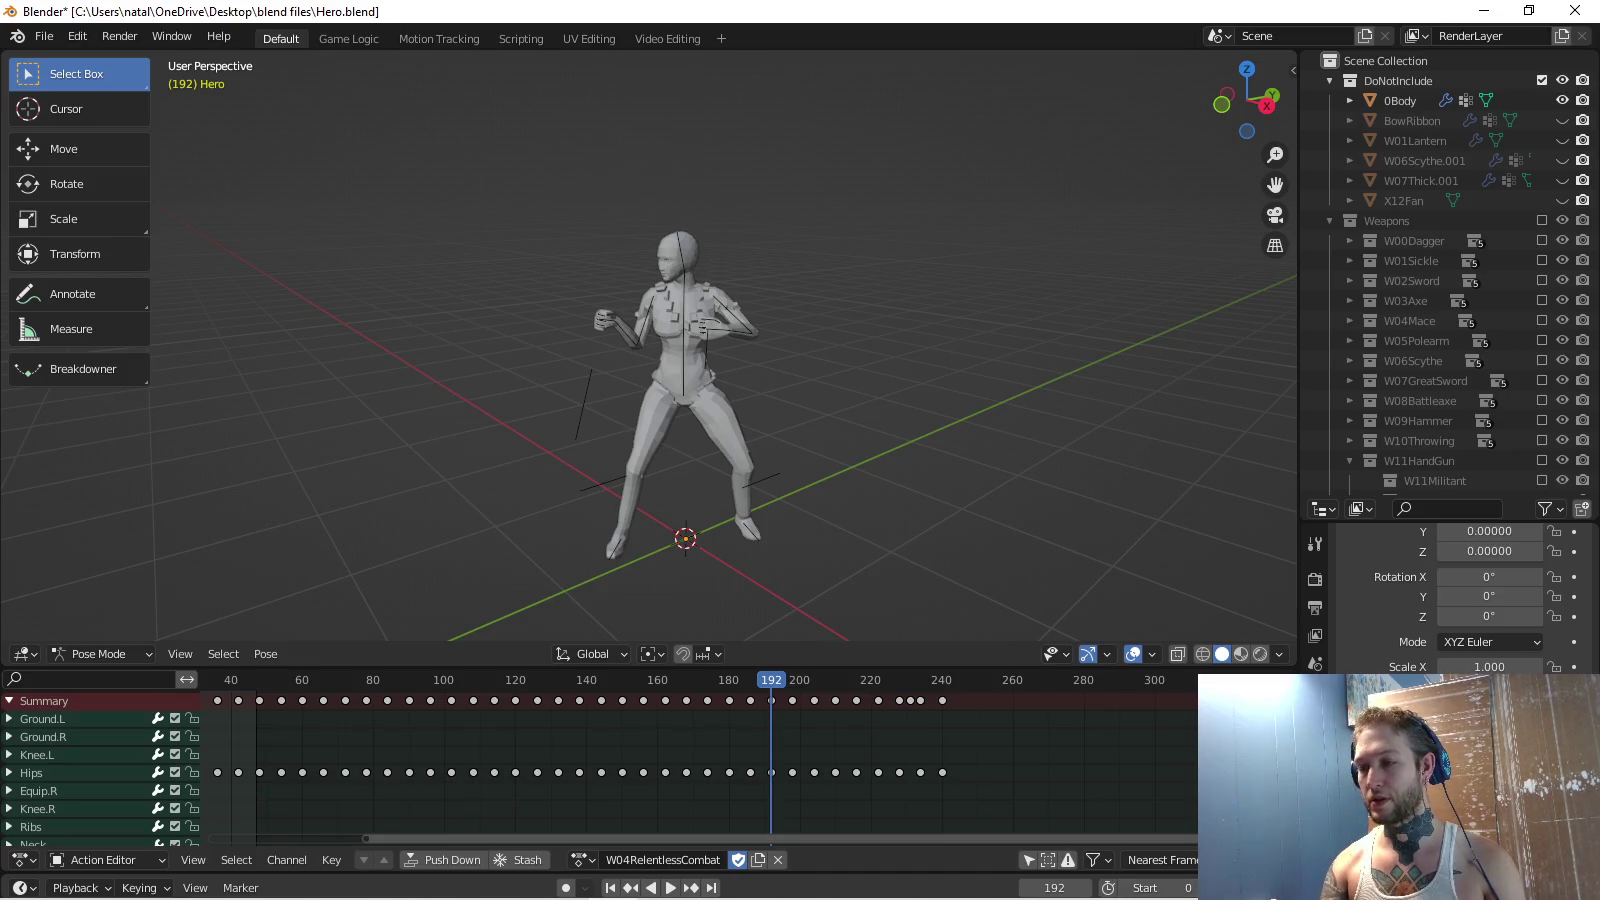
key("space")
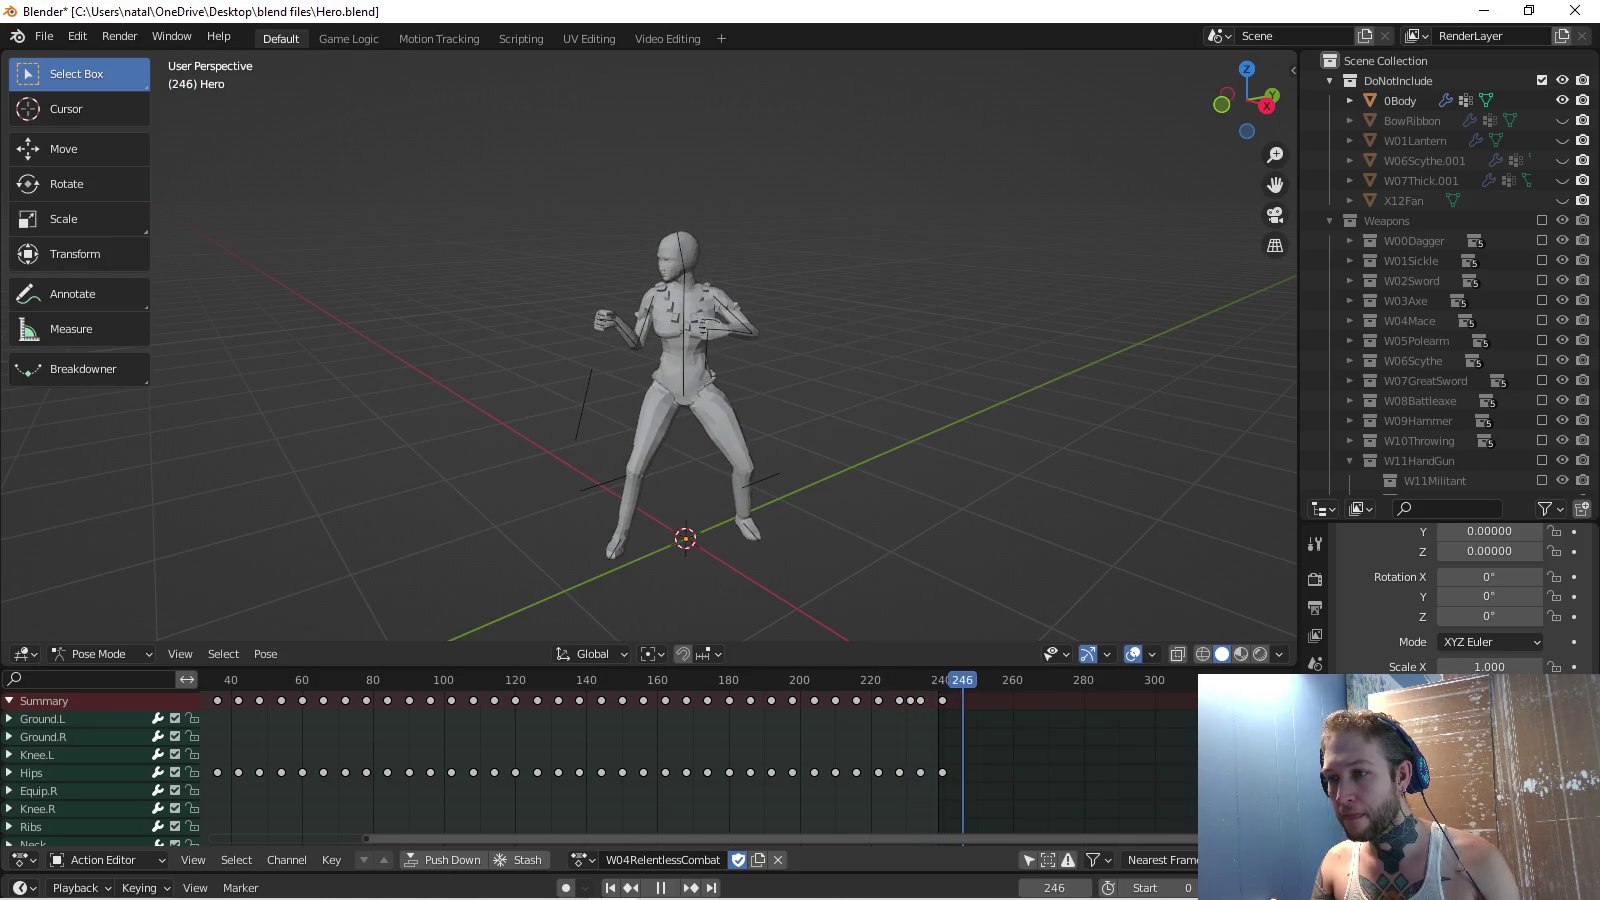
Paste the frame-0 pose onto the final frame and key its rotations to close the loop.
key("space")
key("shift+Left")
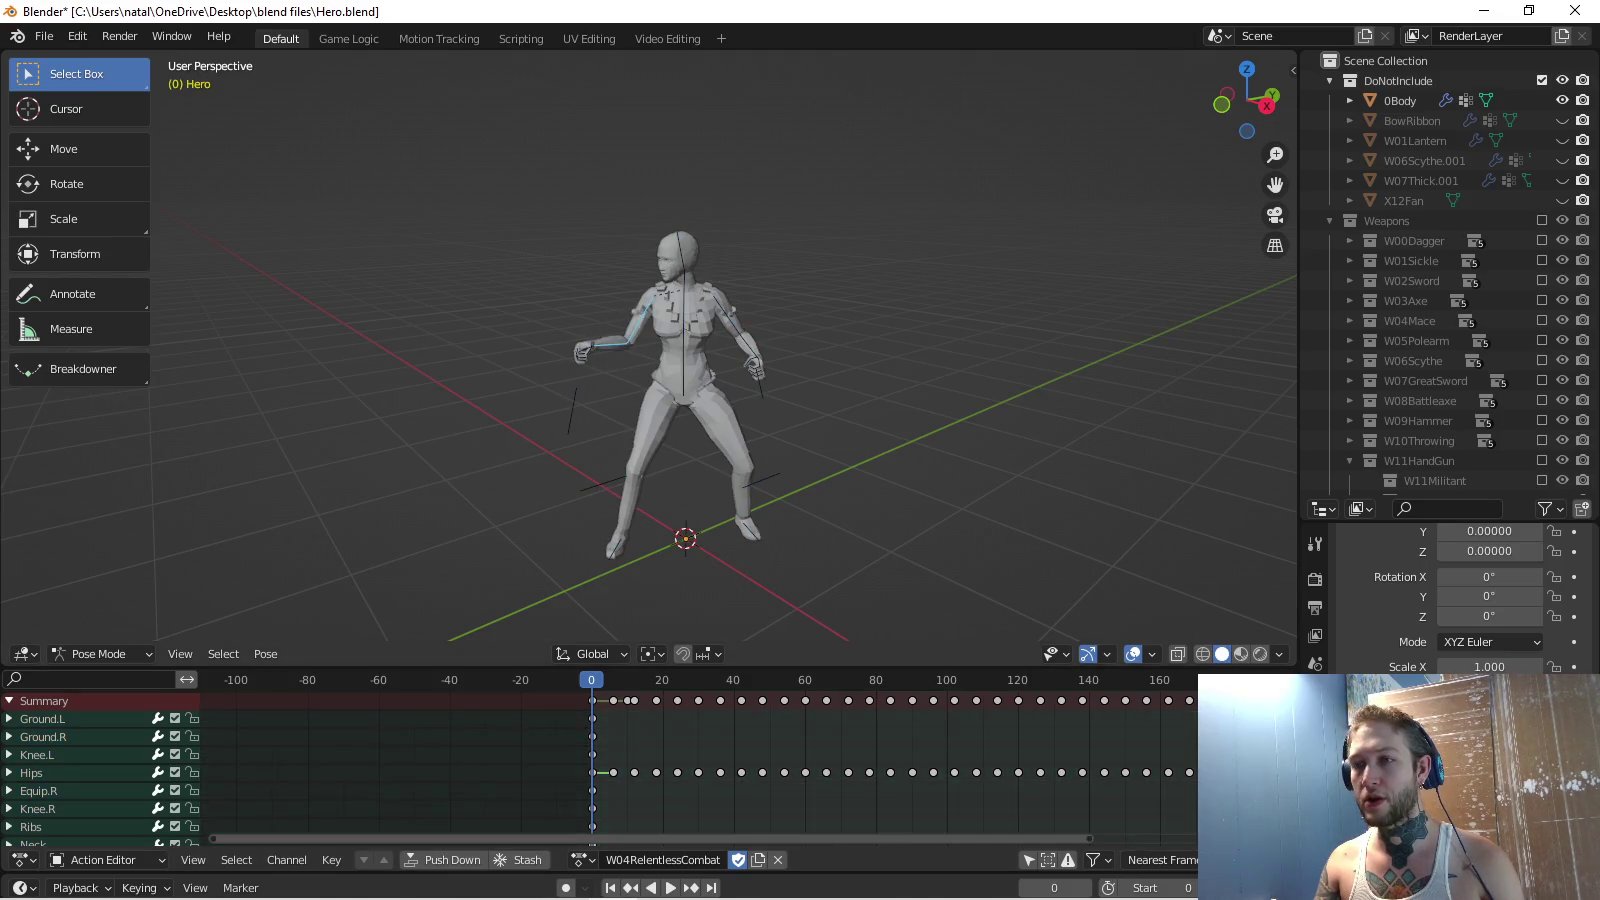
scroll(650, 345, "up", 5)
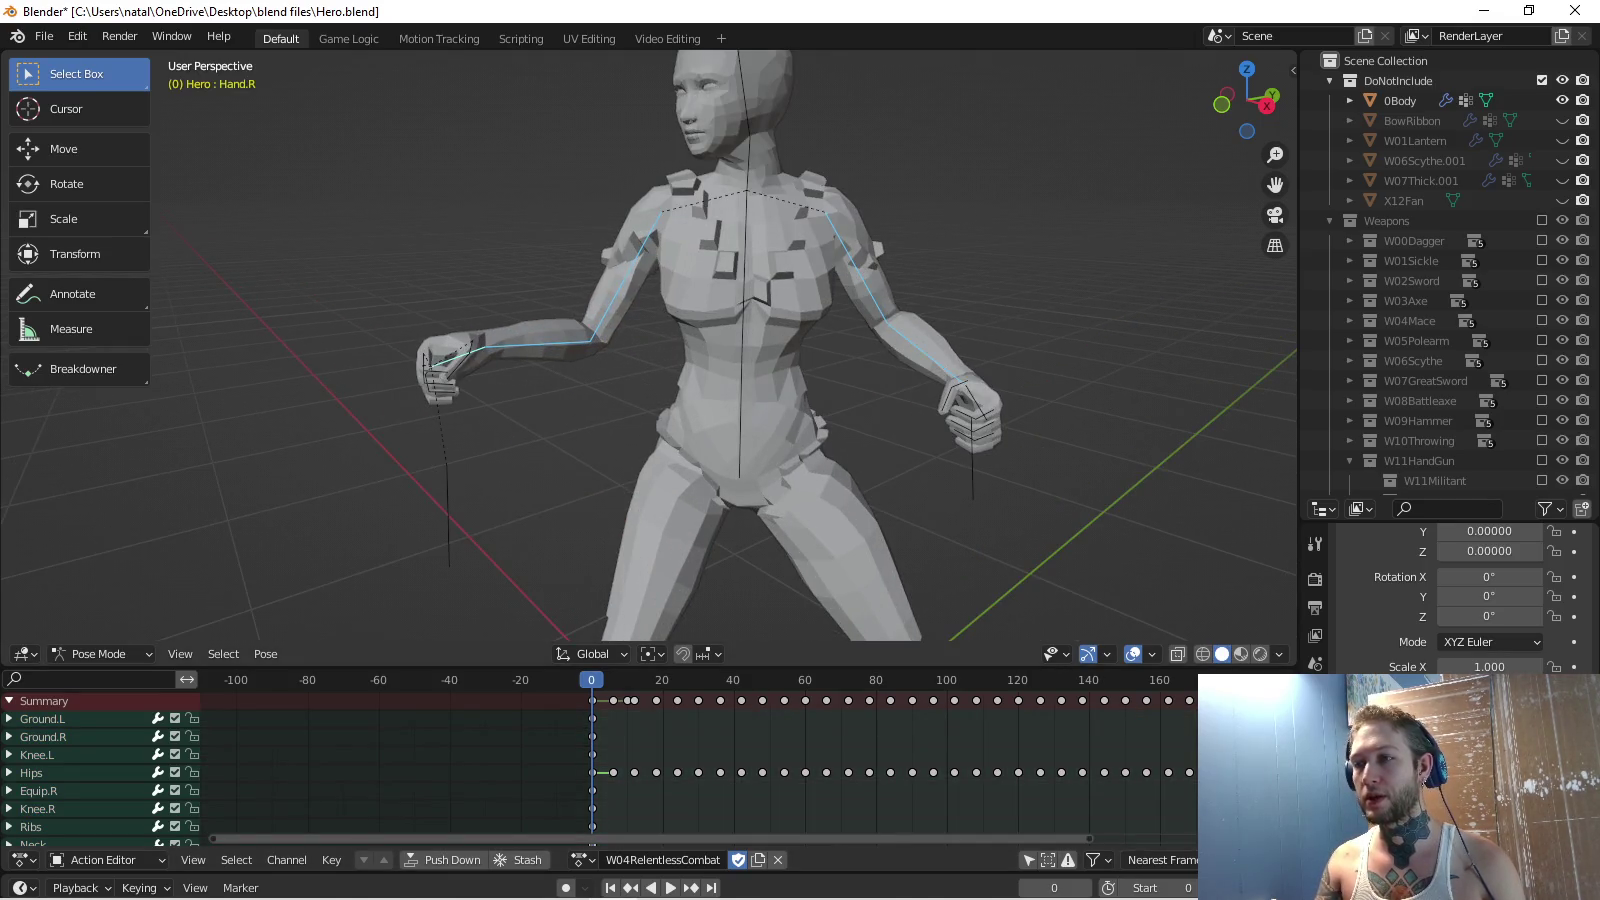
key("shift+Right")
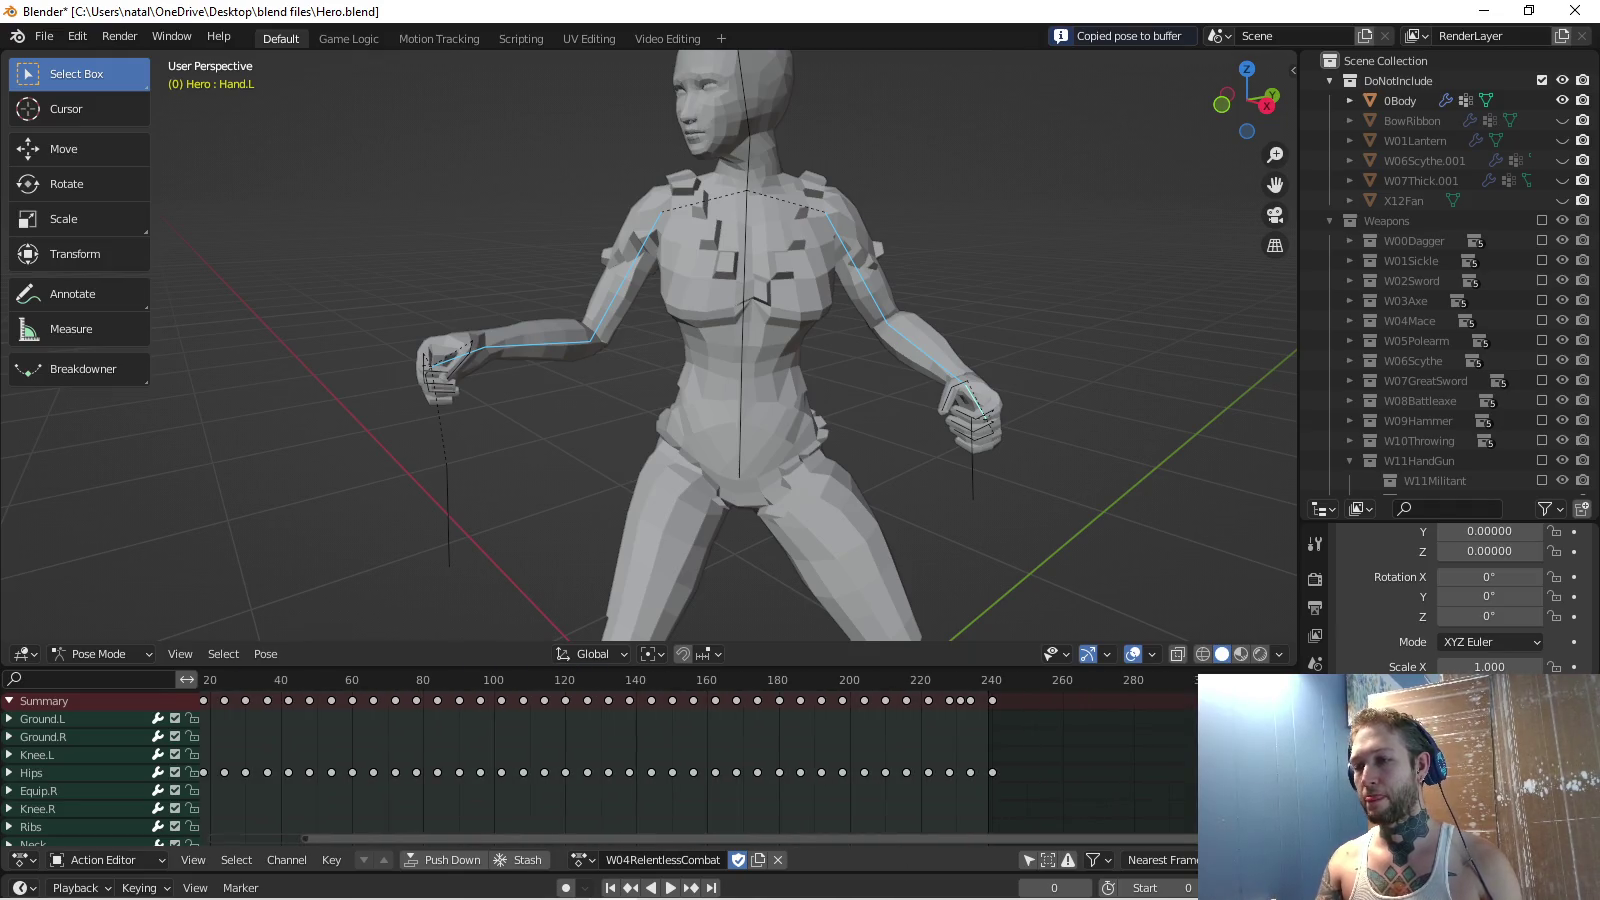
key("space")
key("ctrl+v")
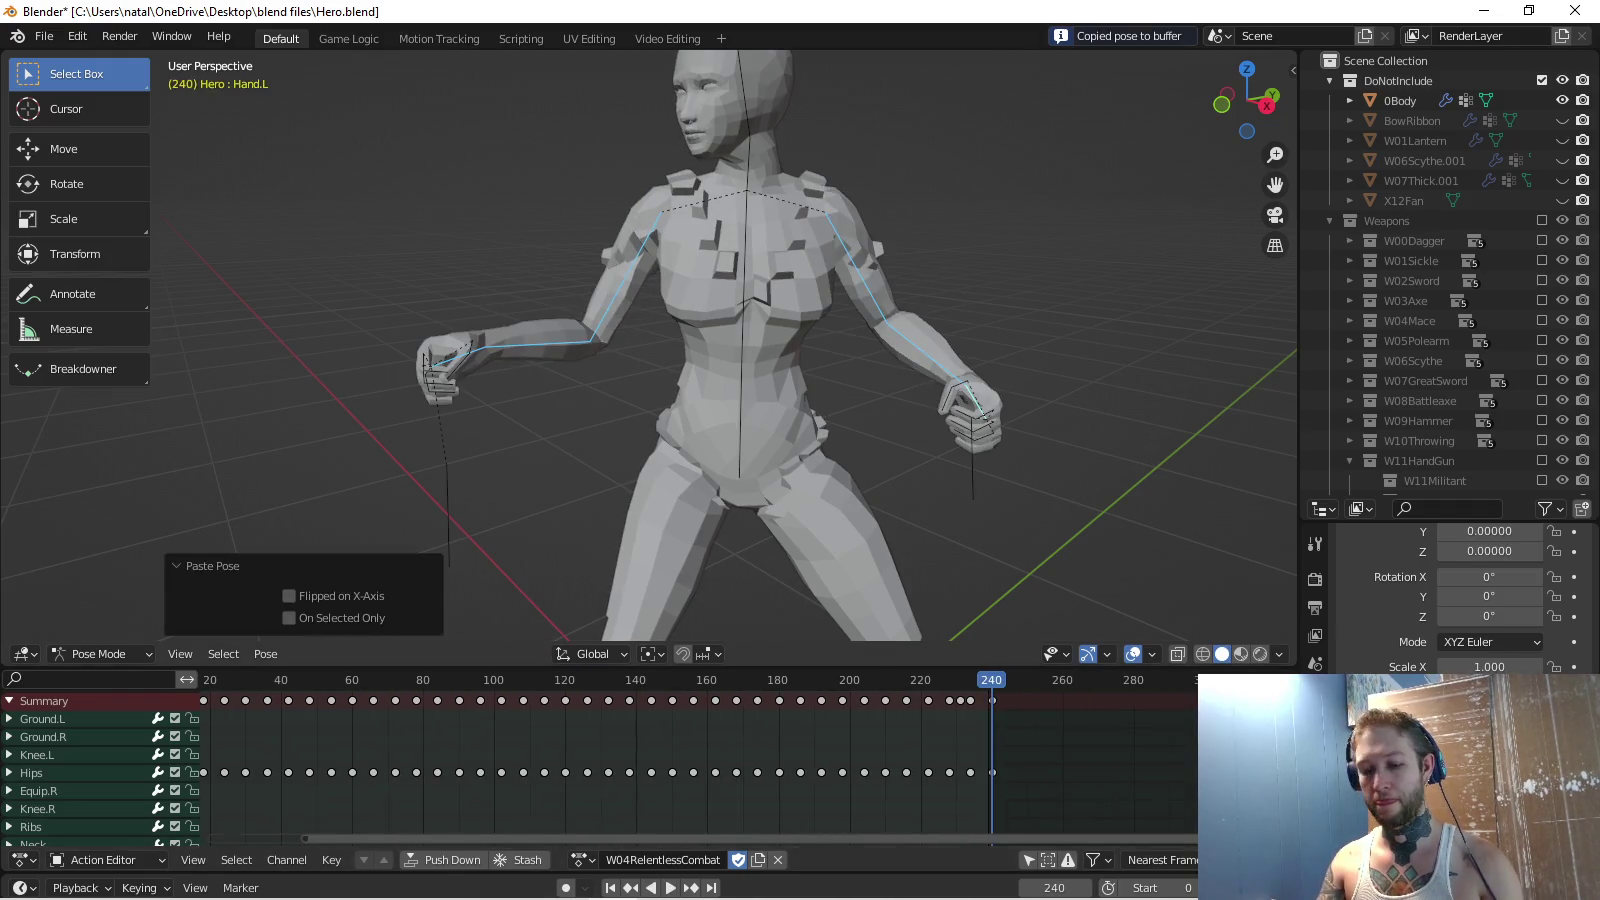
key("i")
key("space")
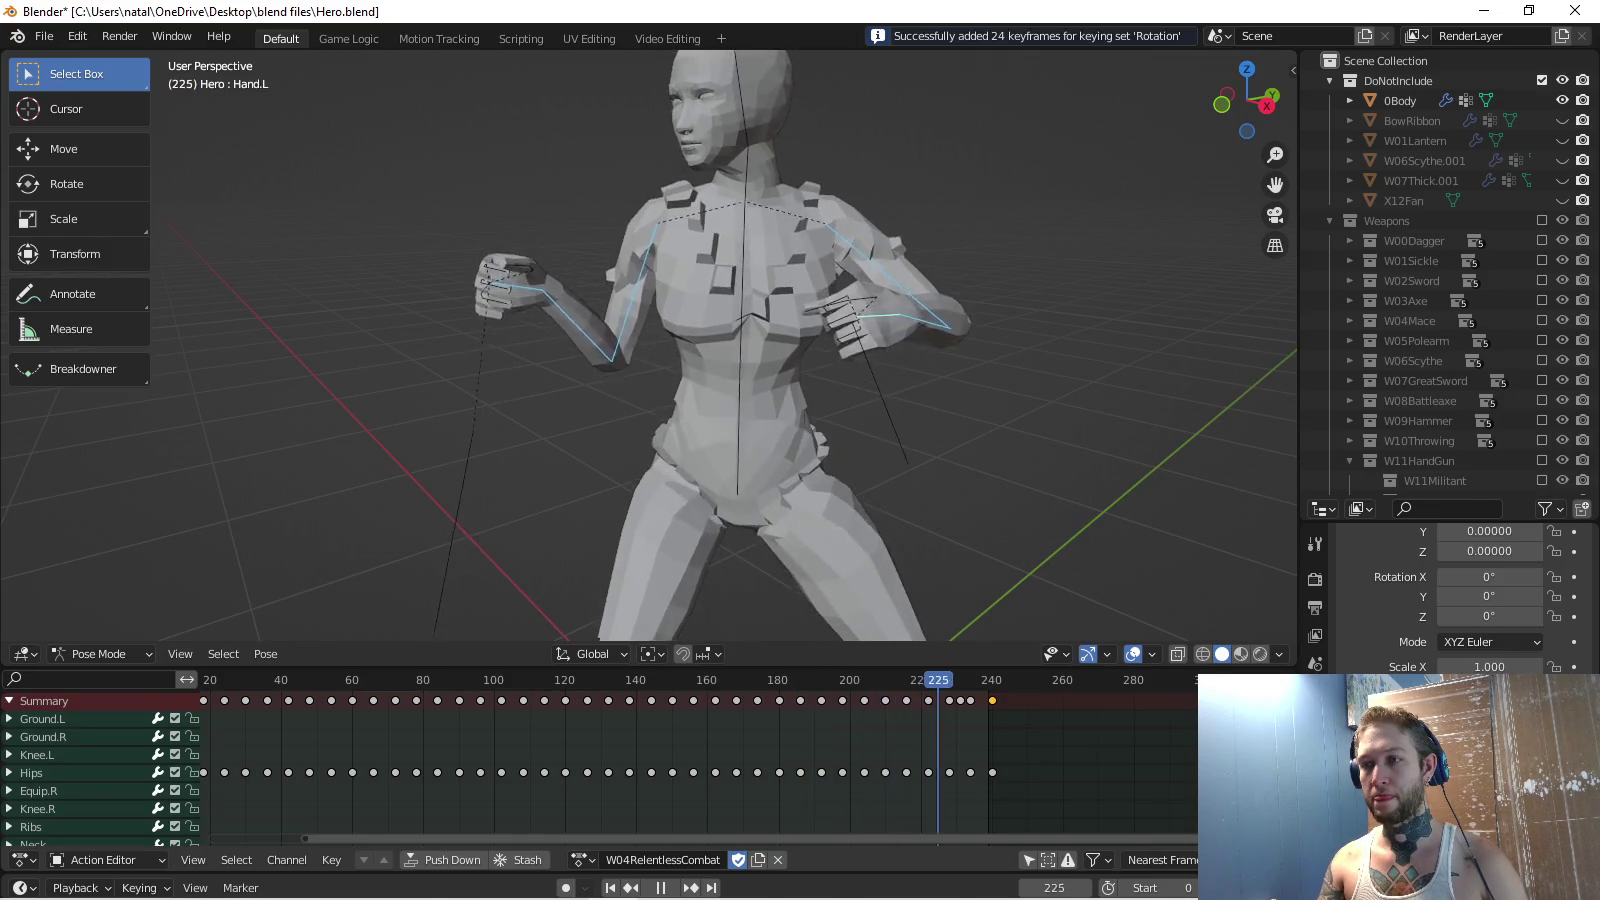
key("space")
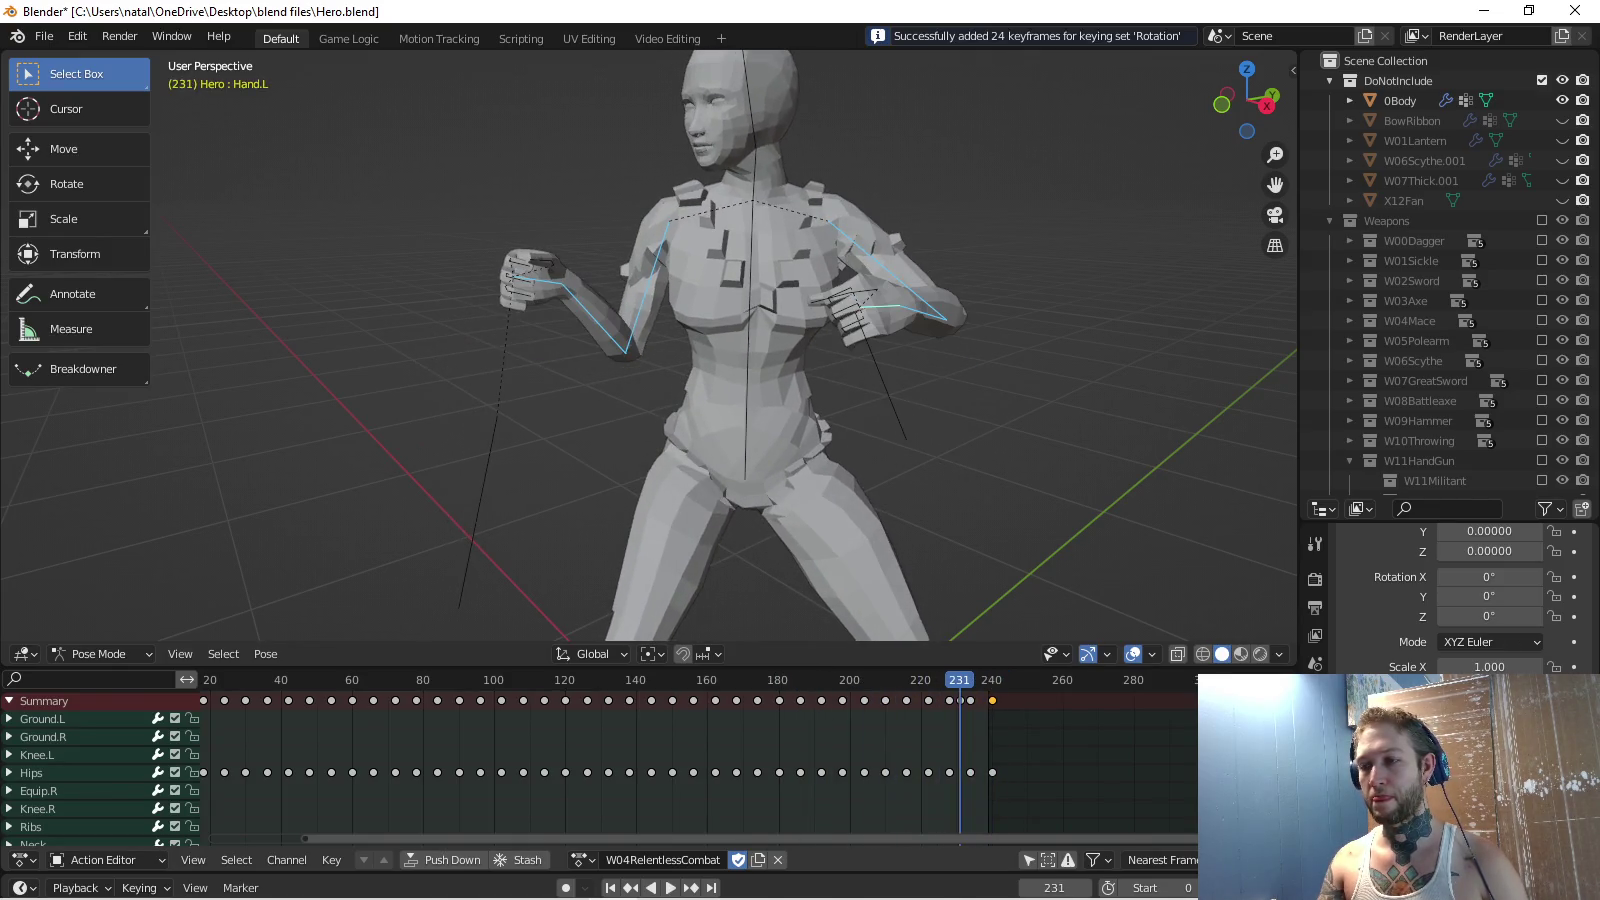
Retime the late keyframe from frame 231 to frame 229 and play the action.
key("g")
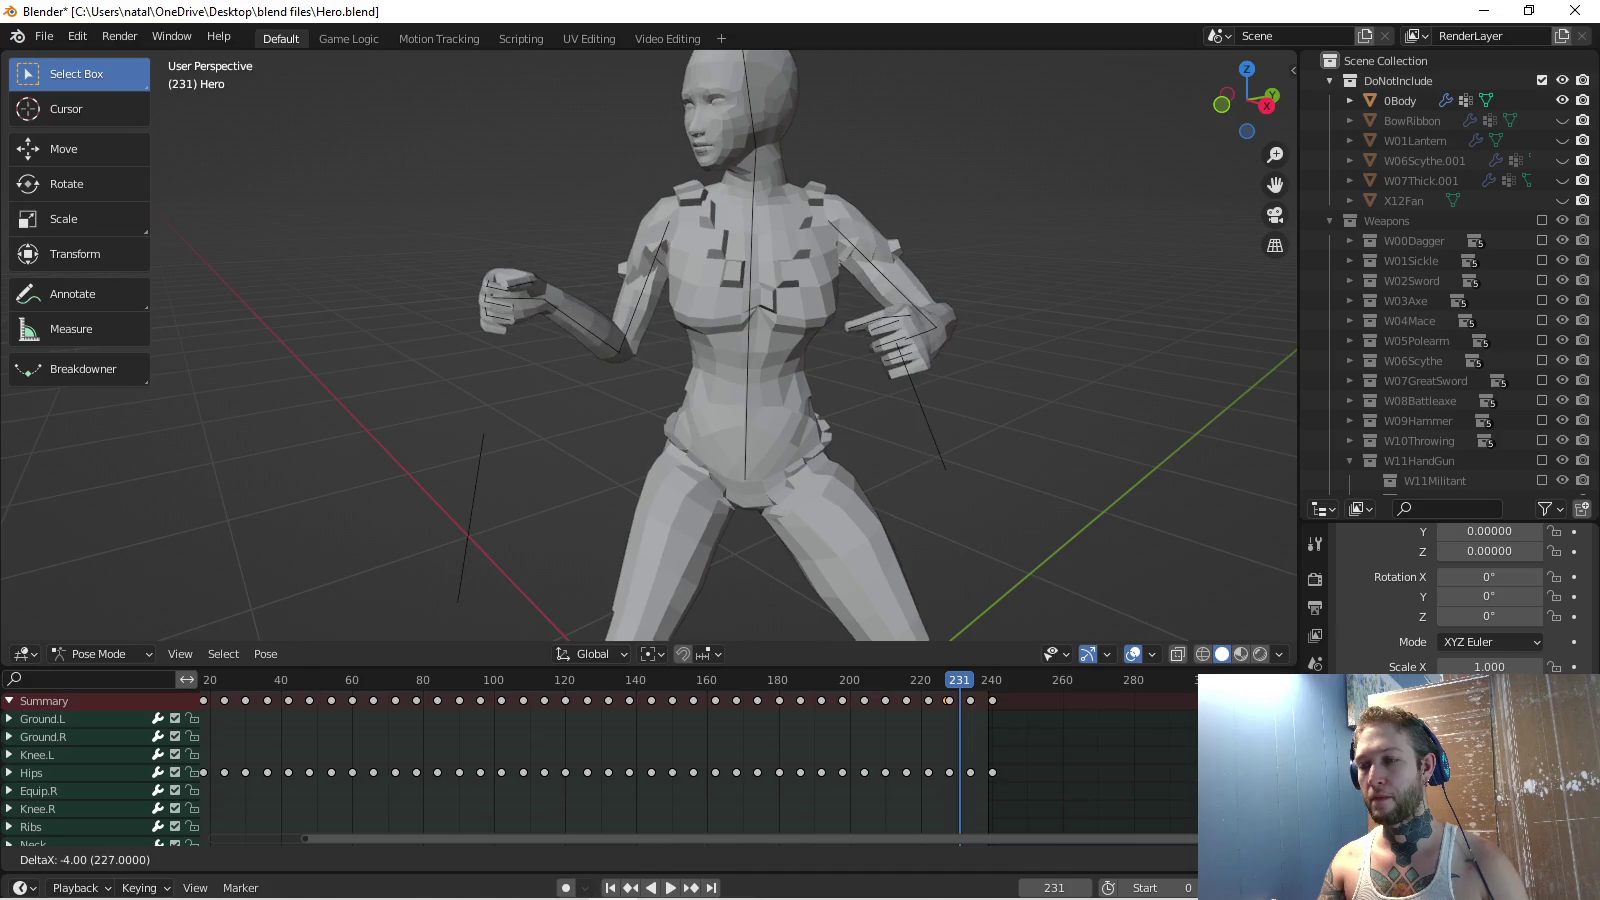
key("Return")
scroll(748, 760, "up", 1)
scroll(747, 760, "up", 1)
key("g")
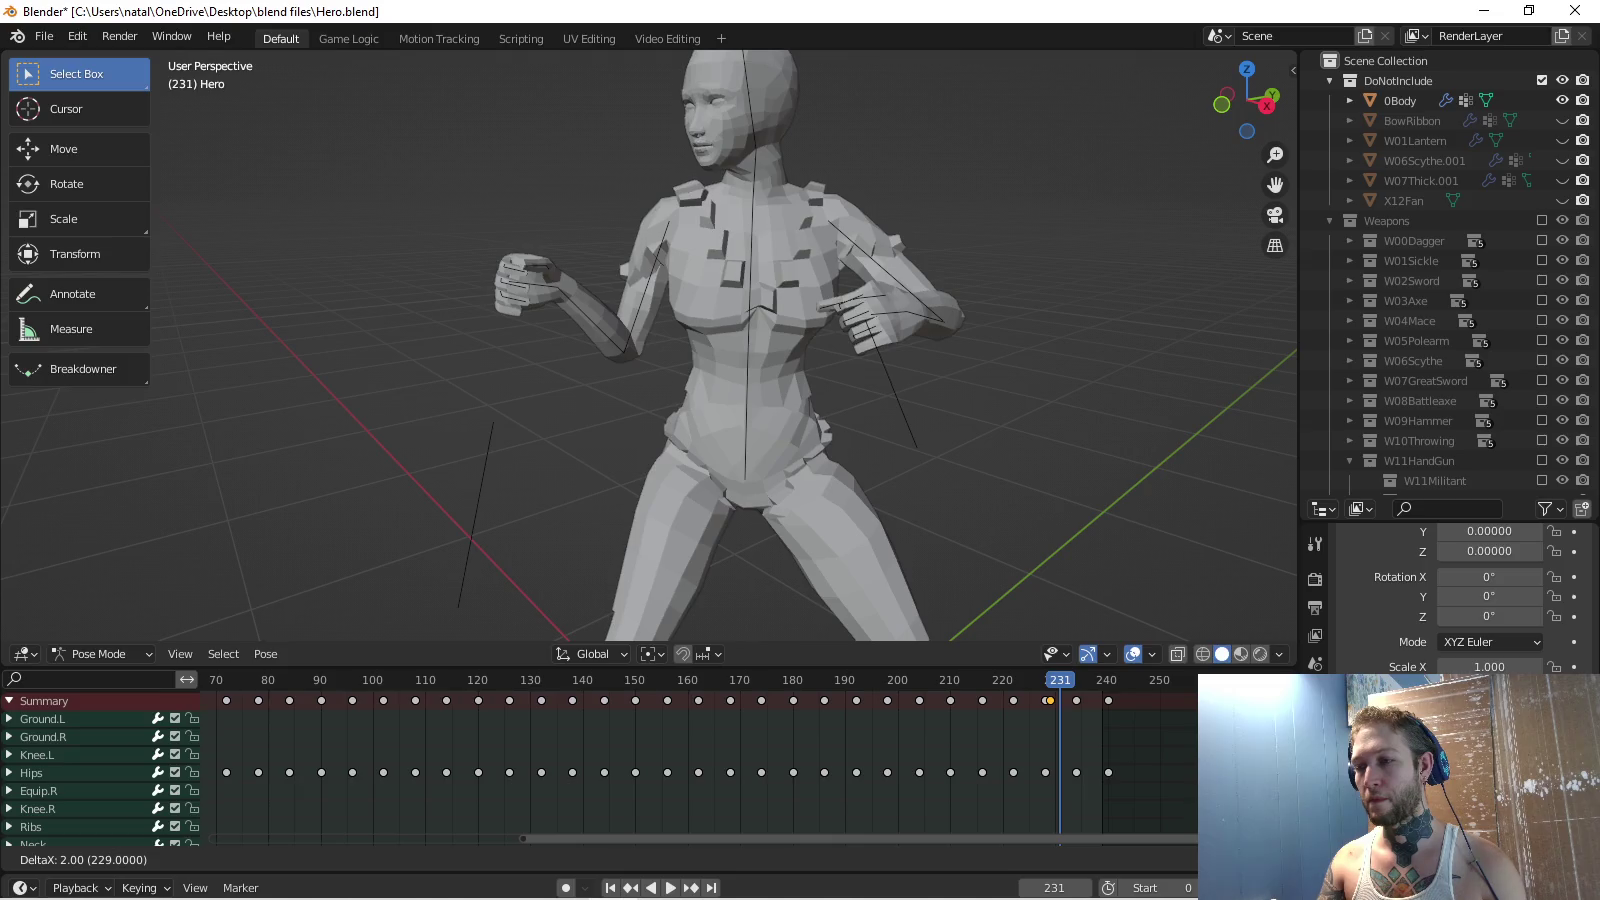
key("Return")
scroll(748, 760, "down", 2)
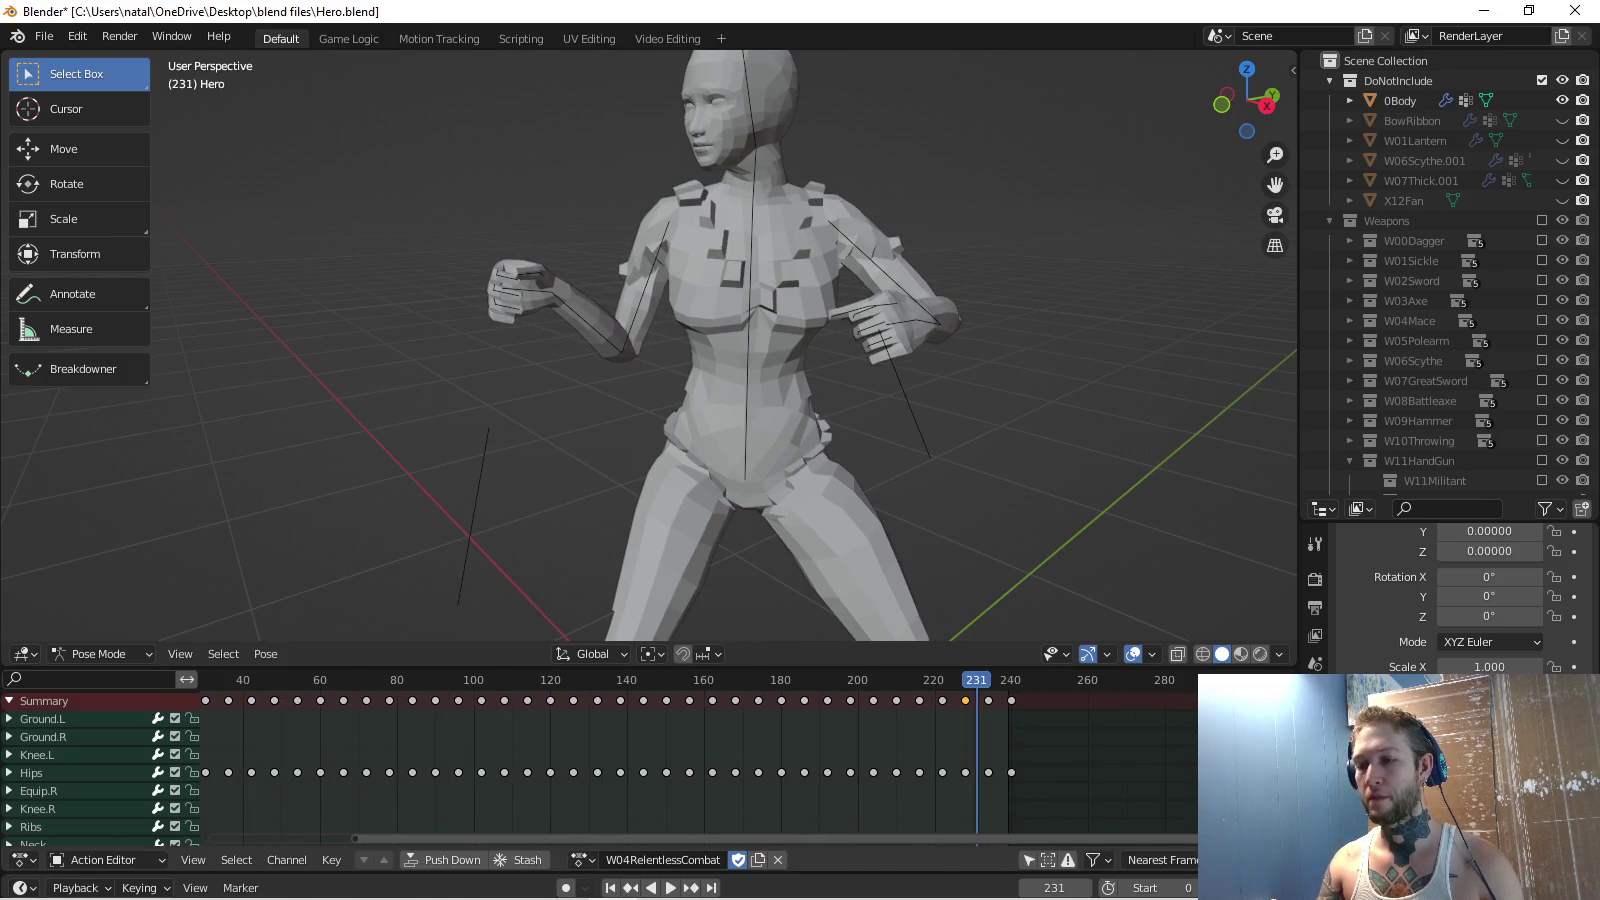
key("space")
scroll(650, 350, "down", 4)
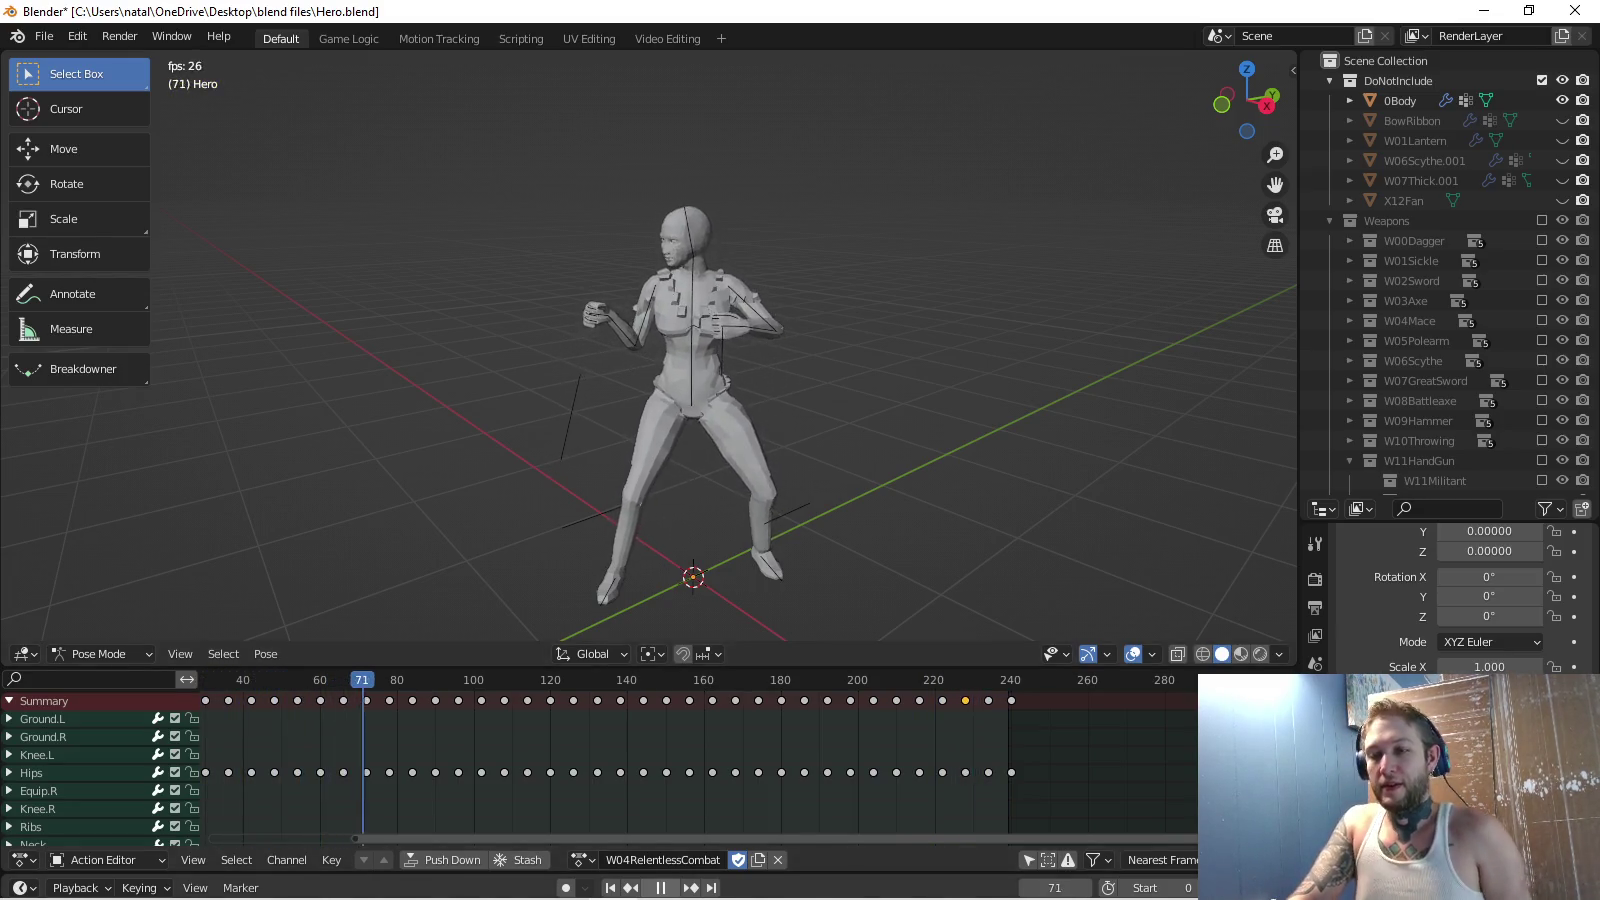
key("space")
left_click(582, 861)
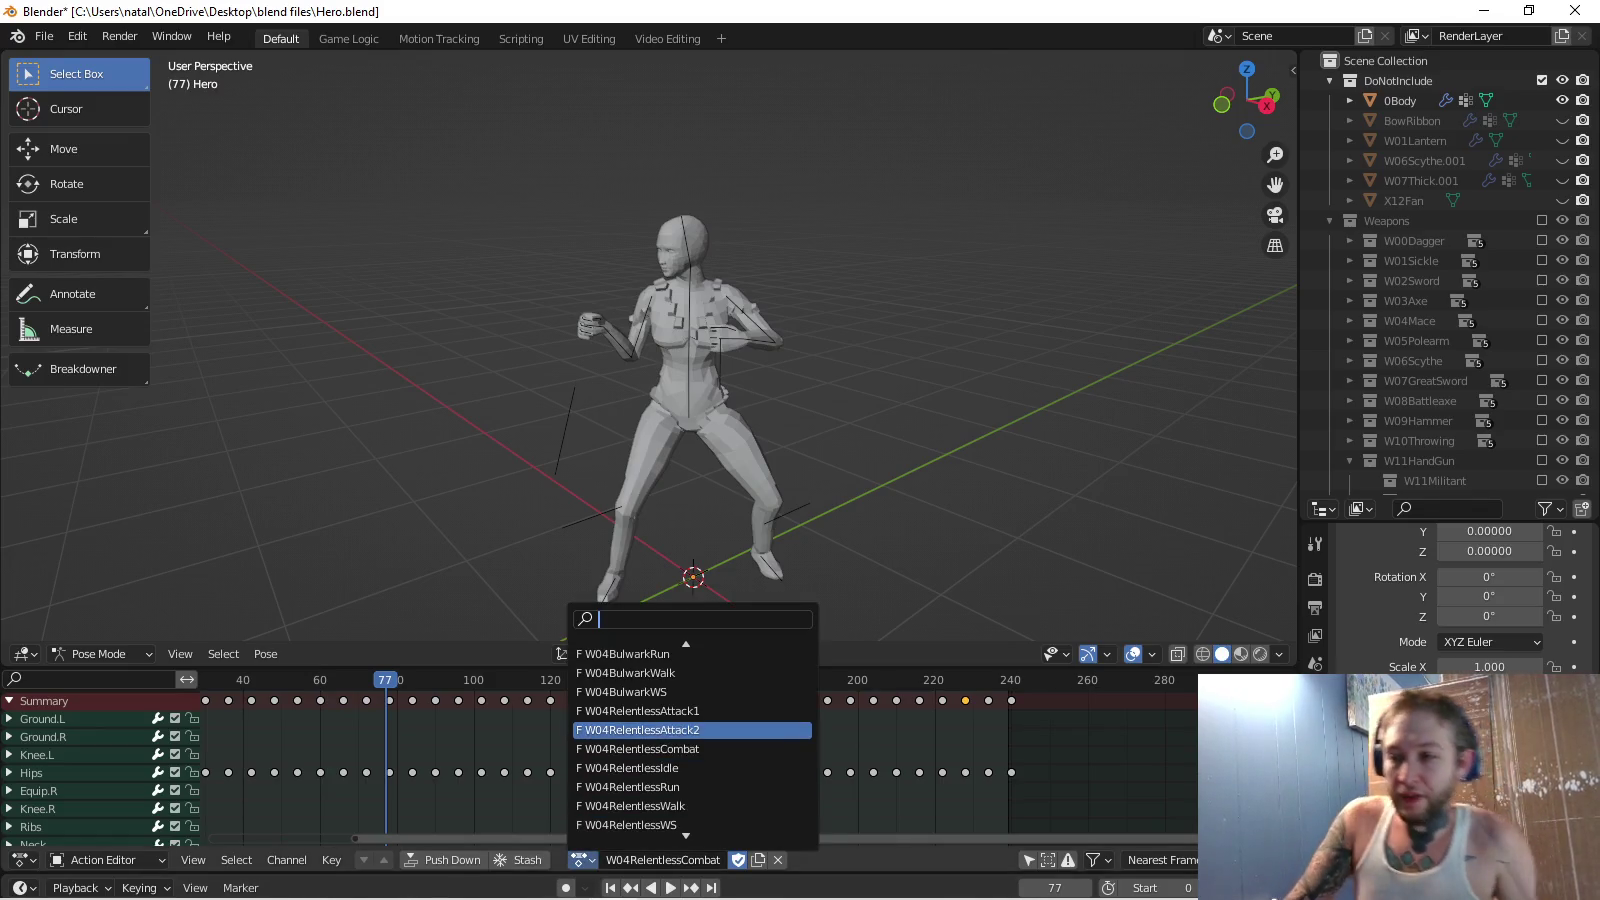
Switch to W04RelentlessIdle and delete its arm keys (frames 10–40) and Hand.L keys.
left_click(693, 767)
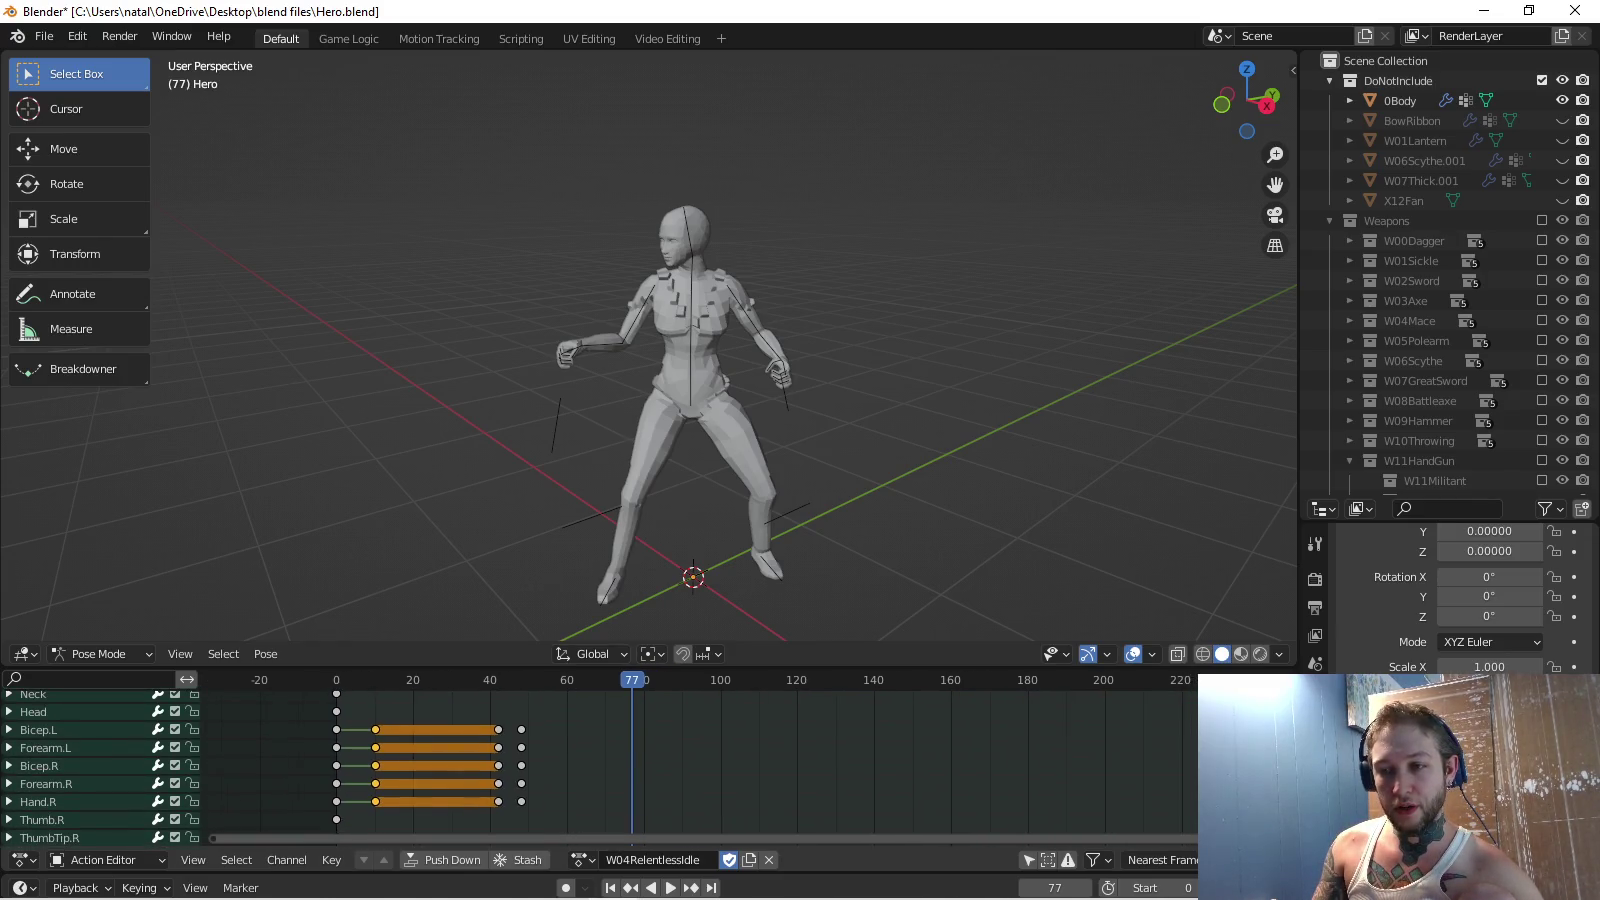
left_click_drag(358, 708, 616, 835)
key("x")
left_click(470, 814)
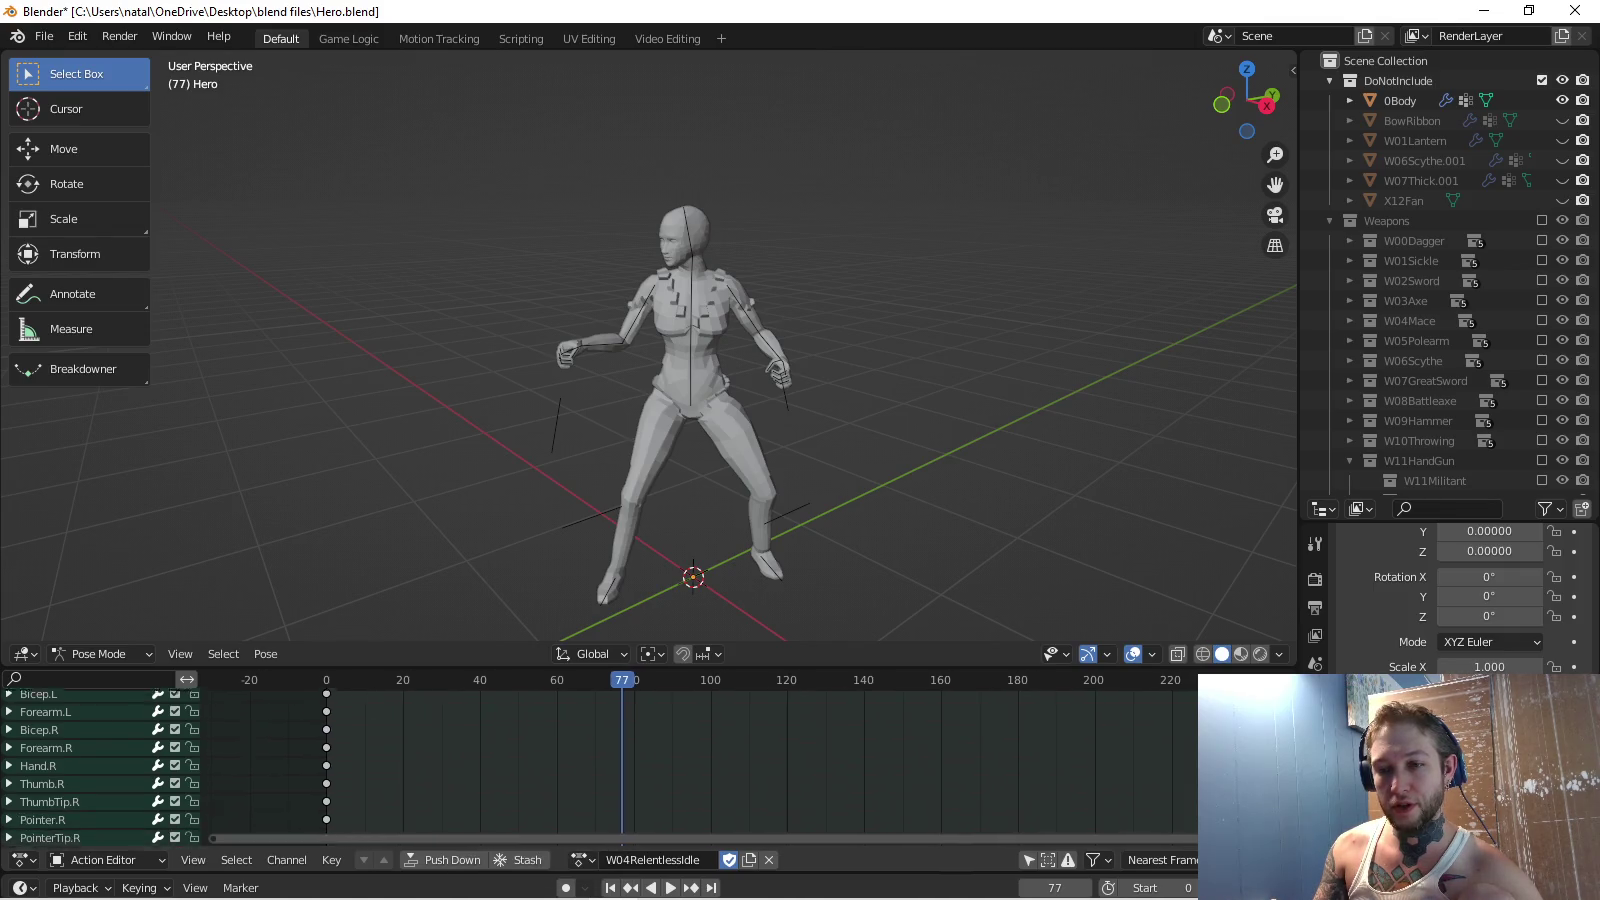
left_click_drag(344, 780, 552, 830)
key("x")
left_click(487, 818)
Play the trimmed idle and view the character from the right side (Numpad 3).
key("space")
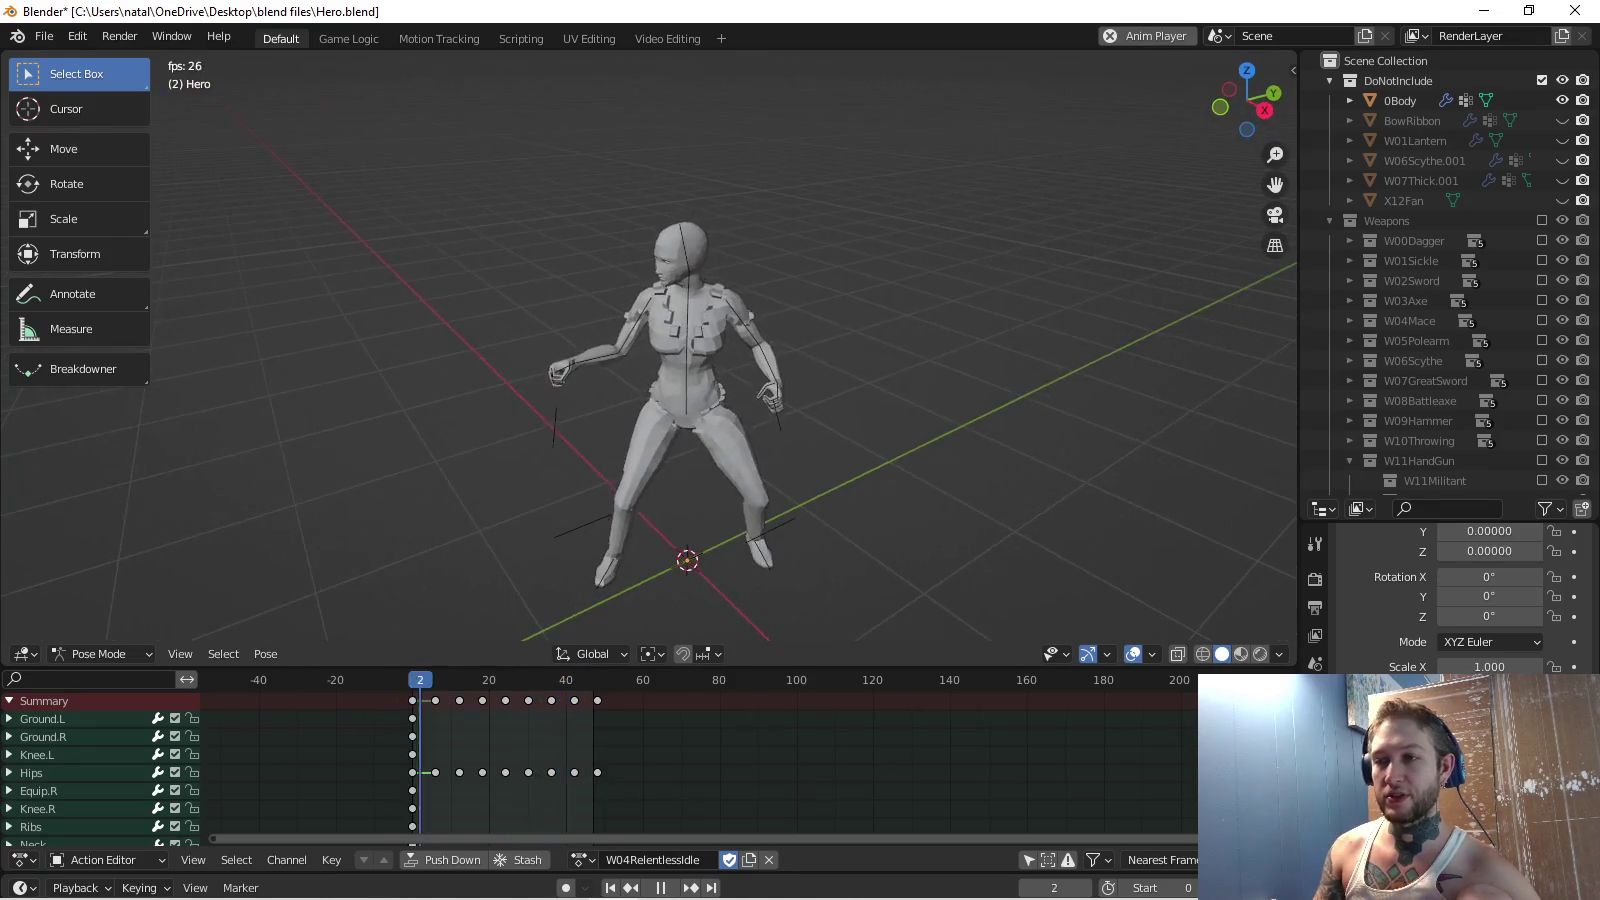
key("KP_3")
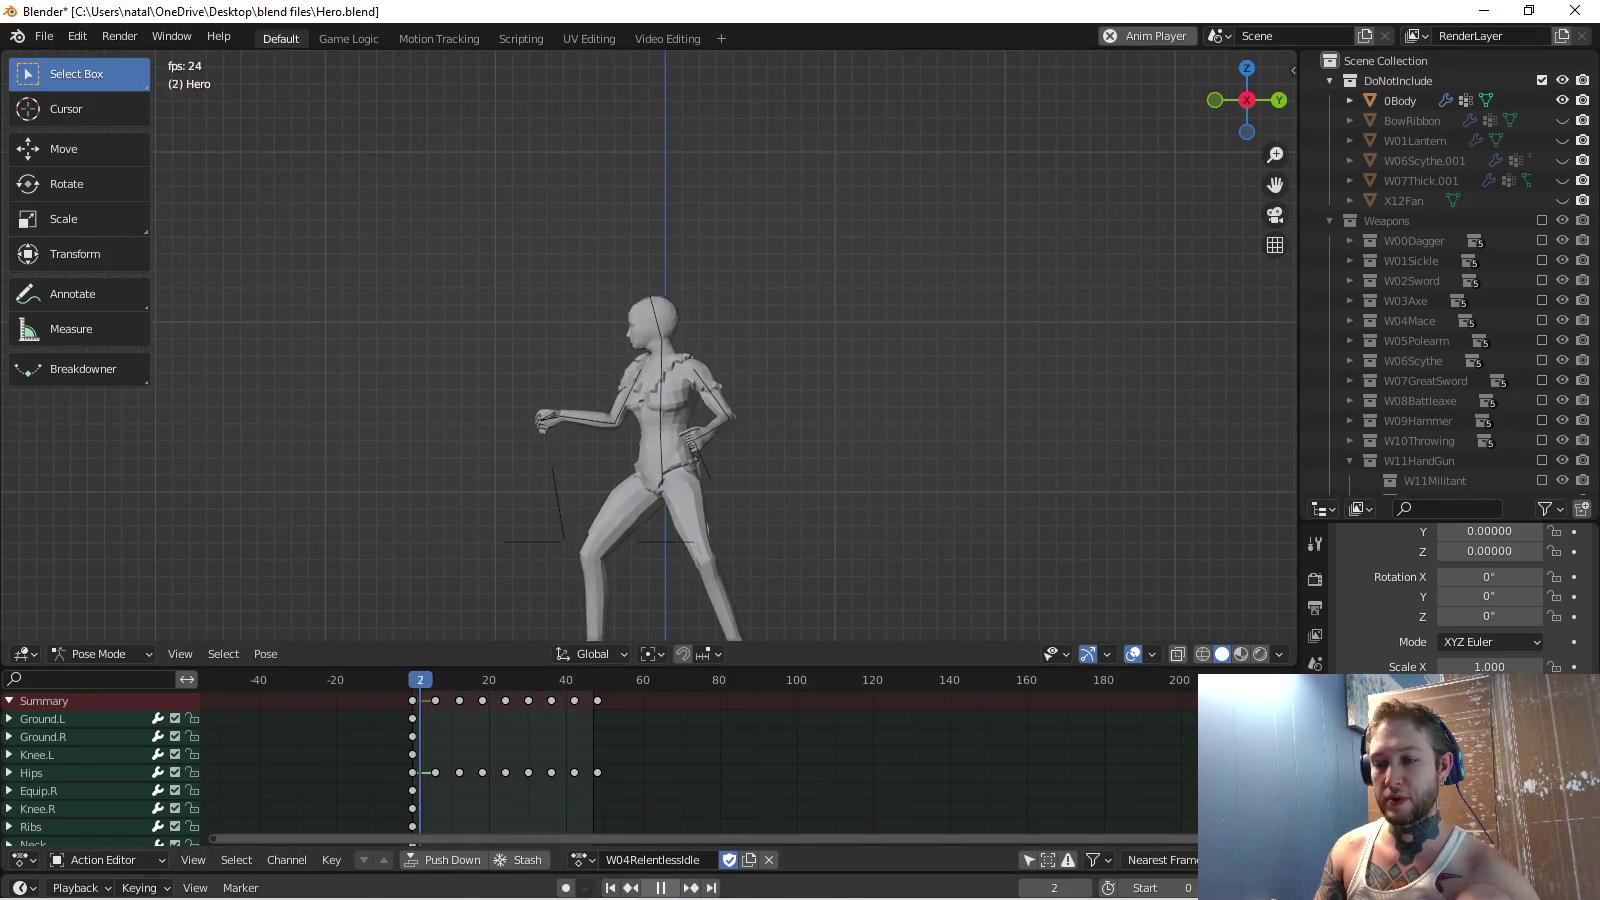
key("space")
key("alt+Tab")
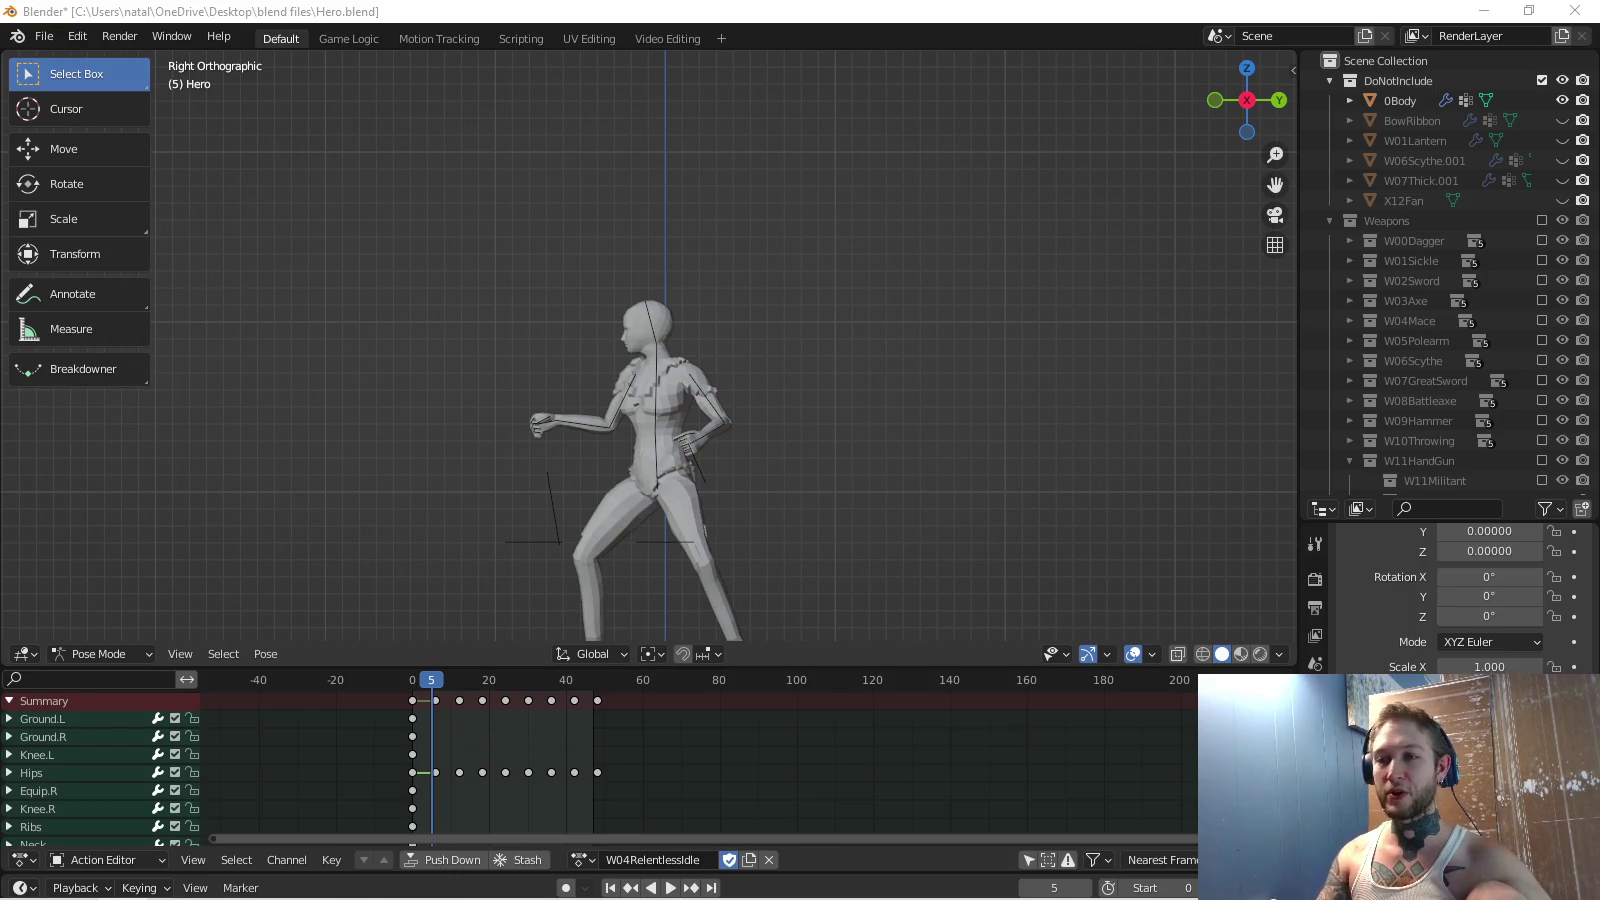
middle_click_drag(650, 350, 720, 300)
key("KP_3")
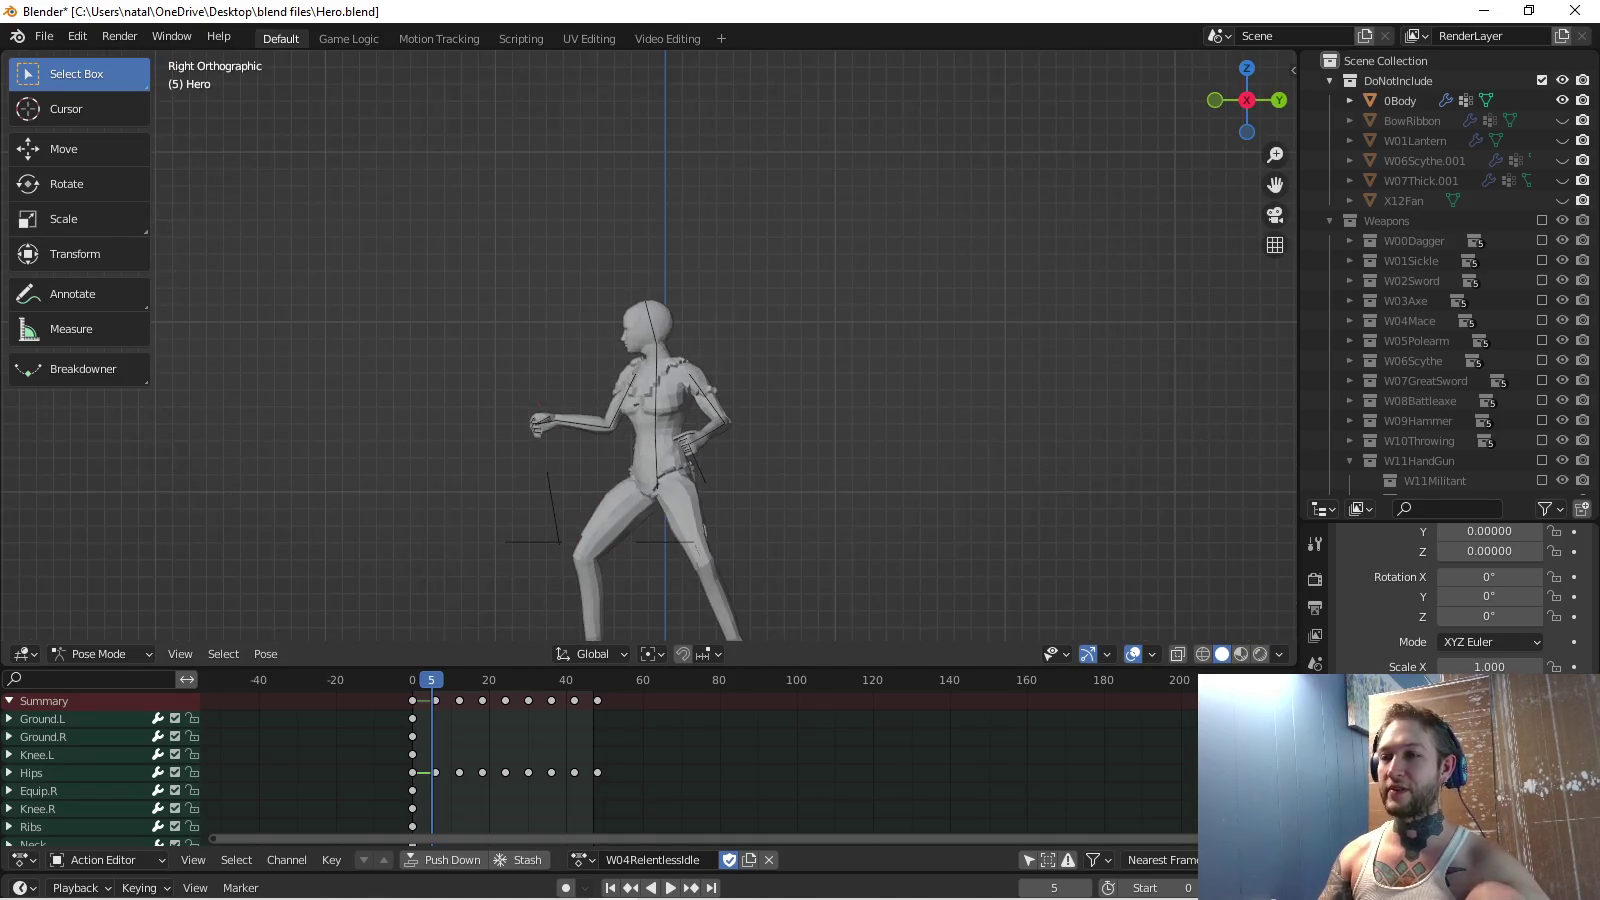
scroll(632, 509, "up", 3)
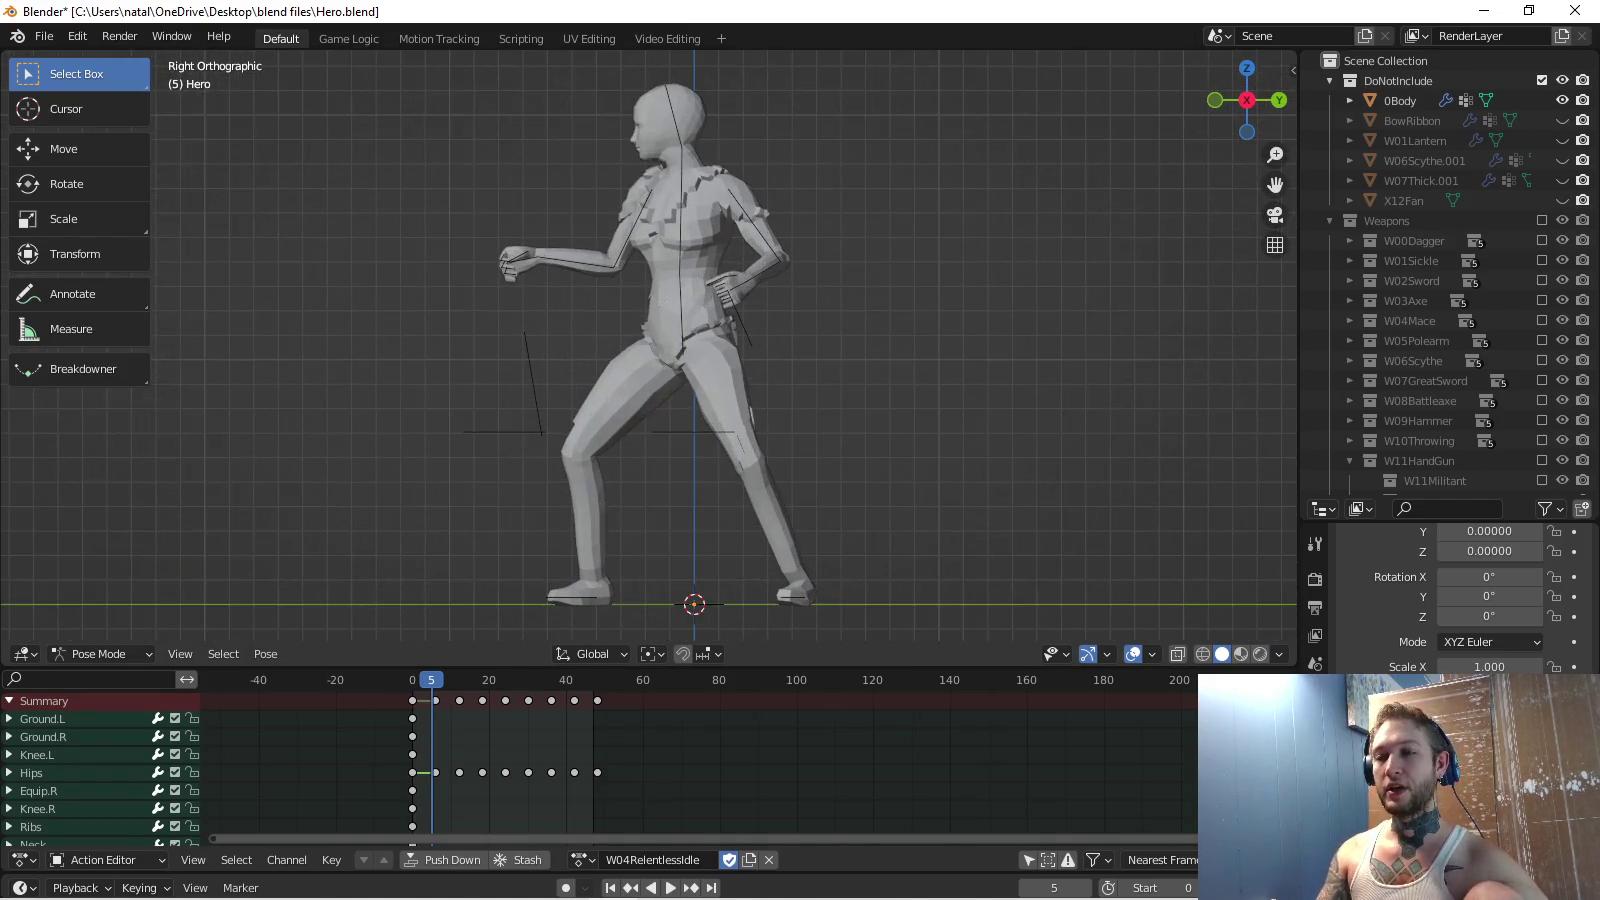
key("alt+Tab")
key("alt+Tab")
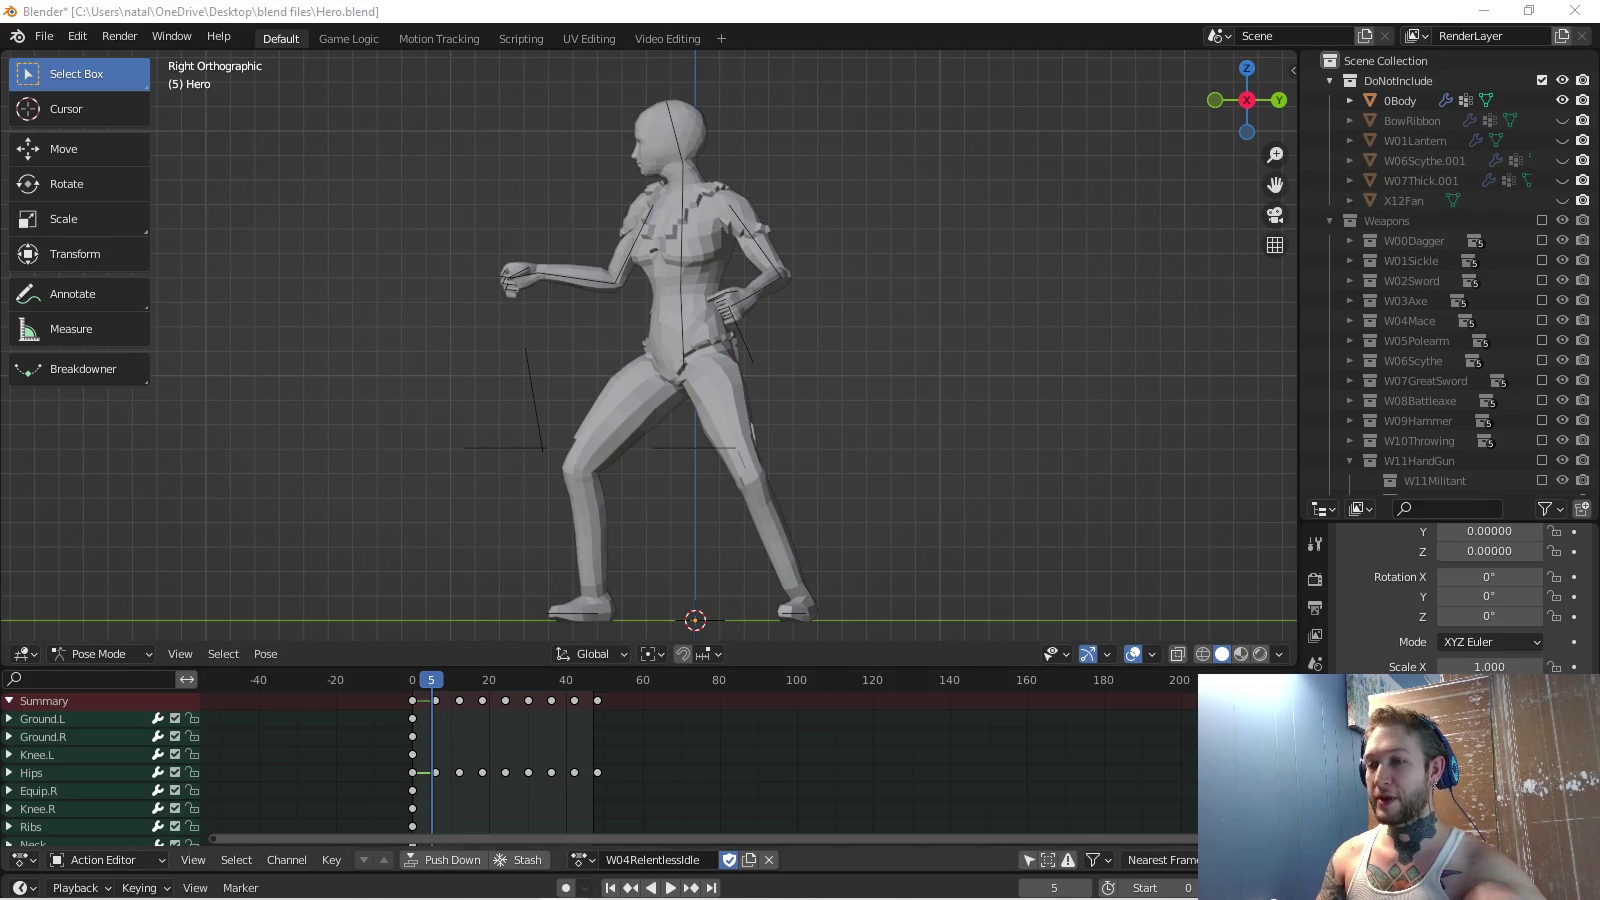
double_click(653, 860)
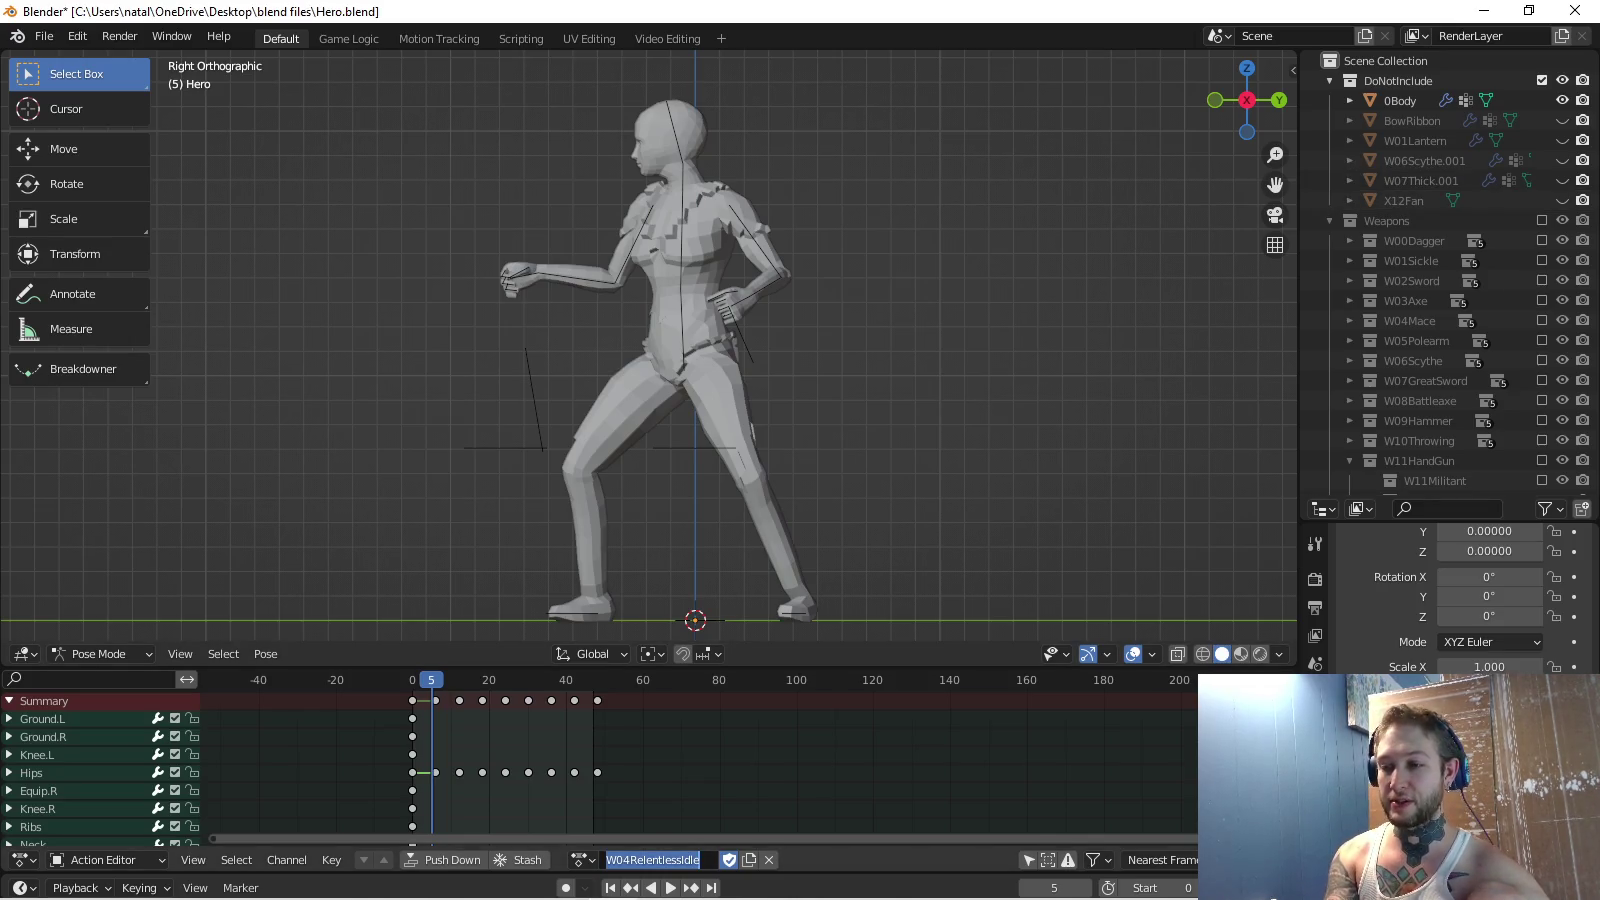
left_click(583, 860)
Search 'disc' in the action list, load W05DisciplinedIdle, and play it.
left_click(582, 860)
type("d")
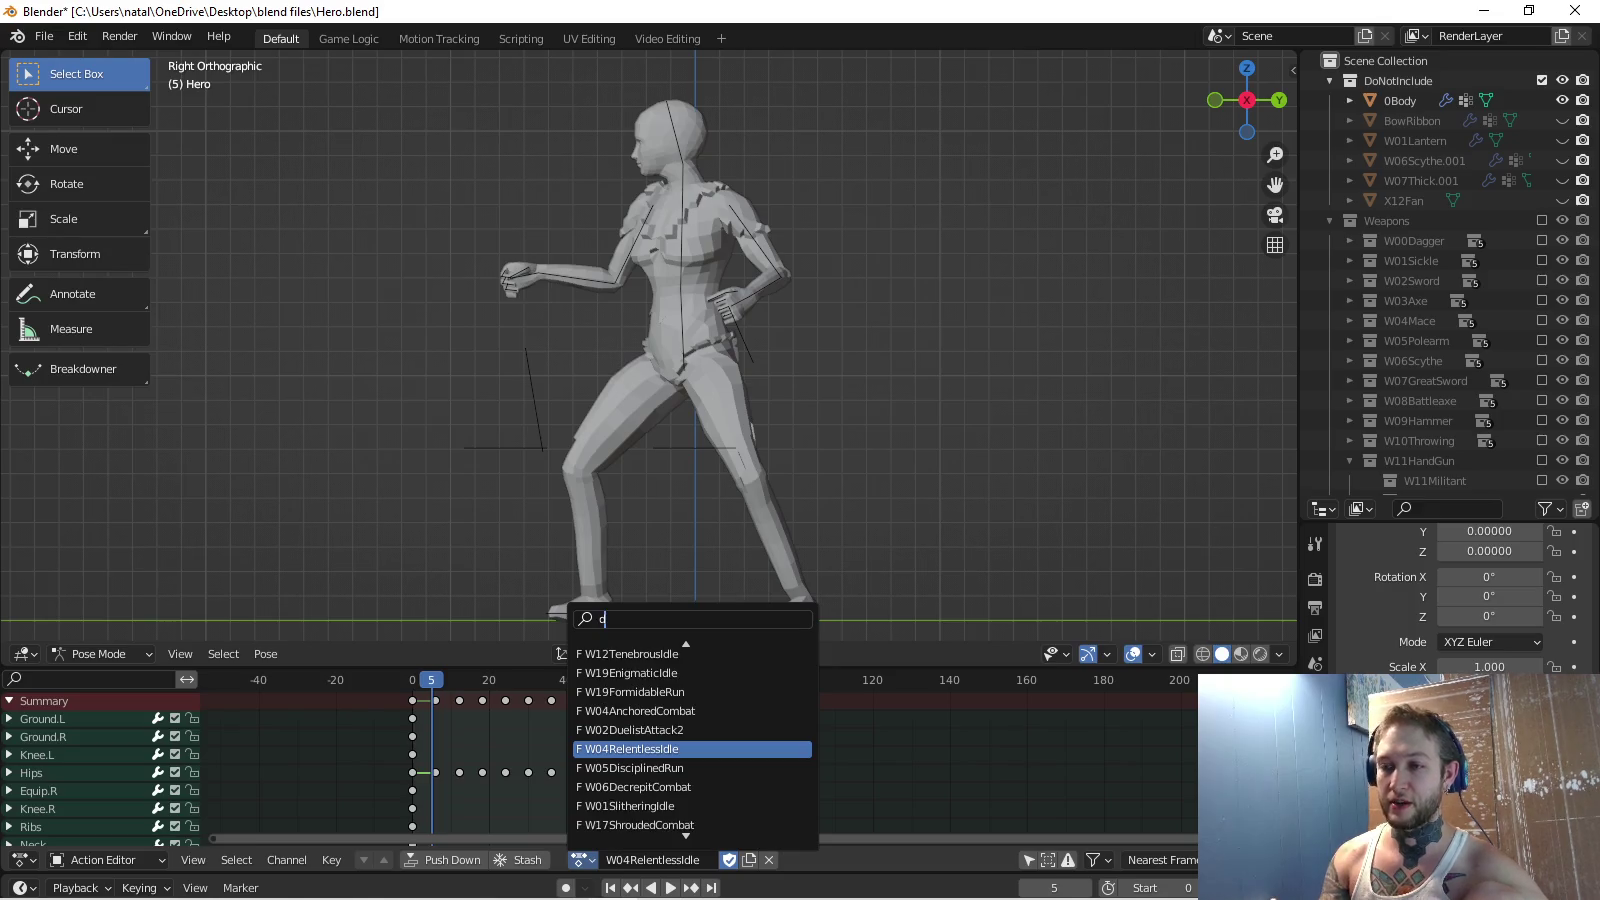
type("o")
key("BackSpace")
type("isc")
key("Return")
key("space")
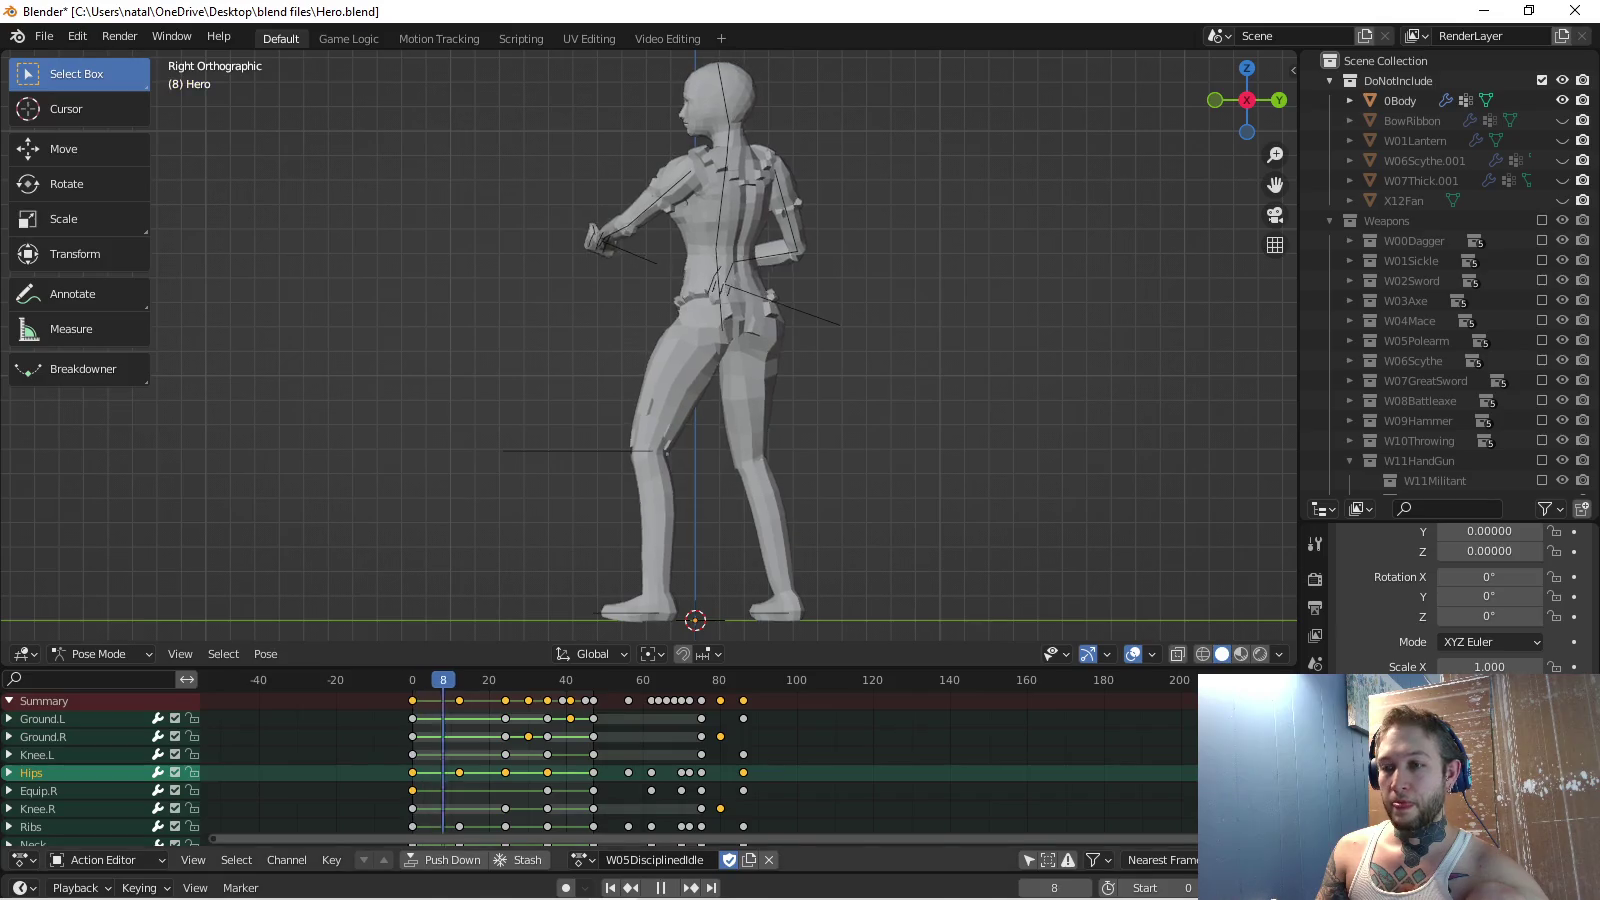
key("space")
Switch to W05DisciplinedCombat, play it, and stop at frame 24.
left_click(582, 861)
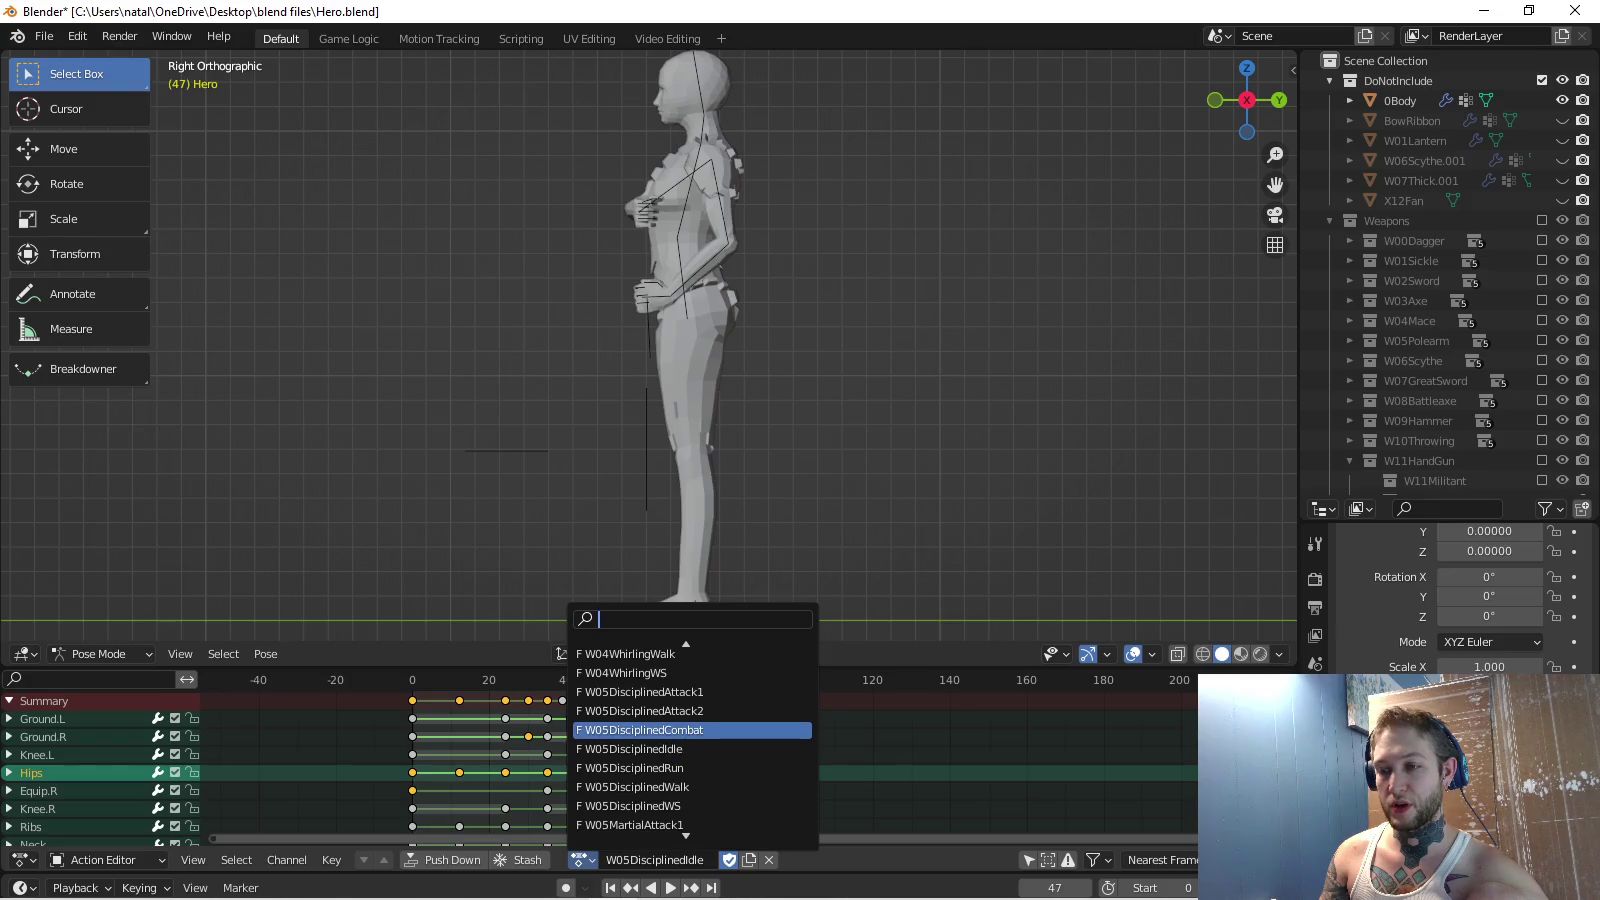
left_click(640, 726)
key("shift+Left")
key("space")
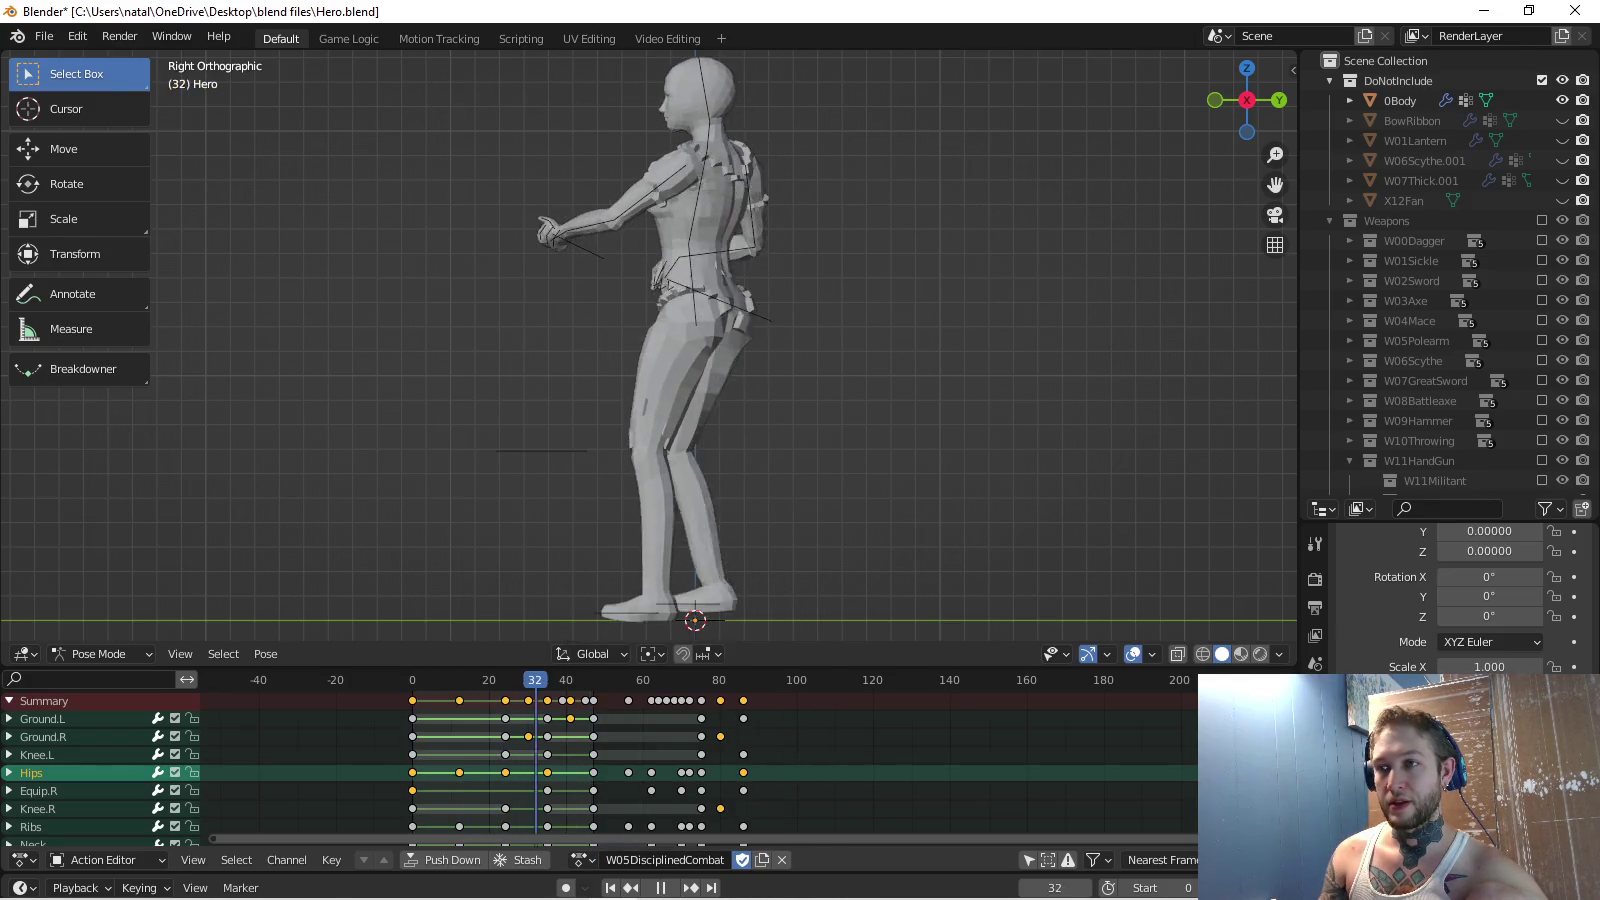
key("shift+ctrl+space")
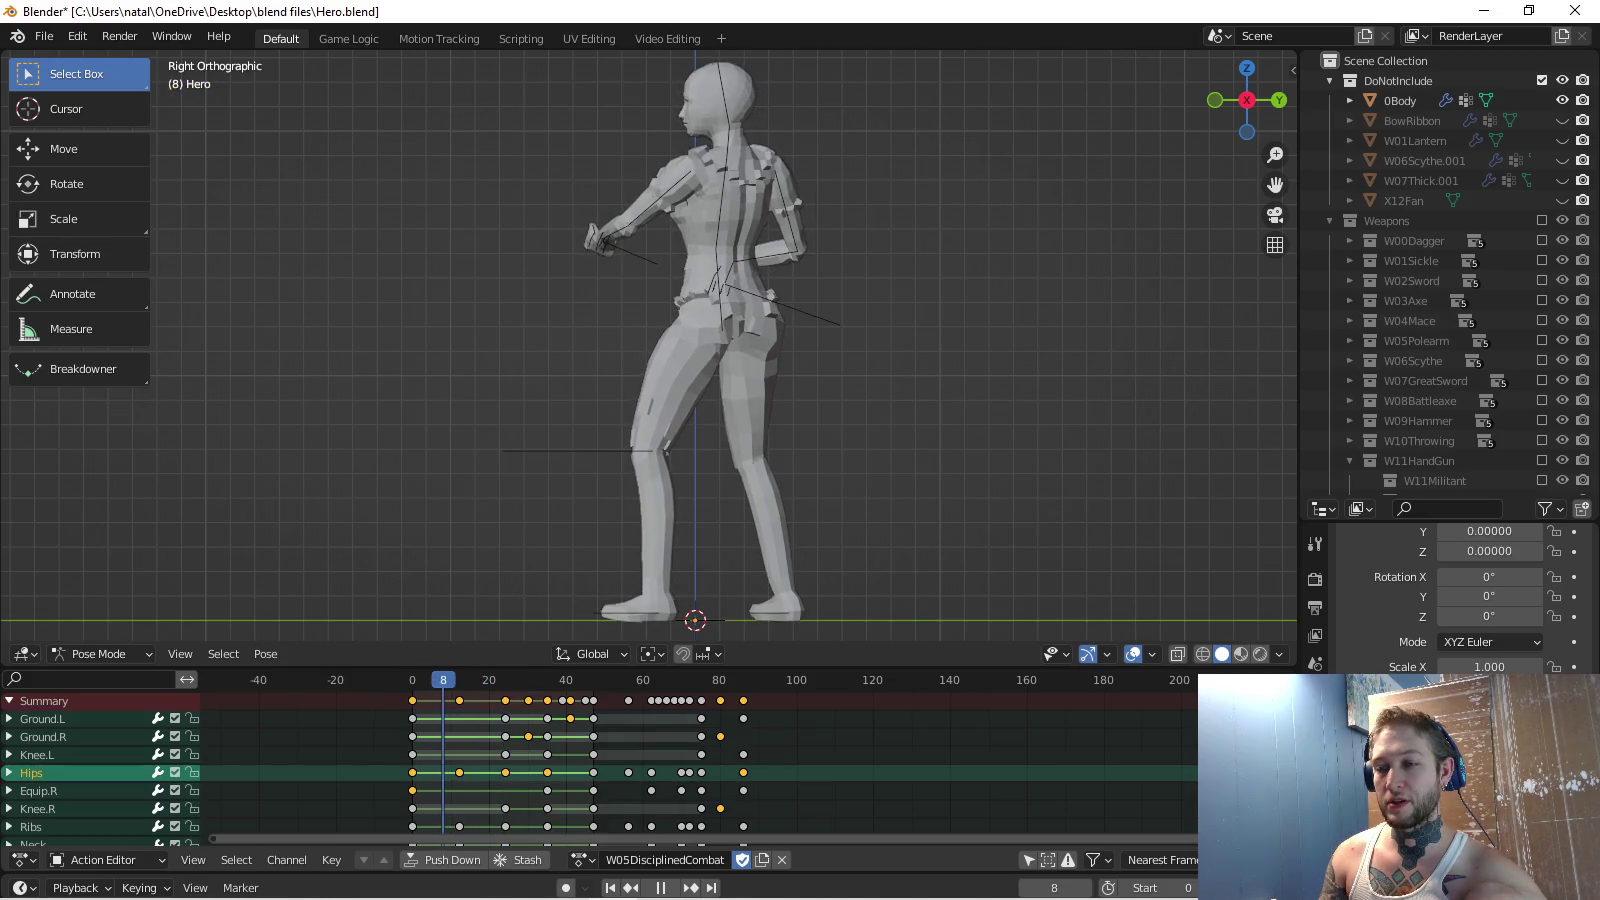
key("shift+ctrl+space")
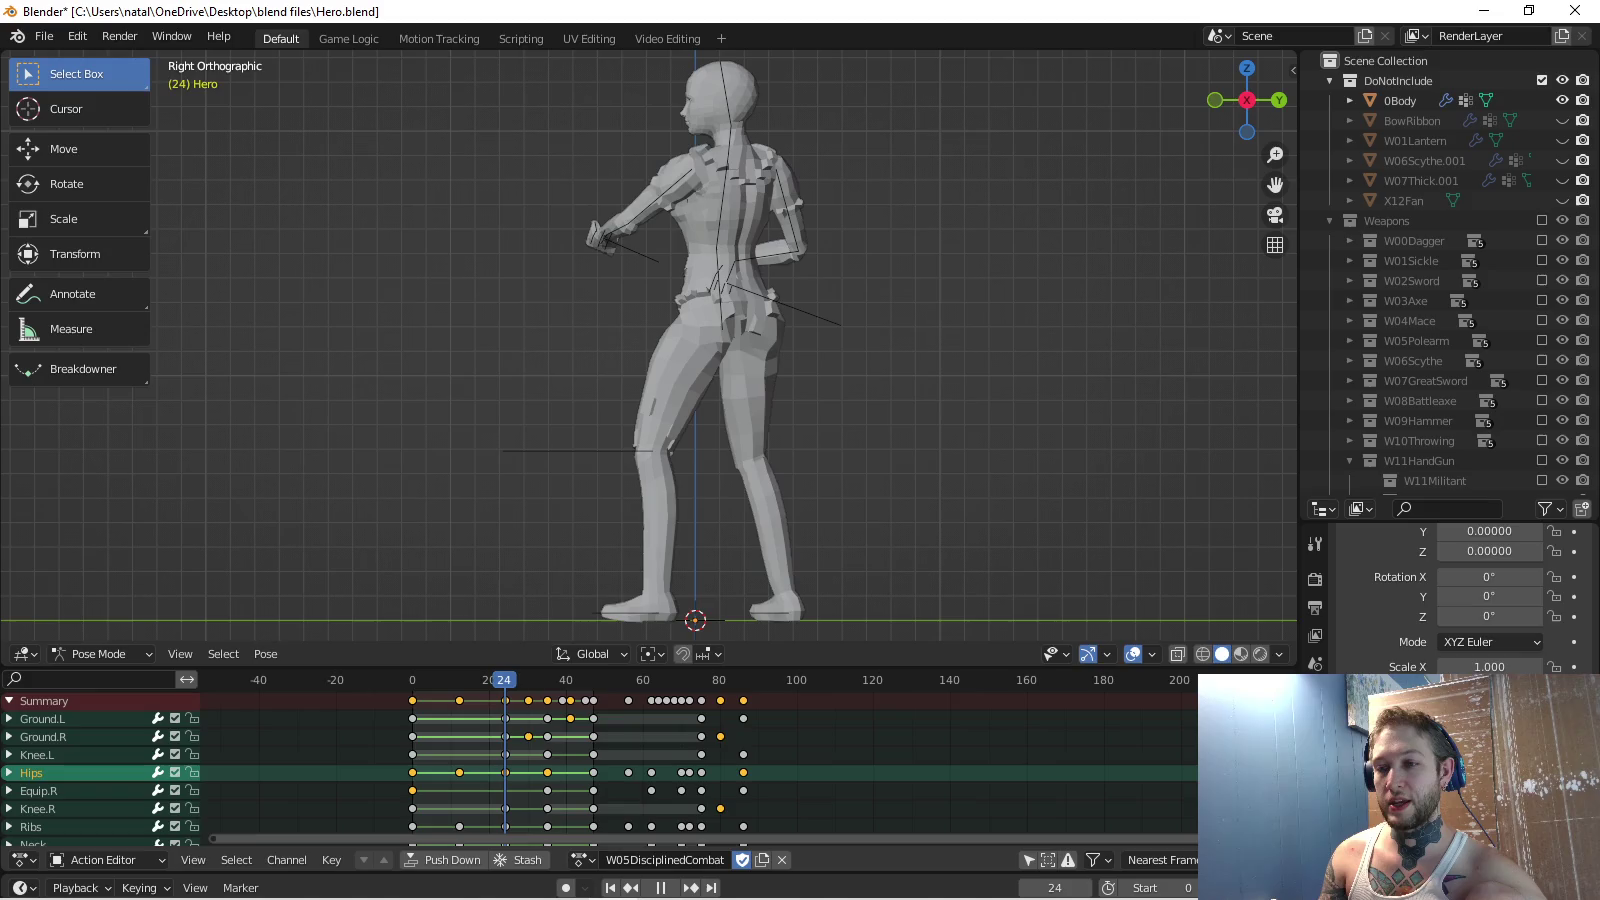
key("space")
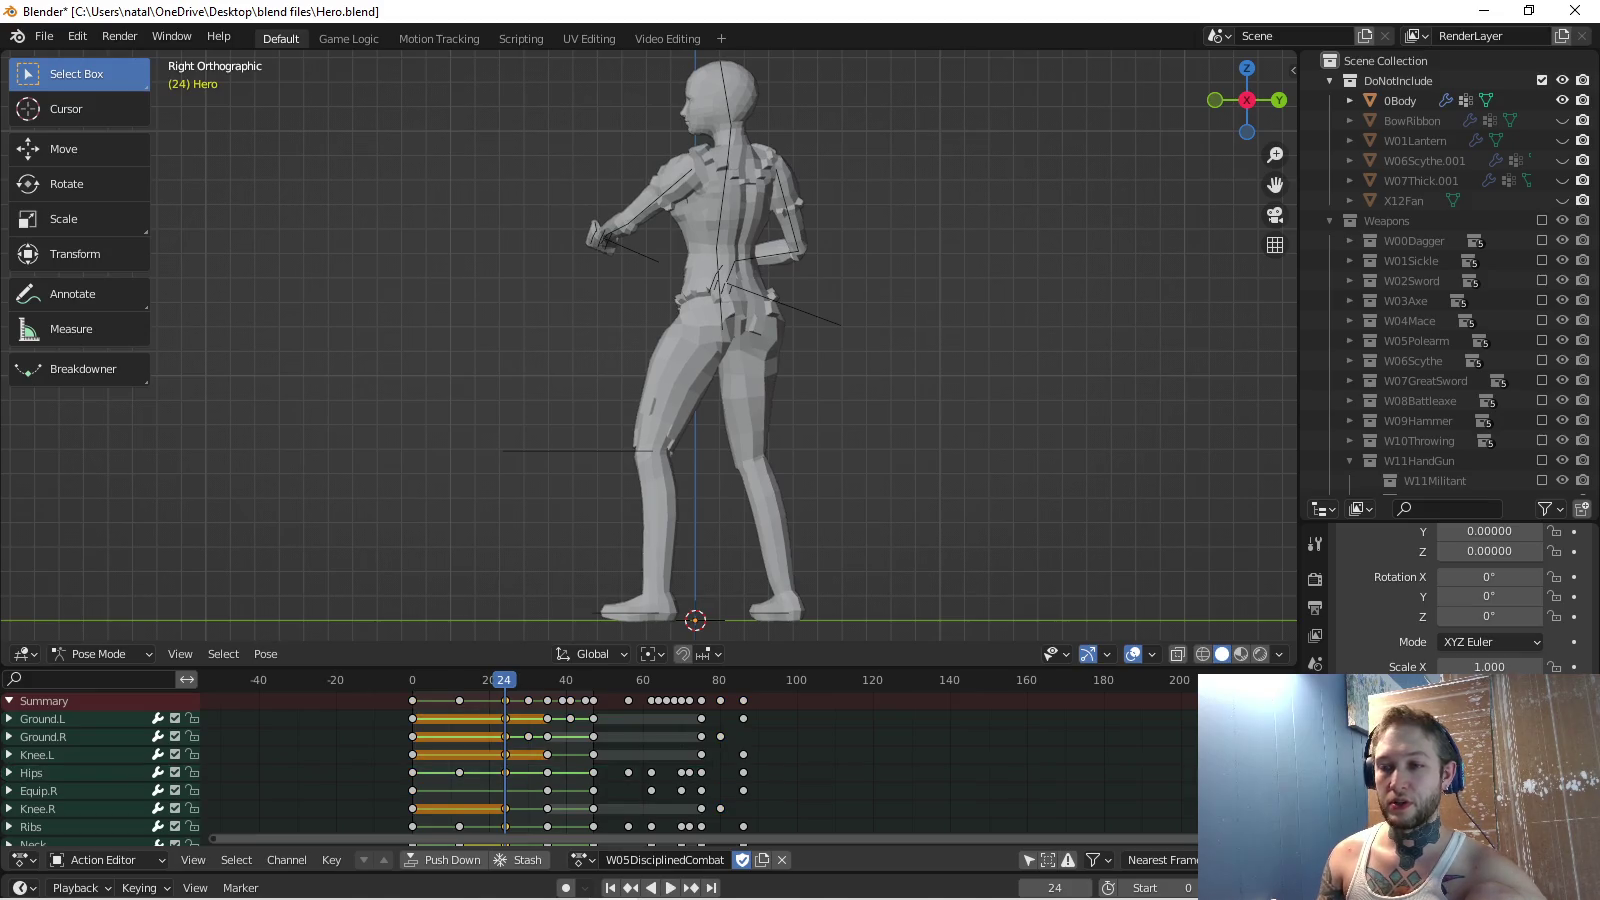
Select the W05DisciplinedCombat keys from frame 32 onward, try moving them, then fit all keys in view.
left_click(459, 701)
scroll(778, 761, "up", 2)
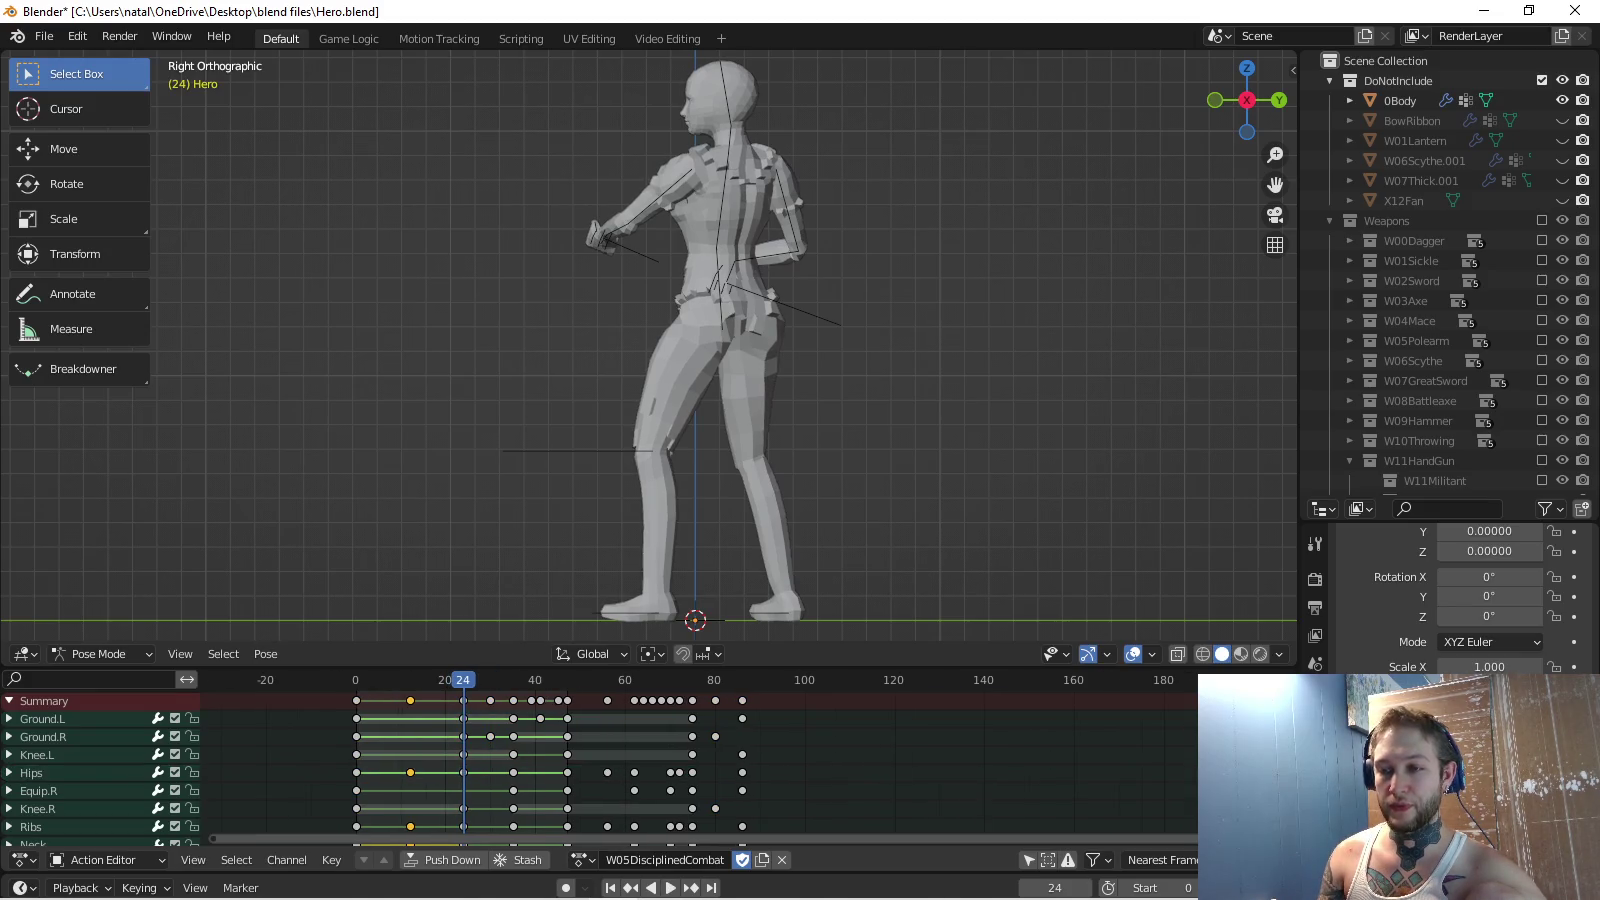
key("space")
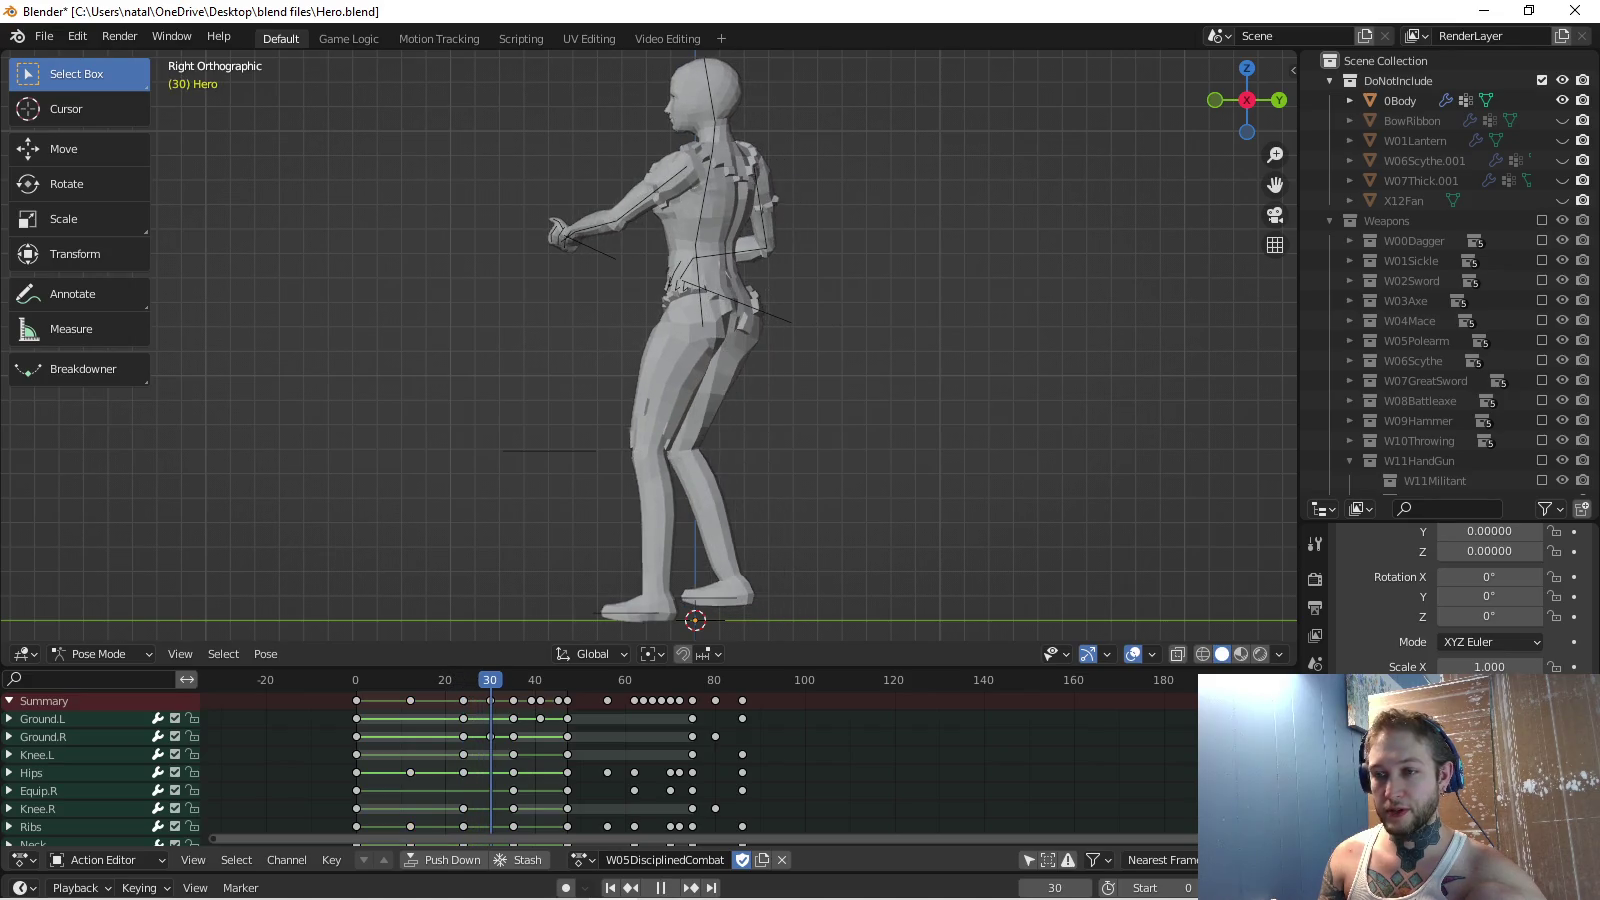
left_click_drag(479, 702, 753, 708)
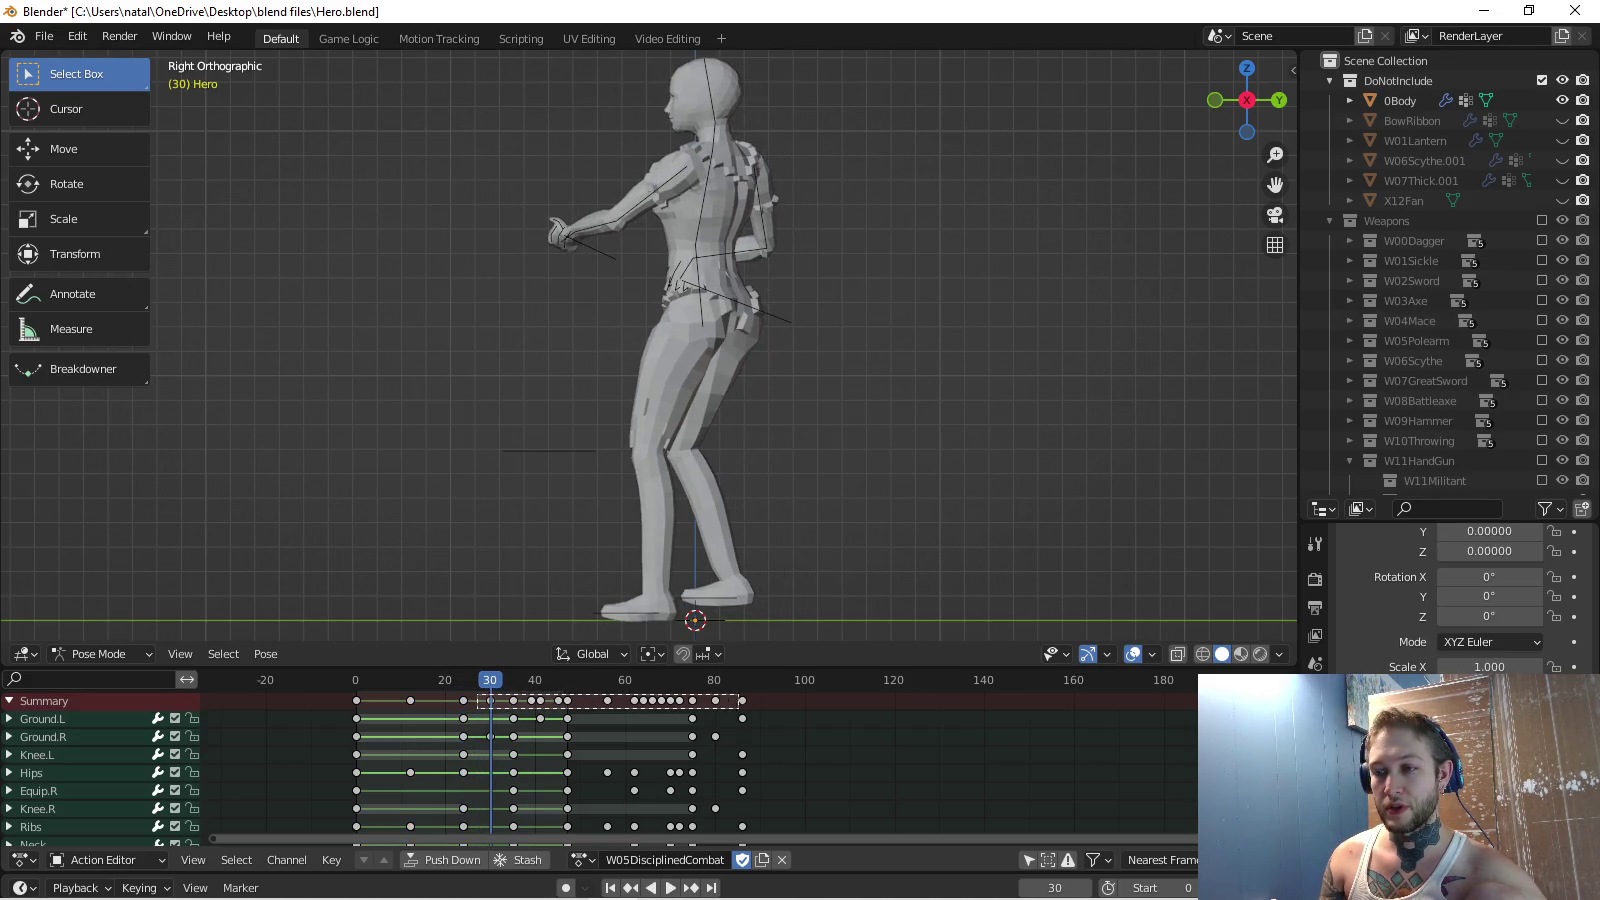
scroll(753, 707, "down", 1)
scroll(753, 707, "down", 1)
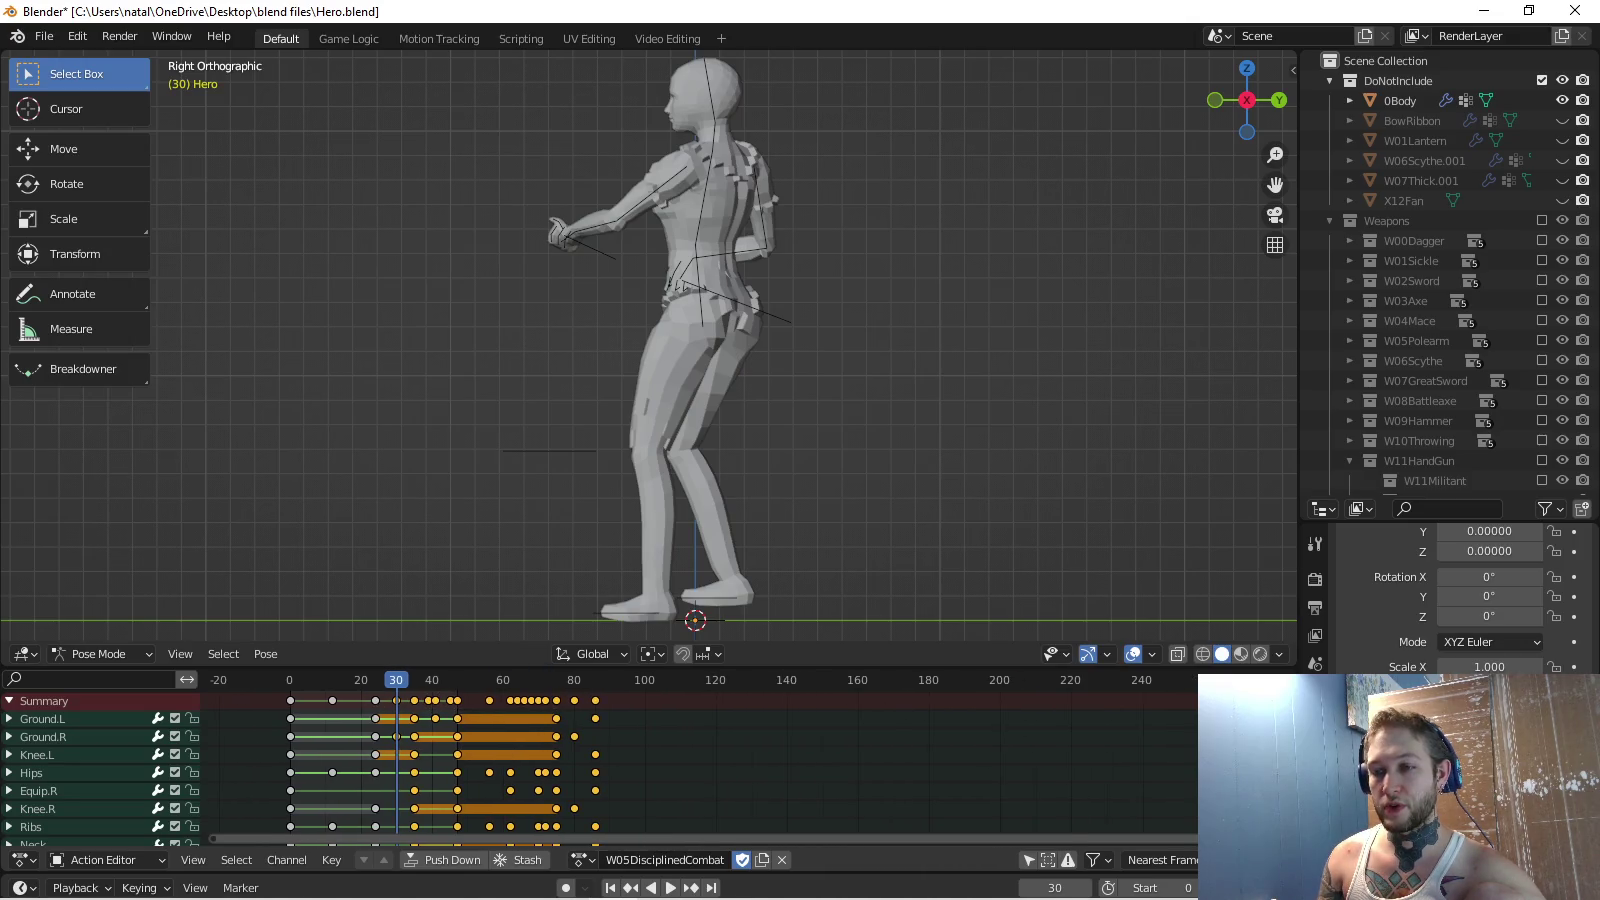
key("g")
scroll(701, 760, "up", 2)
scroll(863, 760, "up", 2)
scroll(862, 760, "up", 2)
scroll(862, 760, "up", 1)
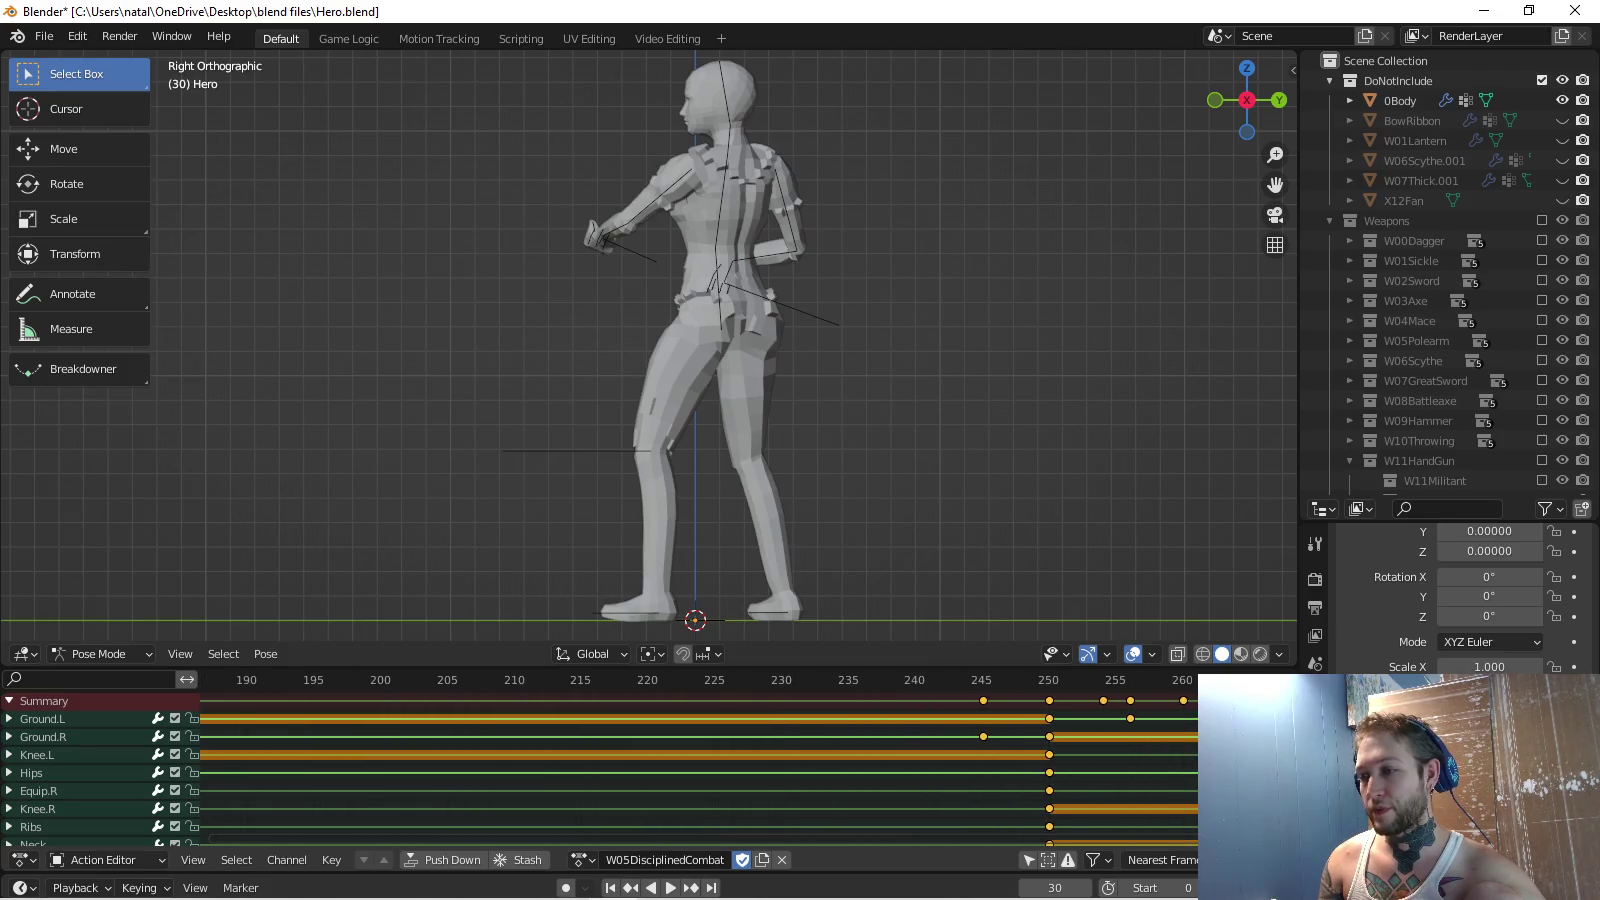
scroll(862, 760, "down", 2)
scroll(863, 760, "down", 3)
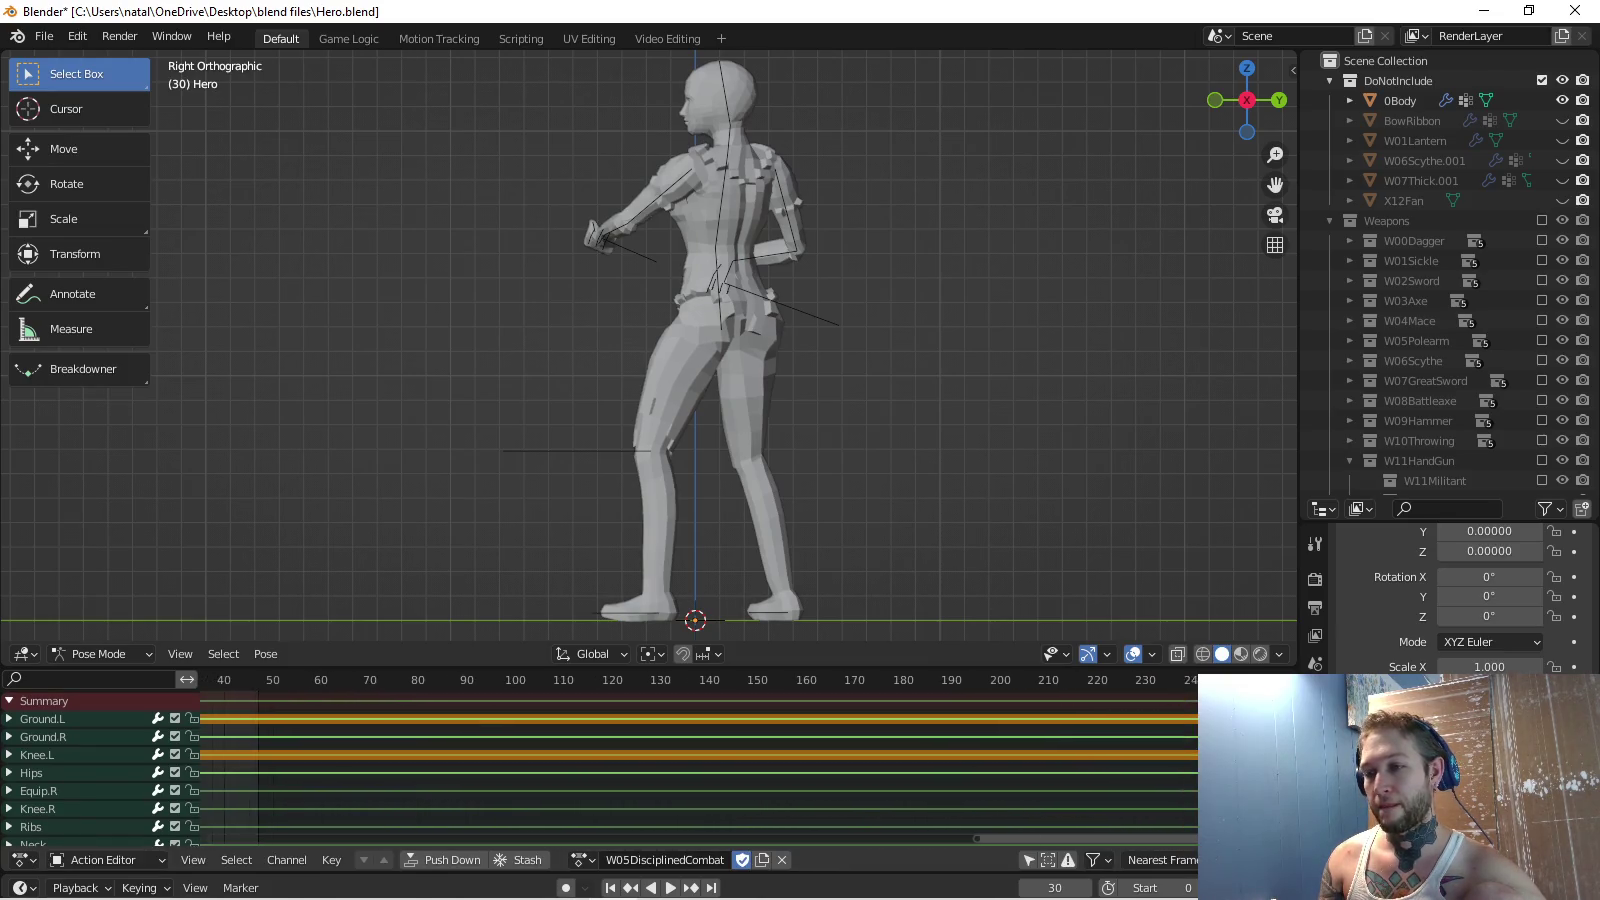
key("Home")
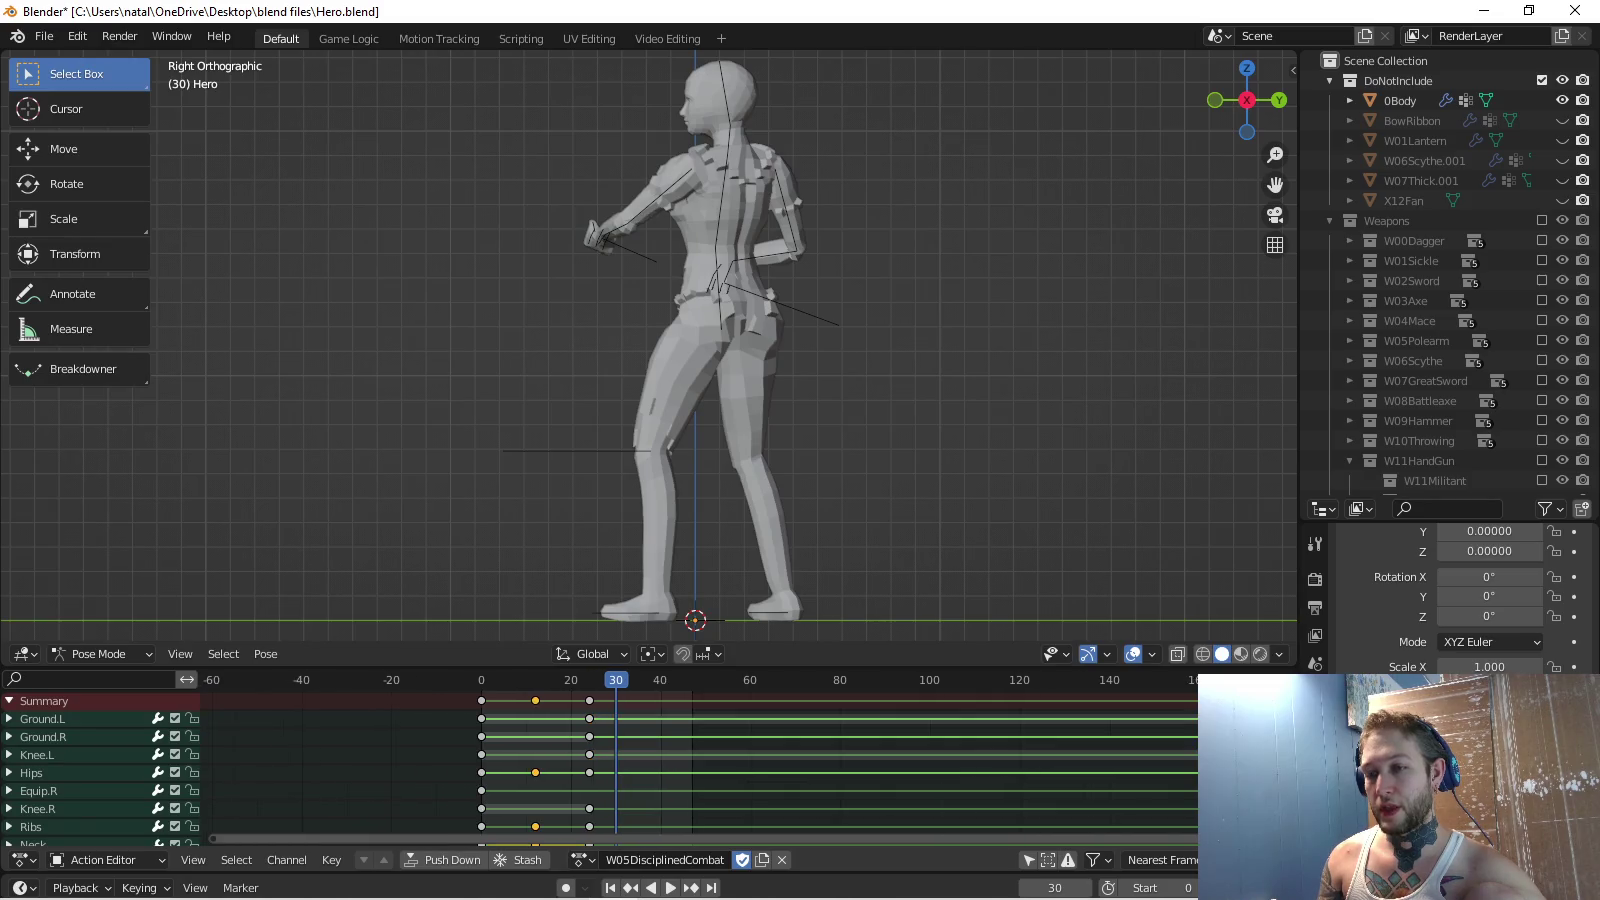
Select the later key column and play the action, stopping around frame 45.
left_click(1250, 745)
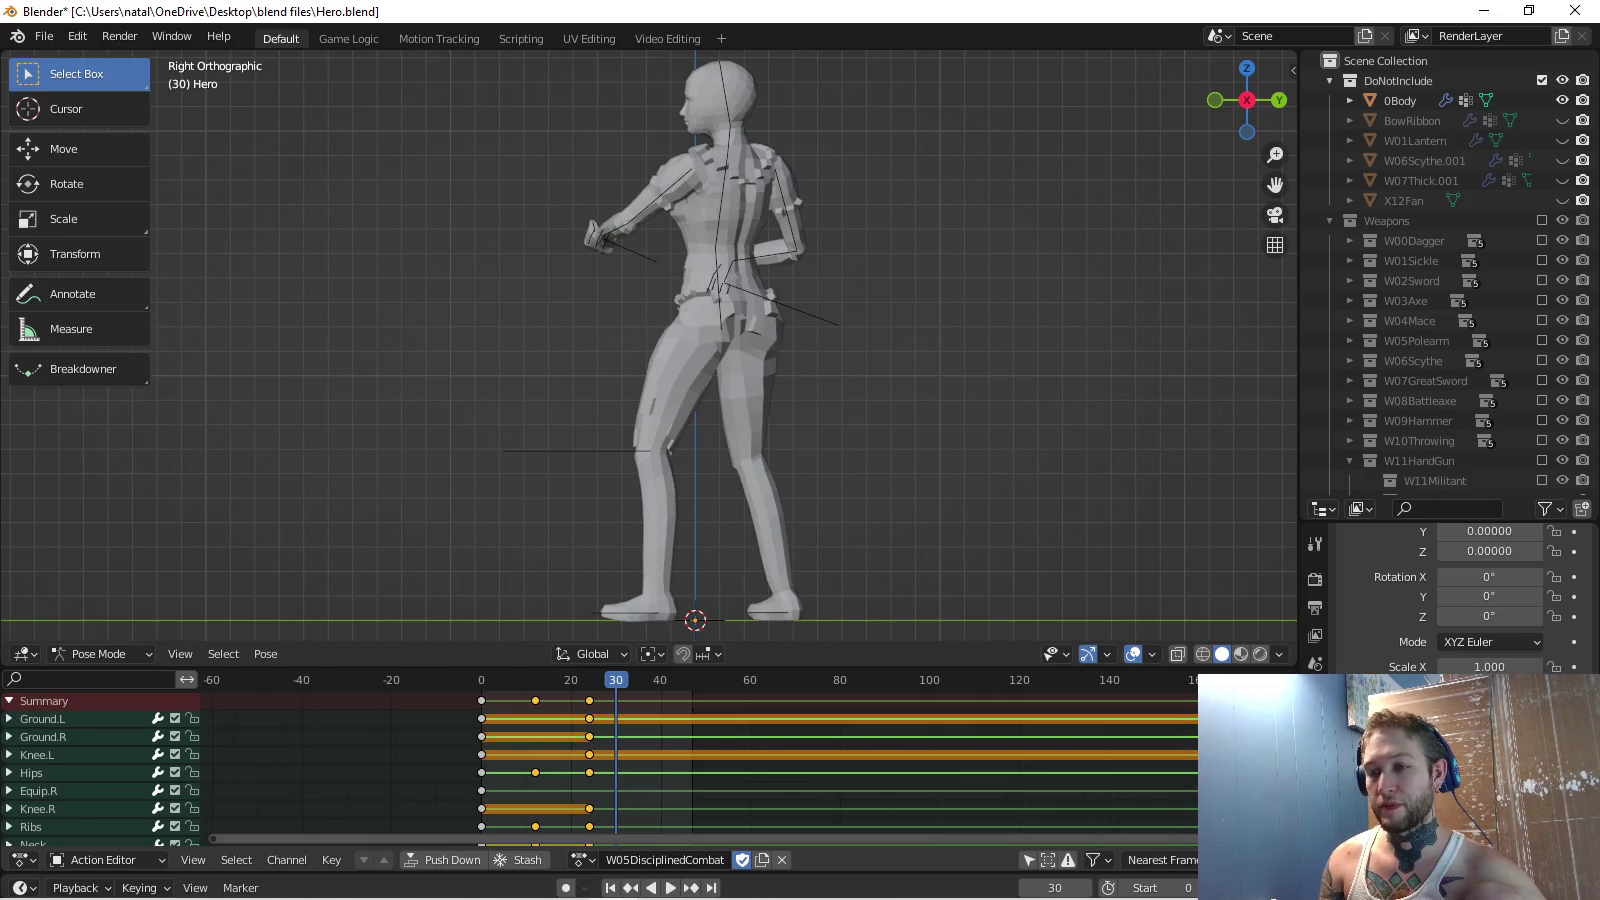
key("space")
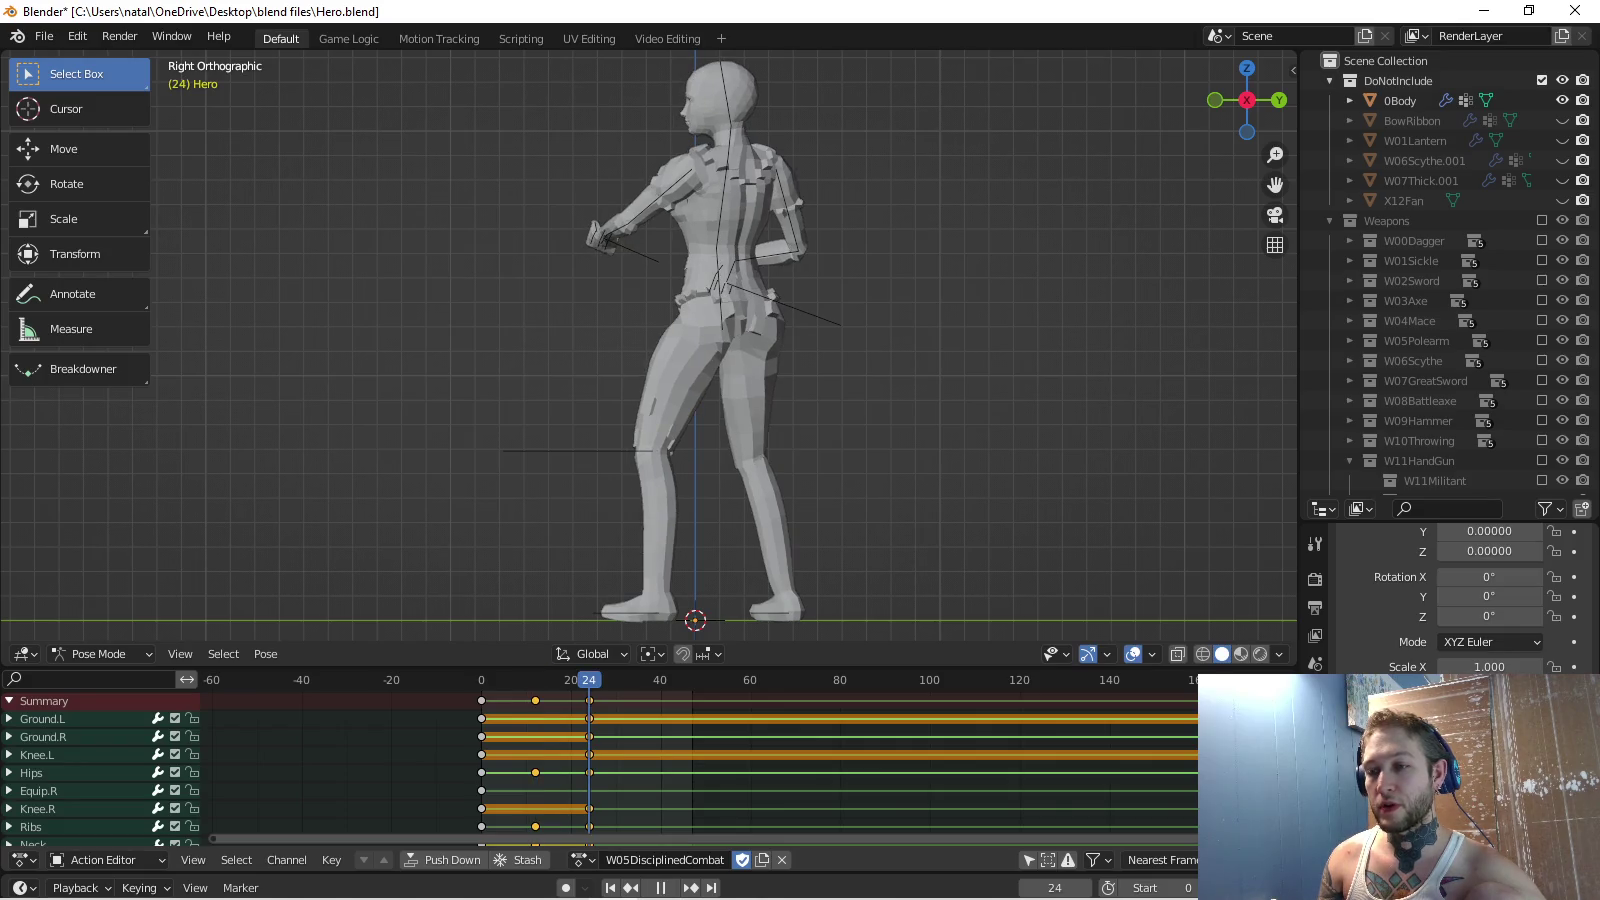
key("space")
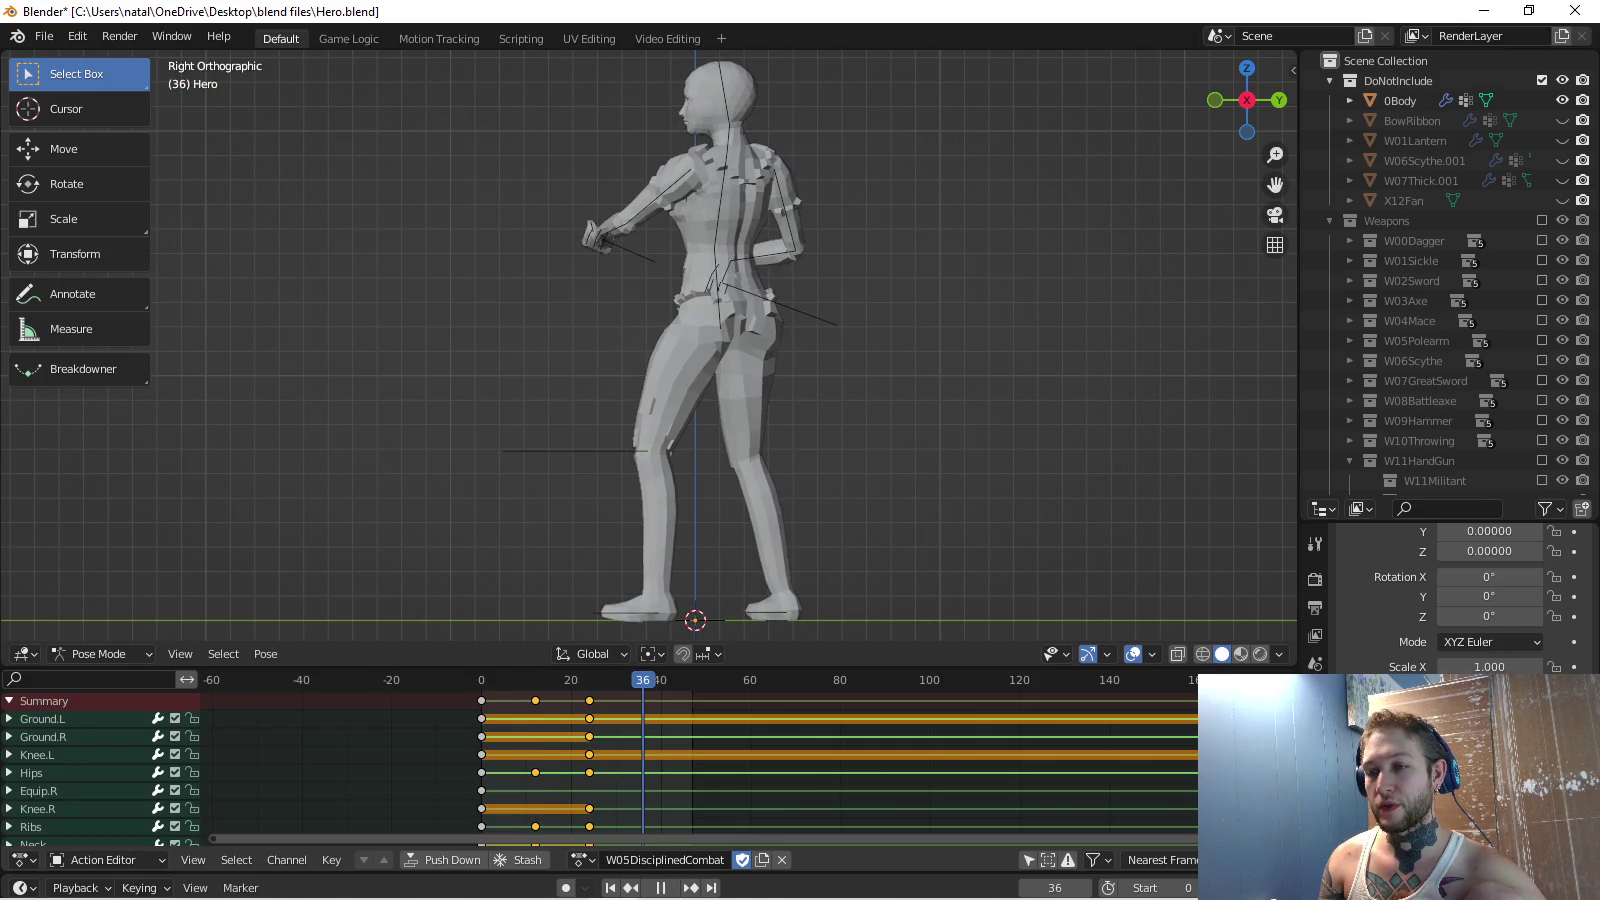
key("space")
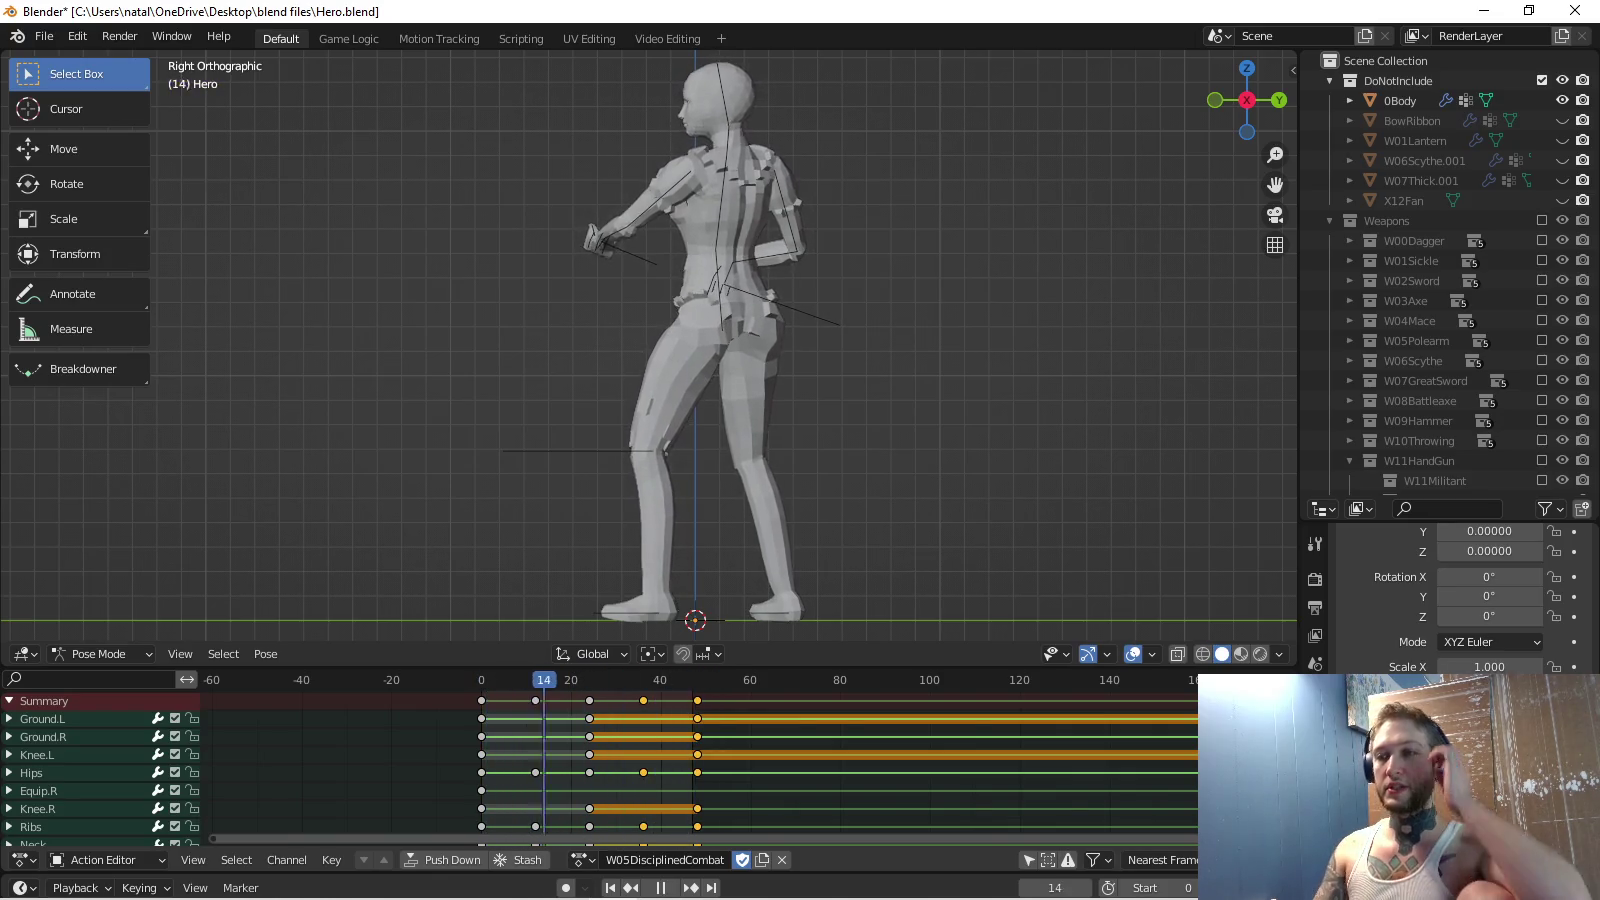
key("space")
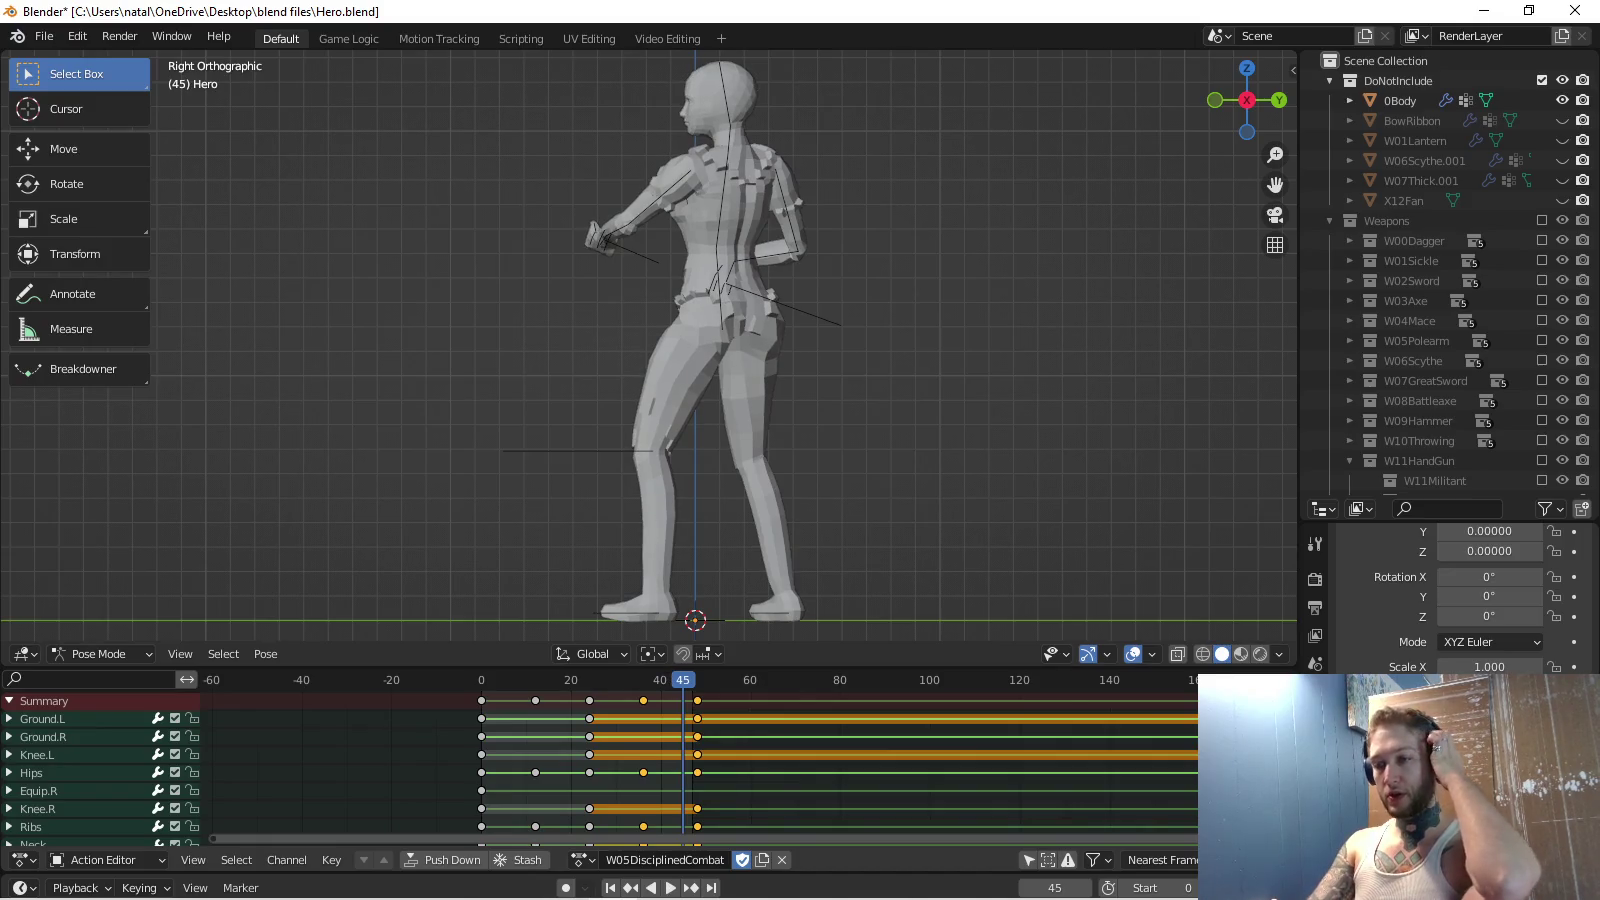
key("space")
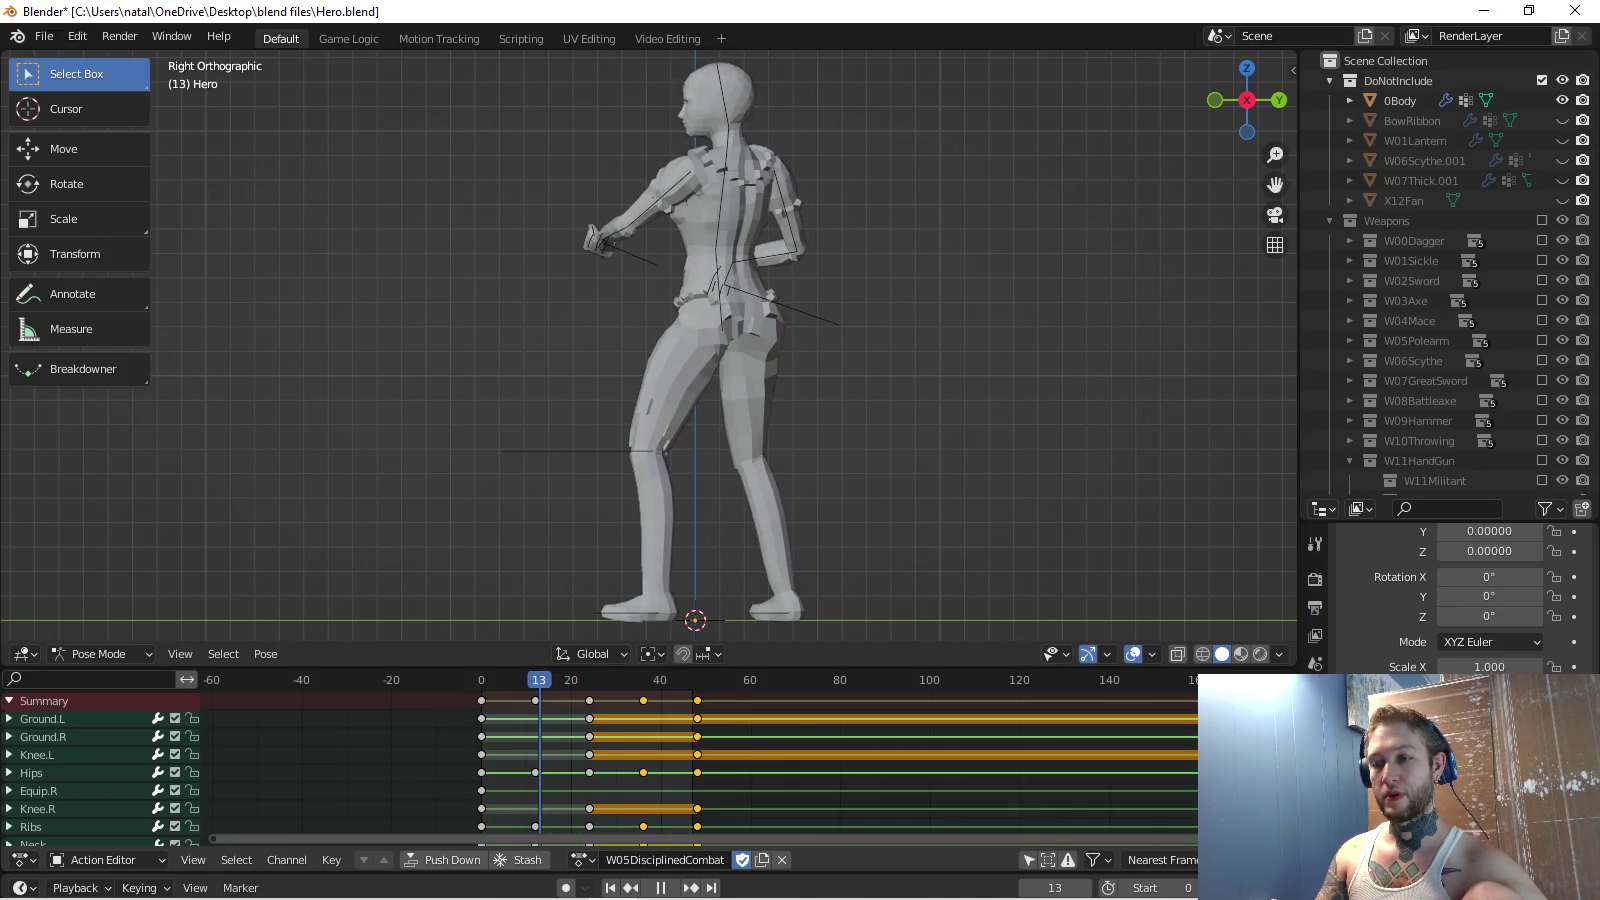
key("space")
Select all keyframes and scale them toward frame 0.
key("alt+a")
key("shift+Left")
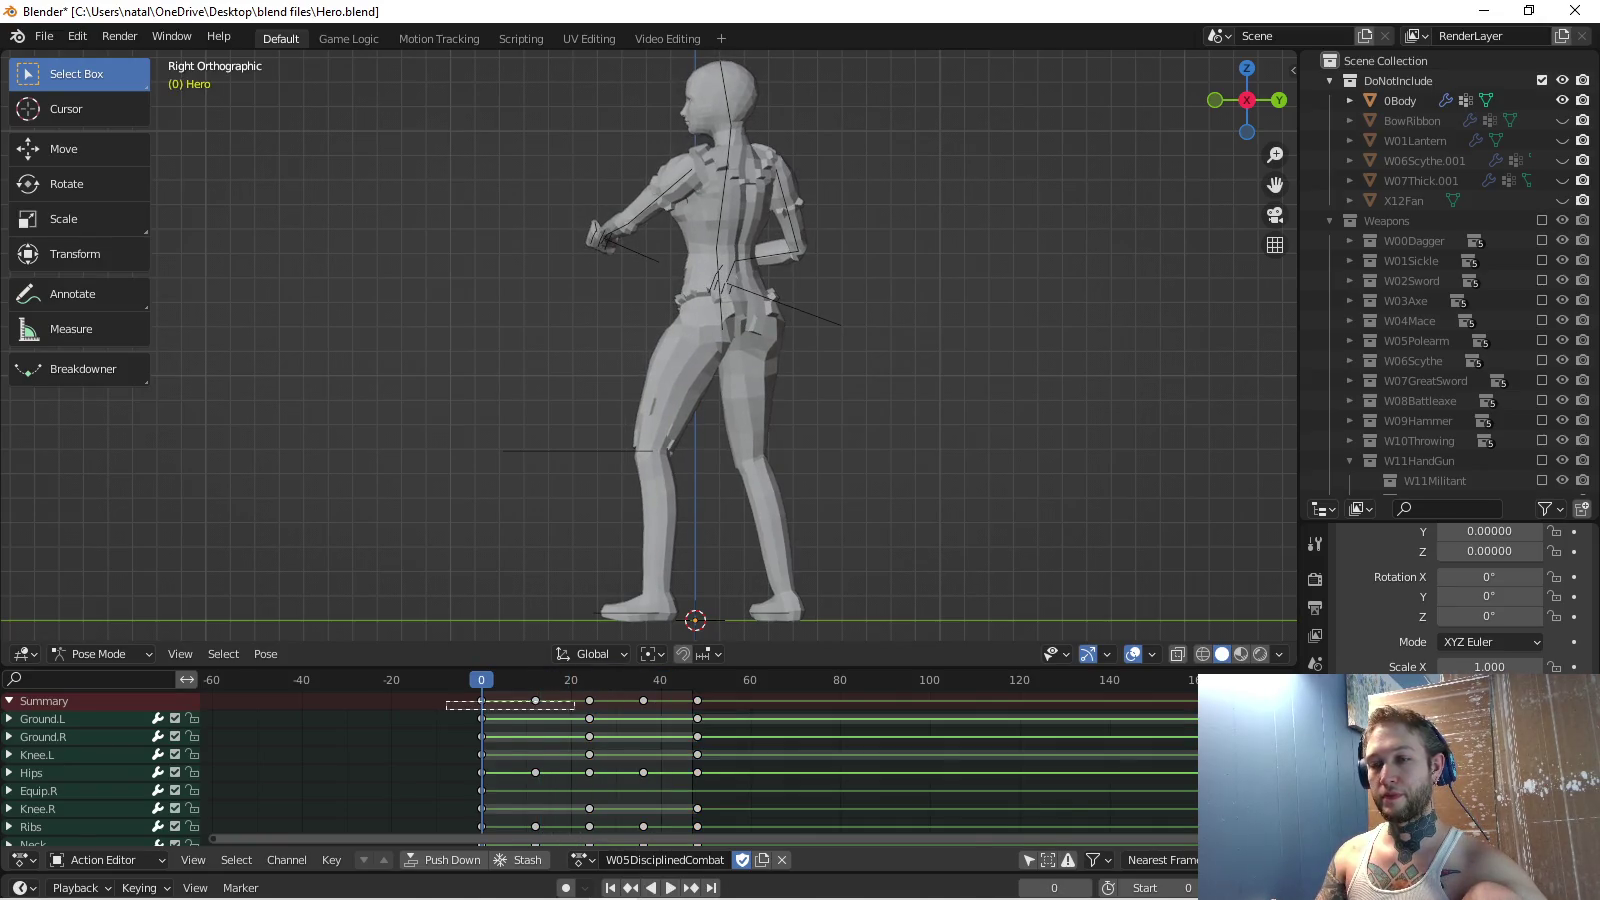
key("a")
key("s")
left_click(523, 692)
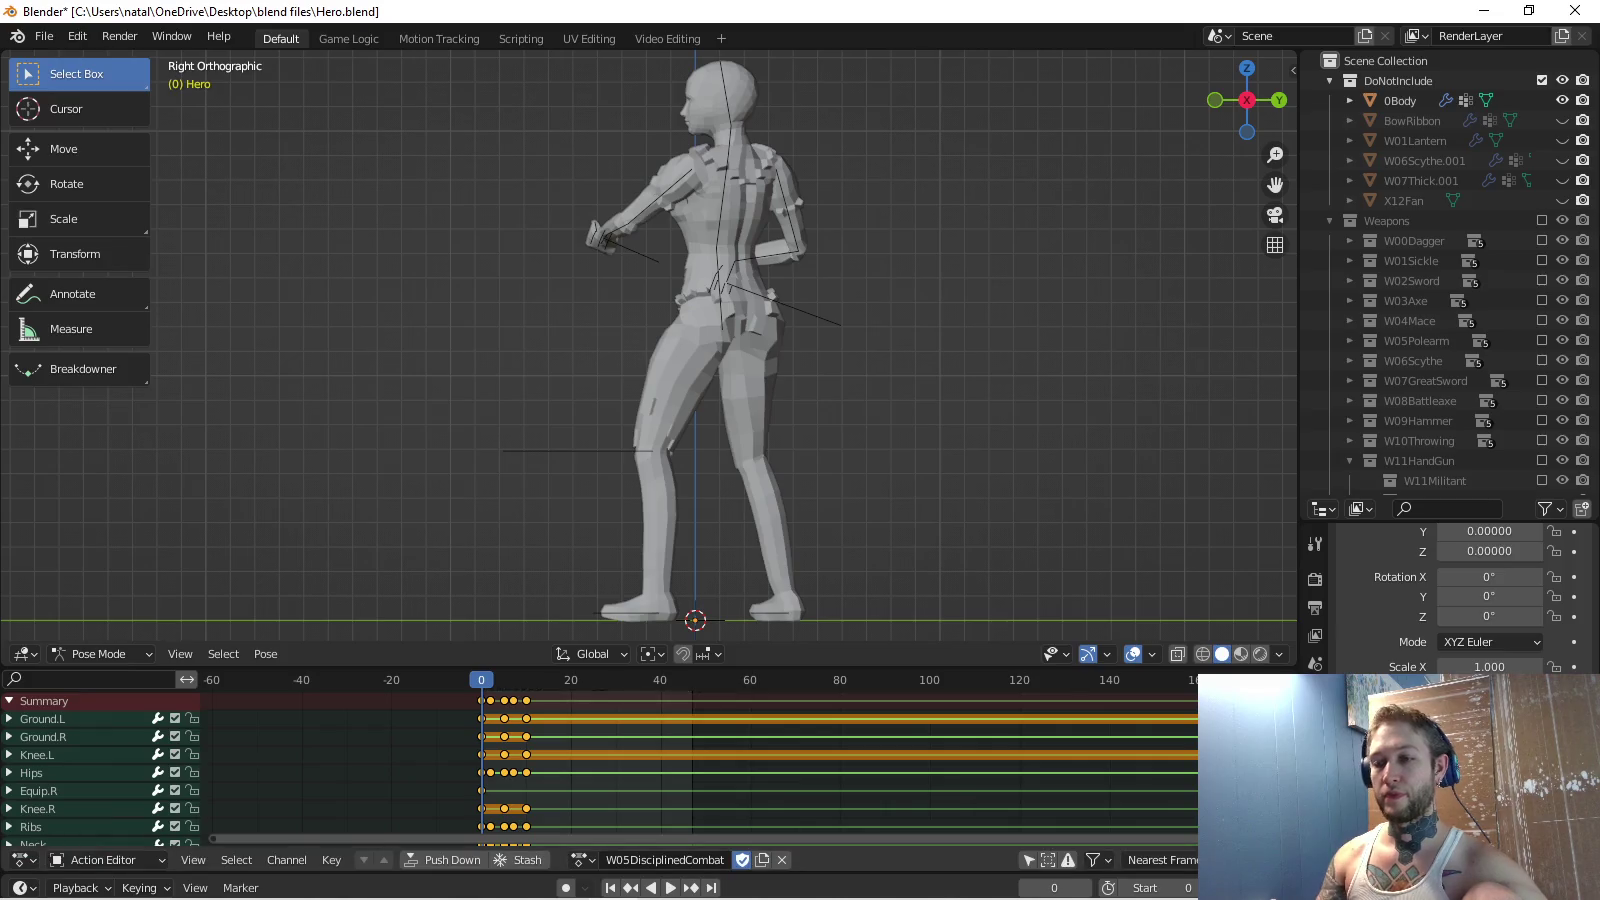
Undo the tight scale and instead scale keys by 2, spreading them over frames 0–96.
key("ctrl+z")
type("s2")
key("Return")
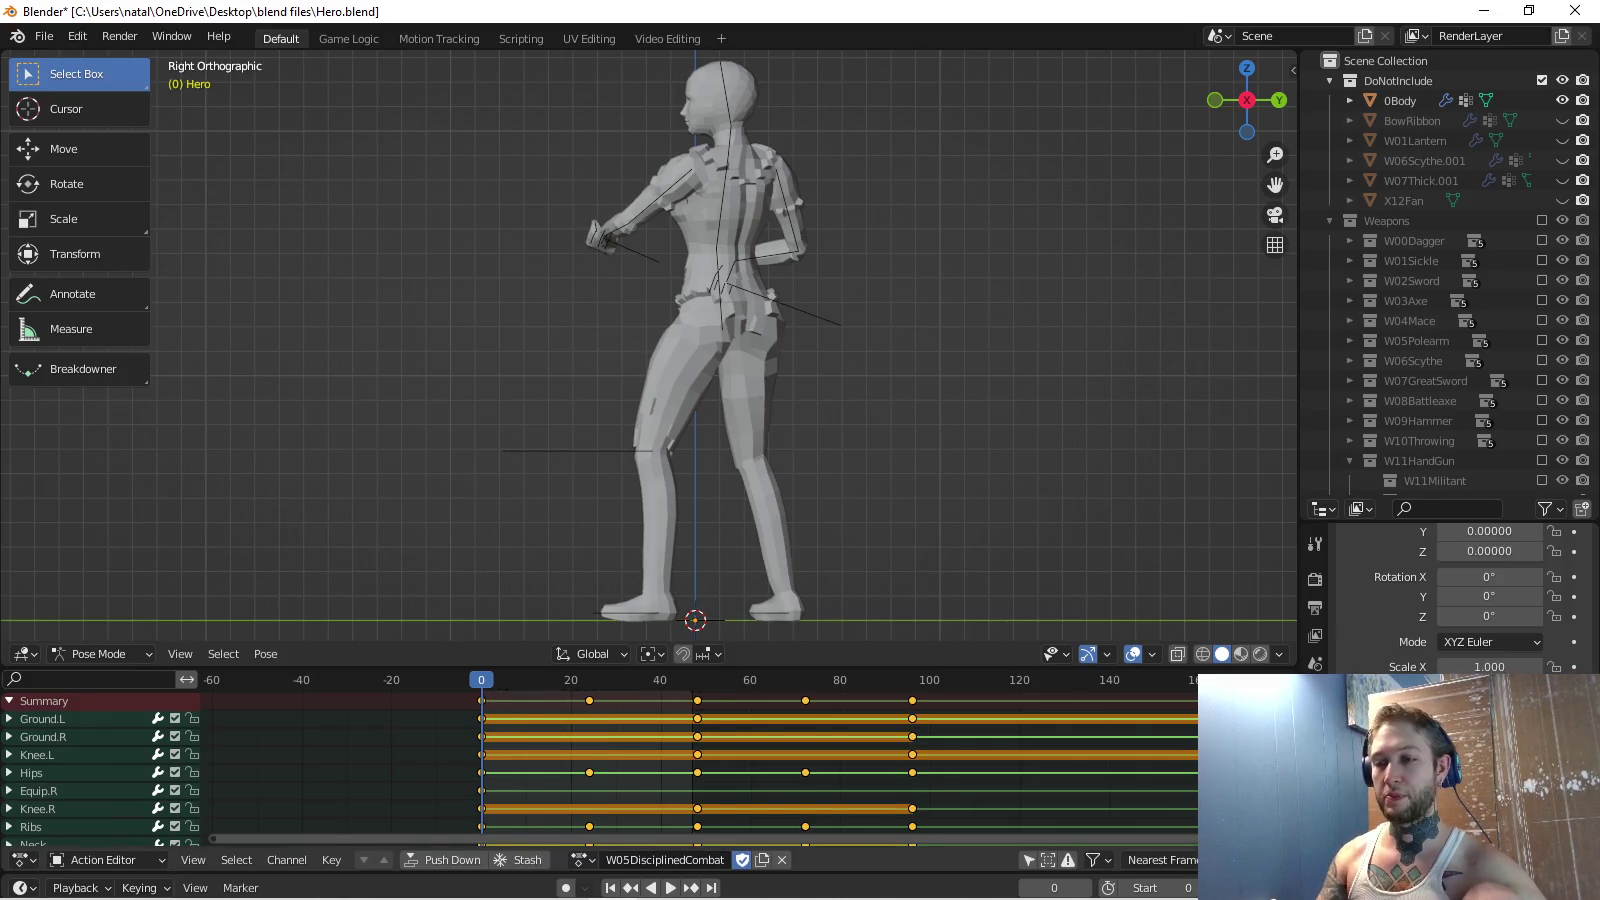
key("space")
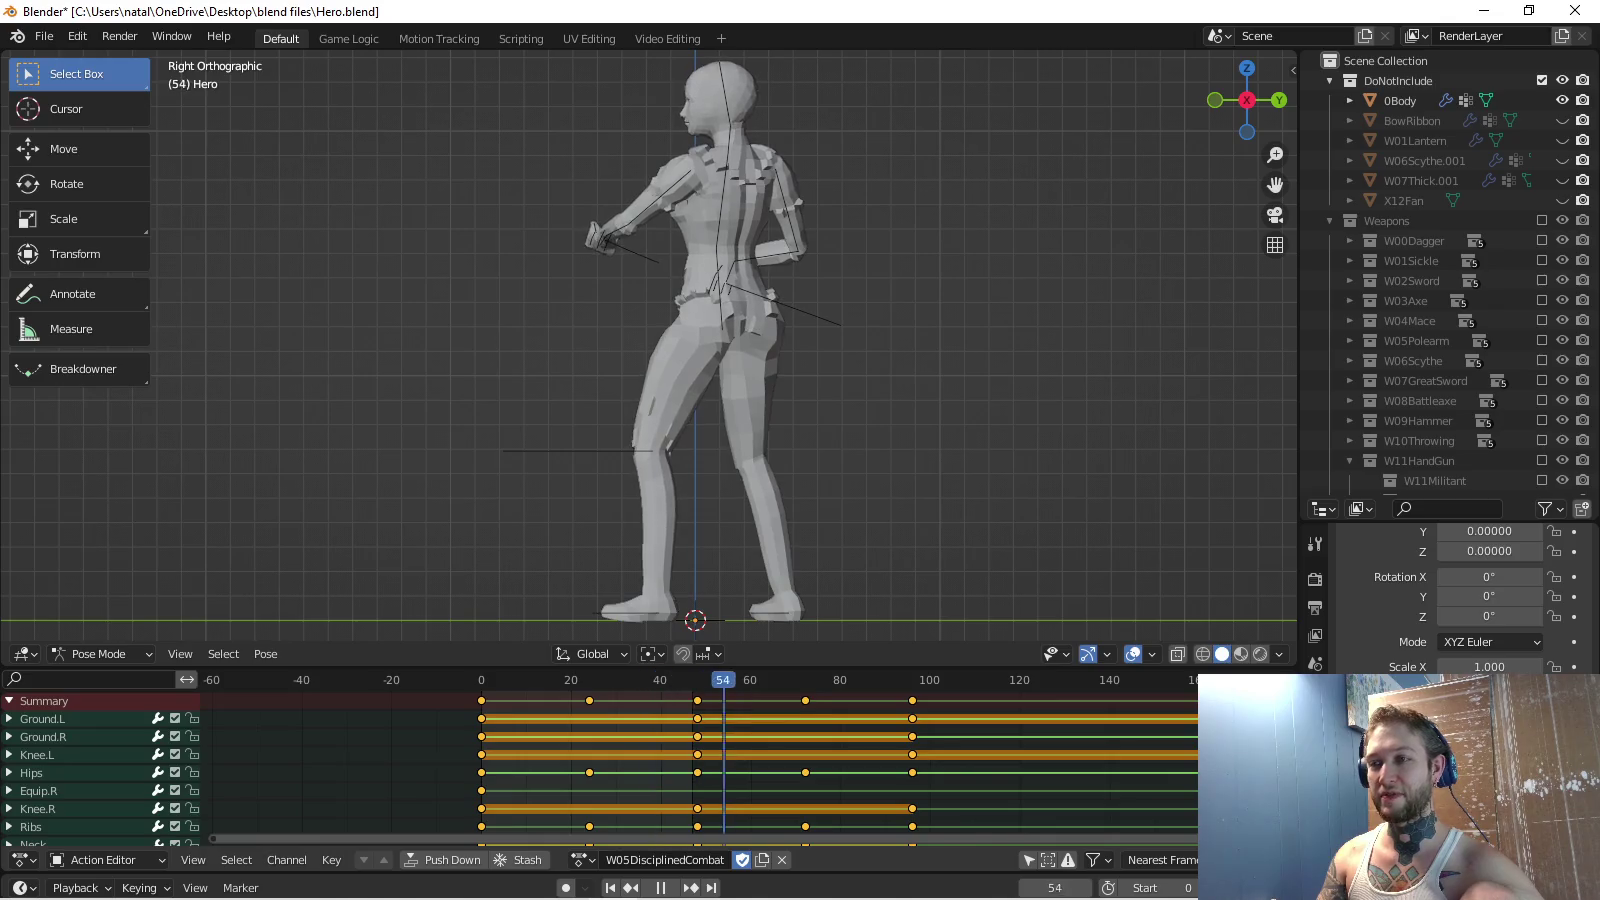
key("space")
scroll(700, 761, "right", 1, "ctrl")
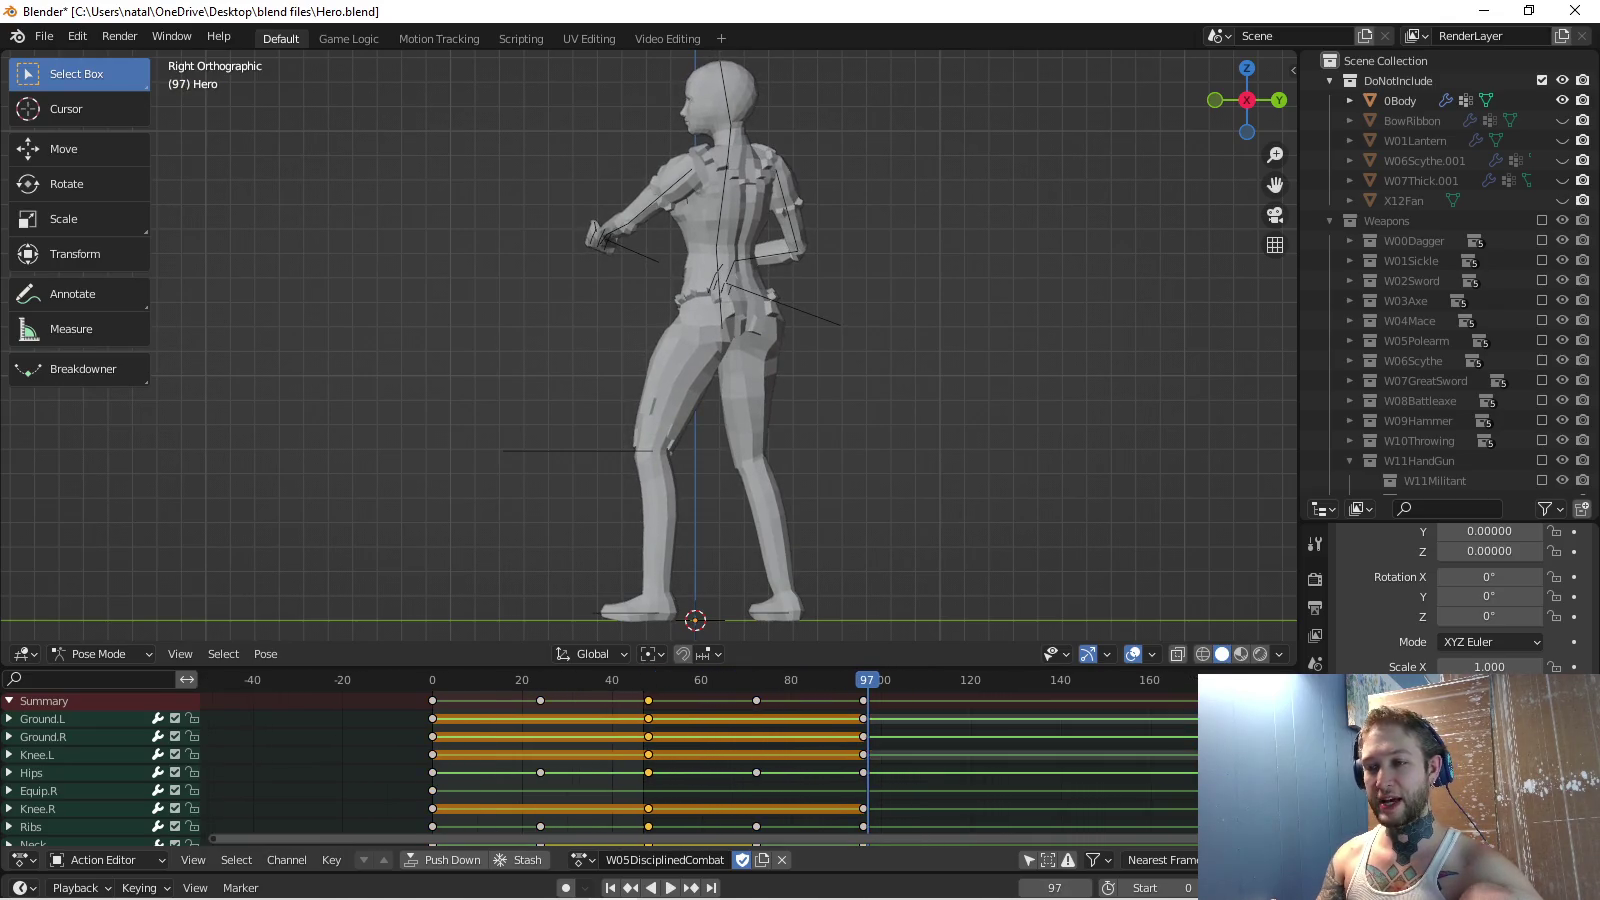
Duplicate the keys at frames 144 and 168 to about 216 and 240, then play.
key("shift+ctrl+space")
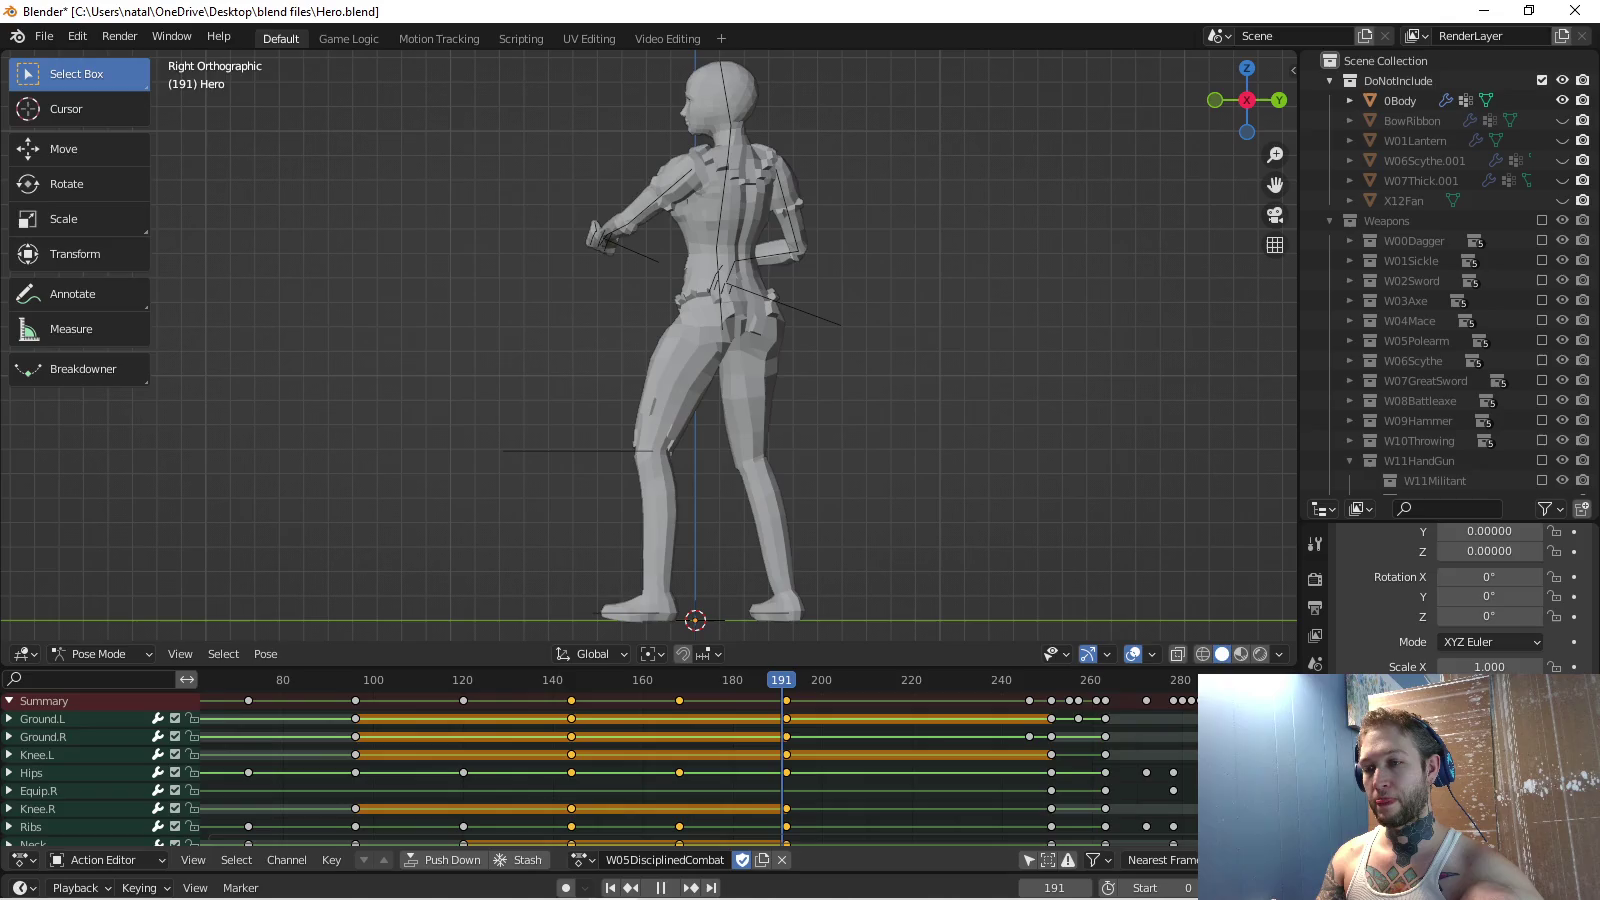
key("shift+d")
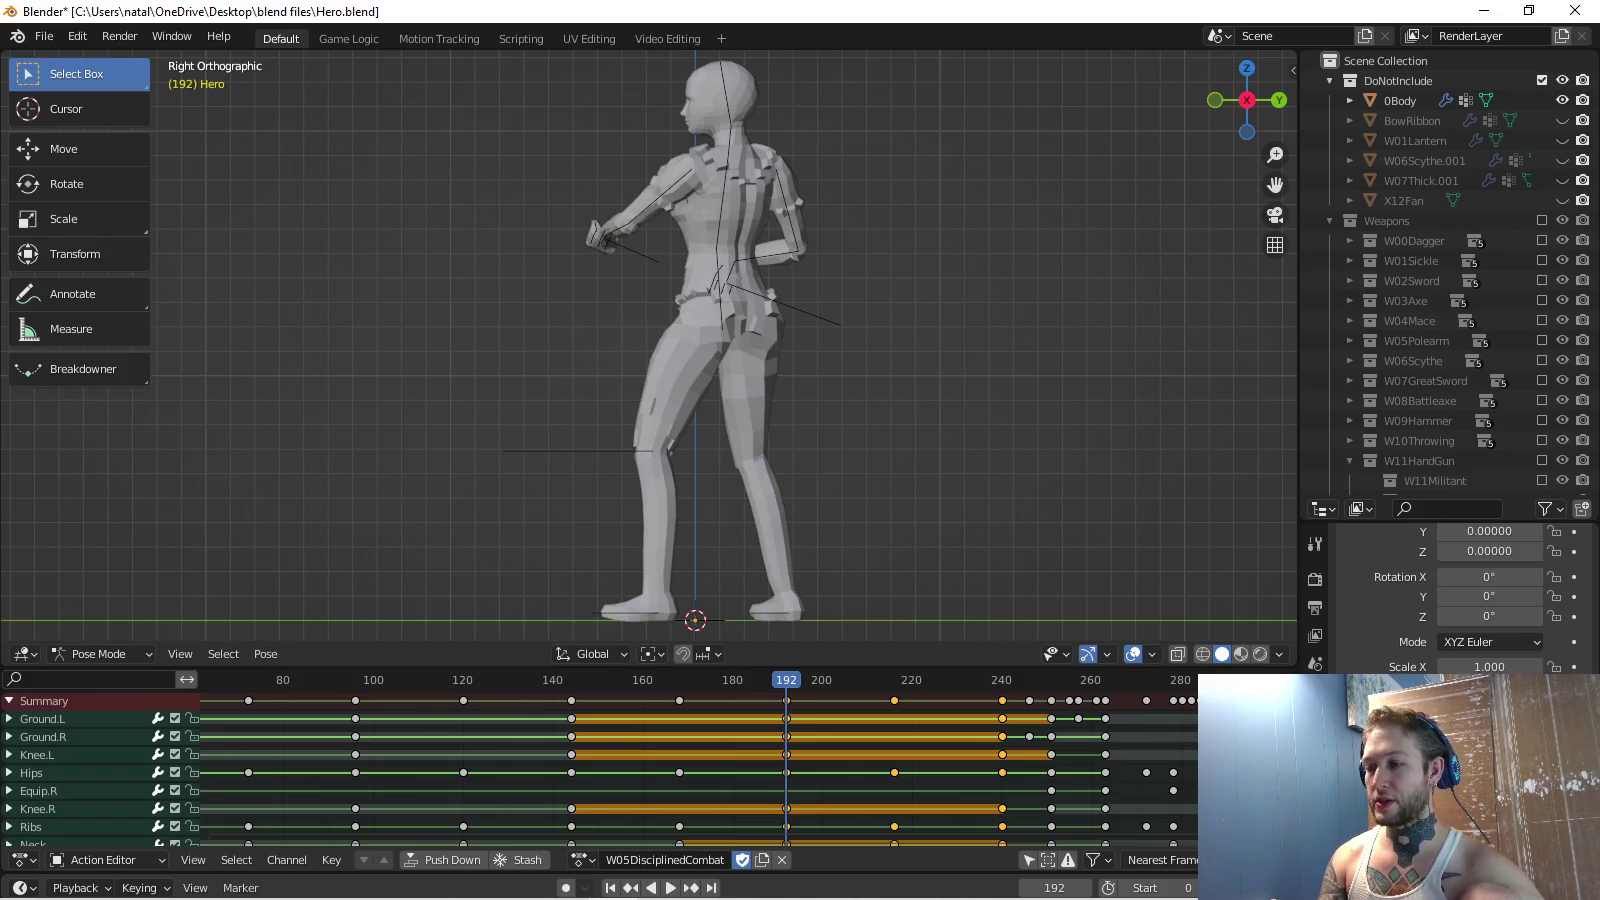
key("space")
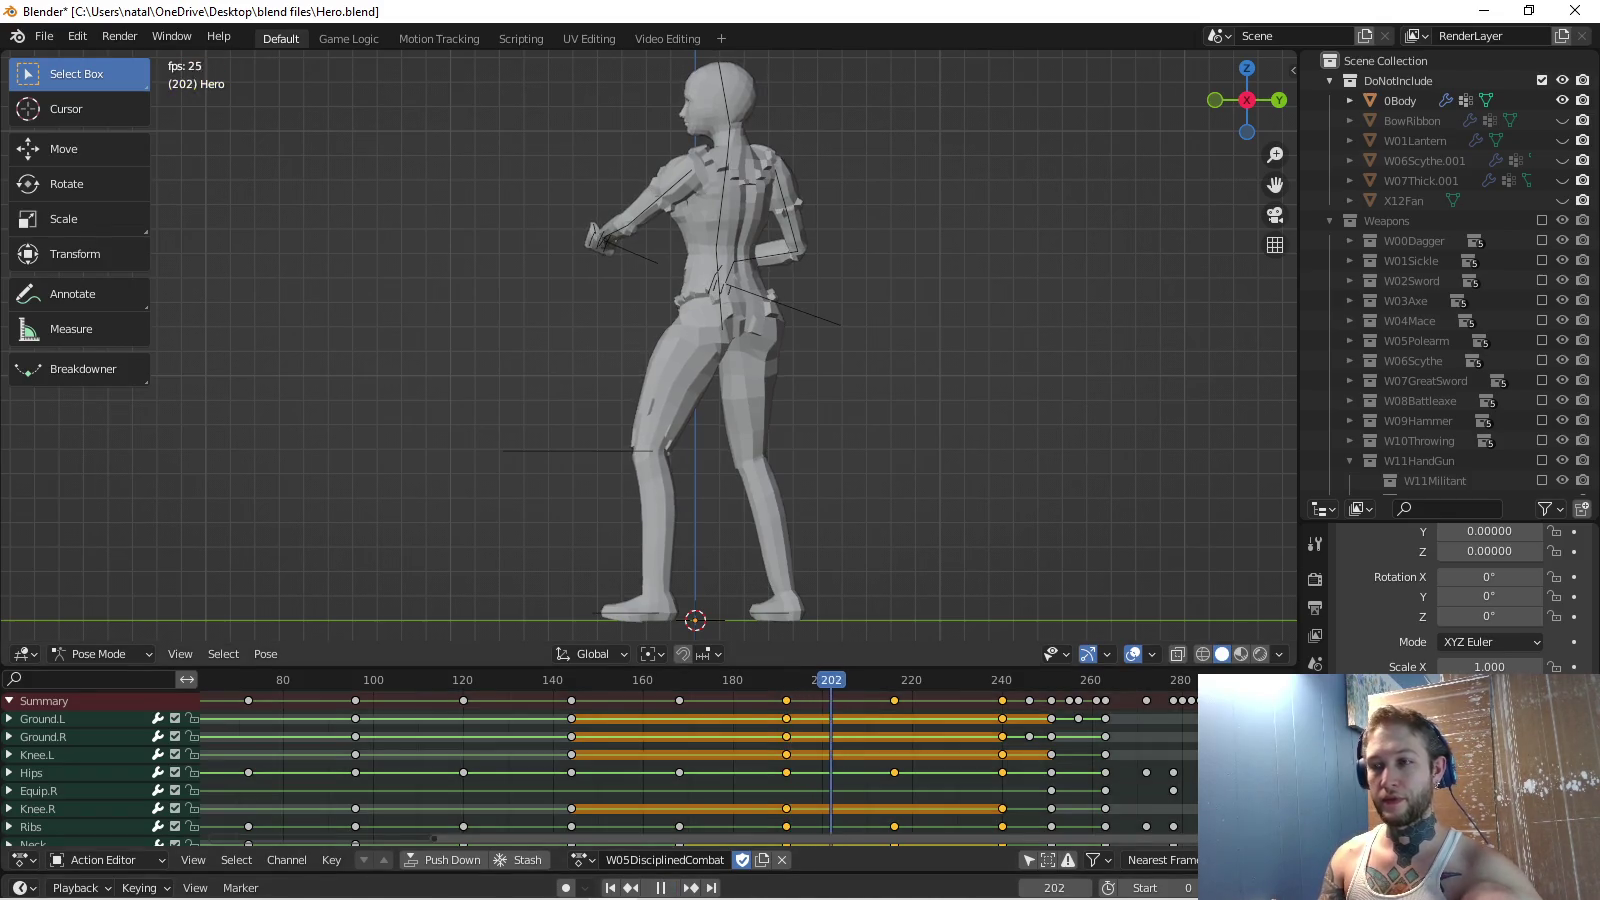
Stop W05DisciplinedCombat playback and scrub to frame 298 to check the pose.
key("Home")
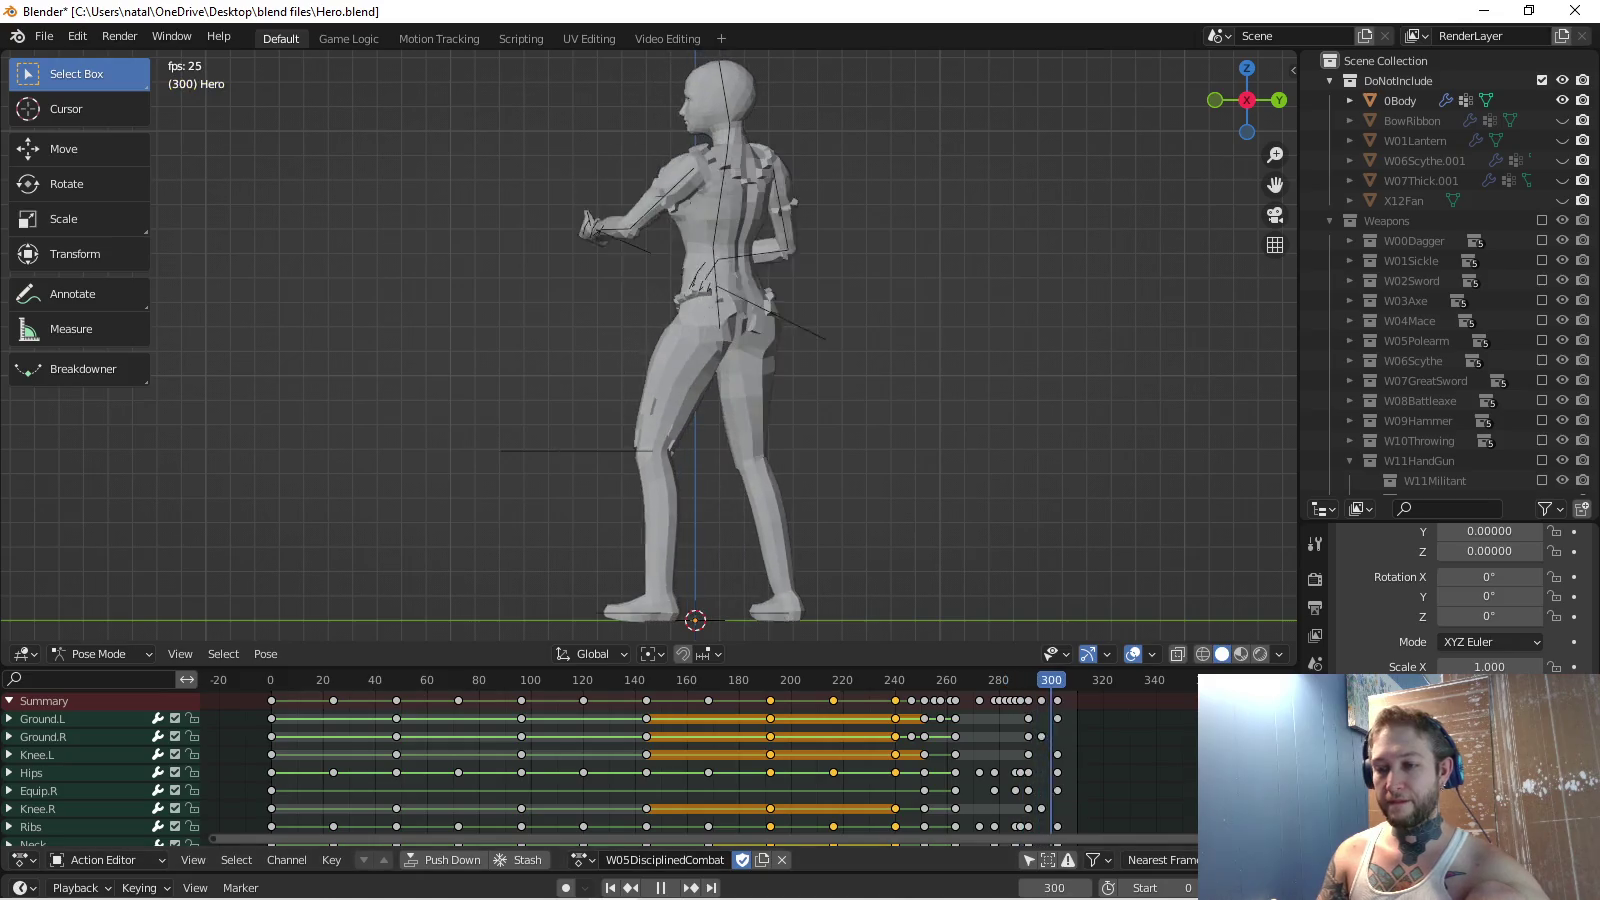
key("space")
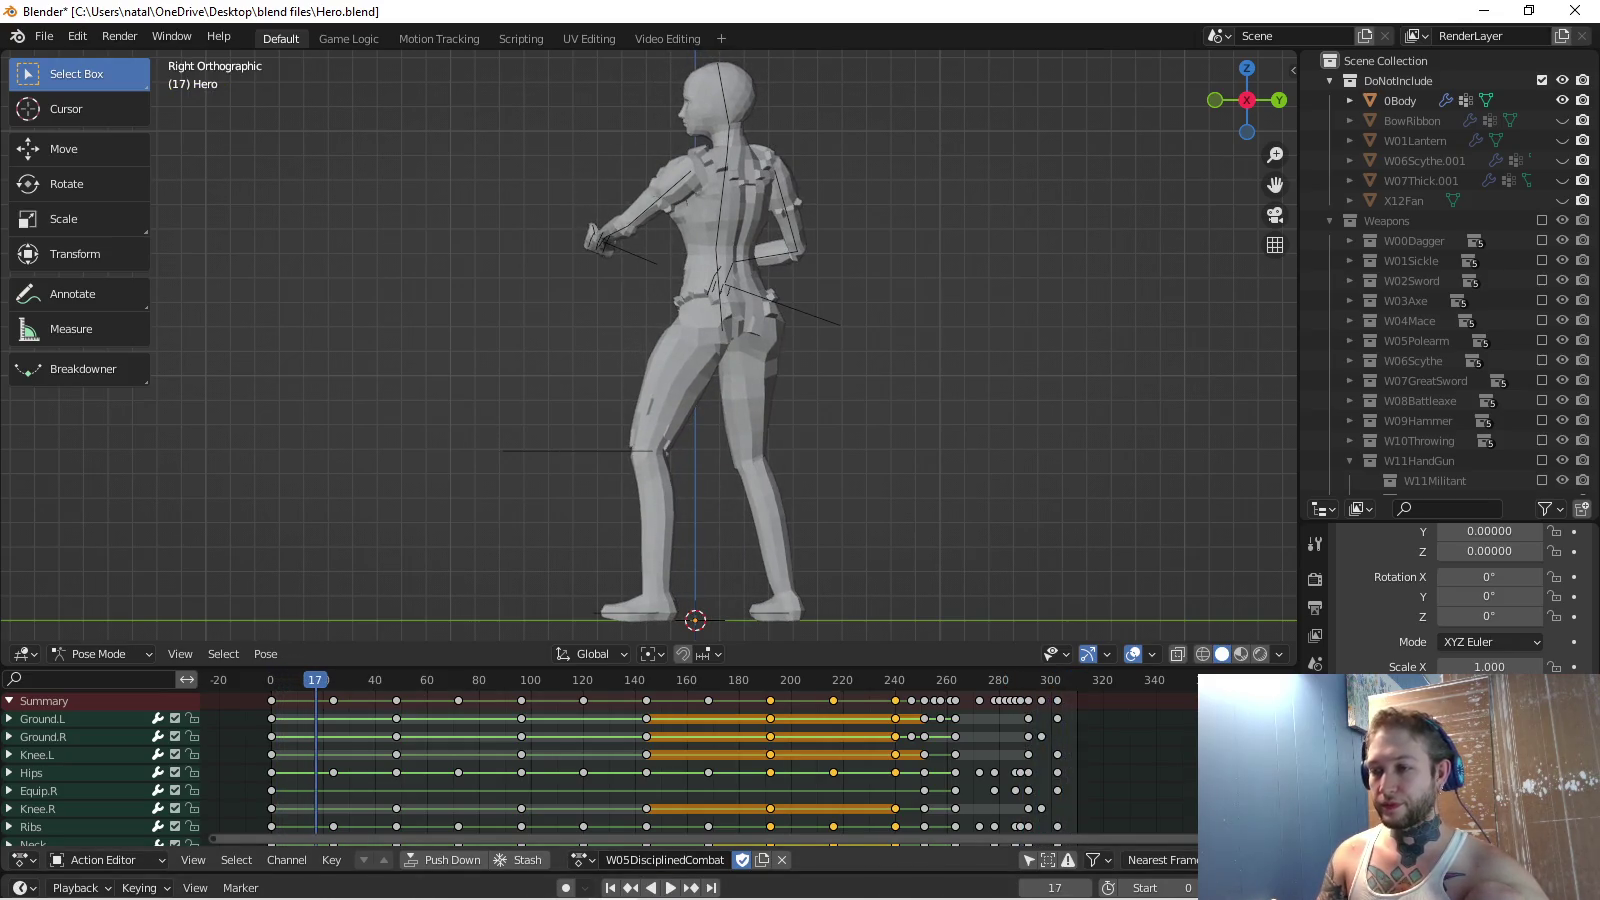
left_click_drag(315, 681, 1045, 681)
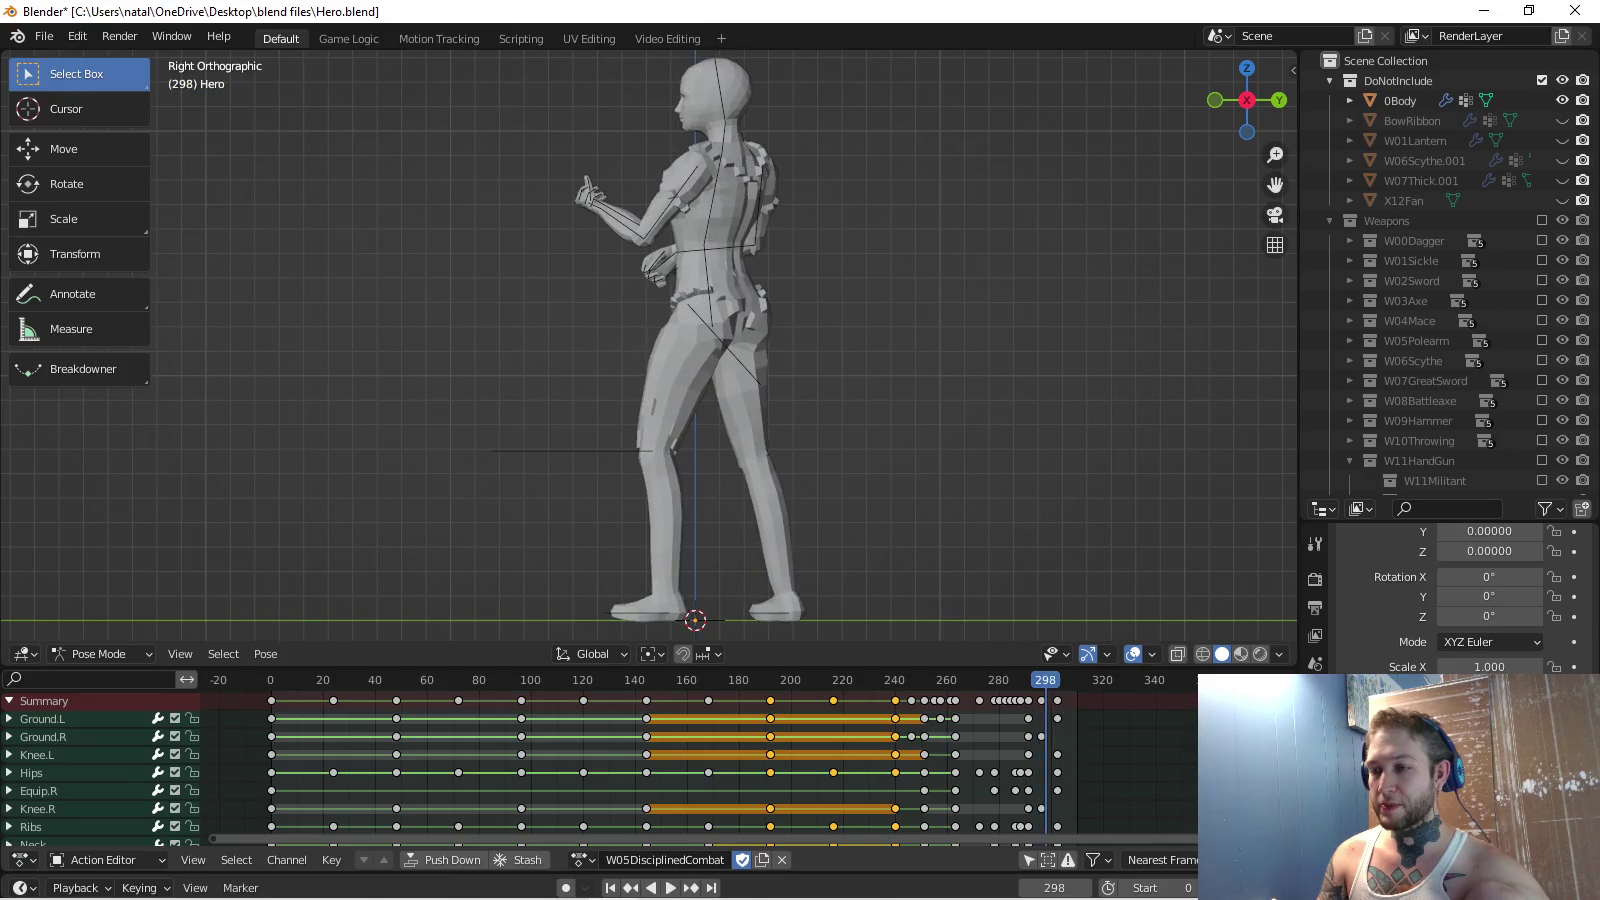
Switch to the W05DisciplinedIdle action and play it back for a preview.
left_click(583, 860)
left_click(681, 766)
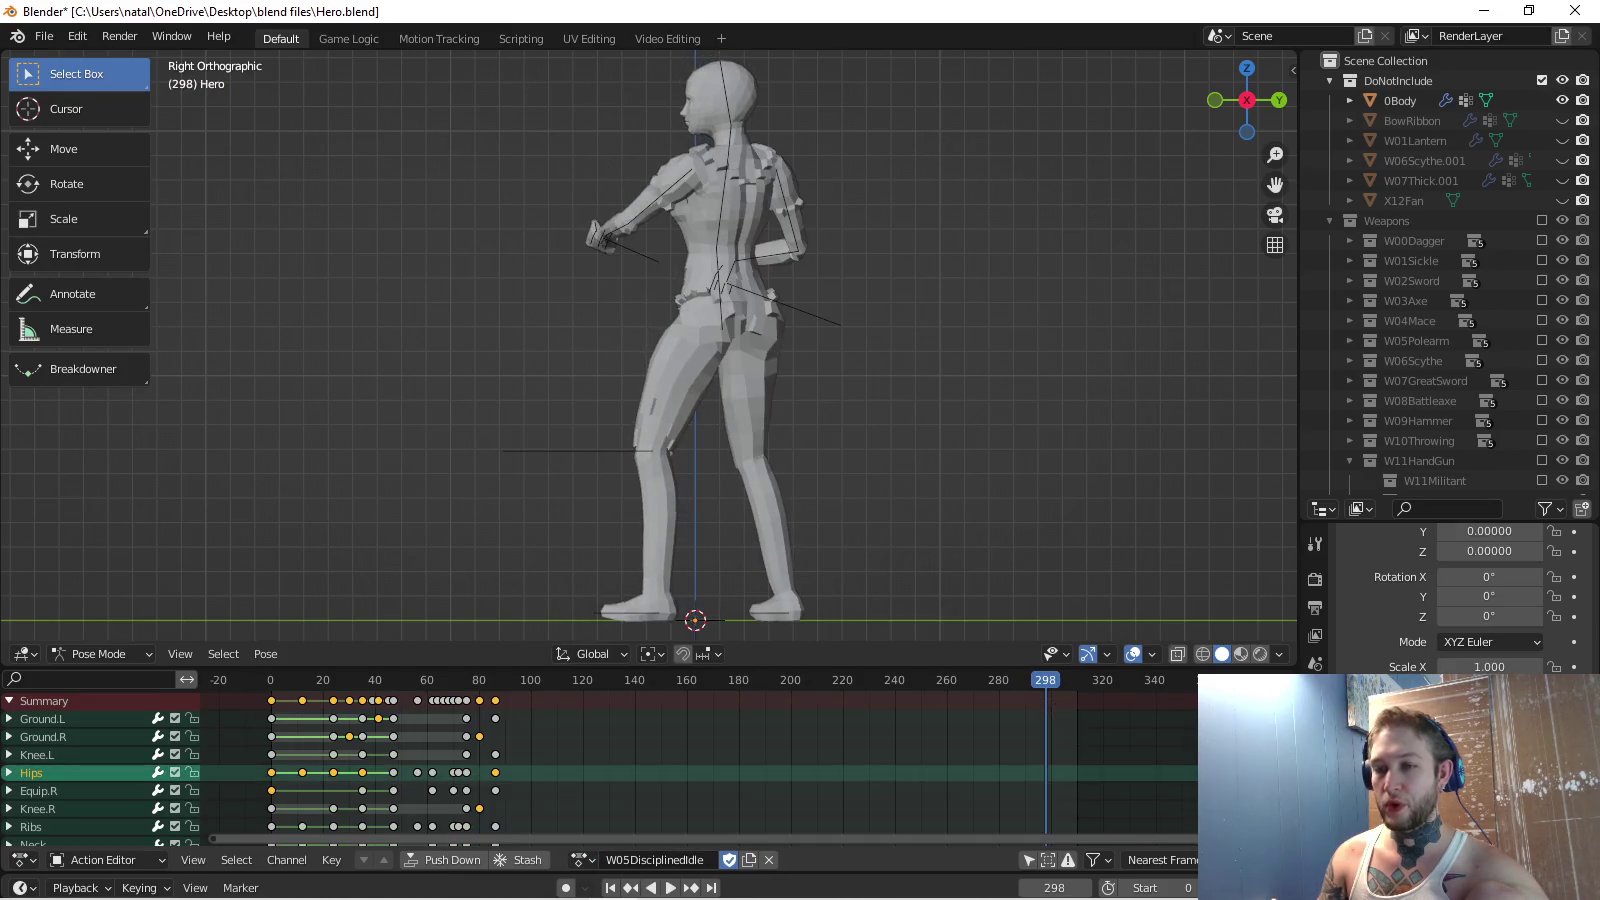
key("space")
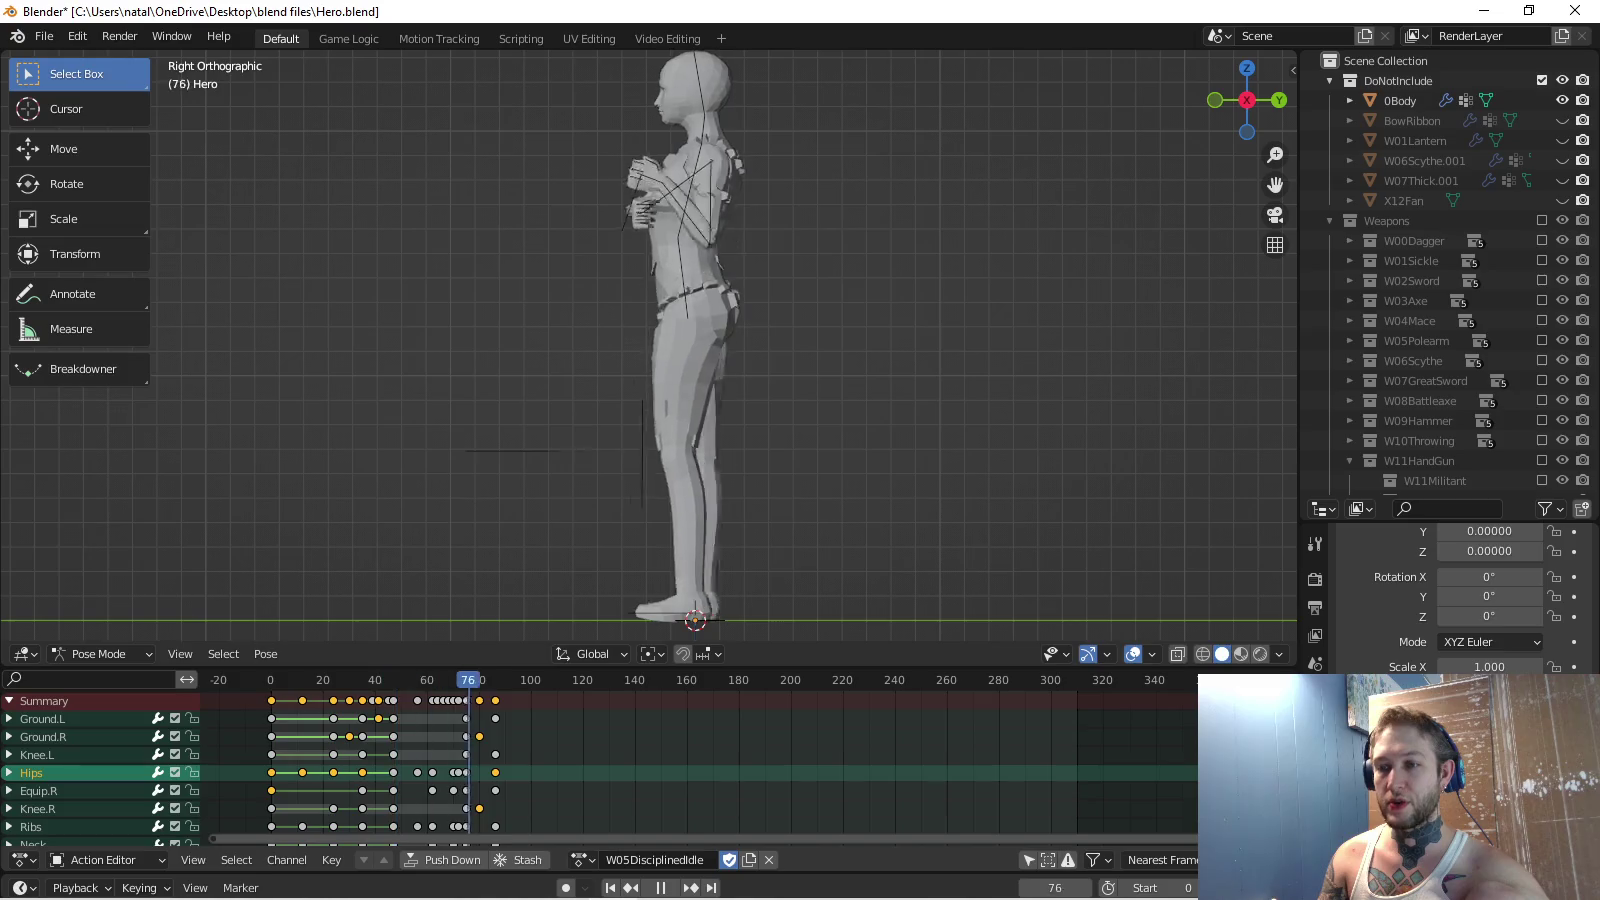
key("space")
Return to W05DisciplinedCombat and play it from frame 291.
left_click(583, 860)
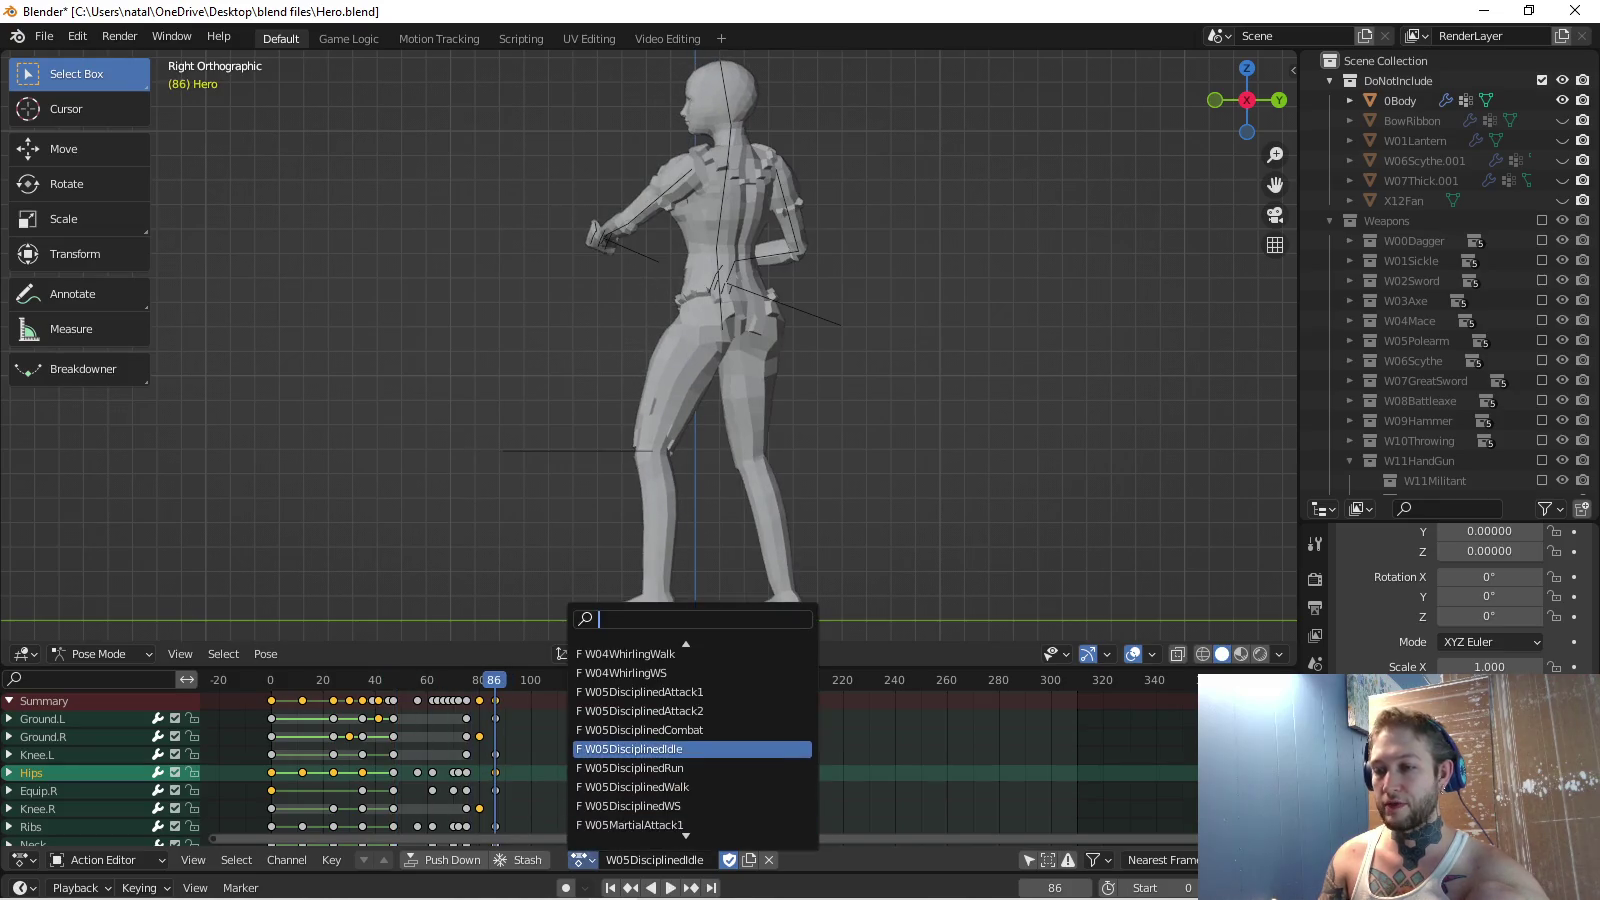
left_click(582, 860)
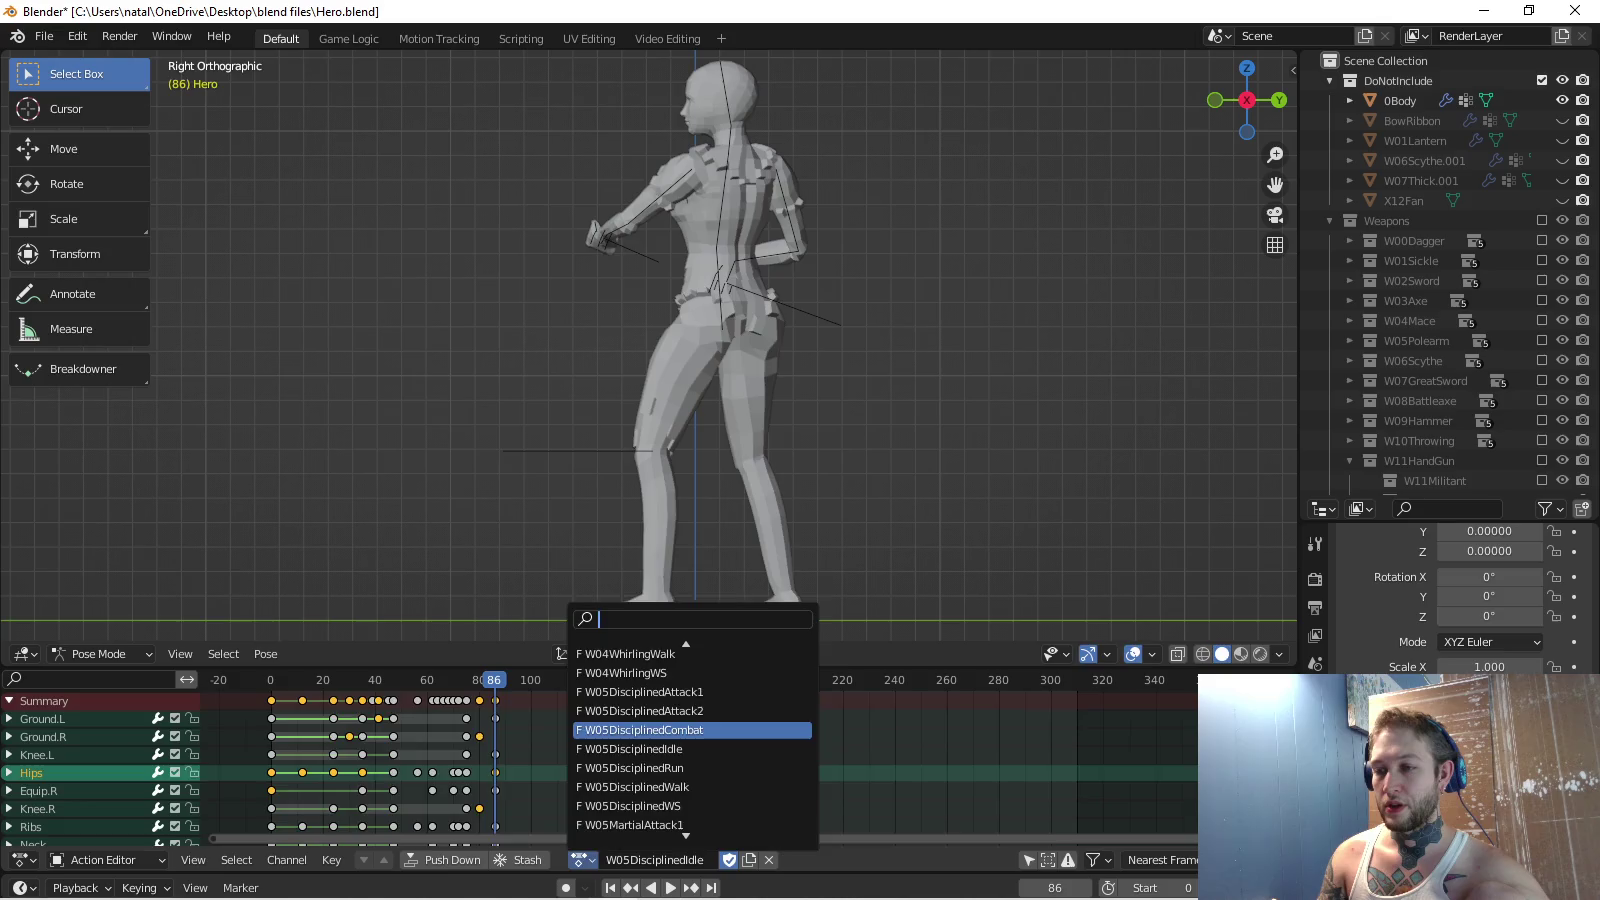
left_click(660, 729)
left_click_drag(947, 678, 947, 678)
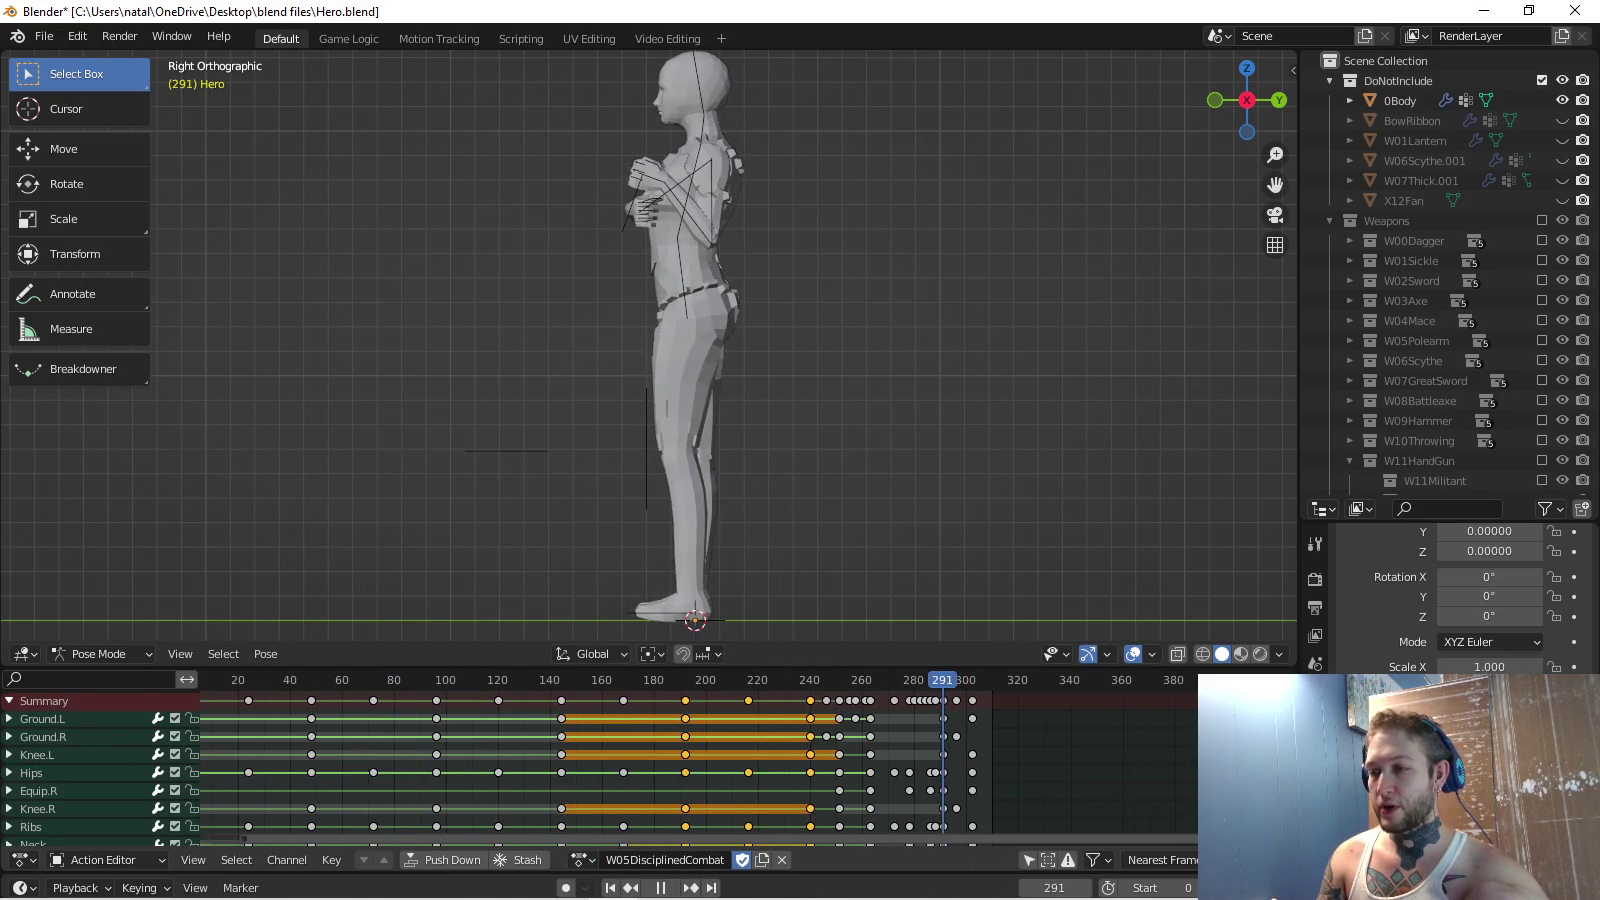
scroll(947, 760, "up", 4)
key("space")
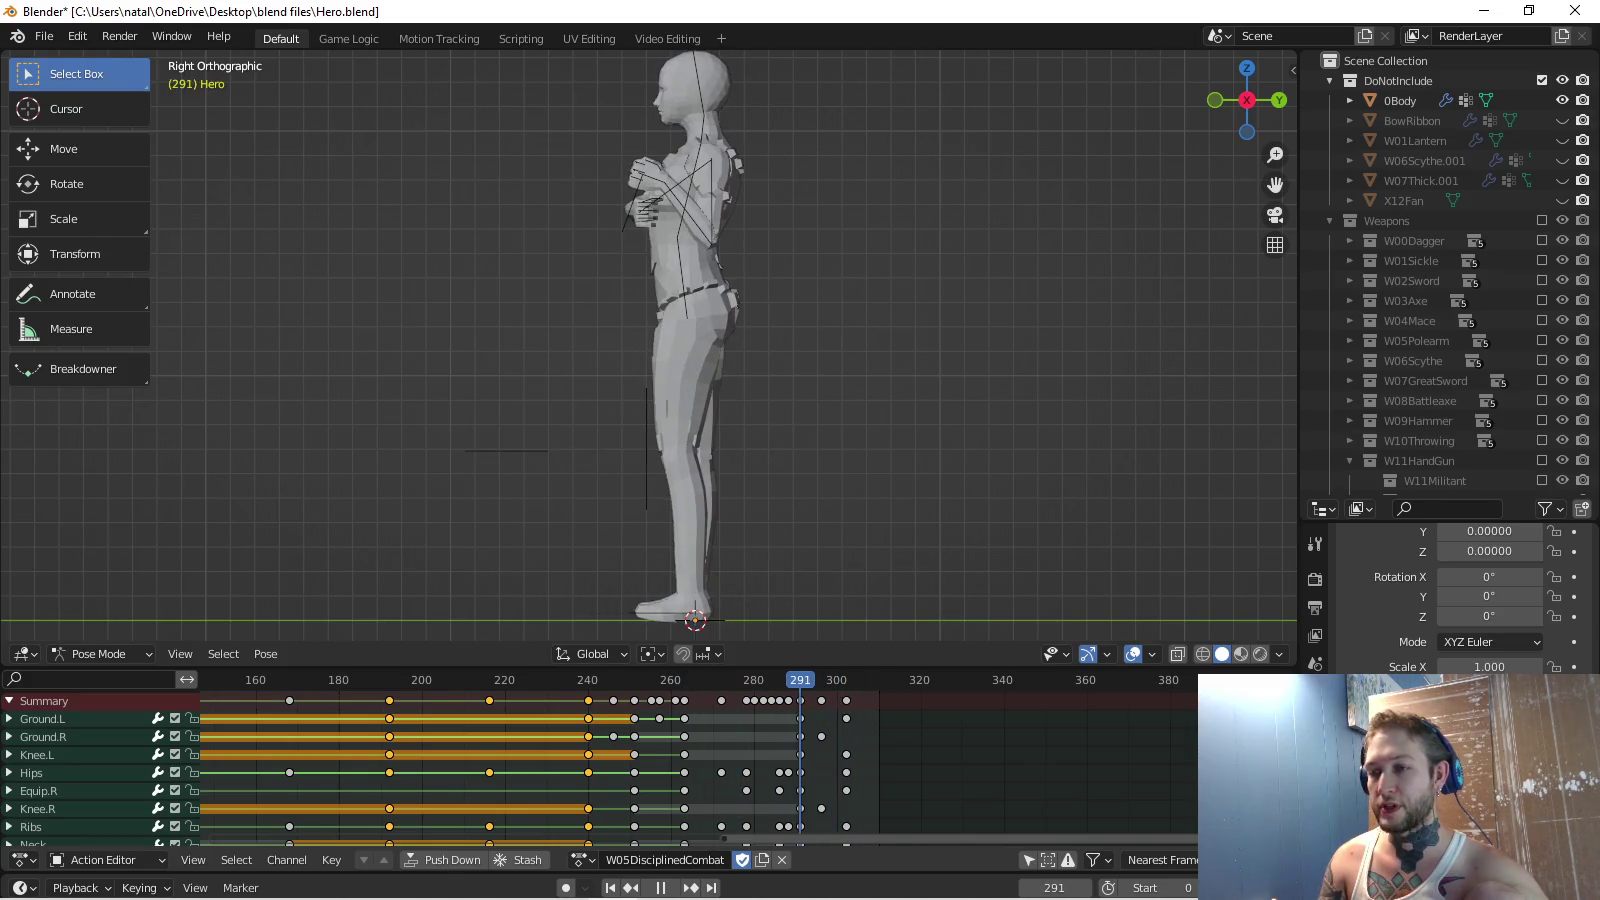
key("space")
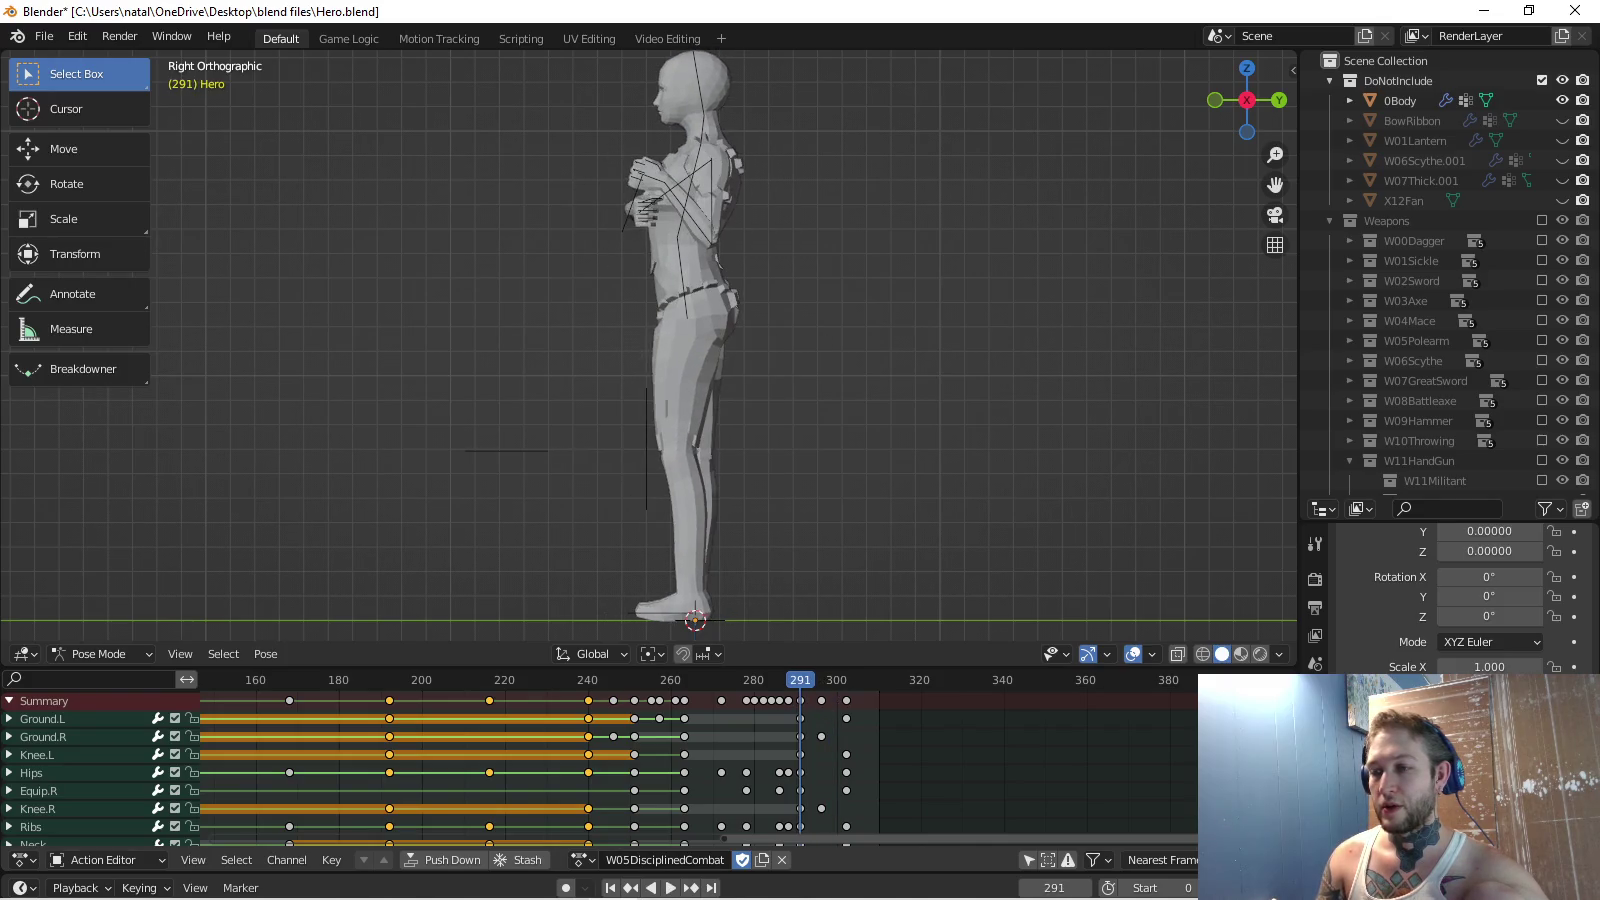
Delete the Combat keys around frame 305 and replay the trimmed ending.
left_click(821, 700)
key("Delete")
key("space")
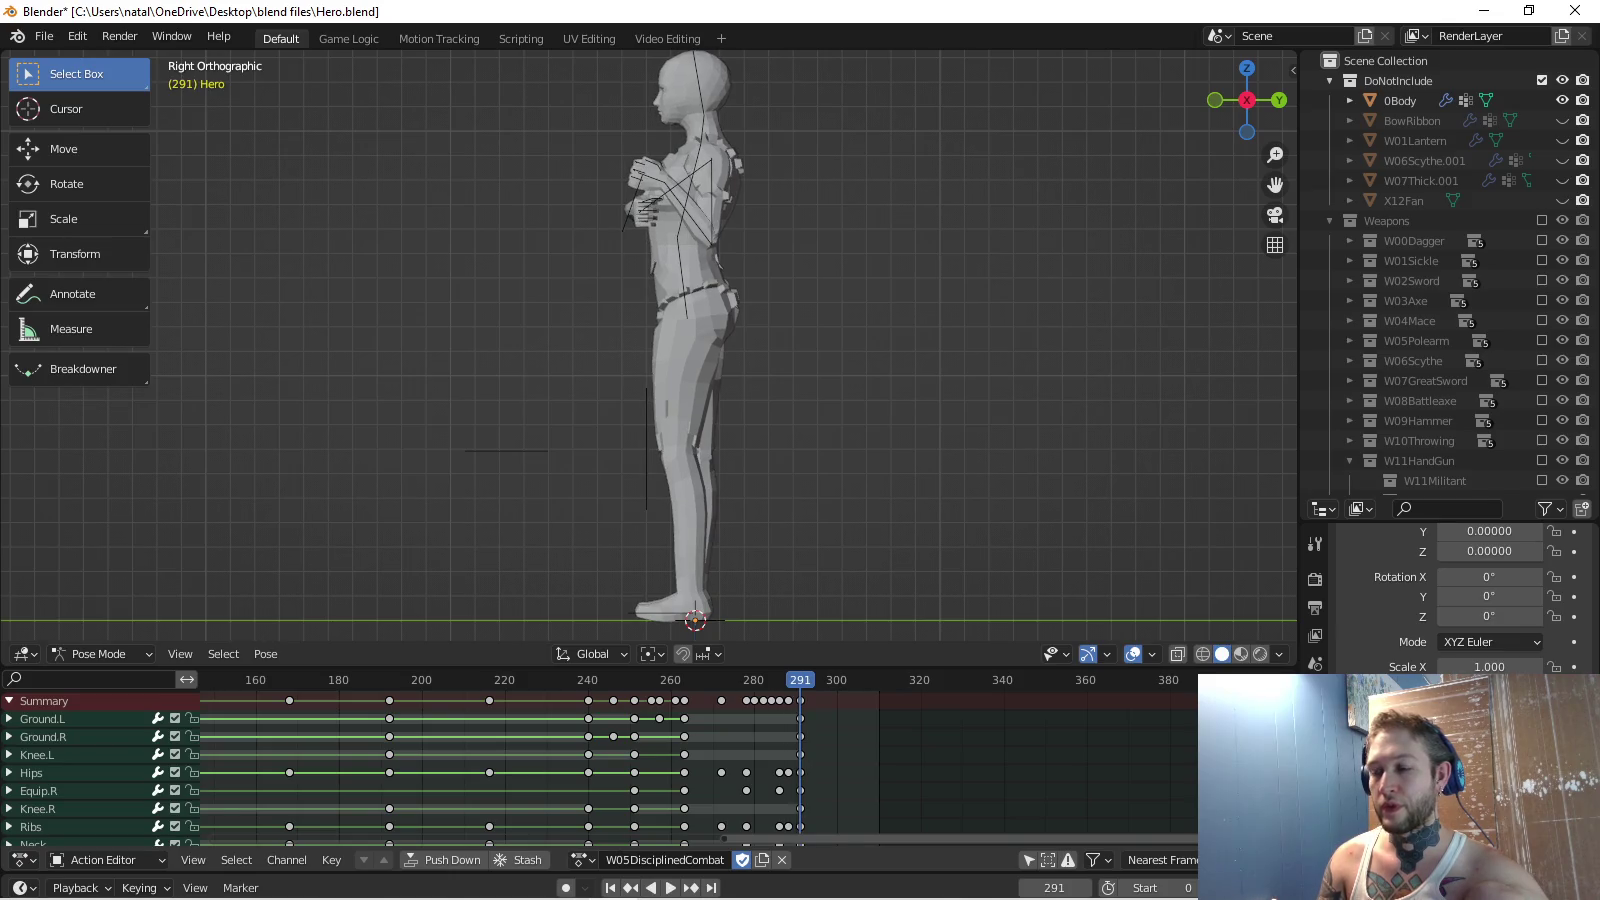
left_click(580, 860)
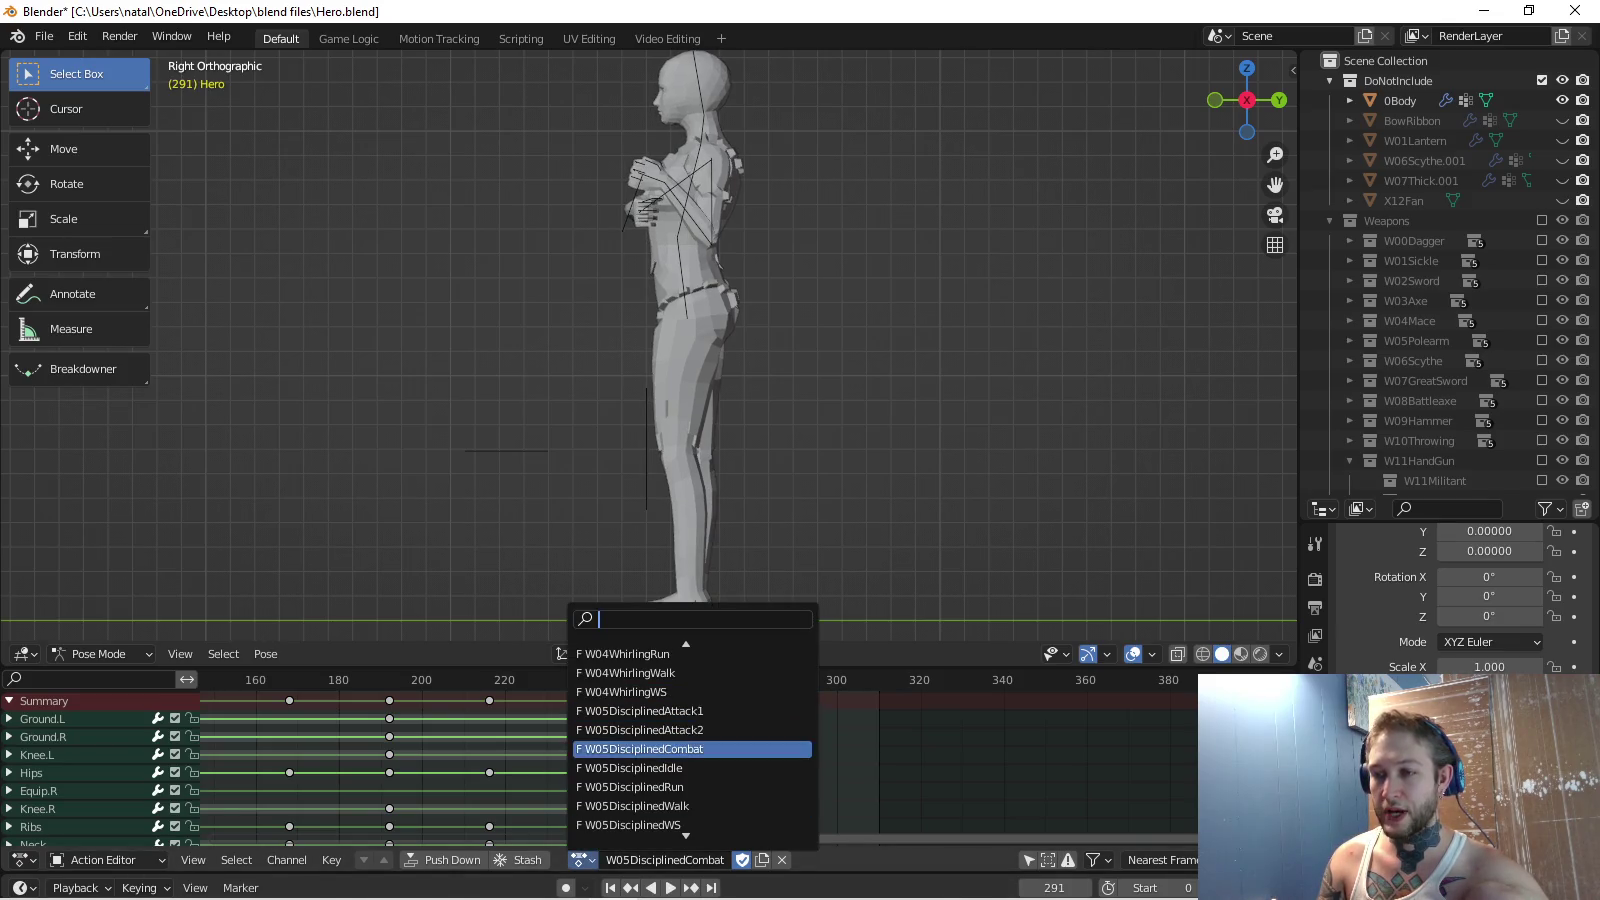
Make W05DisciplinedIdle active and play it from the start.
key("Return")
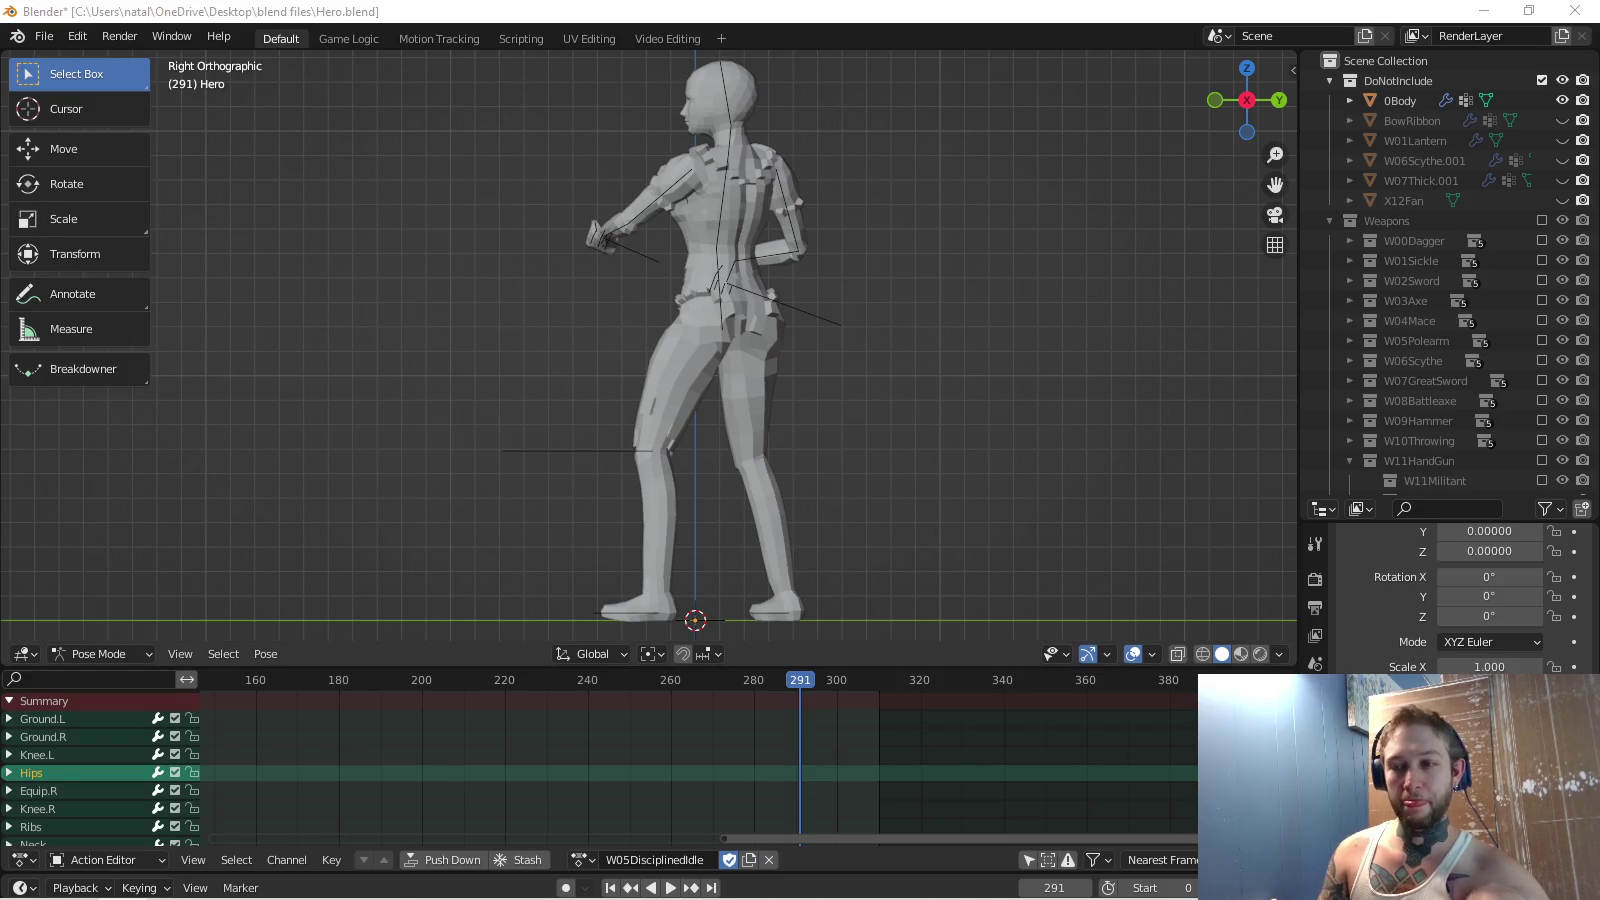
scroll(700, 765, "left", 3)
scroll(700, 766, "left", 3)
scroll(700, 766, "left", 2)
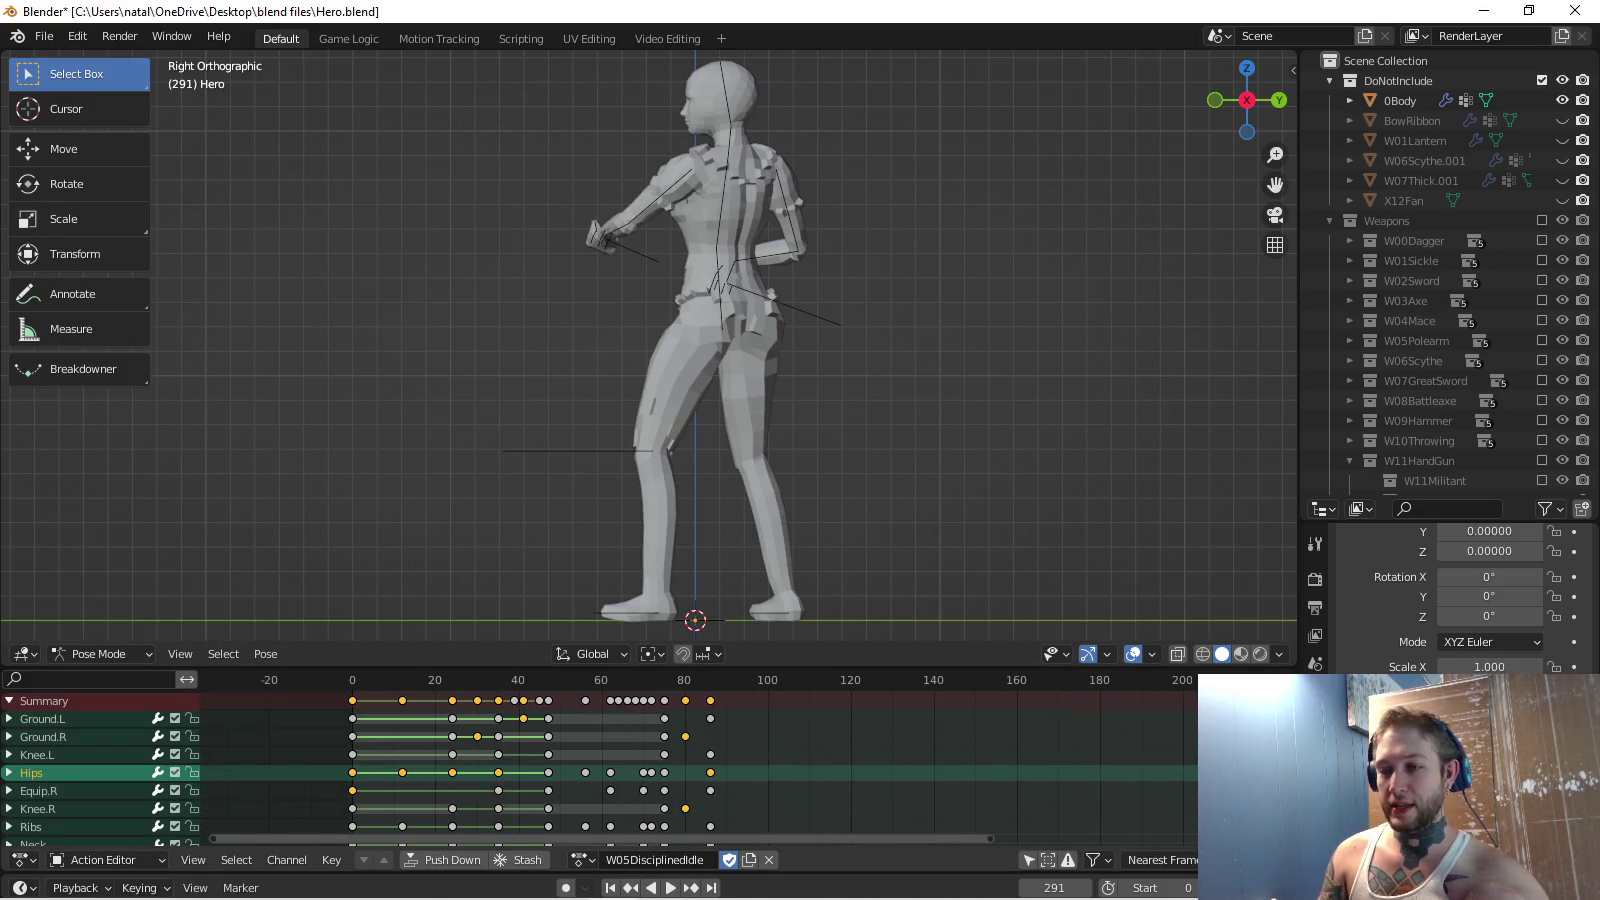
left_click(664, 773, "alt")
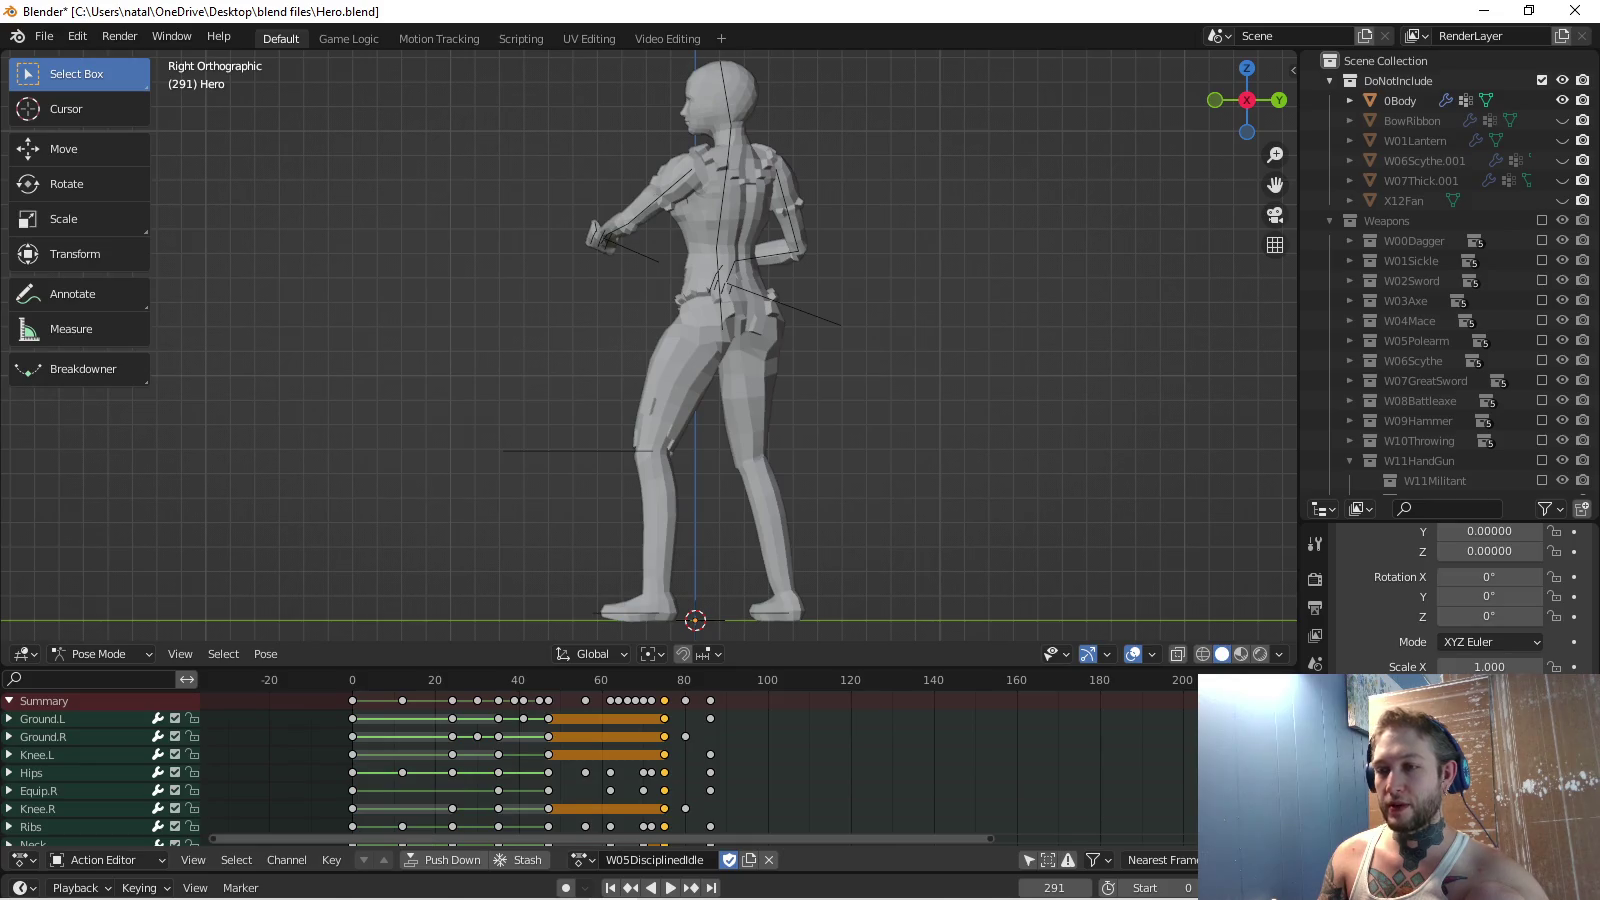
key("space")
Delete the W05DisciplinedIdle keyframes at frame 80.
left_click(685, 700)
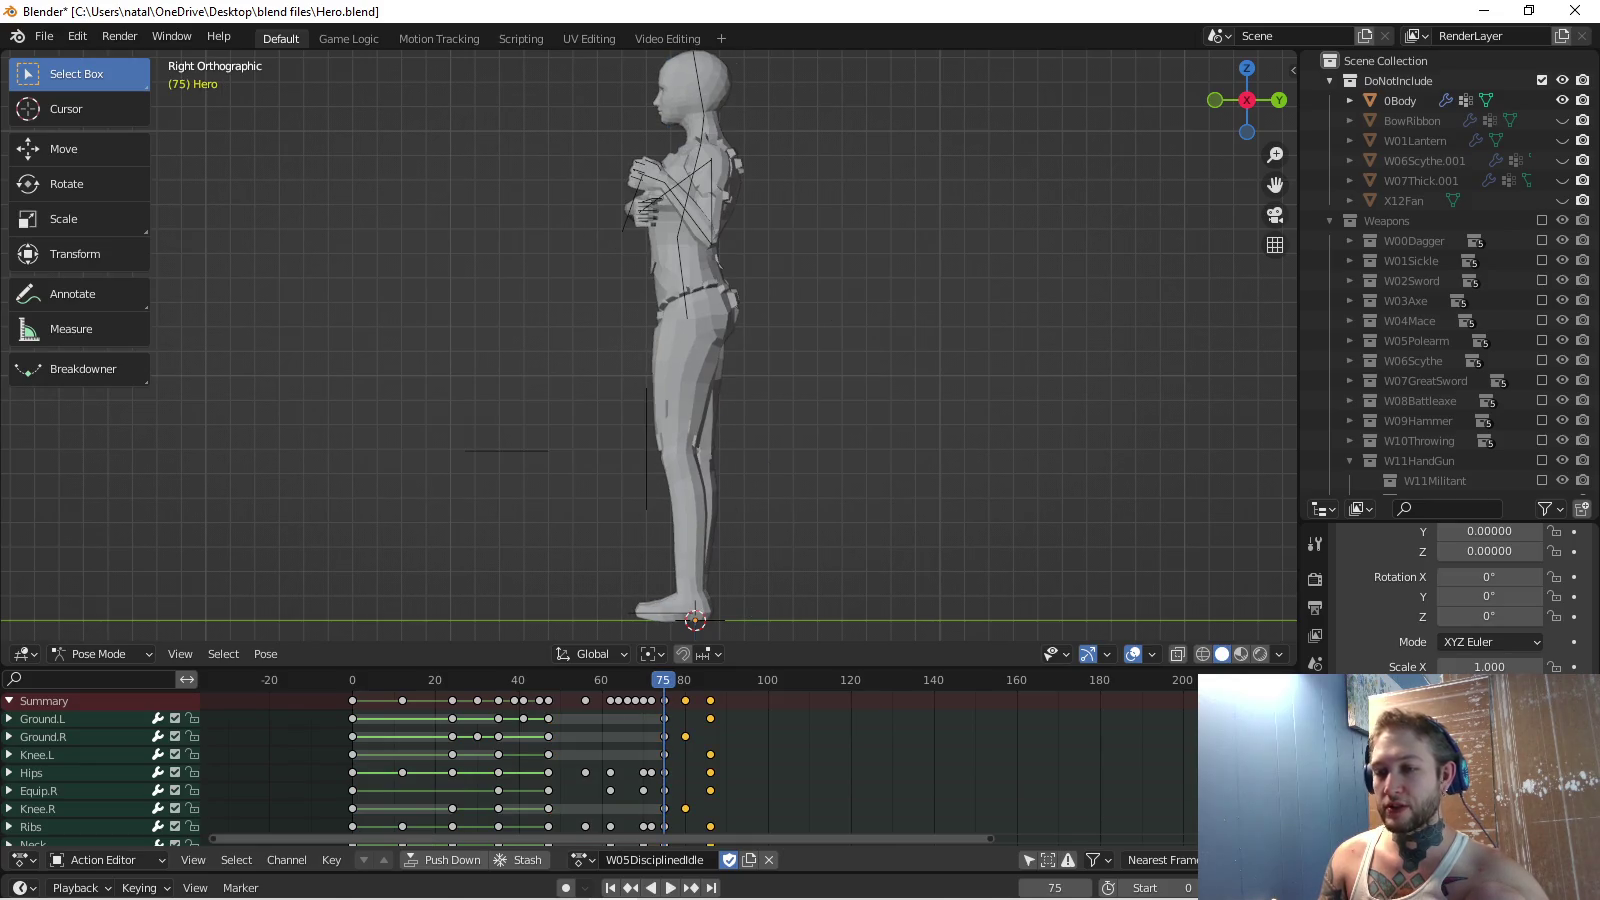
key("x")
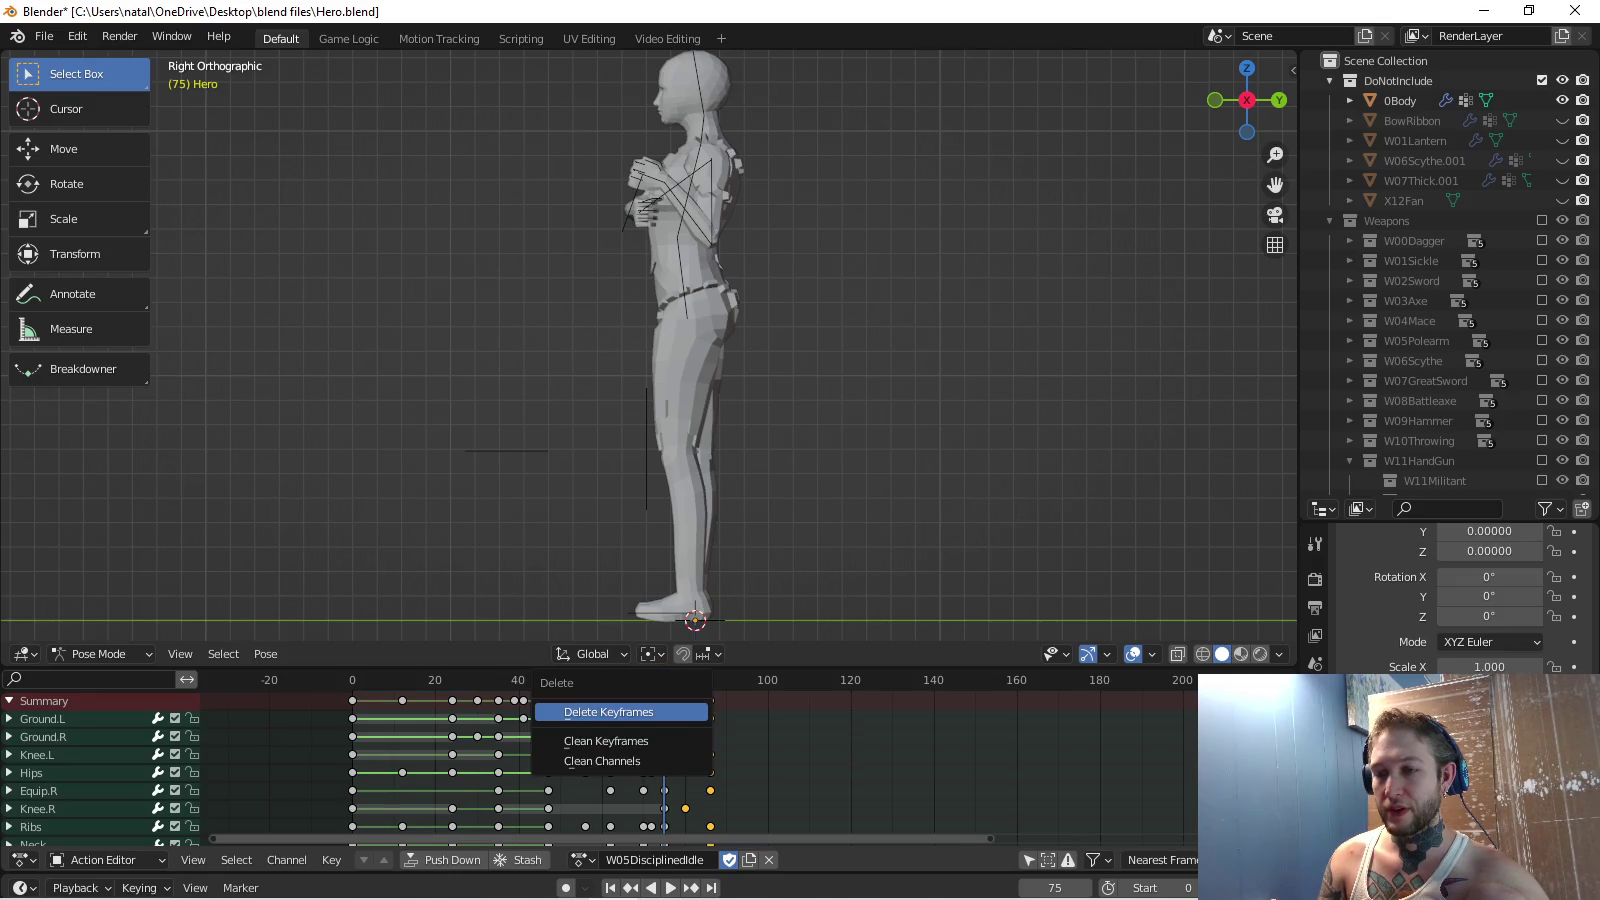
key("Return")
left_click_drag(403, 700, 394, 700)
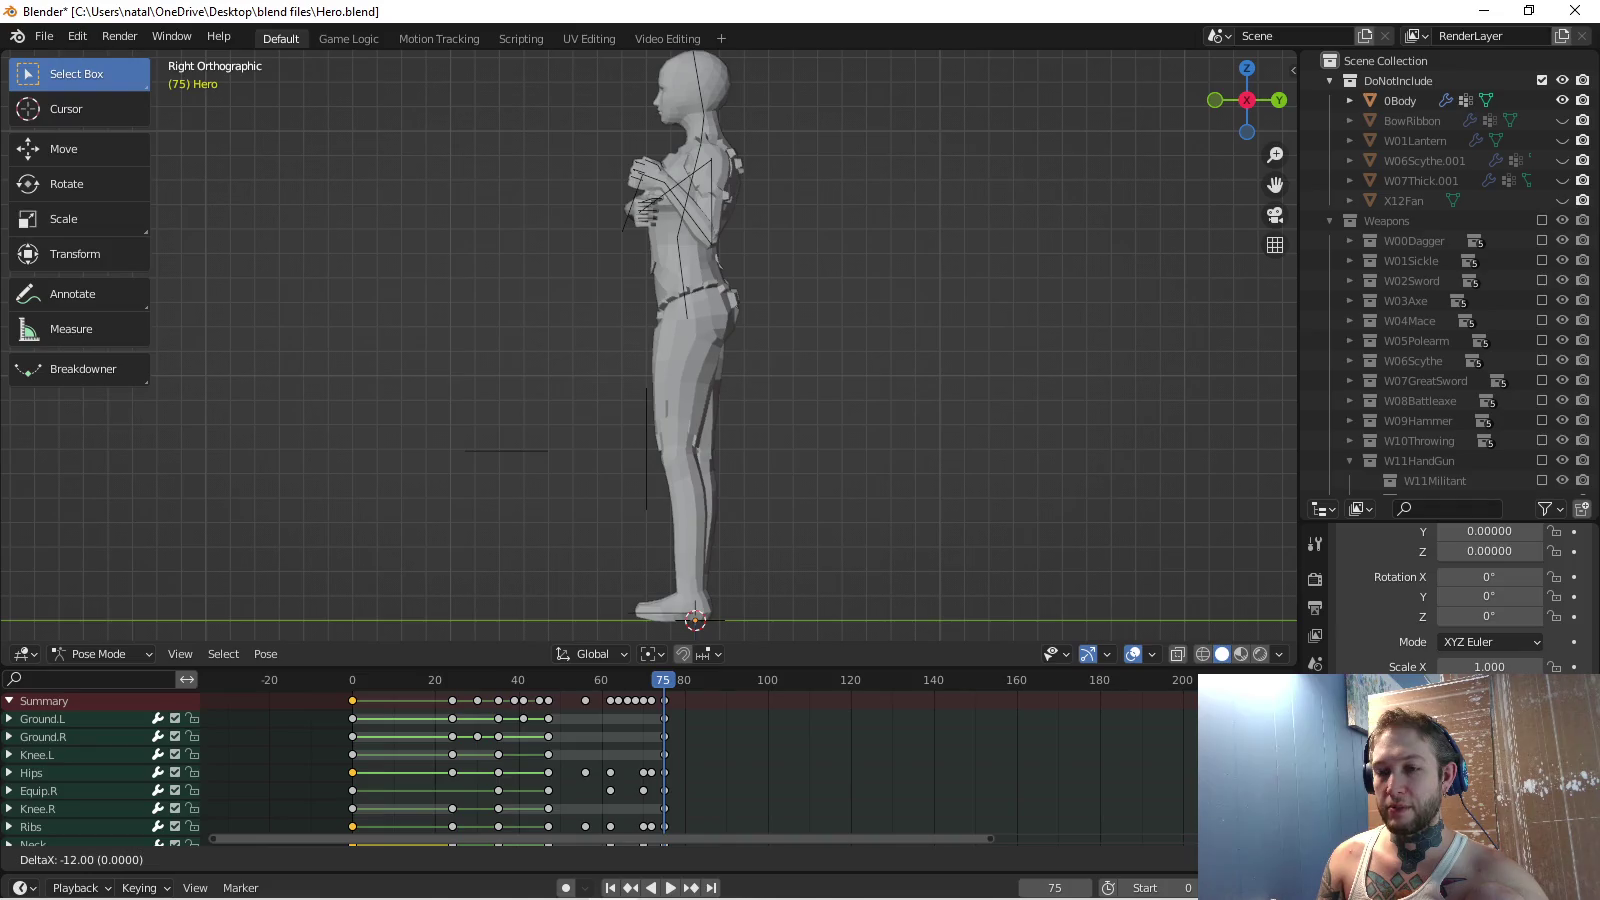
key("Escape")
key("g")
key("Escape")
Pull the frame-36 keys and the next selected keys back onto frame 0.
key("g")
key("Return")
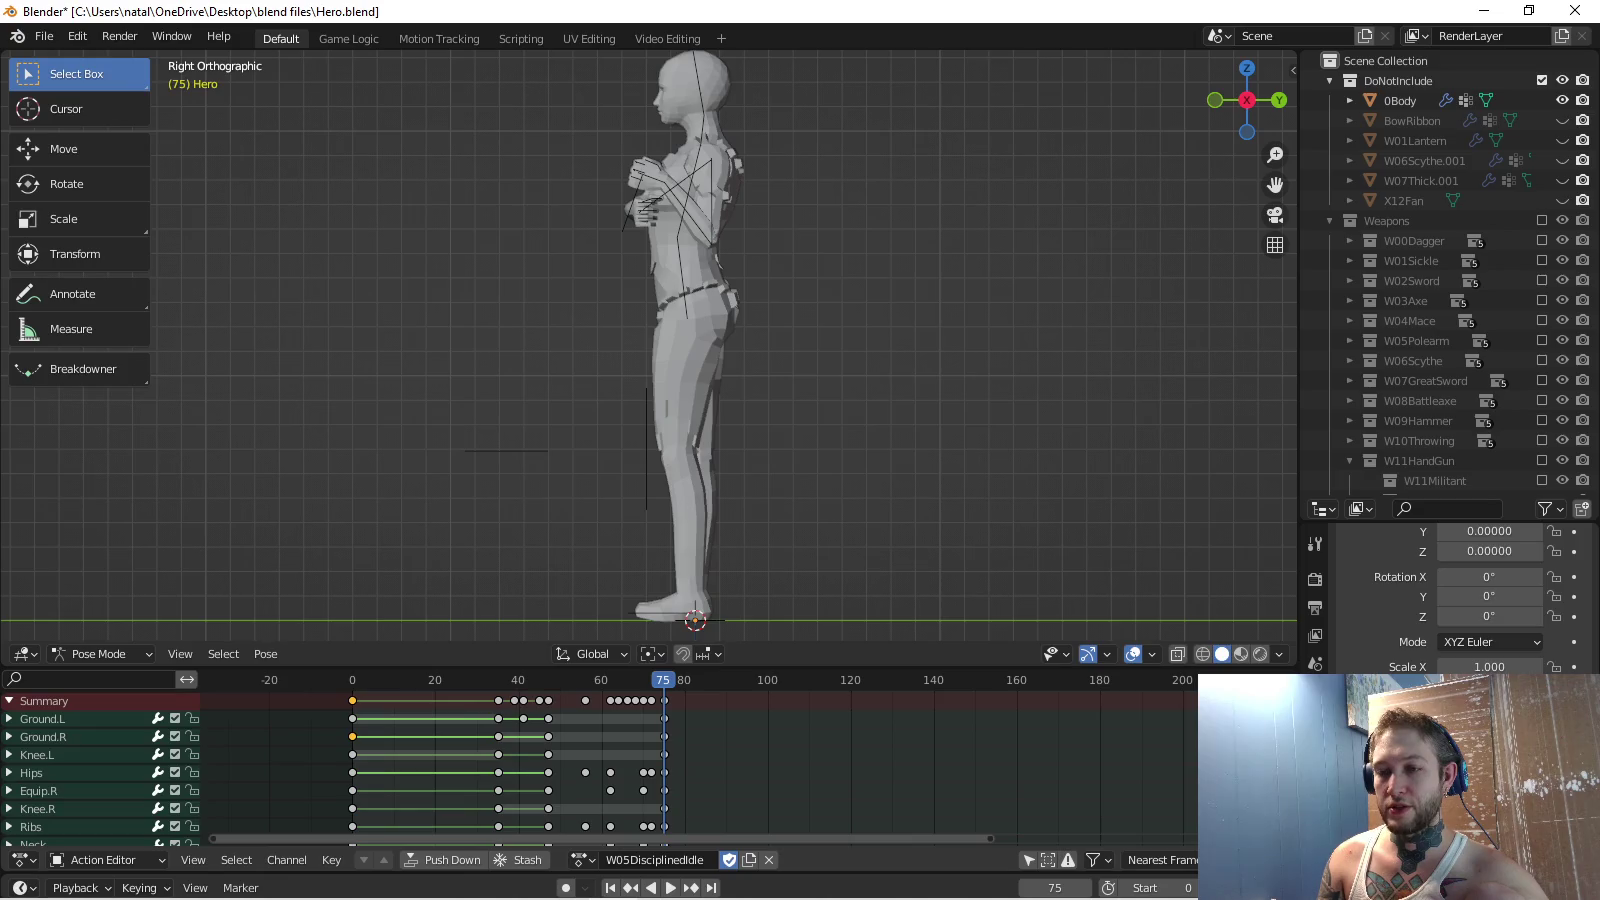
key("g")
key("Return")
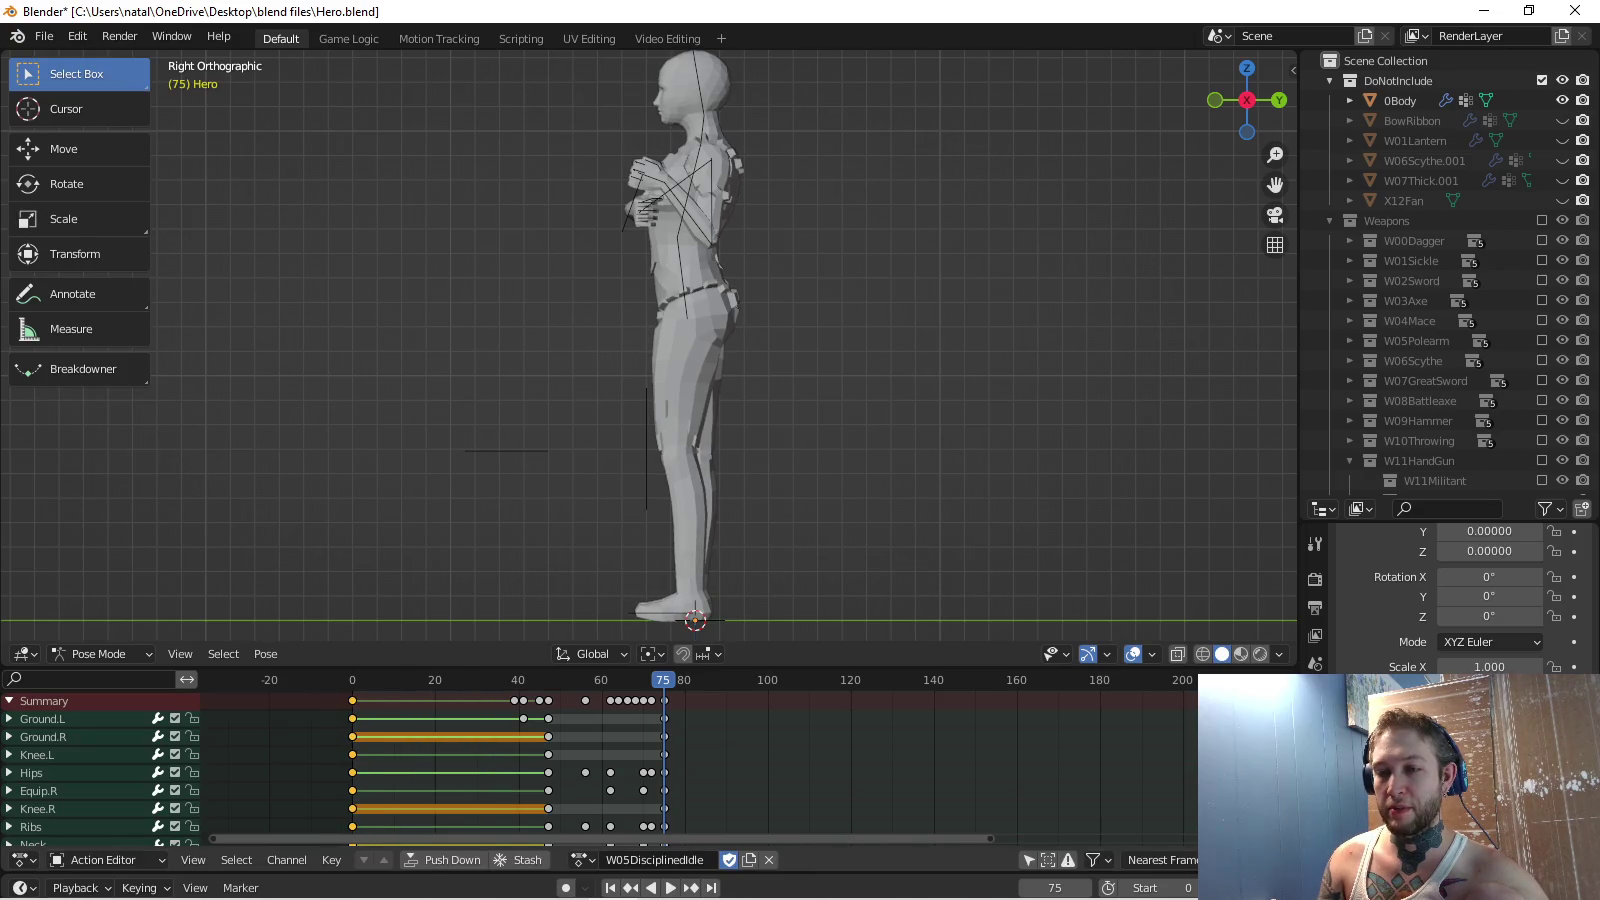
key("g")
key("Return")
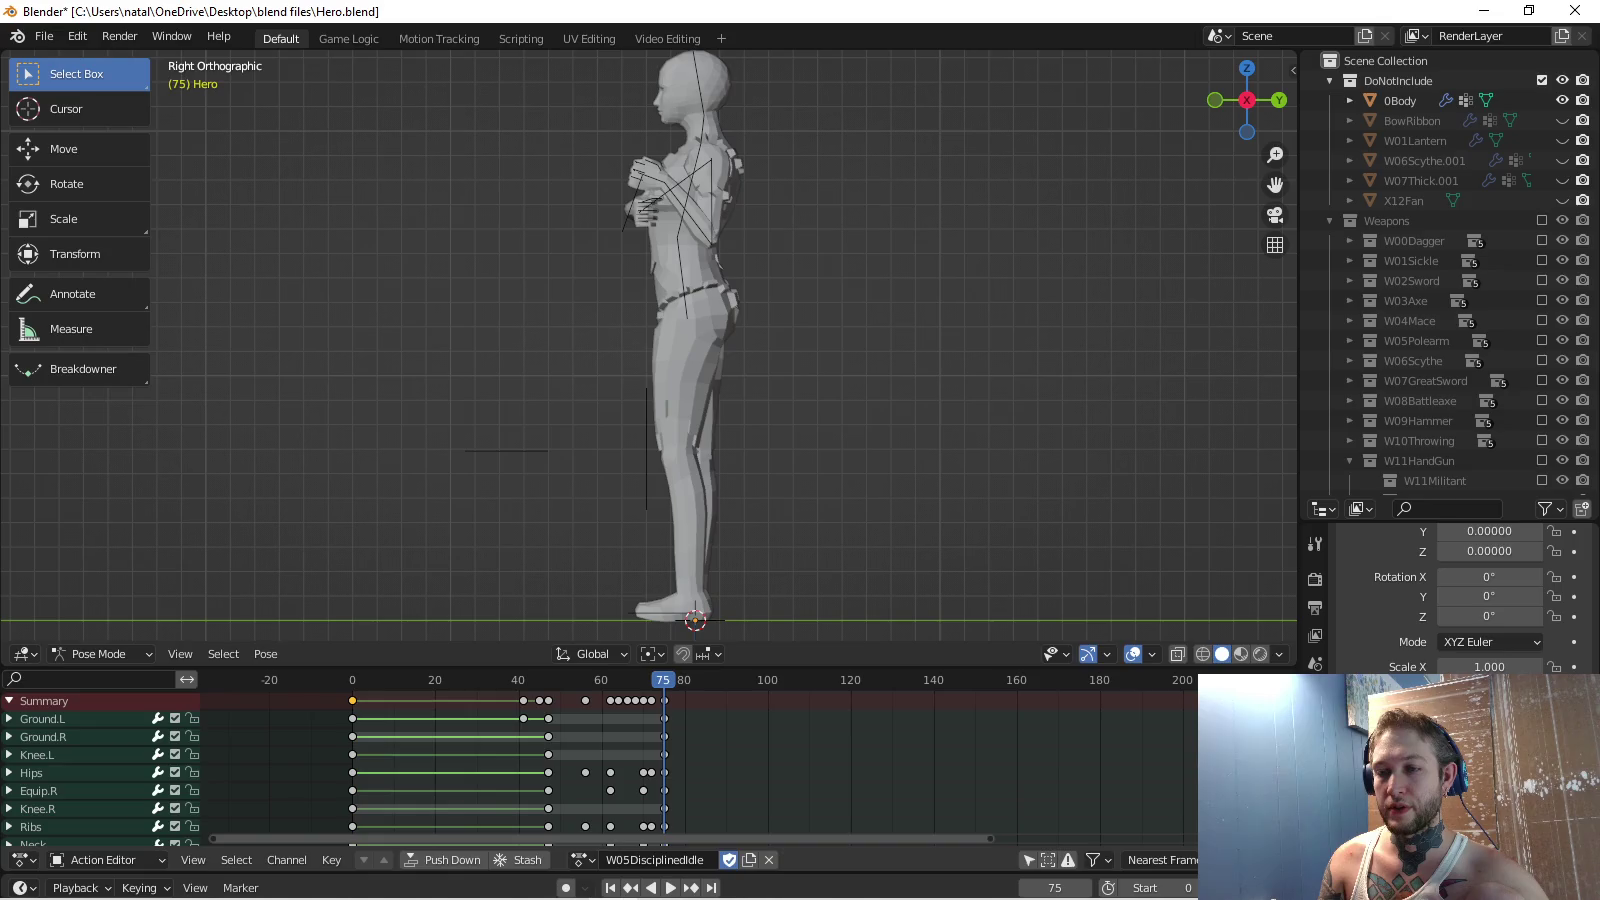
Move the remaining early summary keys onto frame 0.
key("g")
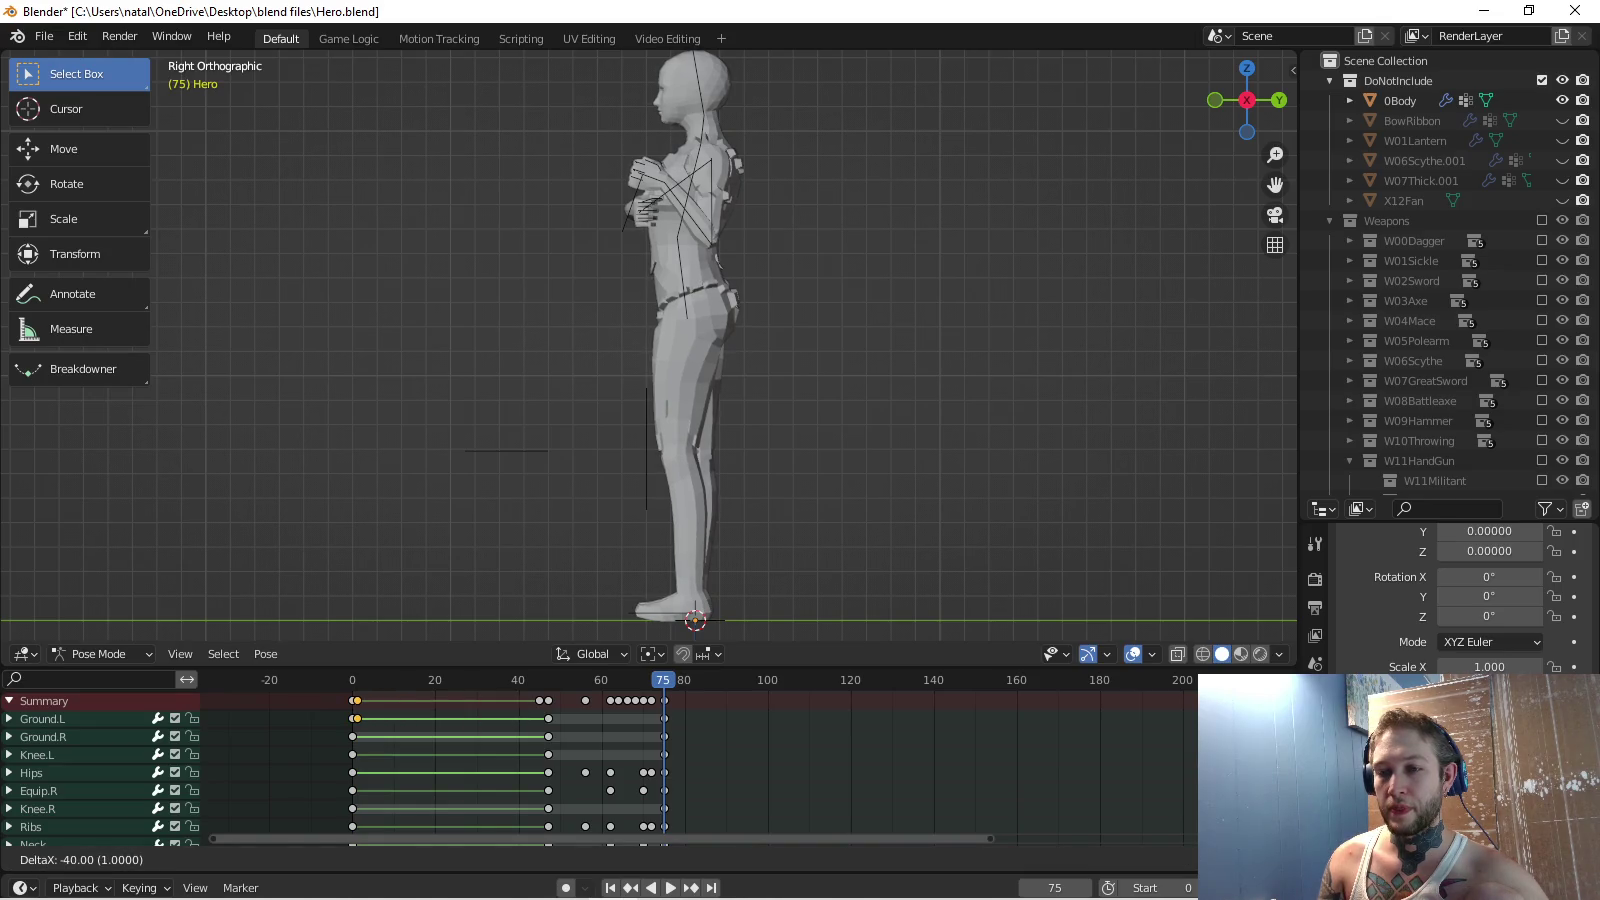
key("Return")
key("g")
key("Return")
key("g")
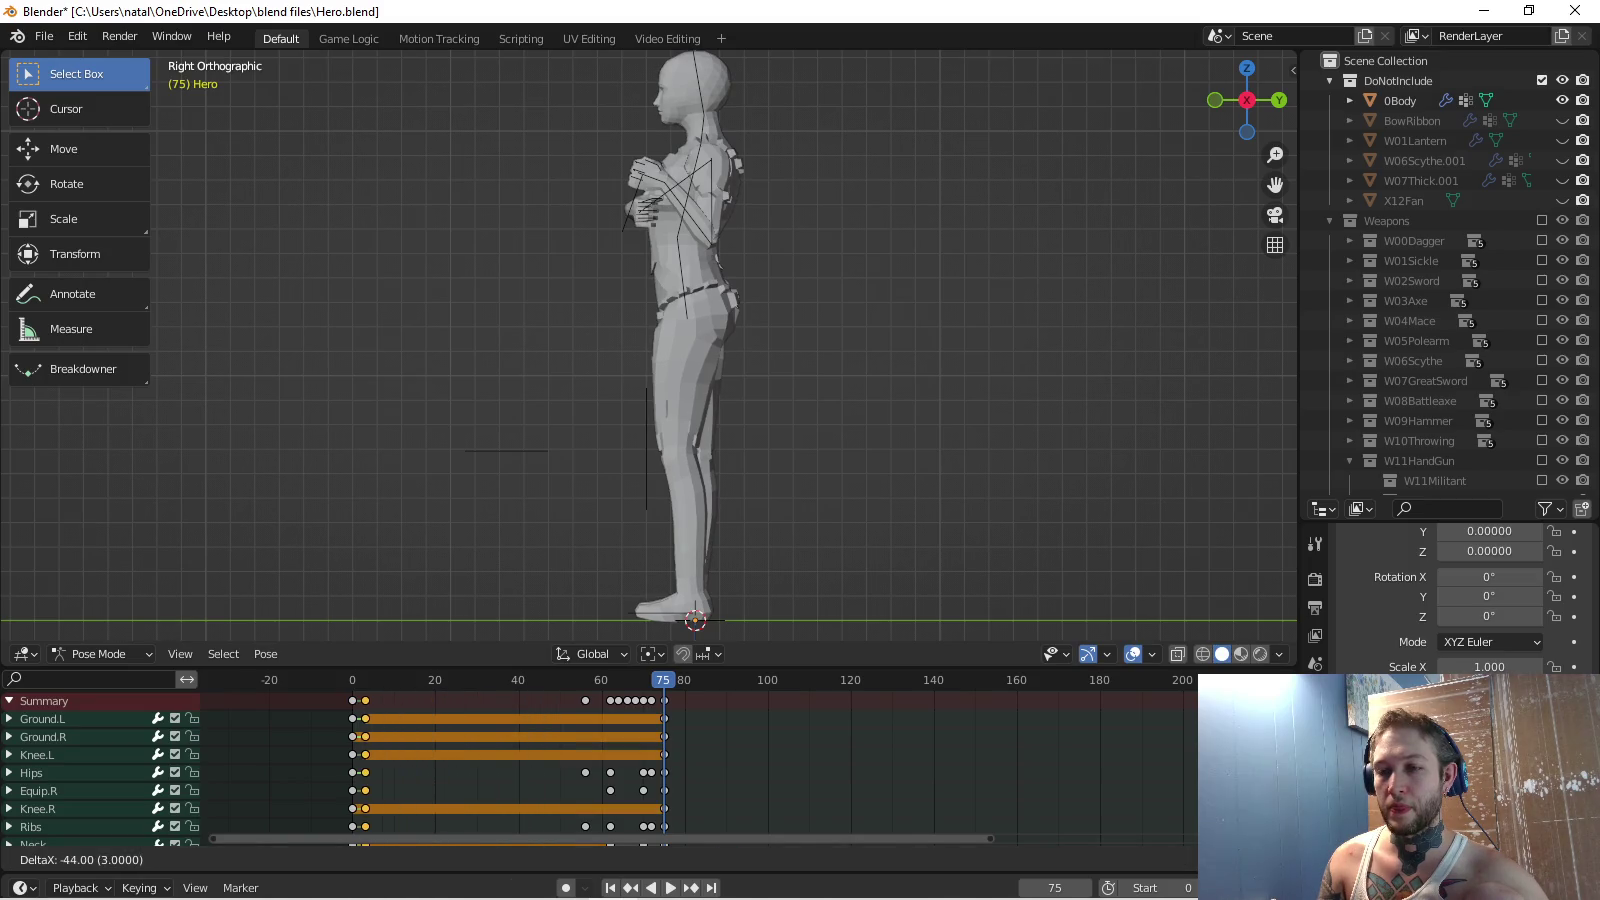
key("Return")
left_click(581, 859)
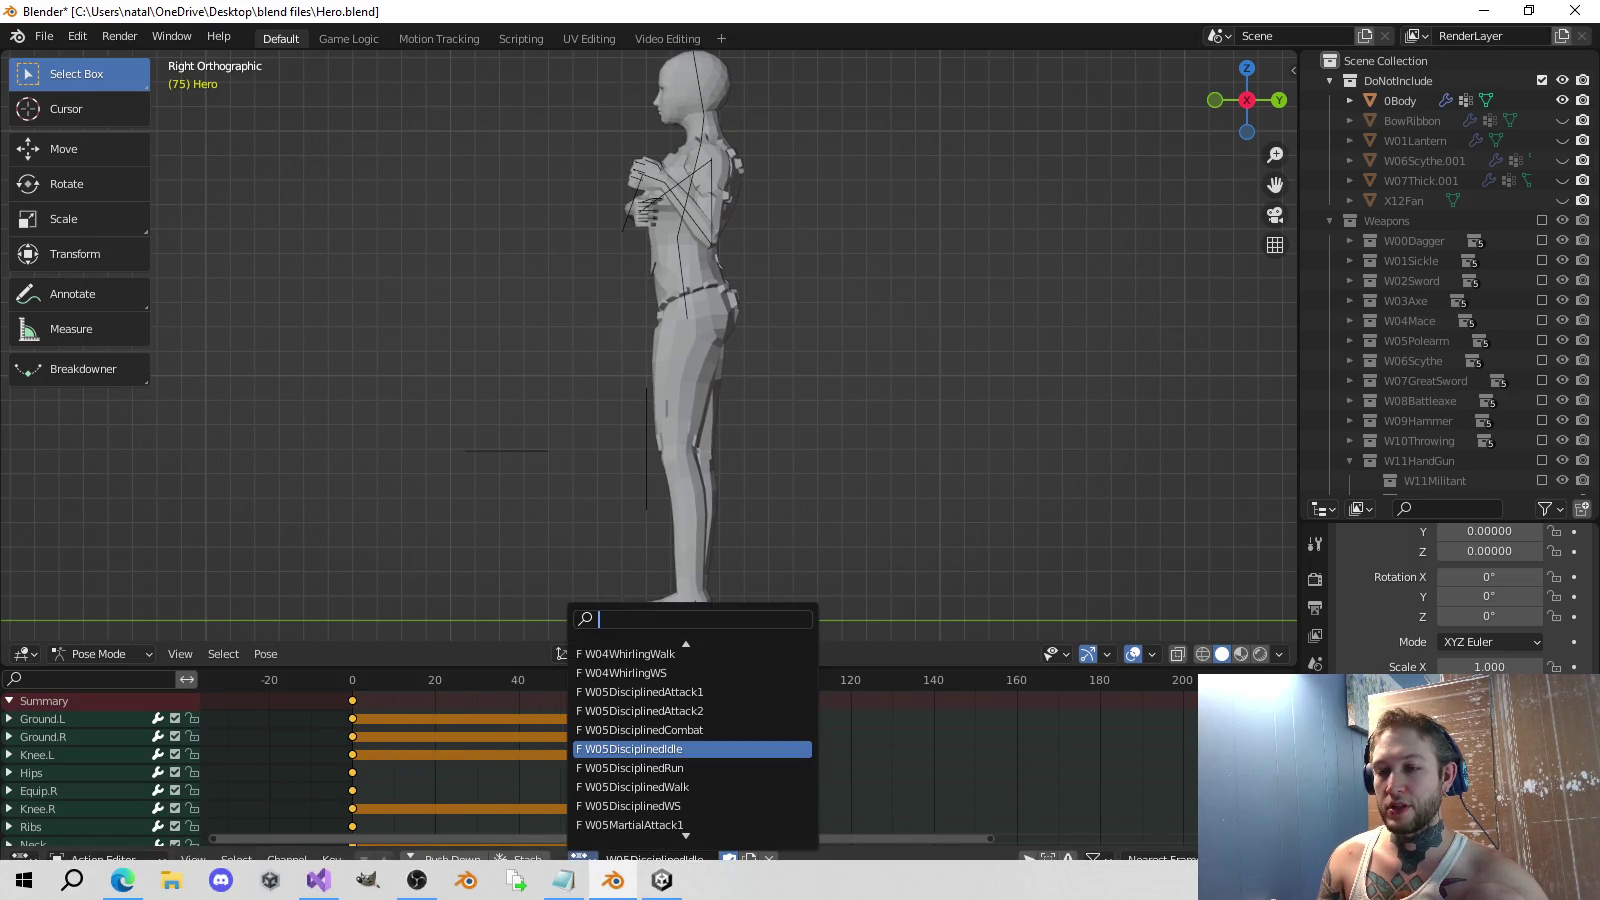
Undo the Idle keyframe edits and preview W05DisciplinedCombat.
key("Escape")
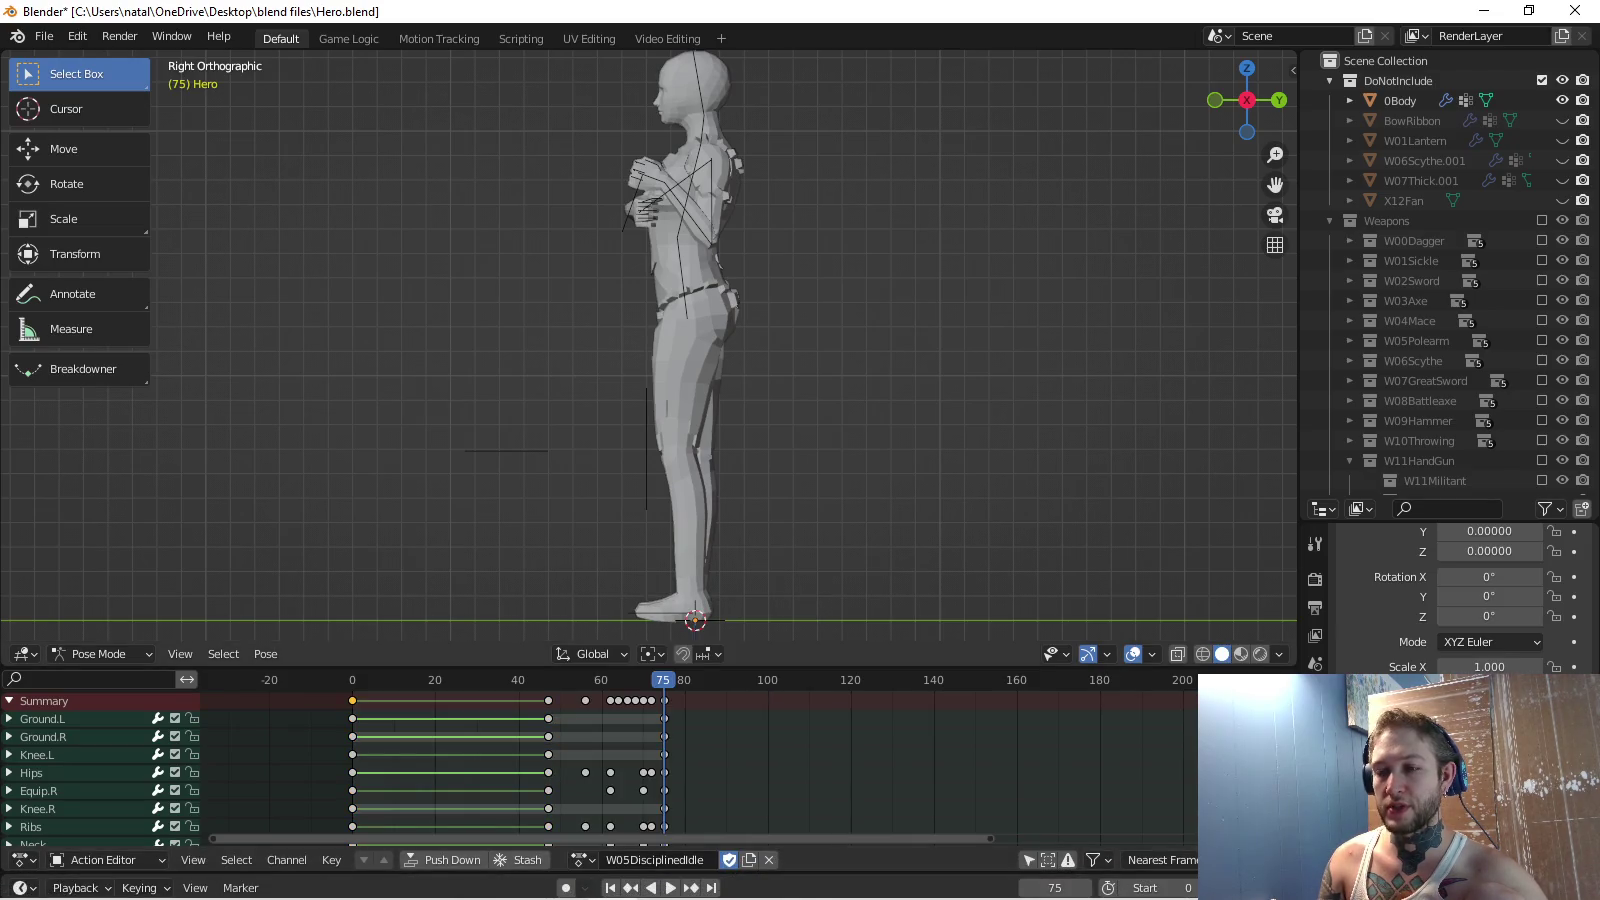
key("ctrl+z")
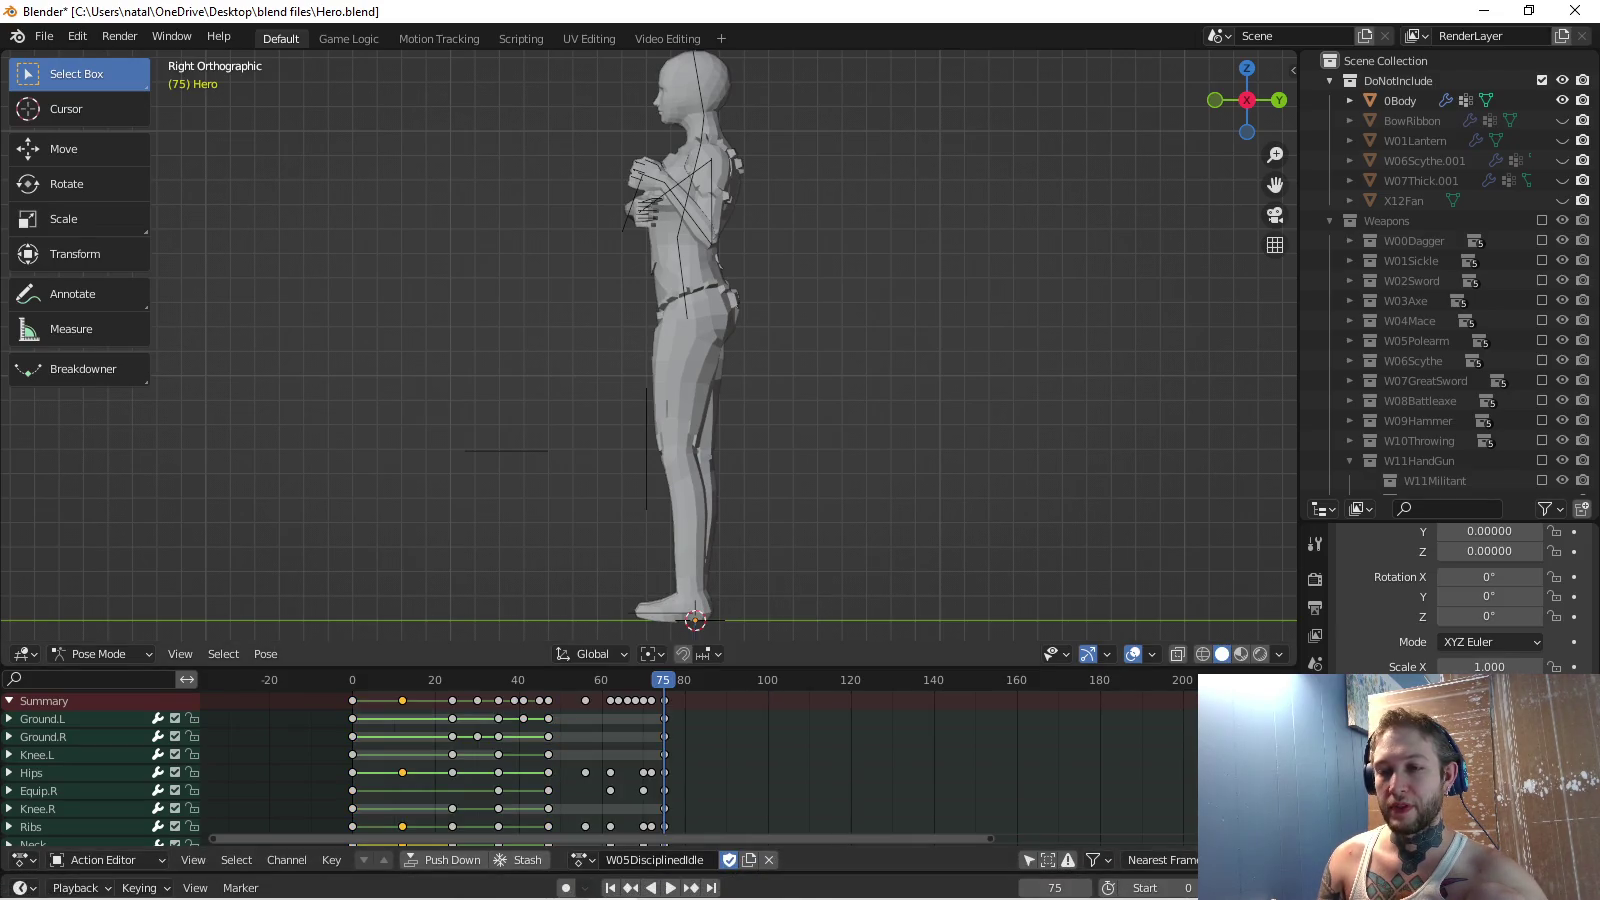
key("ctrl+z")
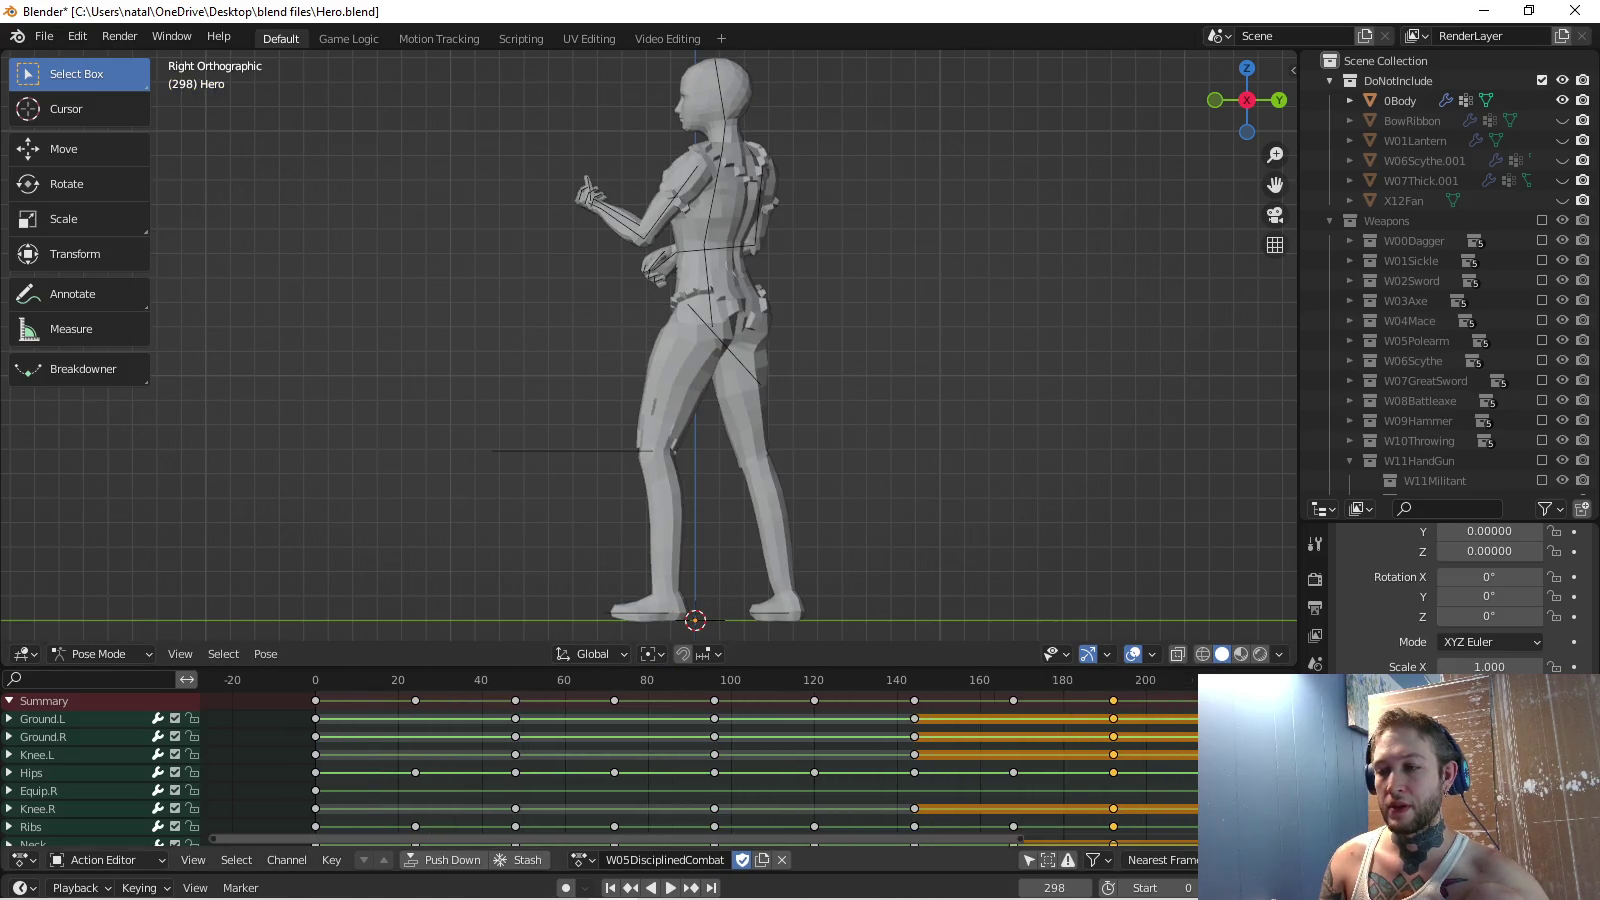
scroll(701, 770, "right", 4, "ctrl")
scroll(700, 770, "right", 4, "ctrl")
scroll(700, 770, "right", 4, "ctrl")
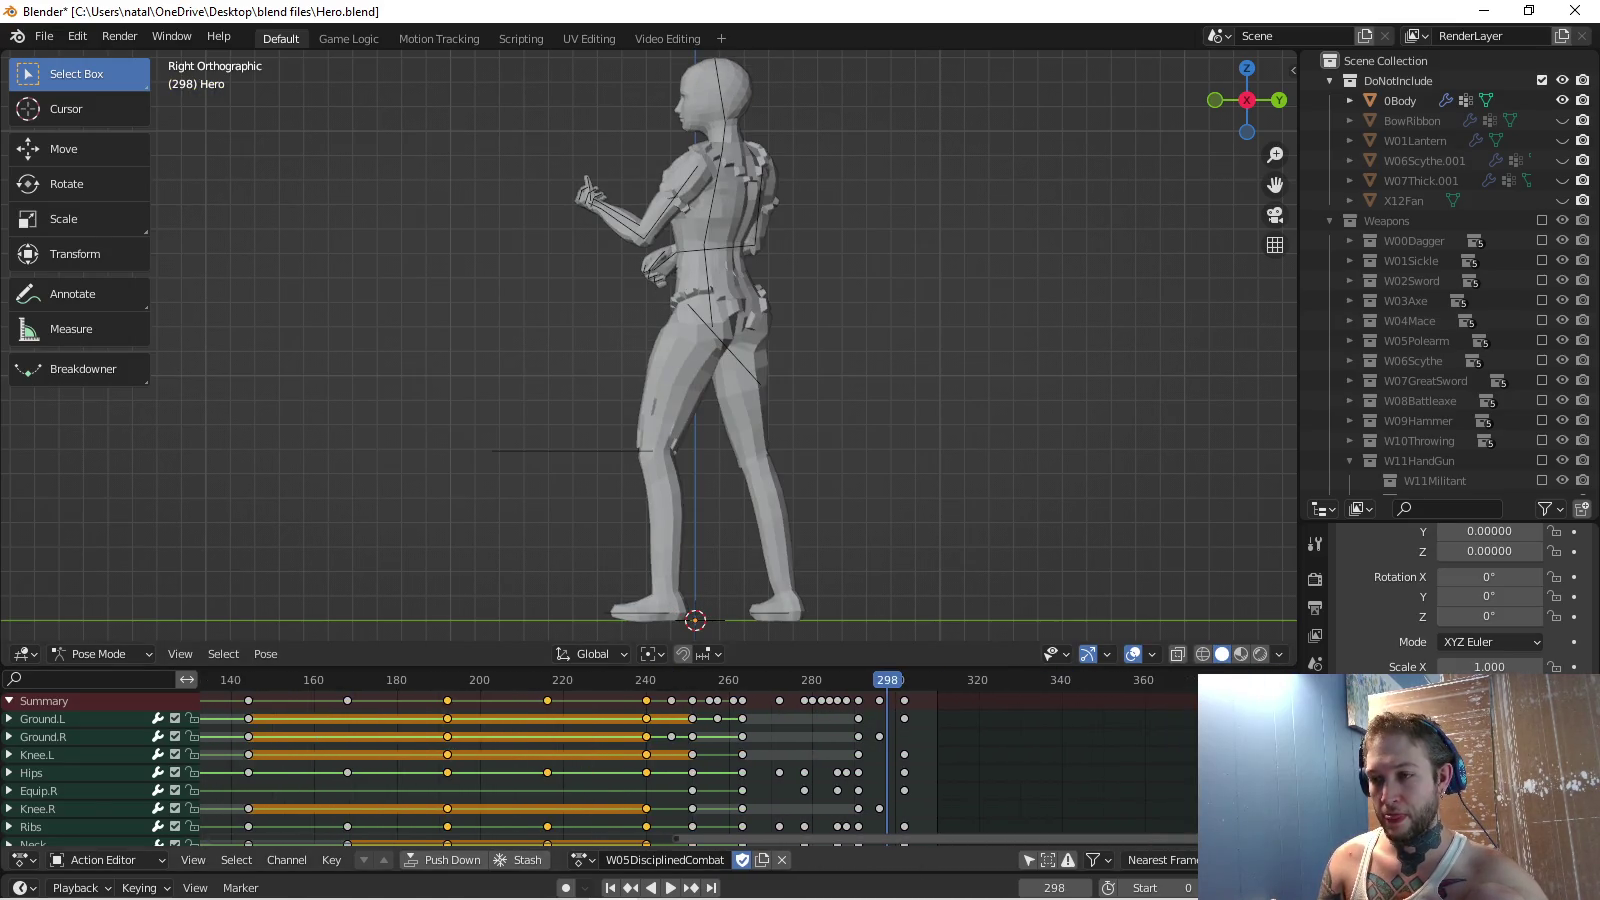
key("shift+ctrl+space")
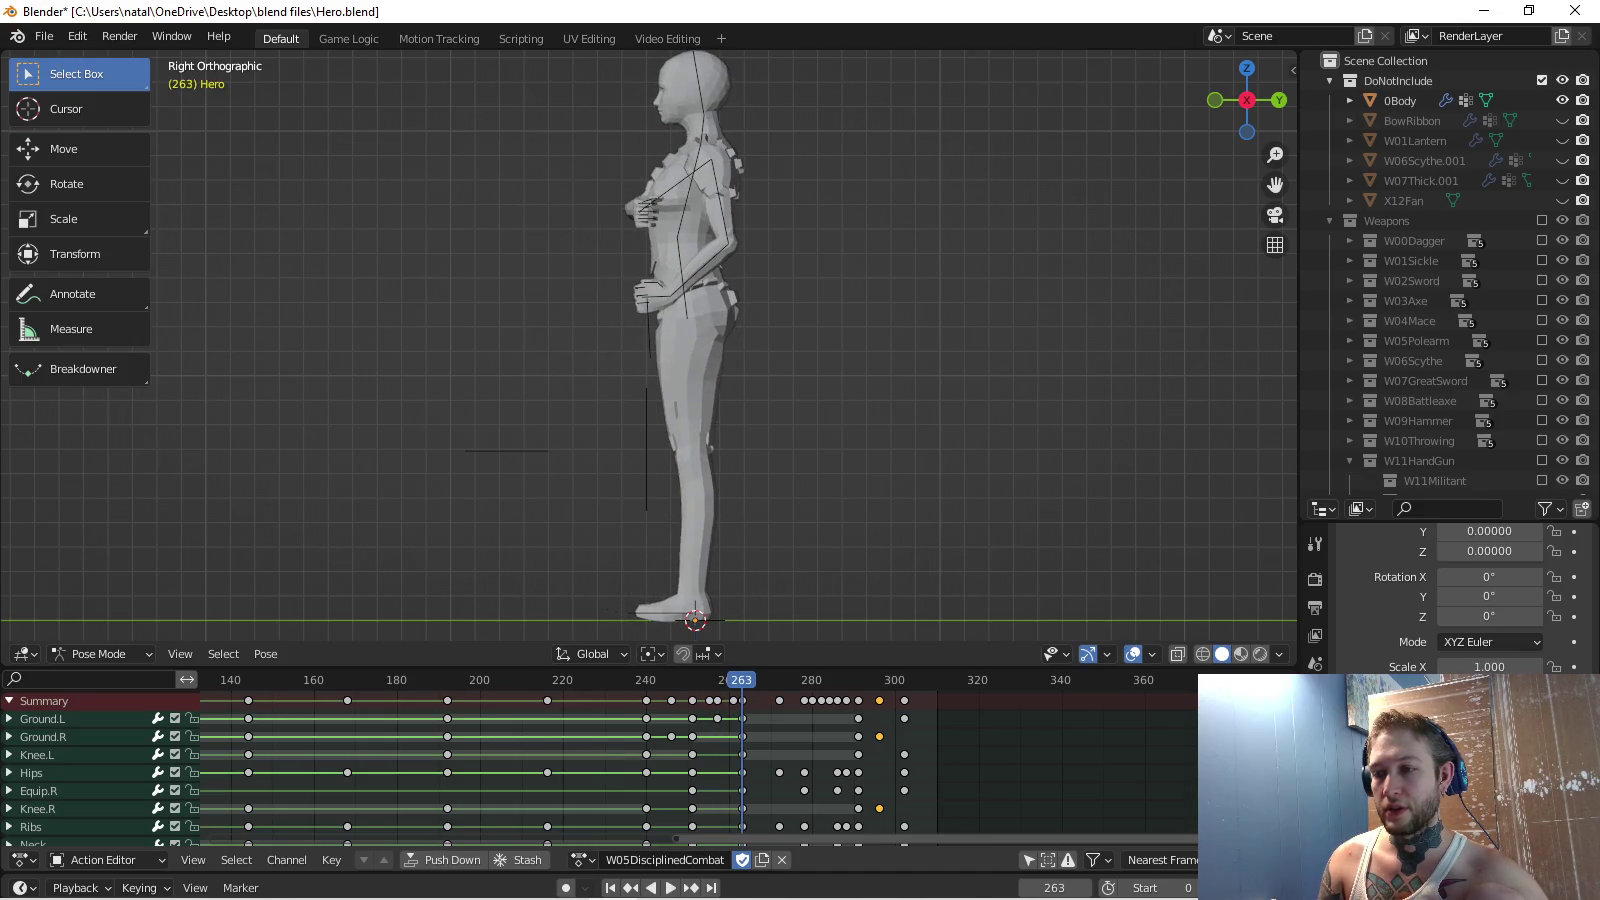
Delete Combat's keys near frame 300 and copy the frame-263 pose of all bones.
key("x")
key("x")
left_click(845, 703)
key("space")
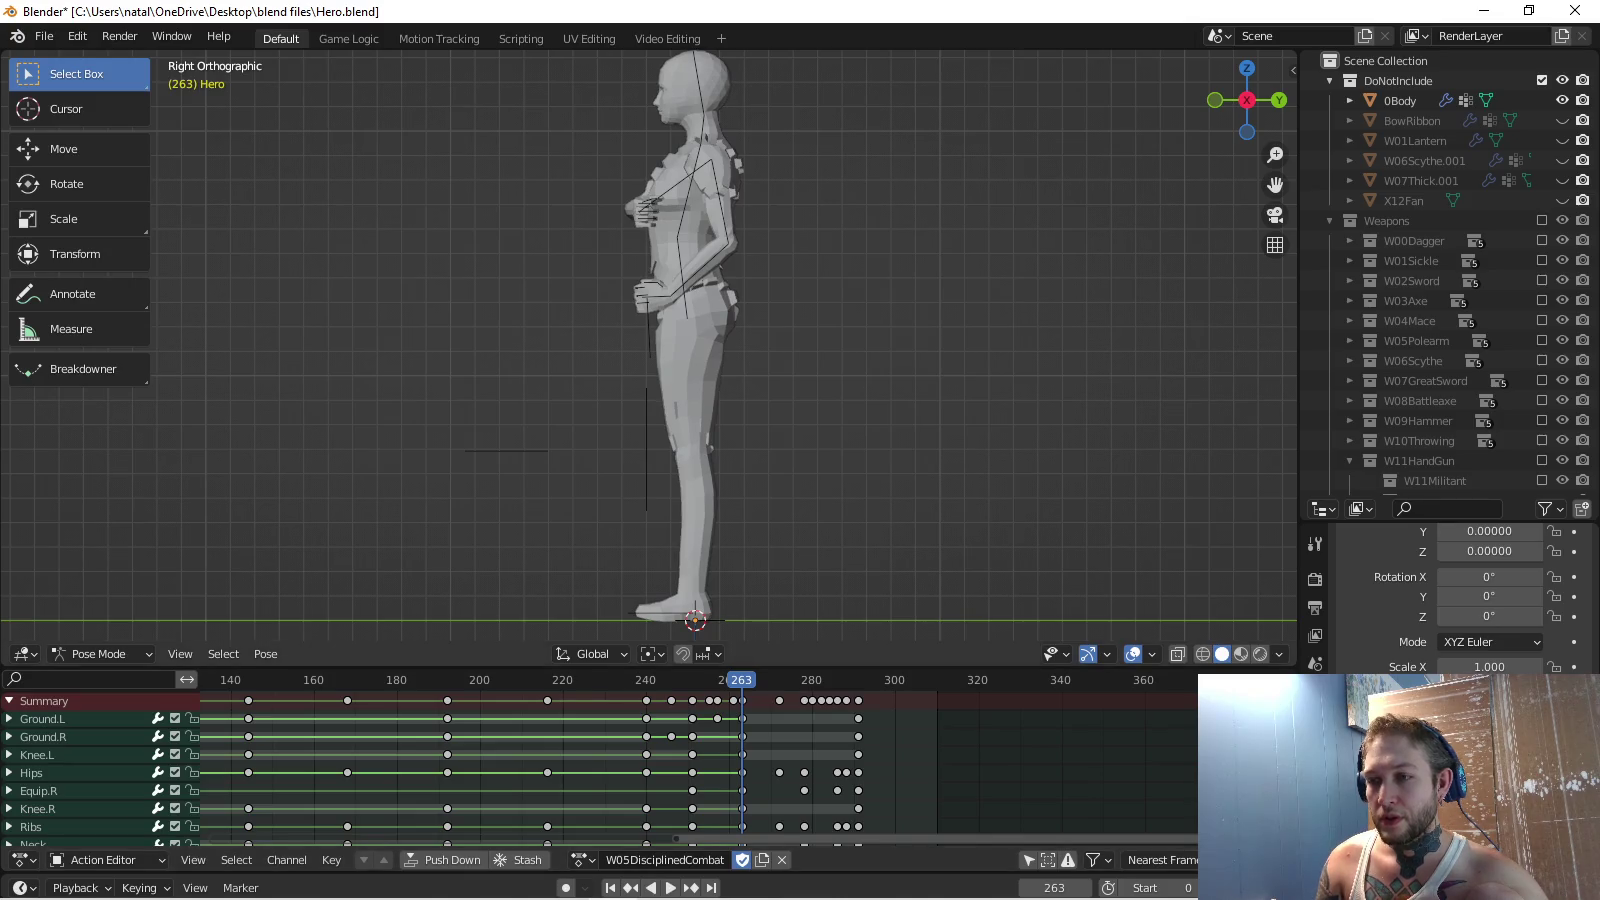
key("a")
key("ctrl+c")
left_click(583, 860)
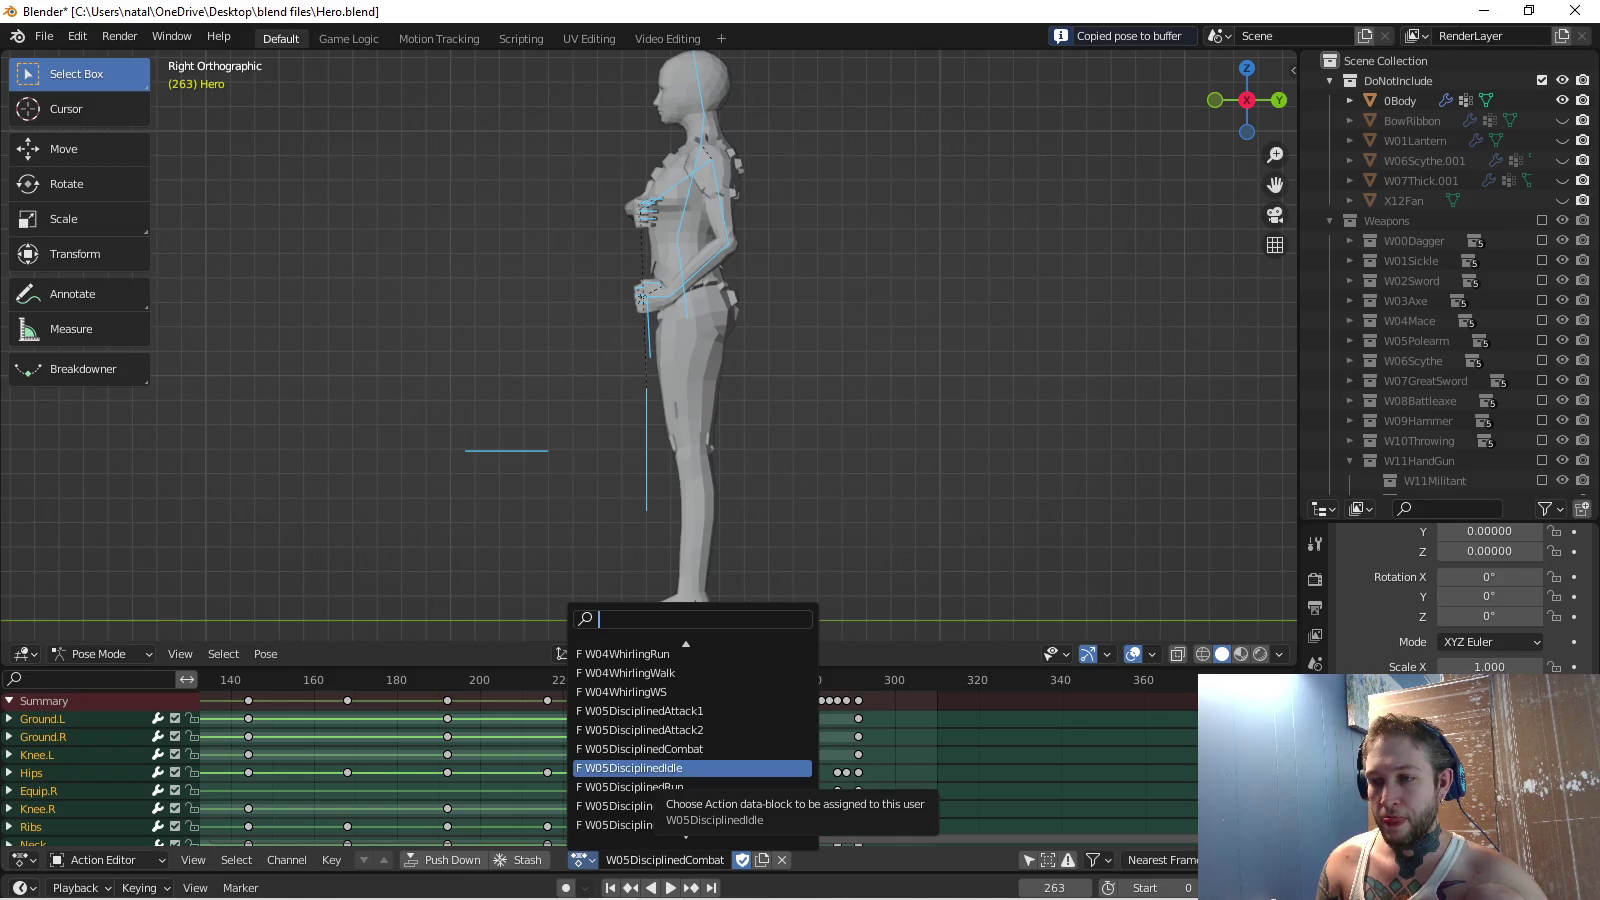
Switch to W05DisciplinedIdle and paste the copied Combat pose onto the rig.
left_click(640, 767)
scroll(700, 761, "left", 8, "ctrl")
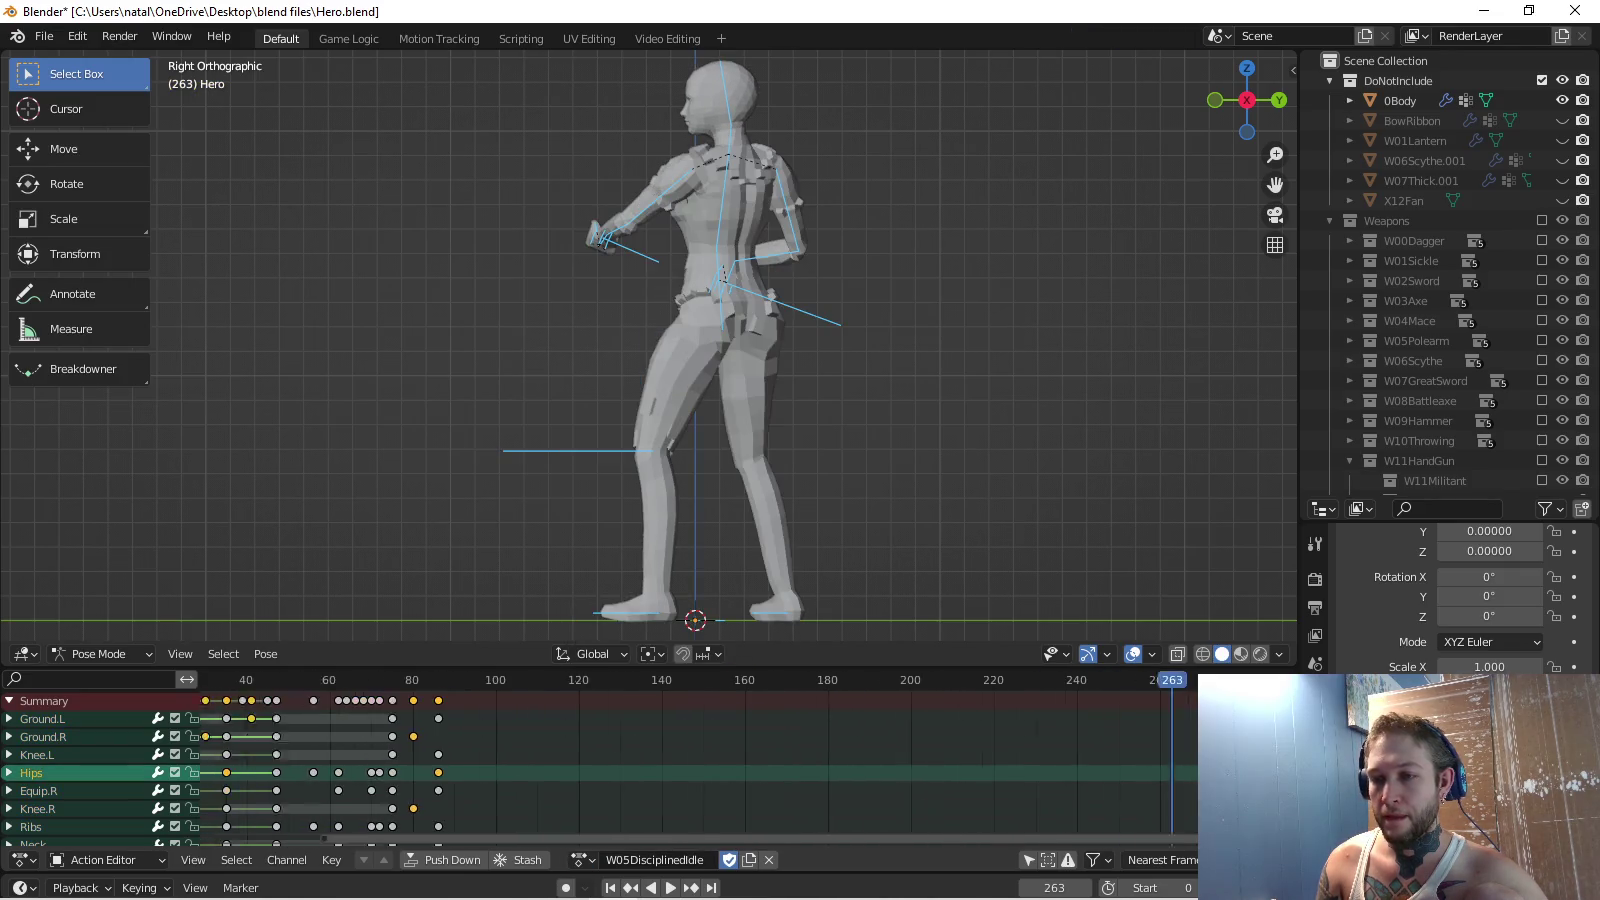
key("space")
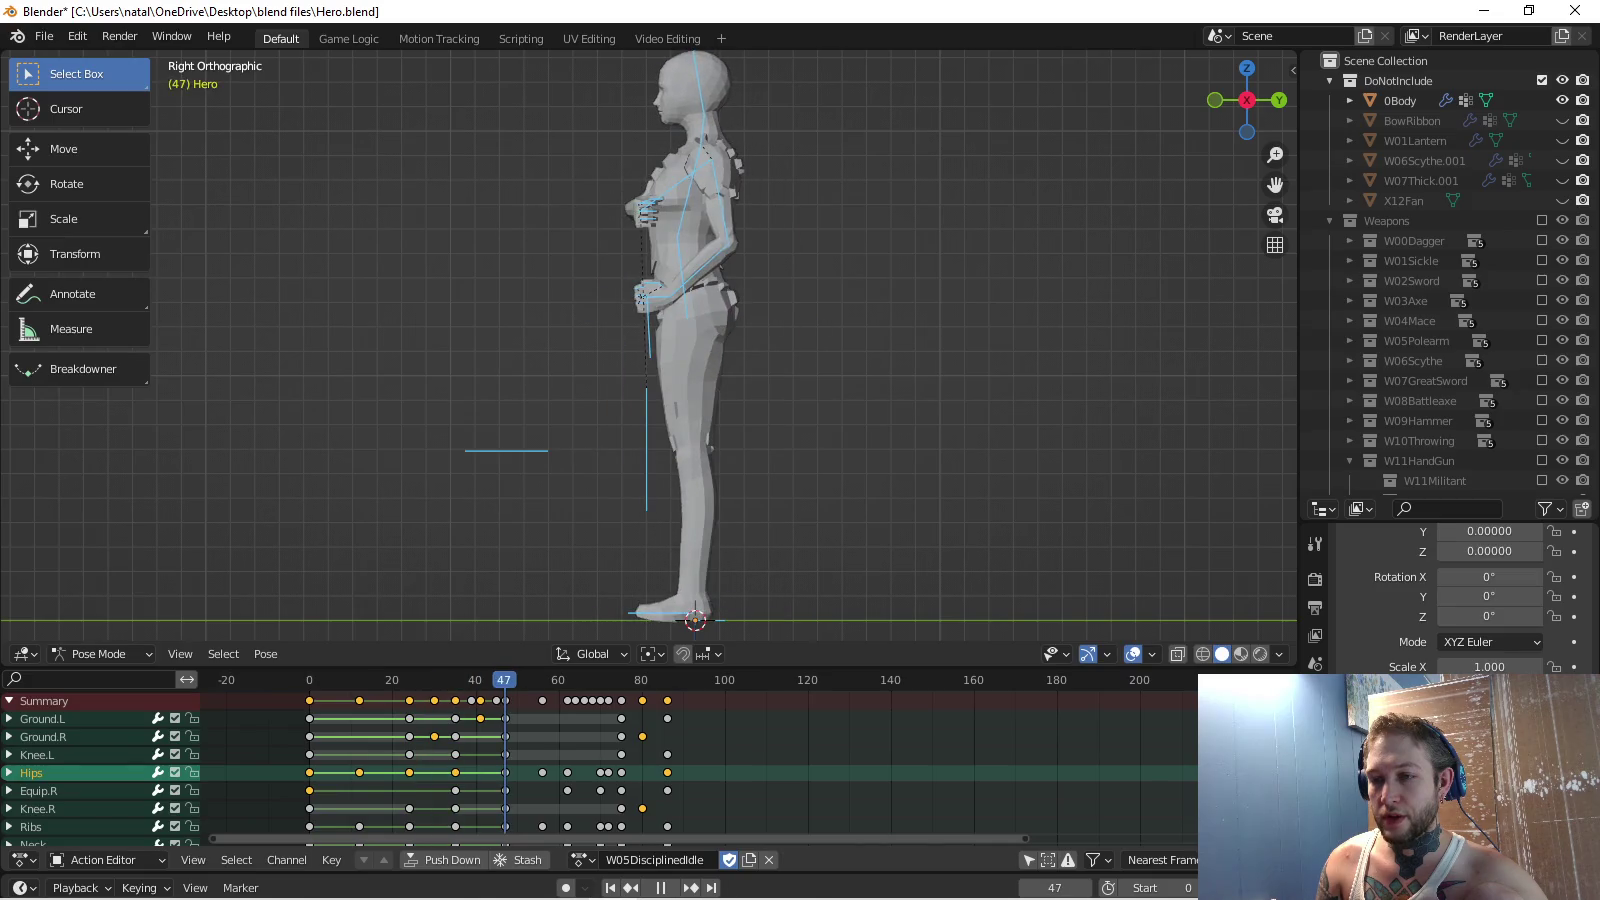
key("space")
key("ctrl+v")
key("alt+a")
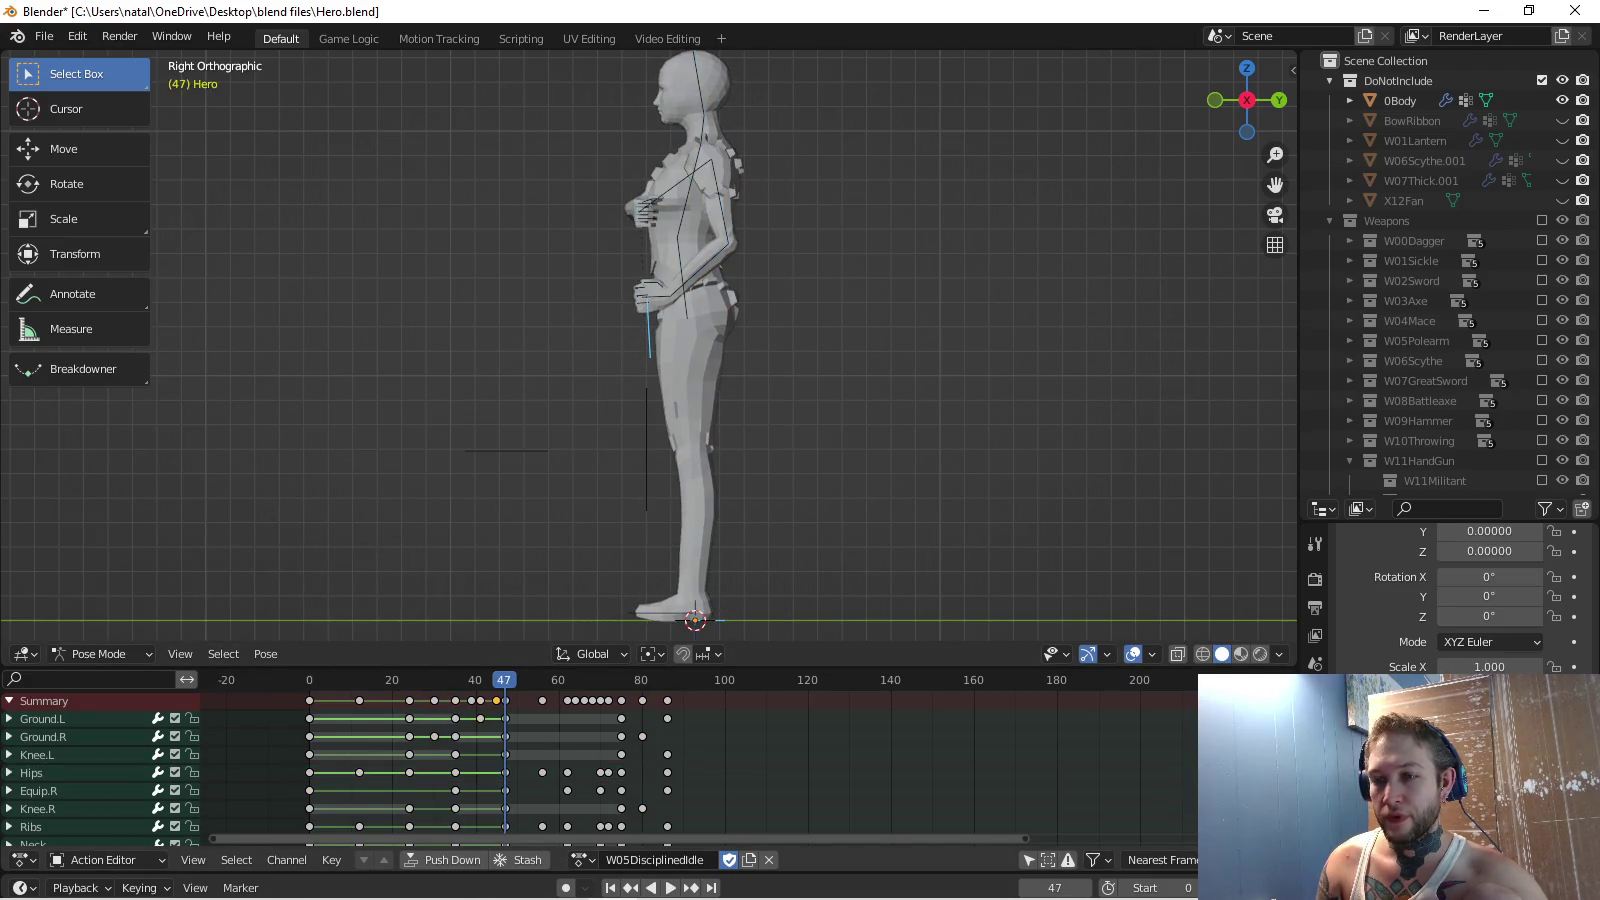
Move the frame-12, frame-1, Ground.R frame-30 and frame-35 keys onto frame 0.
key("g")
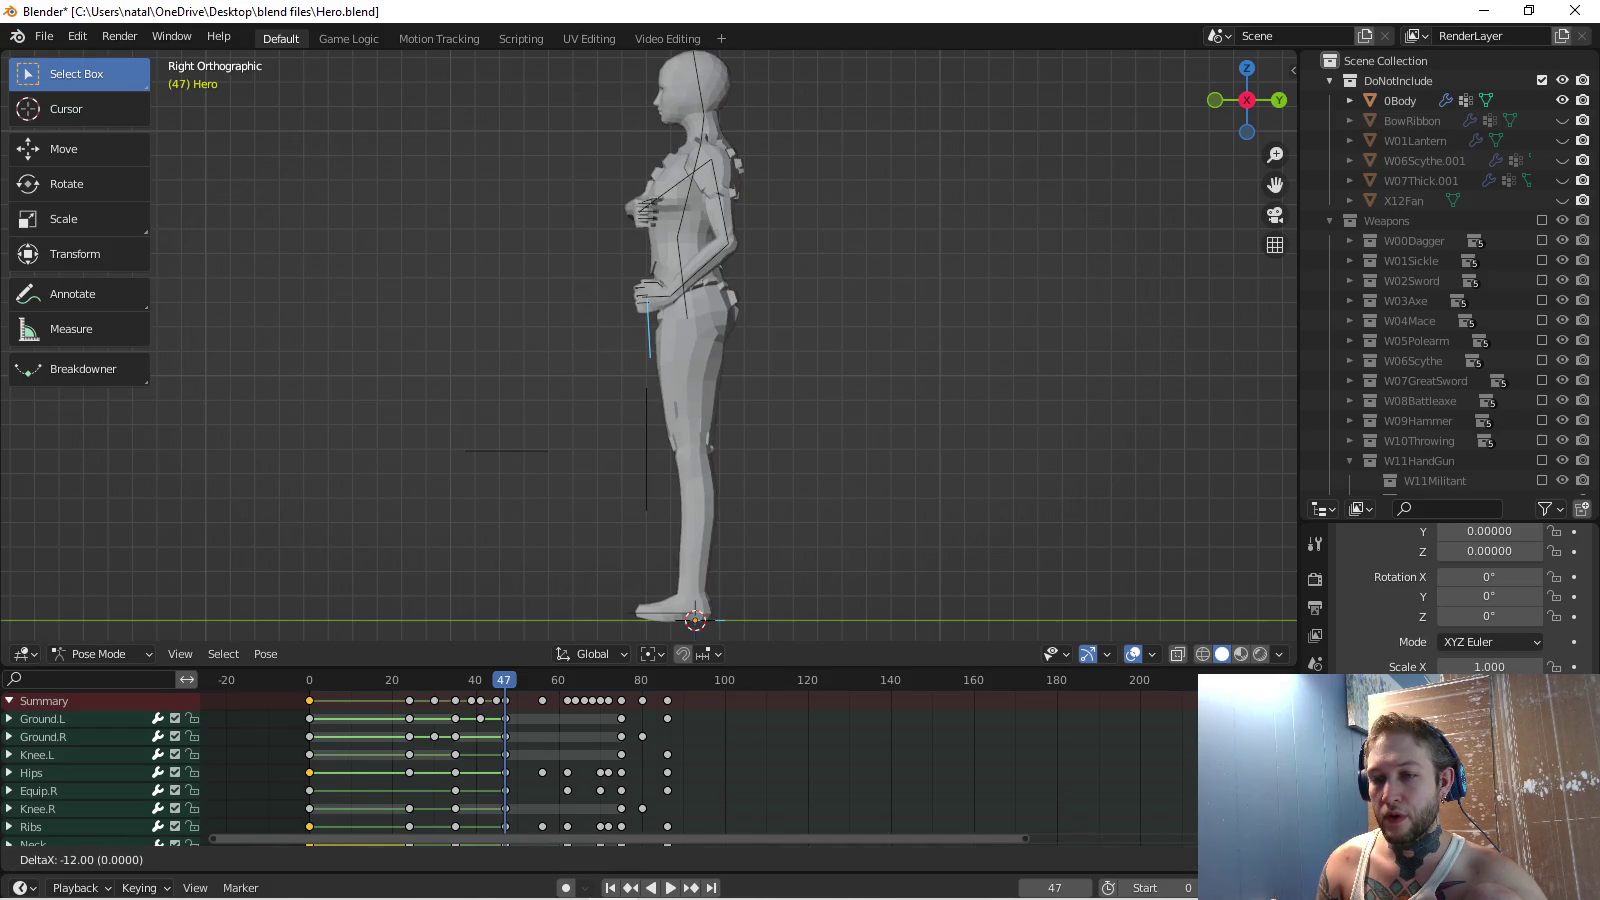
key("Return")
left_click(309, 700)
key("g")
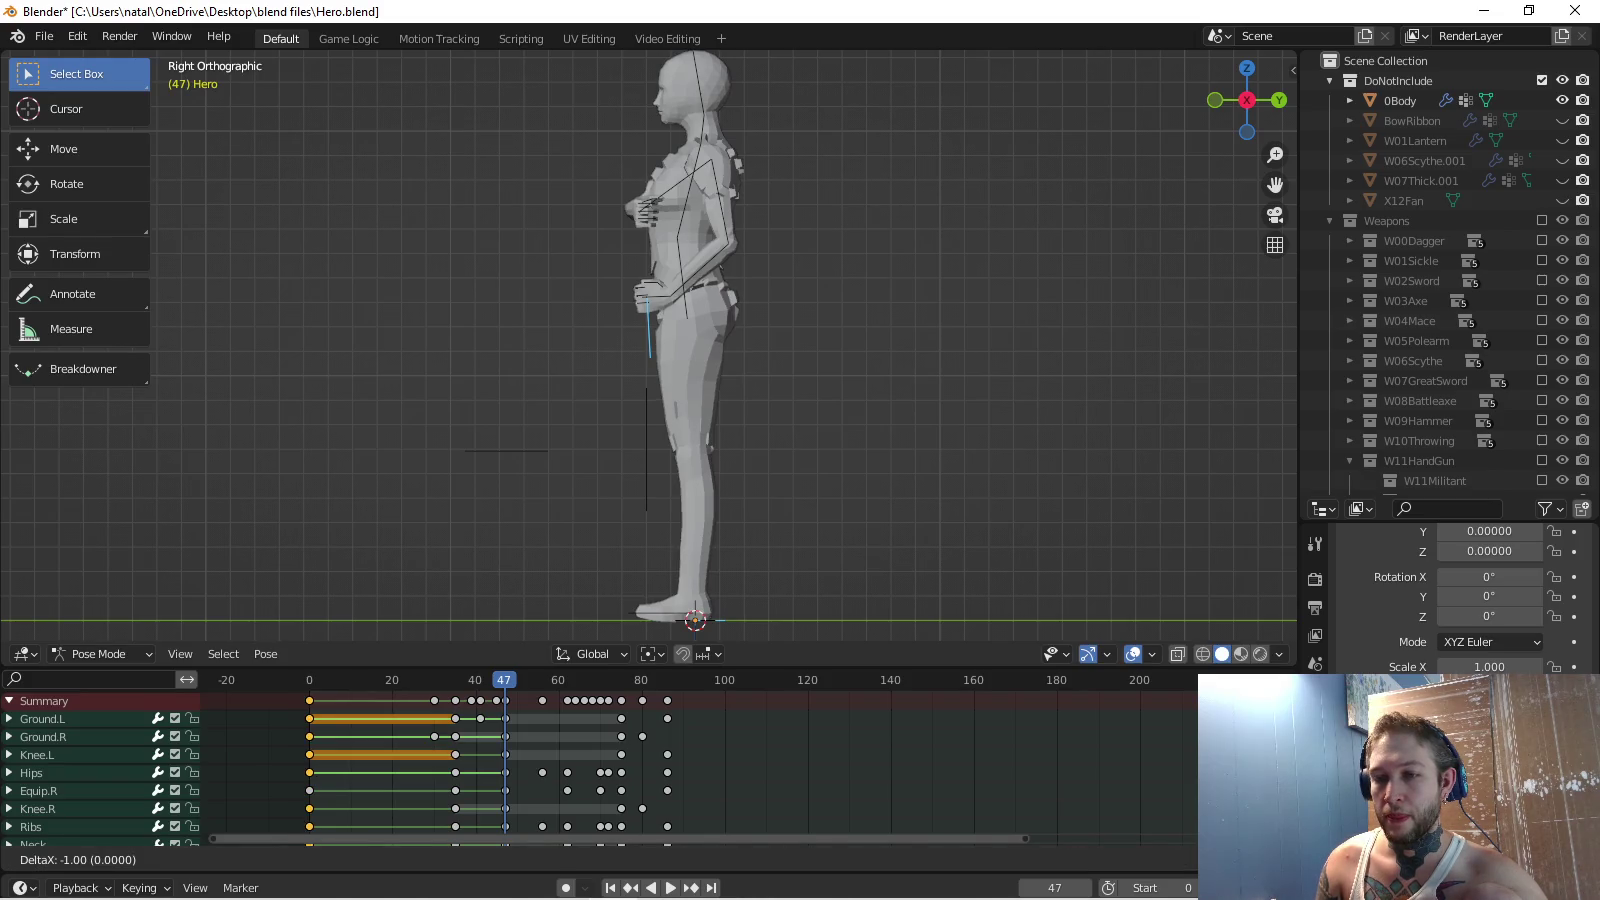
key("Return")
left_click(434, 737)
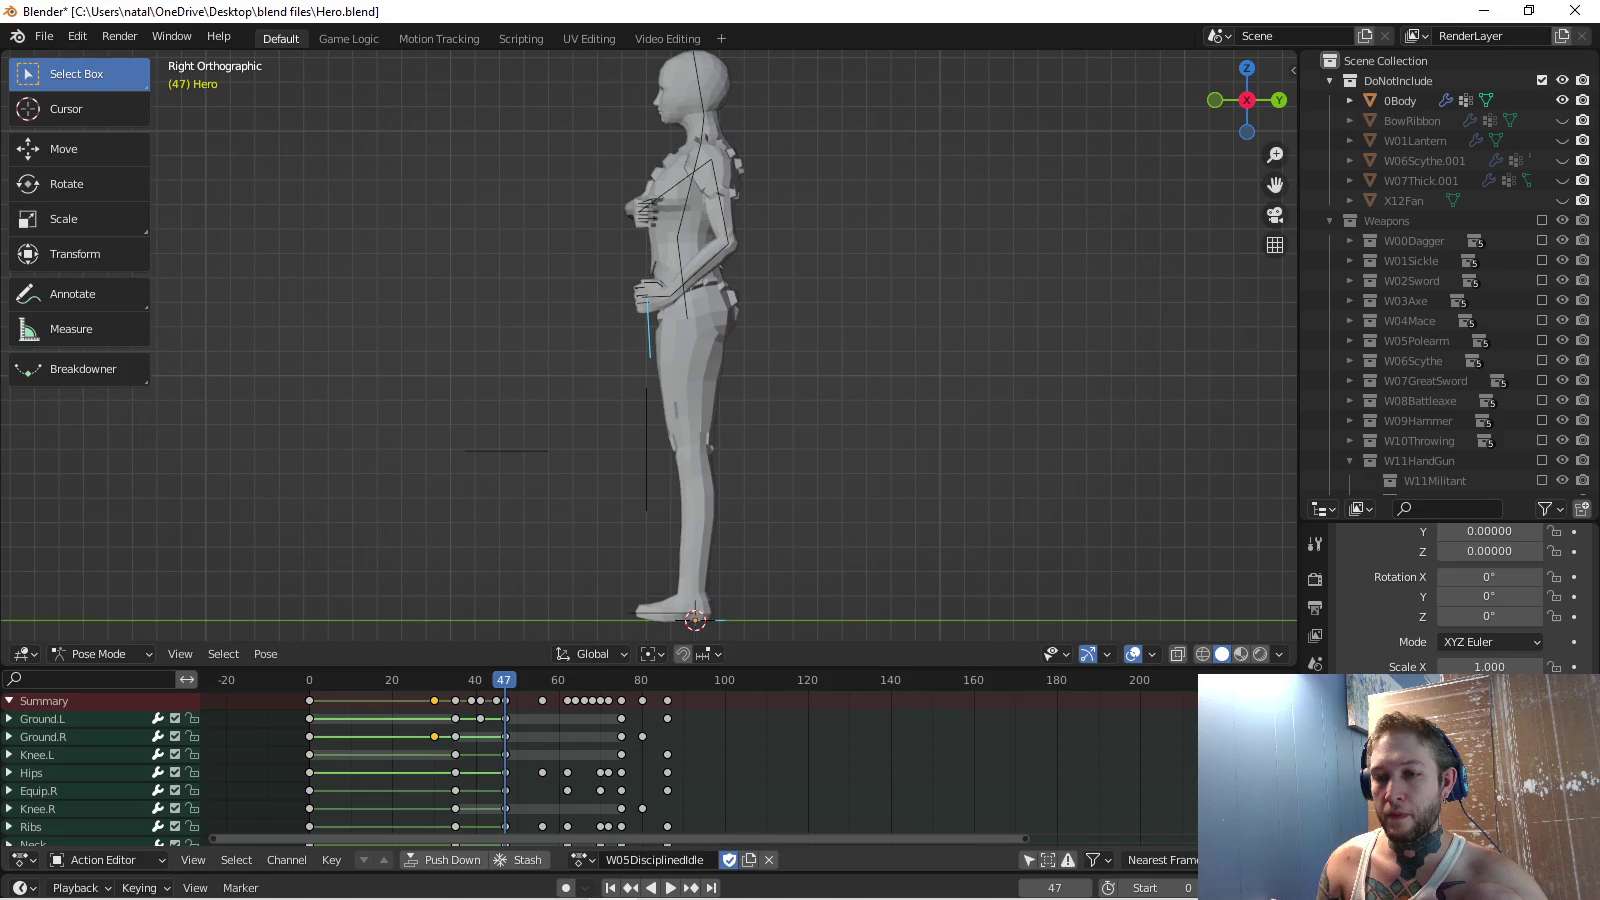
key("g")
key("Return")
key("g")
key("Return")
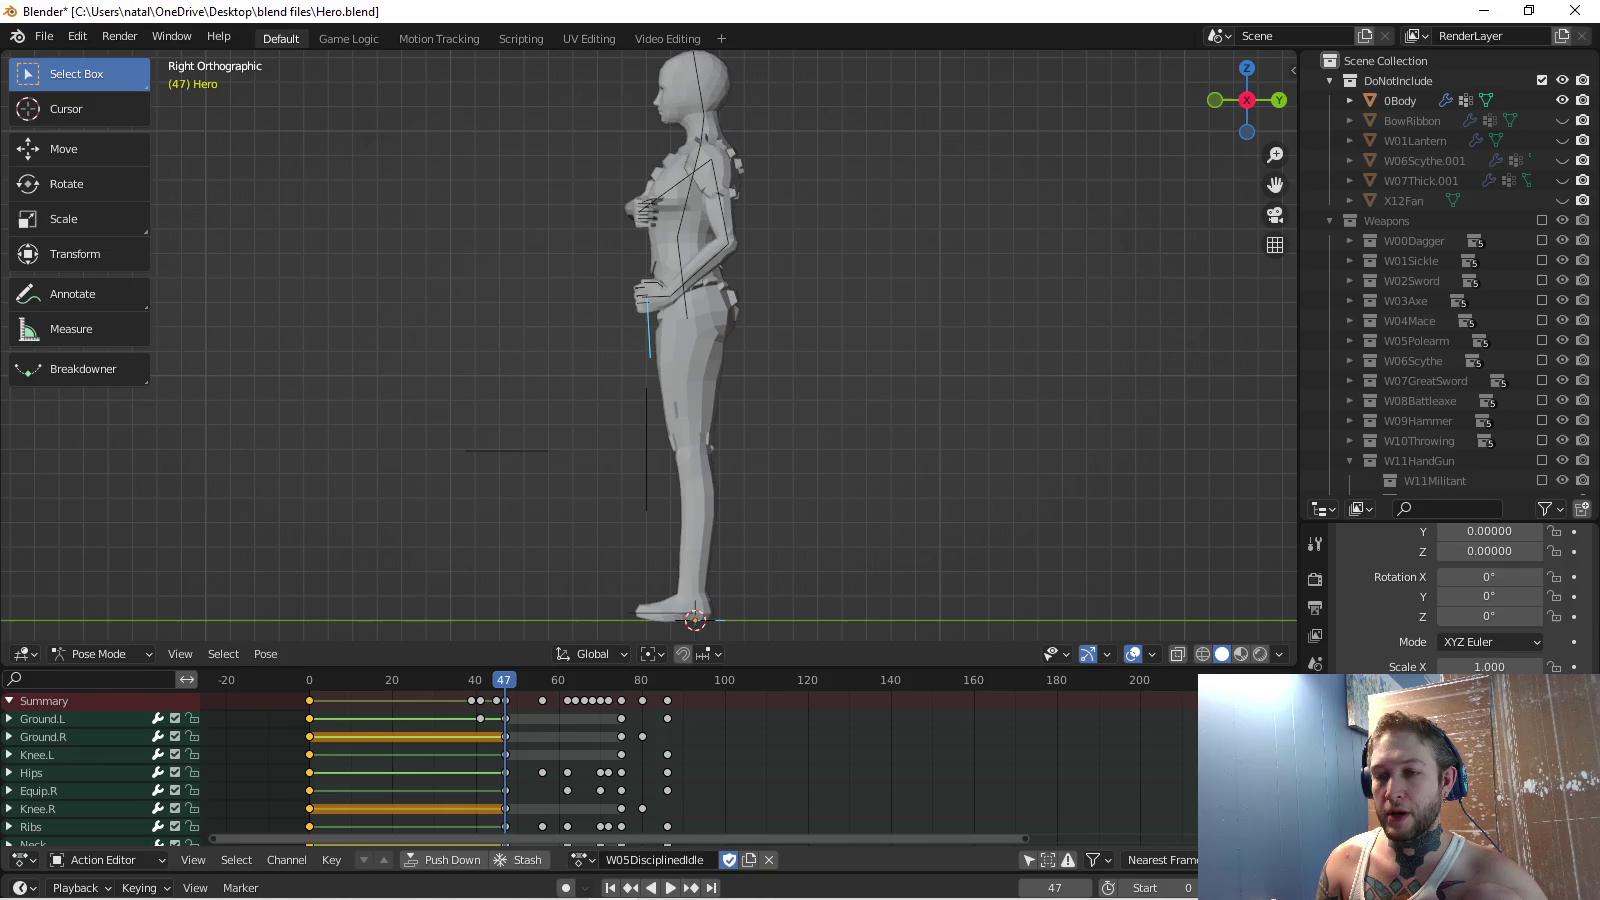
Bring the frame-39 summary, Ground.L frame-41 and frame-45 summary keys onto frame 0.
left_click(472, 700)
key("g")
key("Return")
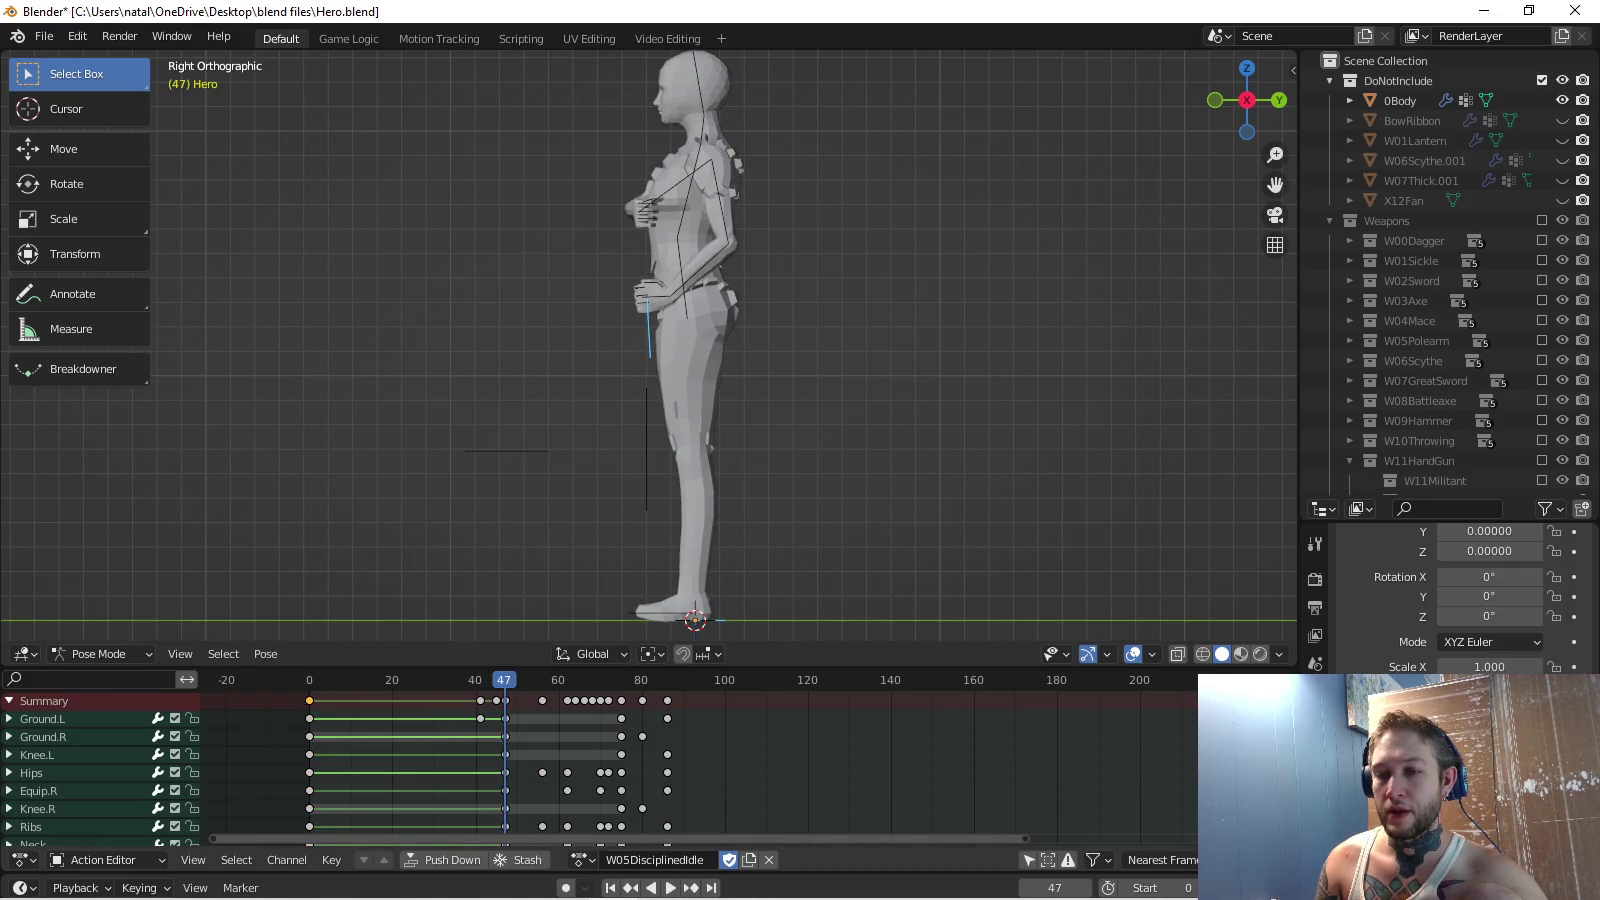
left_click(480, 717)
key("g")
key("Return")
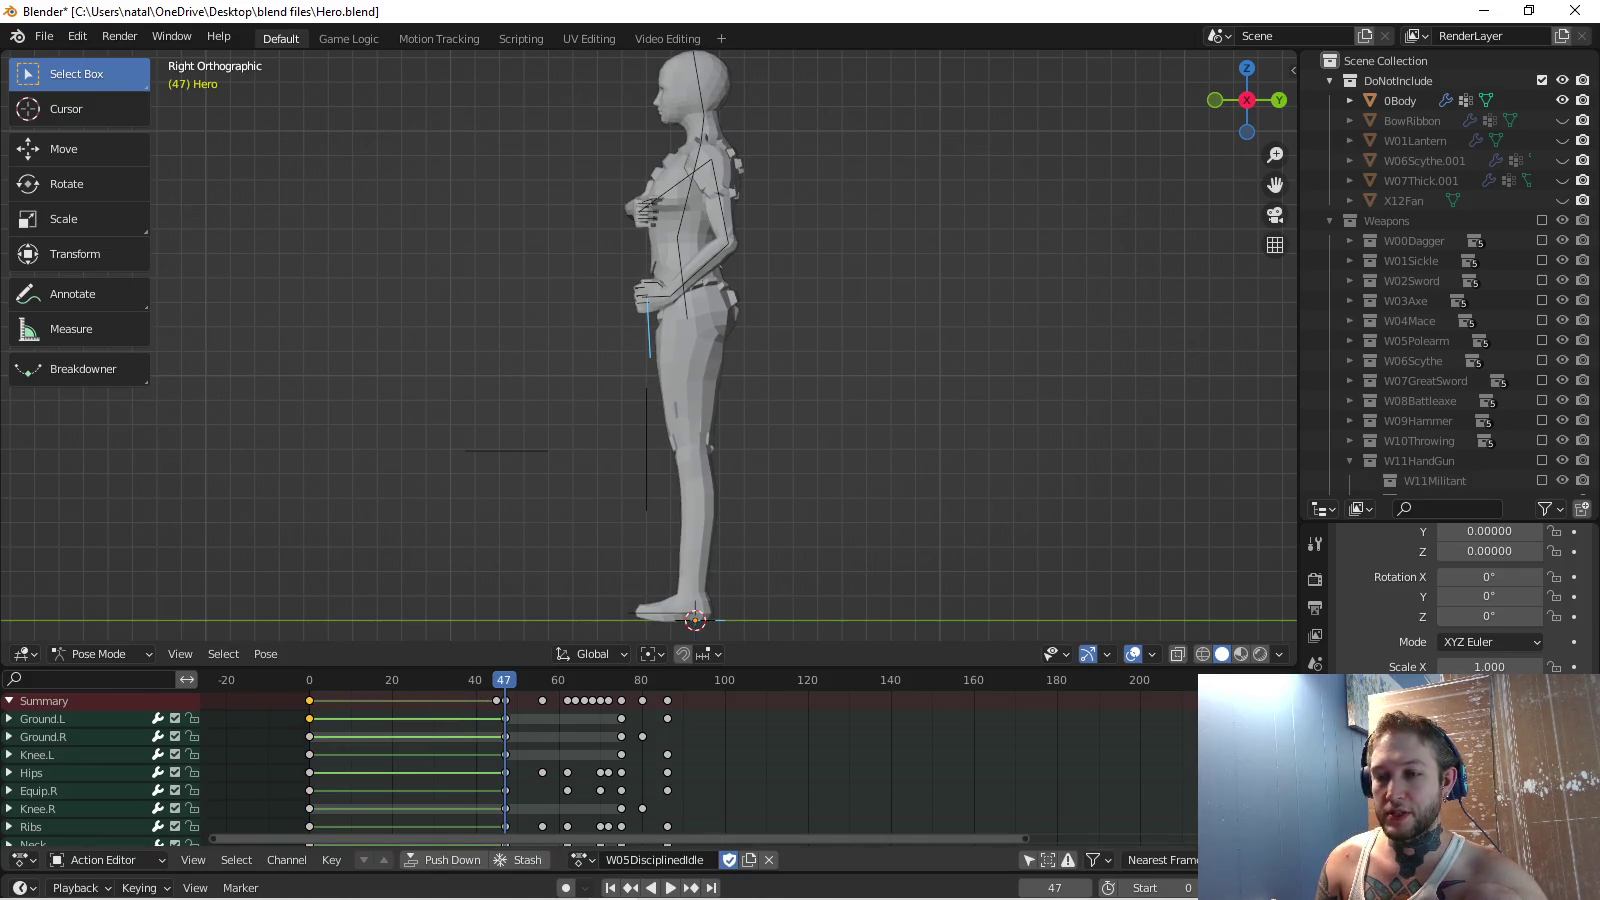
key("g")
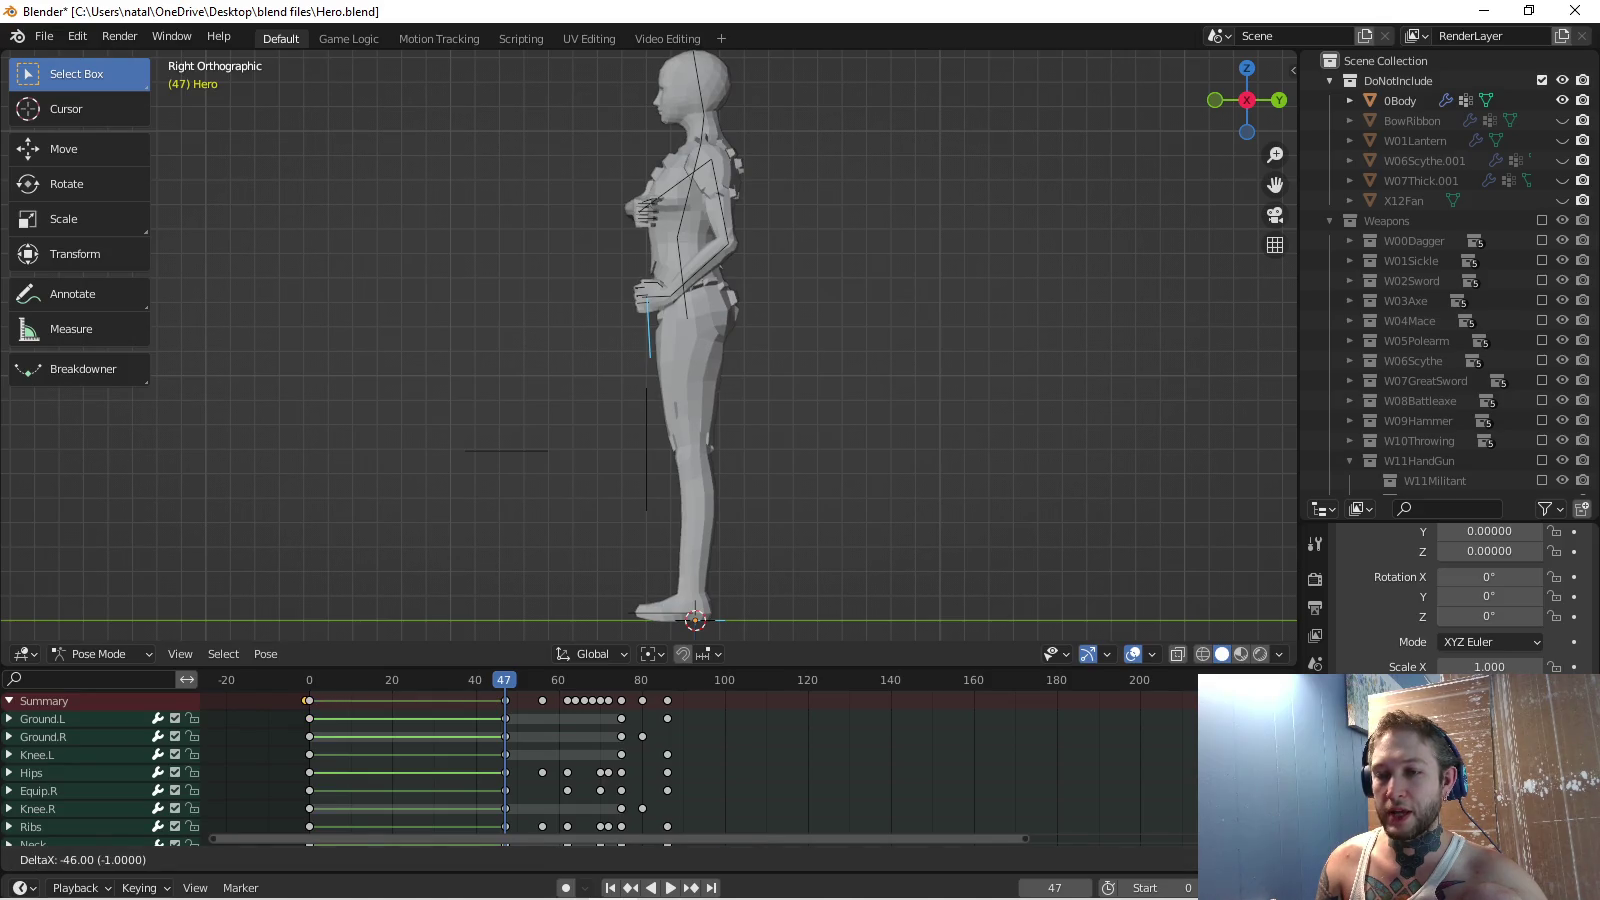
key("Return")
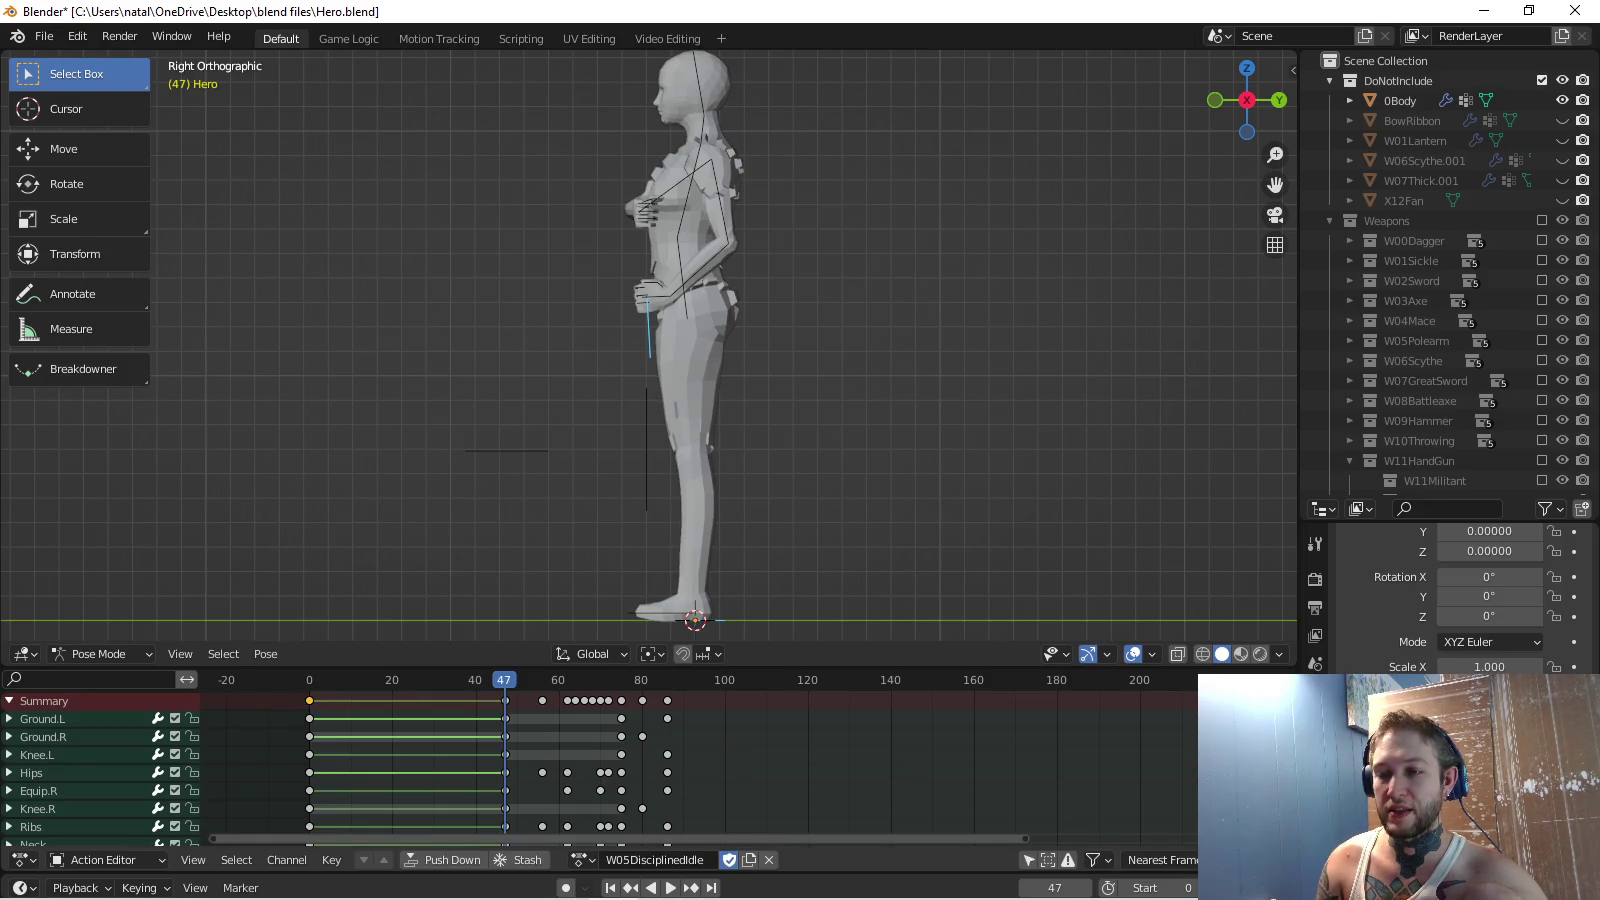
key("alt+a")
Shift the keys after frame 47 earlier and delete keyframes after frame 27.
key("bracketright")
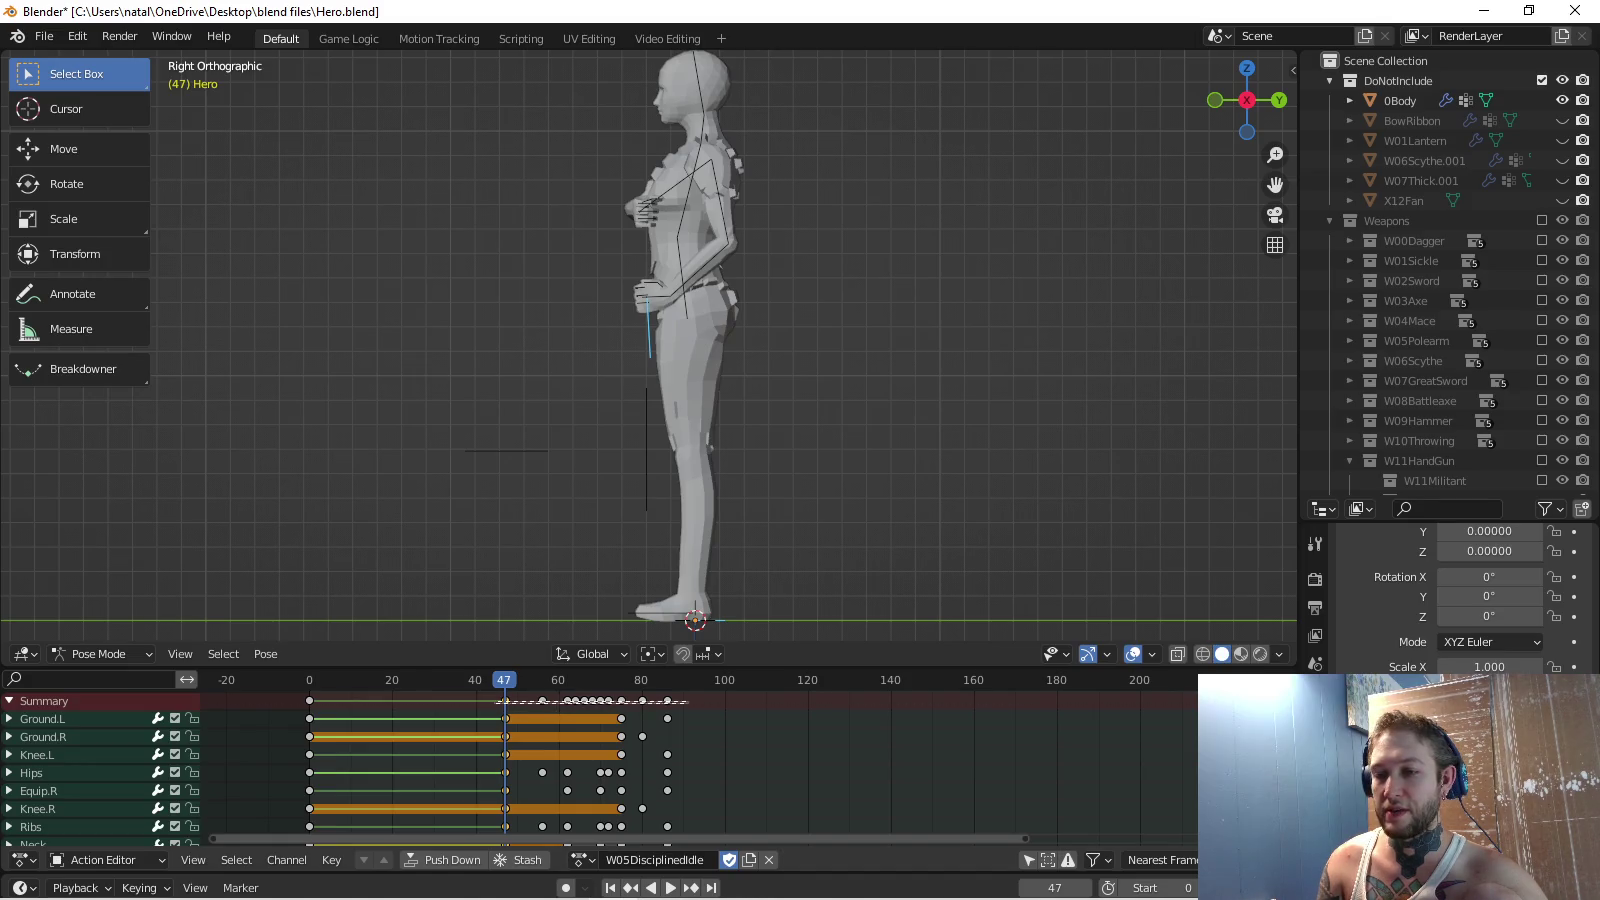
key("g")
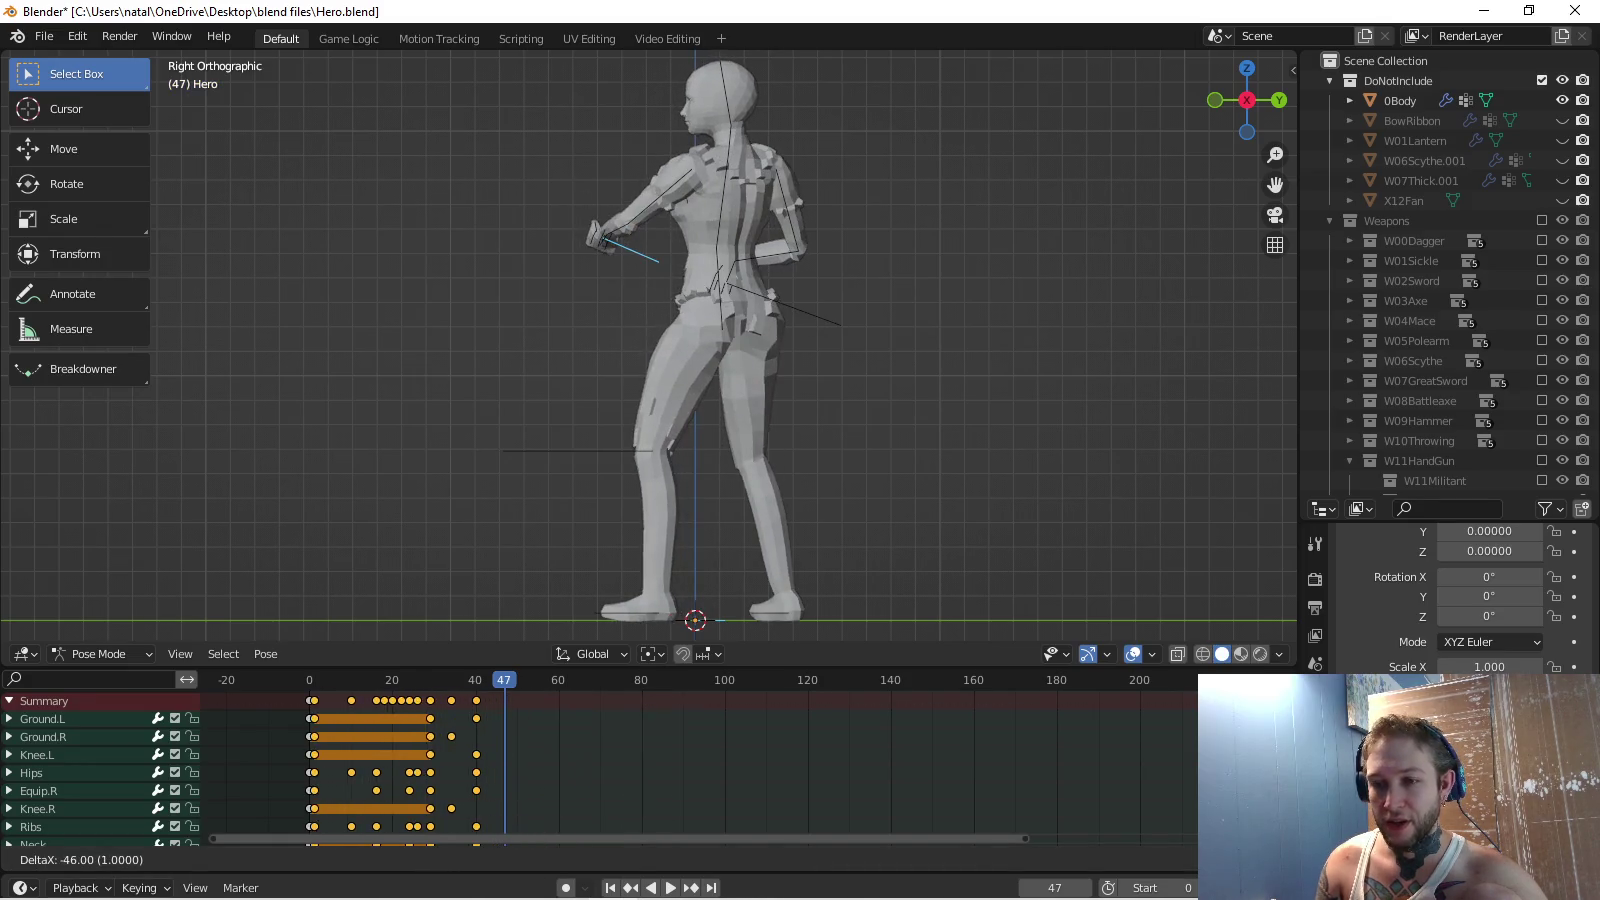
key("Return")
key("space")
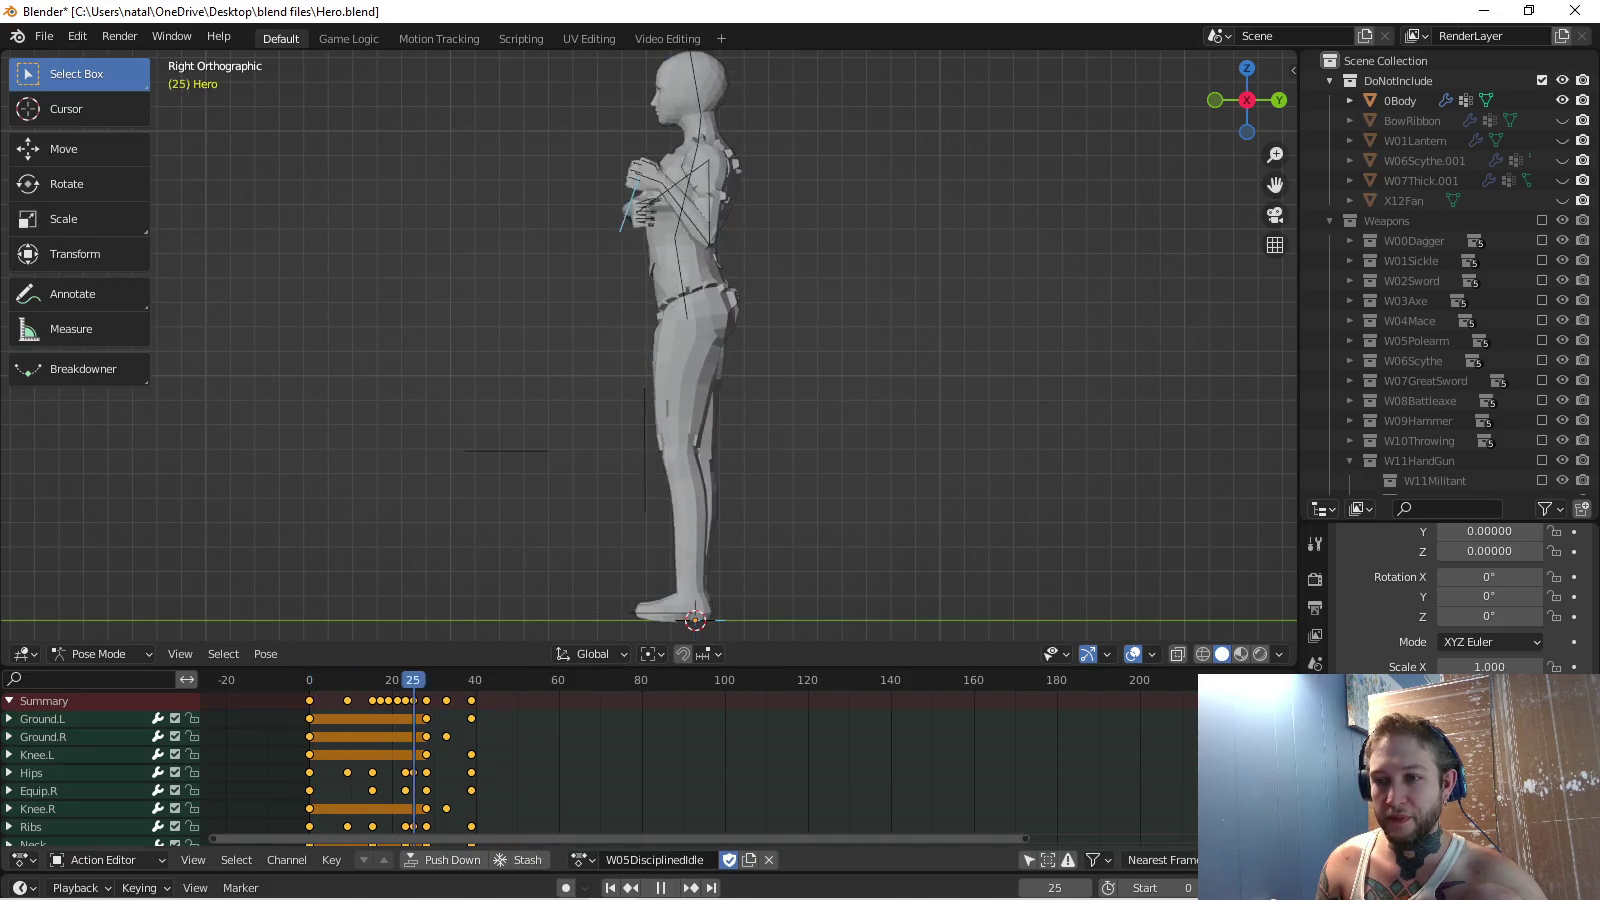
key("x")
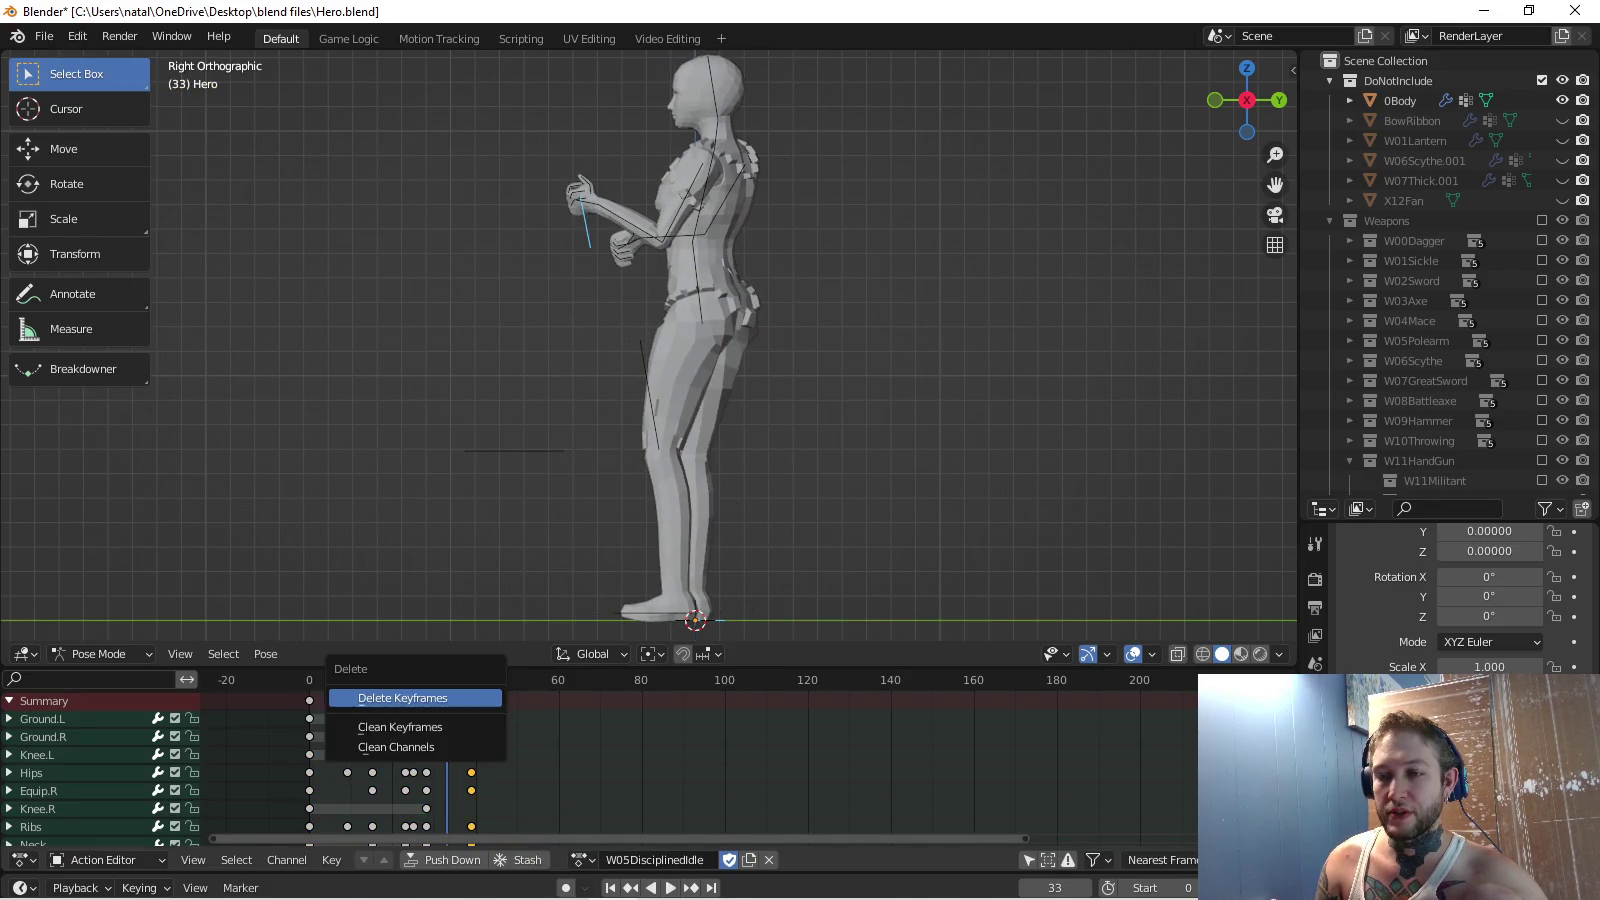
key("Return")
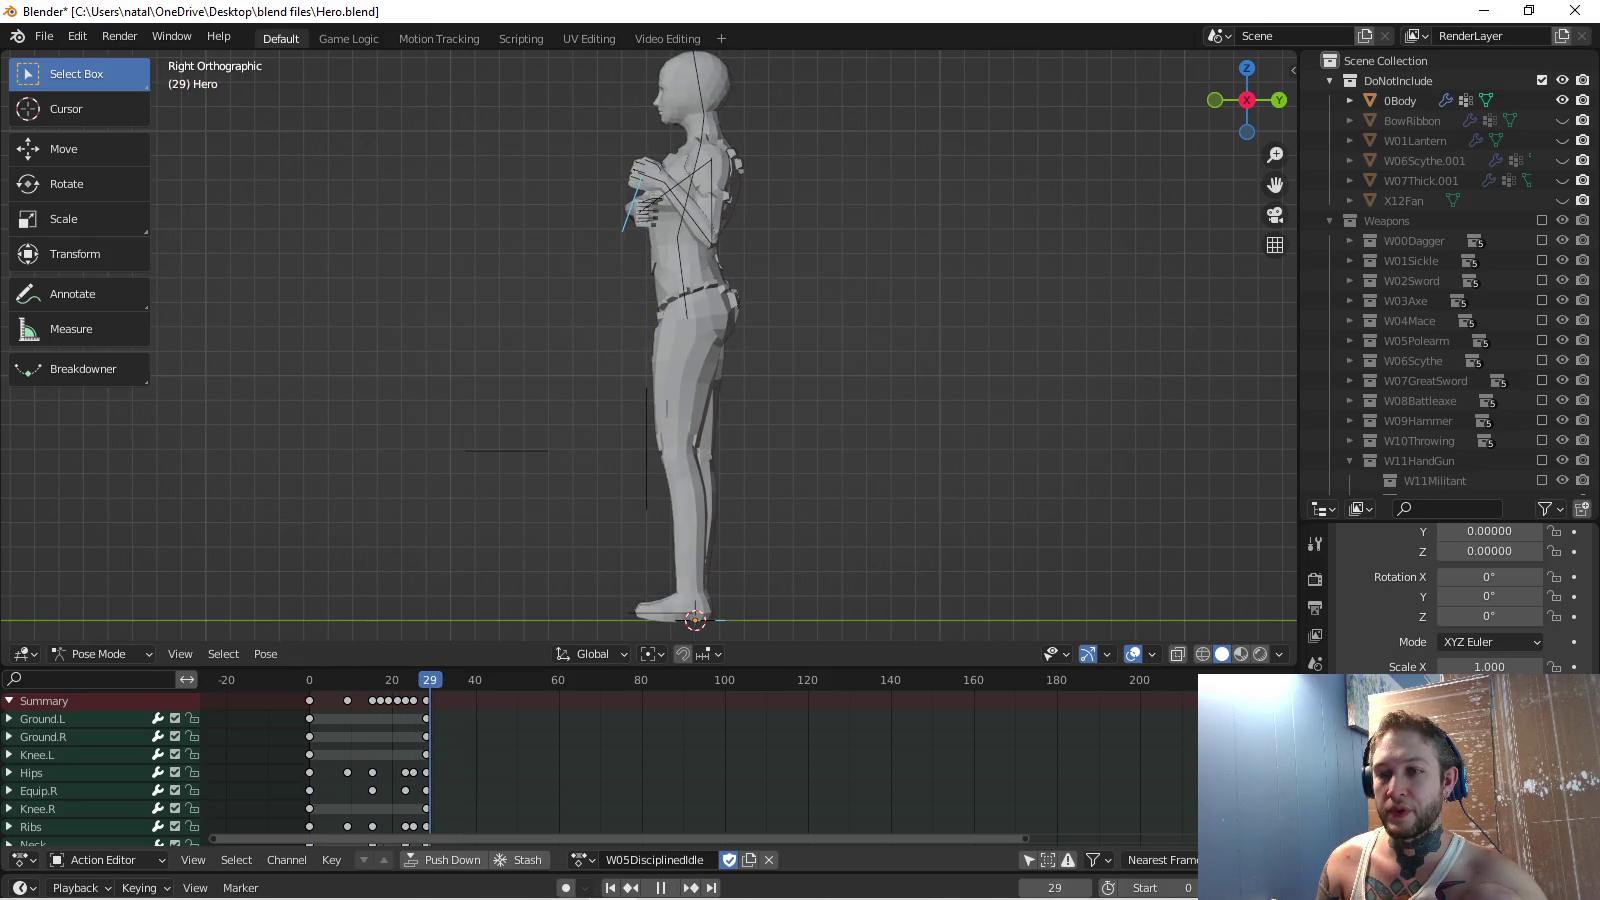
left_click(583, 860)
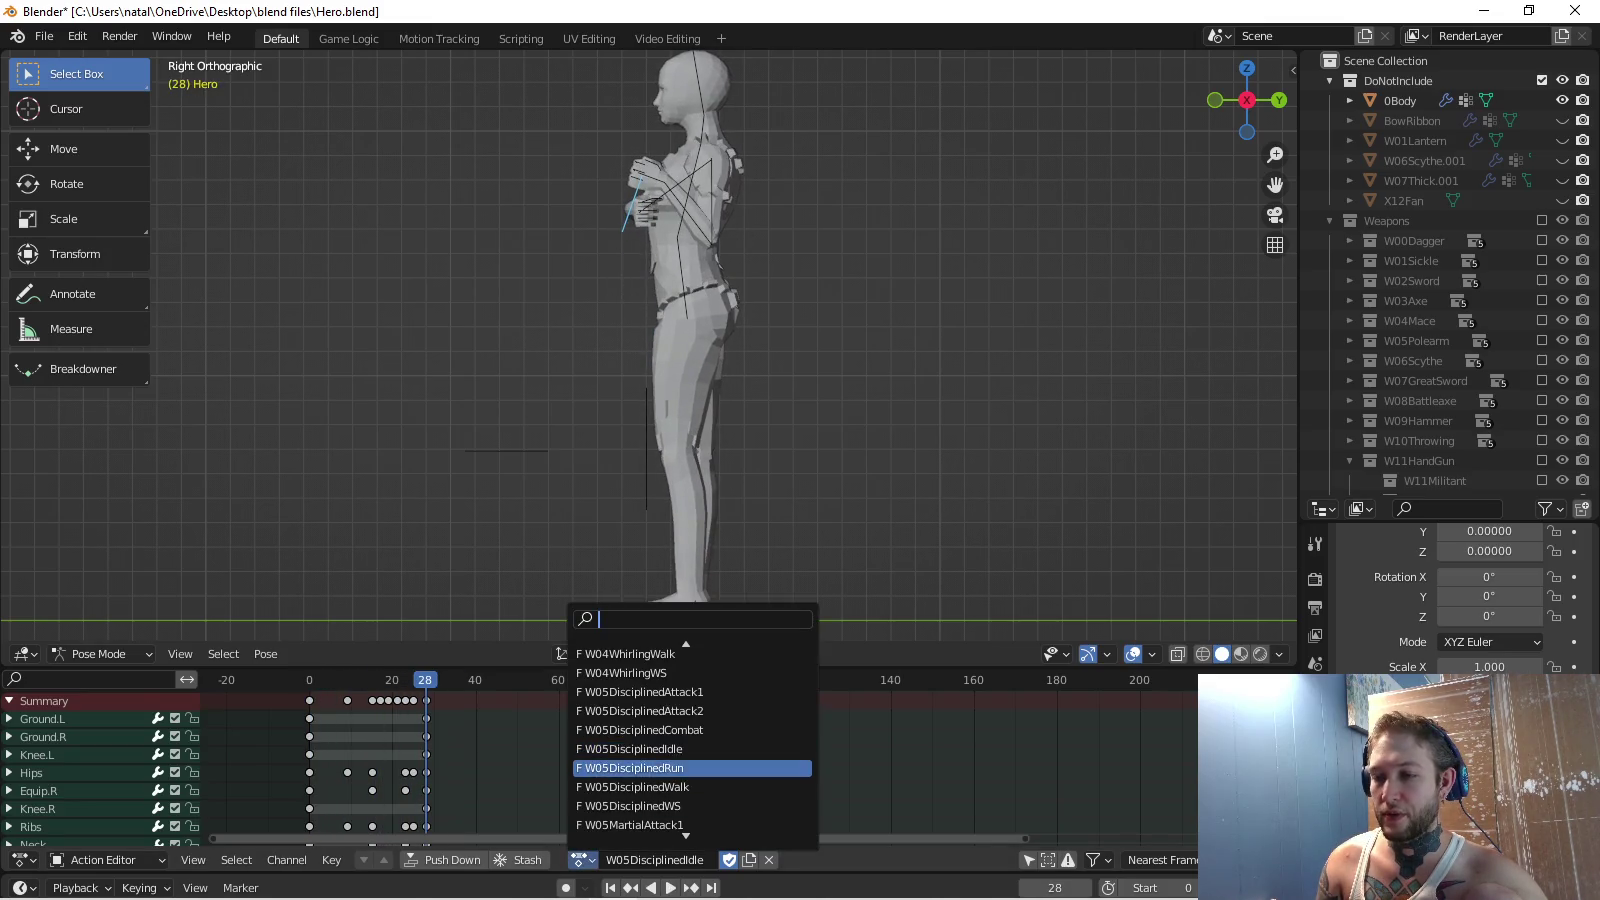
Delete W05DisciplinedCombat's keyframes after frame 263.
left_click(640, 729)
key("Home")
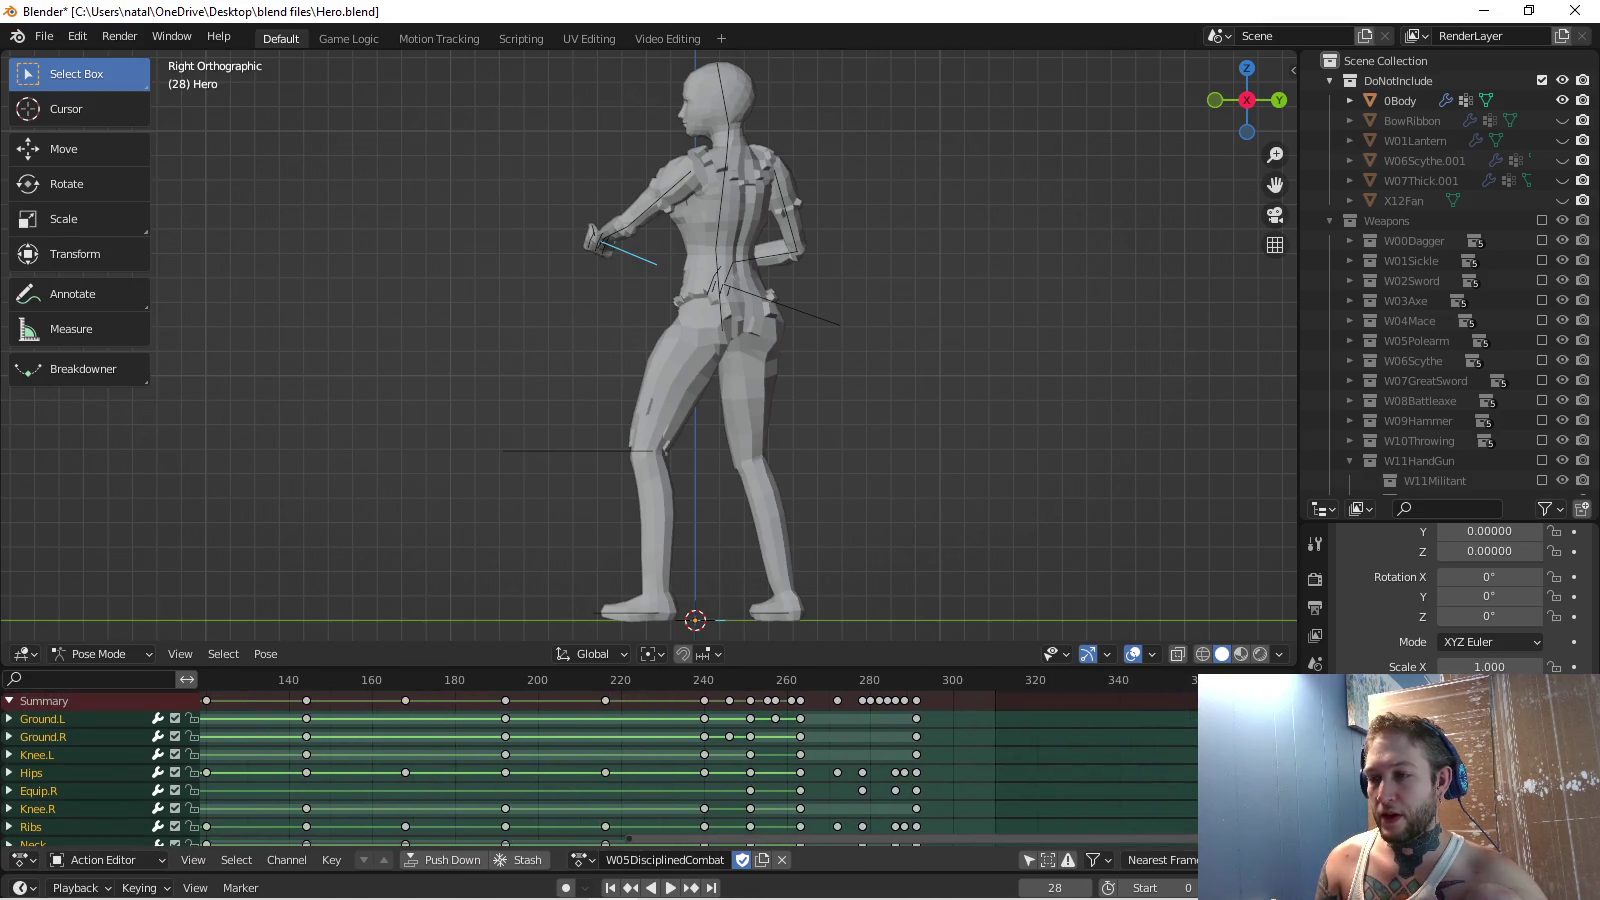
left_click(785, 680)
key("space")
key("space")
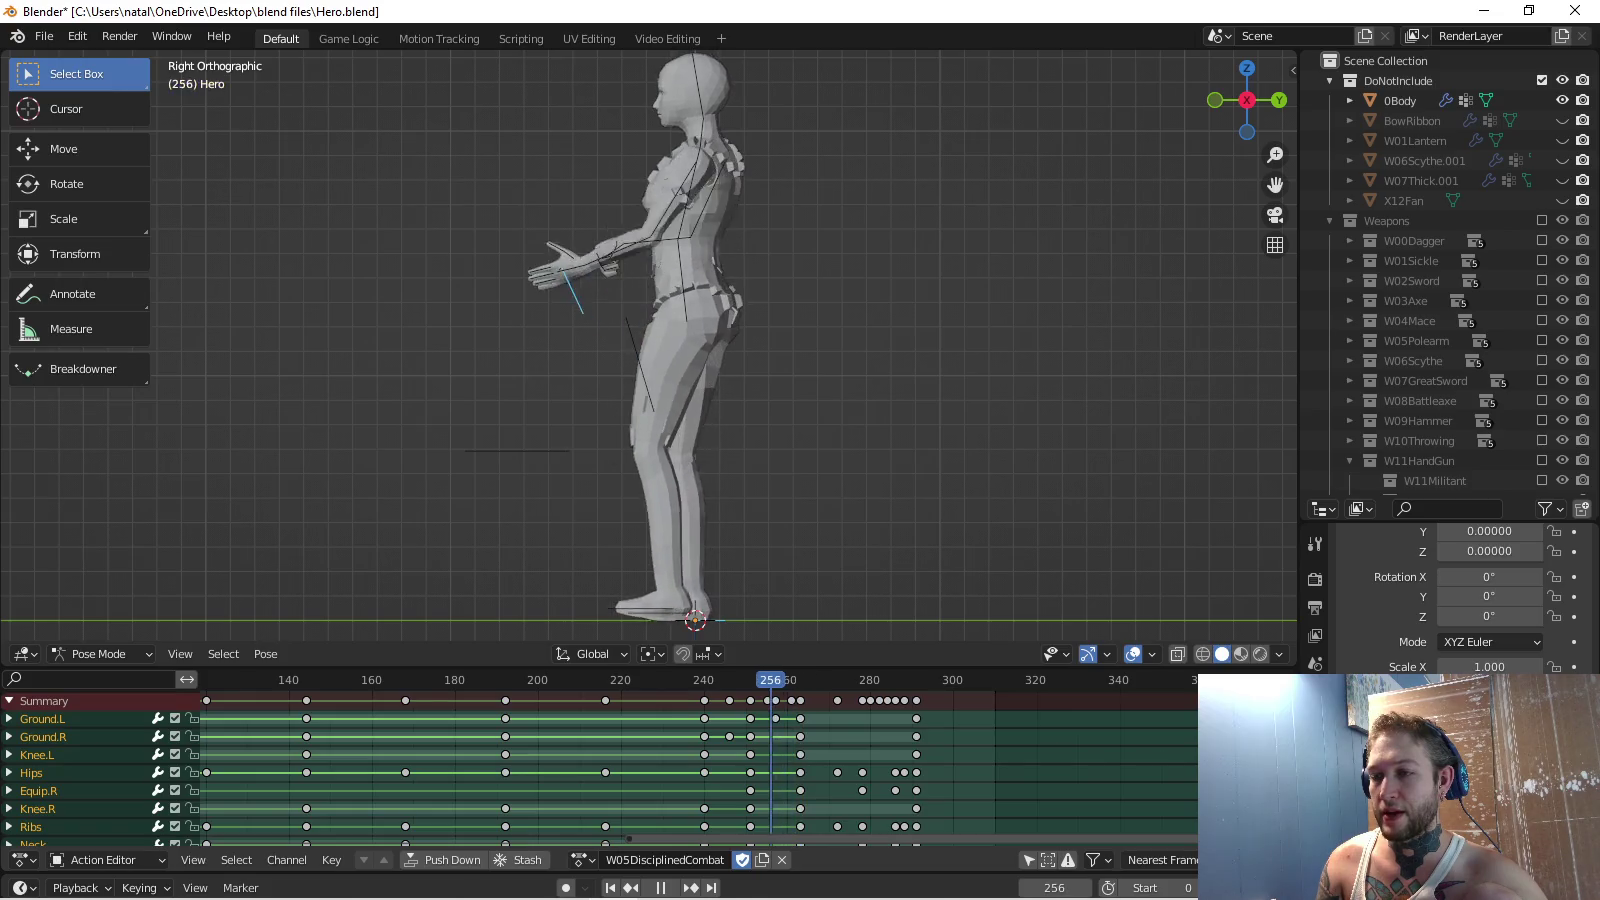
key("Escape")
key("Delete")
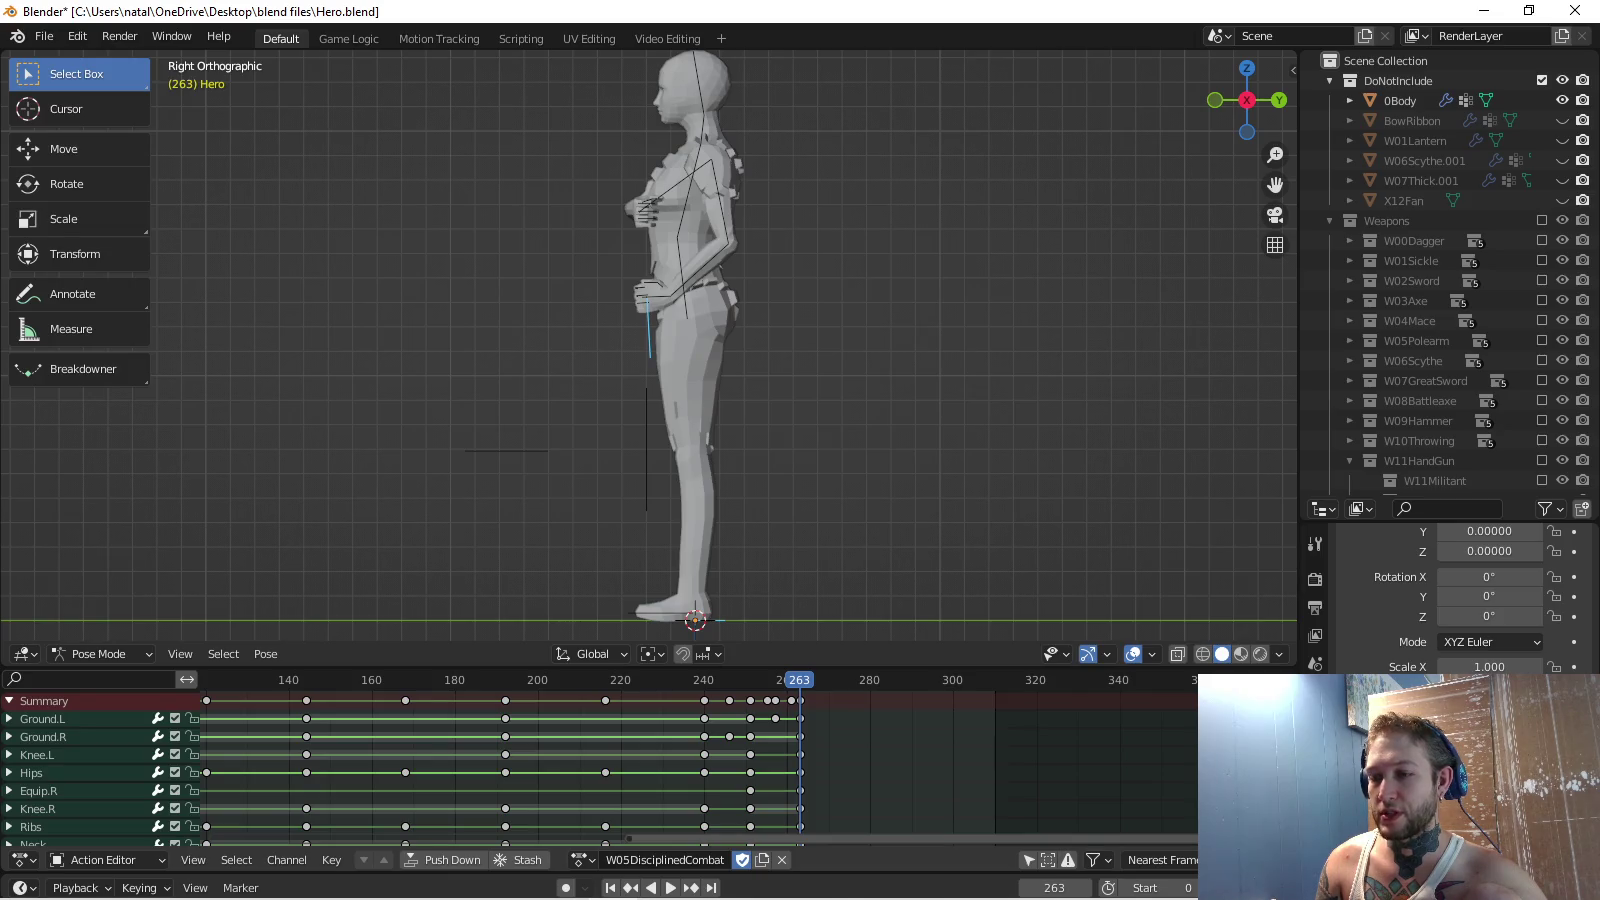
Switch back to W05DisciplinedIdle, play it and frame all its keys.
left_click(583, 860)
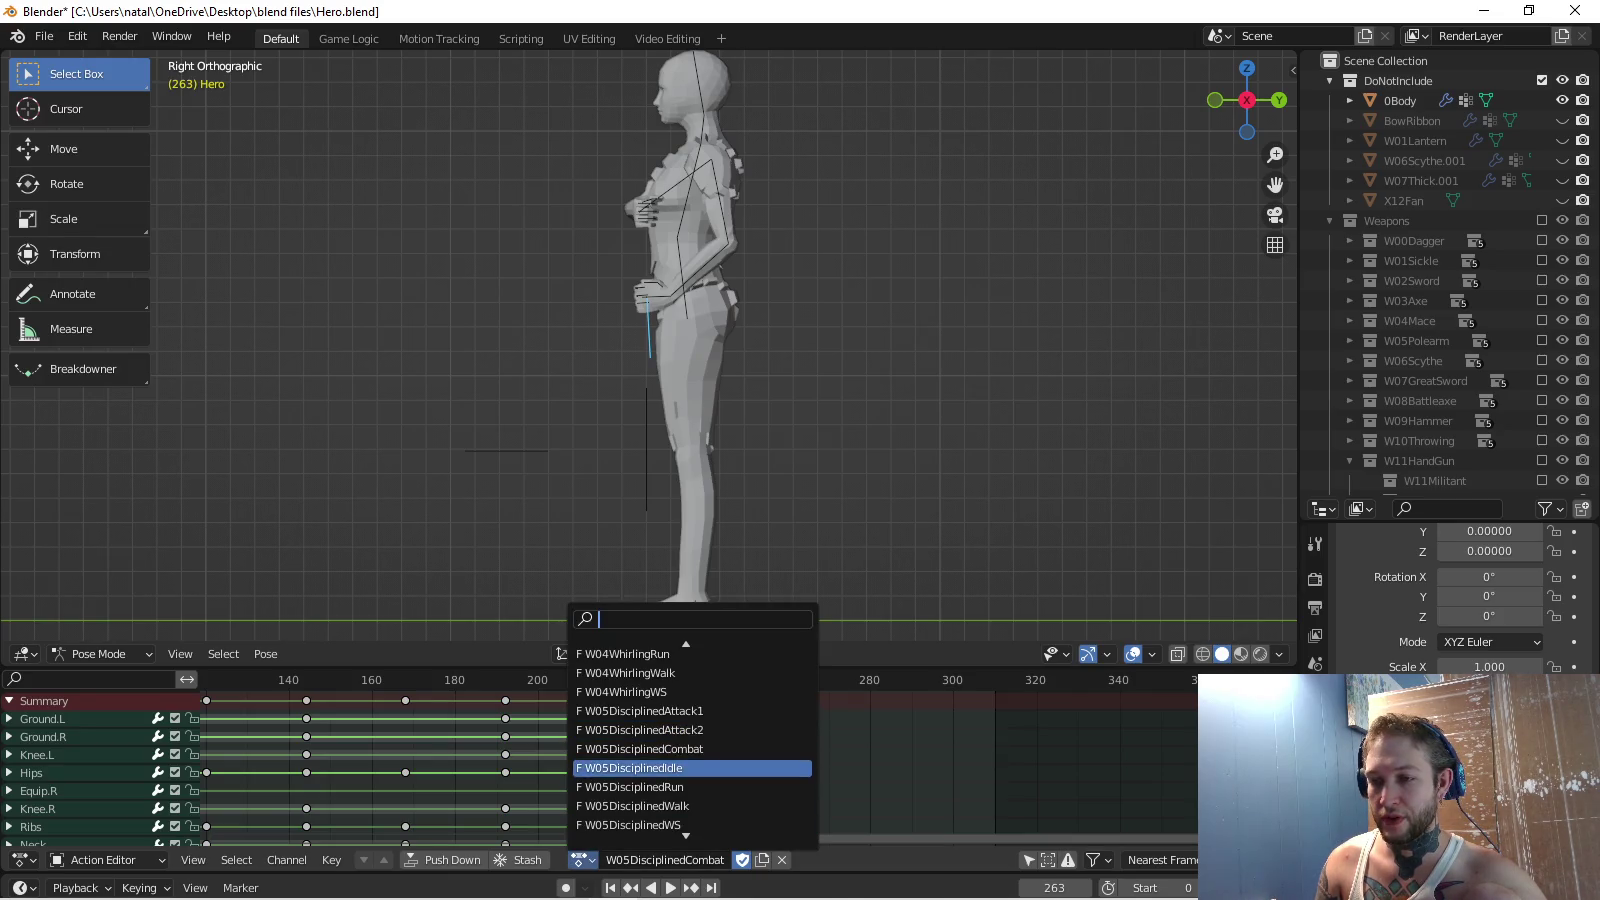
left_click(690, 767)
key("space")
key("Home")
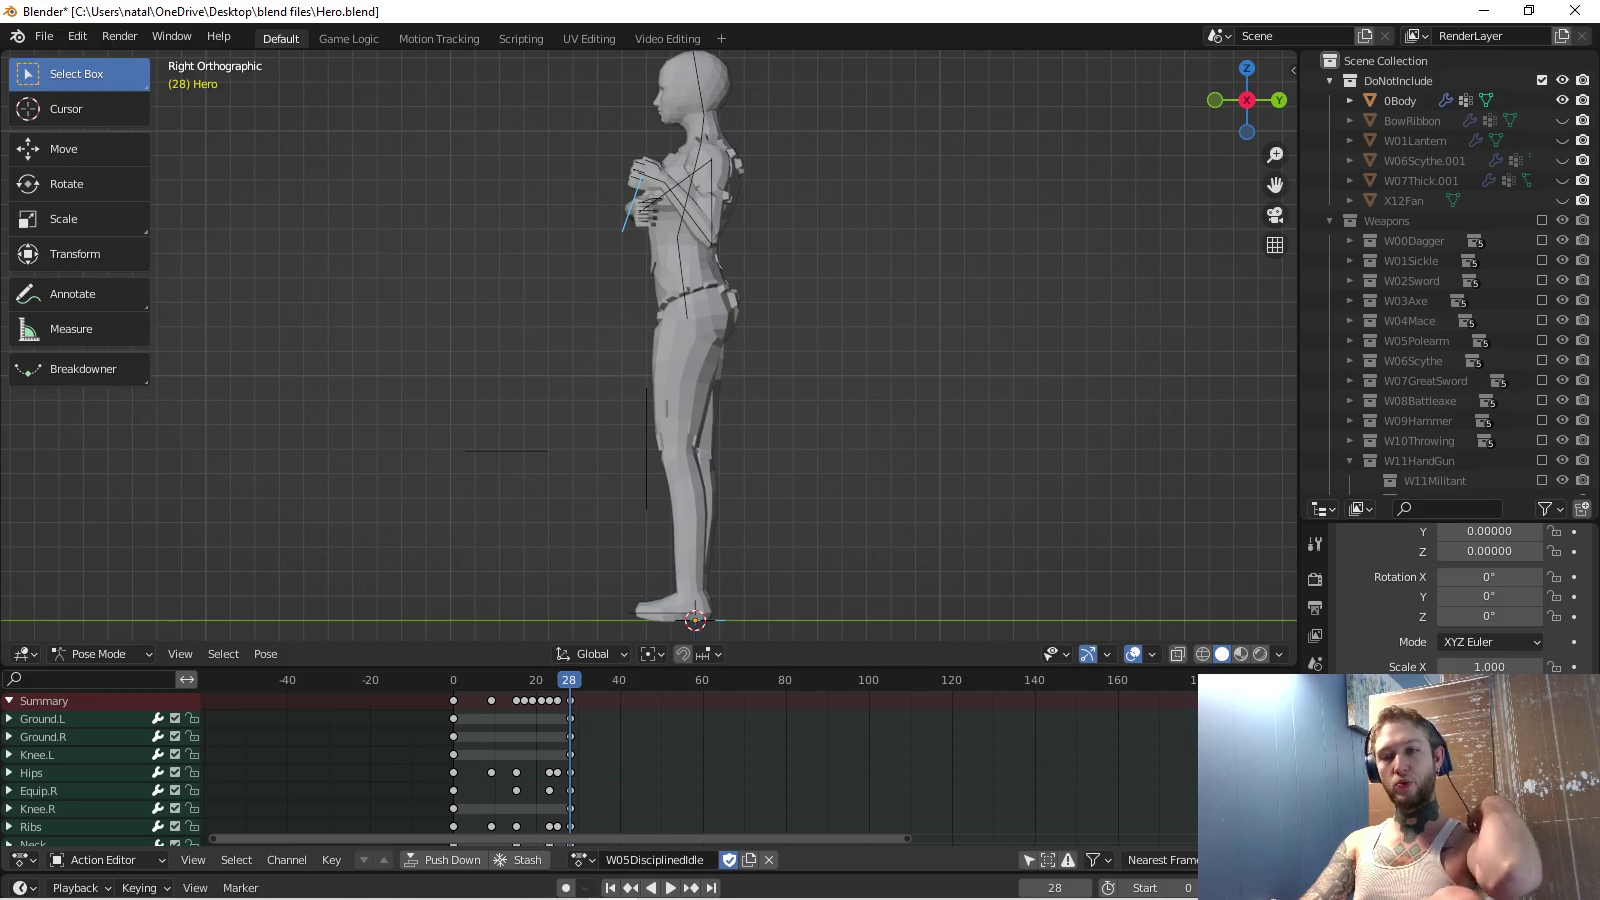
Enlarge the Action Editor to show more bone channels.
scroll(700, 760, "right", 3)
scroll(701, 761, "up", 3)
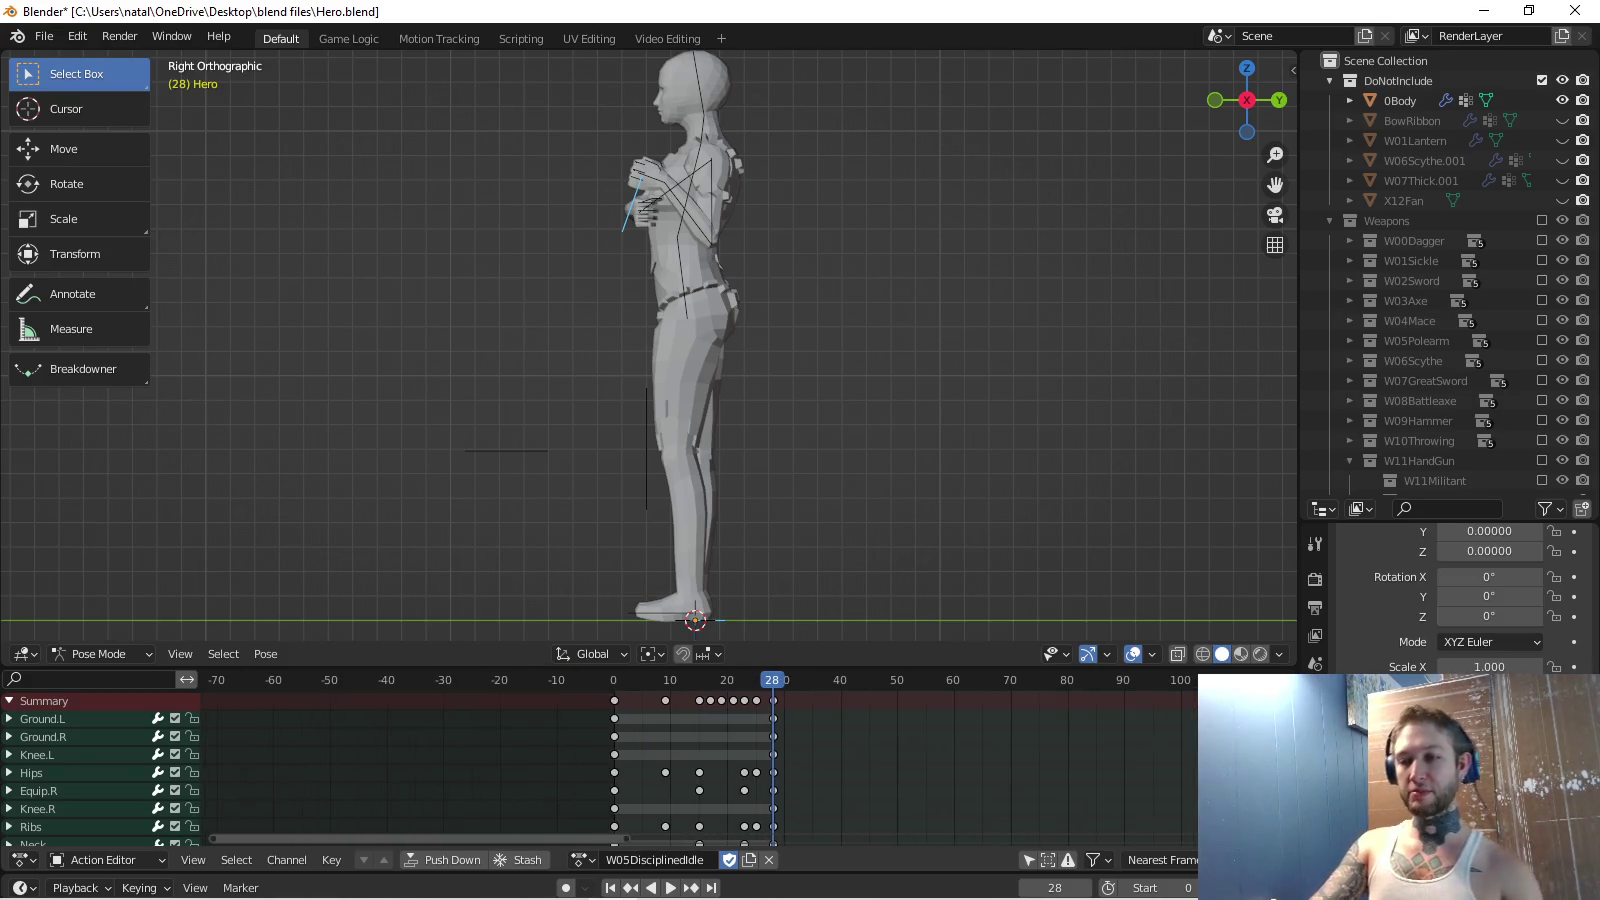
scroll(700, 761, "right", 3)
scroll(700, 761, "up", 2)
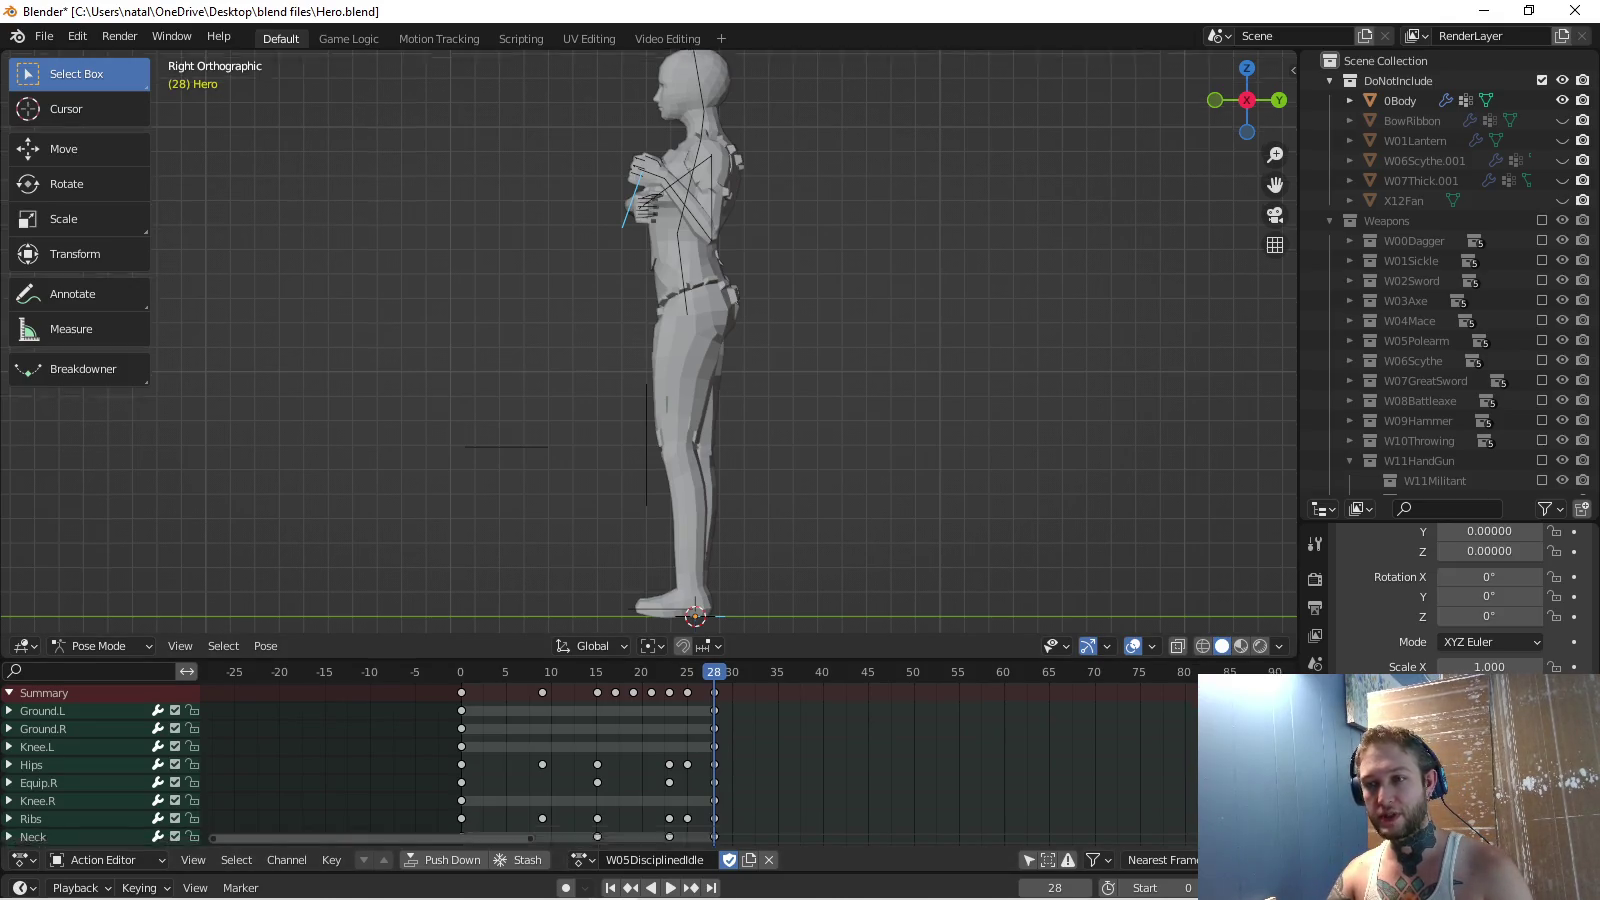
left_click_drag(900, 643, 900, 455)
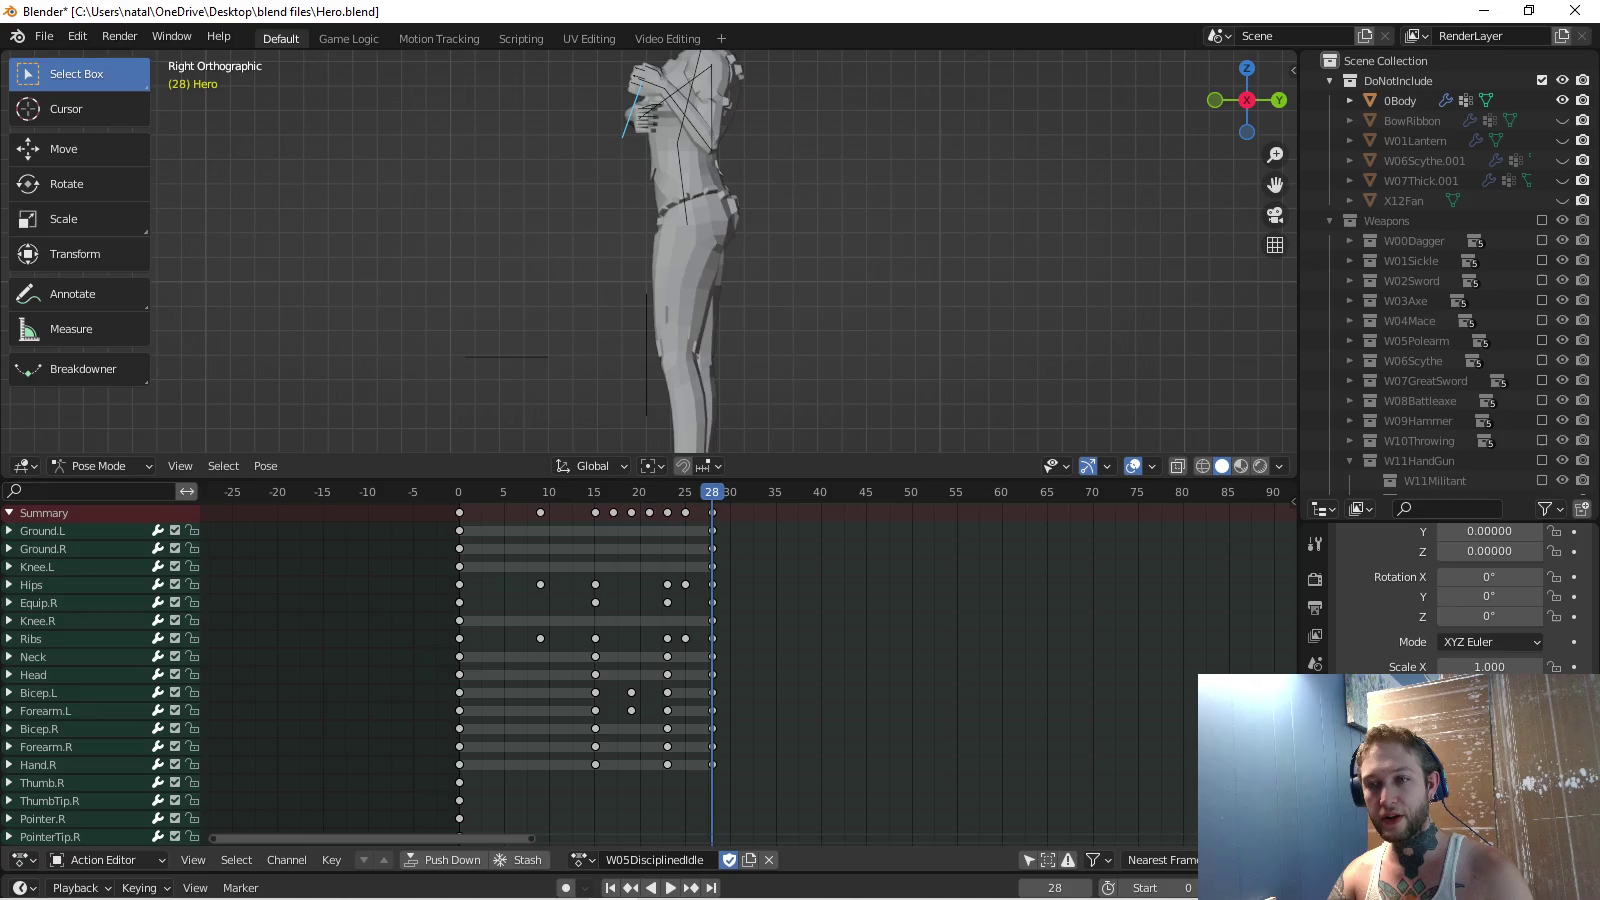
Select every W05DisciplinedIdle keyframe after frame 9.
left_click_drag(590, 653, 733, 767)
left_click(595, 764)
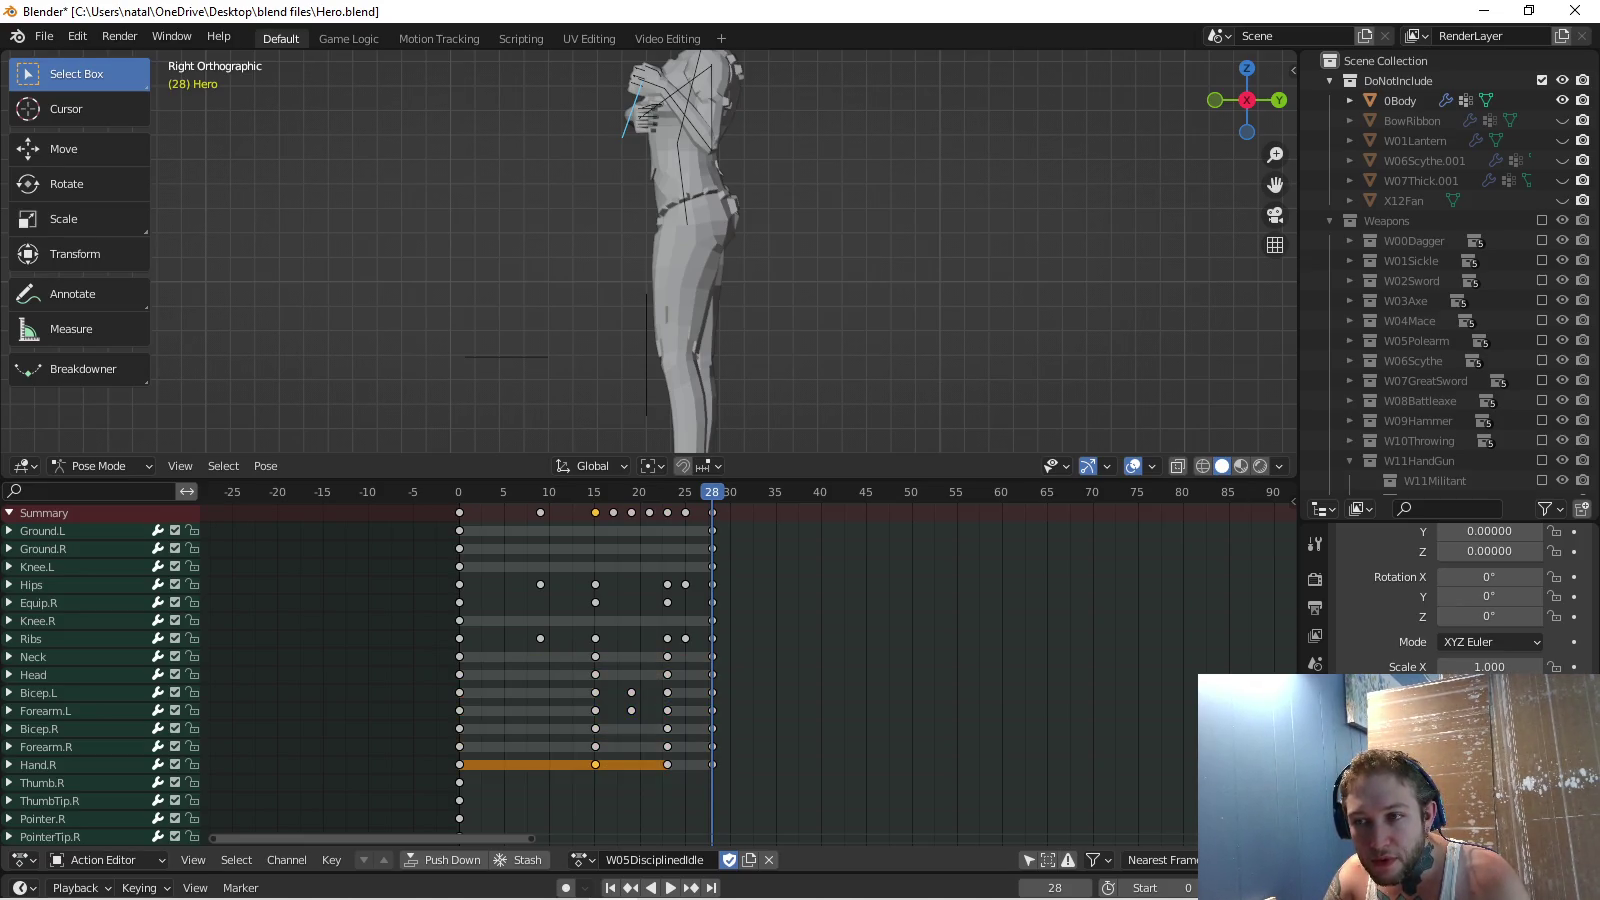
left_click_drag(580, 685, 772, 822)
scroll(773, 822, "down", 5)
middle_click_drag(560, 561, 593, 799)
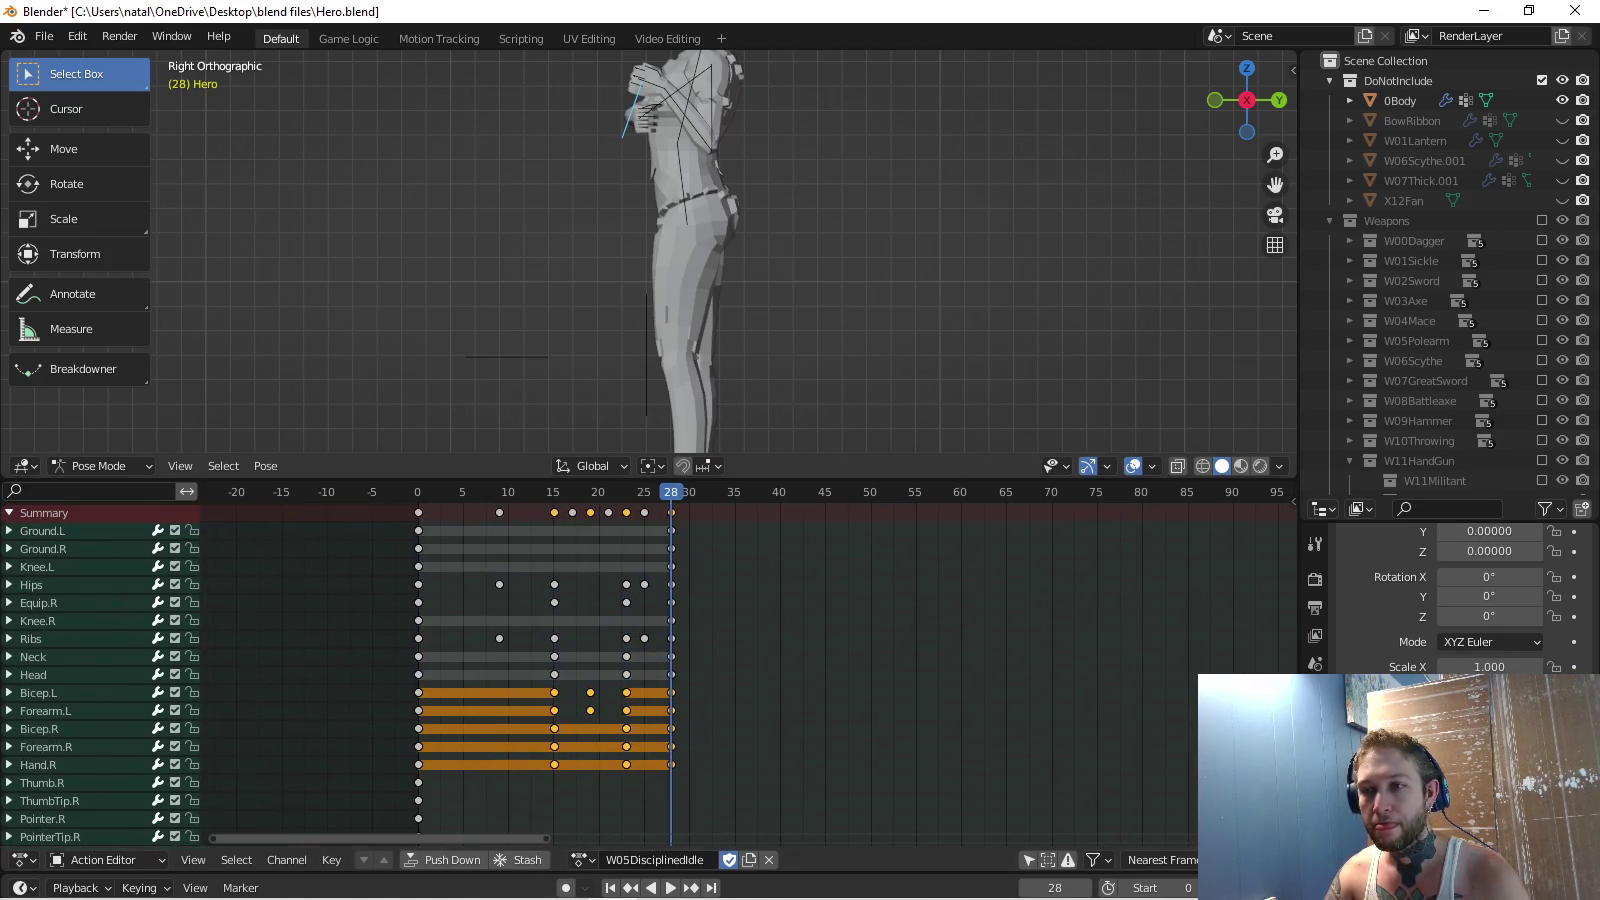
left_click(499, 513)
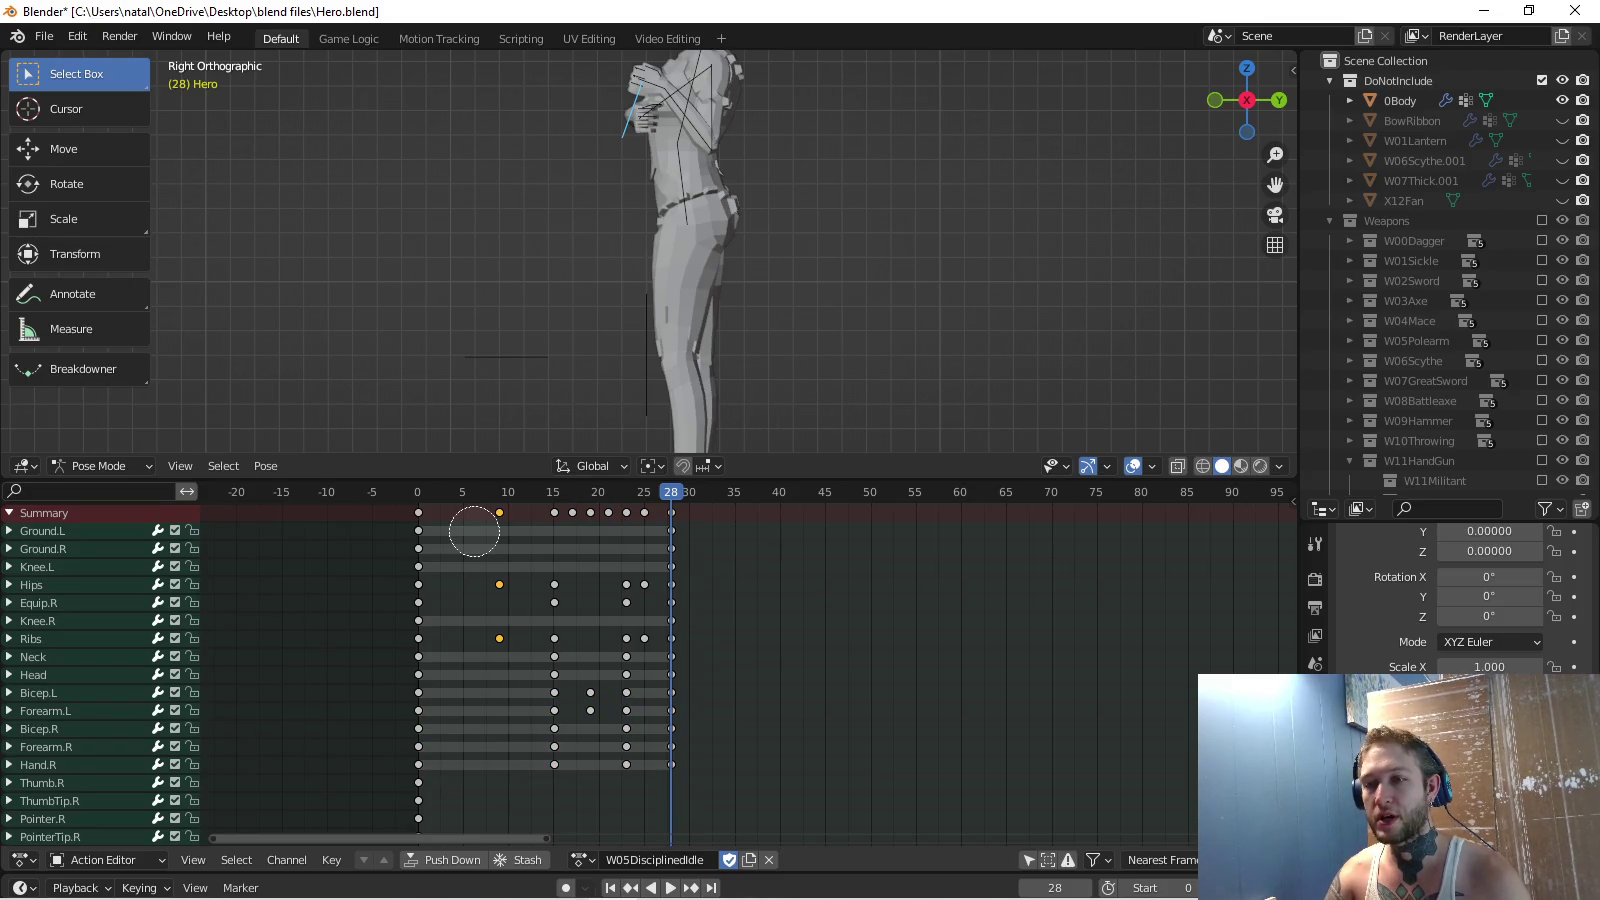
key("ctrl+g")
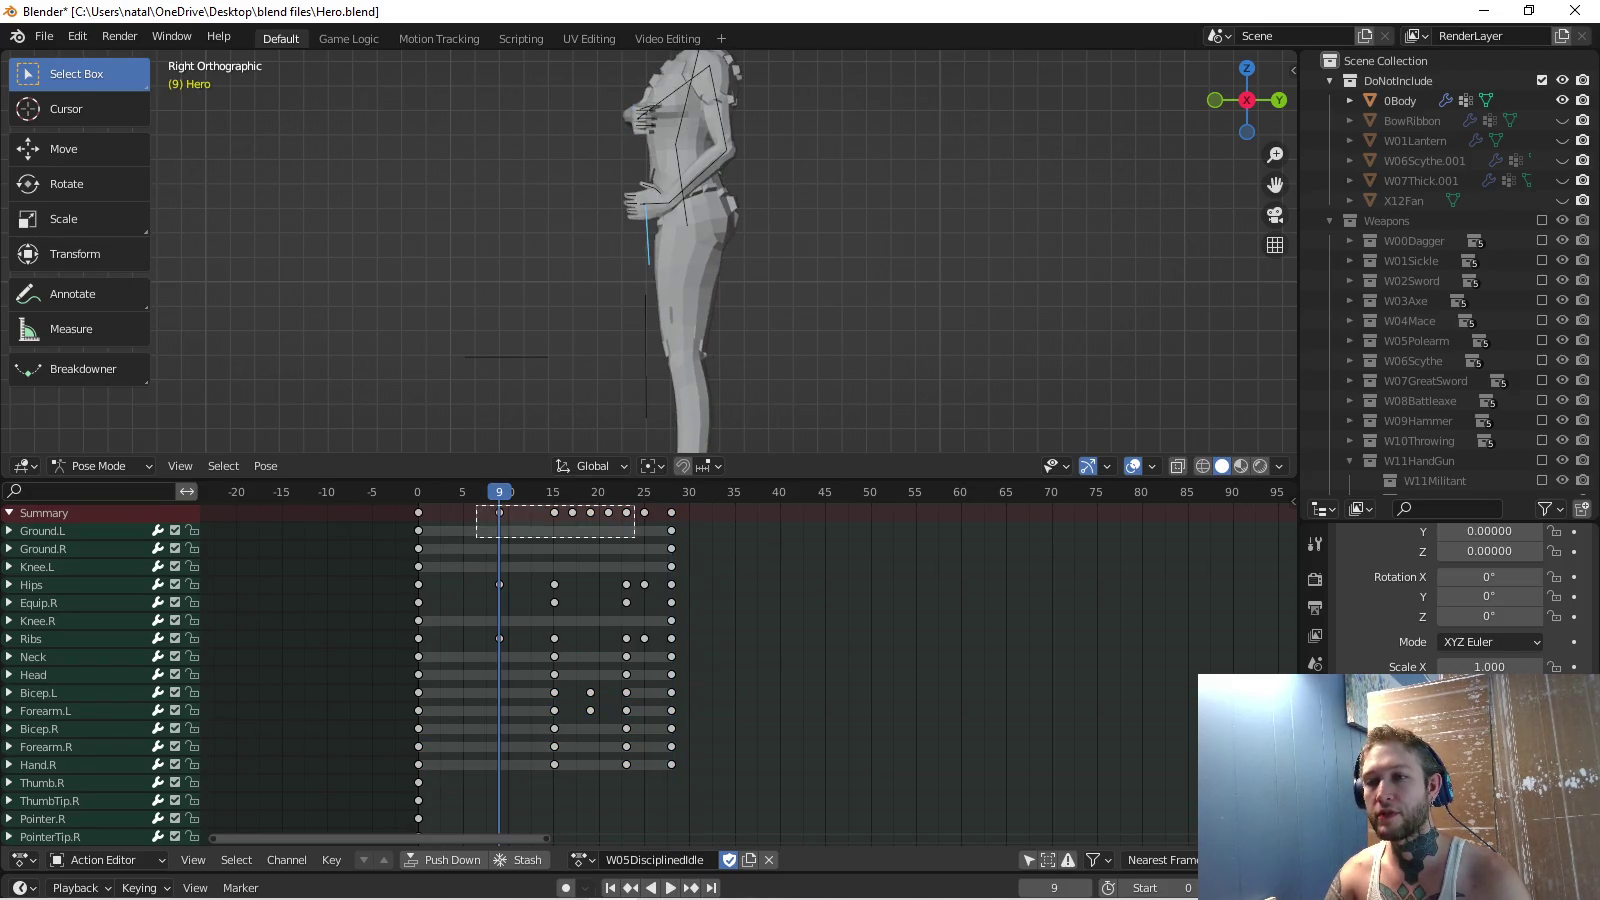
key("bracketright")
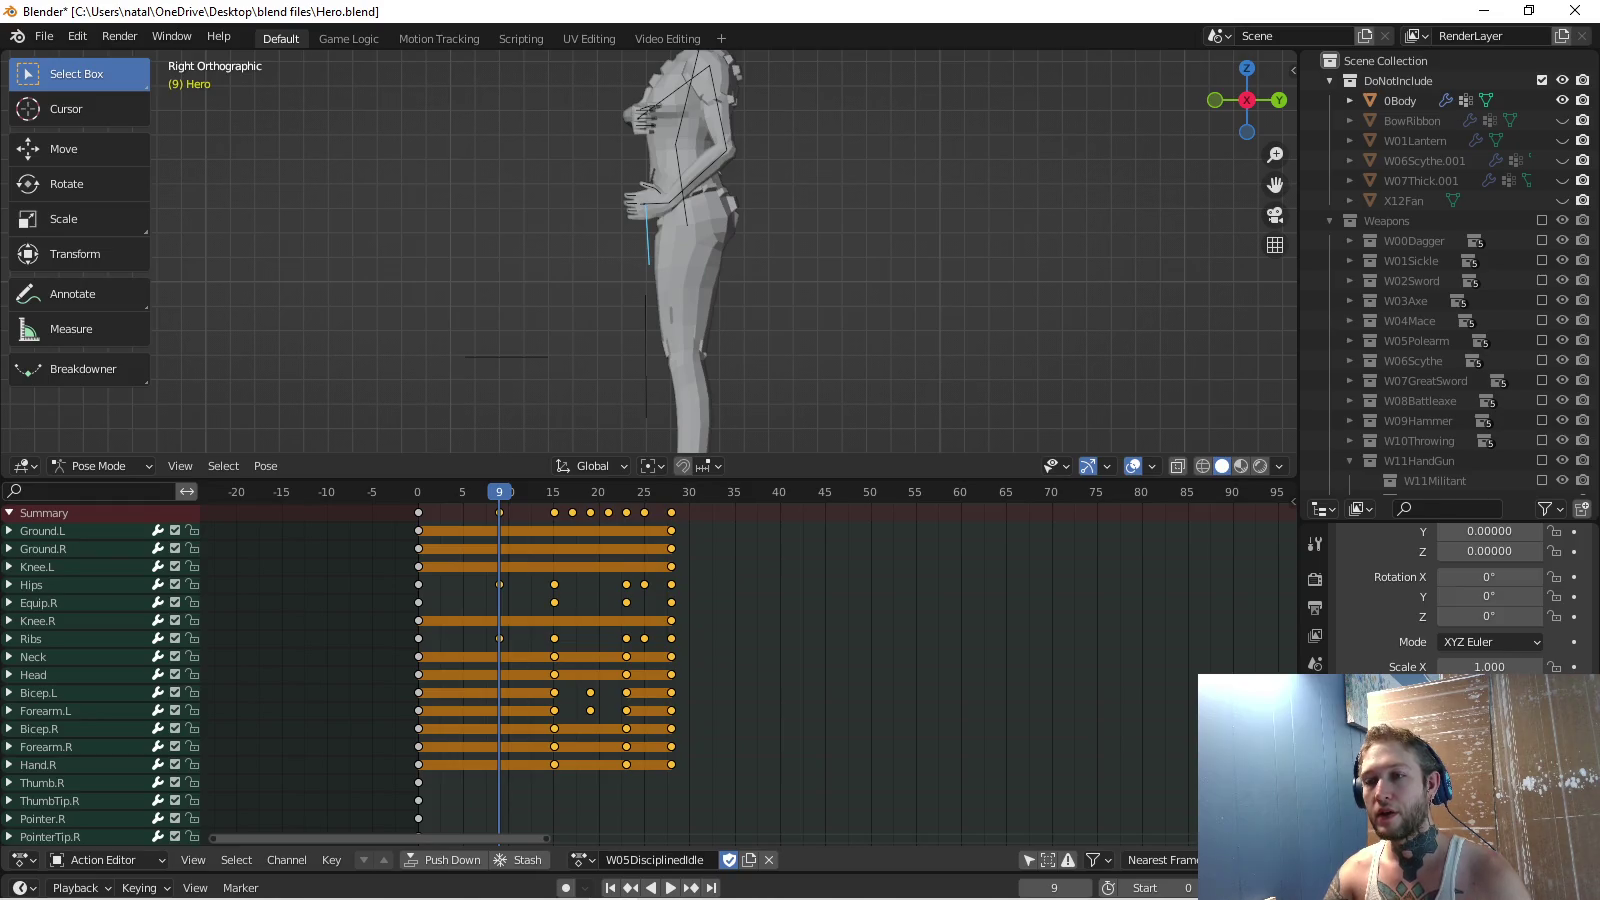
Duplicate the keys after frame 9 past frame 28 and play the extended action.
key("space")
key("space")
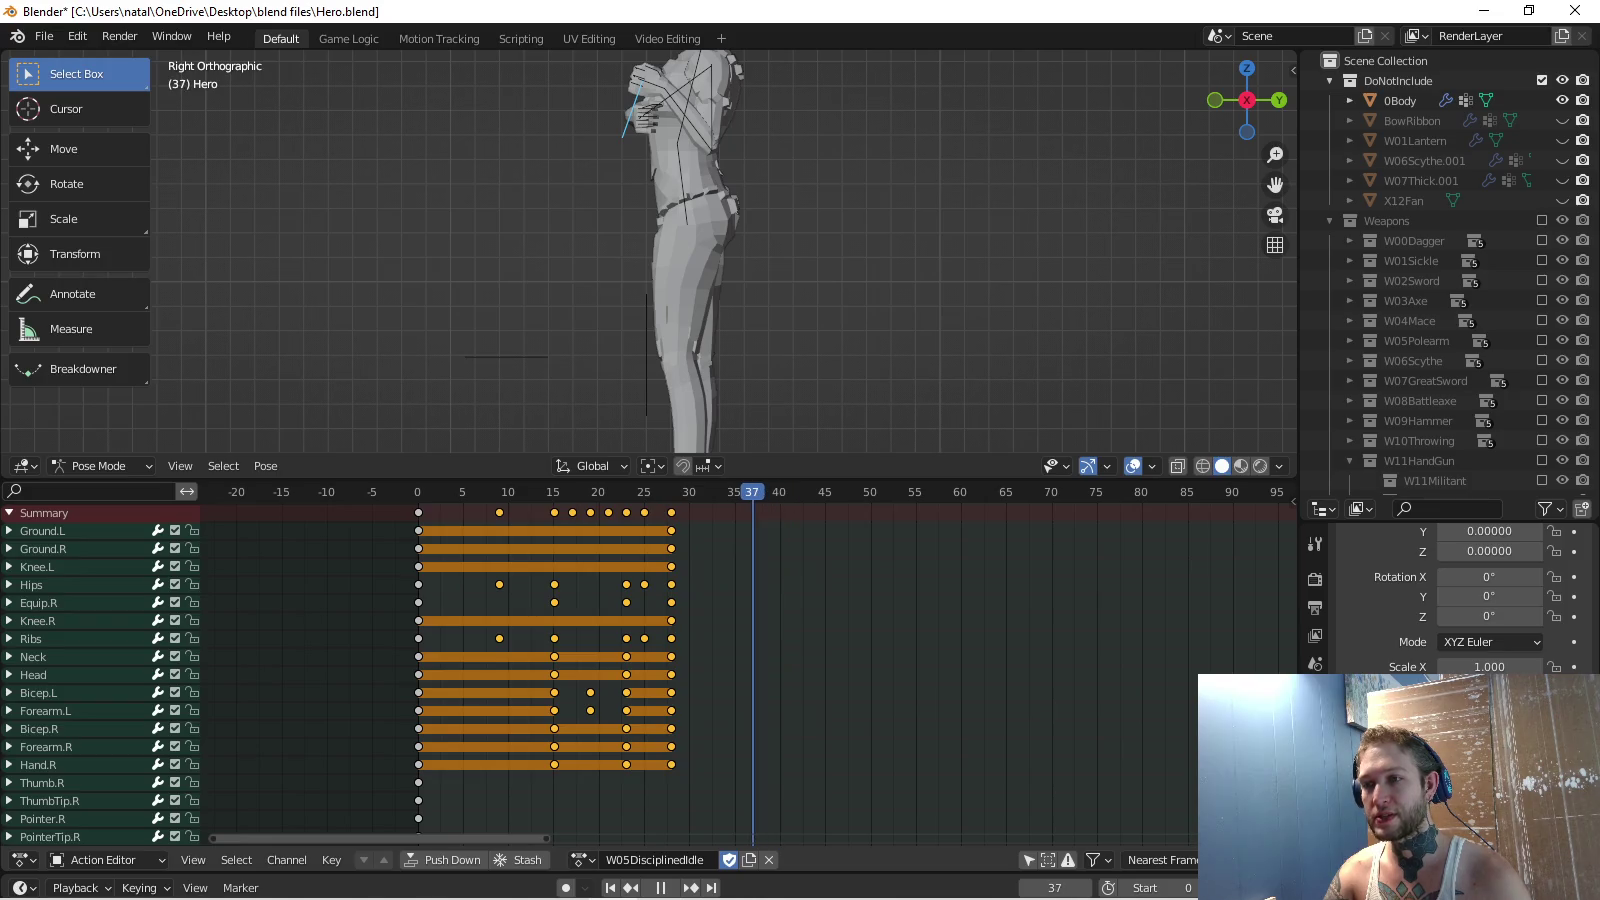
key("space")
key("ctrl+v")
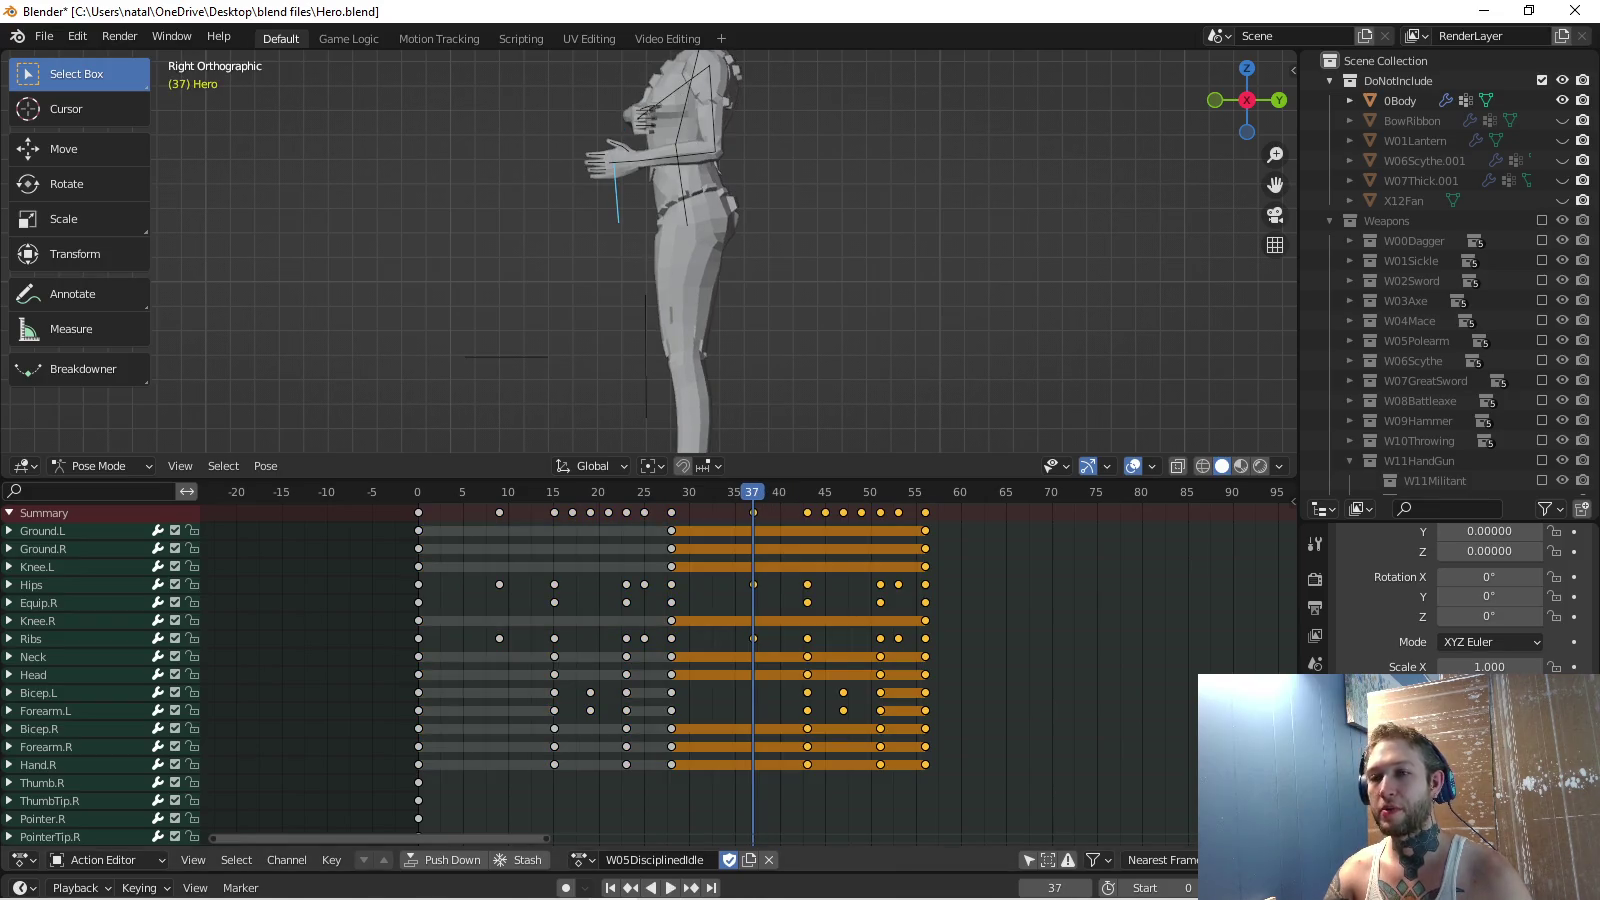
key("space")
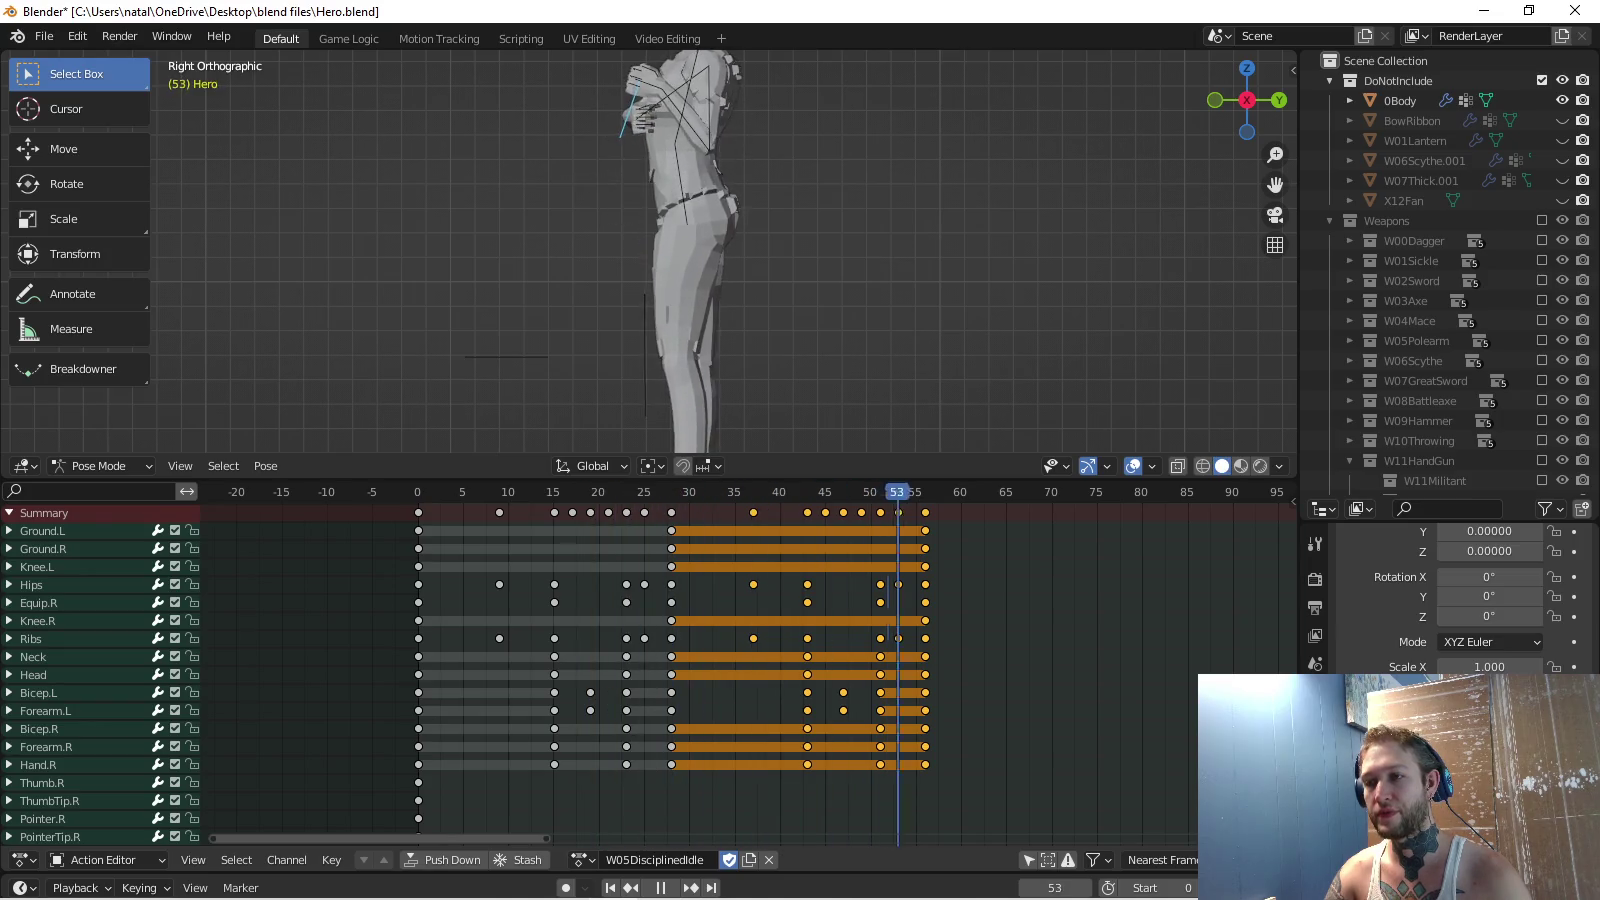
key("shift+ctrl+space")
key("space")
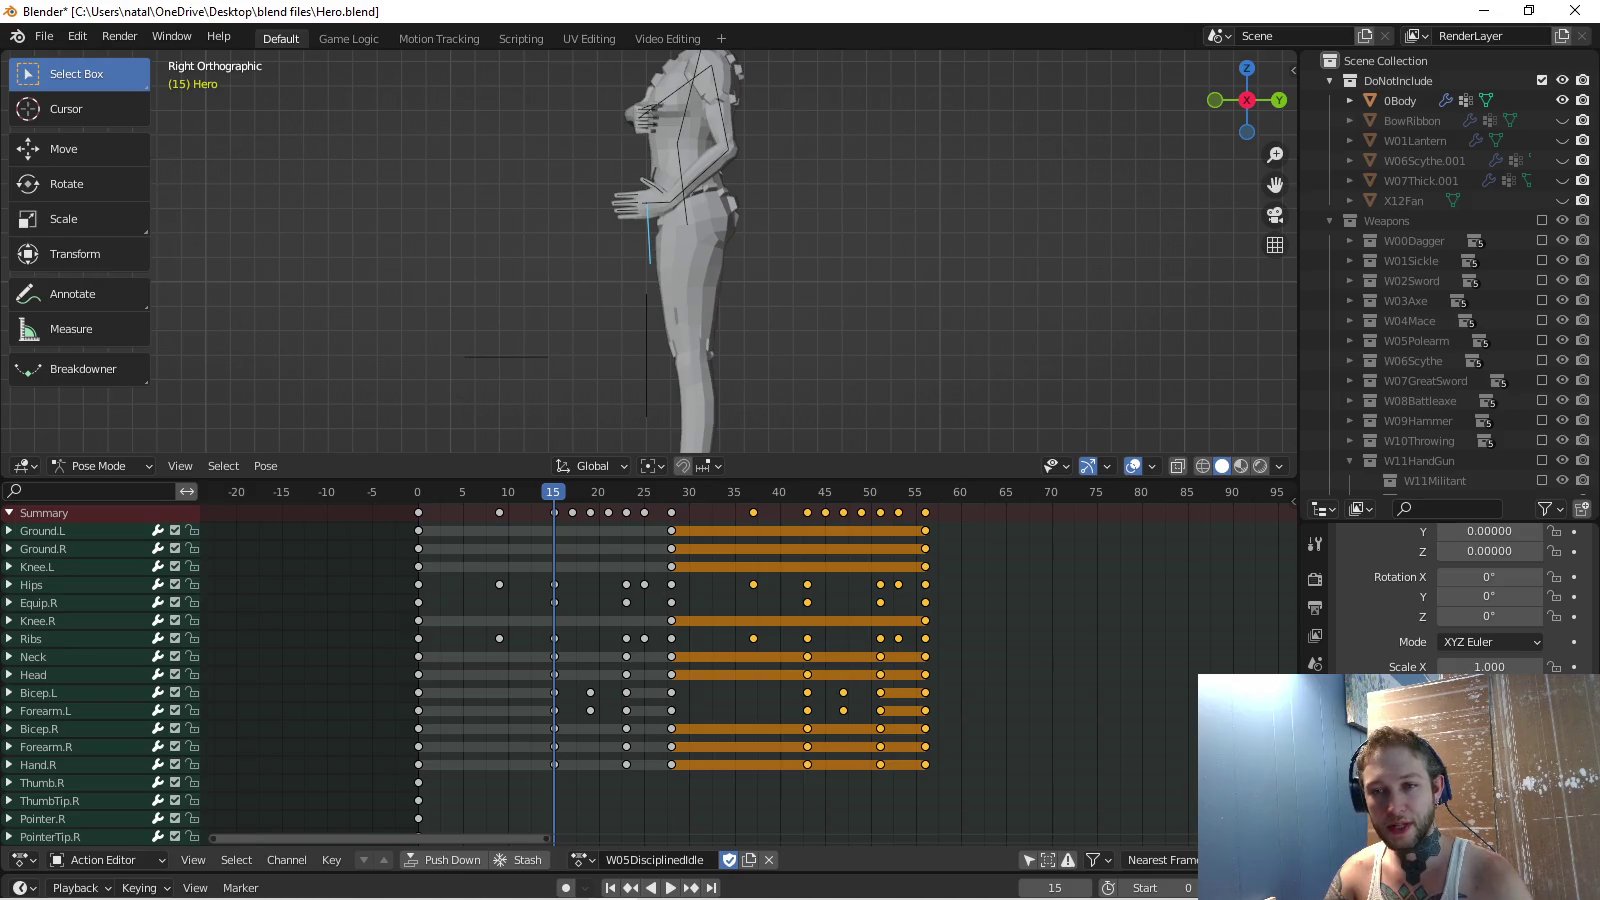
Delete the arm, left-hand and finger keys between frames 15 and 23.
left_click_drag(535, 690, 645, 778)
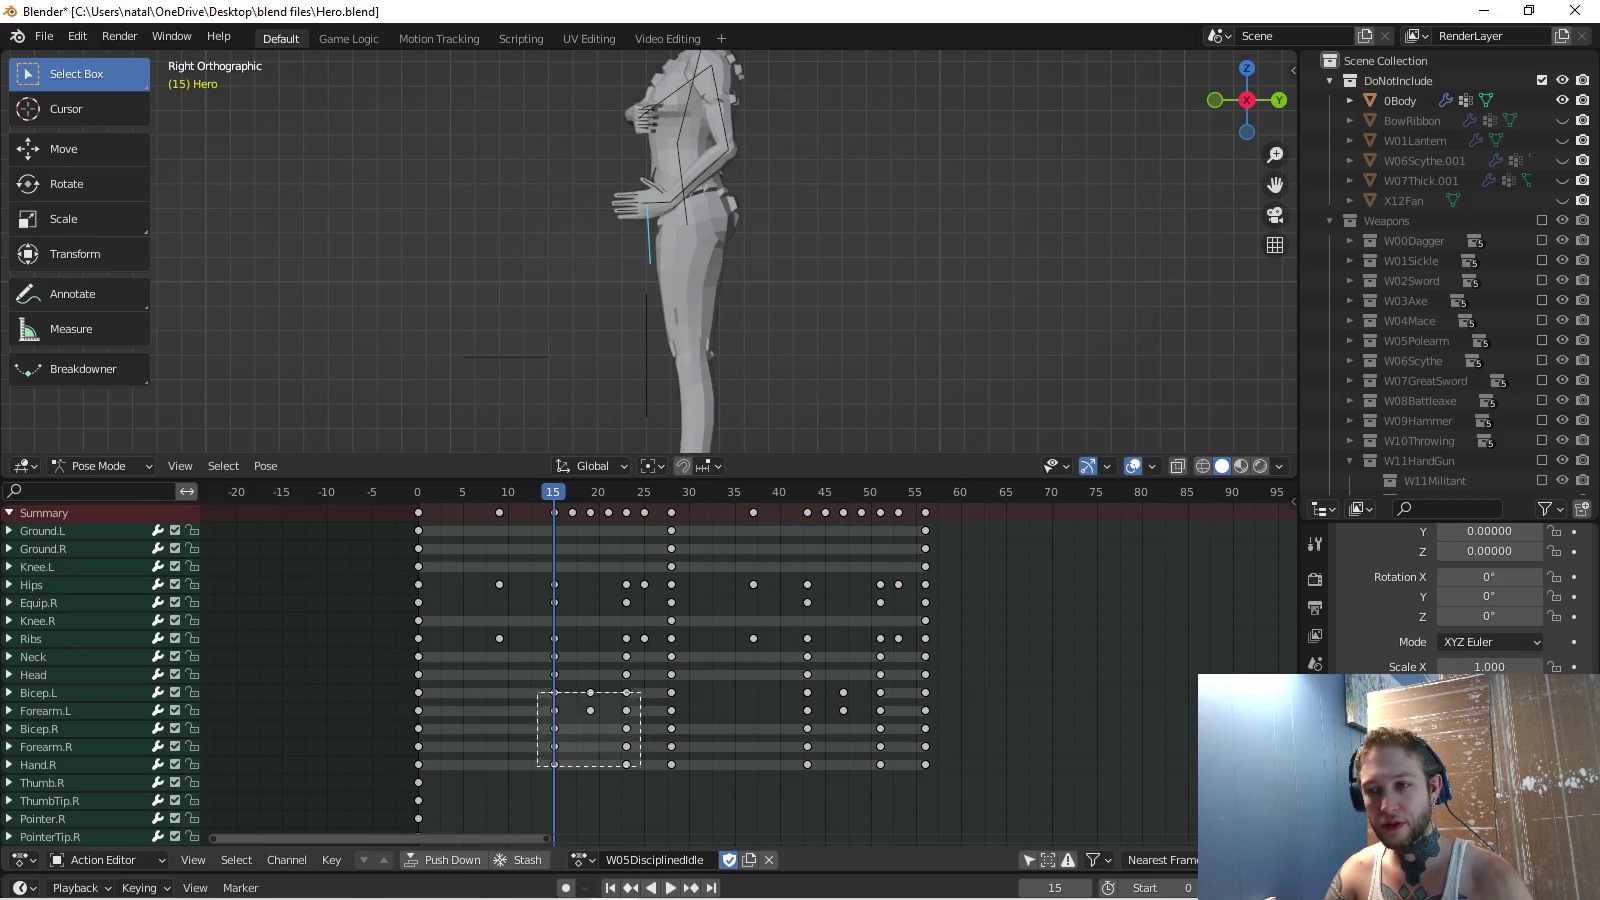
key("x")
left_click(601, 773)
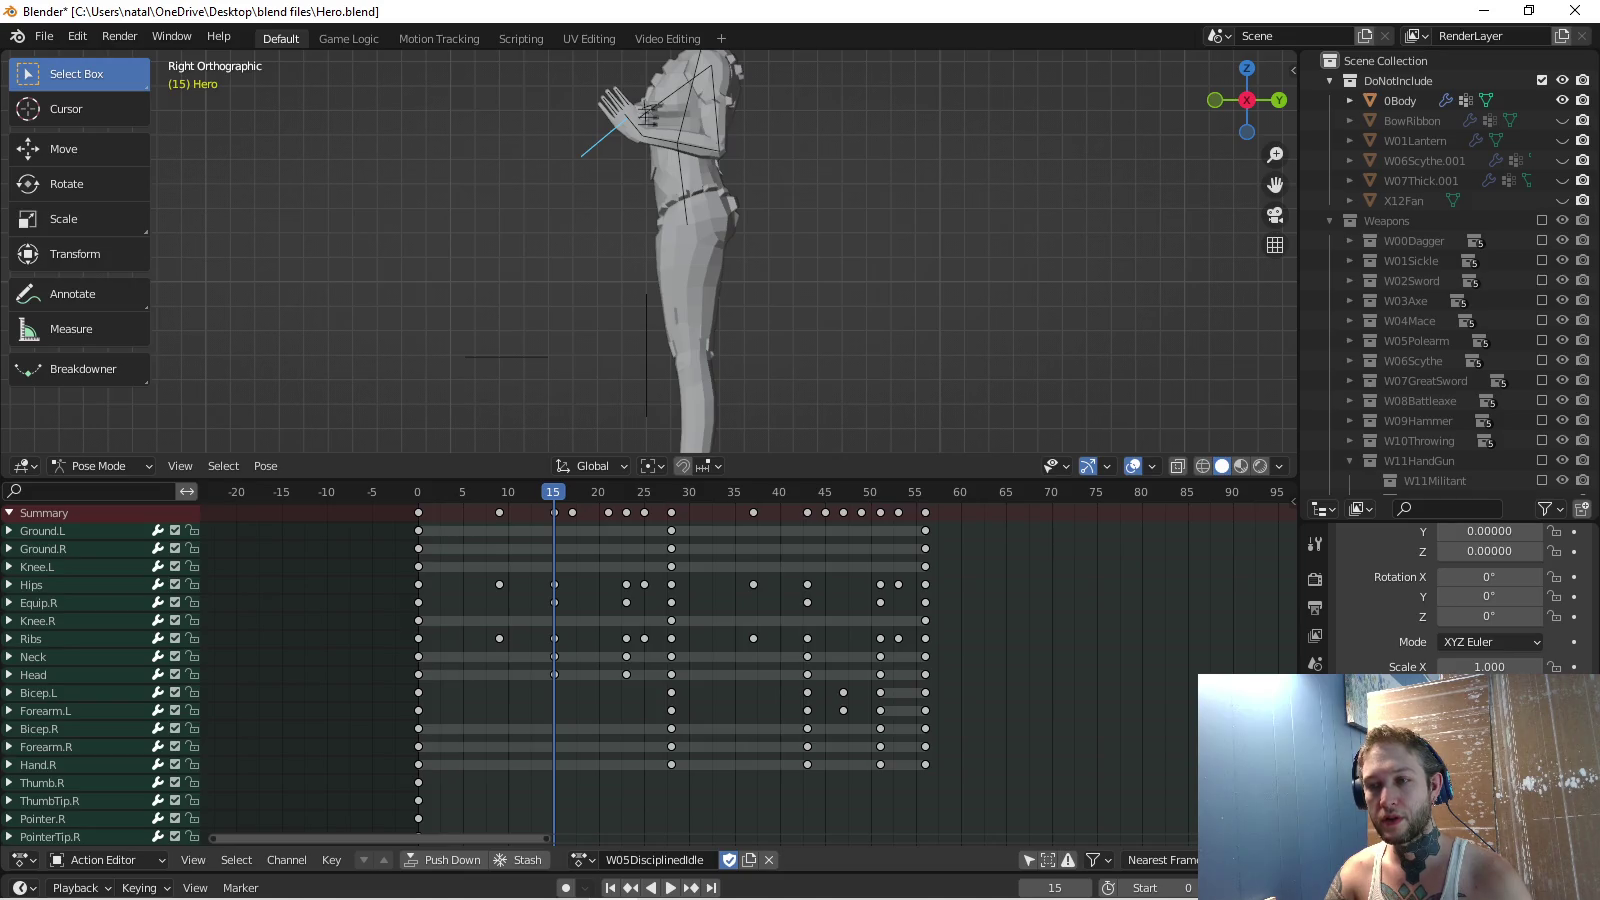
middle_click_drag(701, 760, 685, 465)
left_click_drag(513, 575, 683, 788)
key("x")
left_click(619, 788)
middle_click_drag(621, 520, 618, 832)
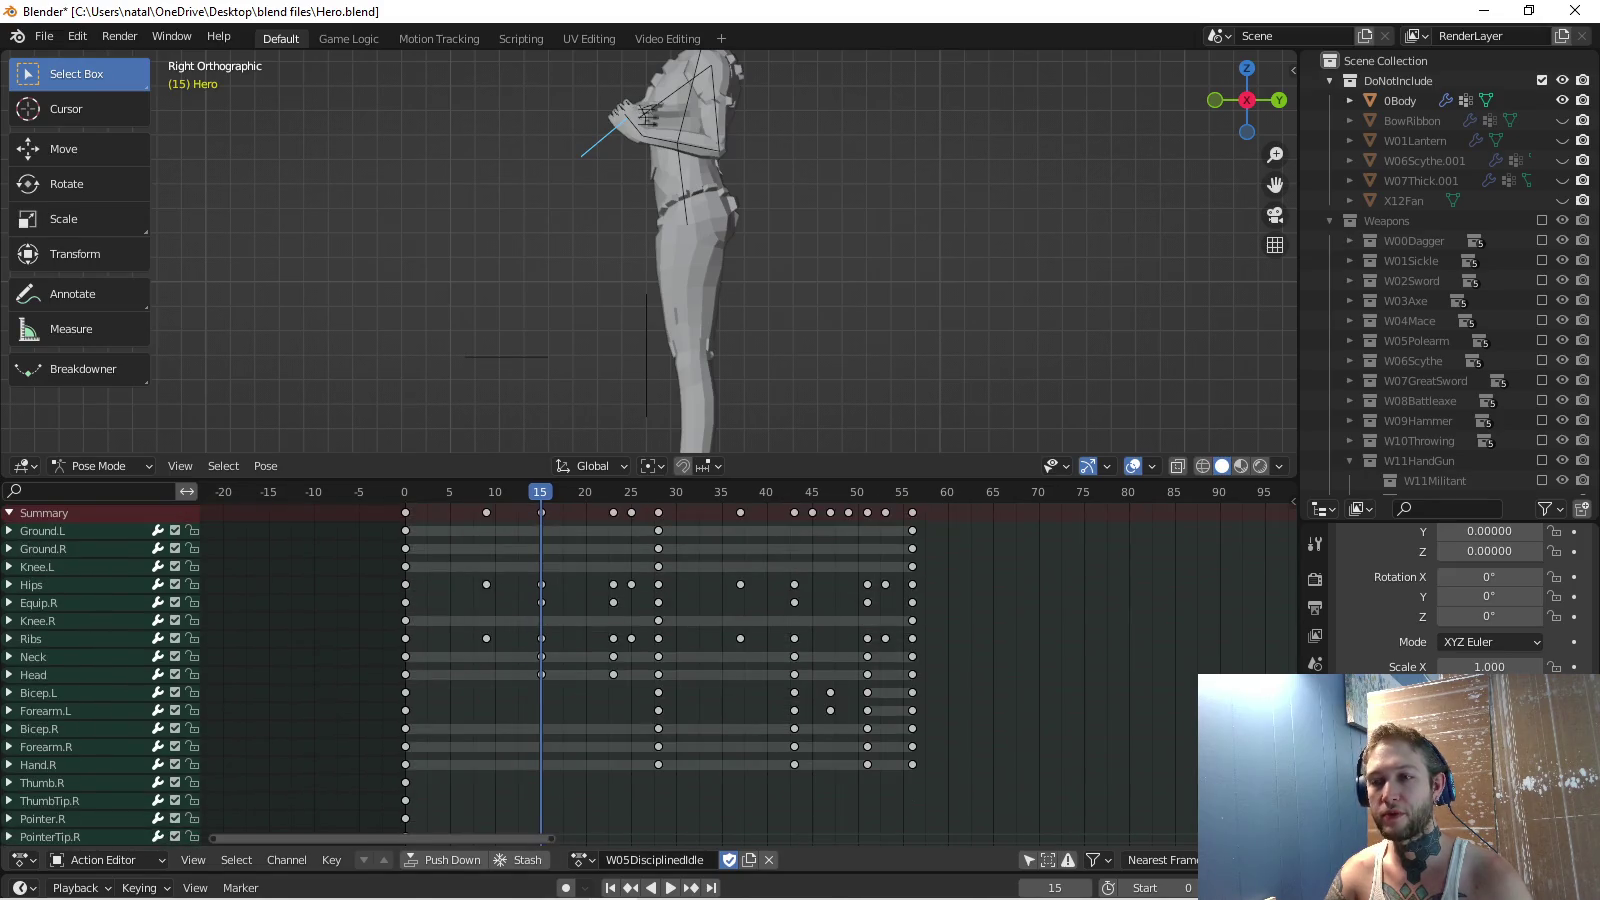
Play back the edited Idle action from frame 0, now running to about frame 56.
key("space")
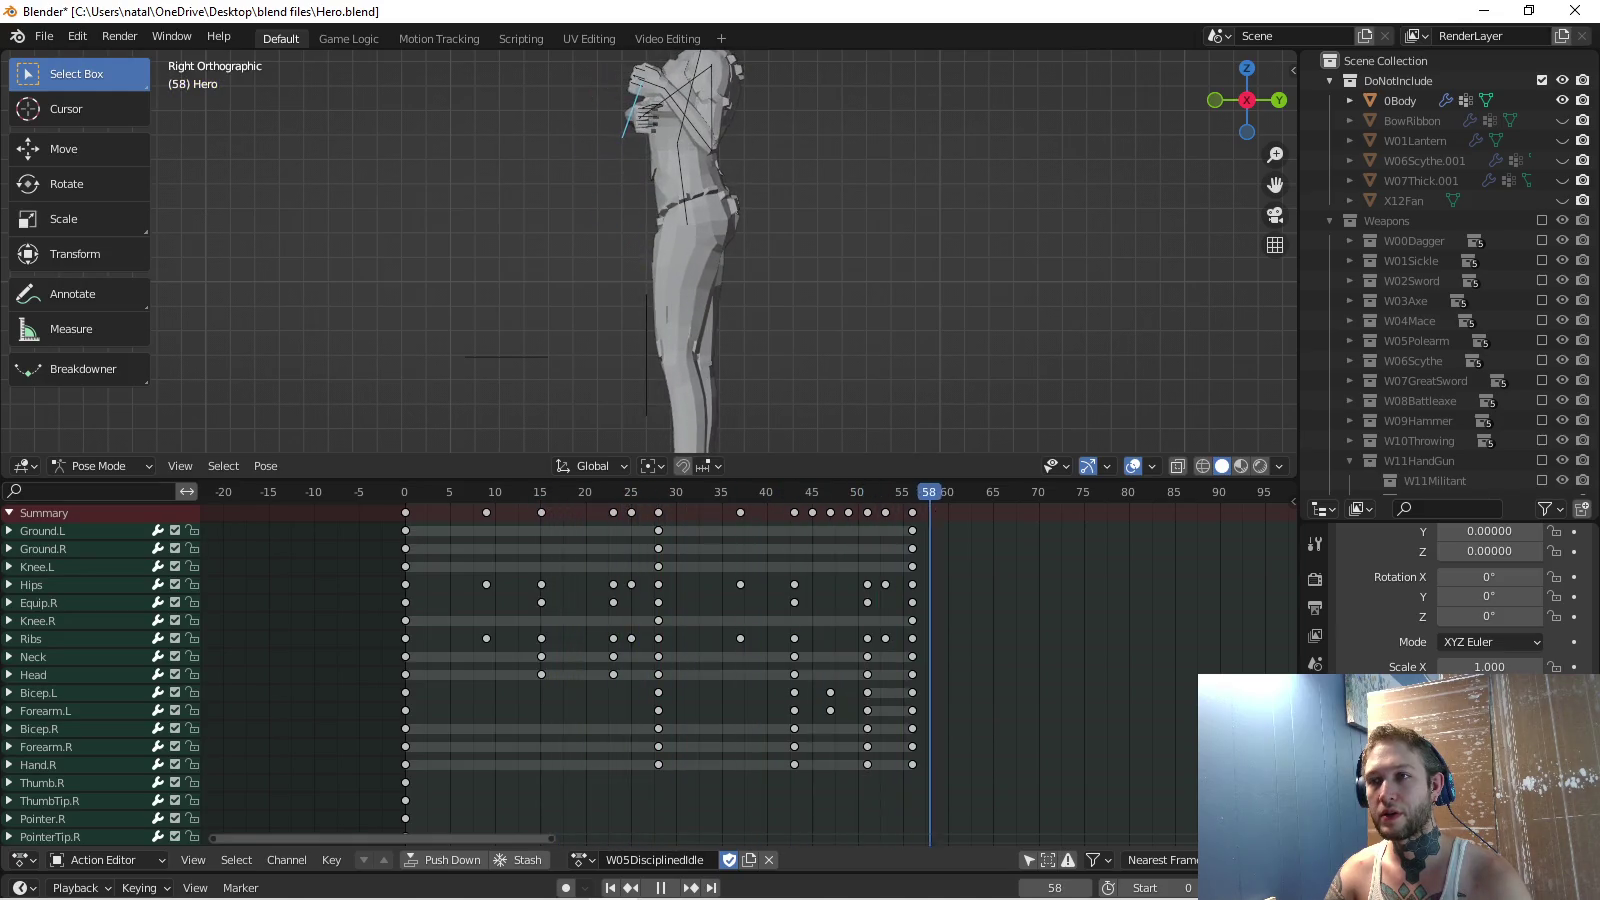
key("Escape")
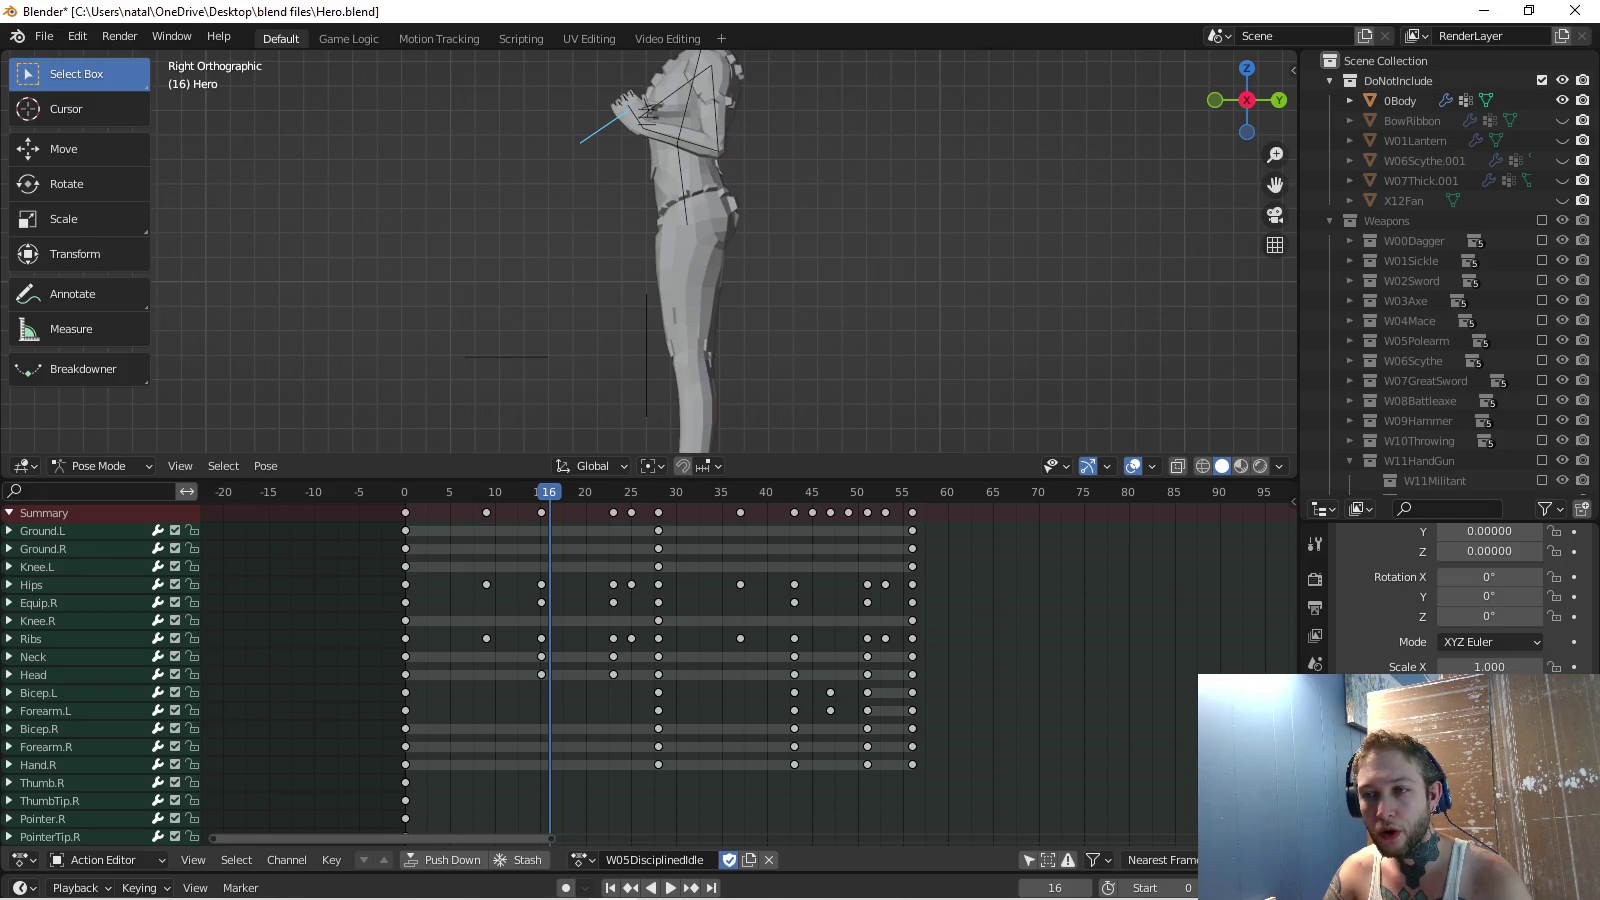
key("space")
key("shift+Left")
key("space")
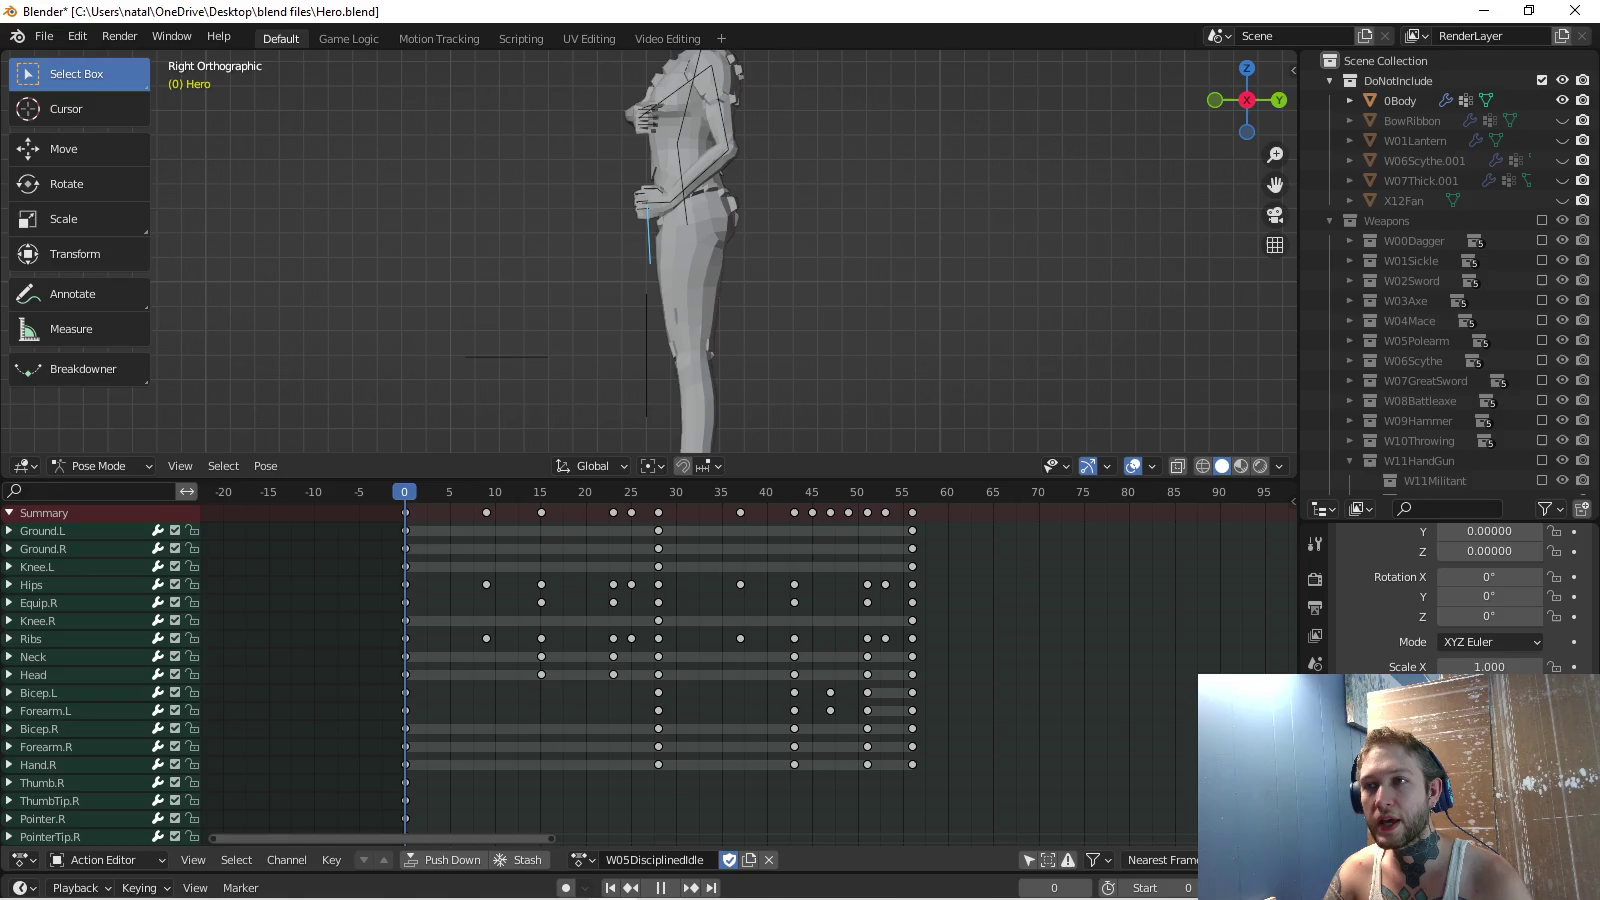
key("Escape")
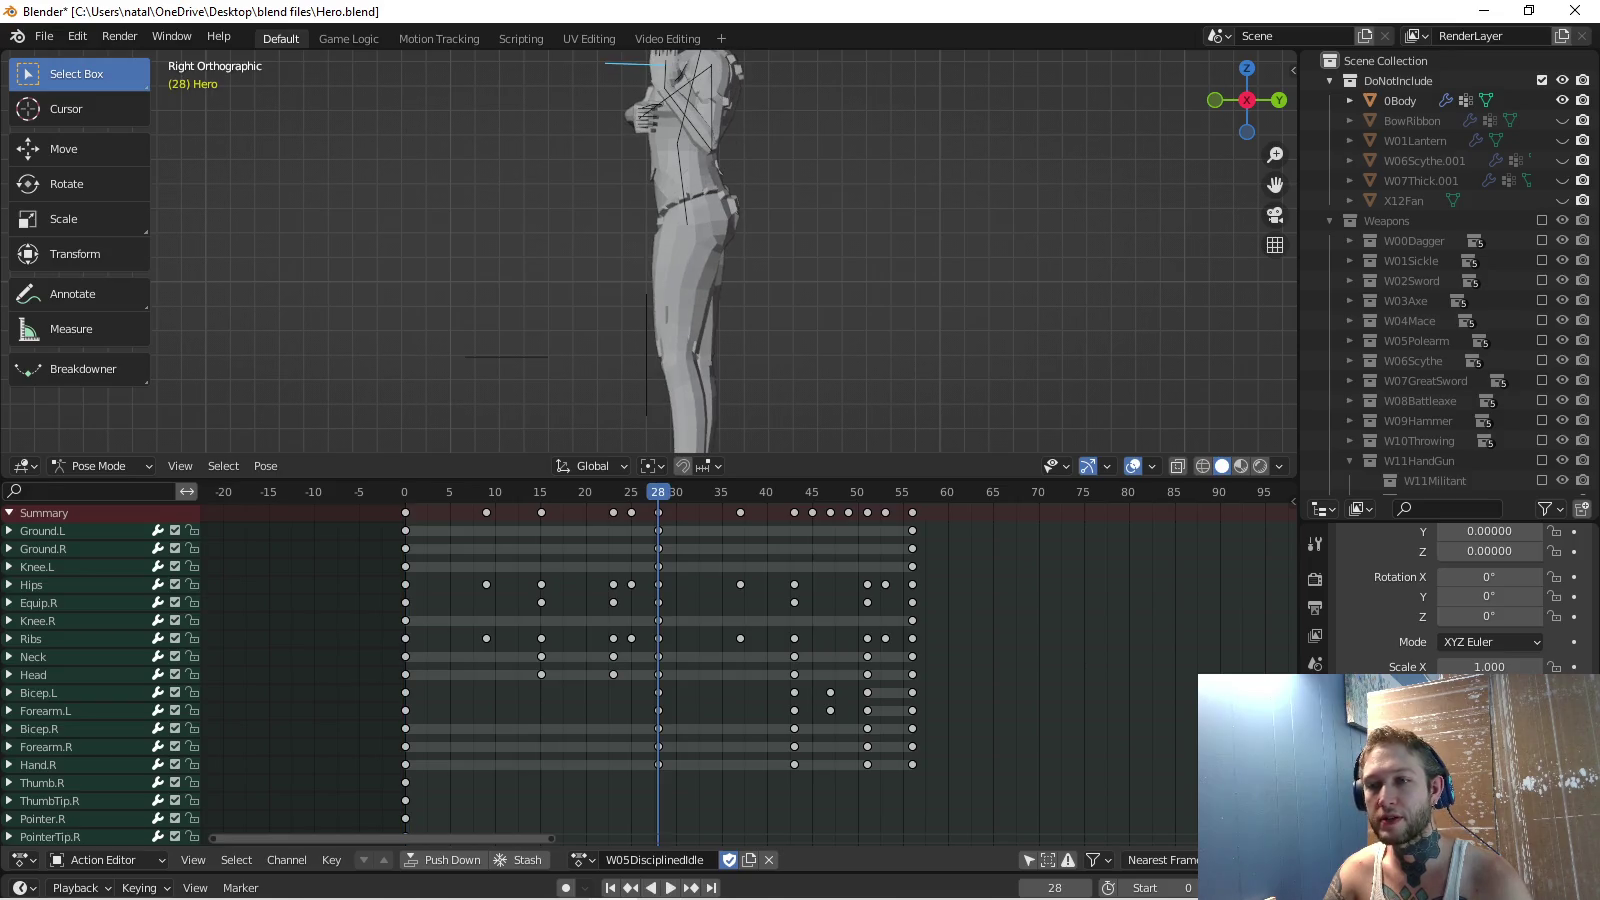
key("shift+Left")
left_click(41, 693)
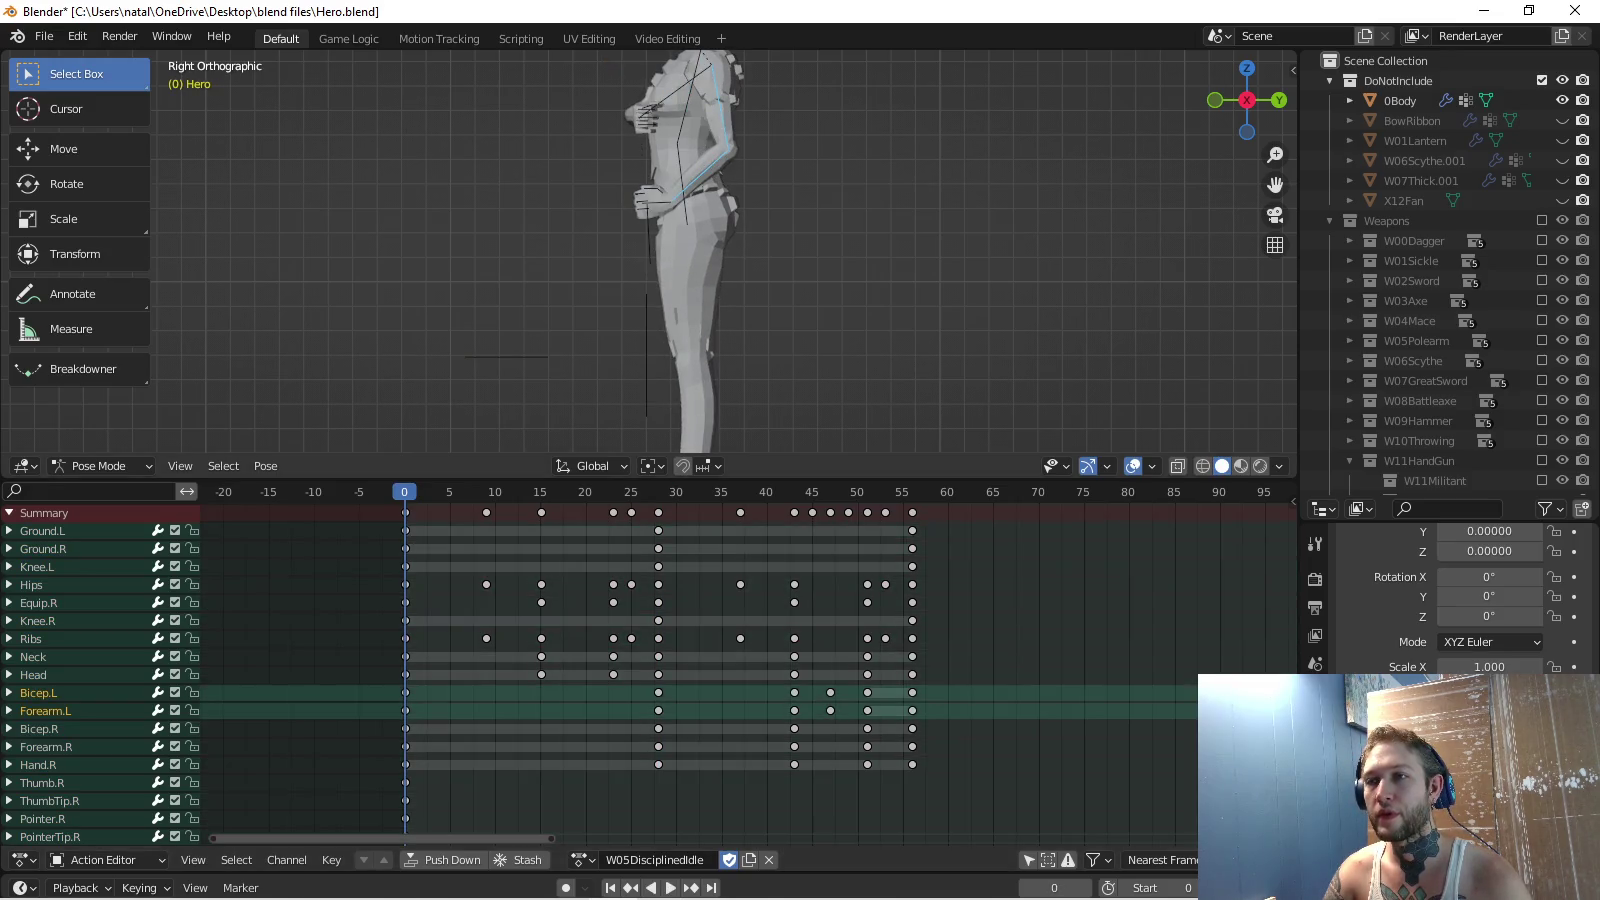
Copy the left-arm pose, paste and key it at frame 28, then play from frame 0.
middle_click_drag(700, 250, 600, 240)
key("ctrl+c")
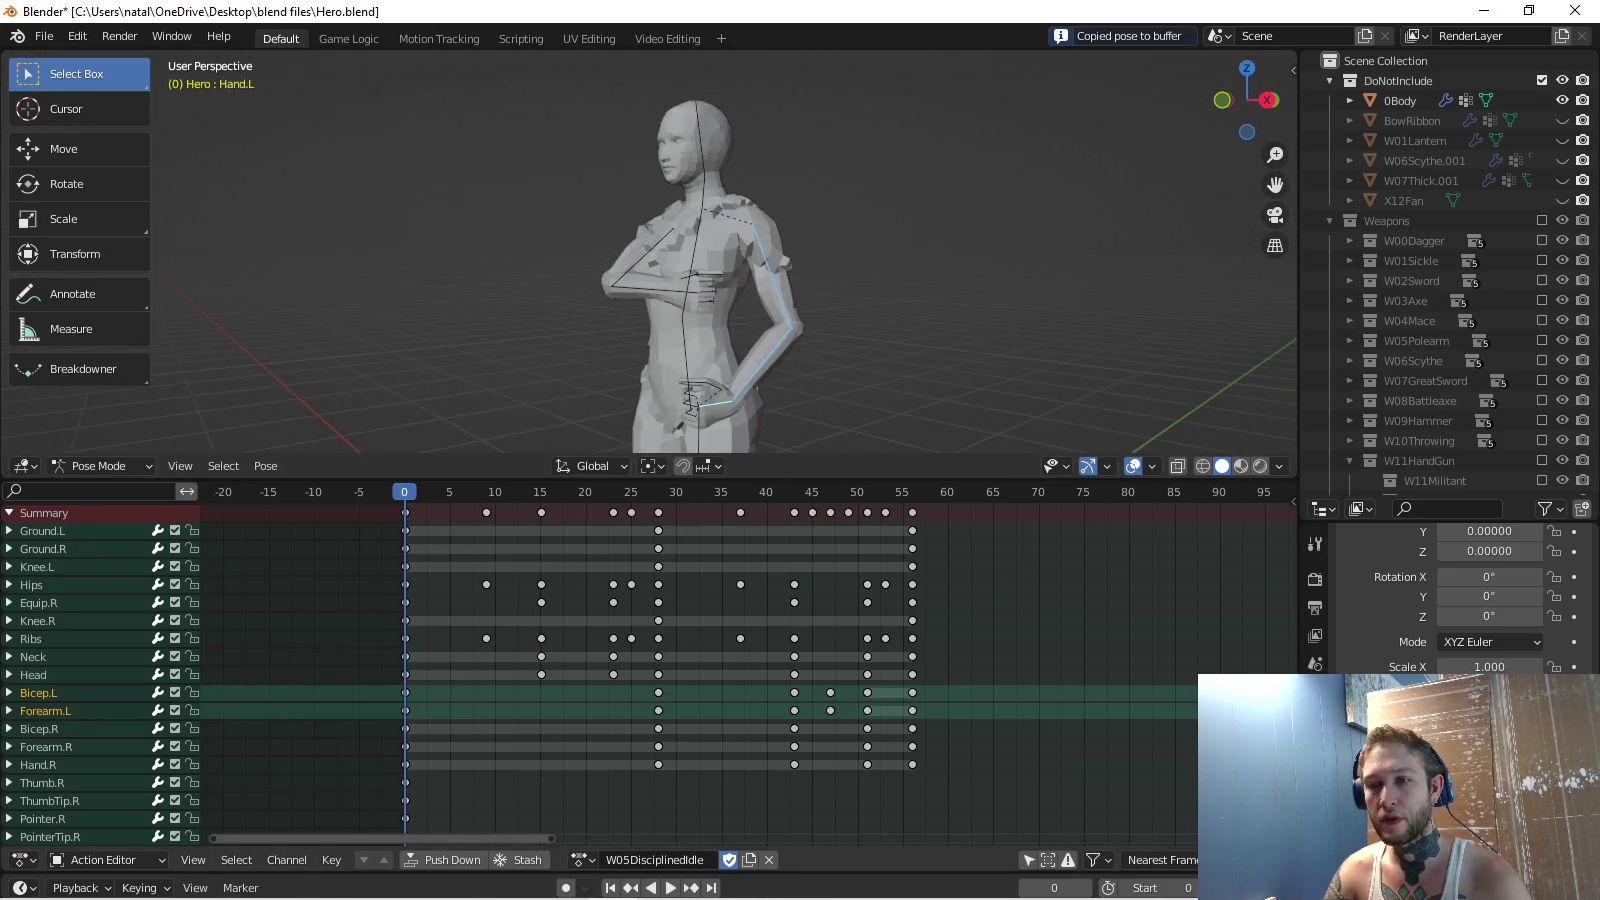
key("Up")
key("ctrl+v")
key("i")
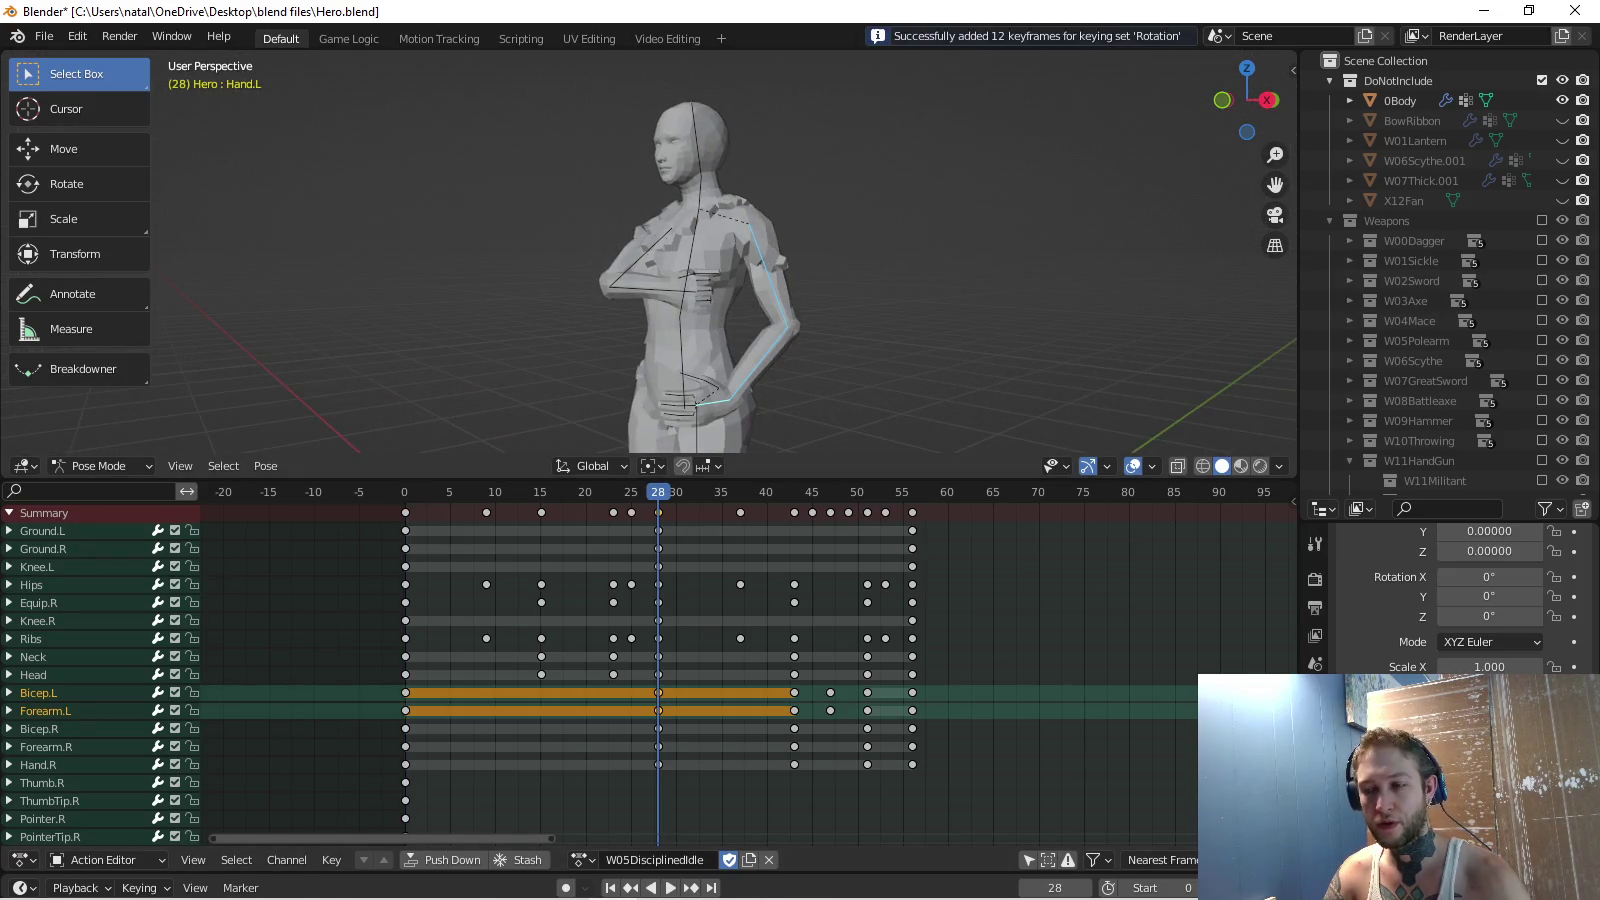
key("shift+Left")
key("space")
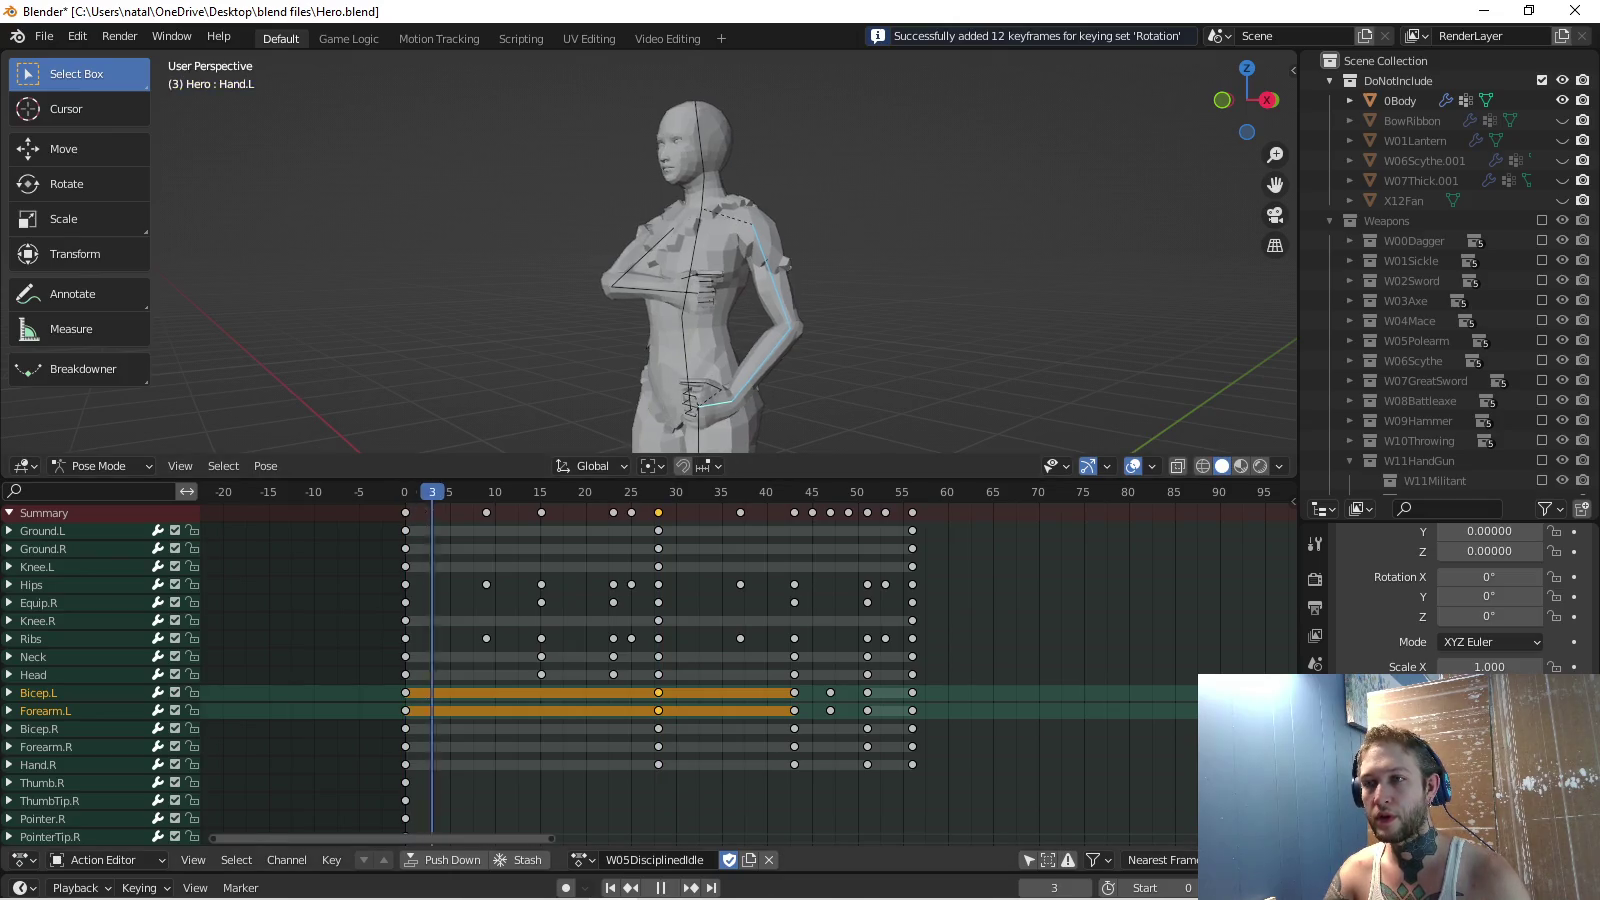
Re-copy the arm pose, paste and key it at frame 28 again, and replay from the start.
middle_click_drag(700, 300, 600, 300)
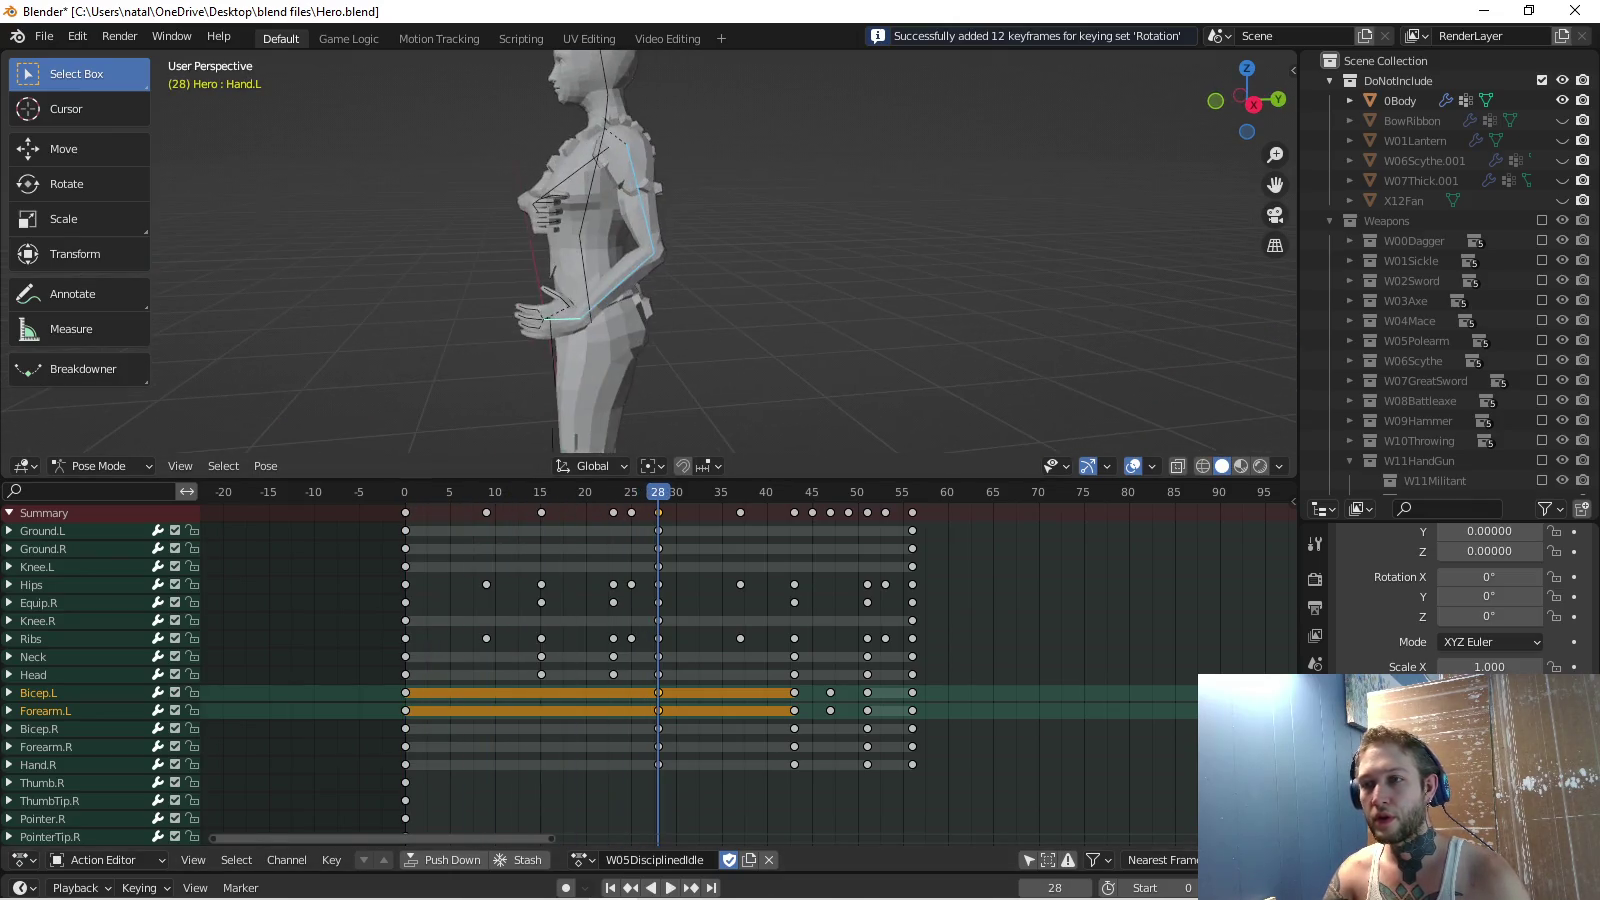
key("Escape")
key("r")
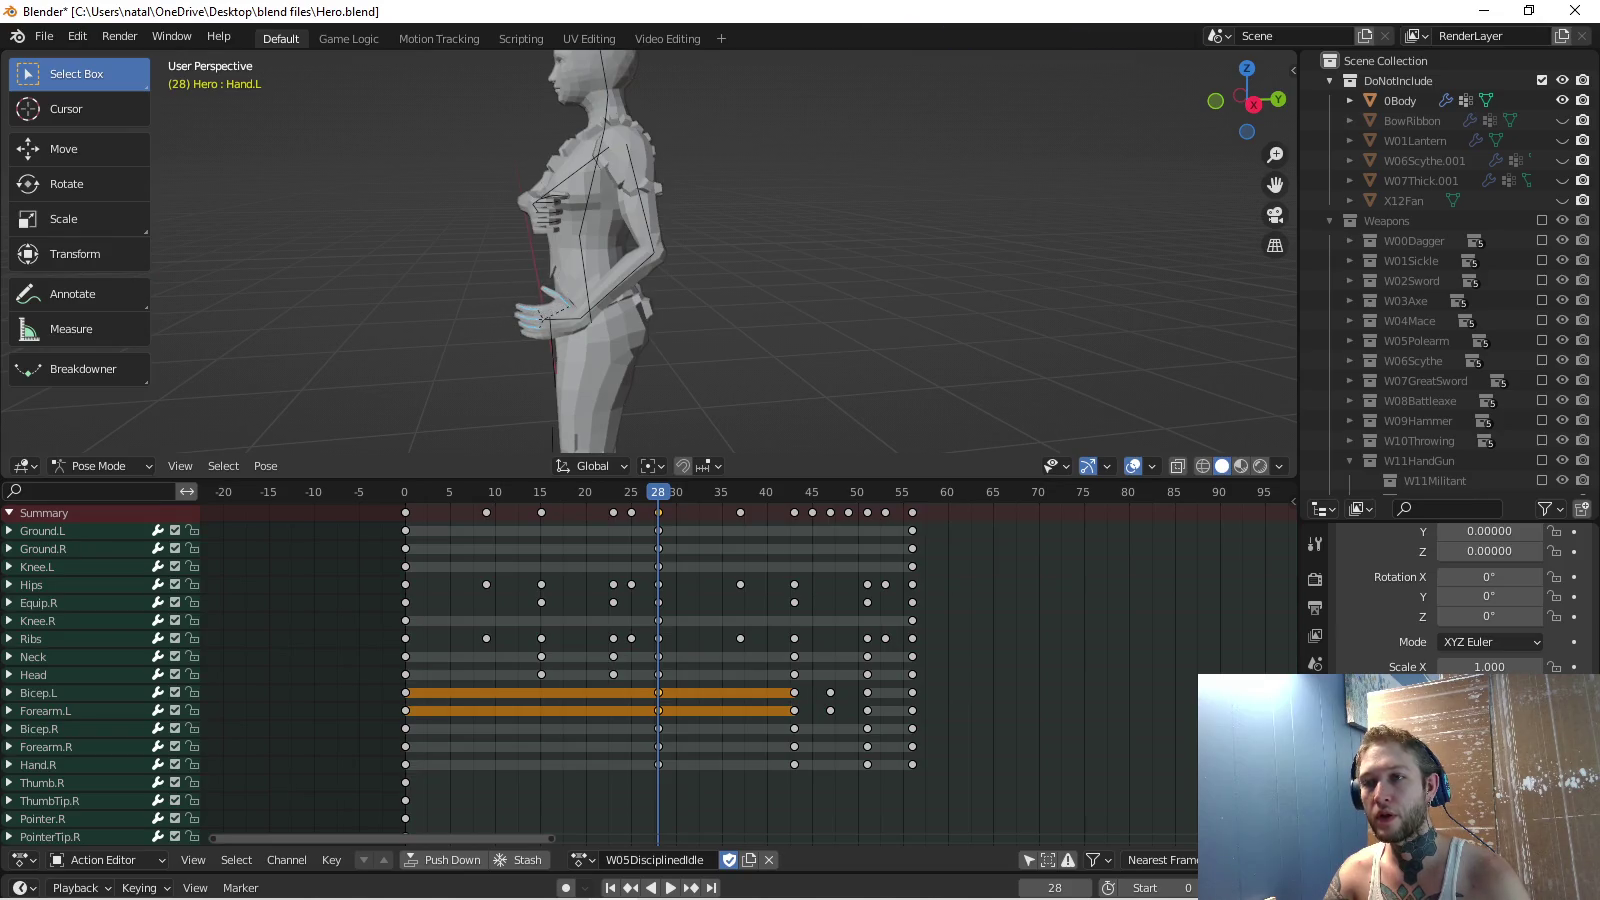
key("Escape")
key("ctrl+c")
key("ctrl+v")
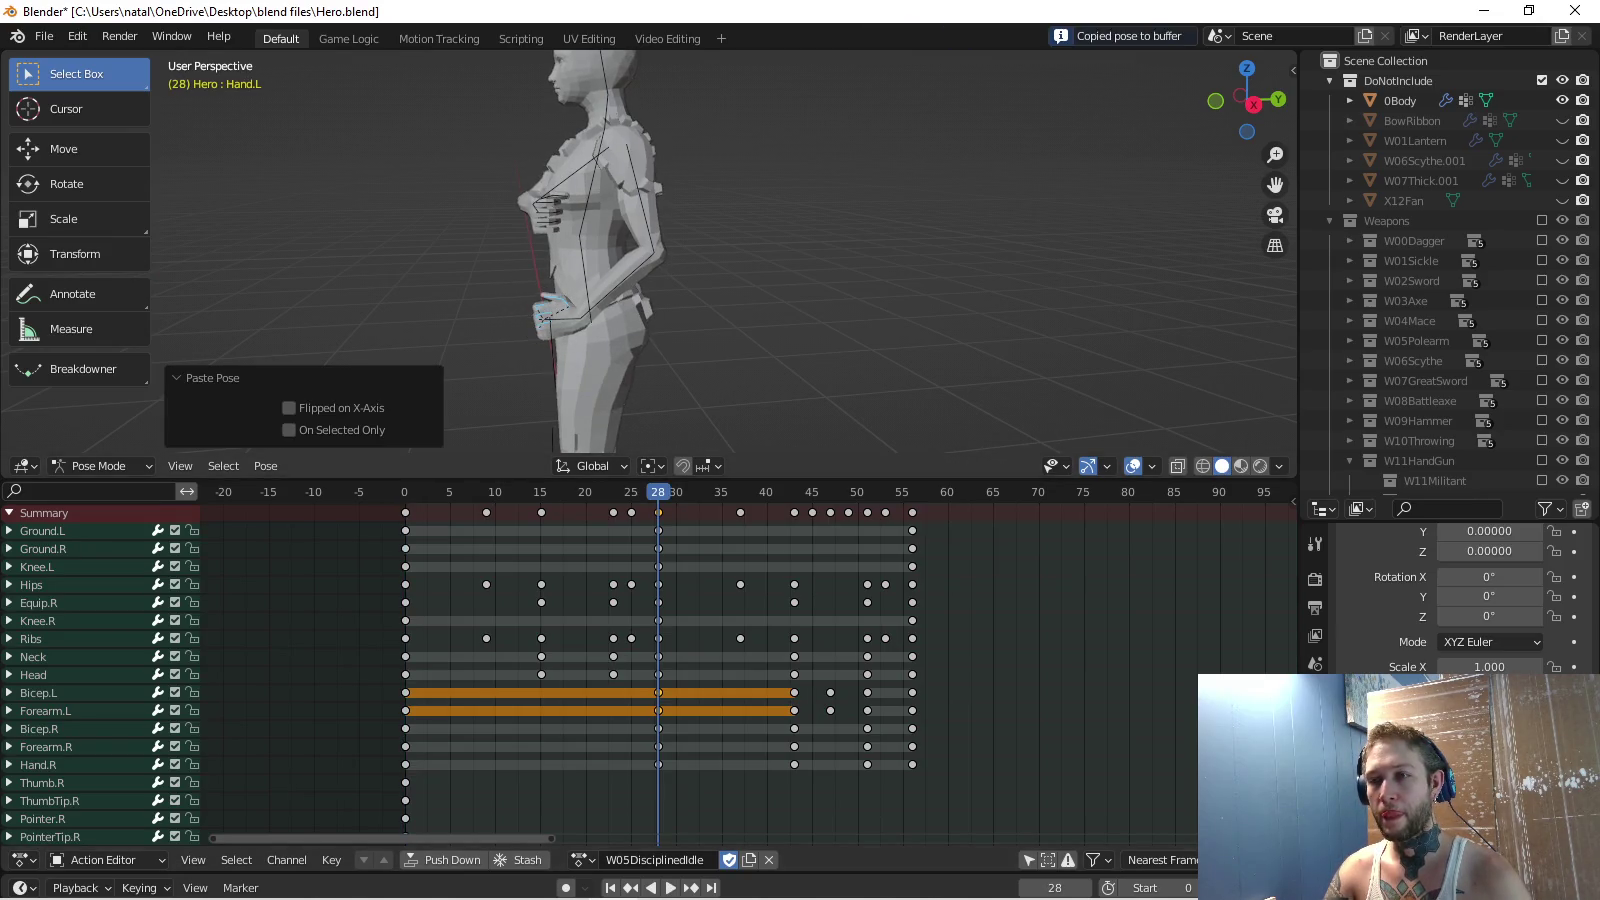
key("i")
key("shift+Left")
key("space")
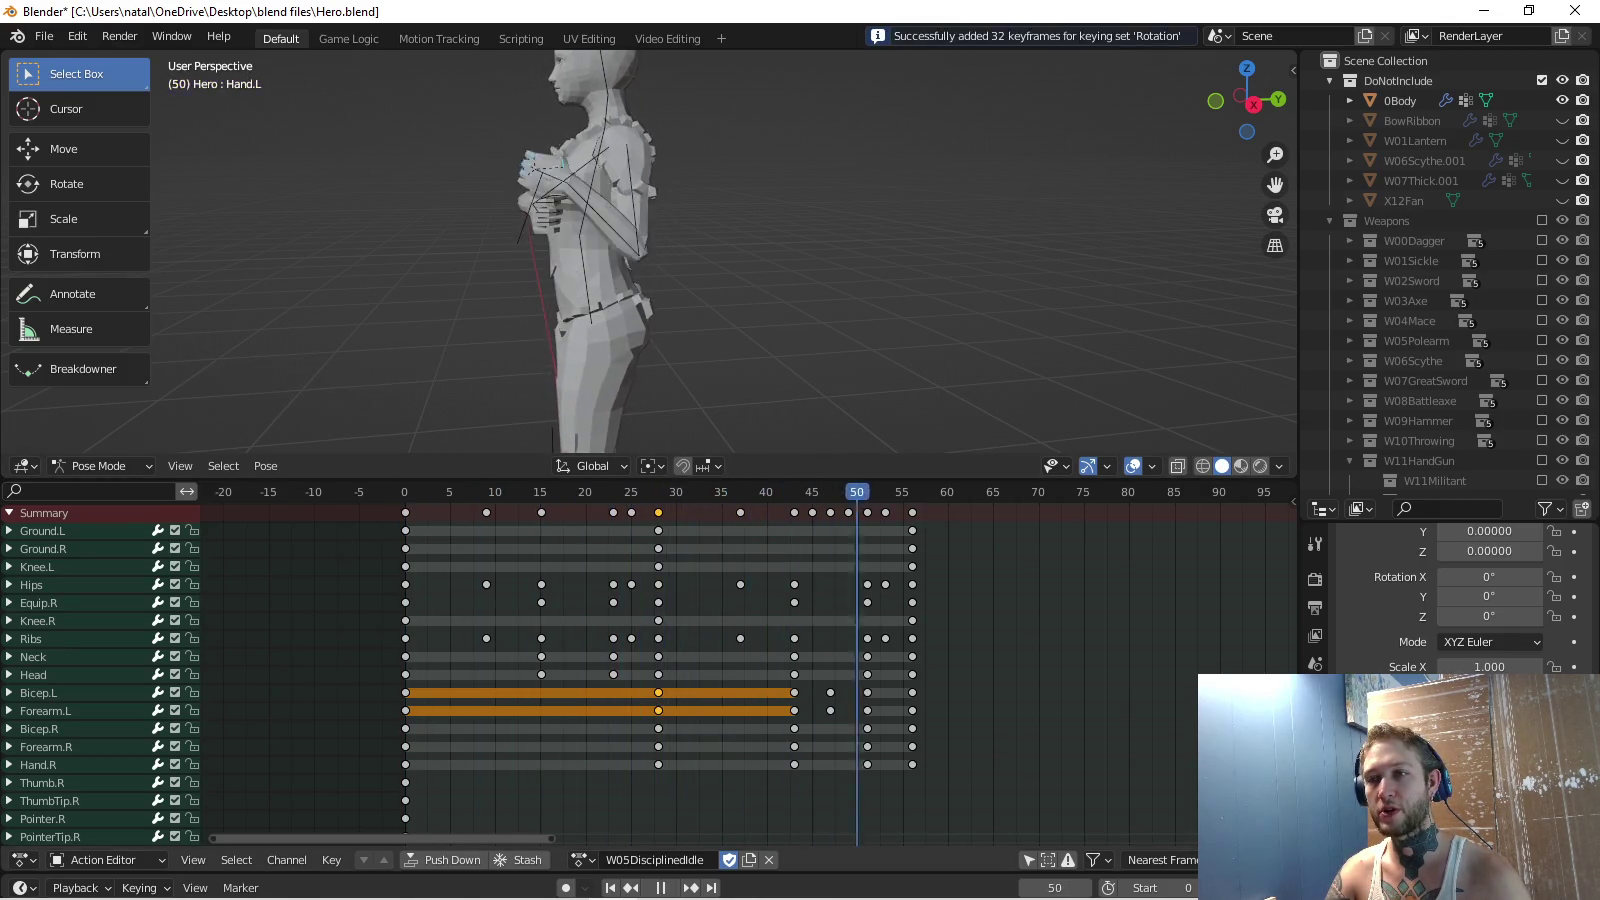
Stop playback at frame 56 and zoom out to show the whole Hero figure.
key("space")
key("Down")
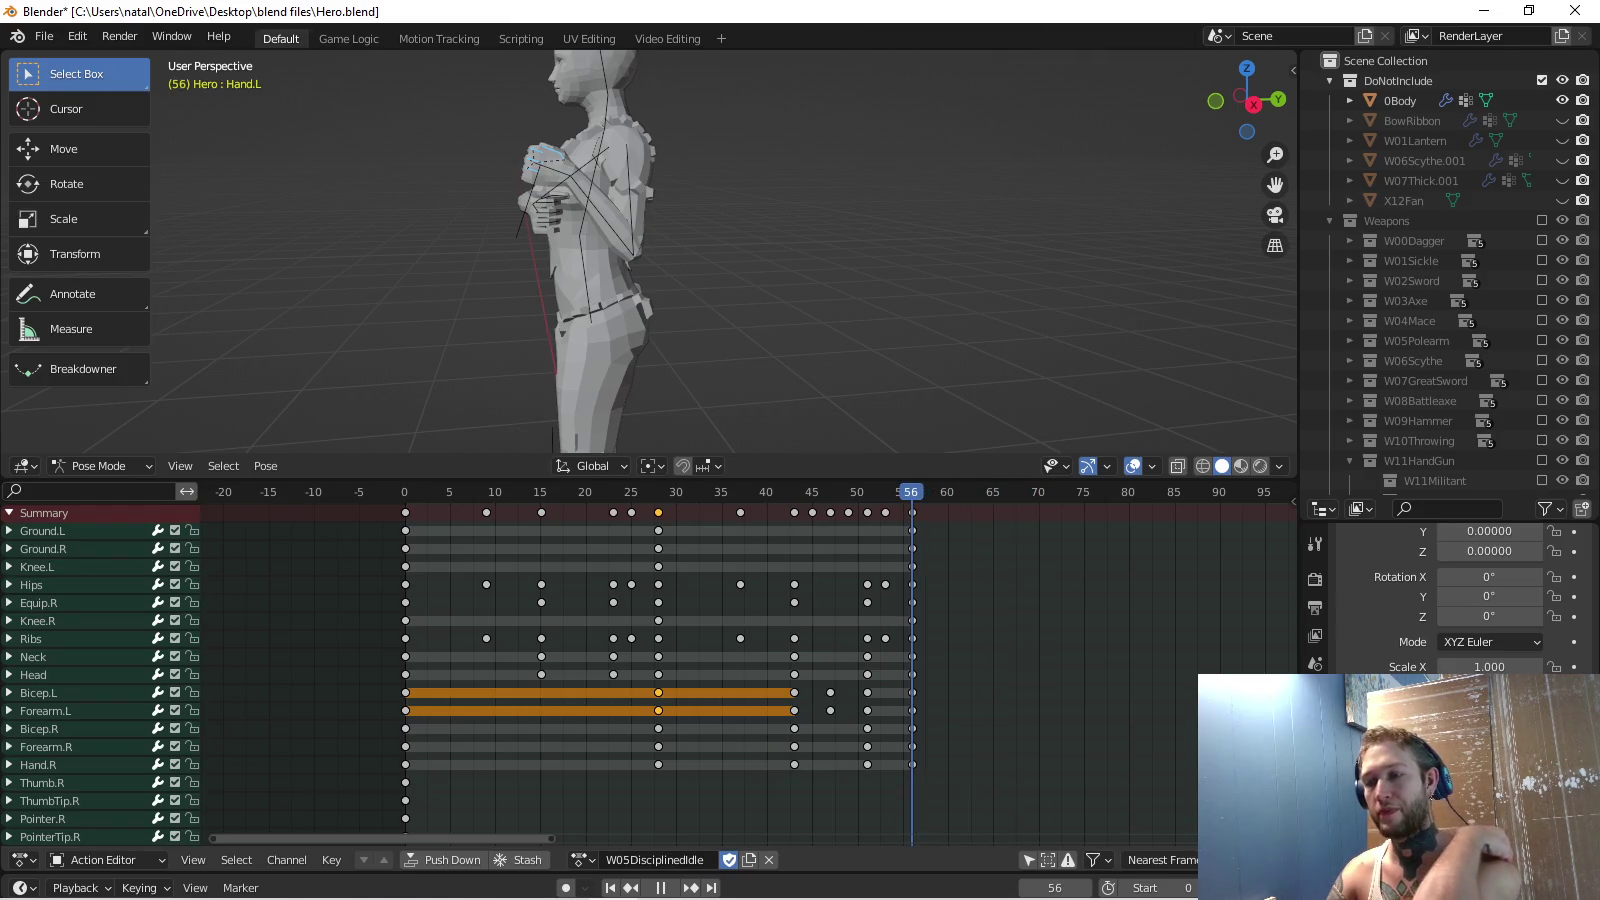
scroll(650, 250, "down", 3)
scroll(700, 661, "left", 2, "ctrl")
scroll(700, 660, "left", 1, "ctrl")
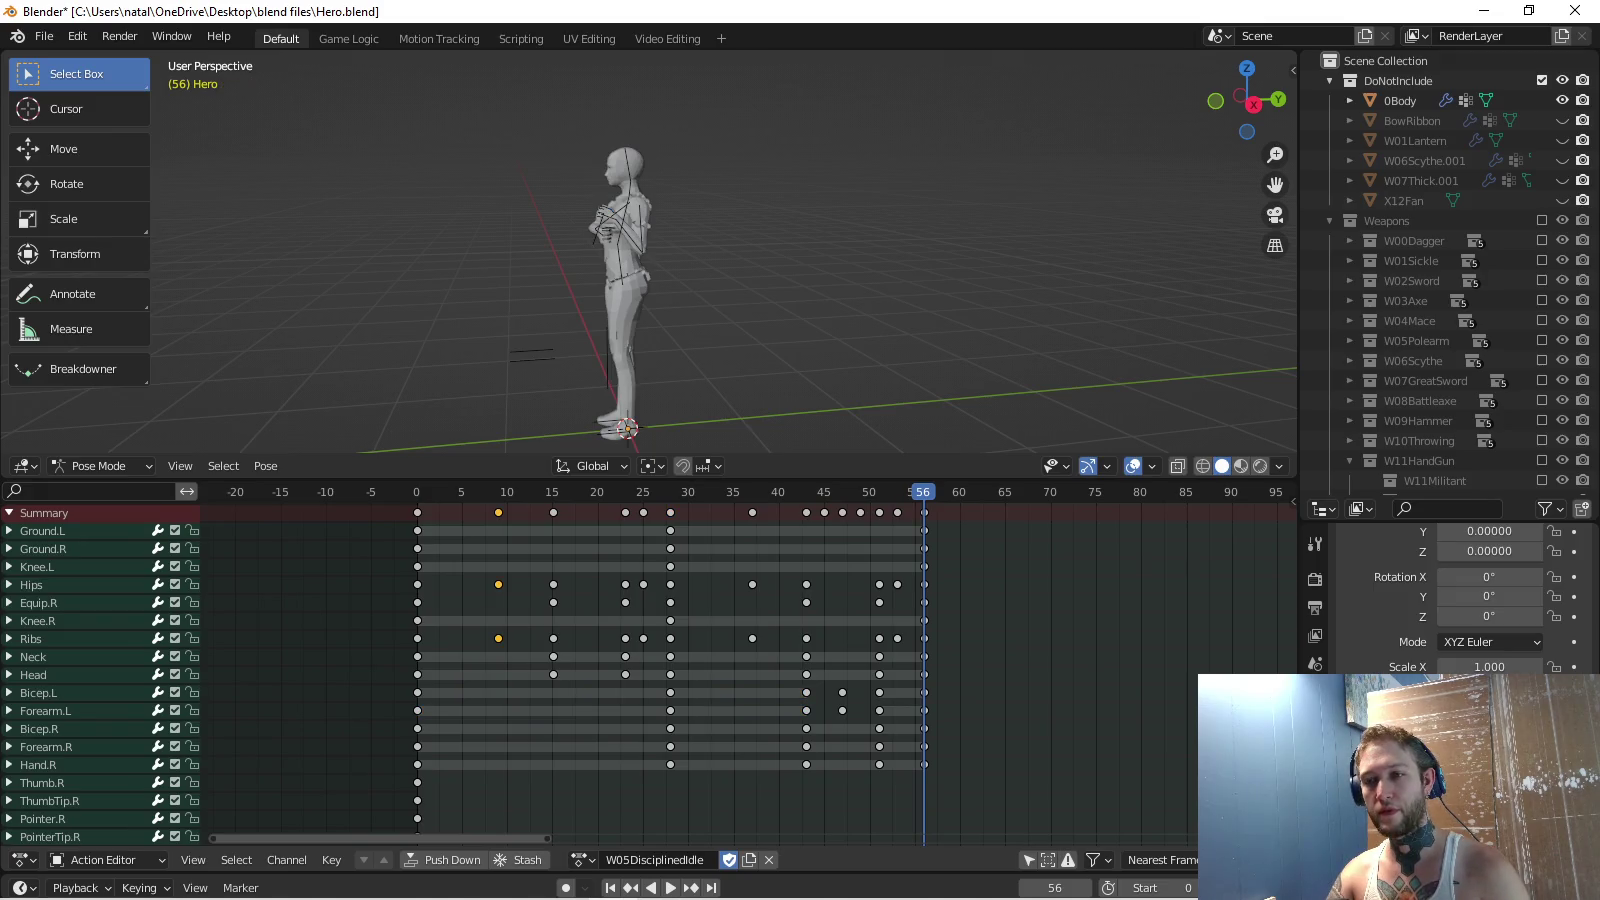
Select the body keys at frames 10–28 and paste them at the current frame.
left_click_drag(480, 505, 575, 685)
left_click_drag(615, 505, 681, 775, "shift")
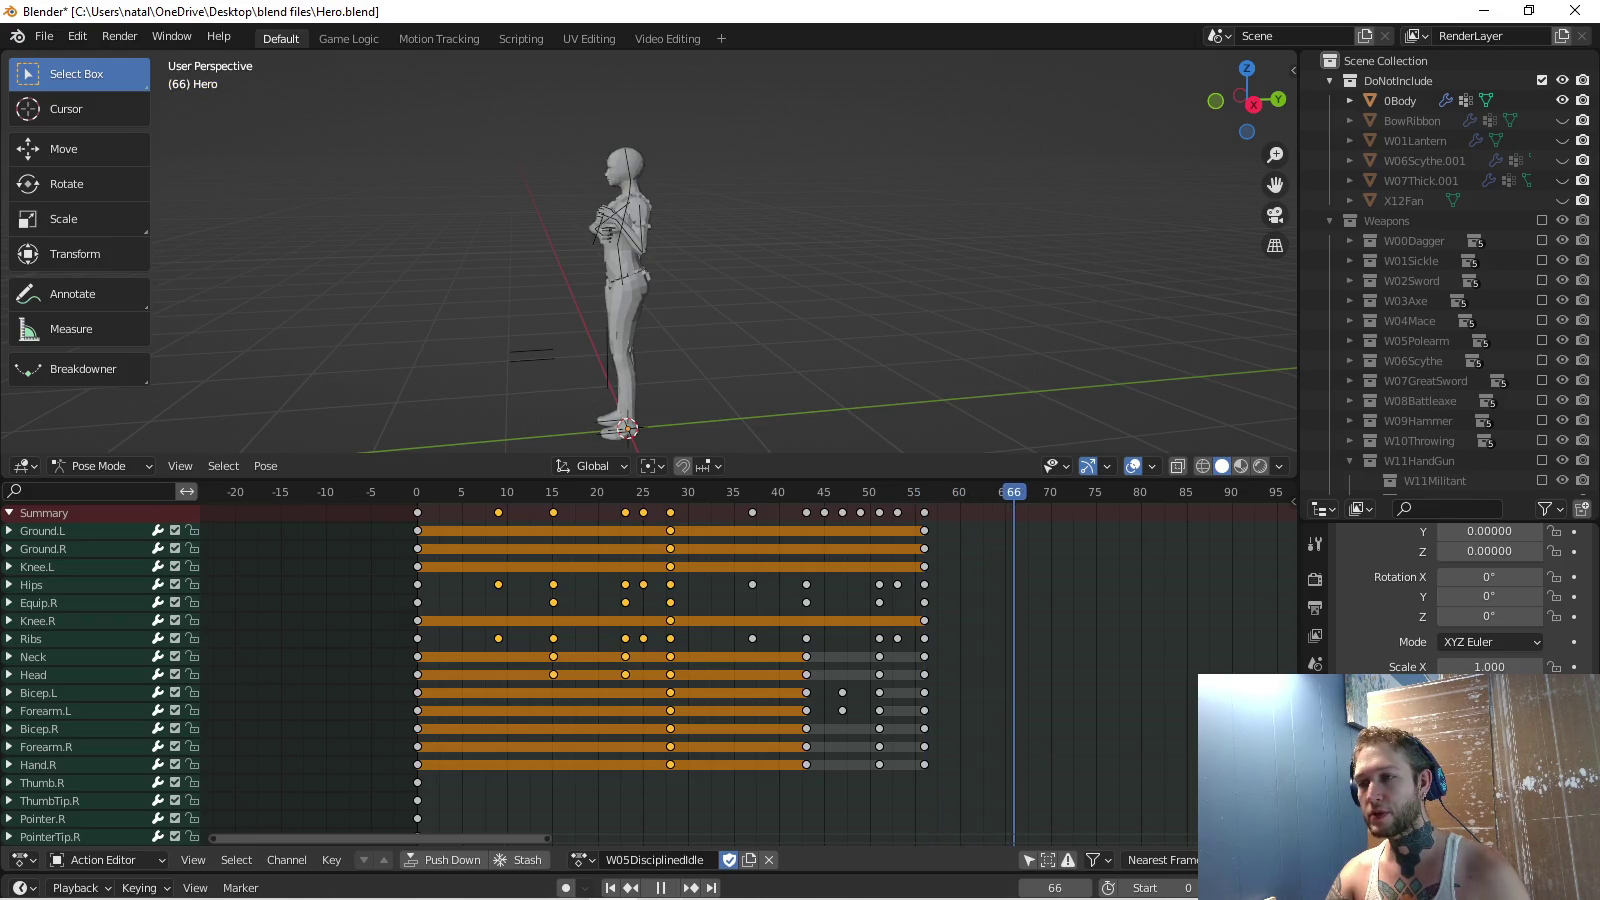
key("ctrl+v")
left_click(670, 888)
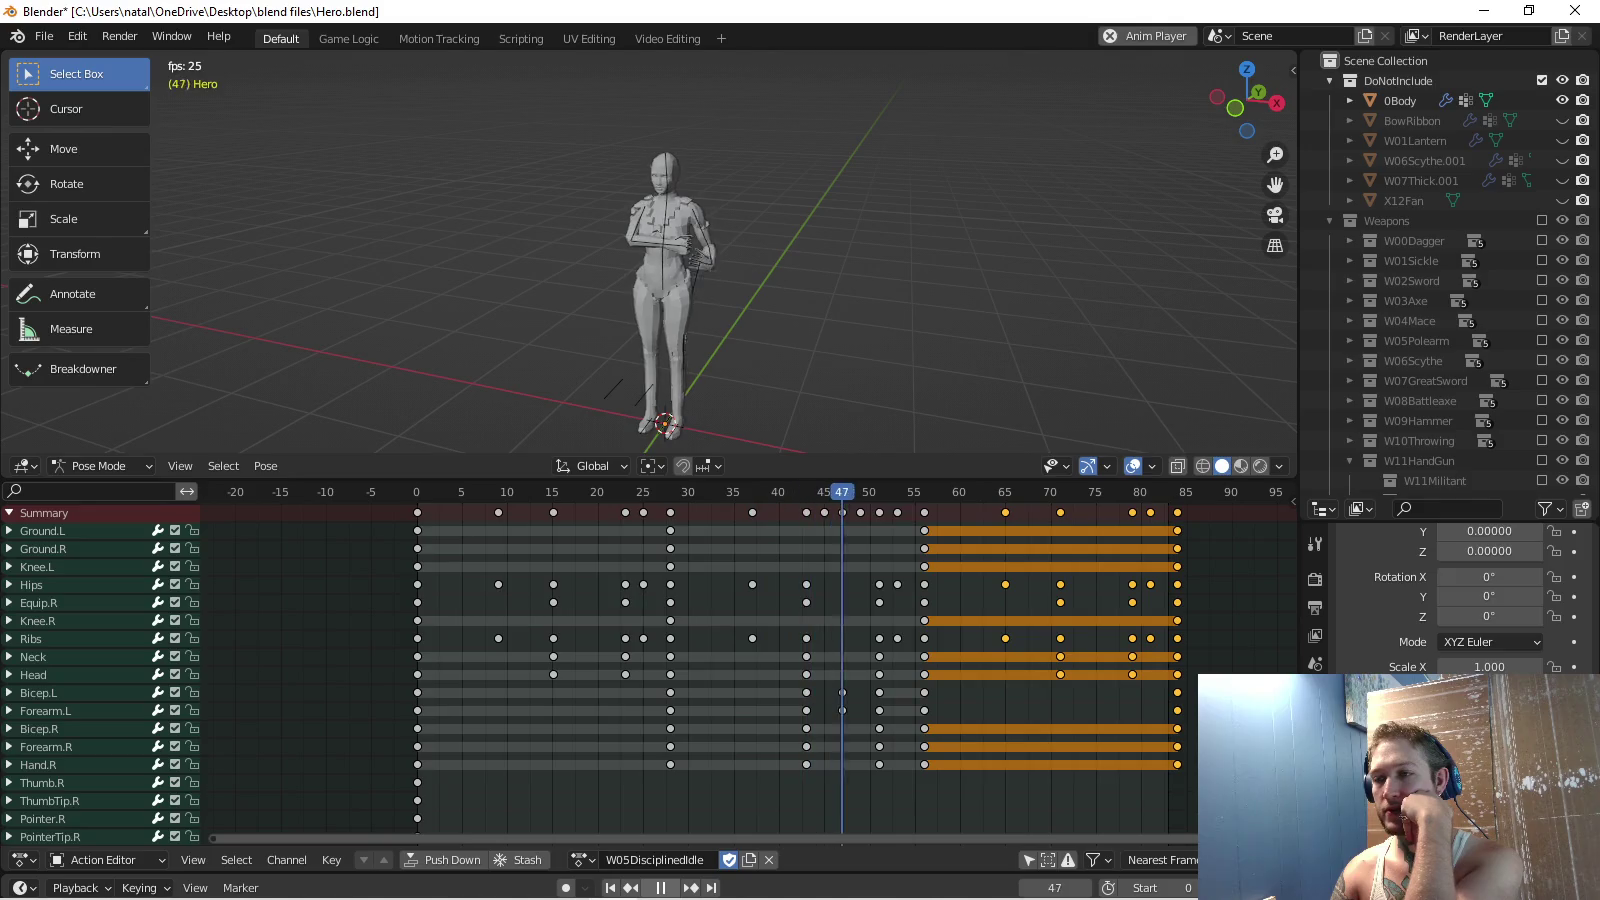
Review the extended action, pausing playback around frames 55, 84 and 95.
key("space")
key("KP_Decimal")
key("space")
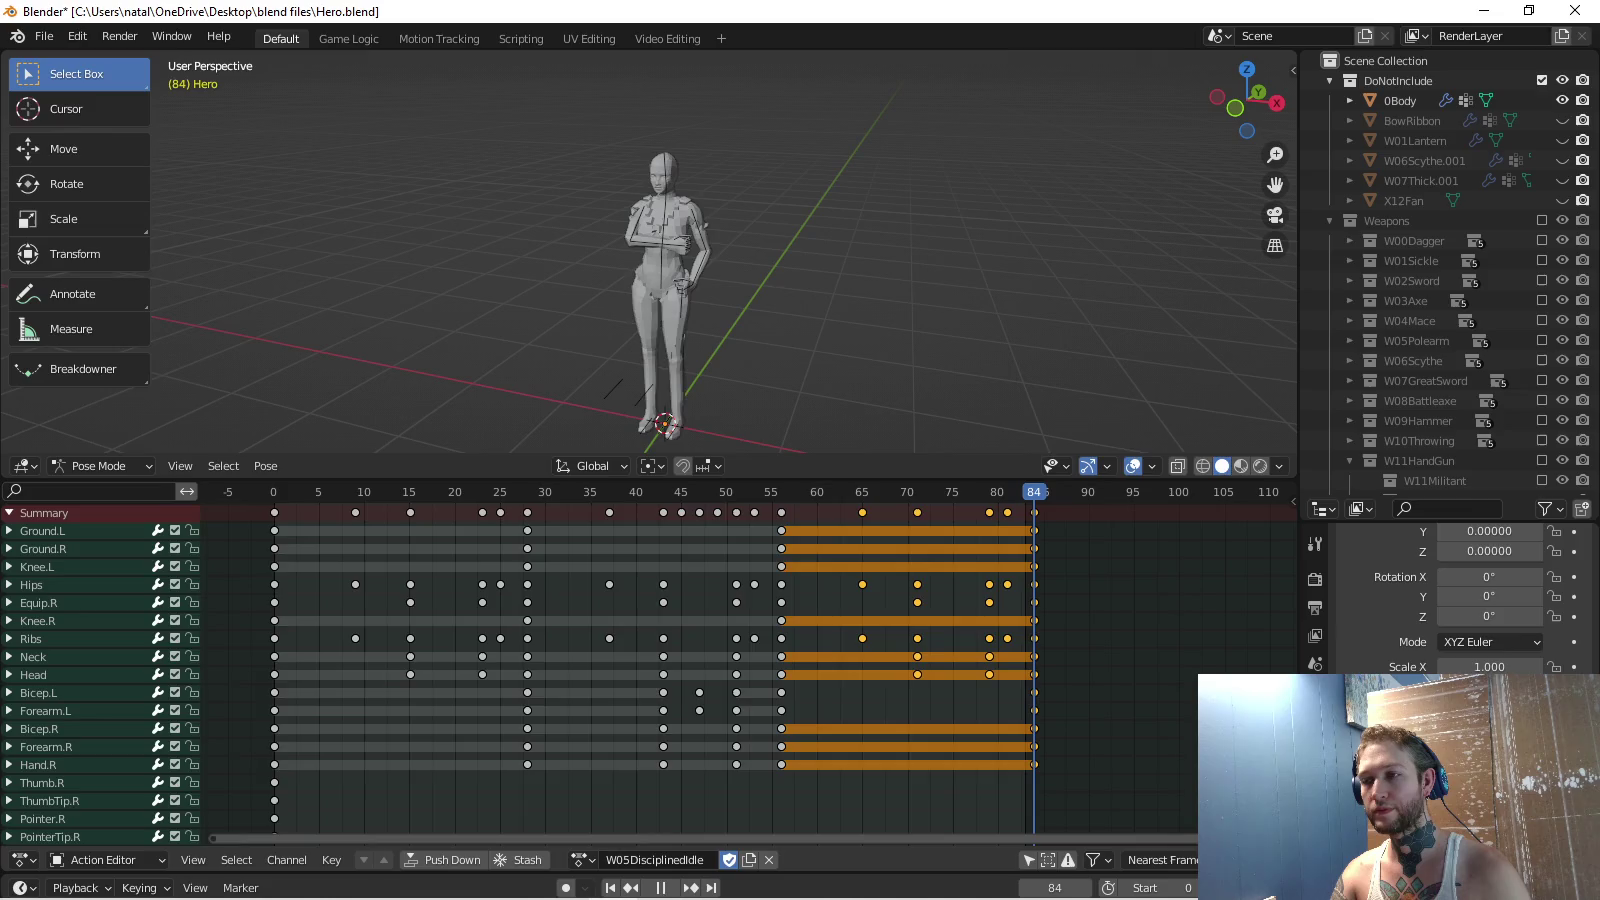
key("space")
key("KP_Decimal")
key("space")
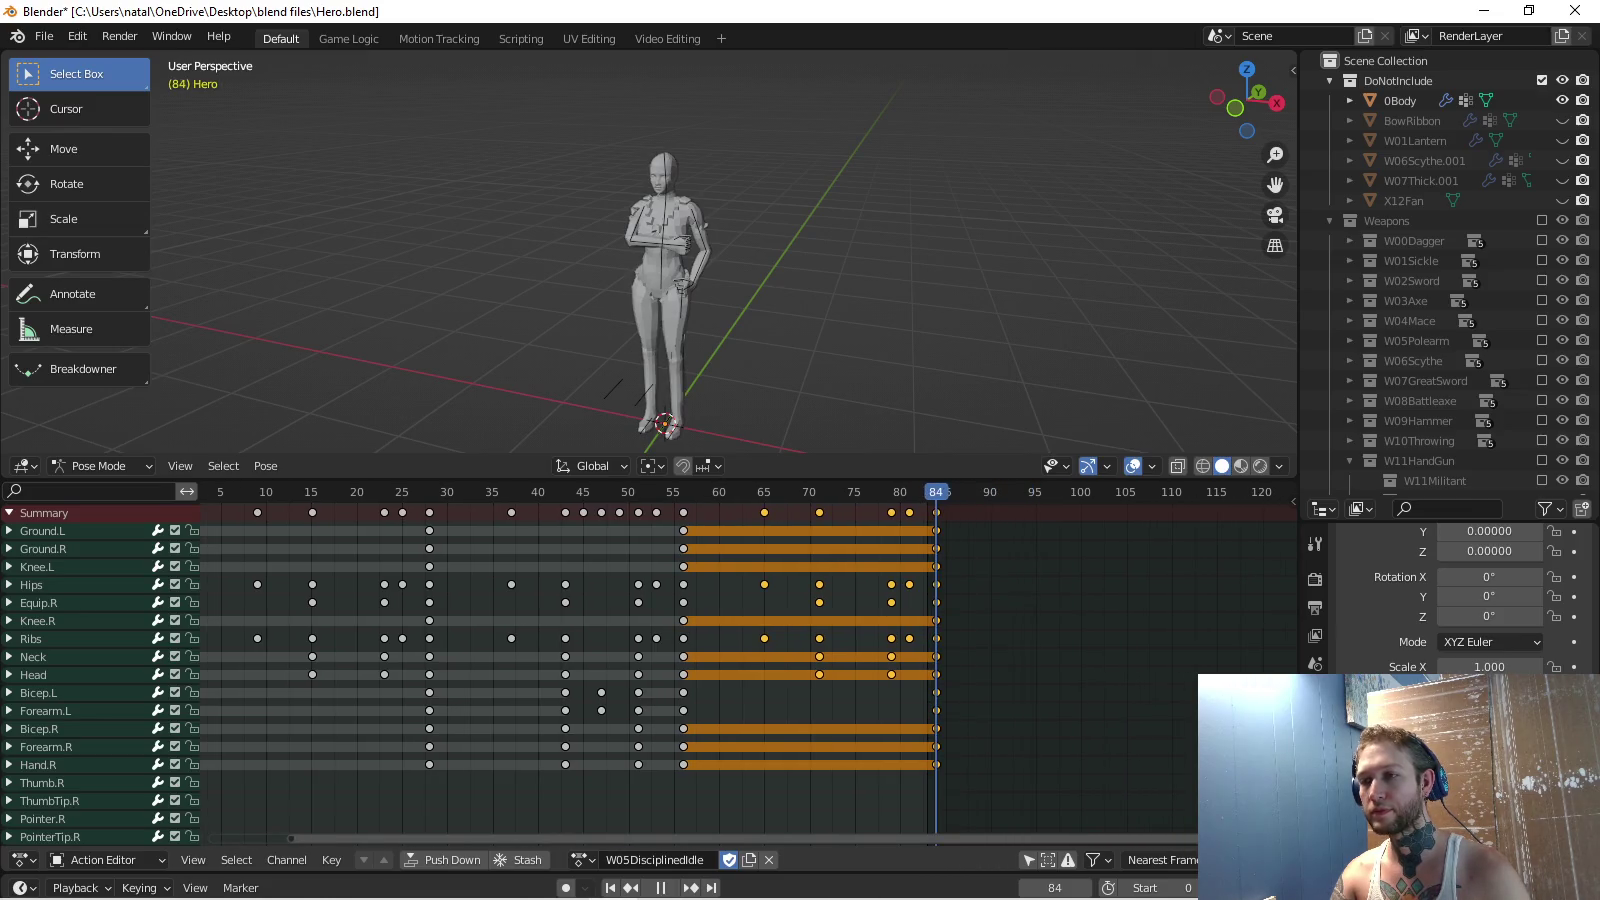
key("space")
scroll(700, 660, "up", 3, "ctrl")
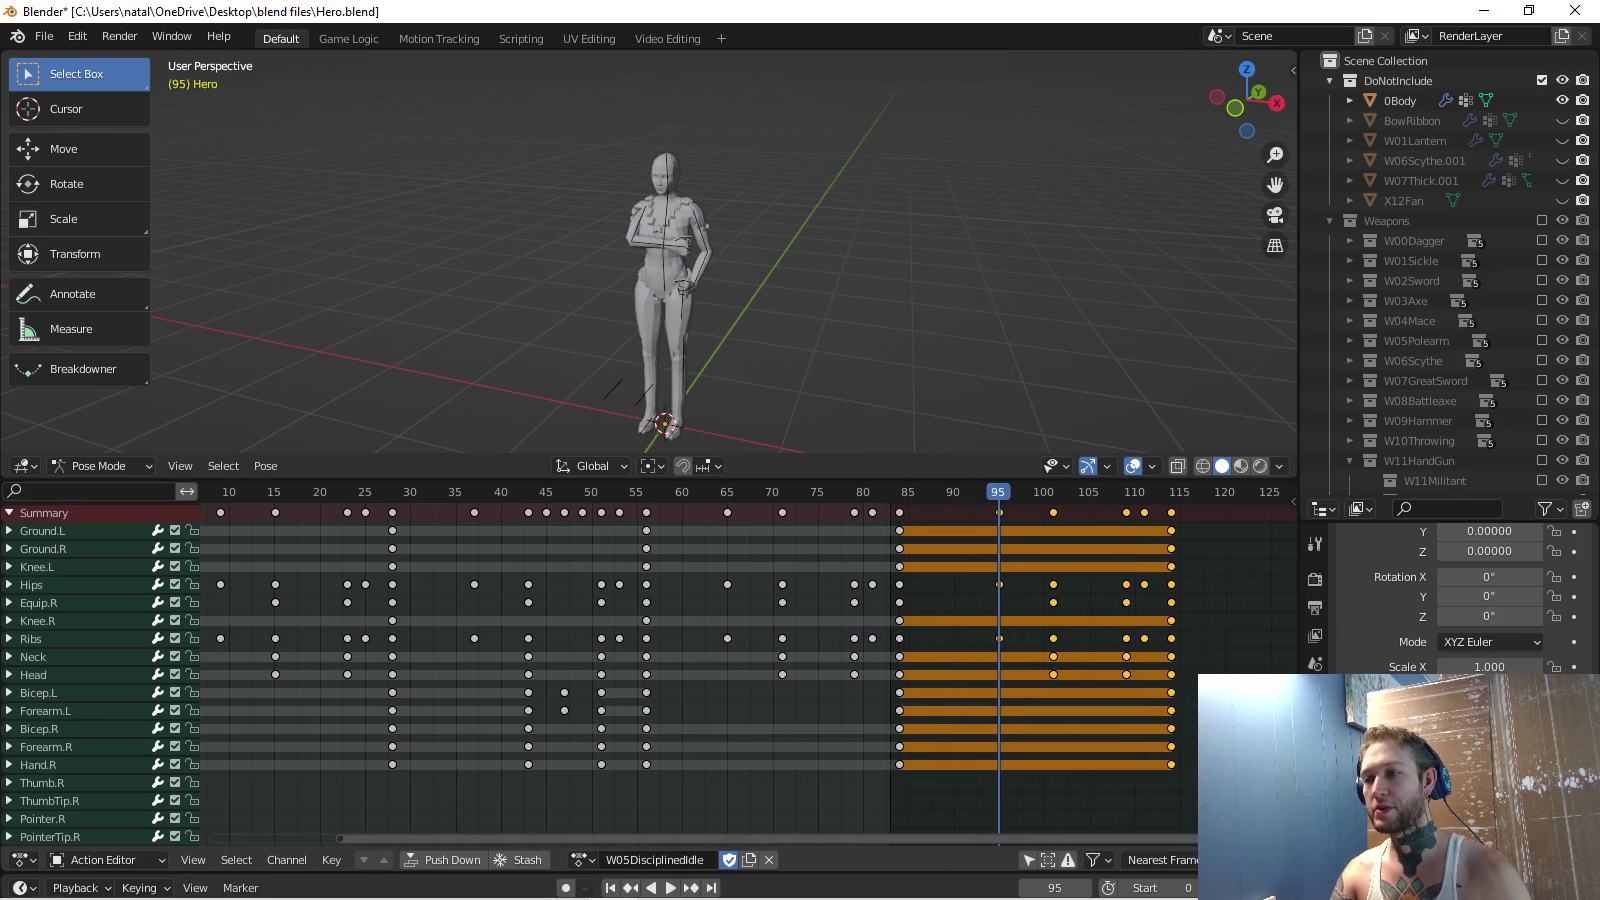
key("space")
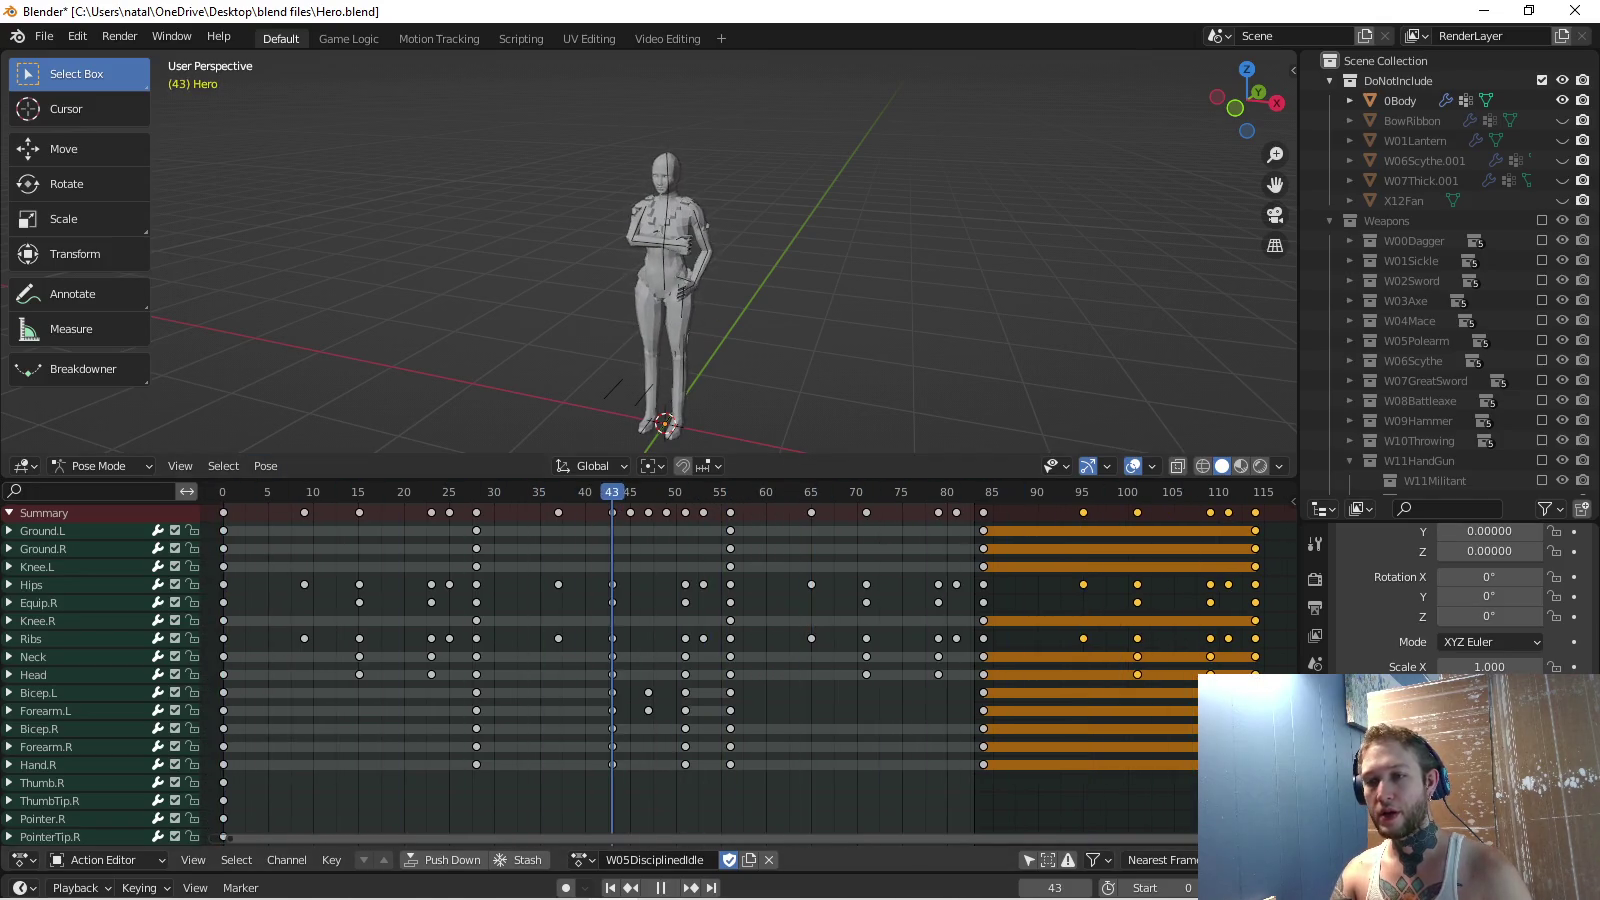
middle_click_drag(700, 700, 675, 647)
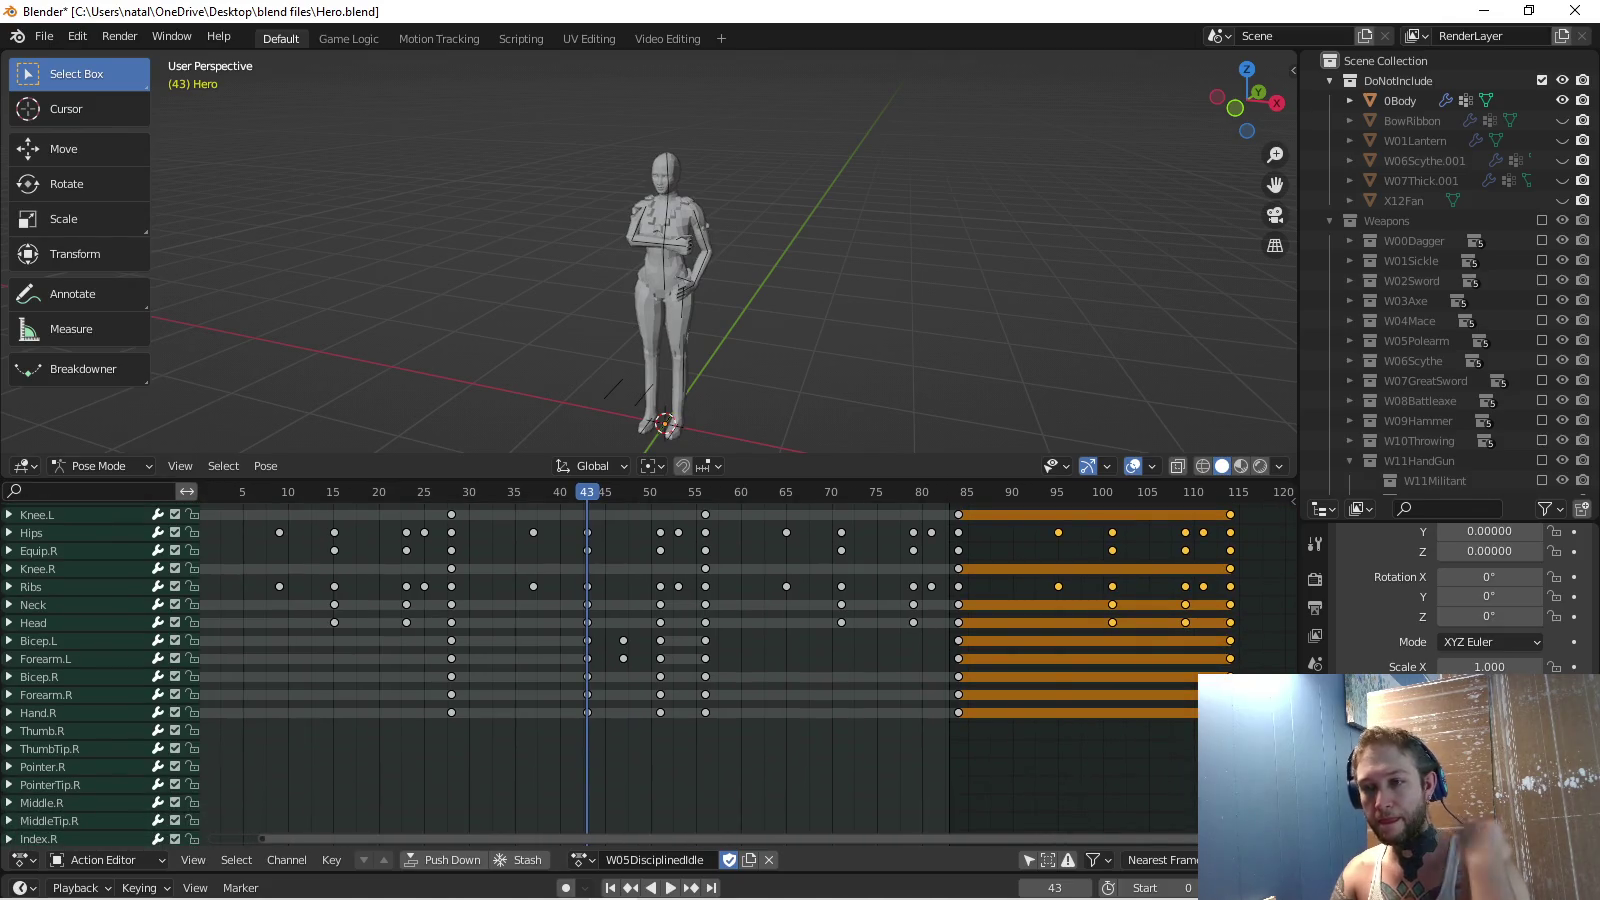
Move the right-arm keys at frame 56 twelve frames later.
left_click(660, 676)
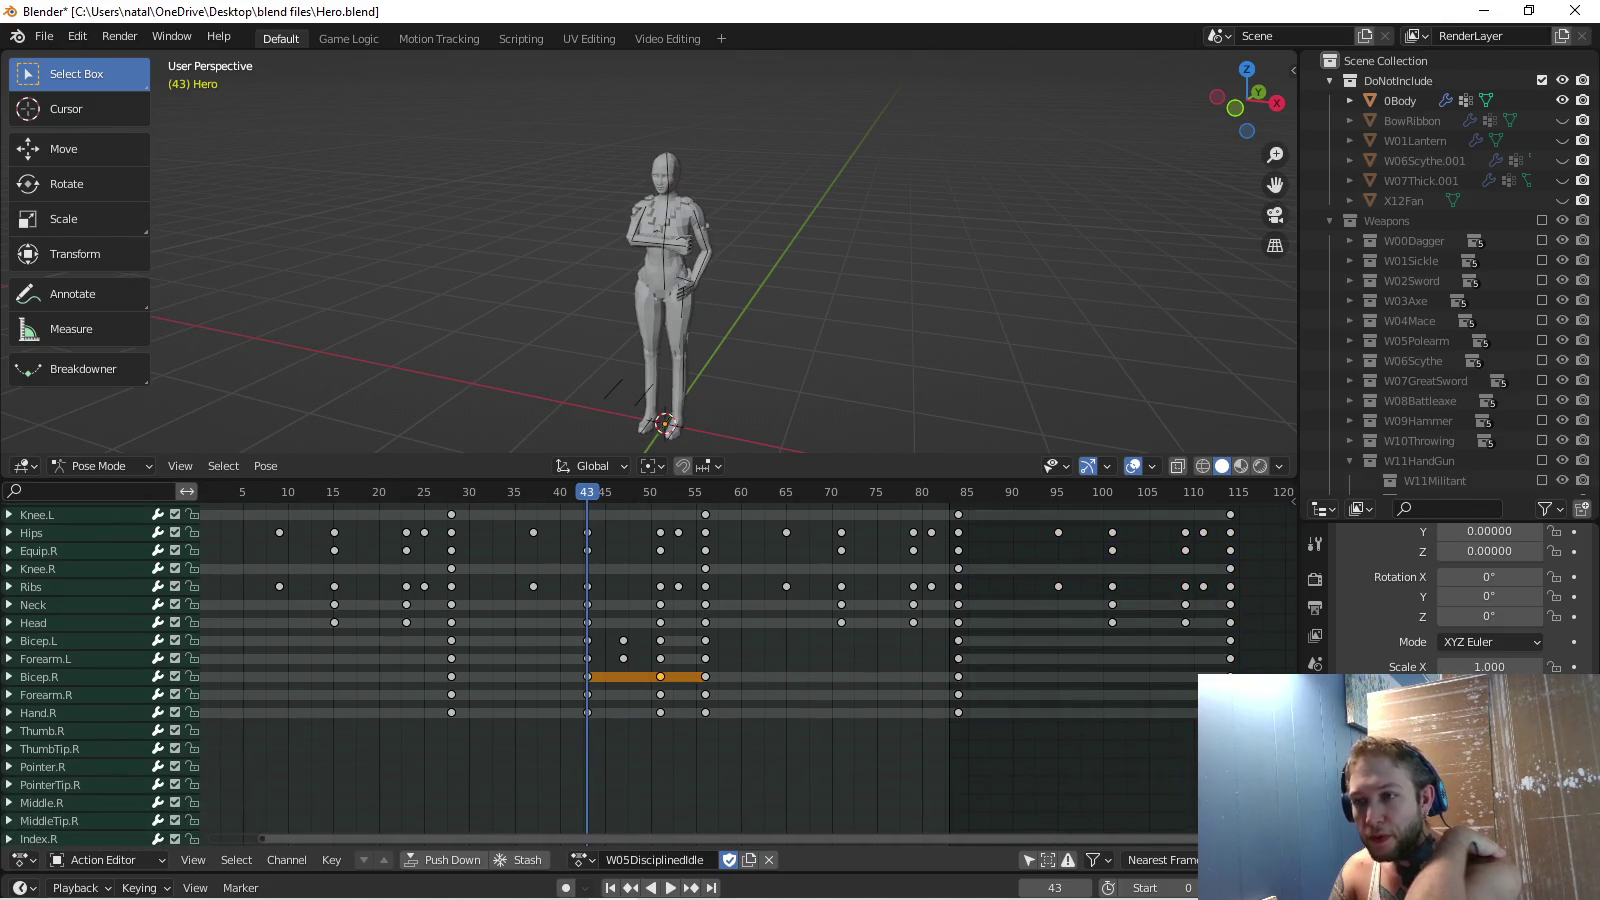
key("shift+ctrl+space")
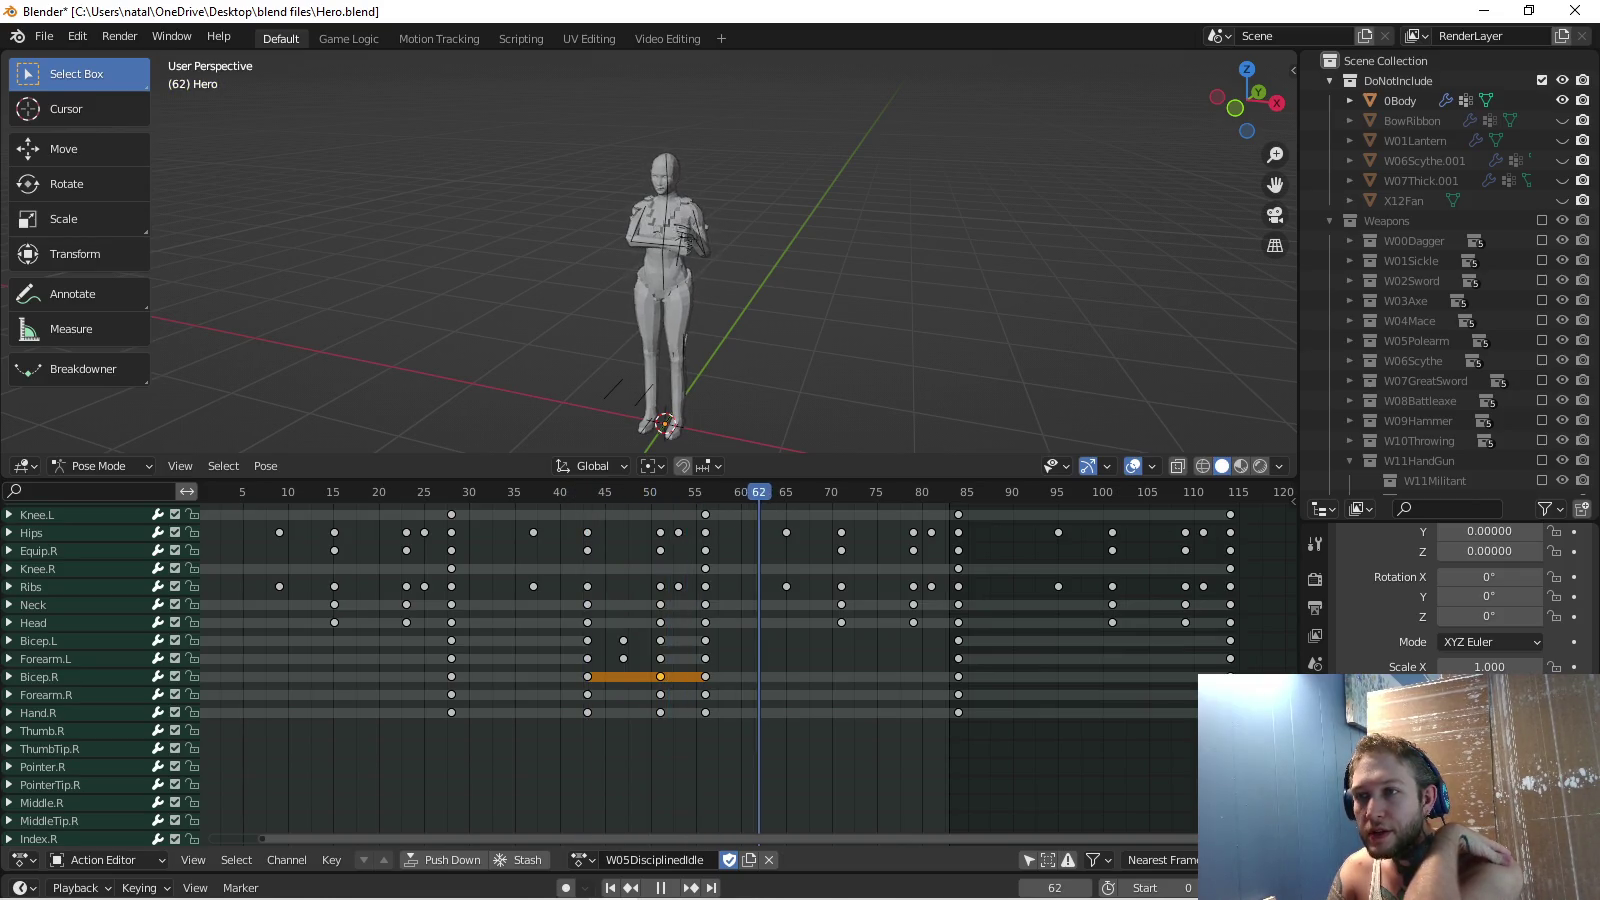
key("Escape")
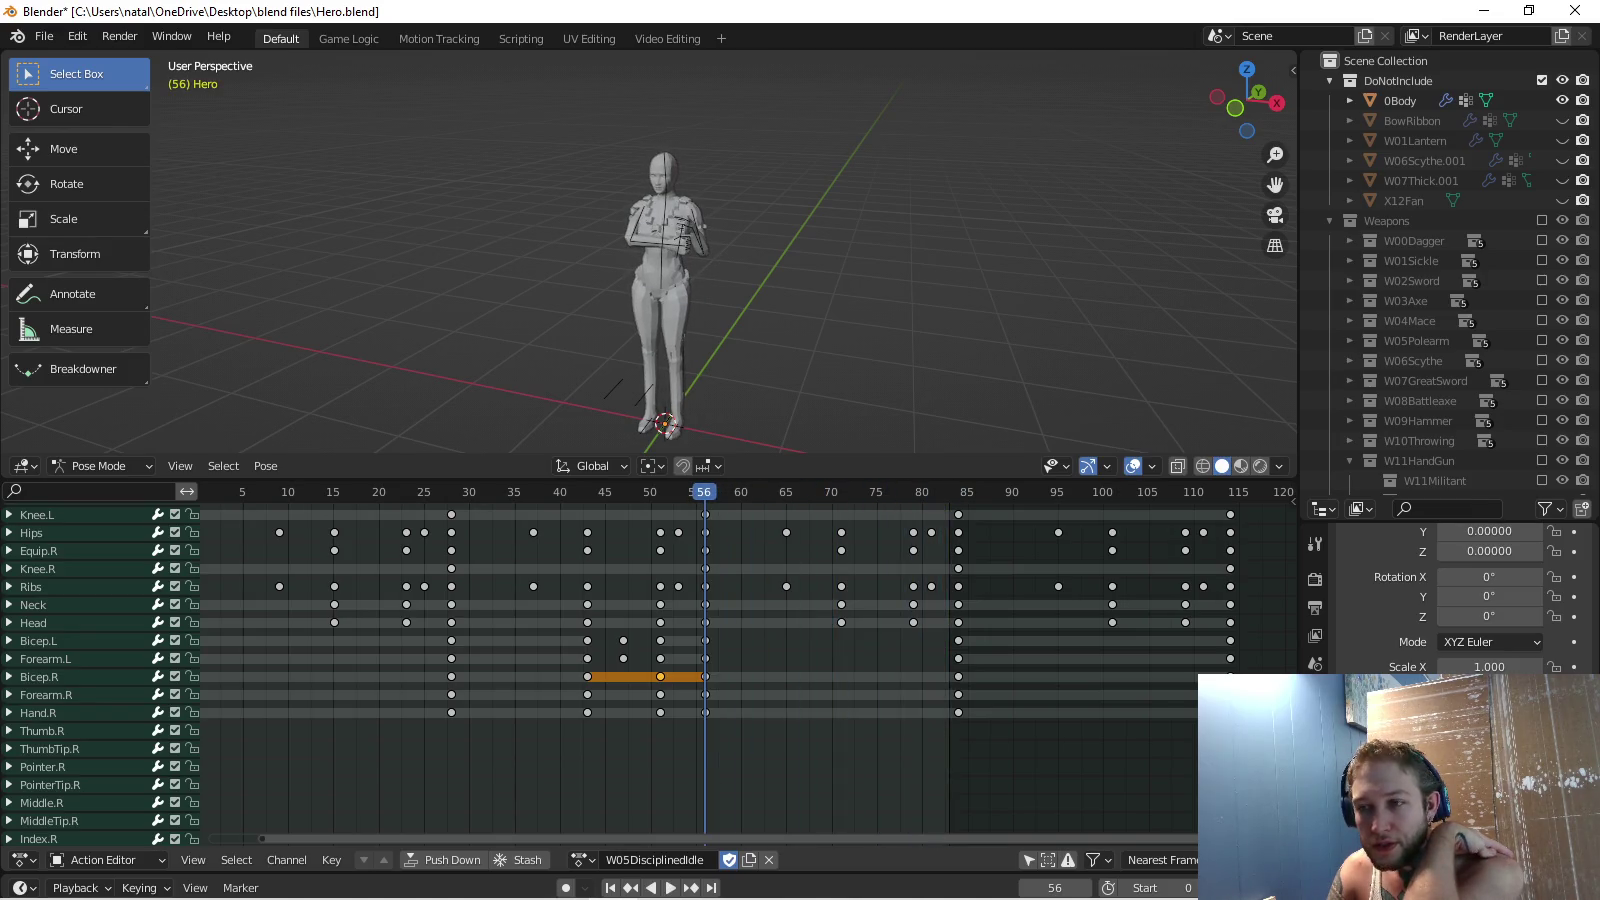
left_click_drag(690, 692, 712, 728)
key("g")
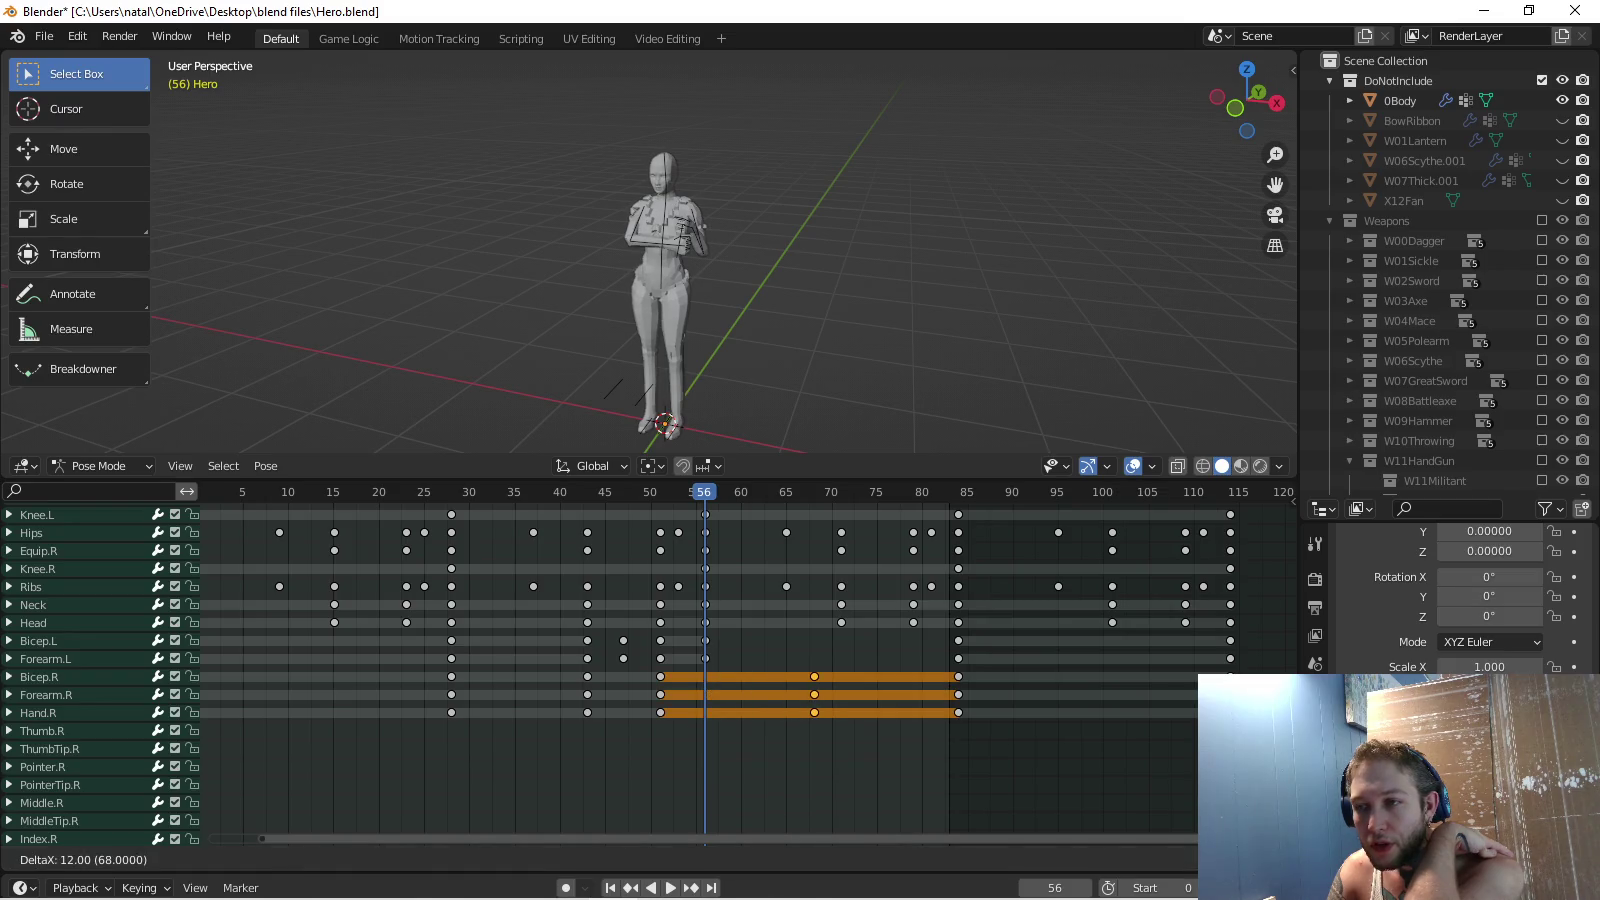
key("Return")
Select the Hand.L key at frame 56 and play the action to review arm timing.
scroll(700, 660, "down", 5)
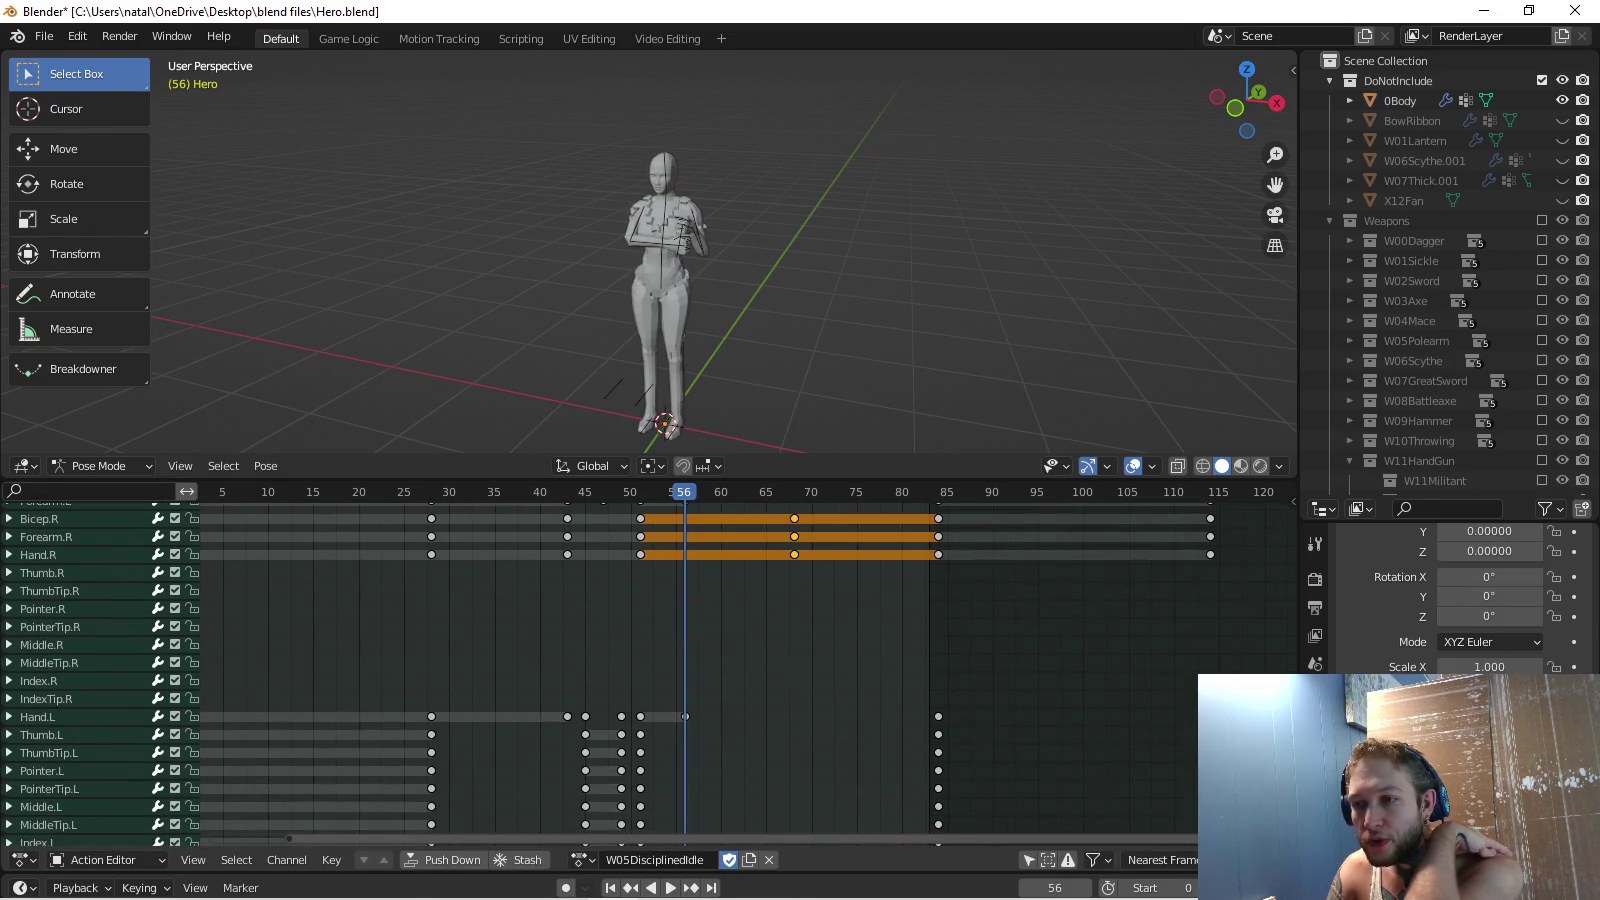
left_click(685, 716)
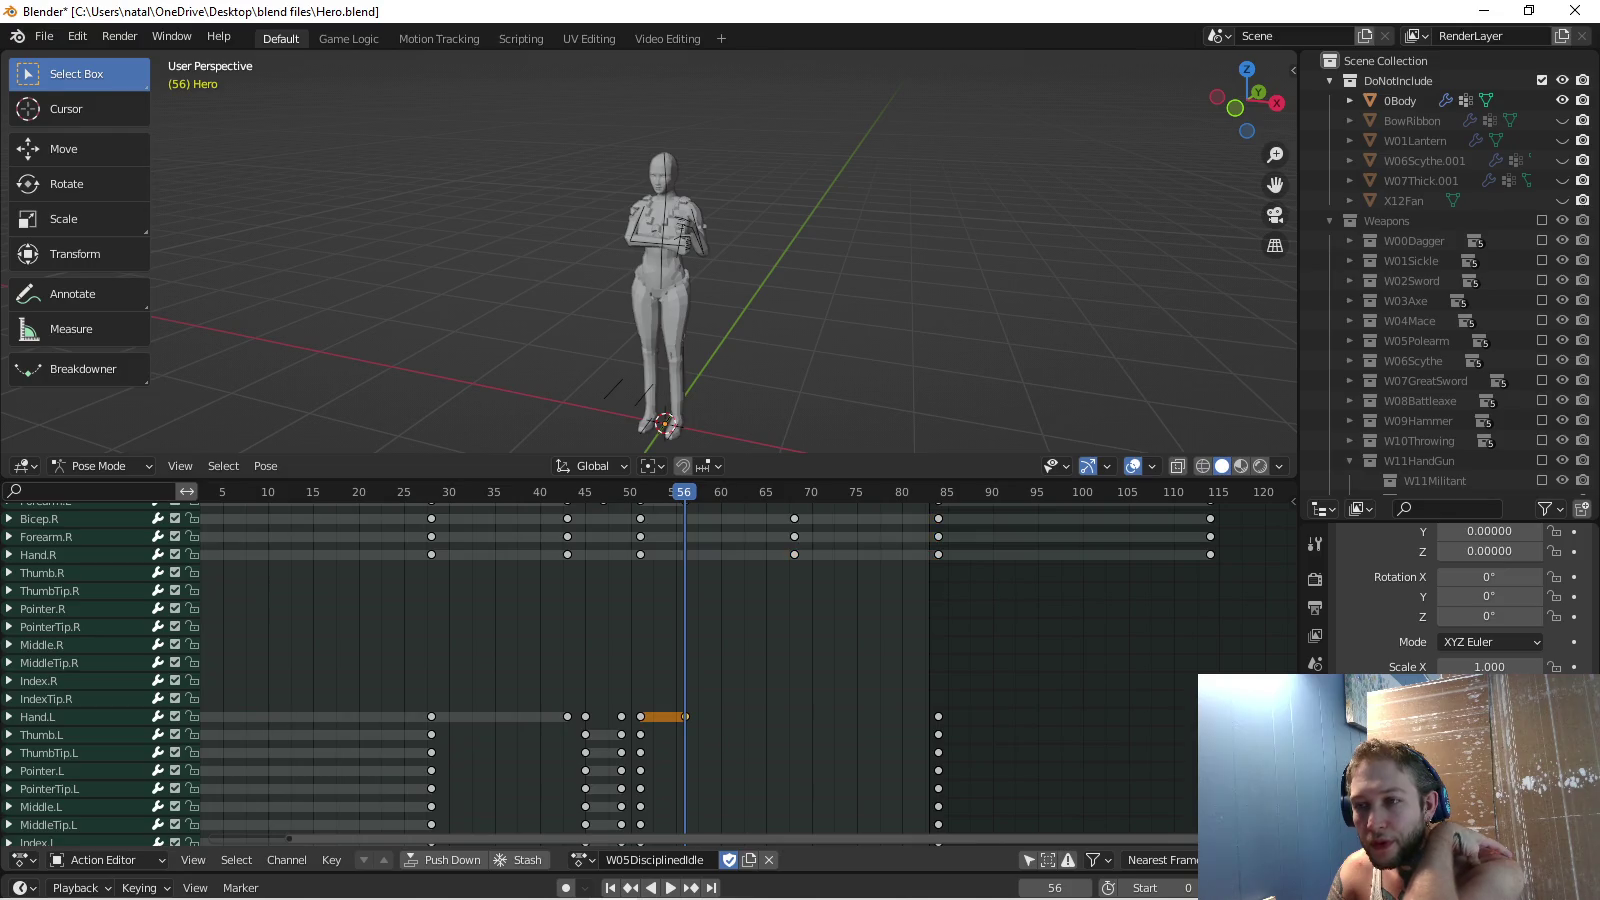
middle_click_drag(685, 717, 680, 709)
key("space")
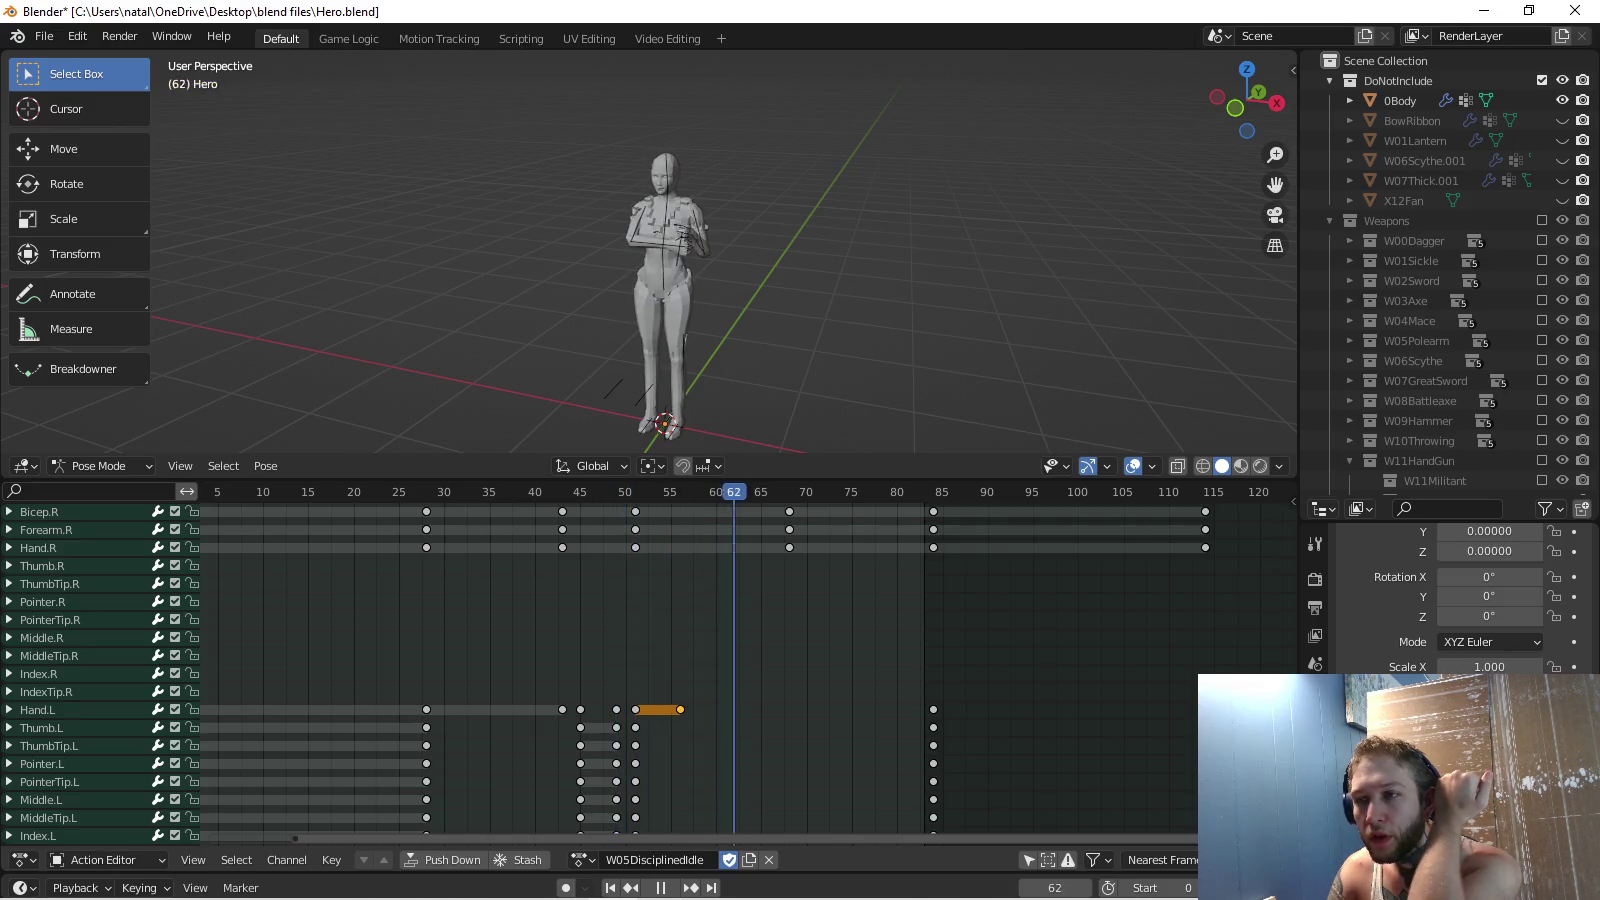
key("space")
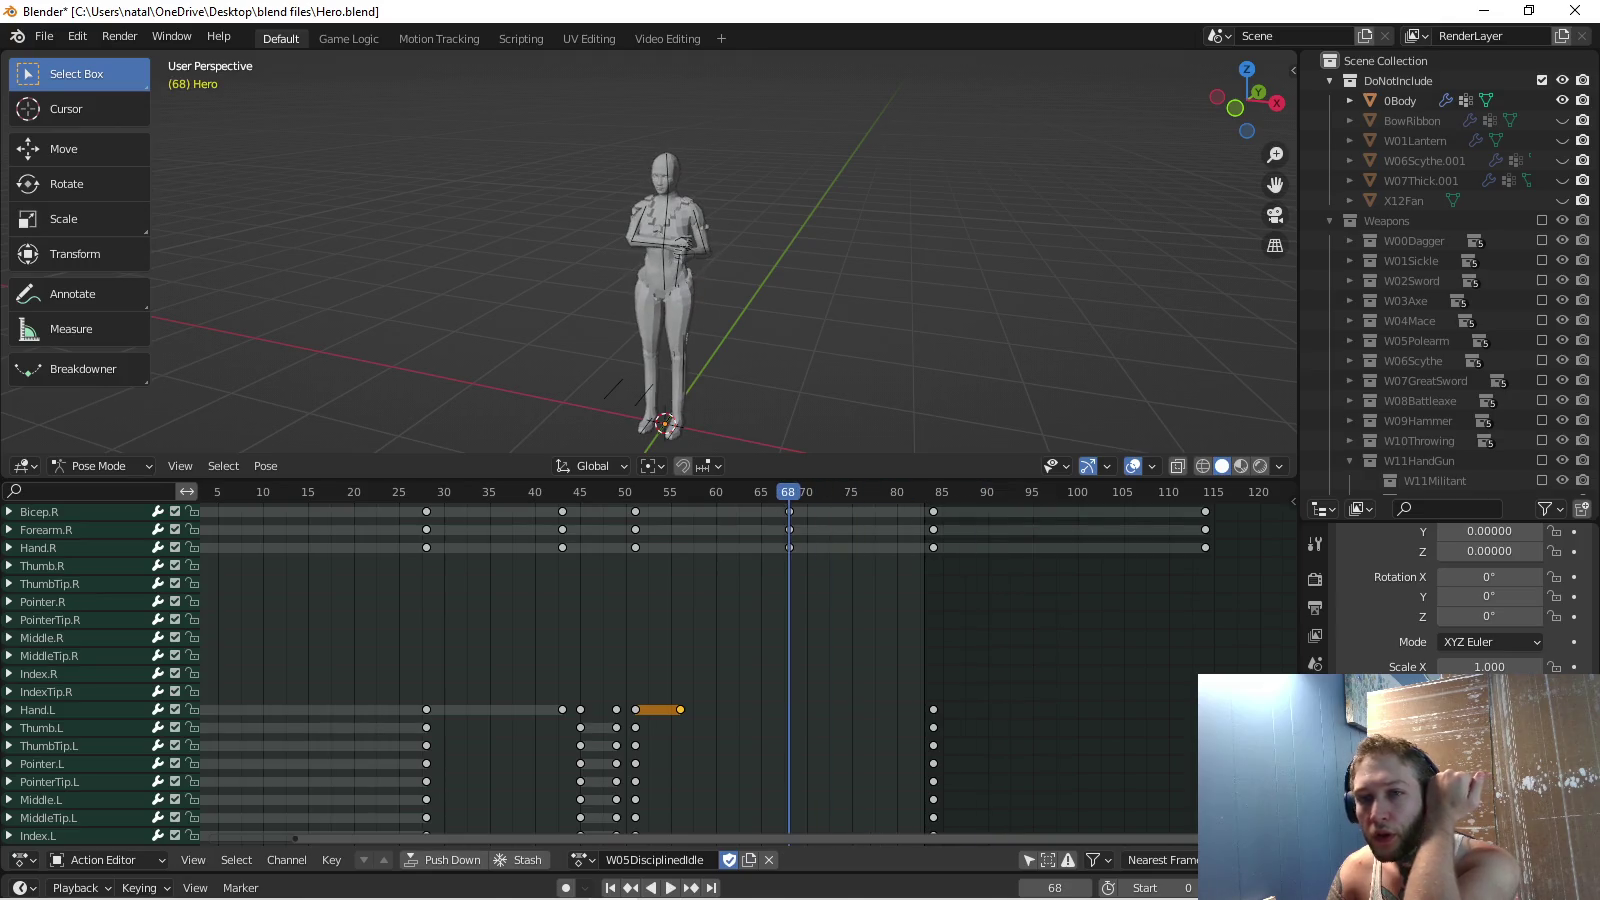
key("Home")
key("space")
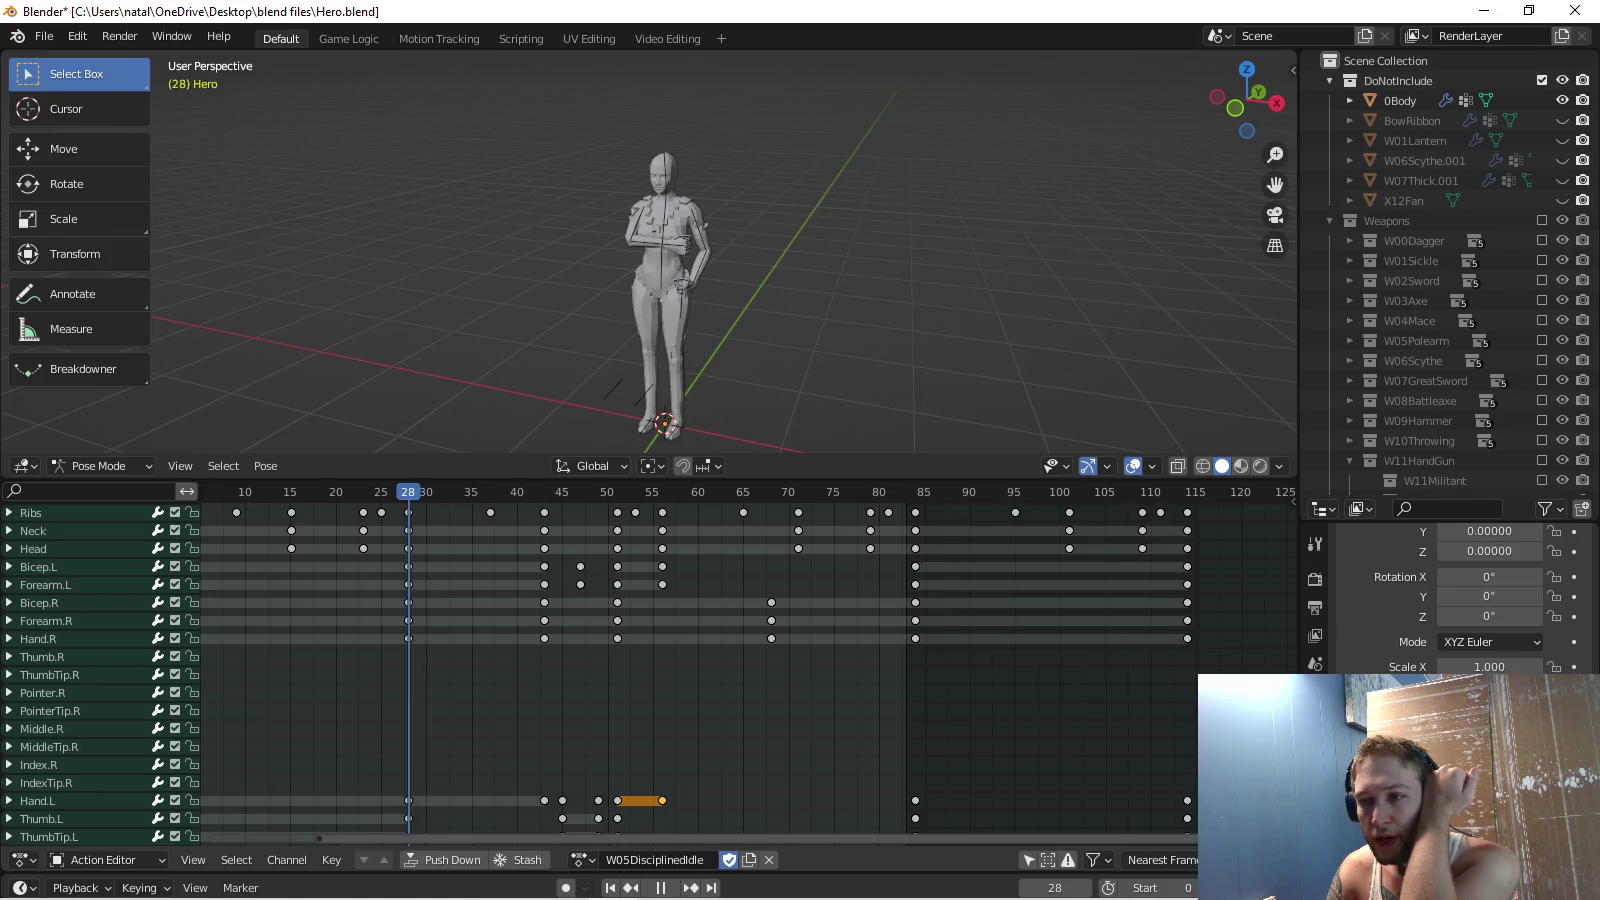
Delete the Bicep.R, Forearm.R and Hand.R keys, then replay the action.
left_click_drag(358, 673, 1205, 598)
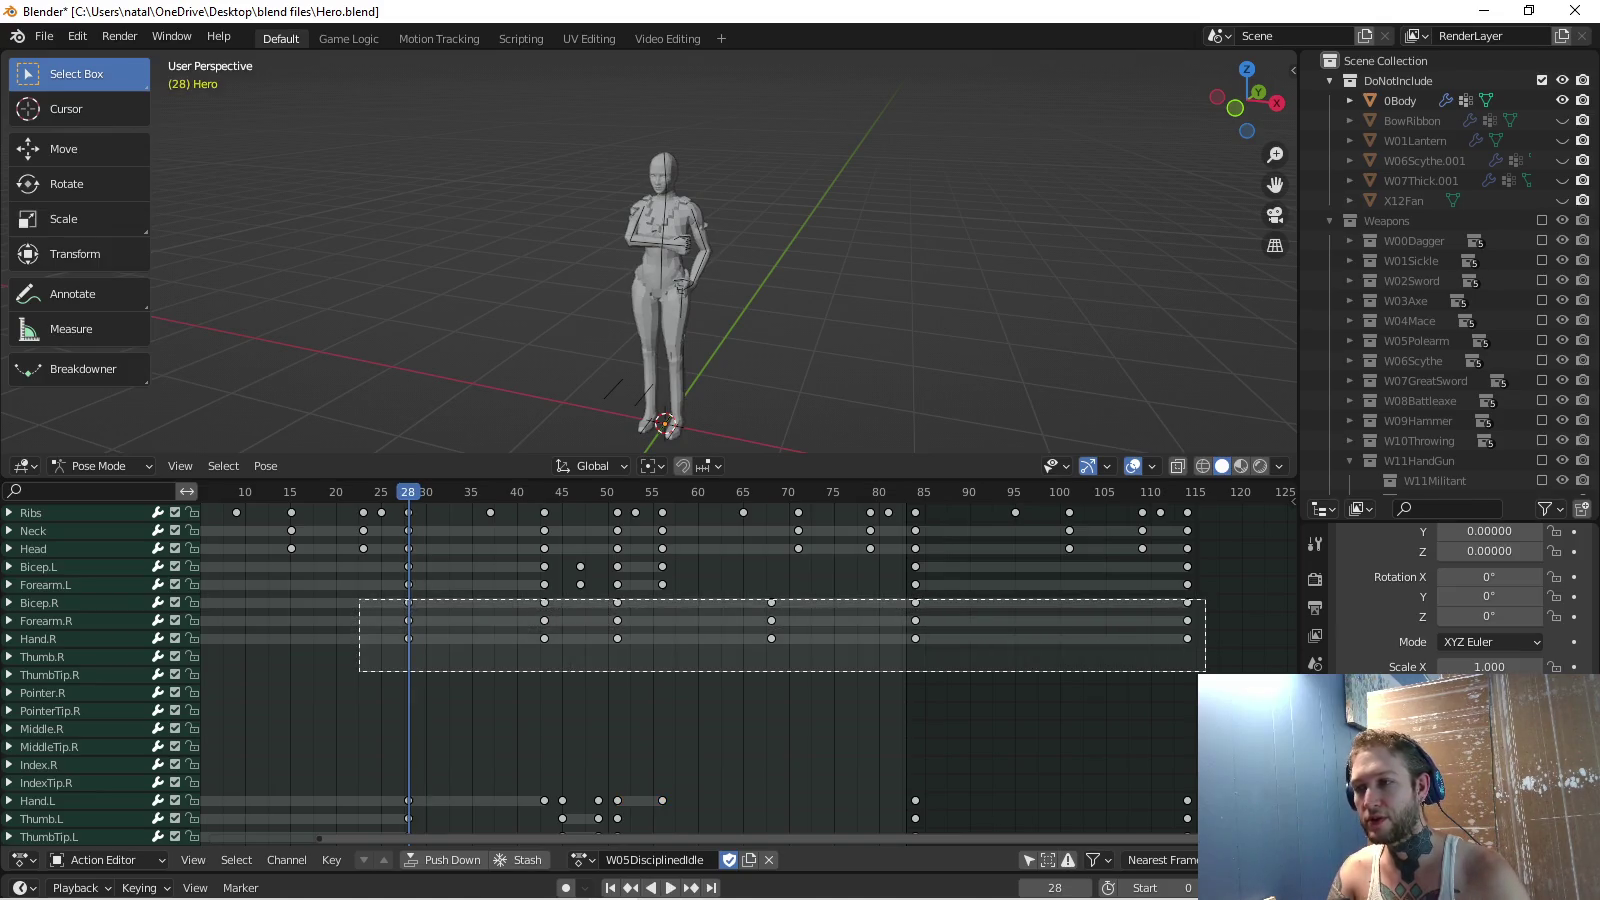
key("x")
left_click(1195, 598)
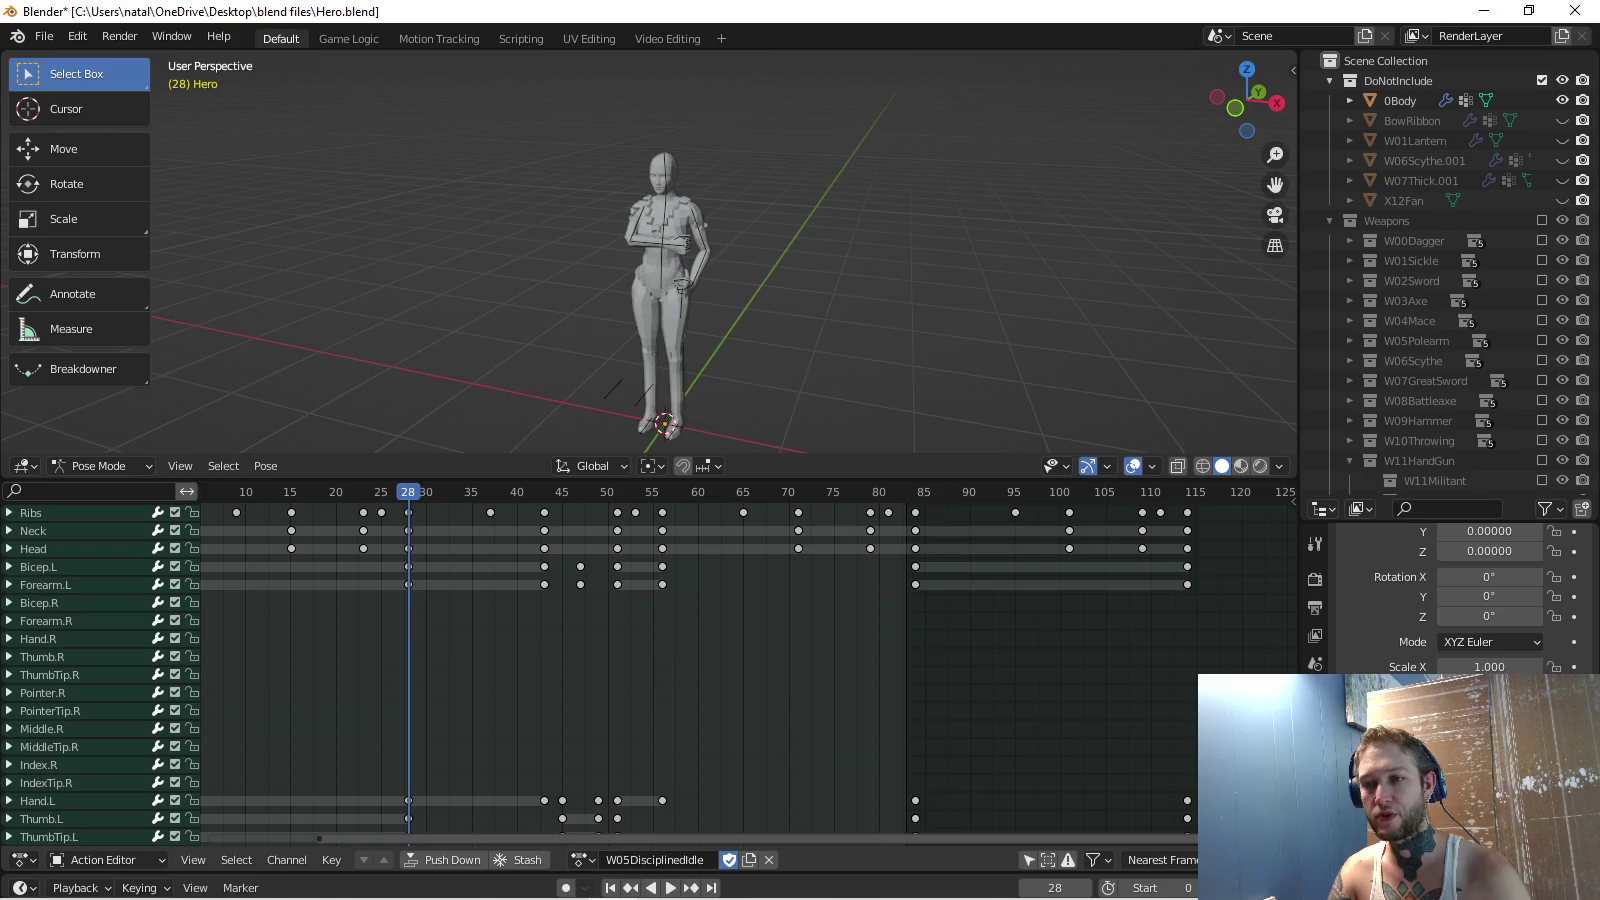
key("Home")
key("space")
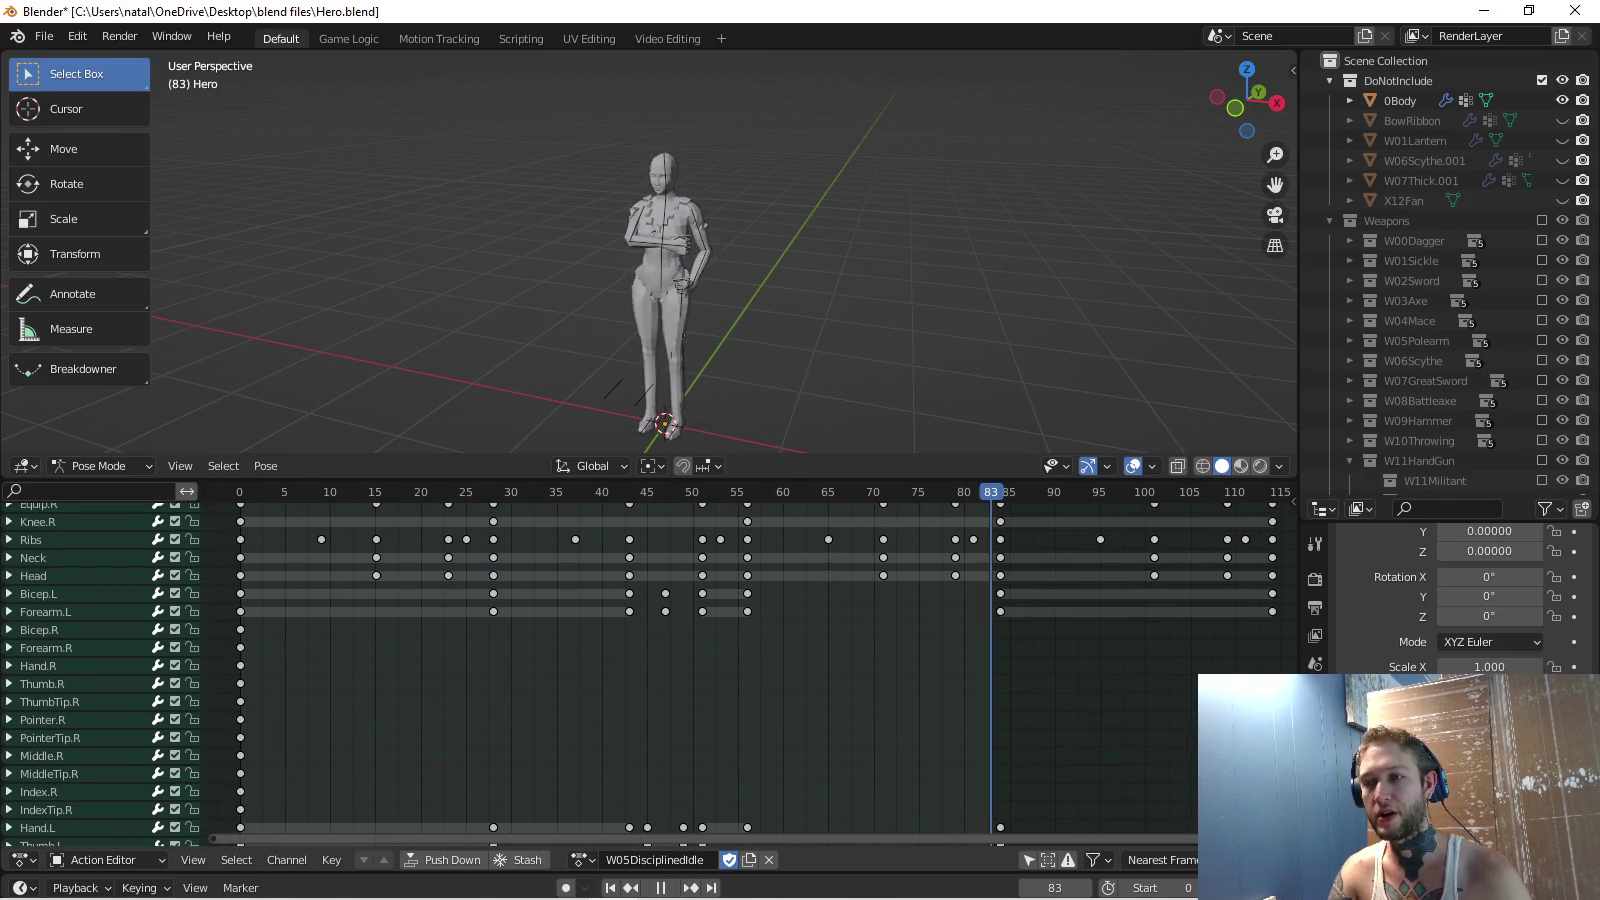
key("space")
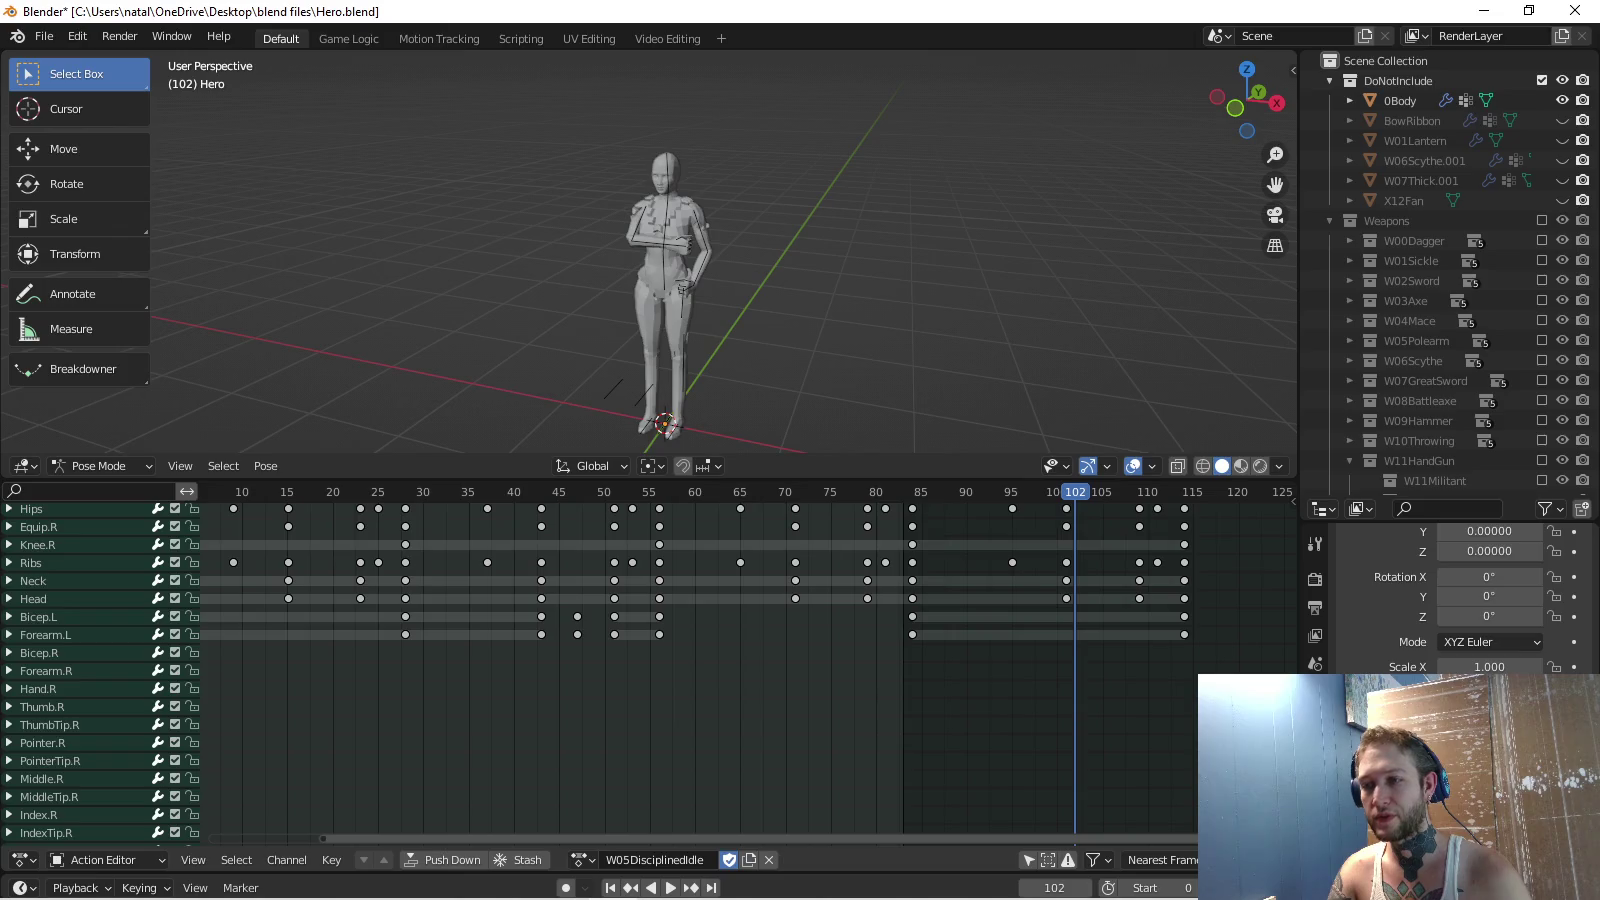
middle_click_drag(700, 660, 742, 666)
key("space")
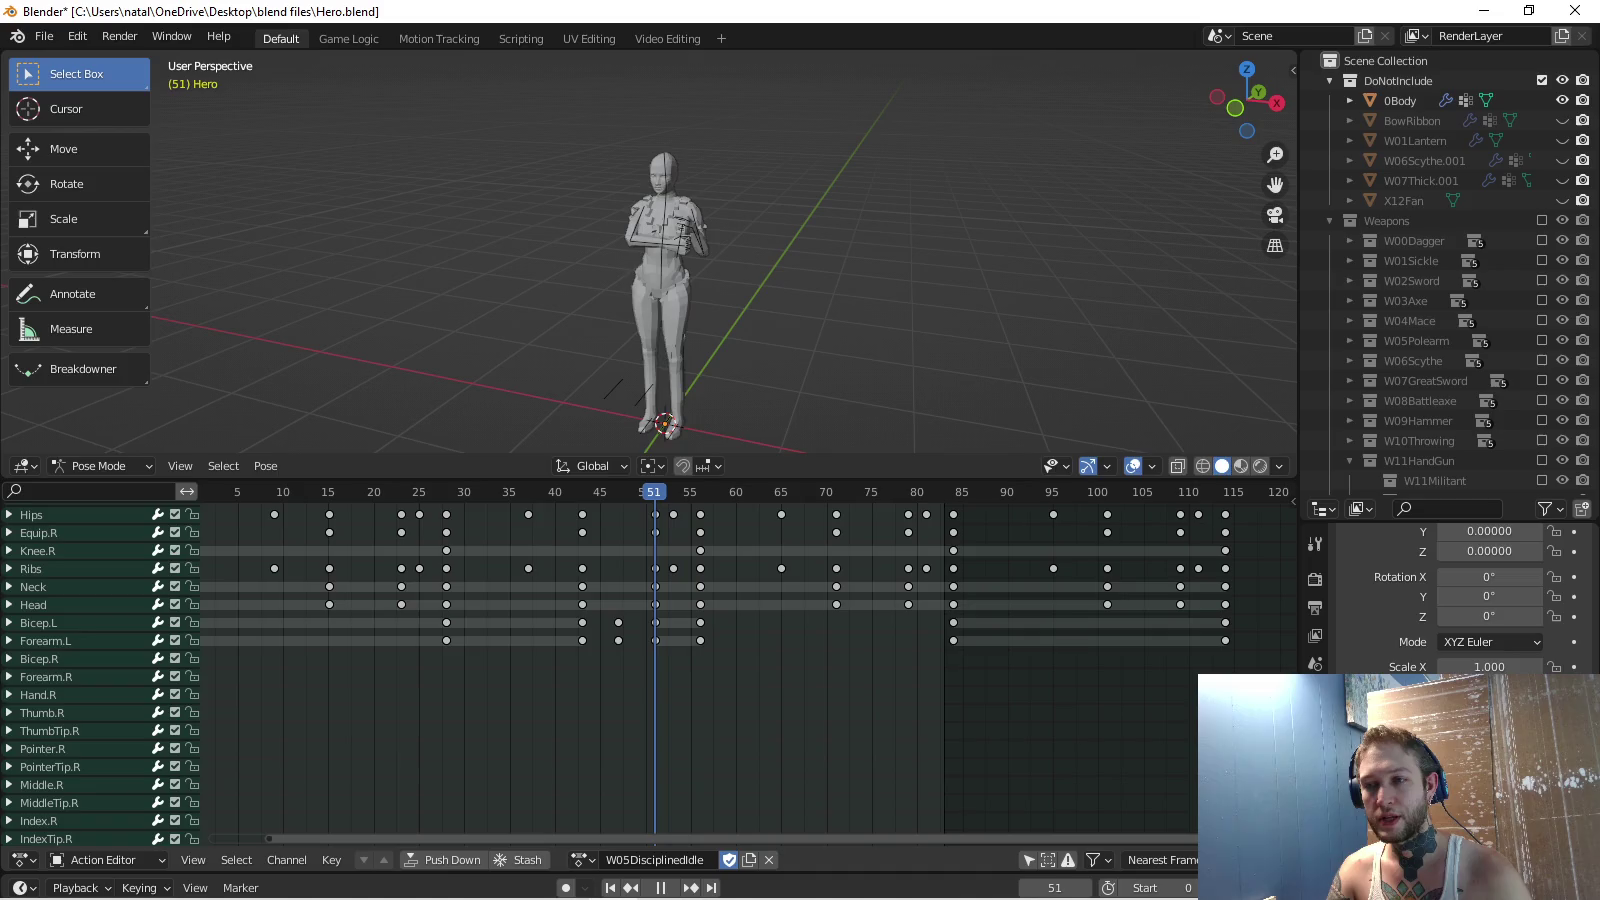
key("space")
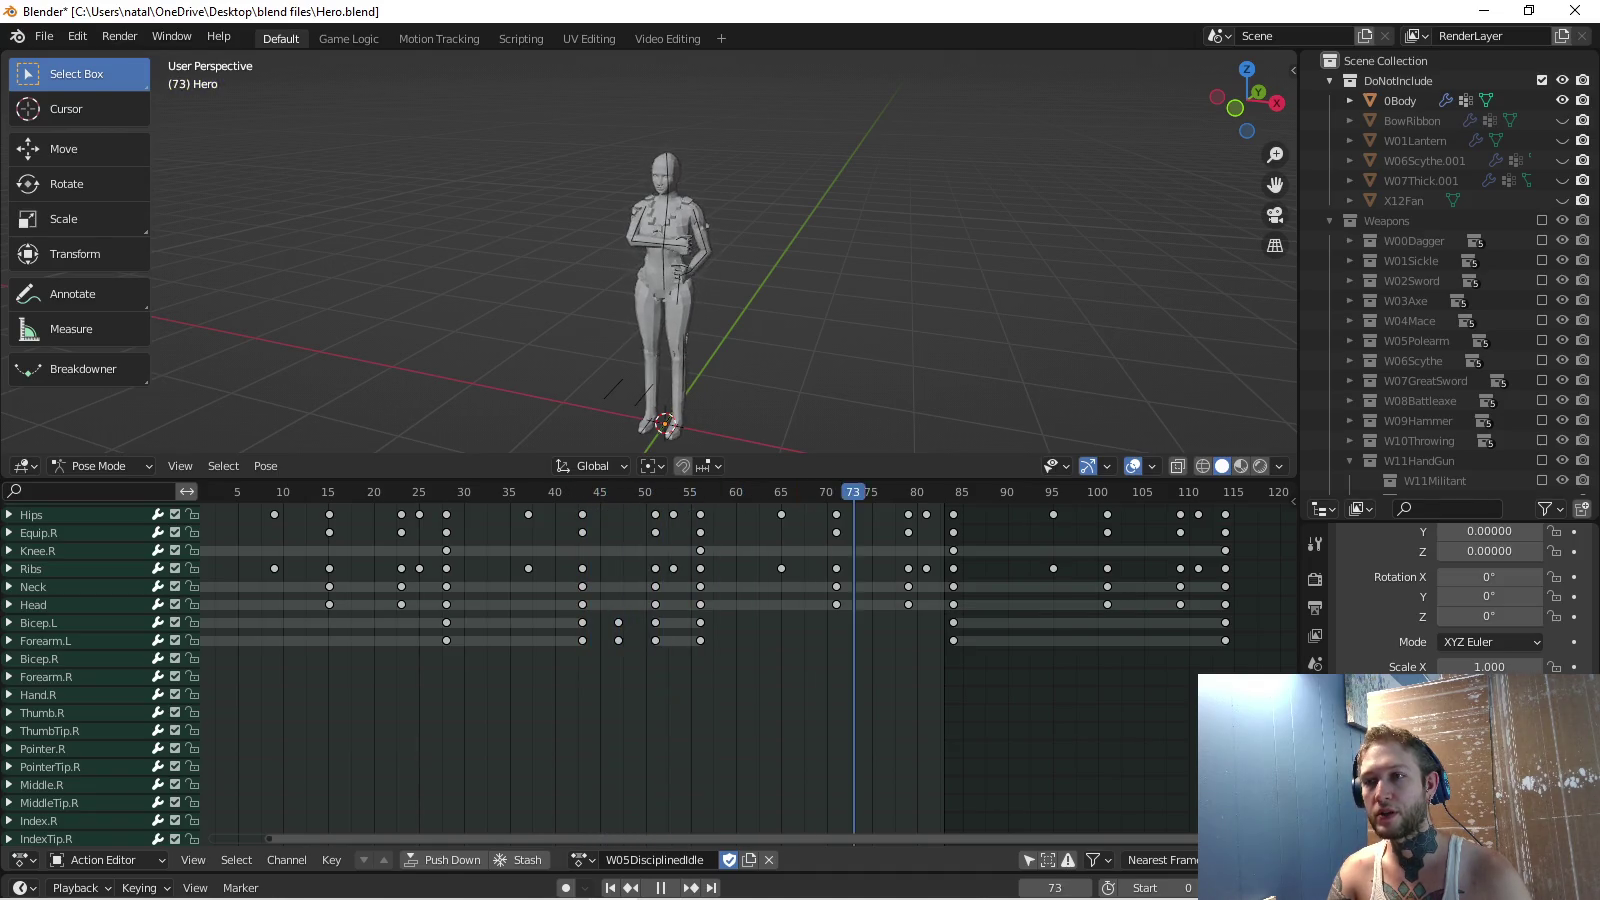
key("space")
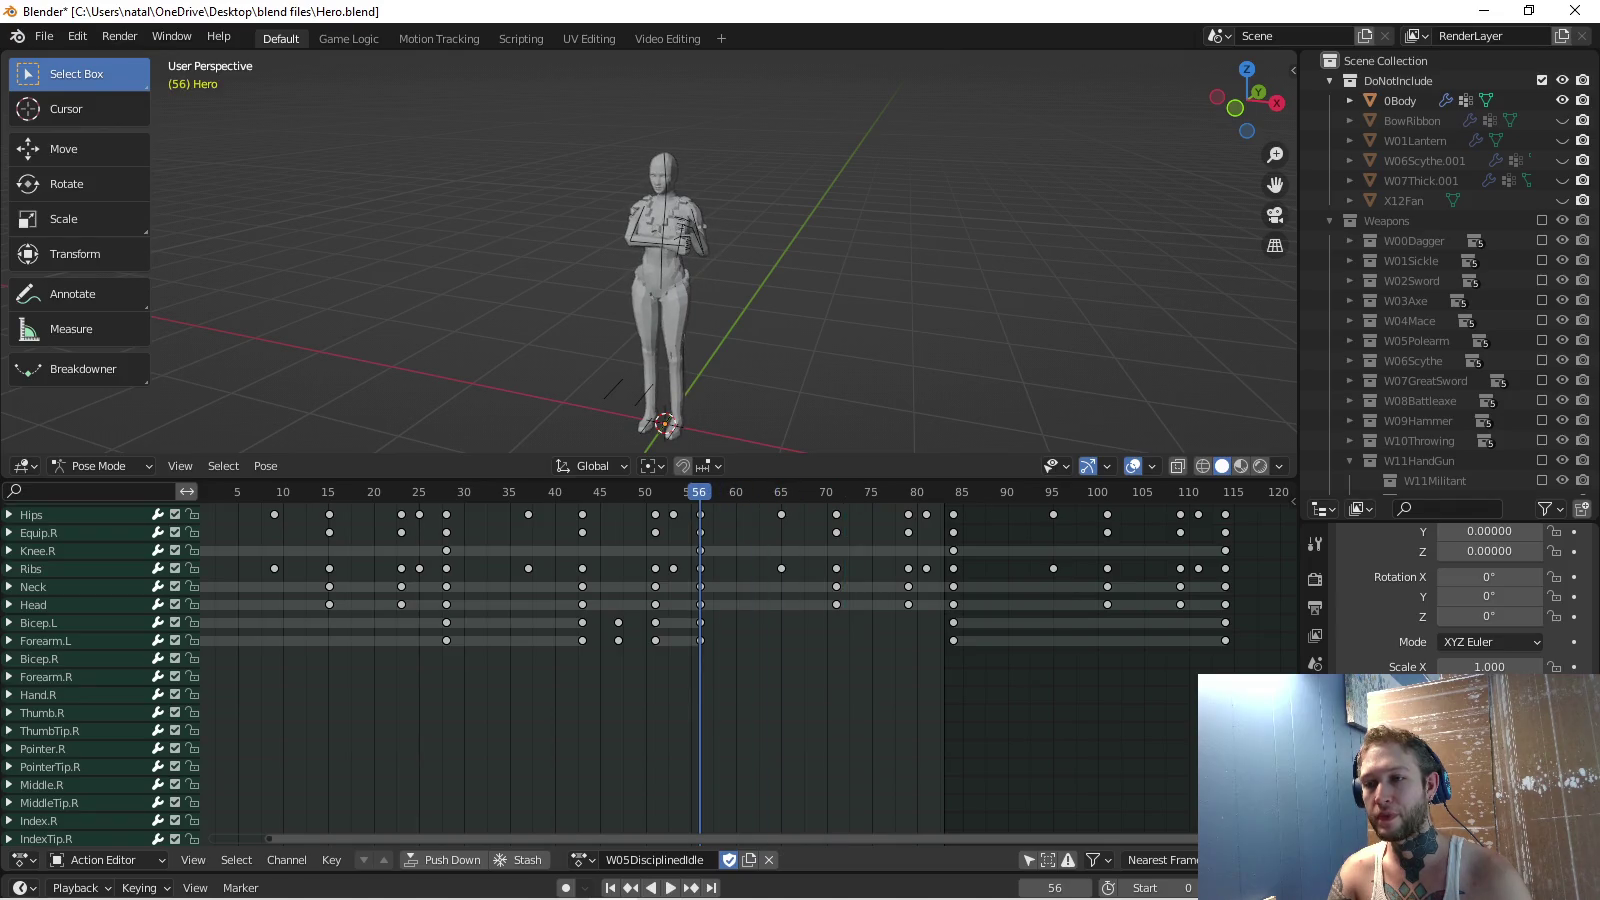
key("space")
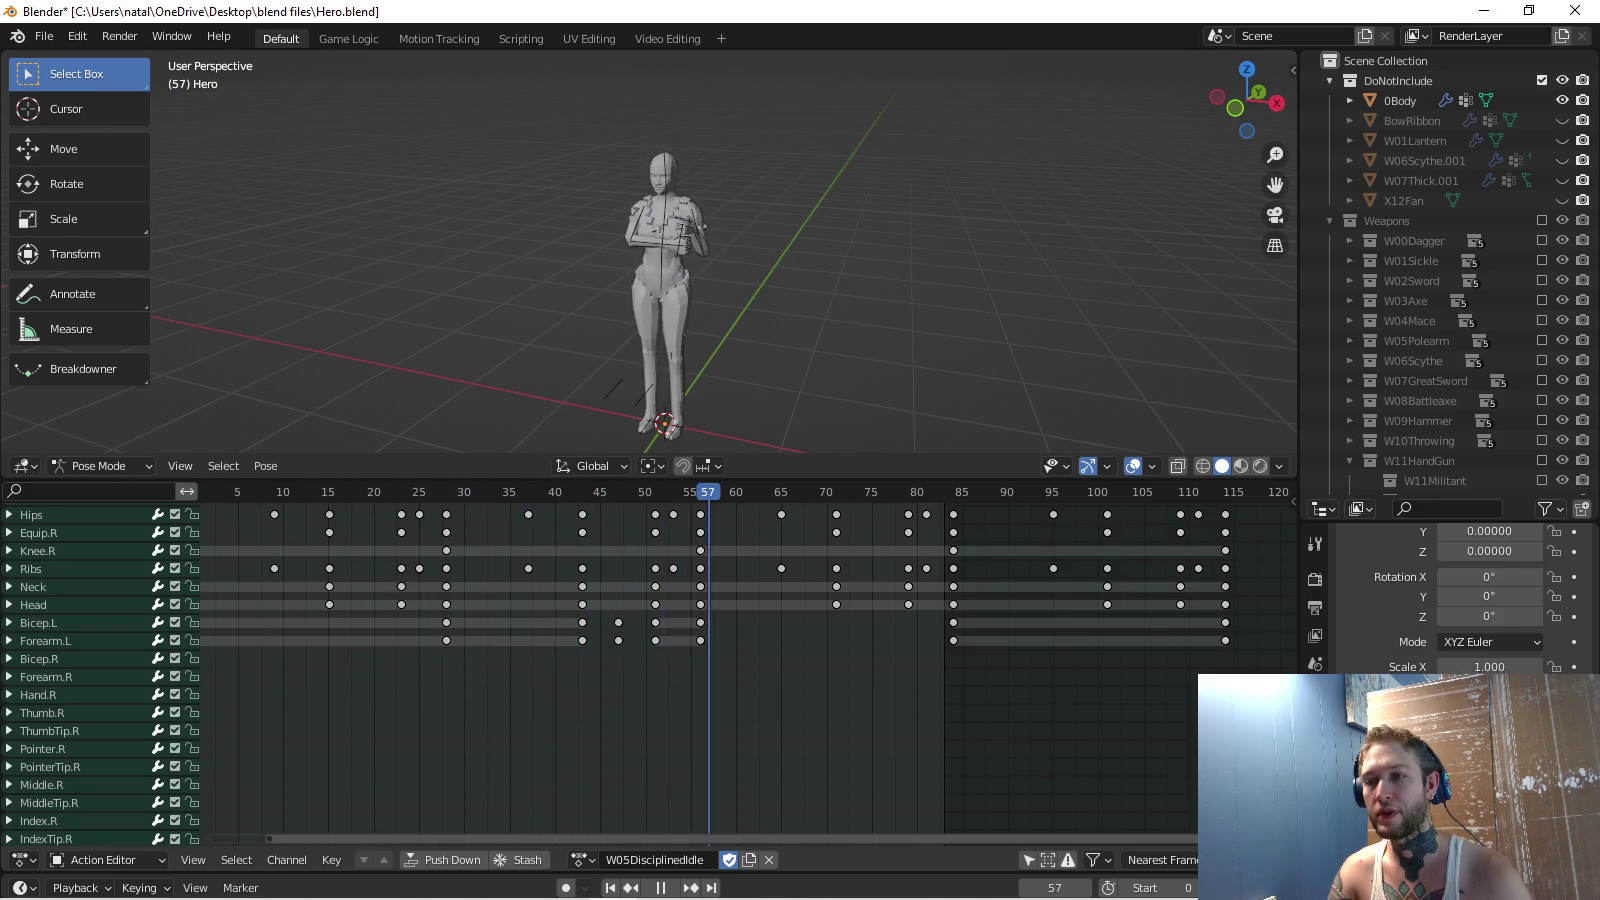
key("Escape")
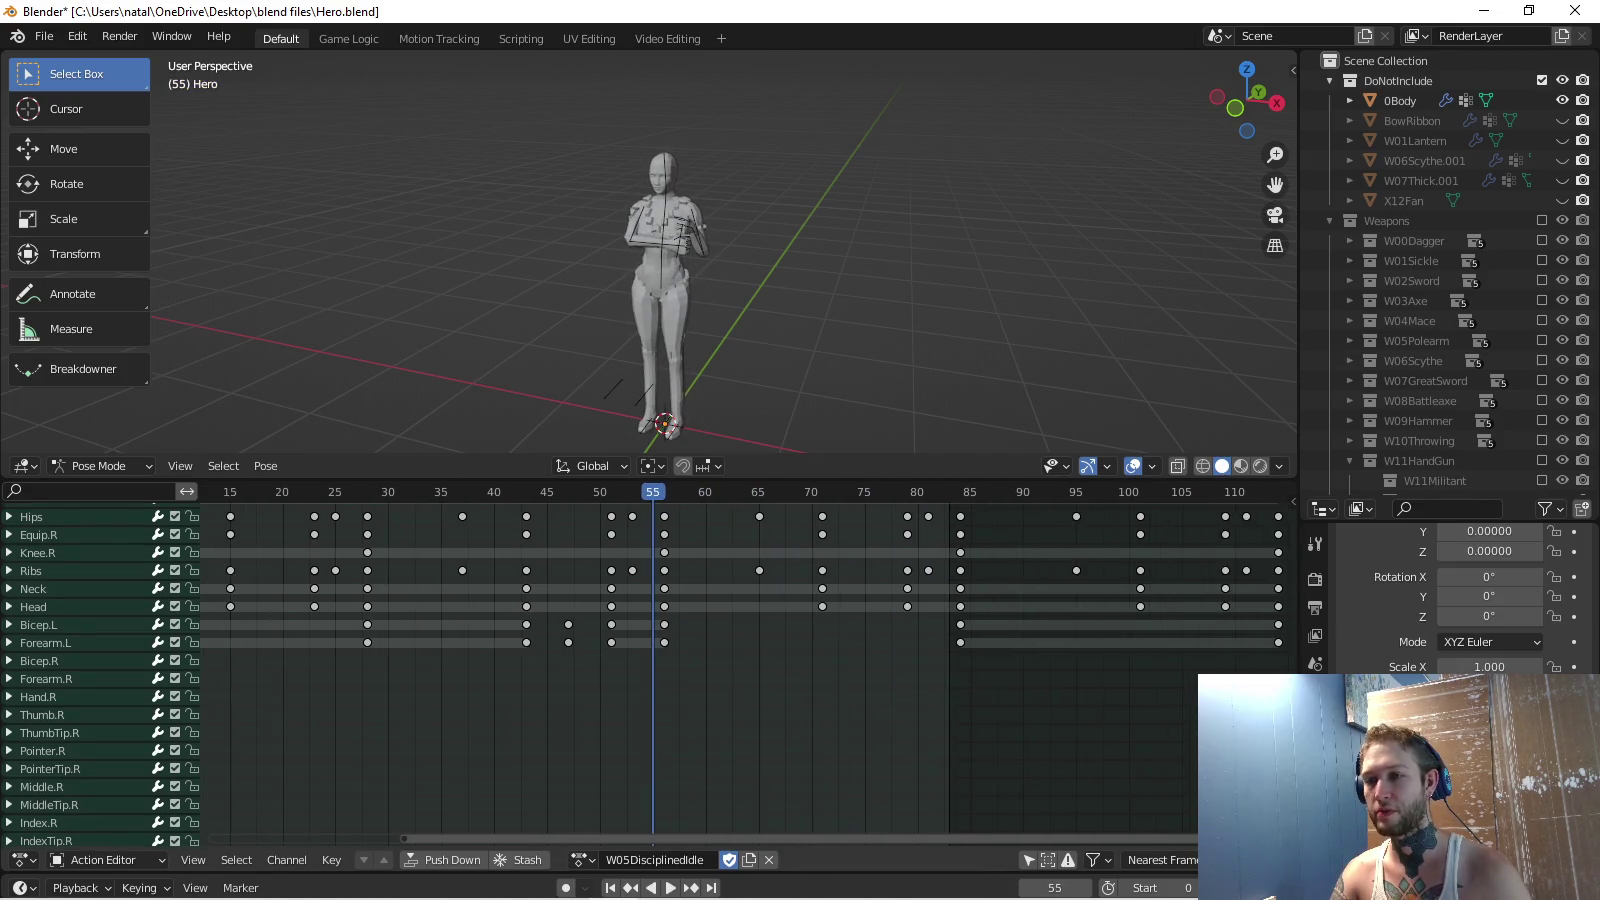
key("Home")
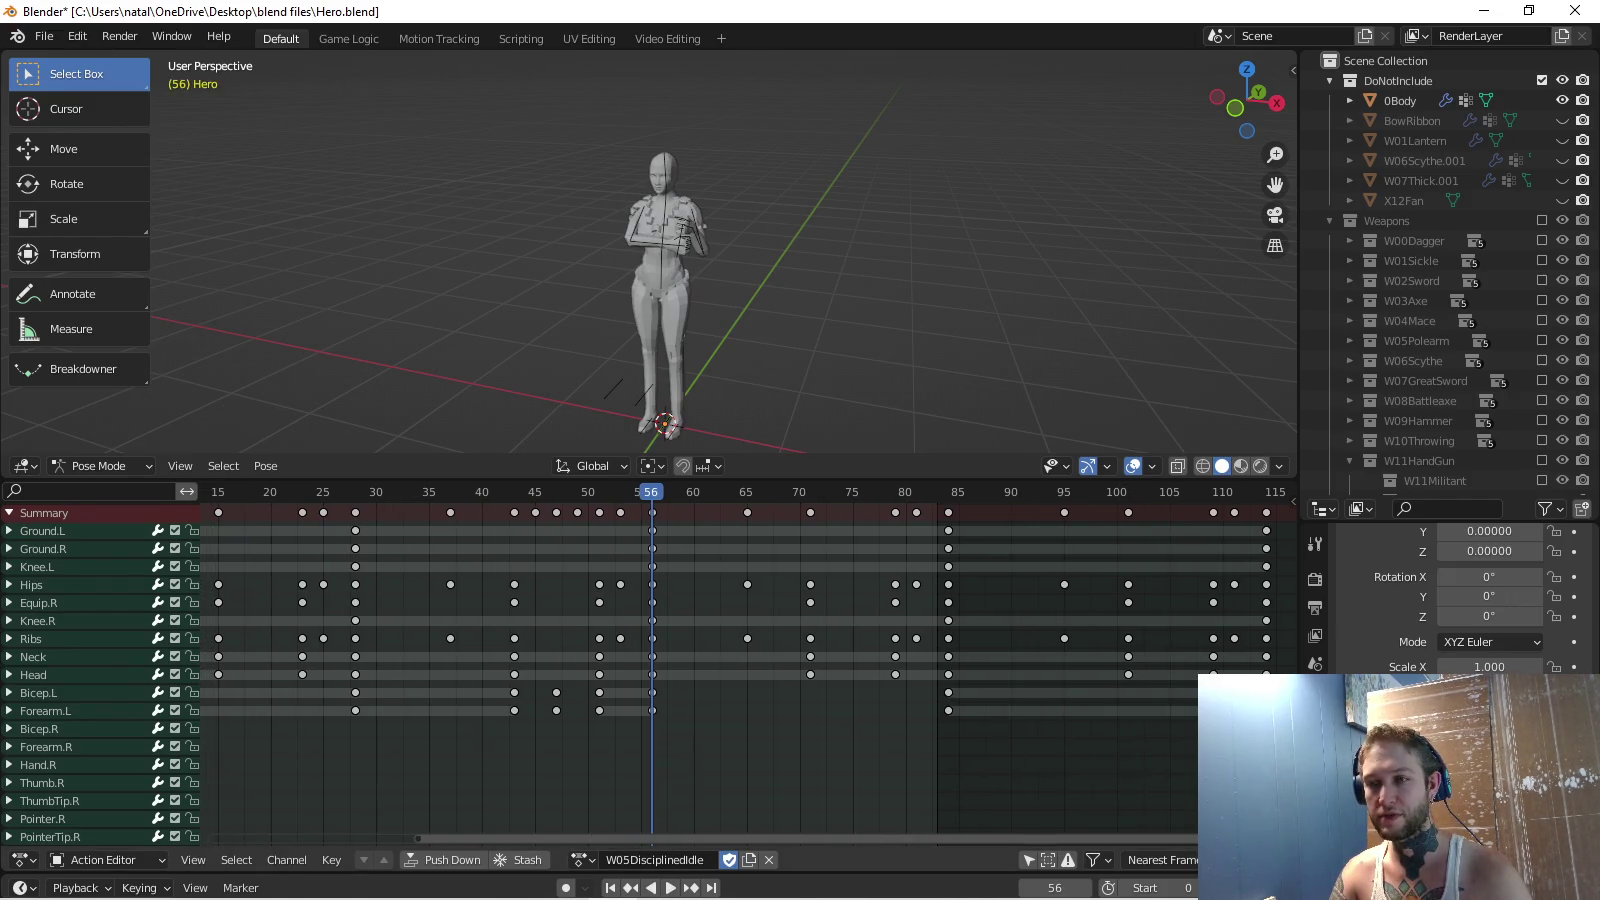
scroll(750, 650, "up", 1)
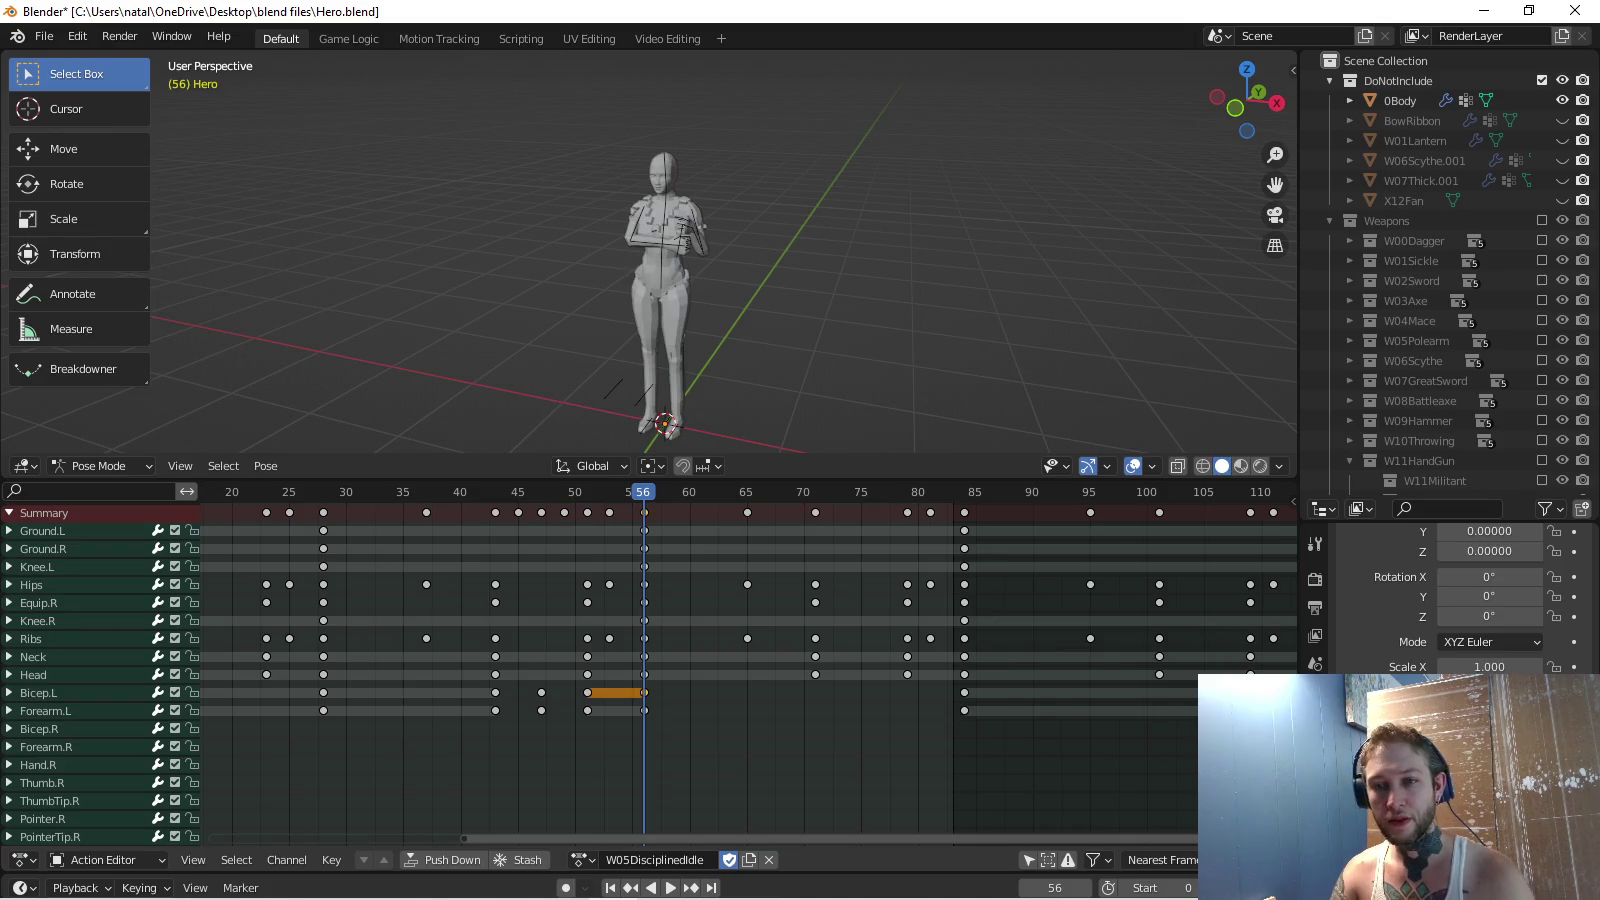
Slide the Bicep.L and Forearm.L keys to frame 71 and play the result.
key("g")
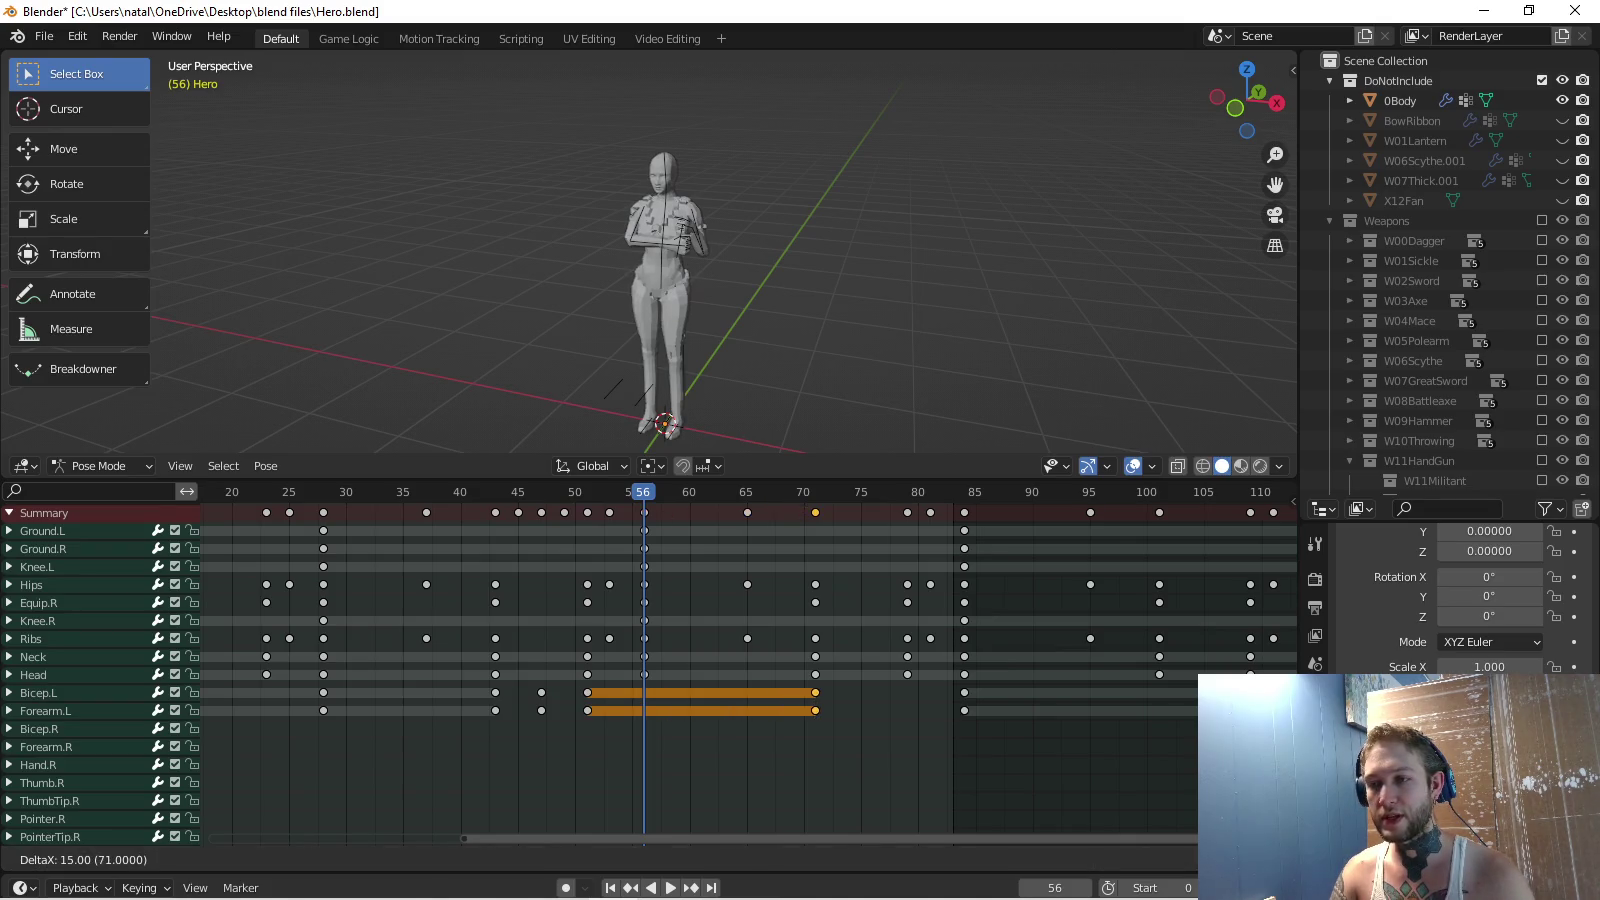
key("Return")
key("space")
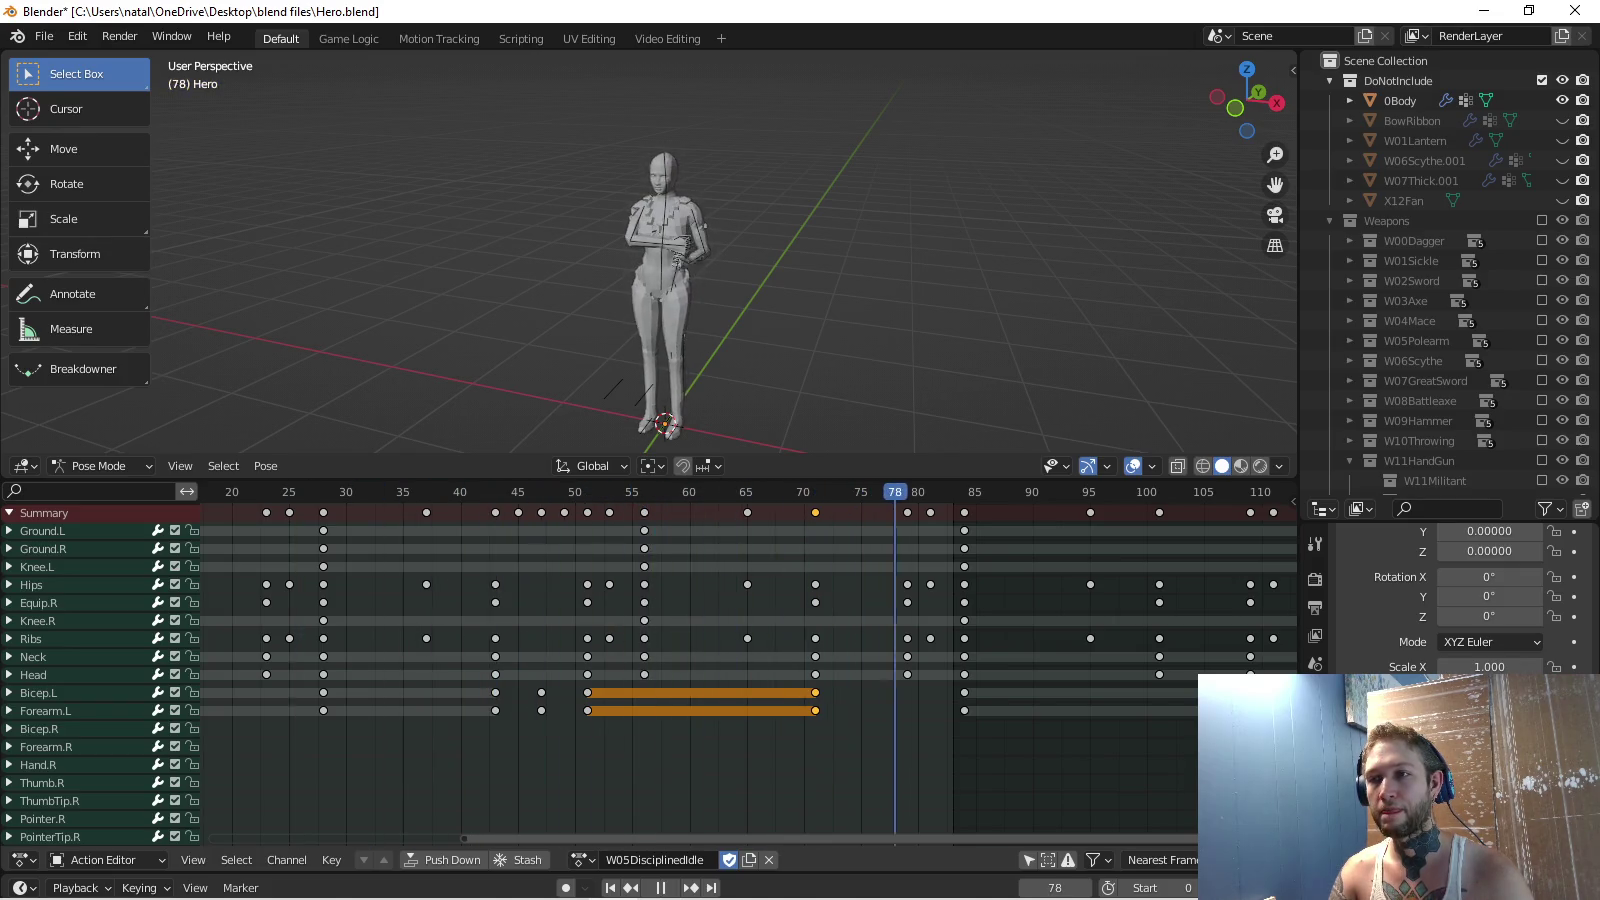
key("Left")
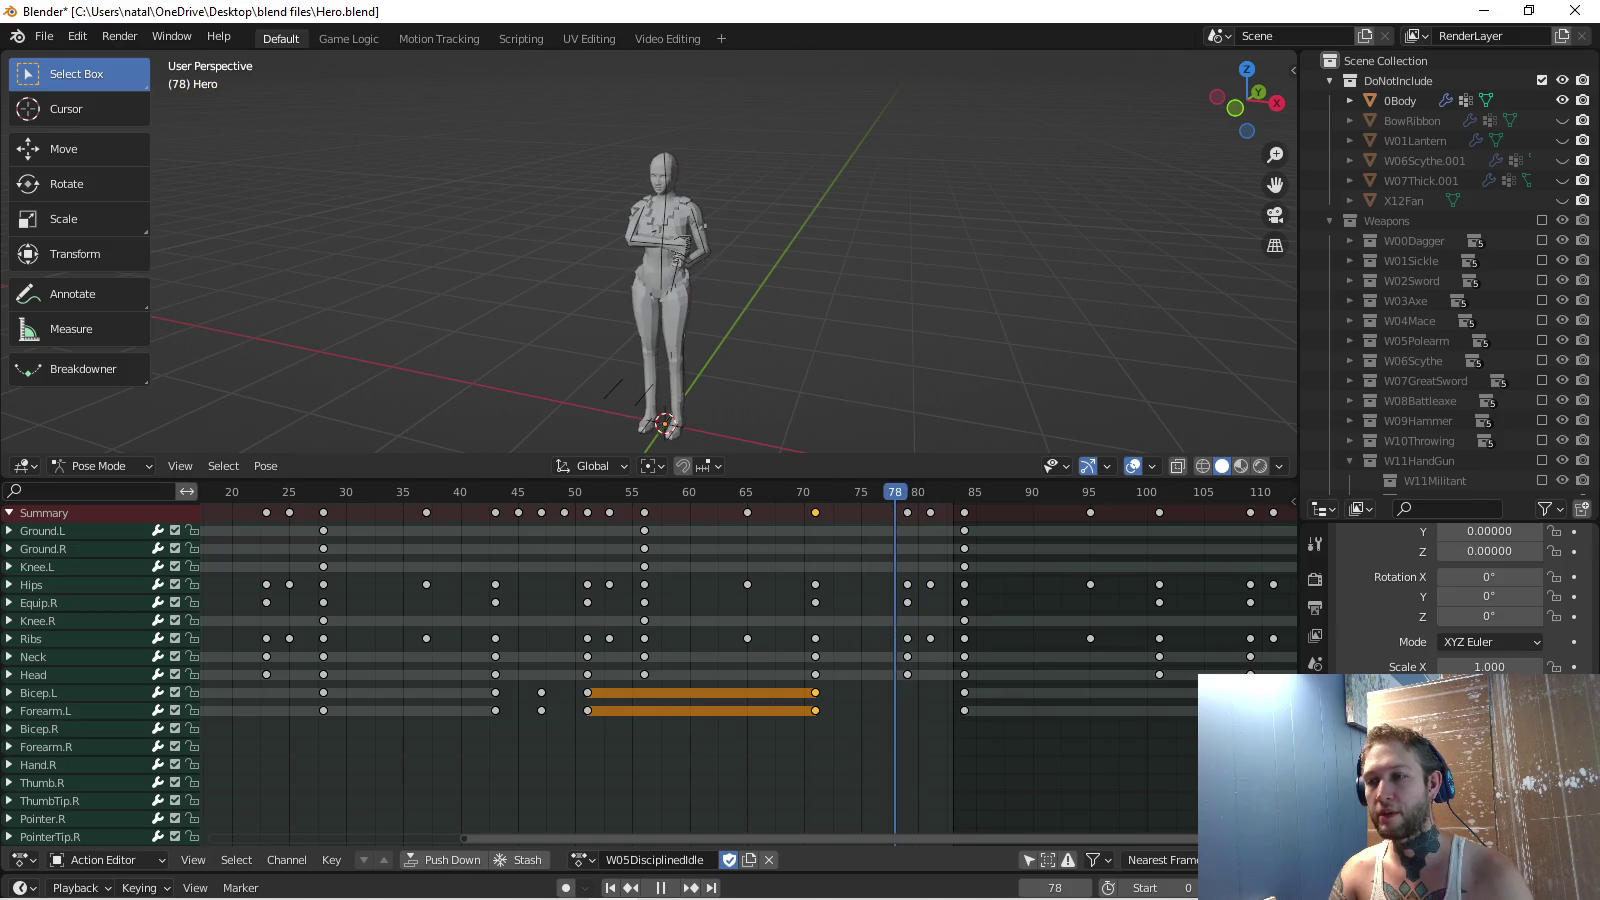
Drag the Hand.L key from frame 56 to frame 71 and replay the animation.
scroll(600, 671, "down", 5)
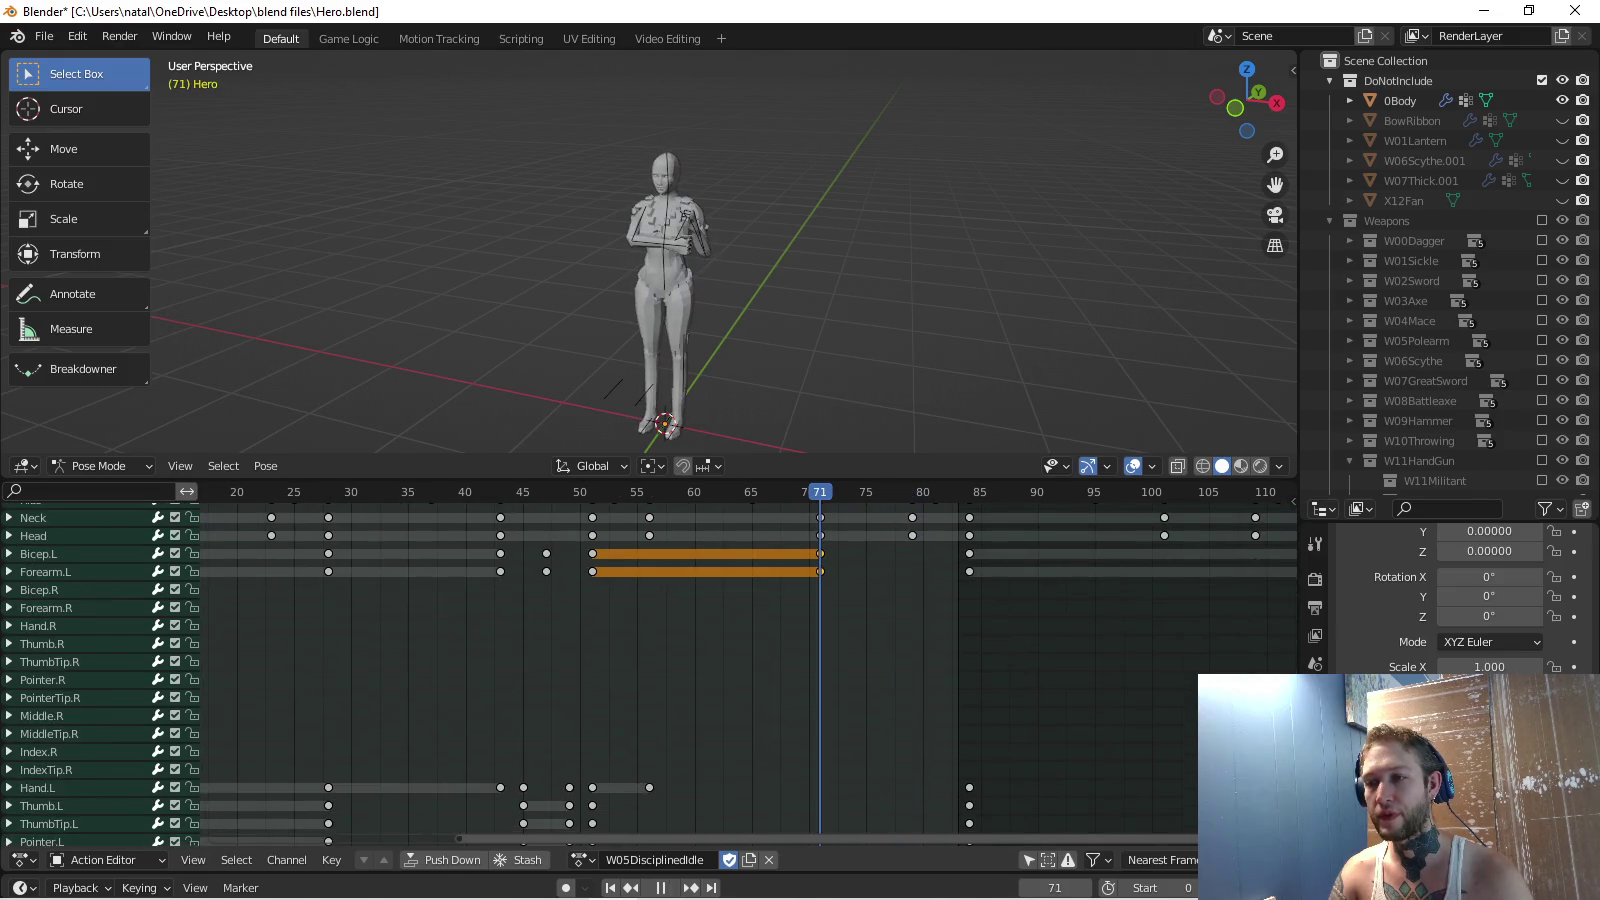
scroll(600, 670, "down", 5)
scroll(600, 670, "down", 1)
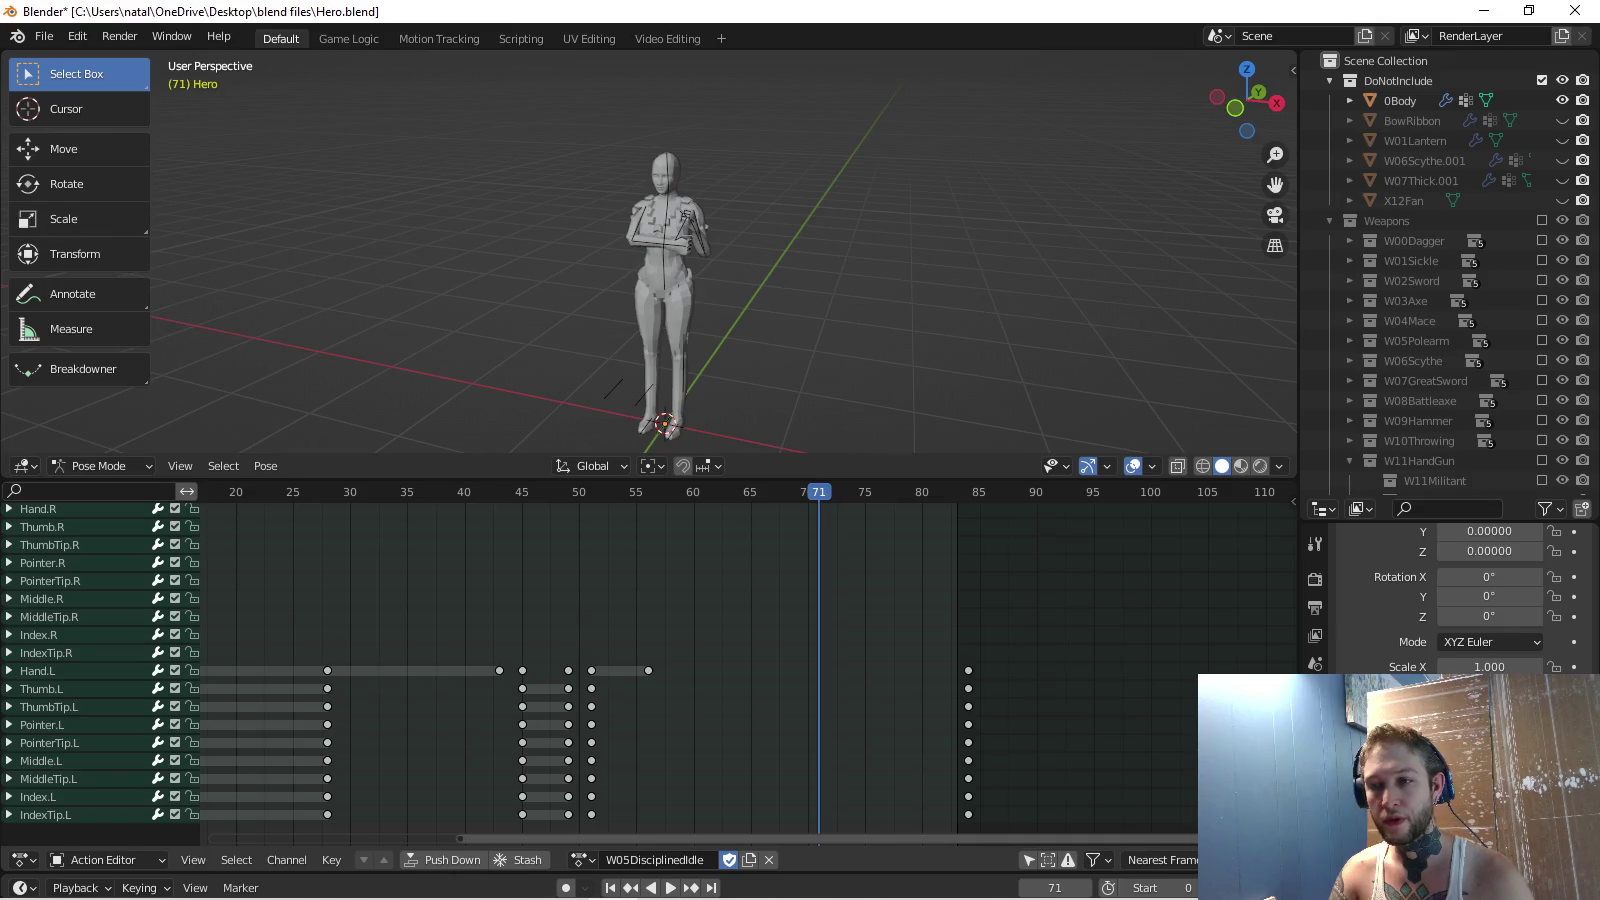
left_click_drag(648, 670, 819, 670)
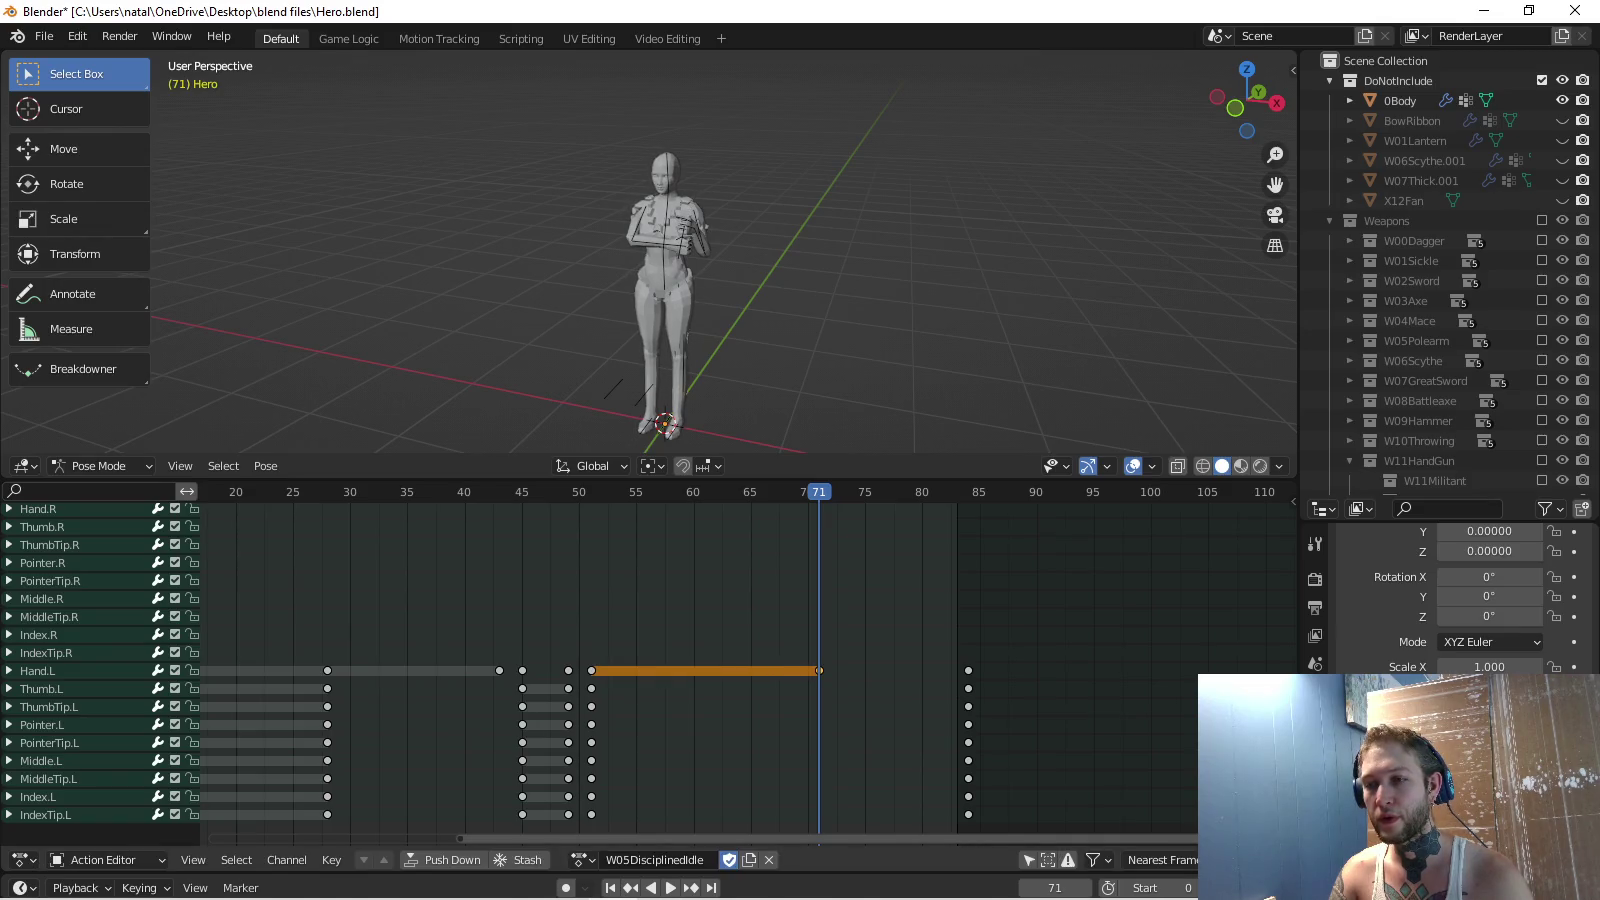
scroll(600, 660, "down", 2)
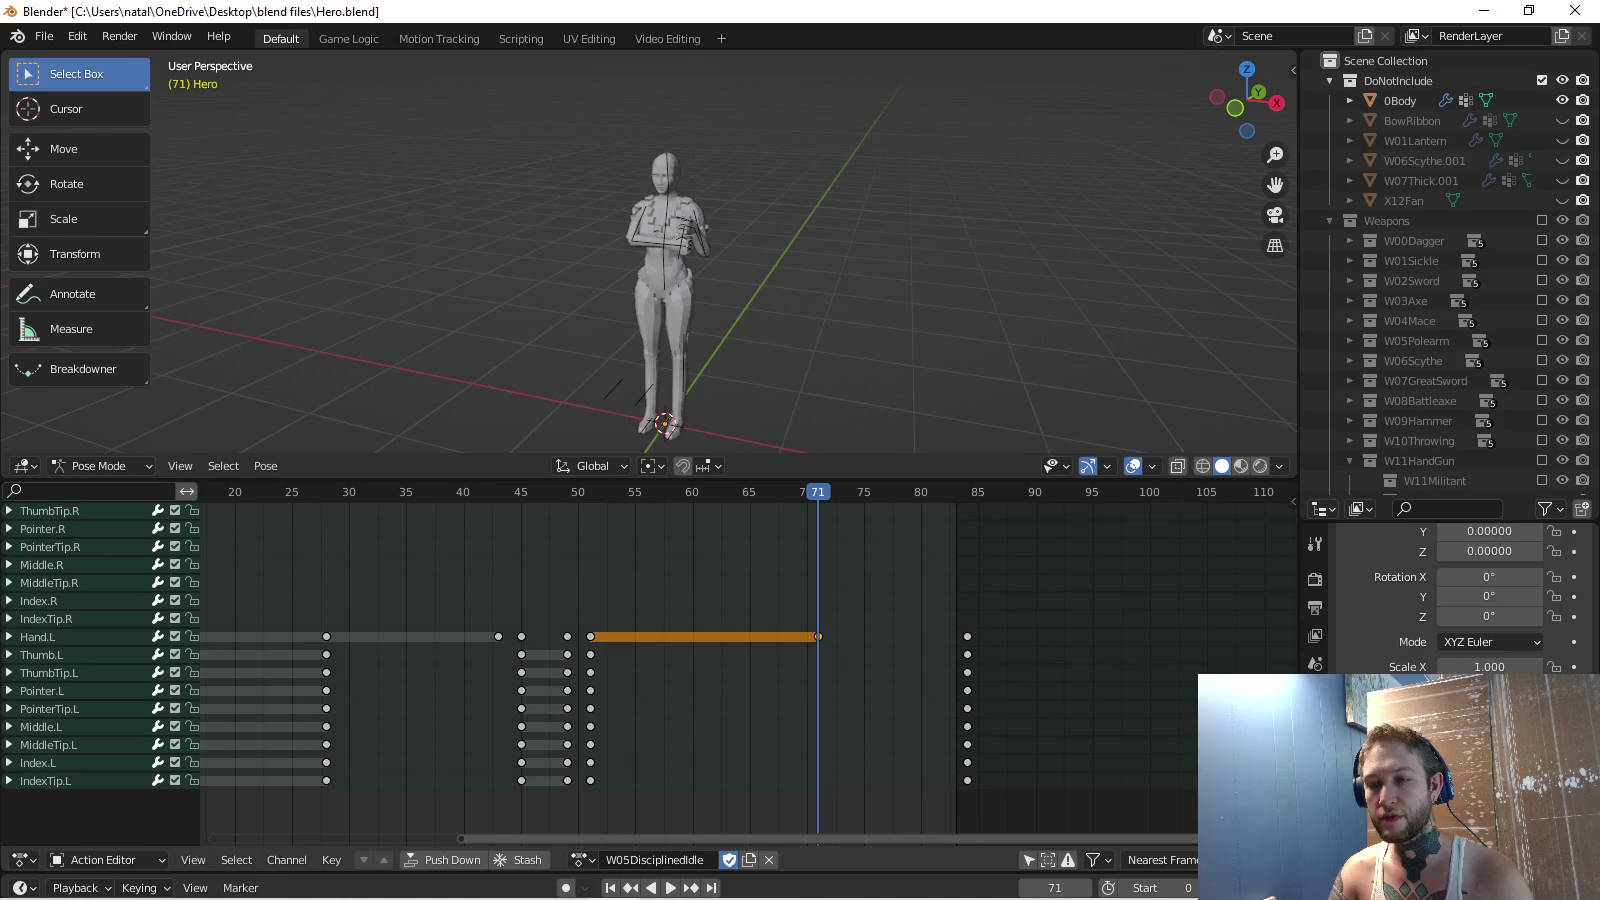
scroll(651, 670, "up", 3)
scroll(650, 670, "up", 2)
scroll(650, 670, "up", 5)
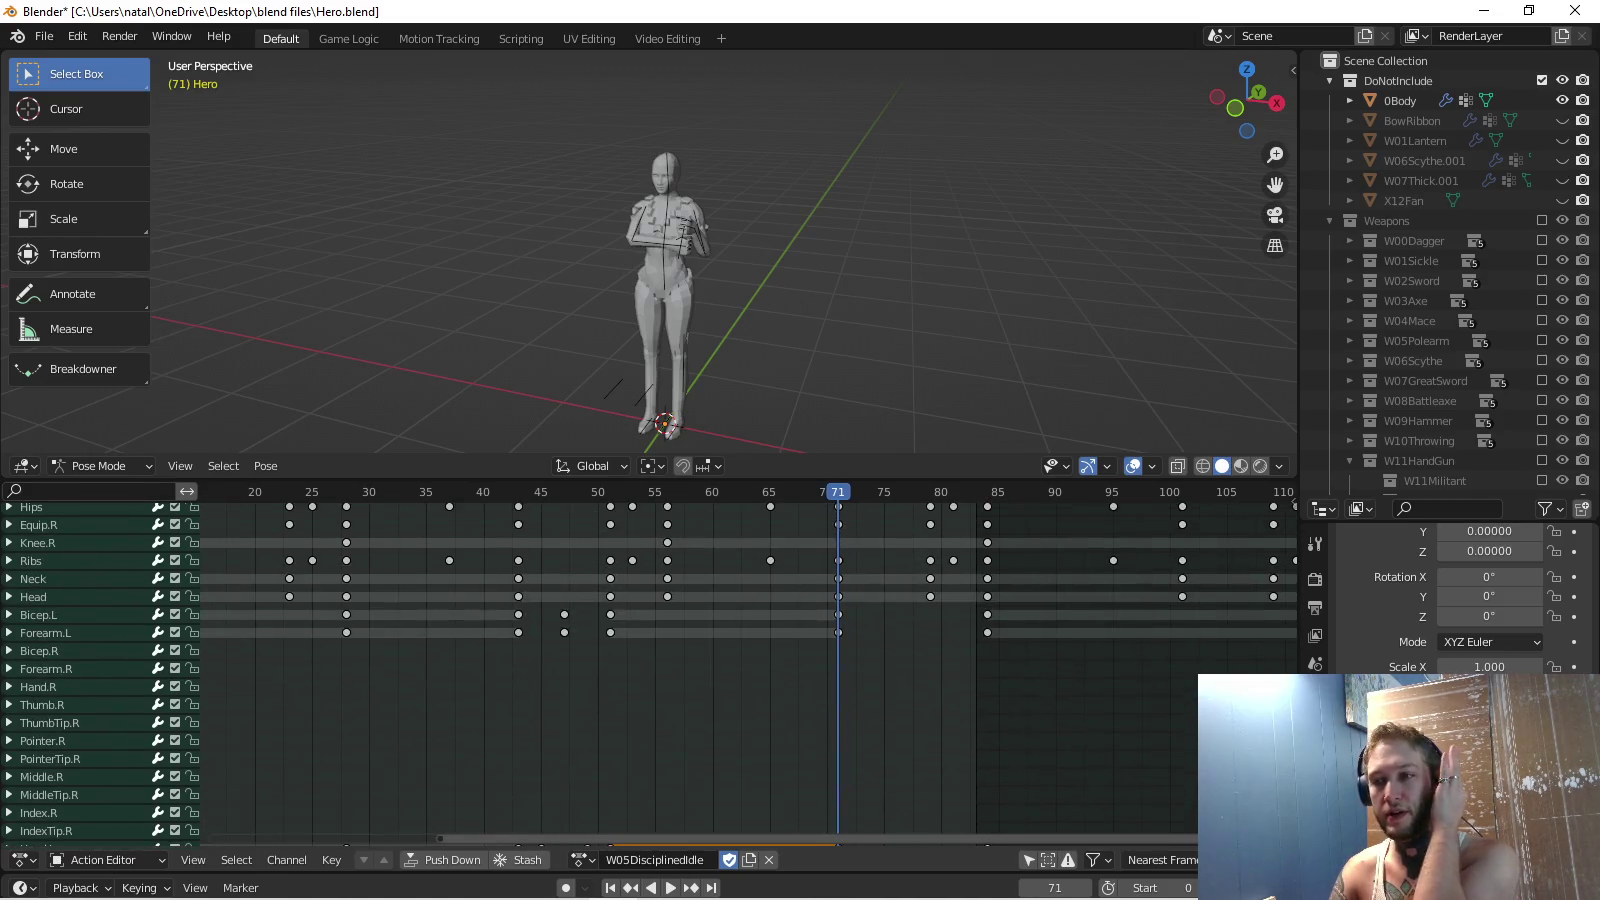
key("space")
scroll(650, 250, "up", 5)
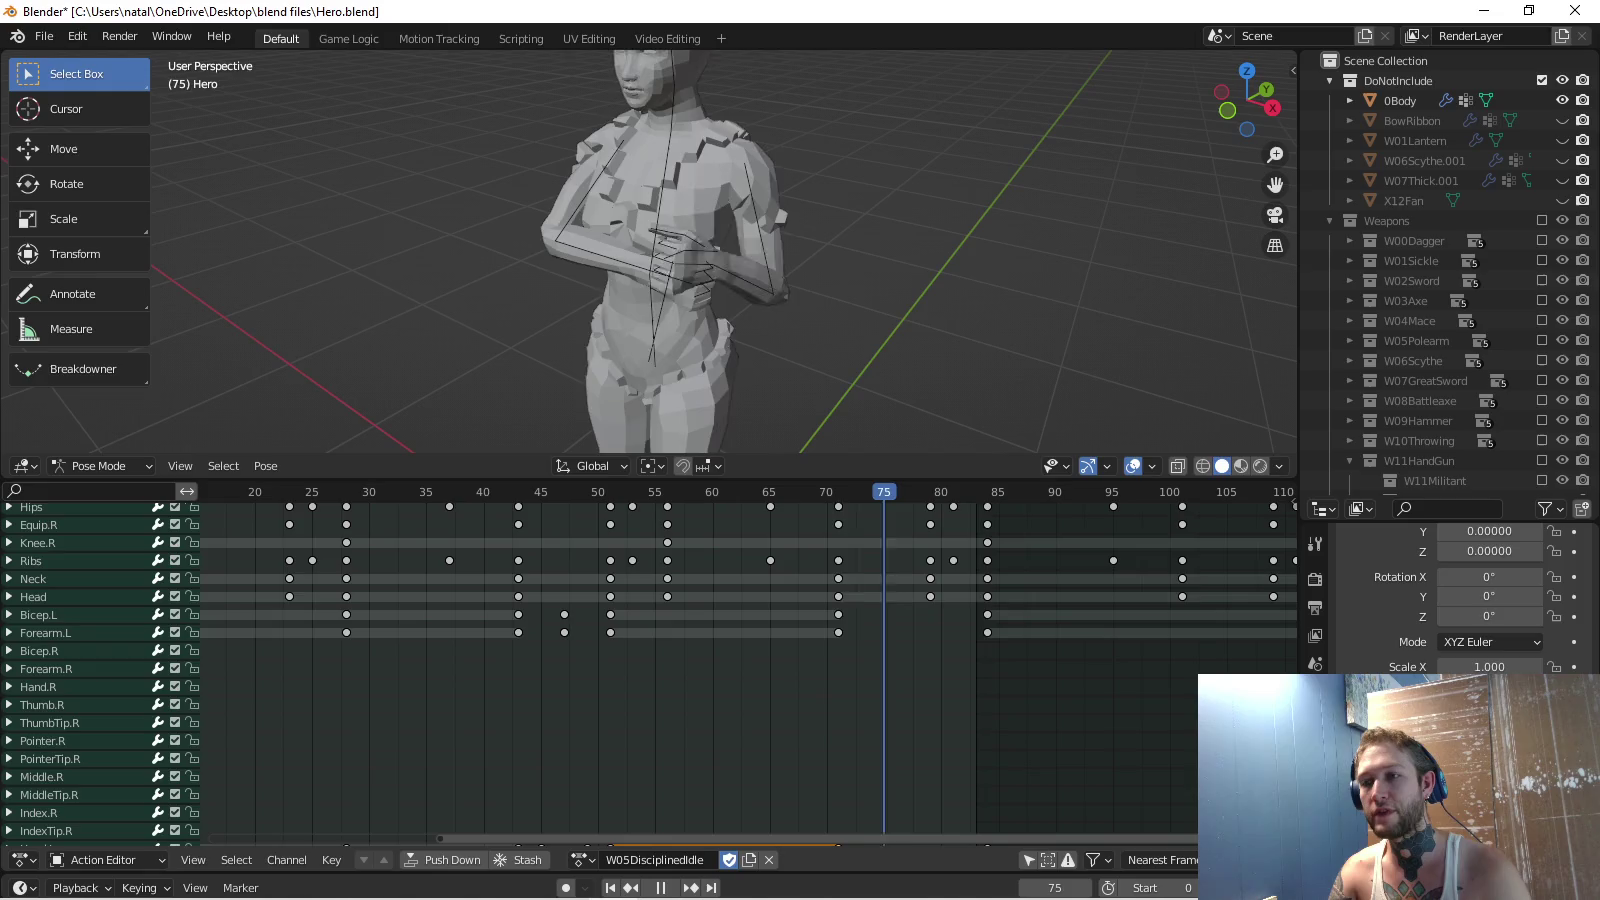
Copy the left finger keys from frame 51 onto frame 71.
key("space")
middle_click_drag(700, 750, 672, 543)
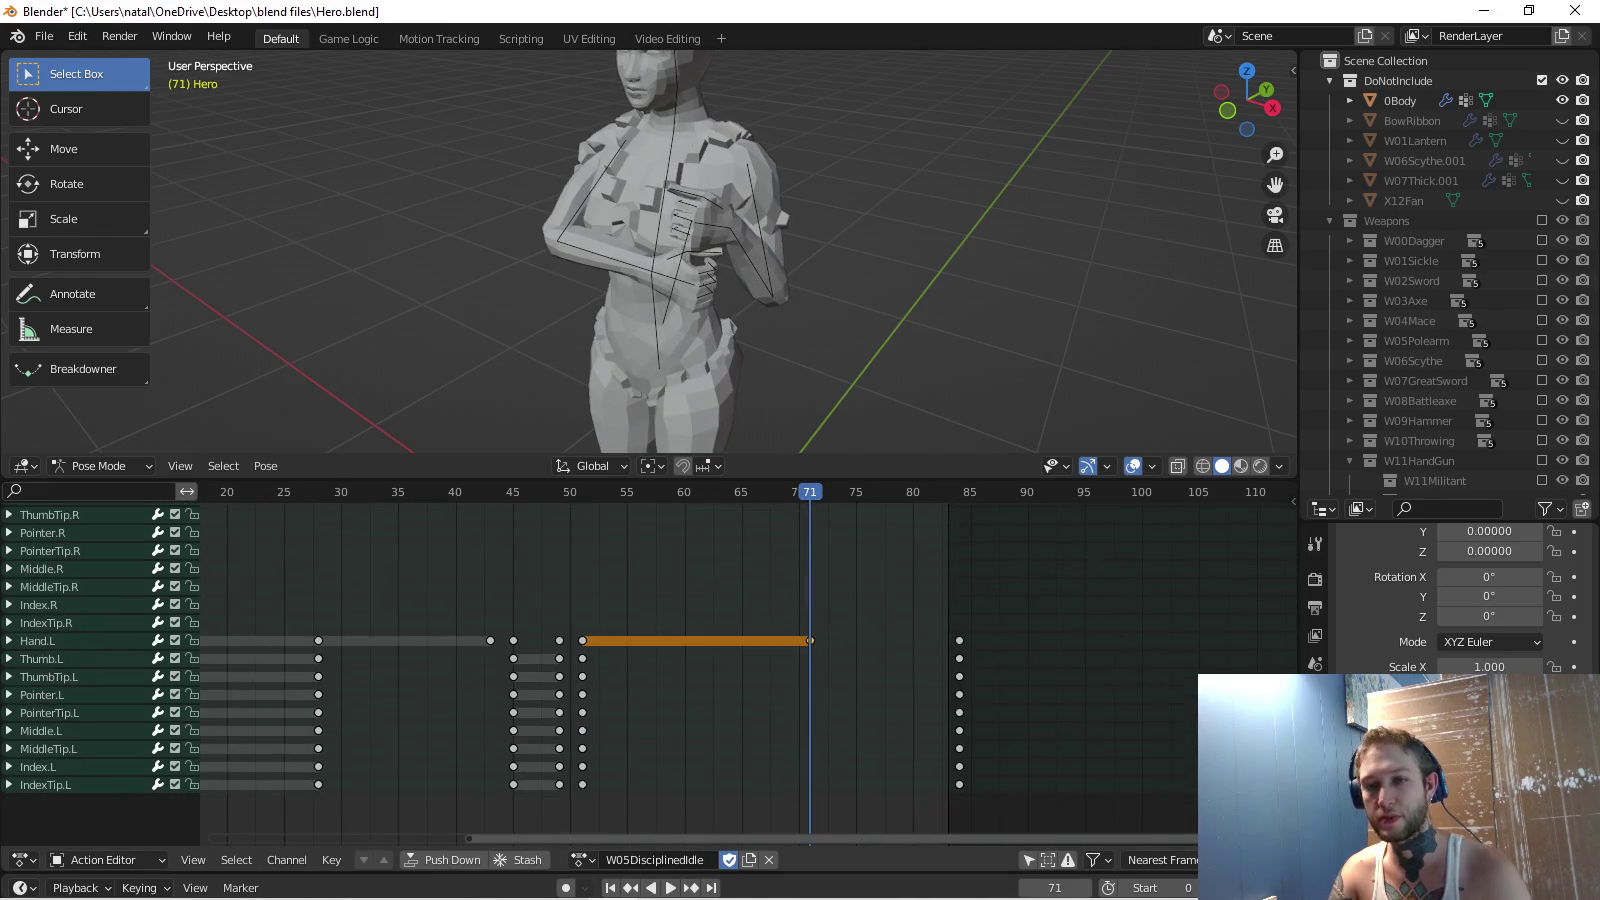
key("space")
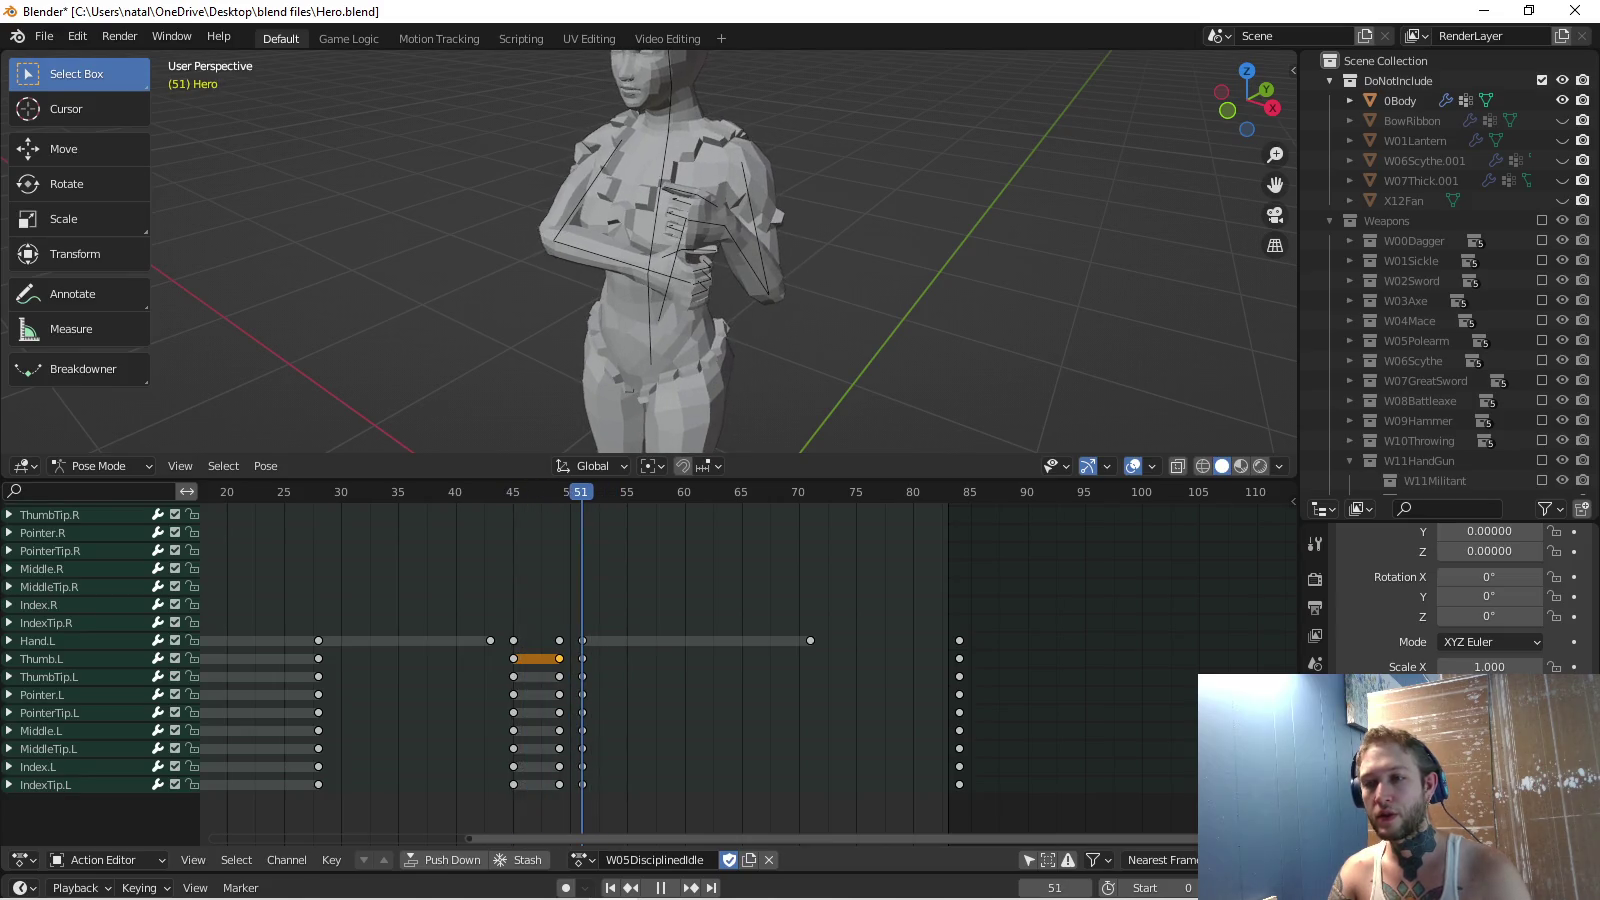
left_click_drag(594, 765, 594, 793)
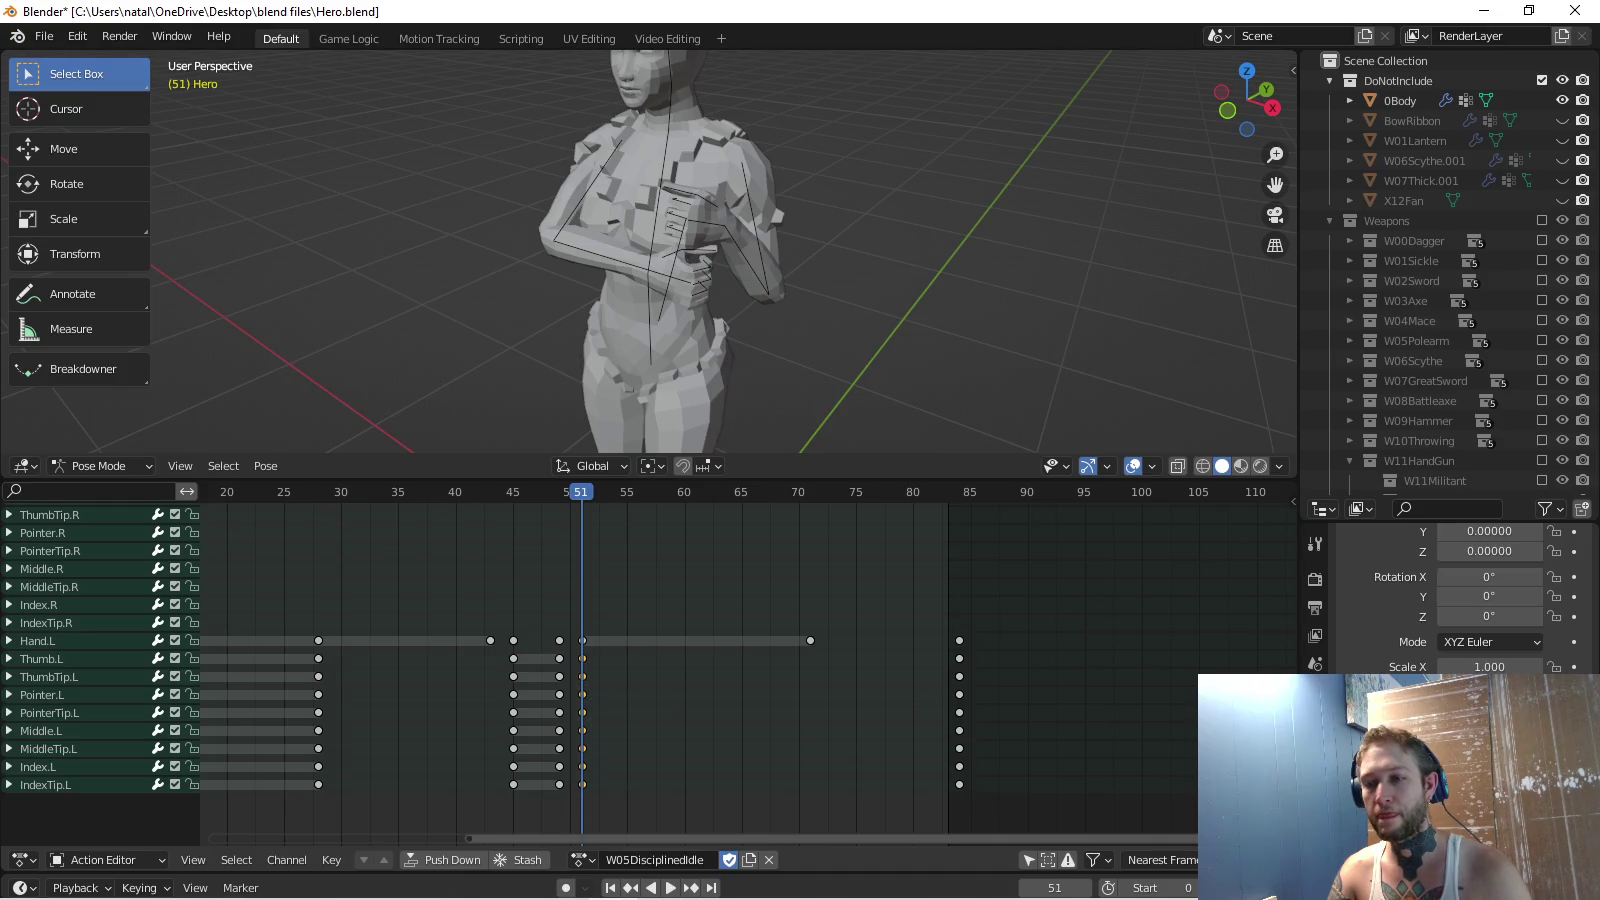
key("space")
key("ctrl+v")
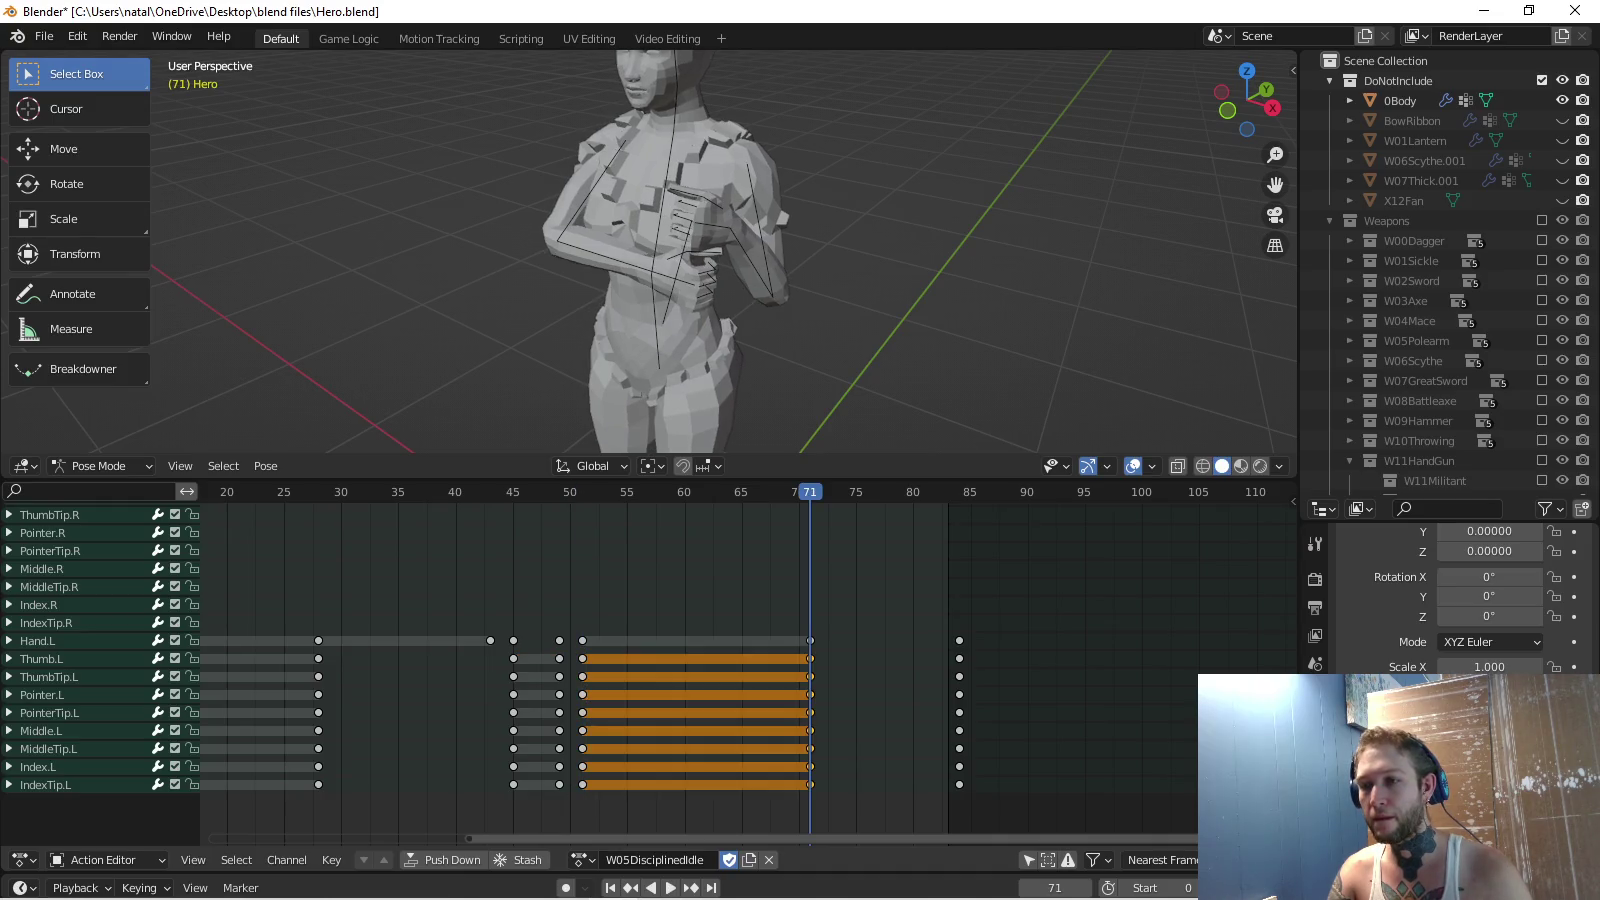
Key the frame-45 left finger pose again at frame 76.
left_click(513, 640)
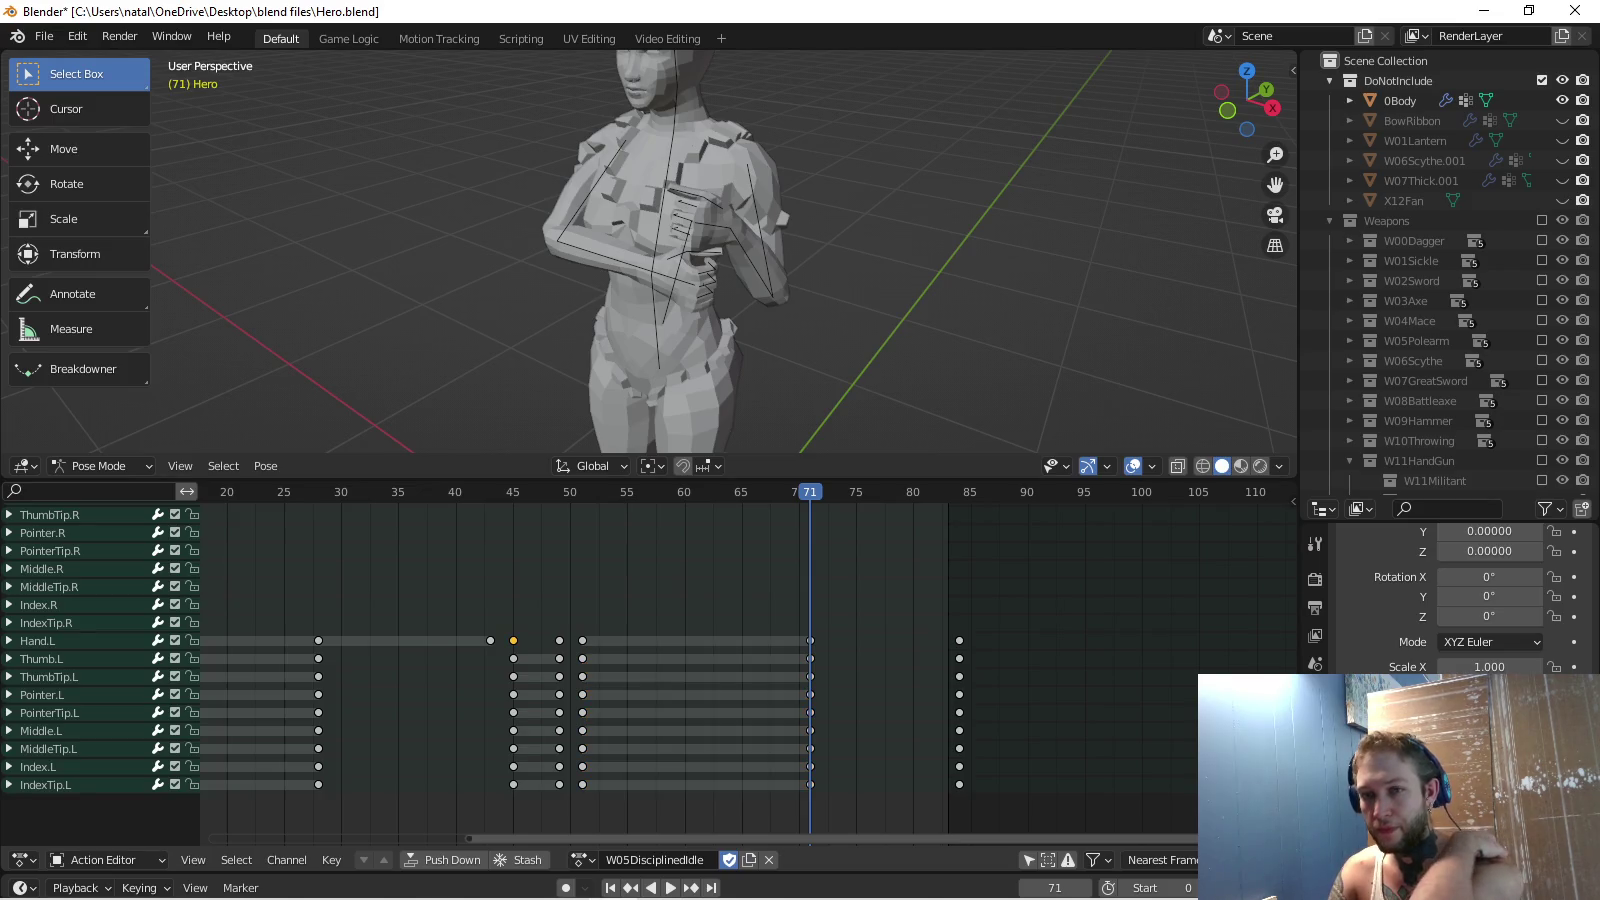
key("space")
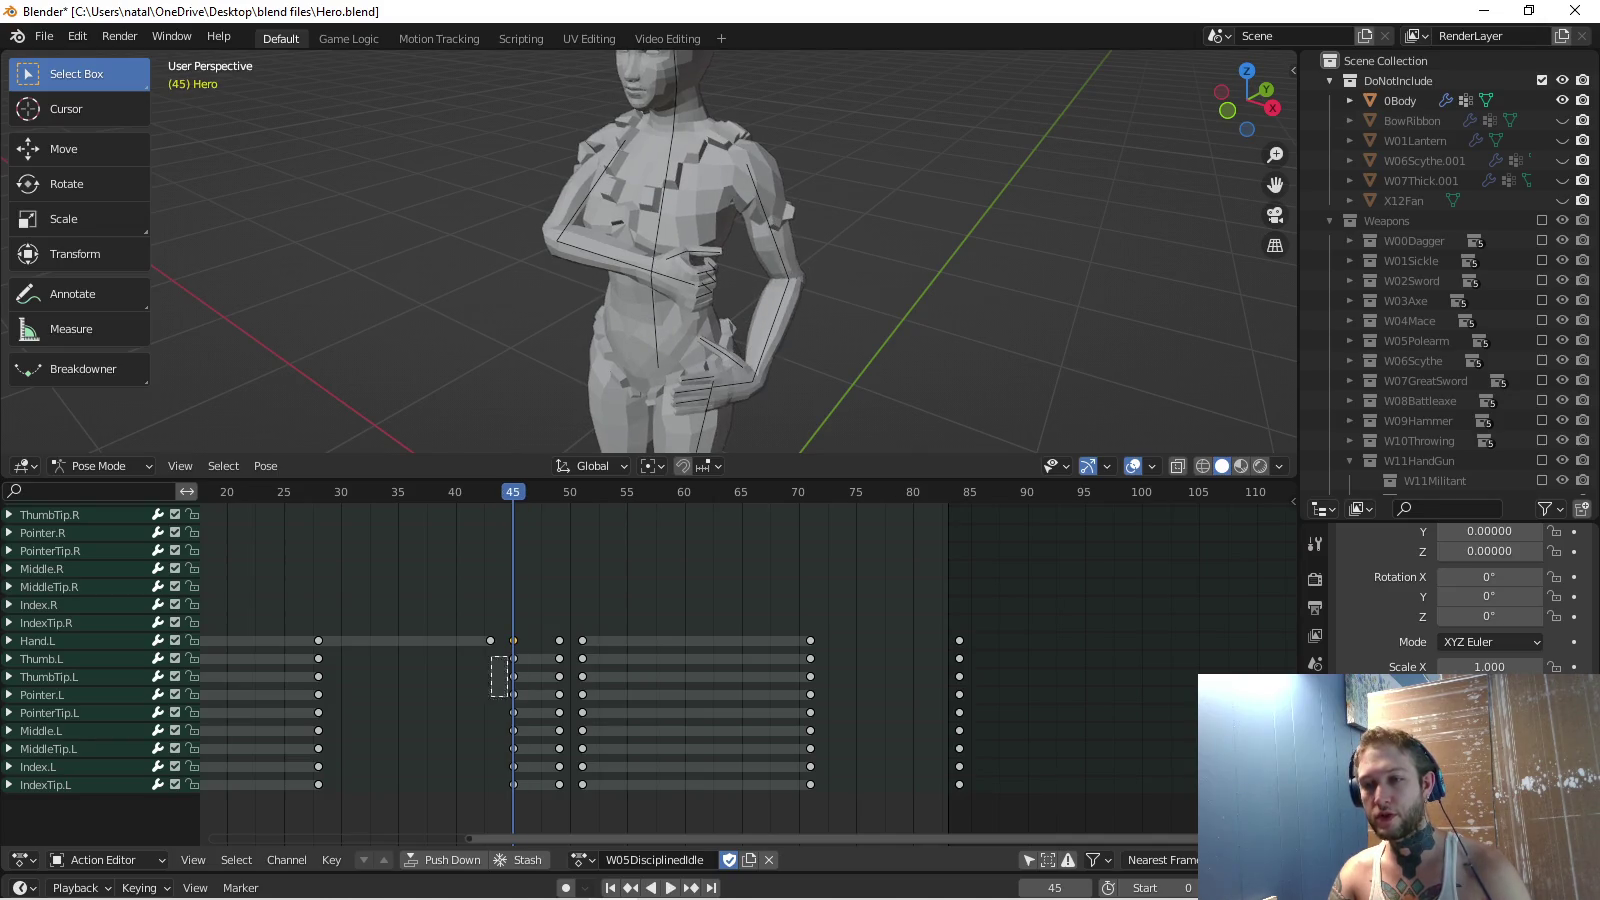
left_click_drag(491, 658, 527, 799)
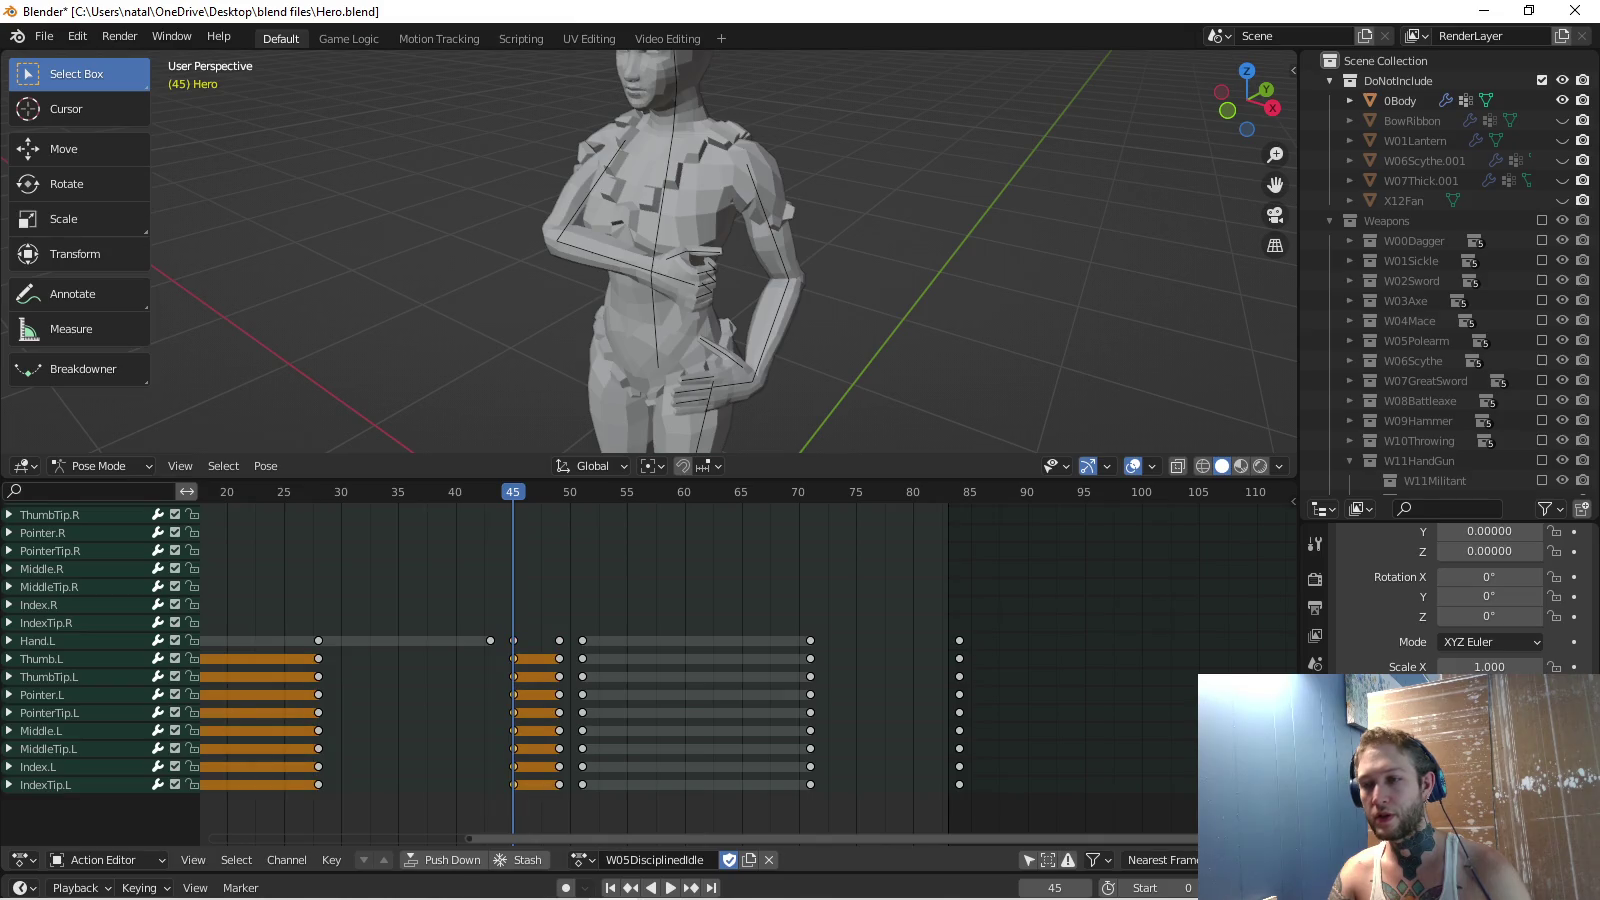
key("space")
key("i")
left_click(804, 518)
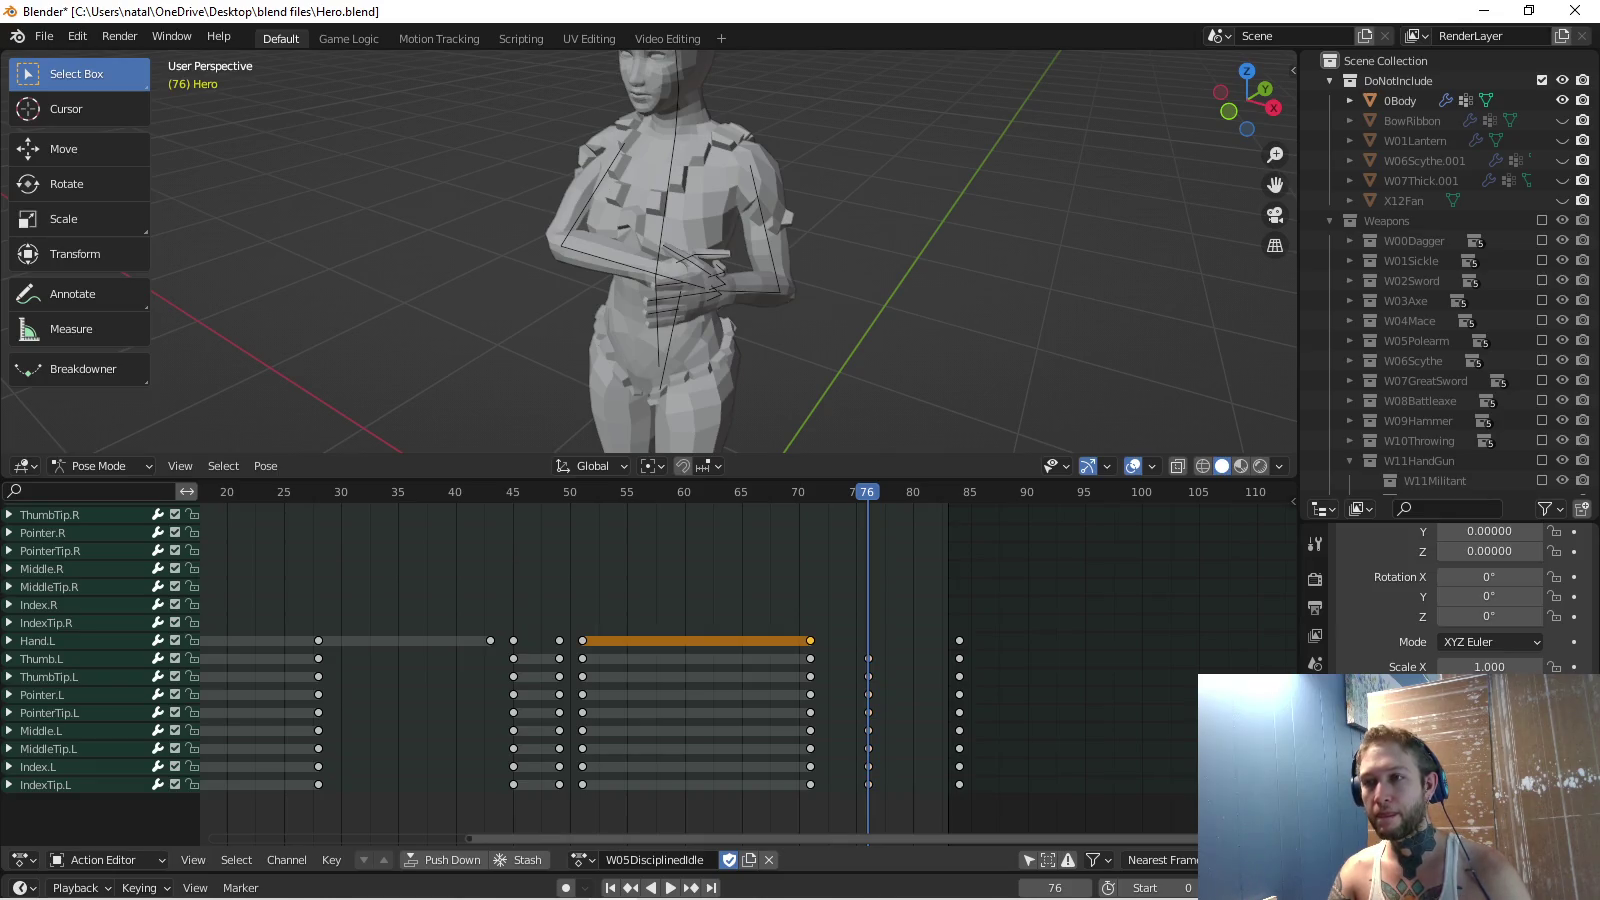
Rotate the left forearm and left hand from the top view.
middle_click_drag(700, 281, 690, 330)
key("space")
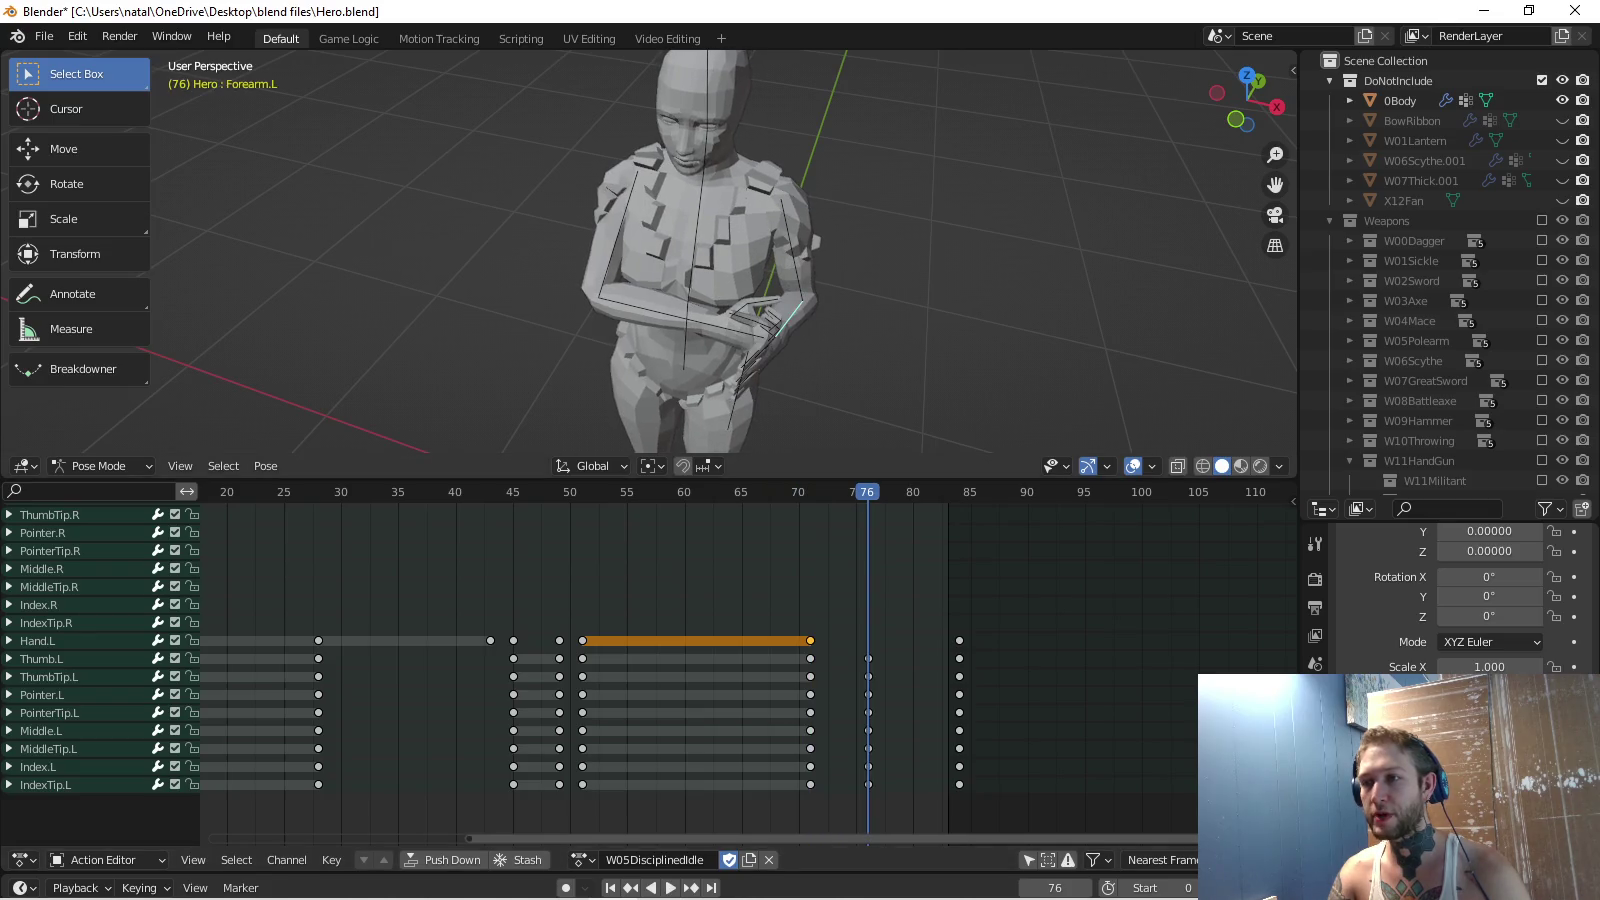
key("KP_7")
scroll(848, 370, "up", 2)
key("r")
left_click(847, 371)
left_click(775, 400)
left_click(778, 396)
key("r")
left_click(770, 411)
Rotate the left upper arm in right view and key the arm rotations at frame 76.
left_click(795, 346)
left_click(740, 236)
key("KP_3")
key("r")
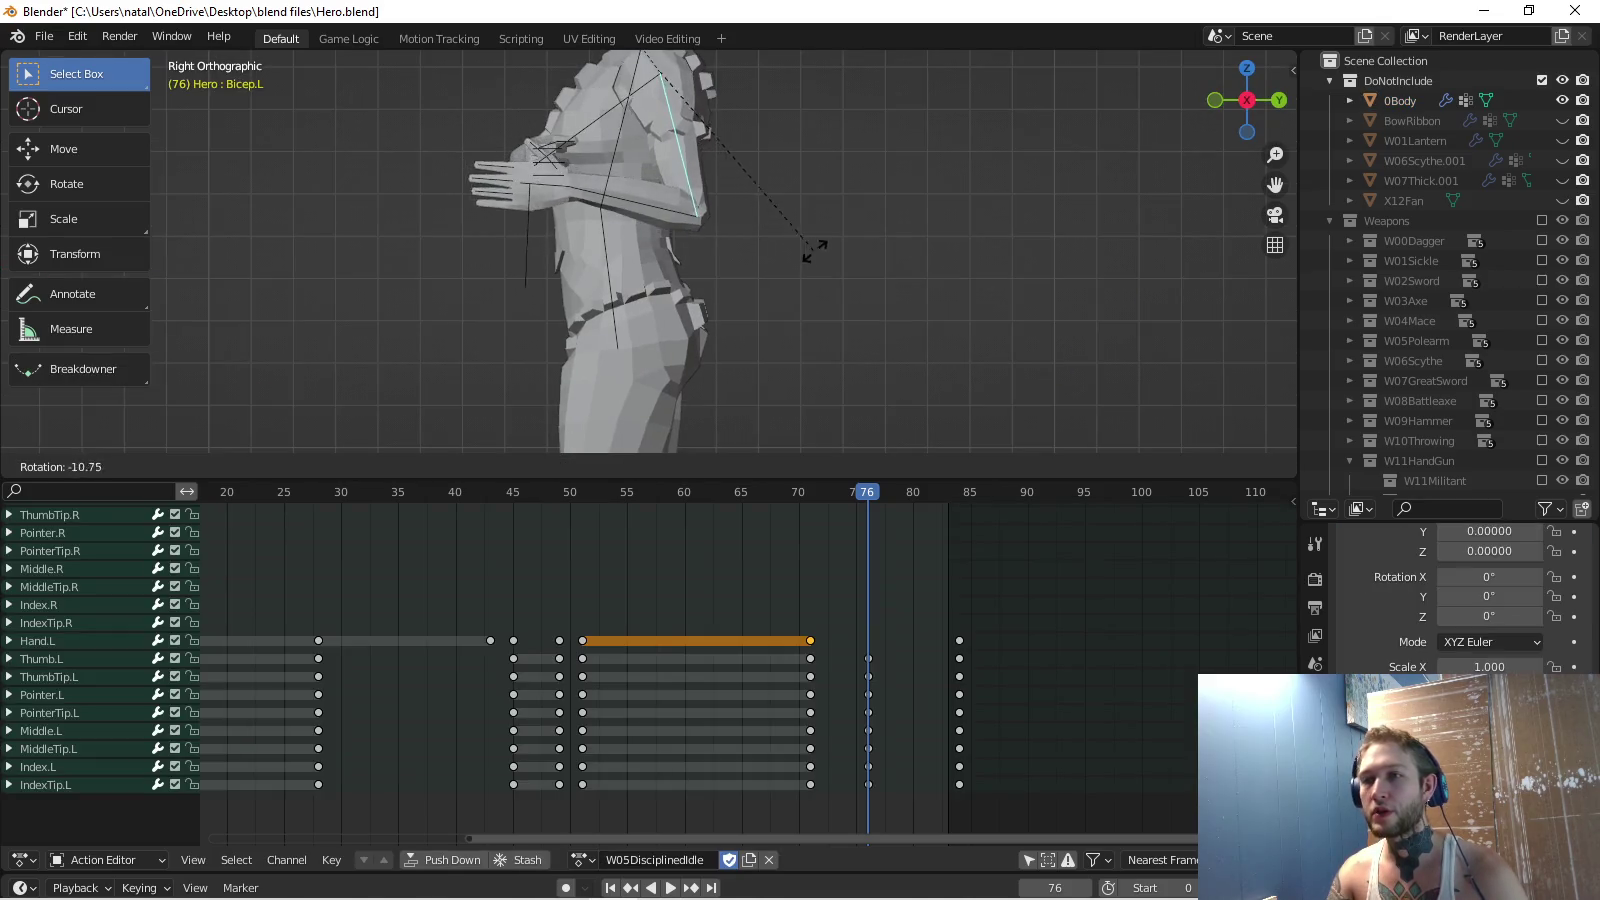
left_click(814, 242)
key("i")
Review the reposed arm and unhide the W06Scythe.001 prop at frame 71.
middle_click_drag(651, 251, 720, 280)
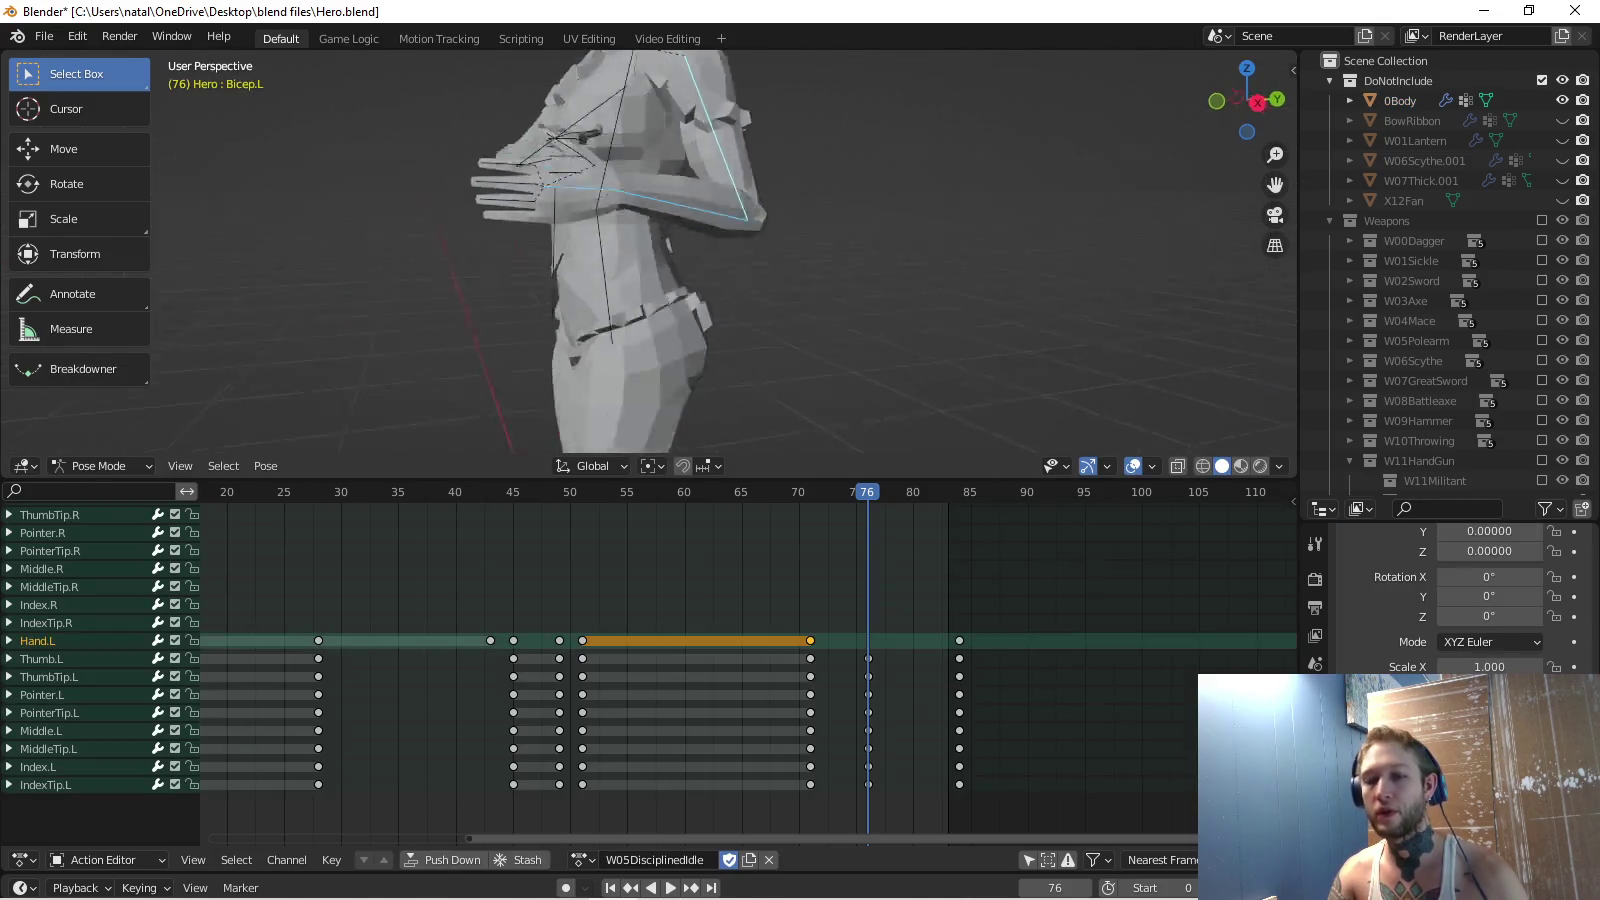
key("space")
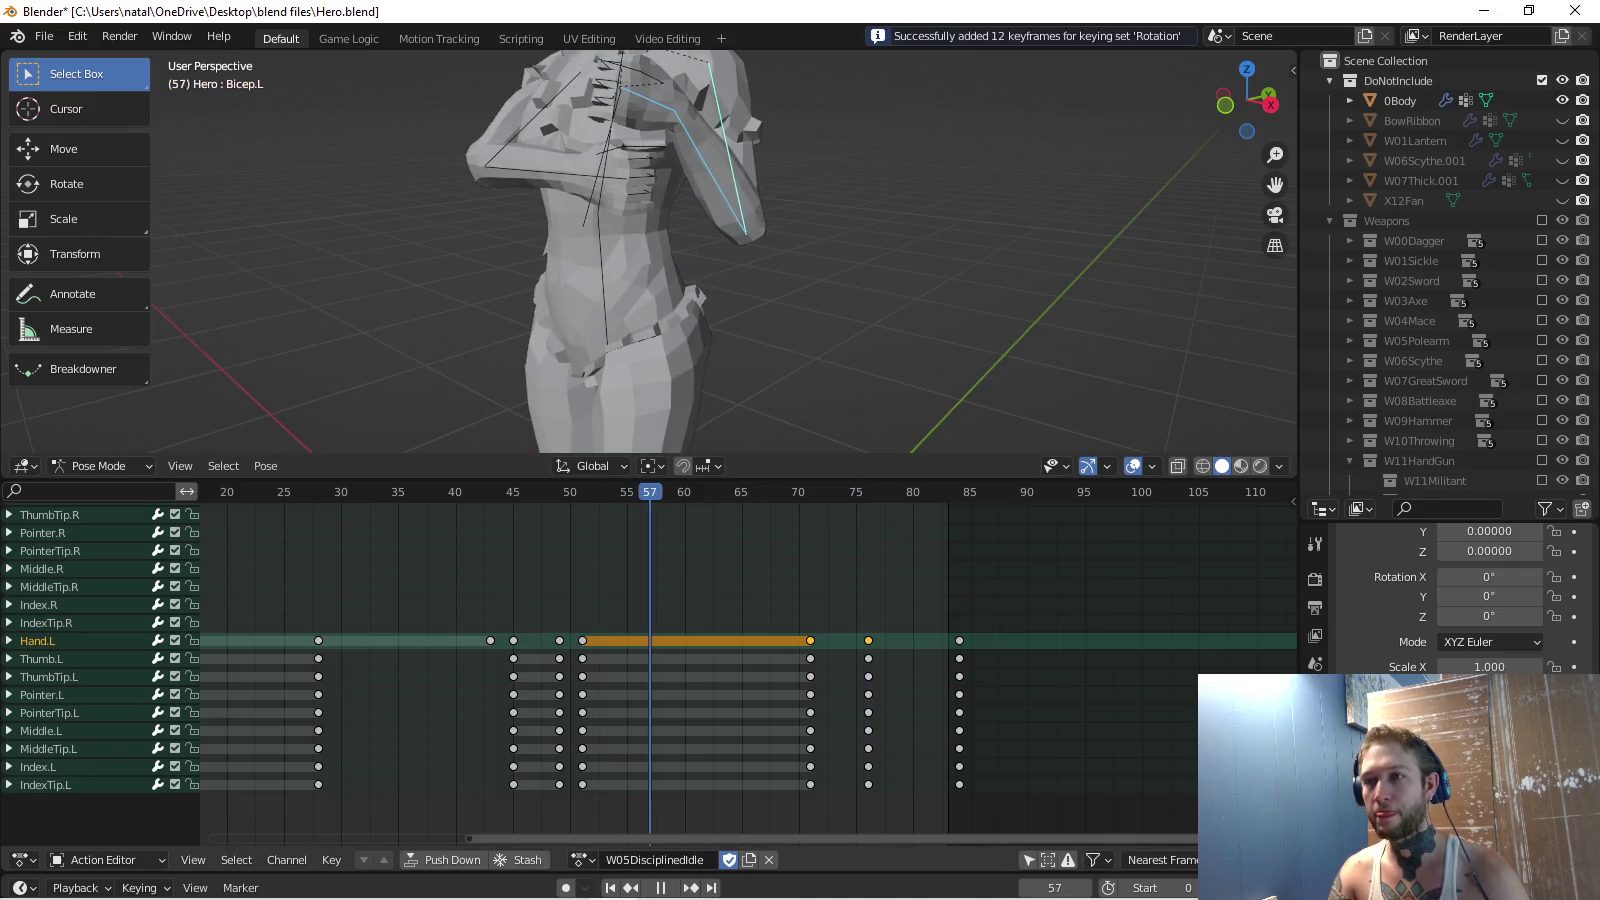
key("space")
key("Left")
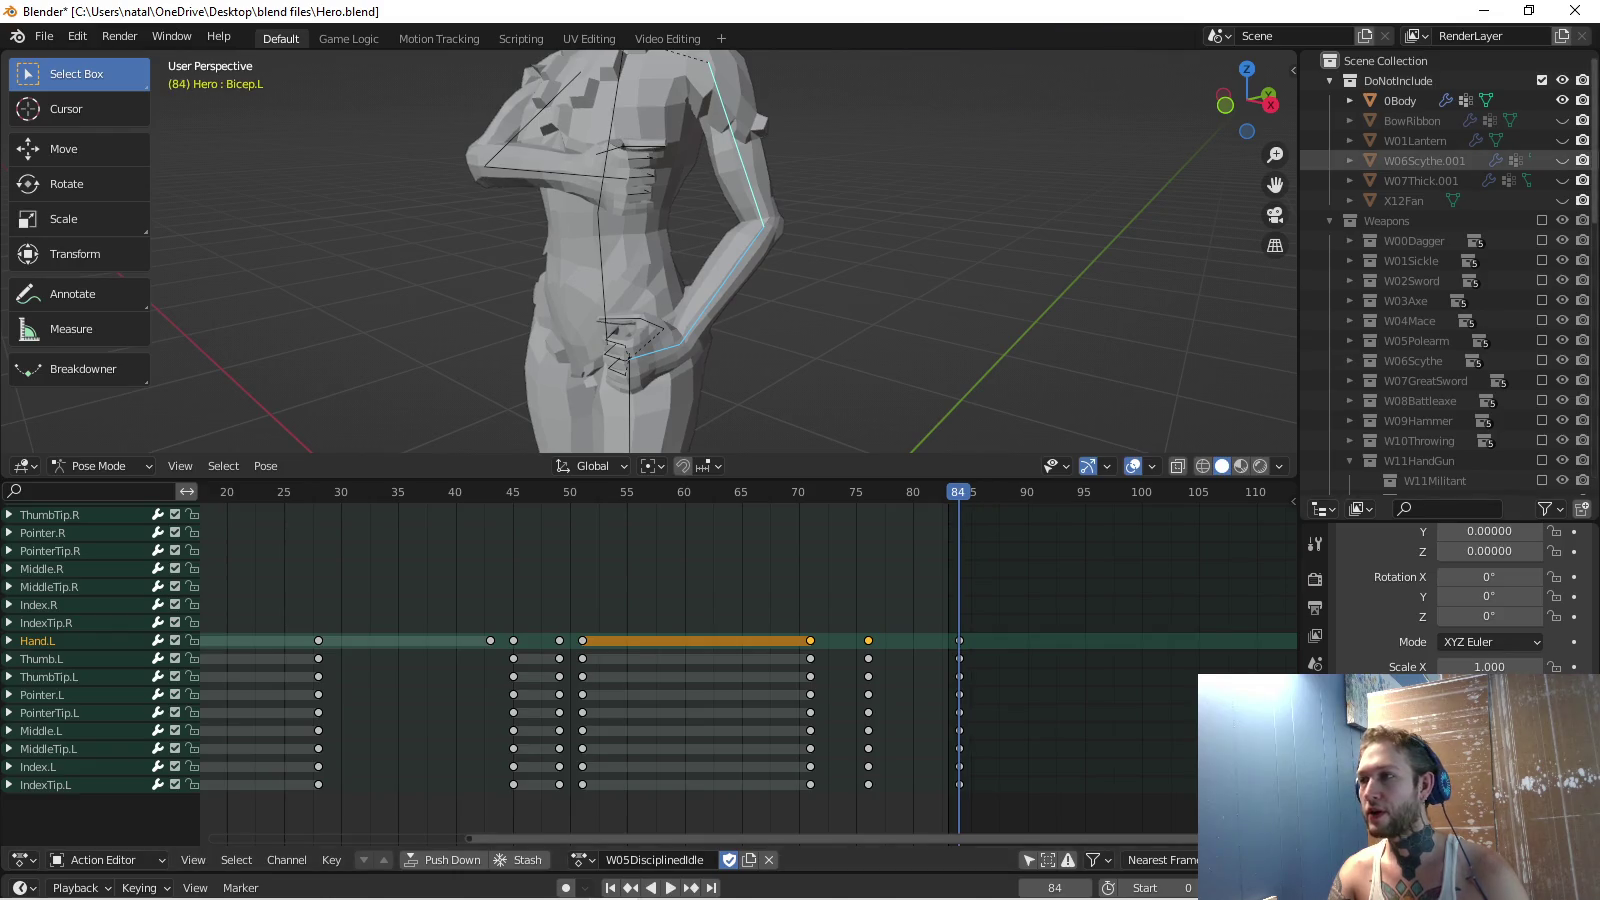
left_click(1562, 160)
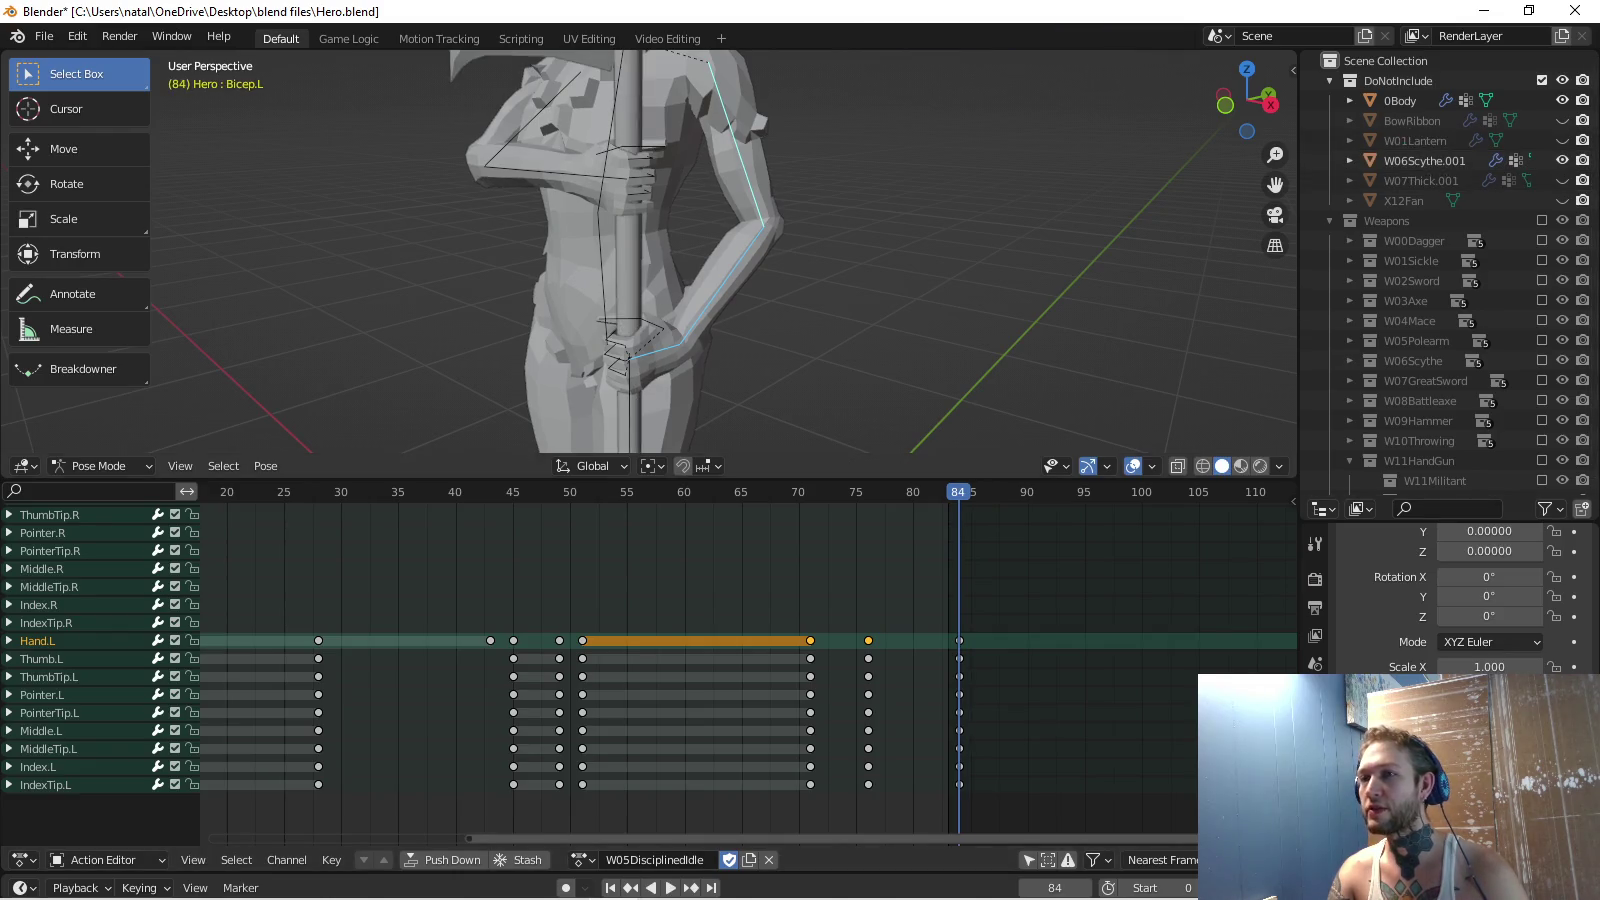
left_click(810, 492)
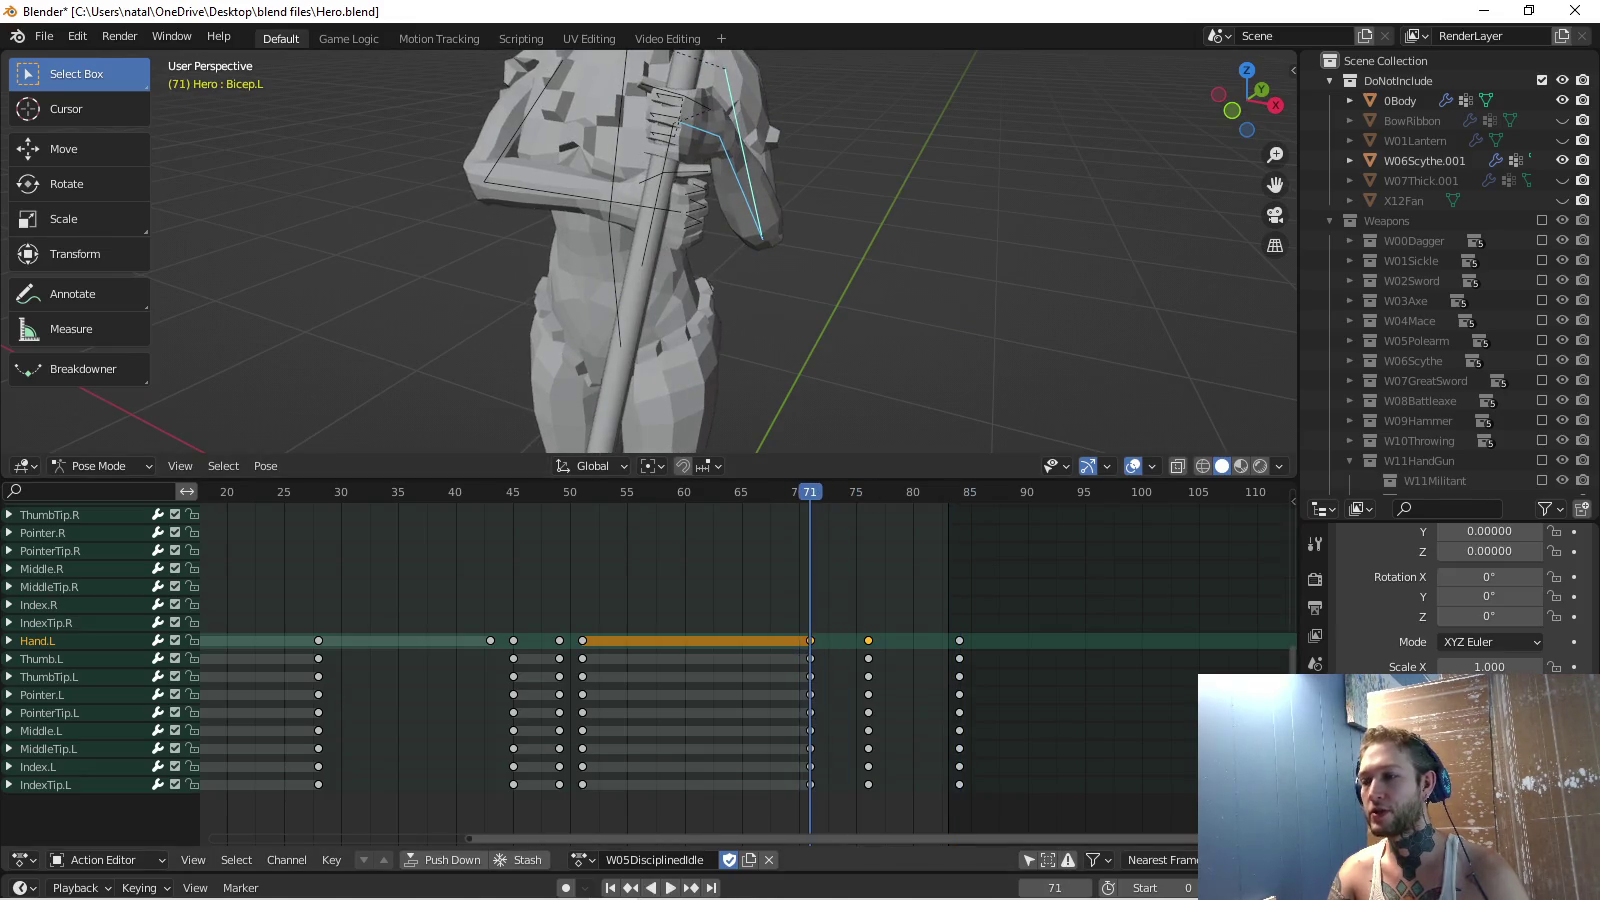
Rename the W06Scythe.001 vertex group Equip.L to Equip.R.
left_click(1423, 160)
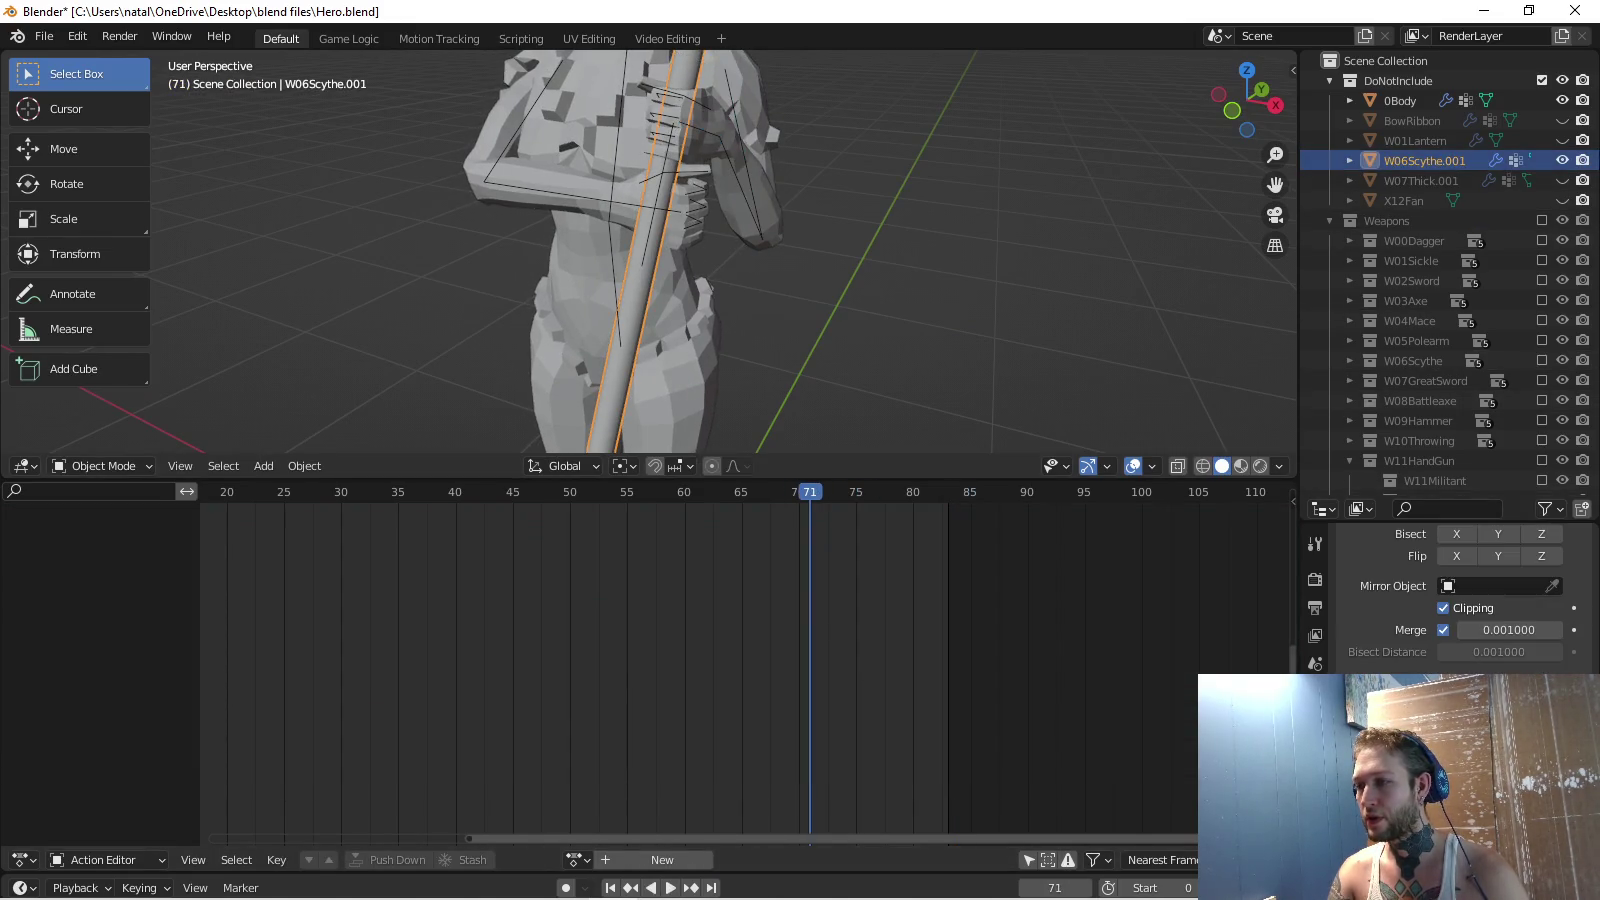
left_click(1315, 859)
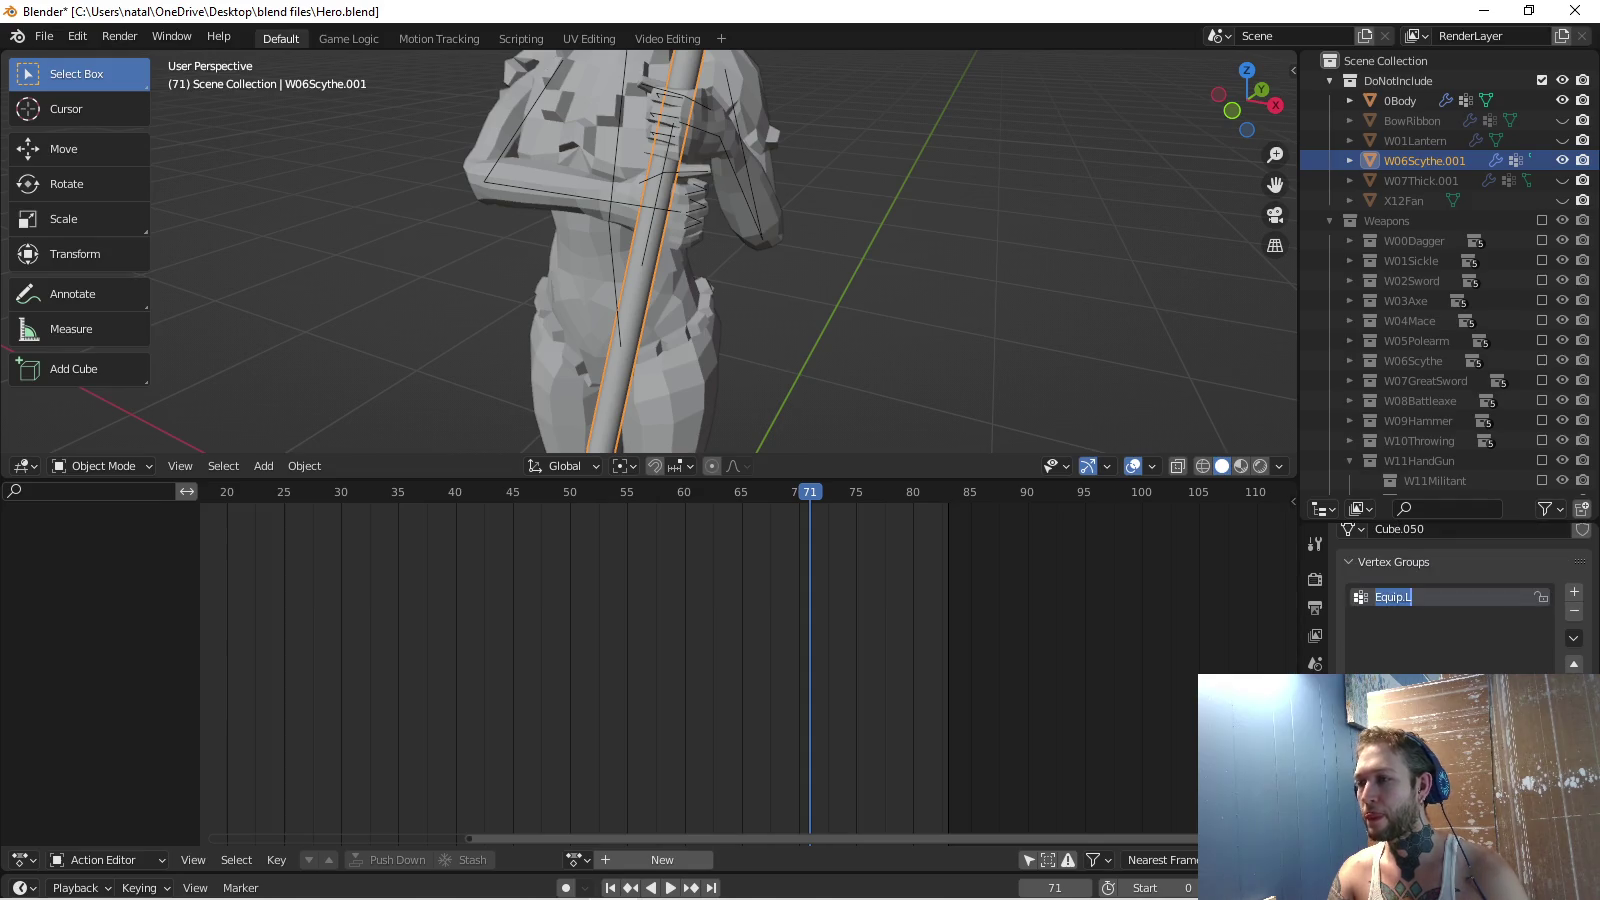
key("BackSpace")
type("R")
key("Return")
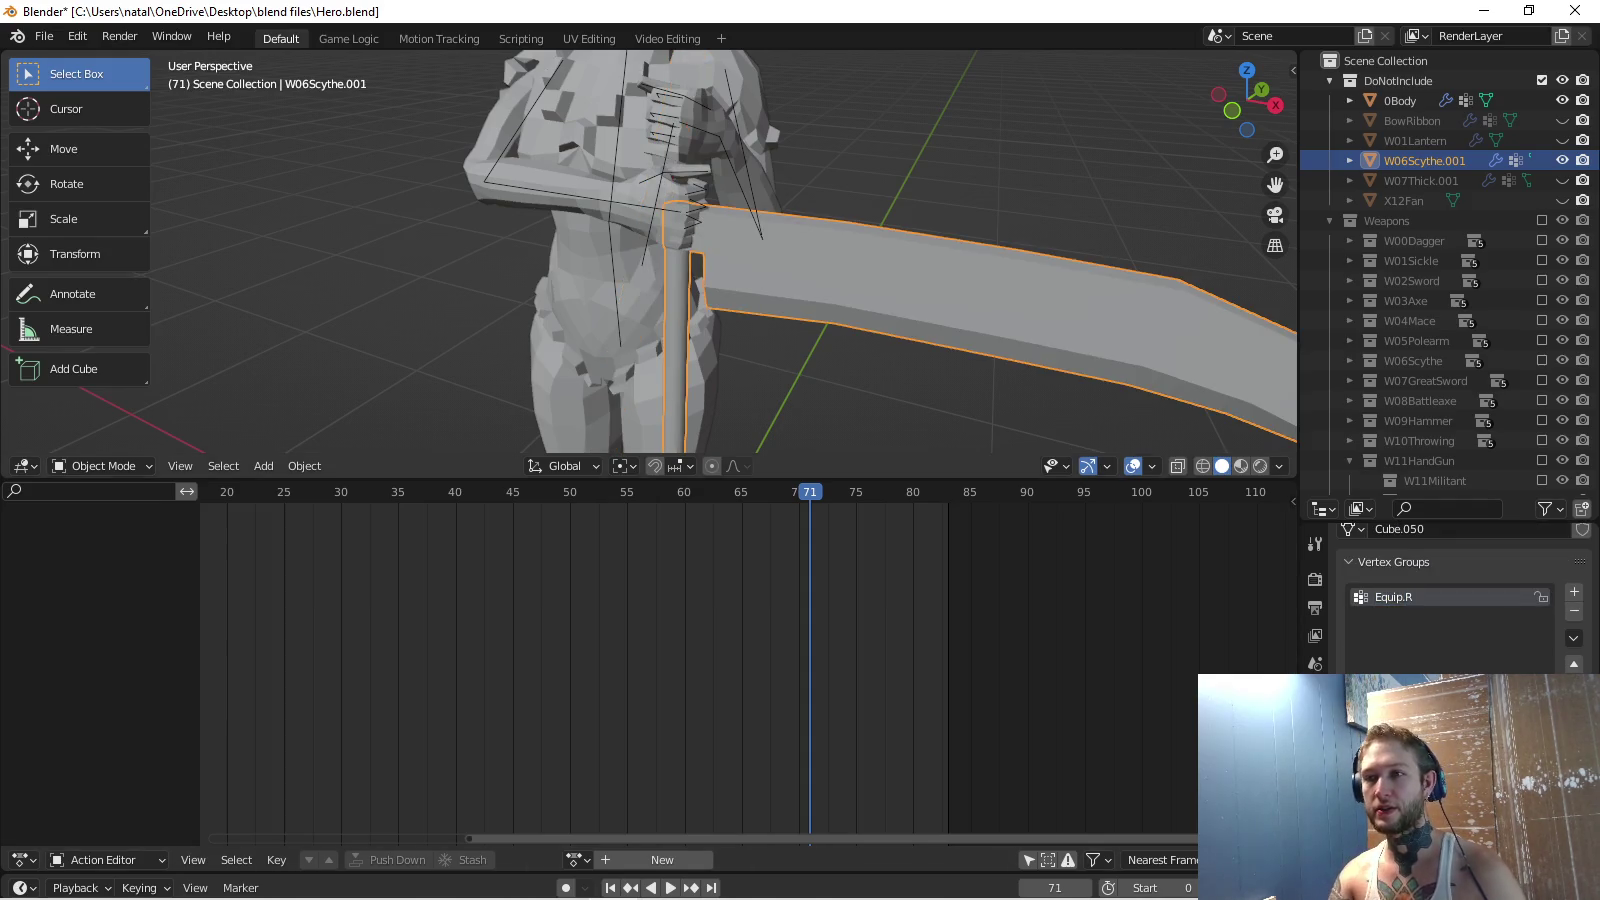
Try scaling the scythe along X and moving it along Y, cancelling each attempt.
scroll(651, 251, "down", 2)
scroll(650, 250, "down", 2)
middle_click_drag(650, 250, 601, 241)
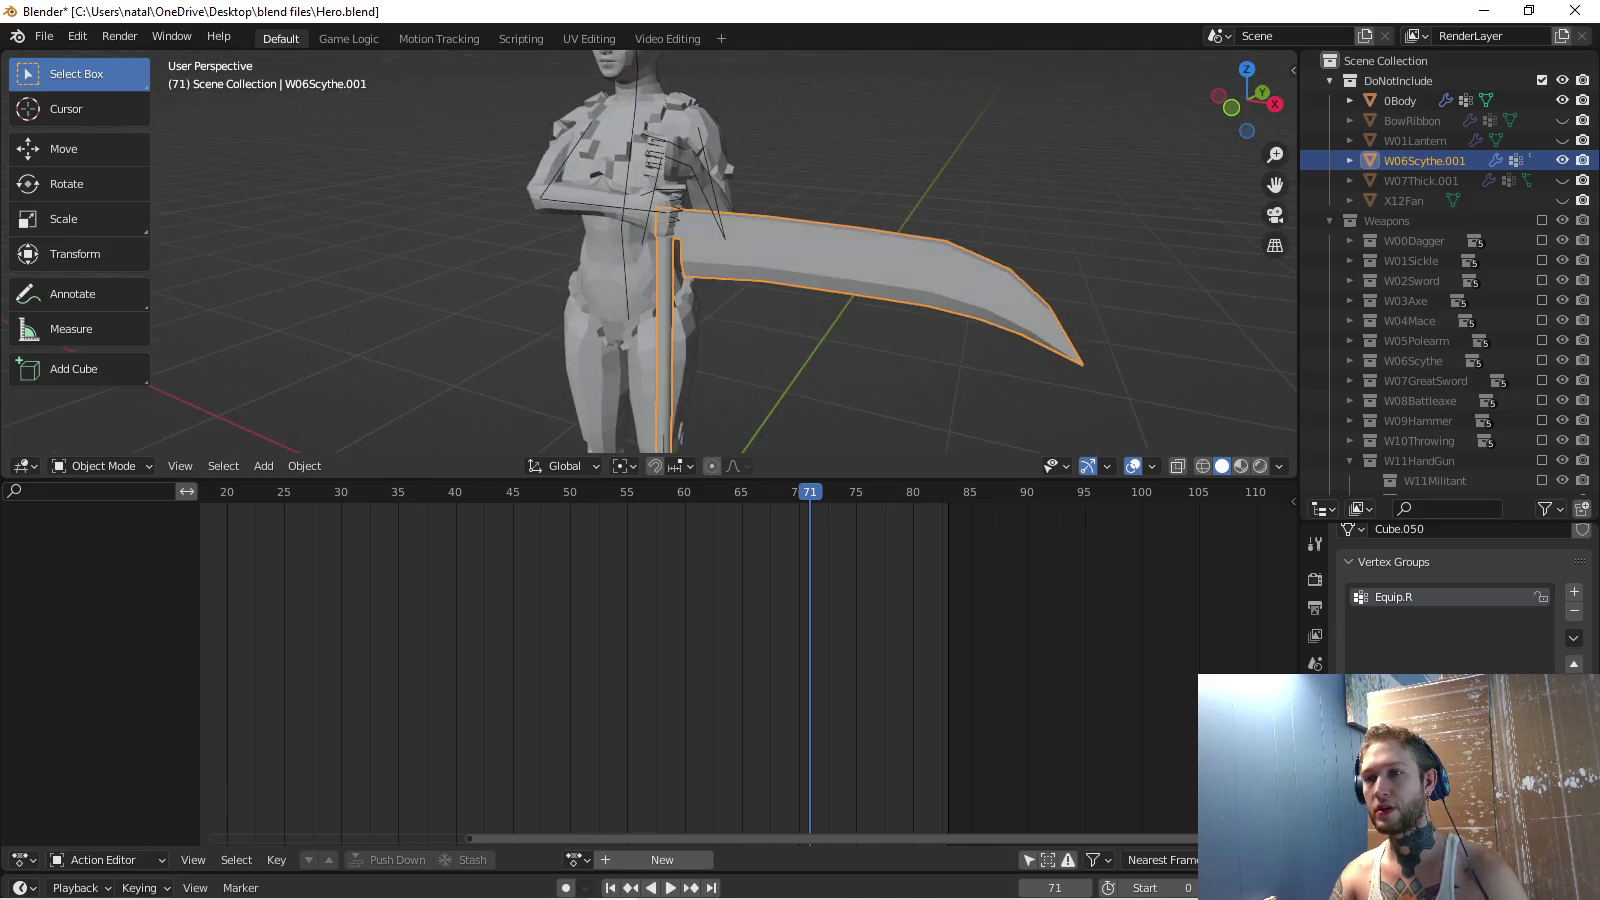
key("s")
key("x")
key("Escape")
key("s")
key("x")
key("Escape")
key("s")
key("x")
key("Escape")
key("g")
key("y")
key("Escape")
Try moving the scythe mesh along Y in Edit Mode, then play with the scythe in hand.
key("Tab")
scroll(650, 250, "down", 3)
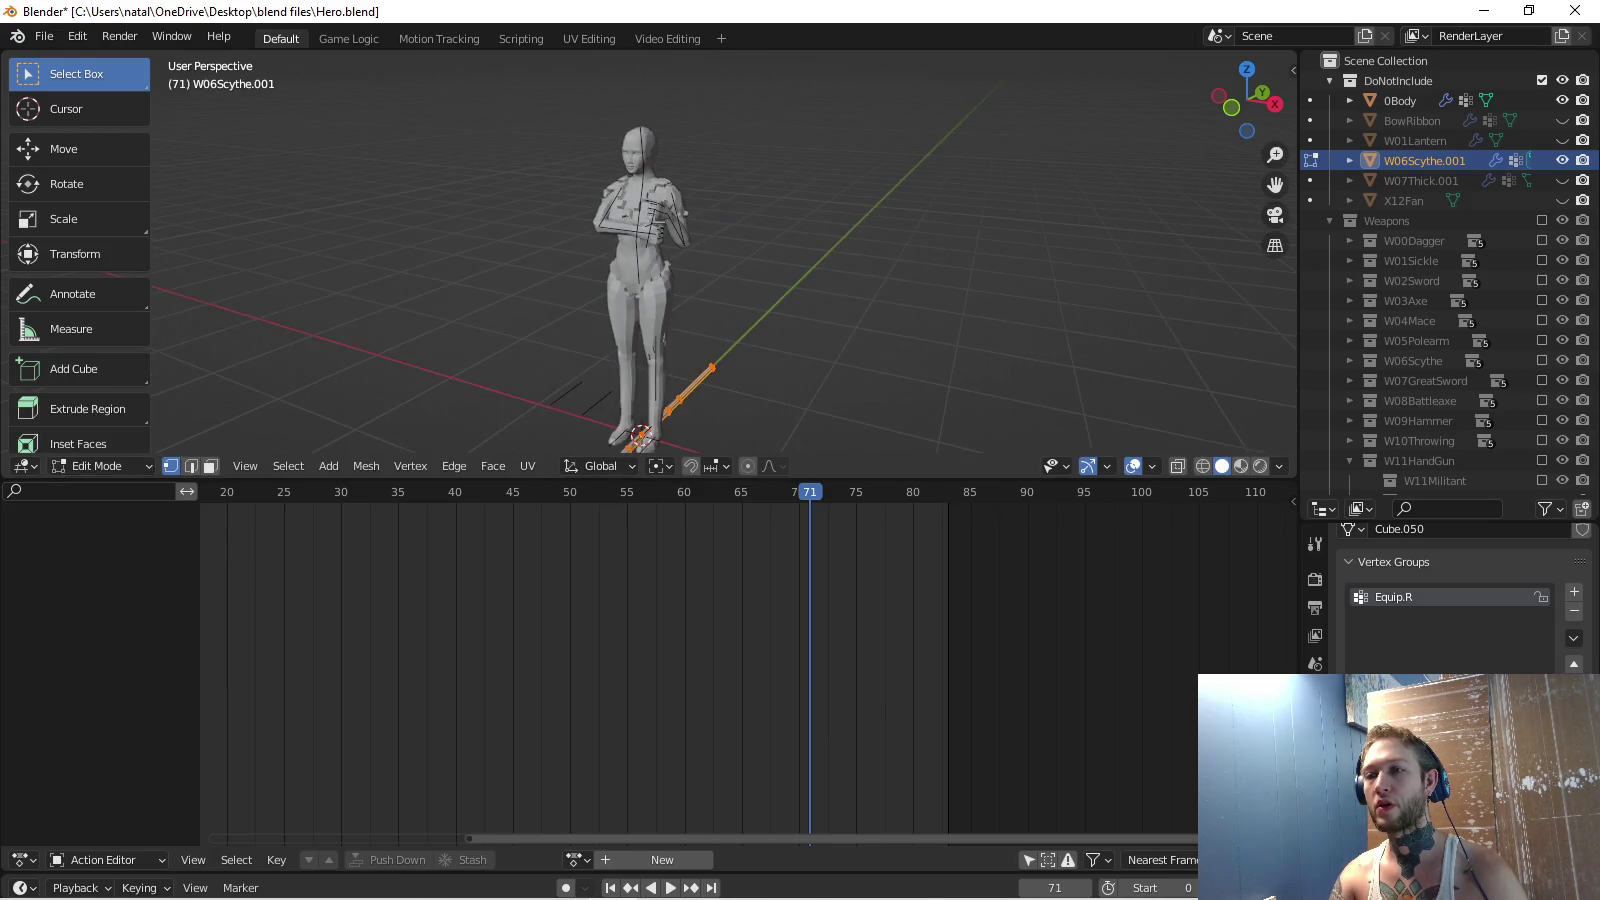
key("g")
key("y")
key("Escape")
key("Tab")
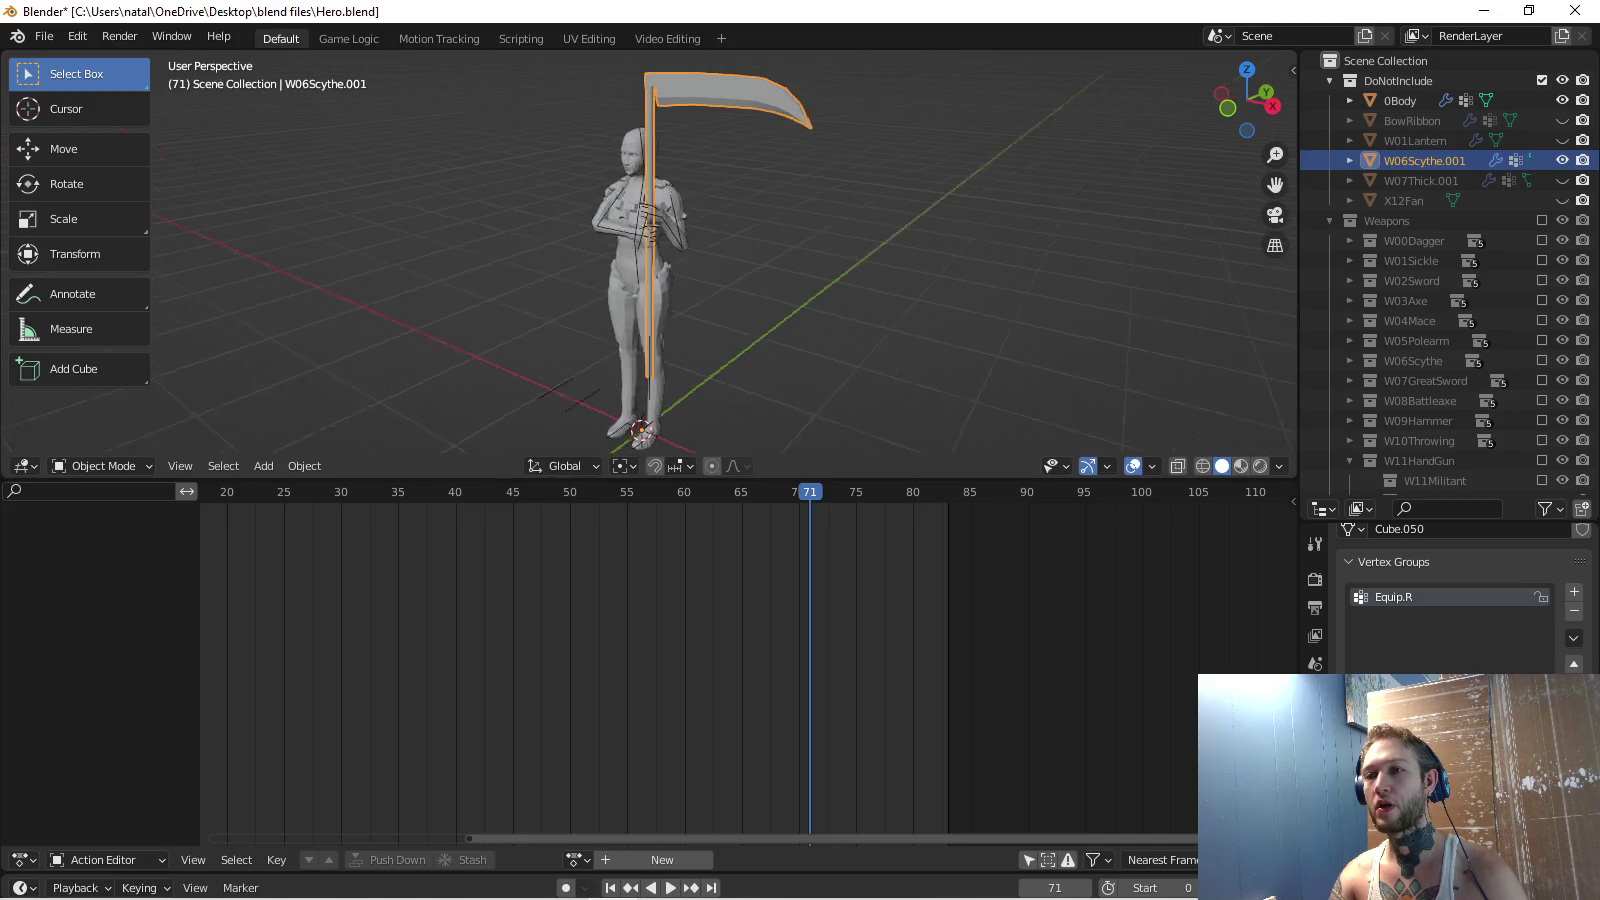
scroll(651, 251, "up", 5)
key("space")
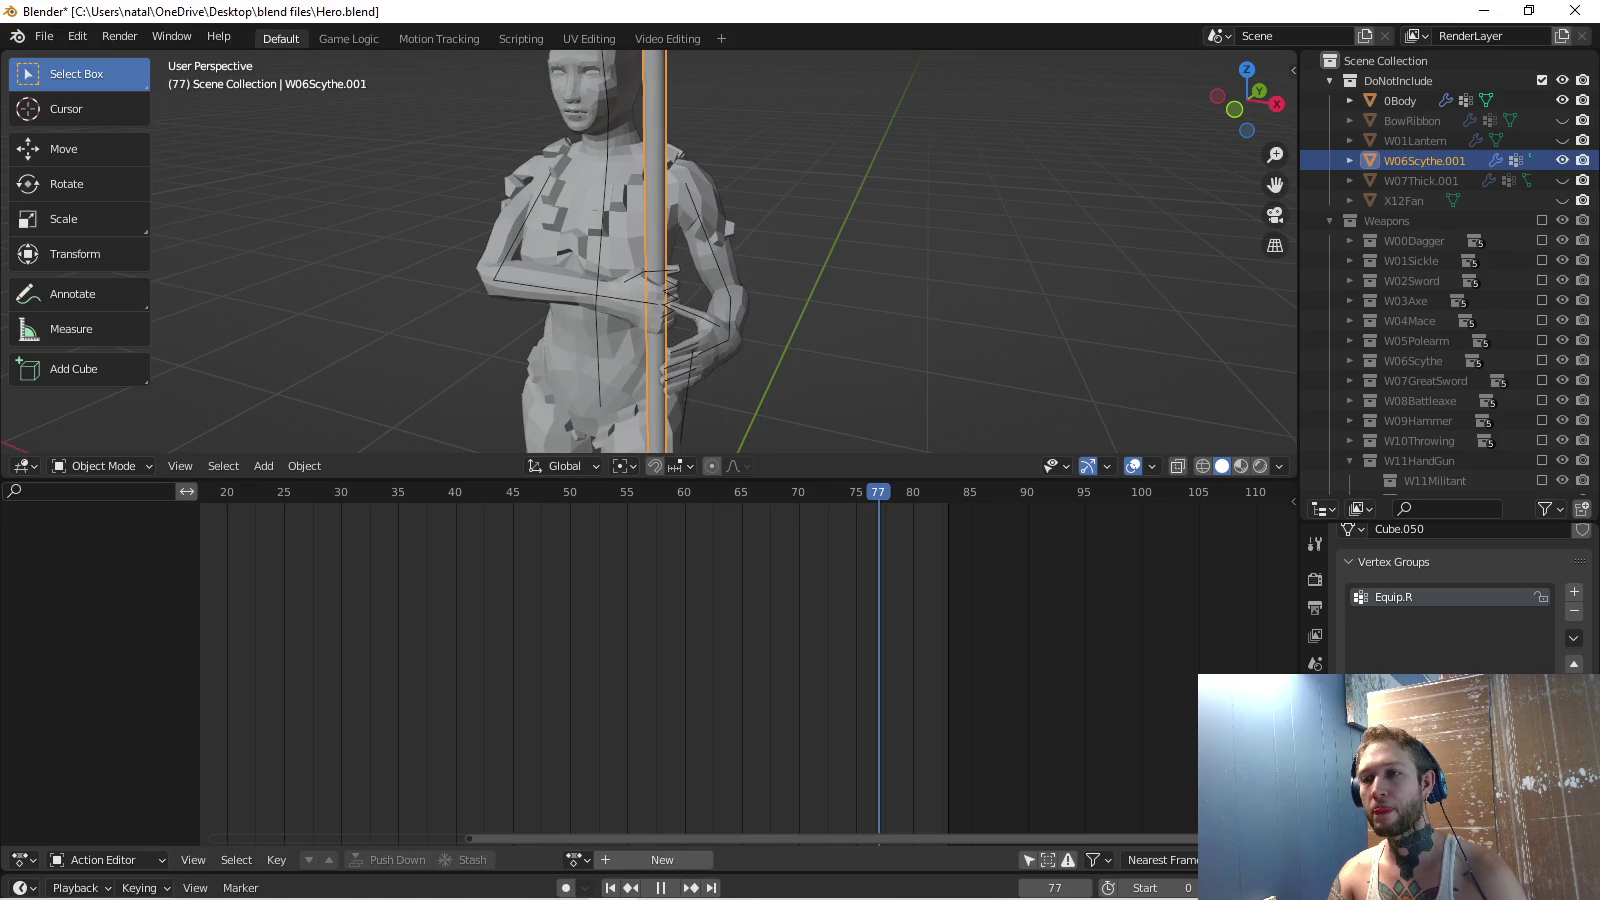
Inspect the scythe mesh in Edit Mode again, then return to posing the Hero rig.
key("Tab")
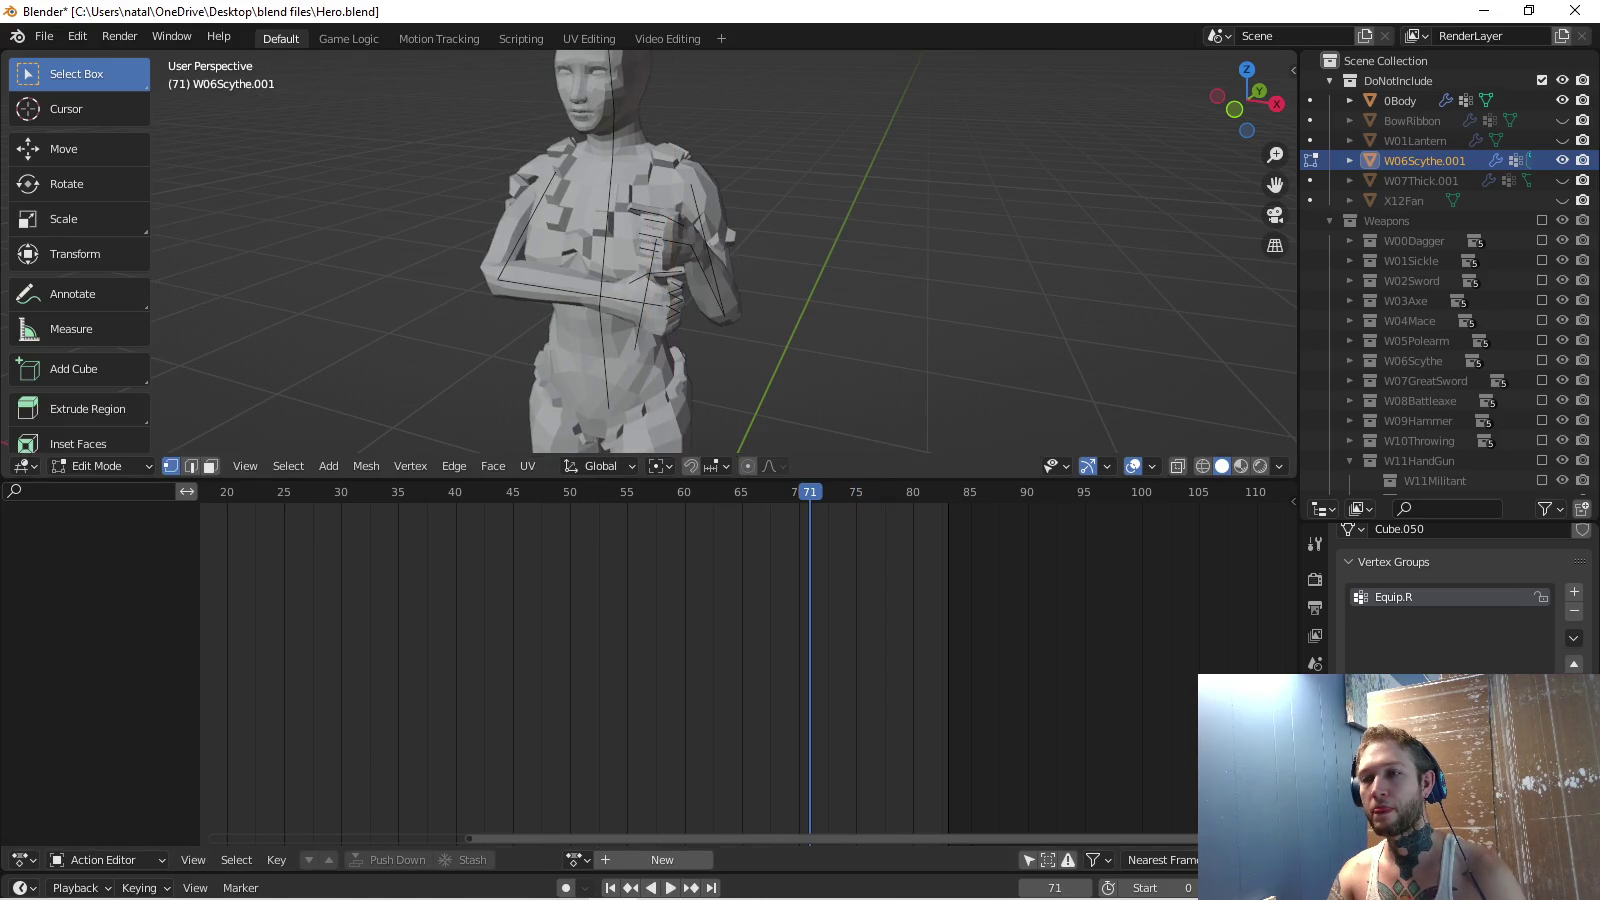
scroll(650, 250, "down", 2)
scroll(650, 250, "down", 3)
key("Tab")
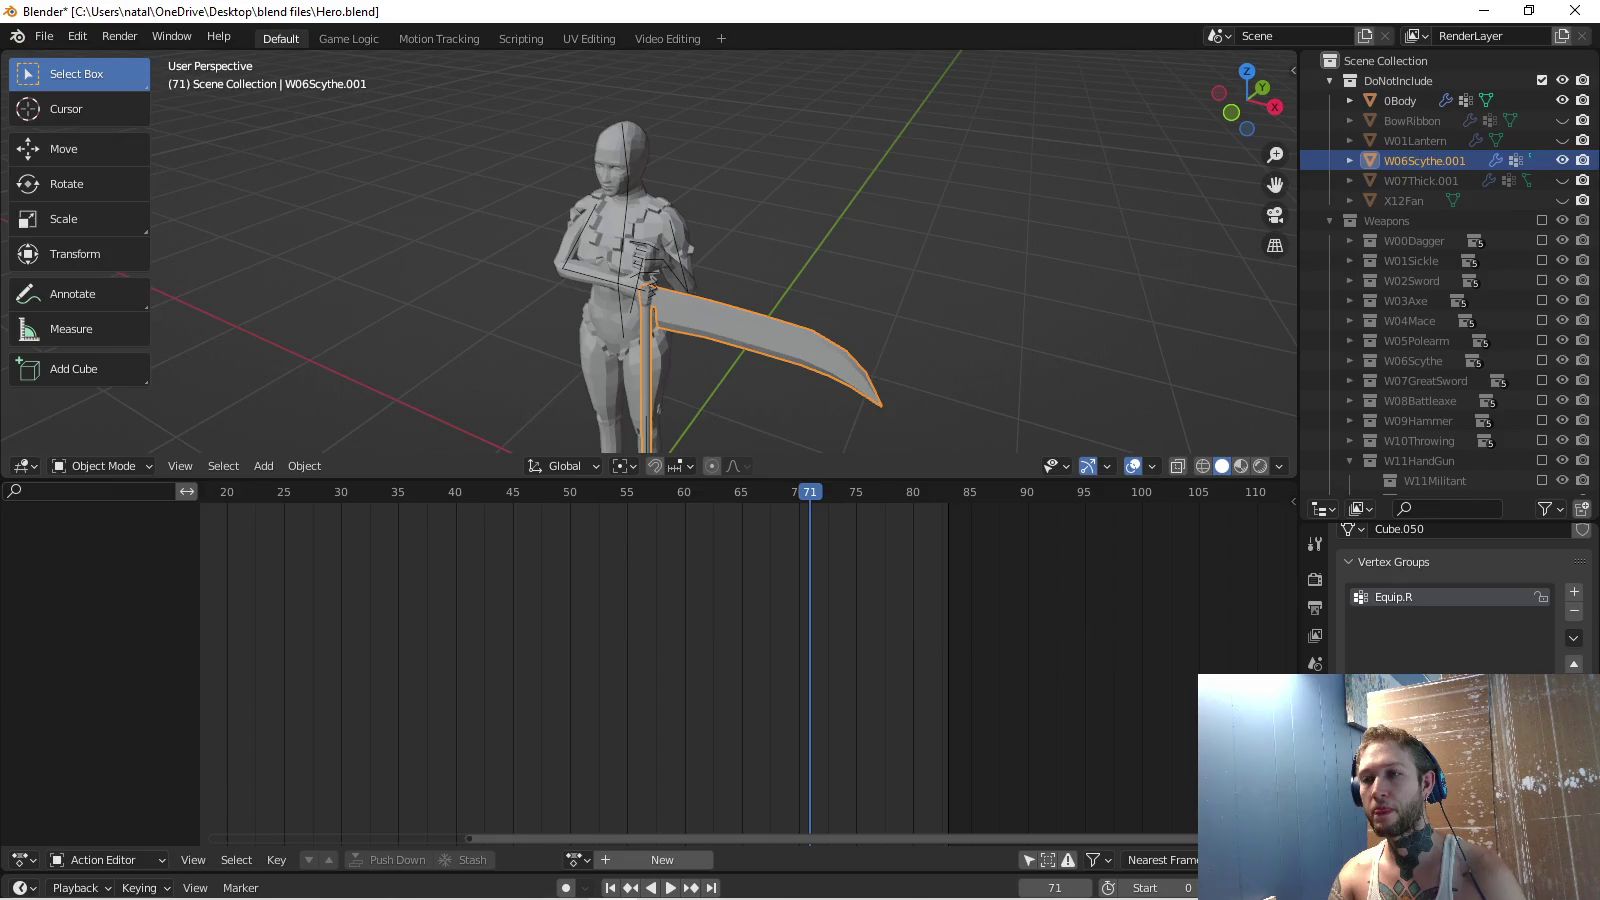
scroll(650, 250, "up", 2)
key("ctrl+Tab")
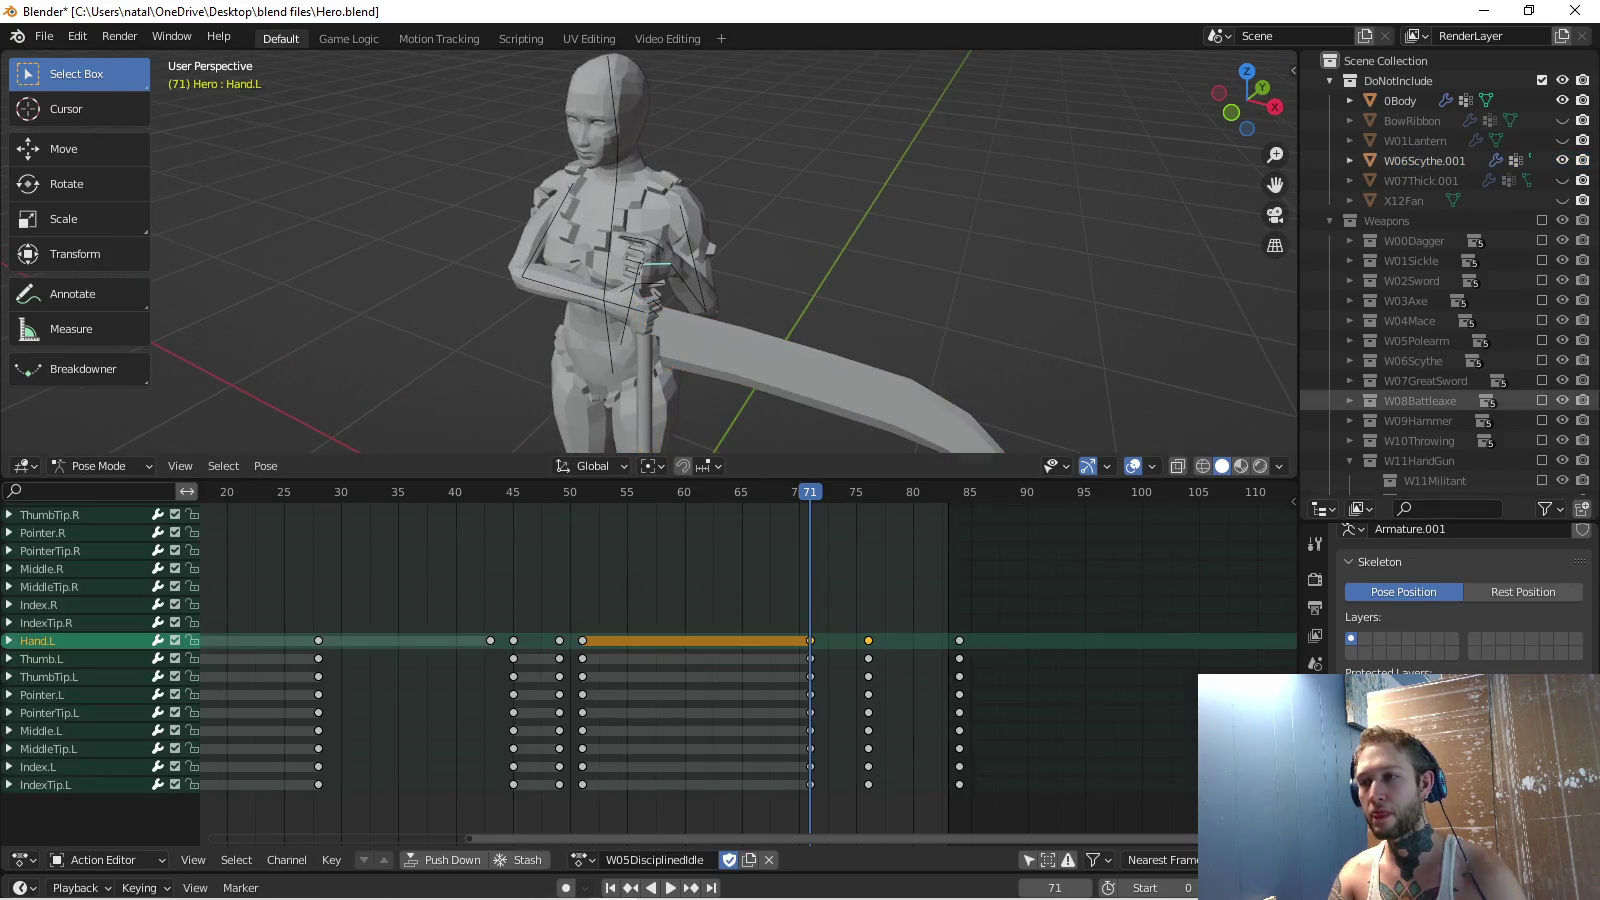
Rotate Hand.L about 37° to grip the scythe at frame 76 and key its rotation.
key("KP_8")
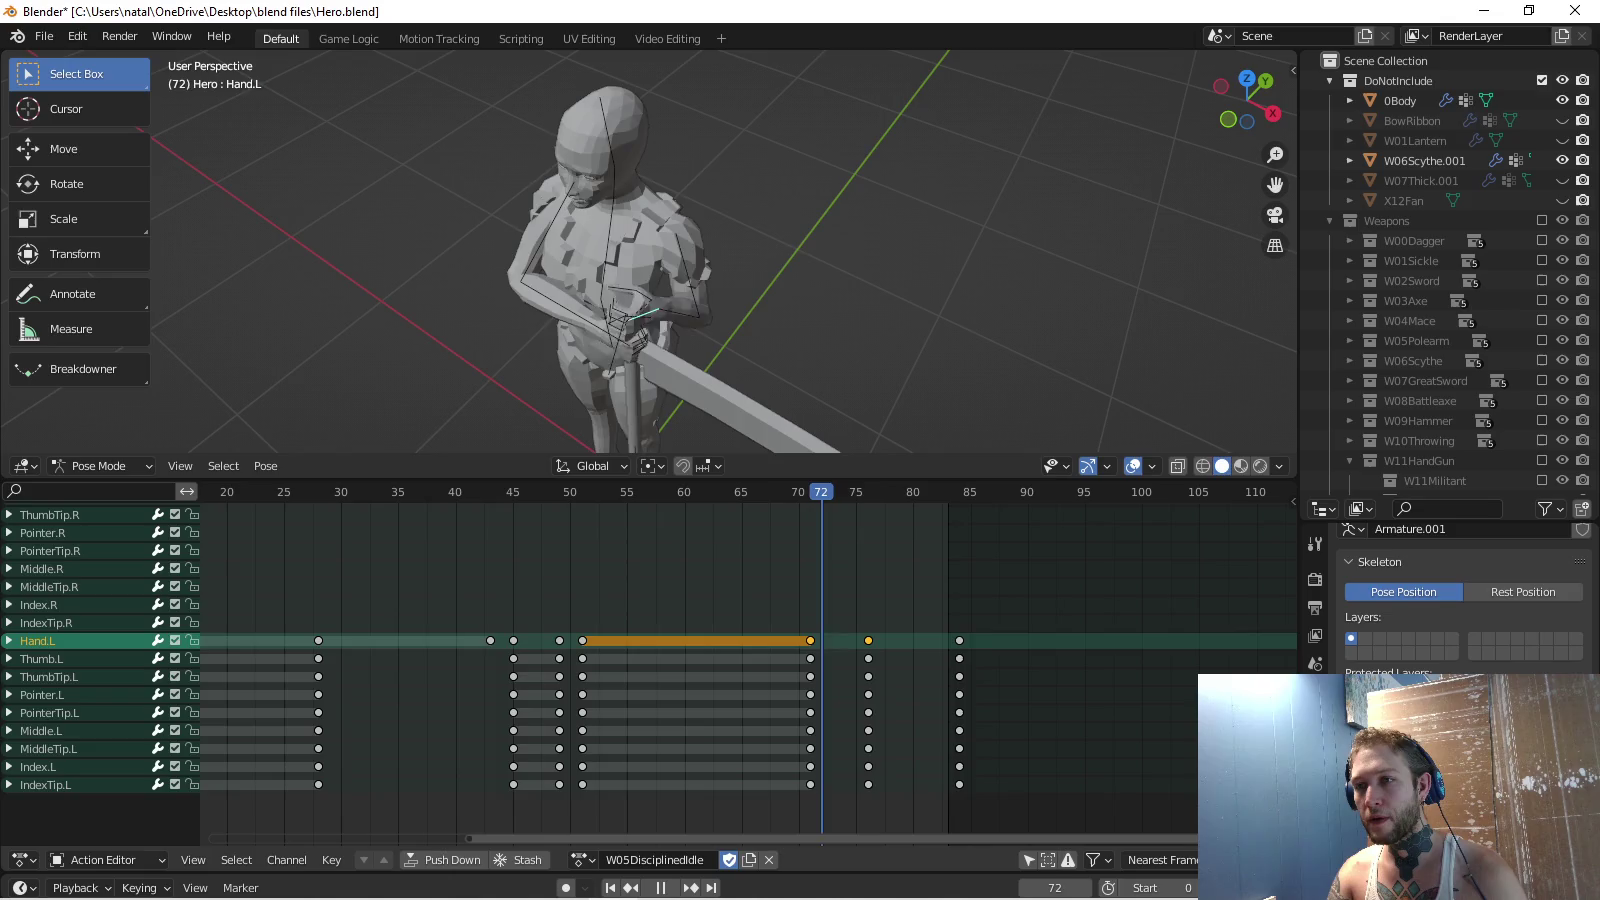
key("KP_7")
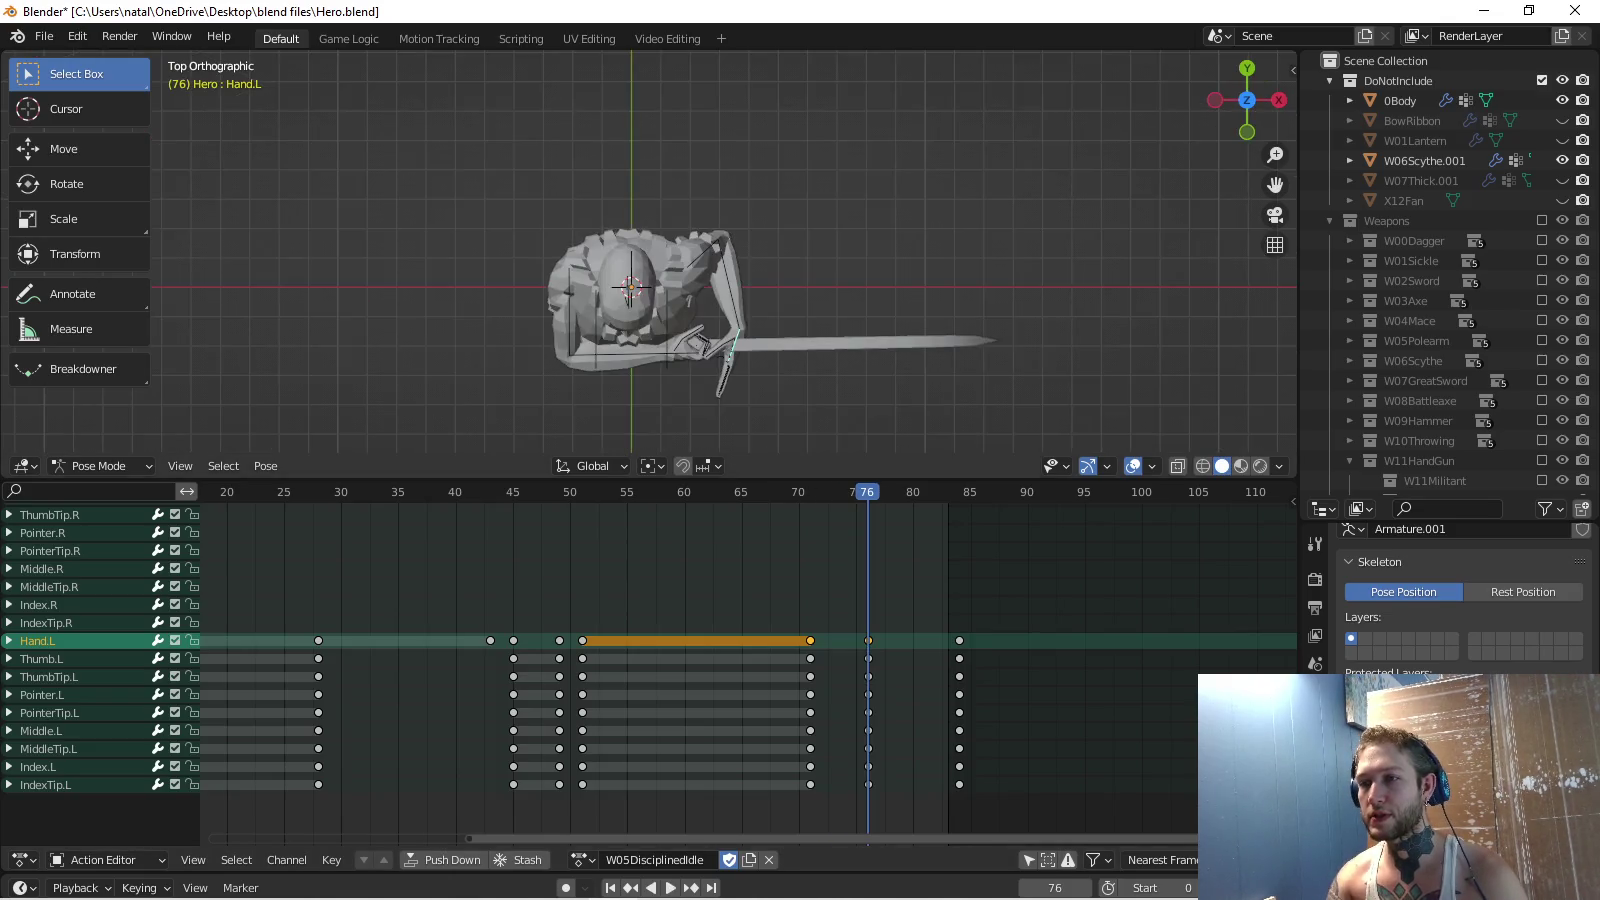
key("r")
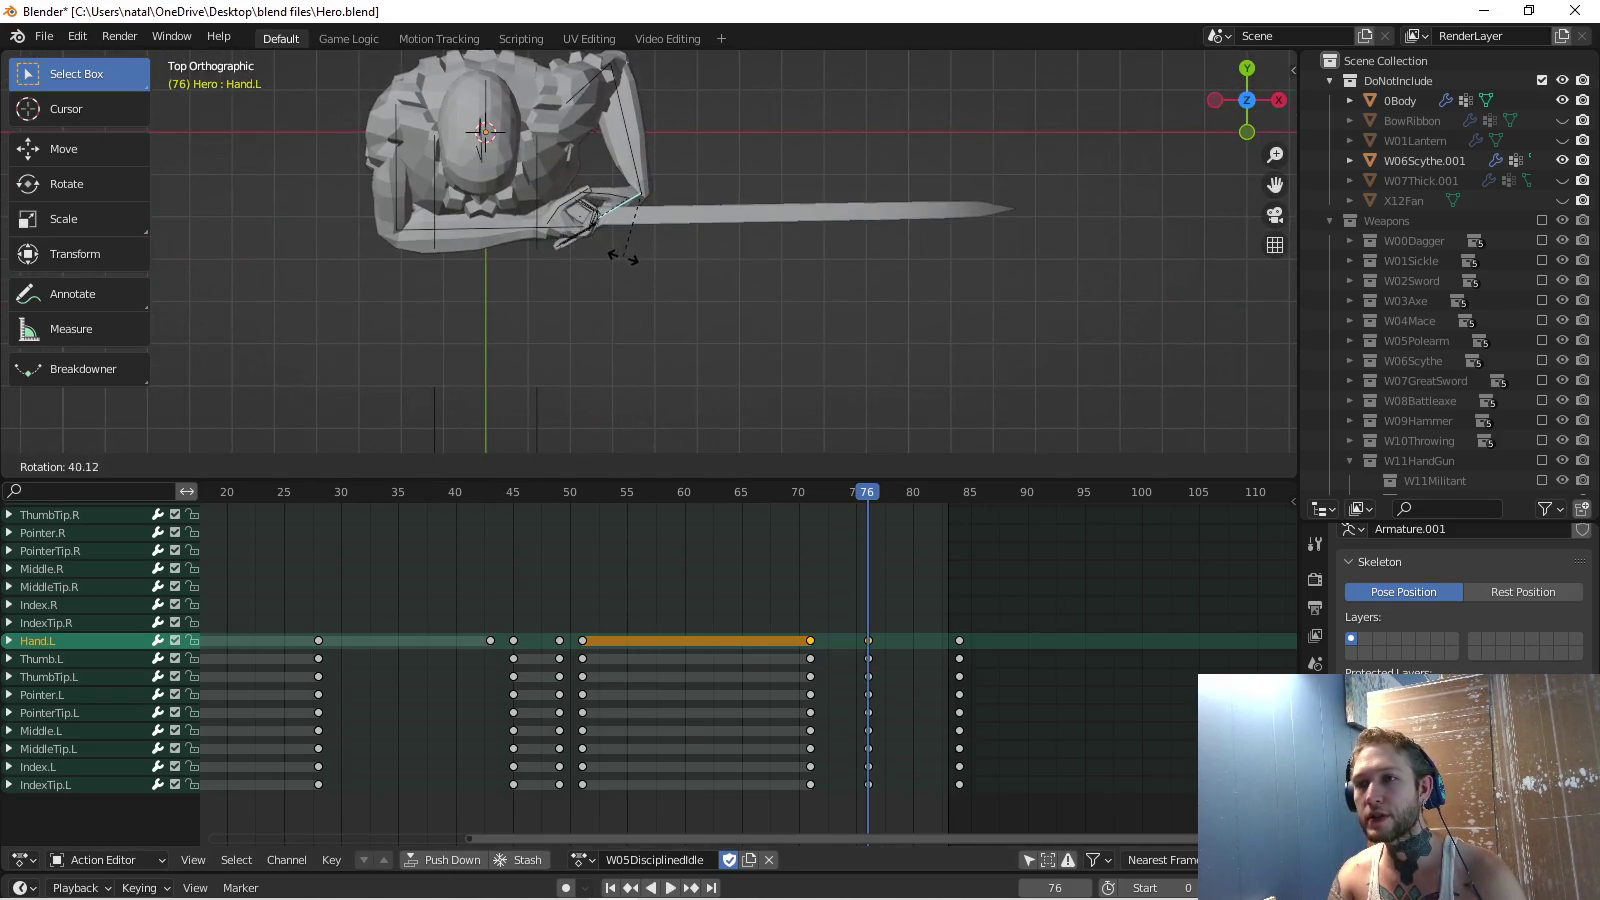
left_click(624, 257)
mouse_move(624, 257)
middle_mouse_down()
mouse_move(580, 331)
mouse_move(560, 301)
middle_mouse_up()
key("i")
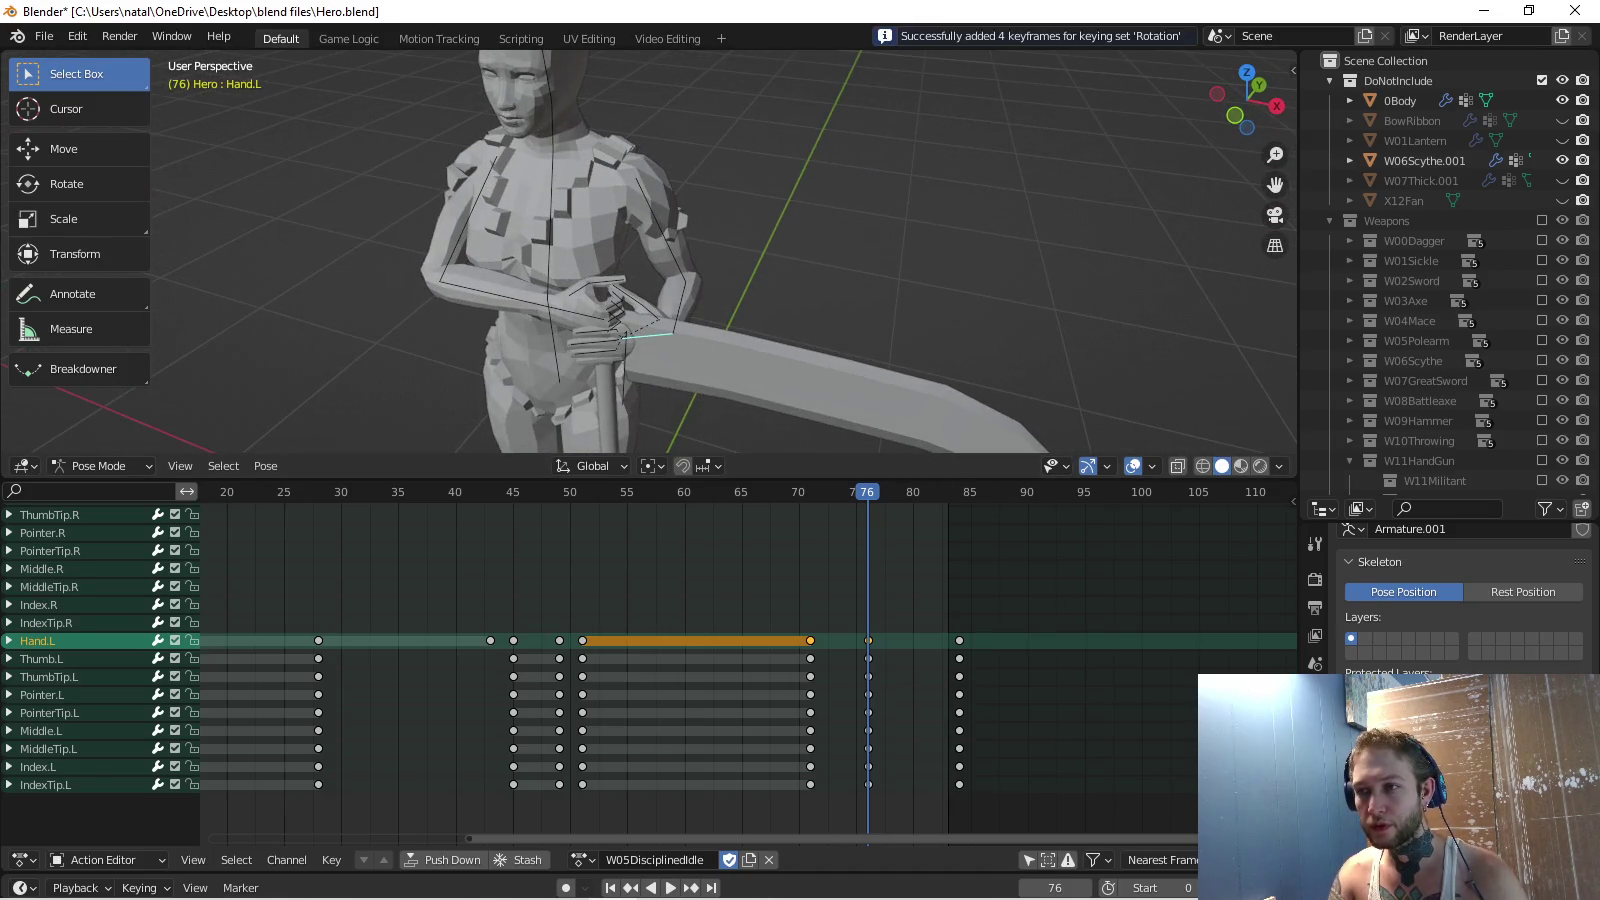
Play back the grip, then inspect the left arm from above, trying and cancelling a forearm rotation.
key("space")
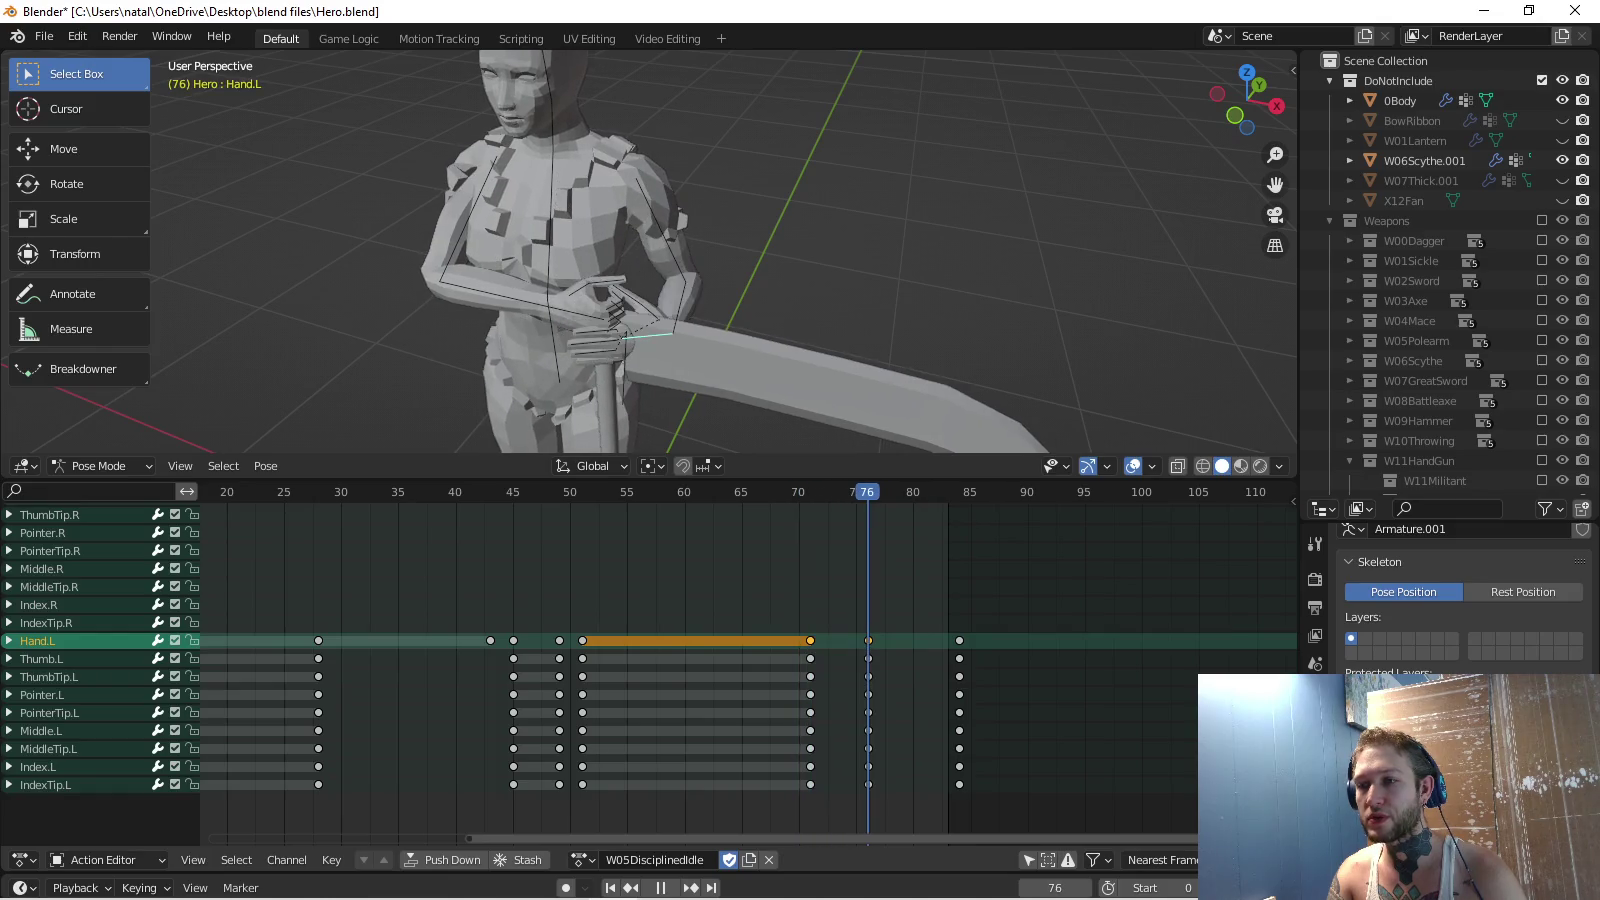
key("bracketleft")
key("KP_7")
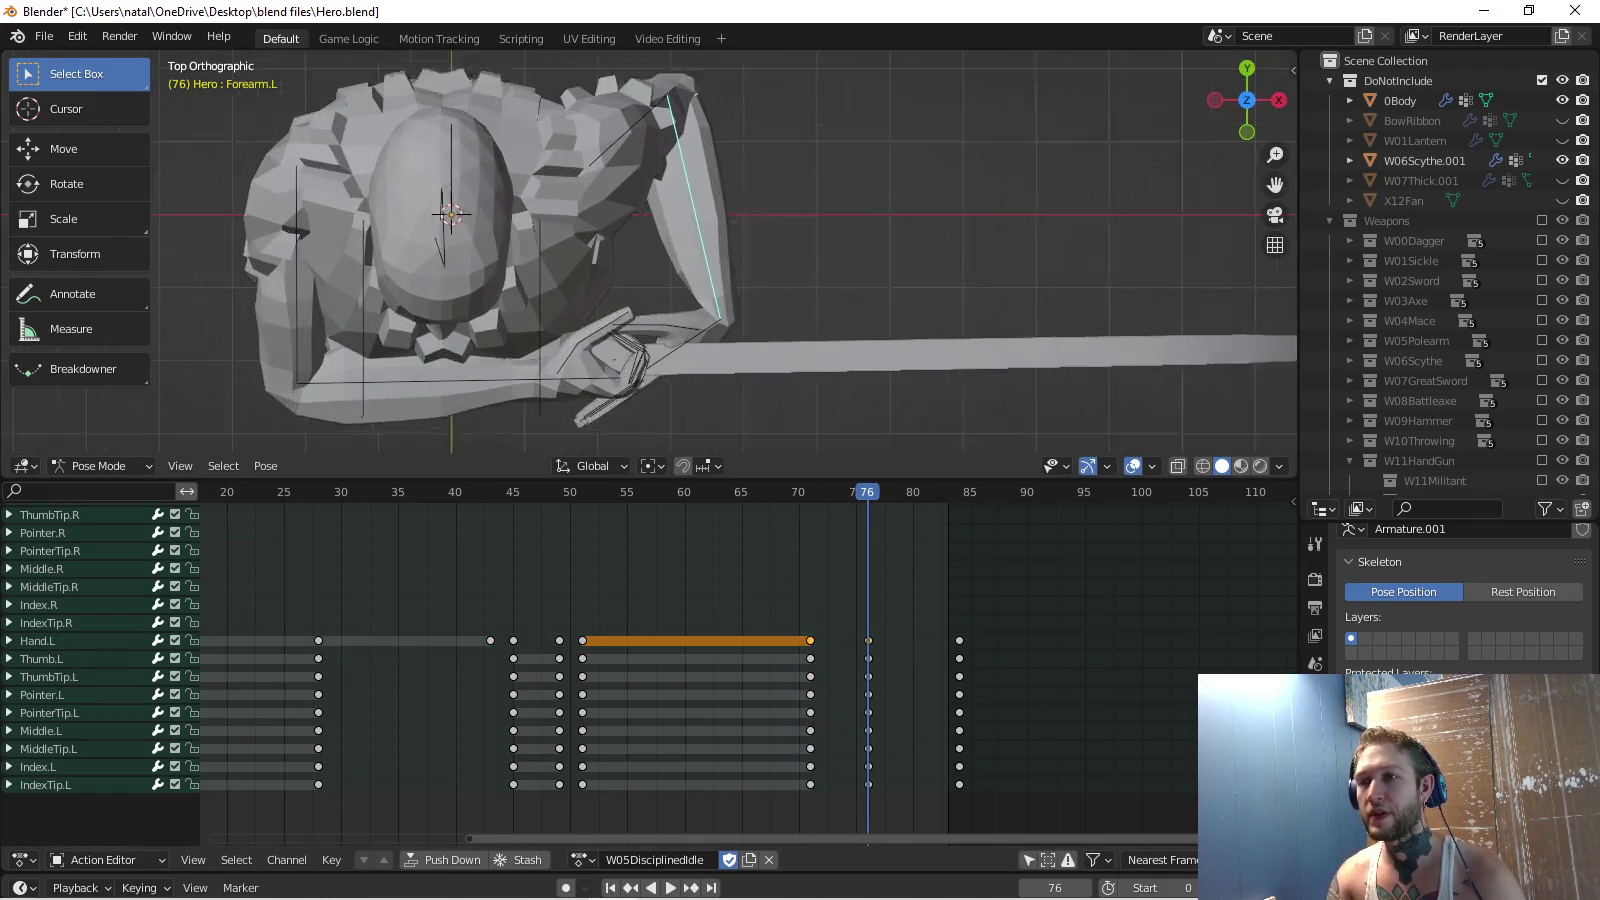
scroll(651, 250, "up", 3)
middle_click_drag(795, 200, 795, 283, "shift")
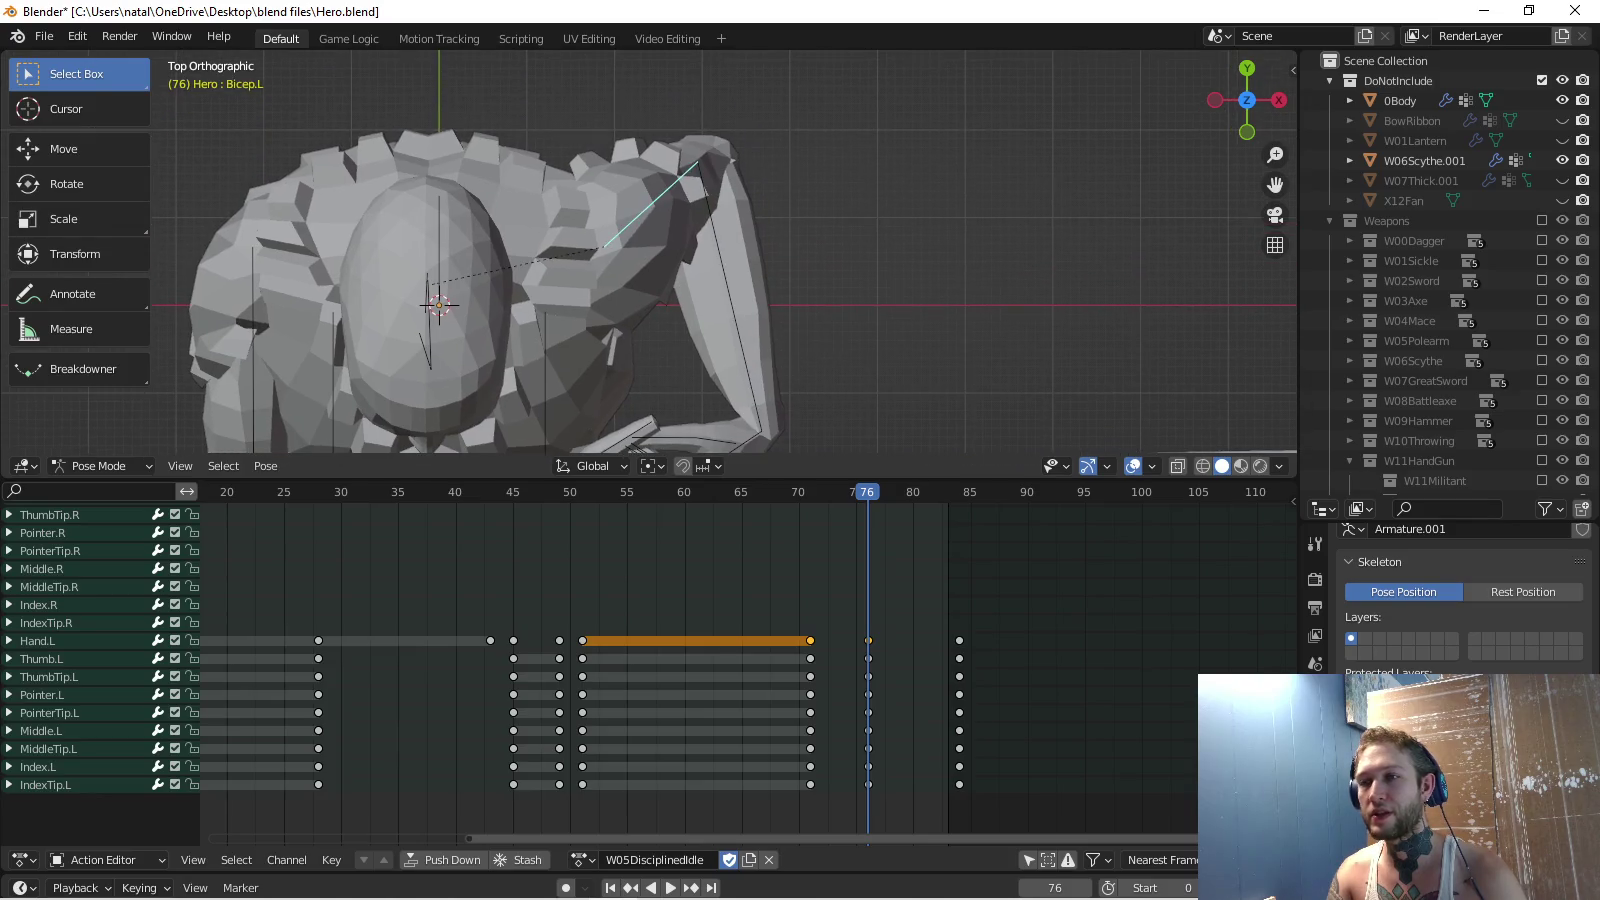
key("r")
key("Escape")
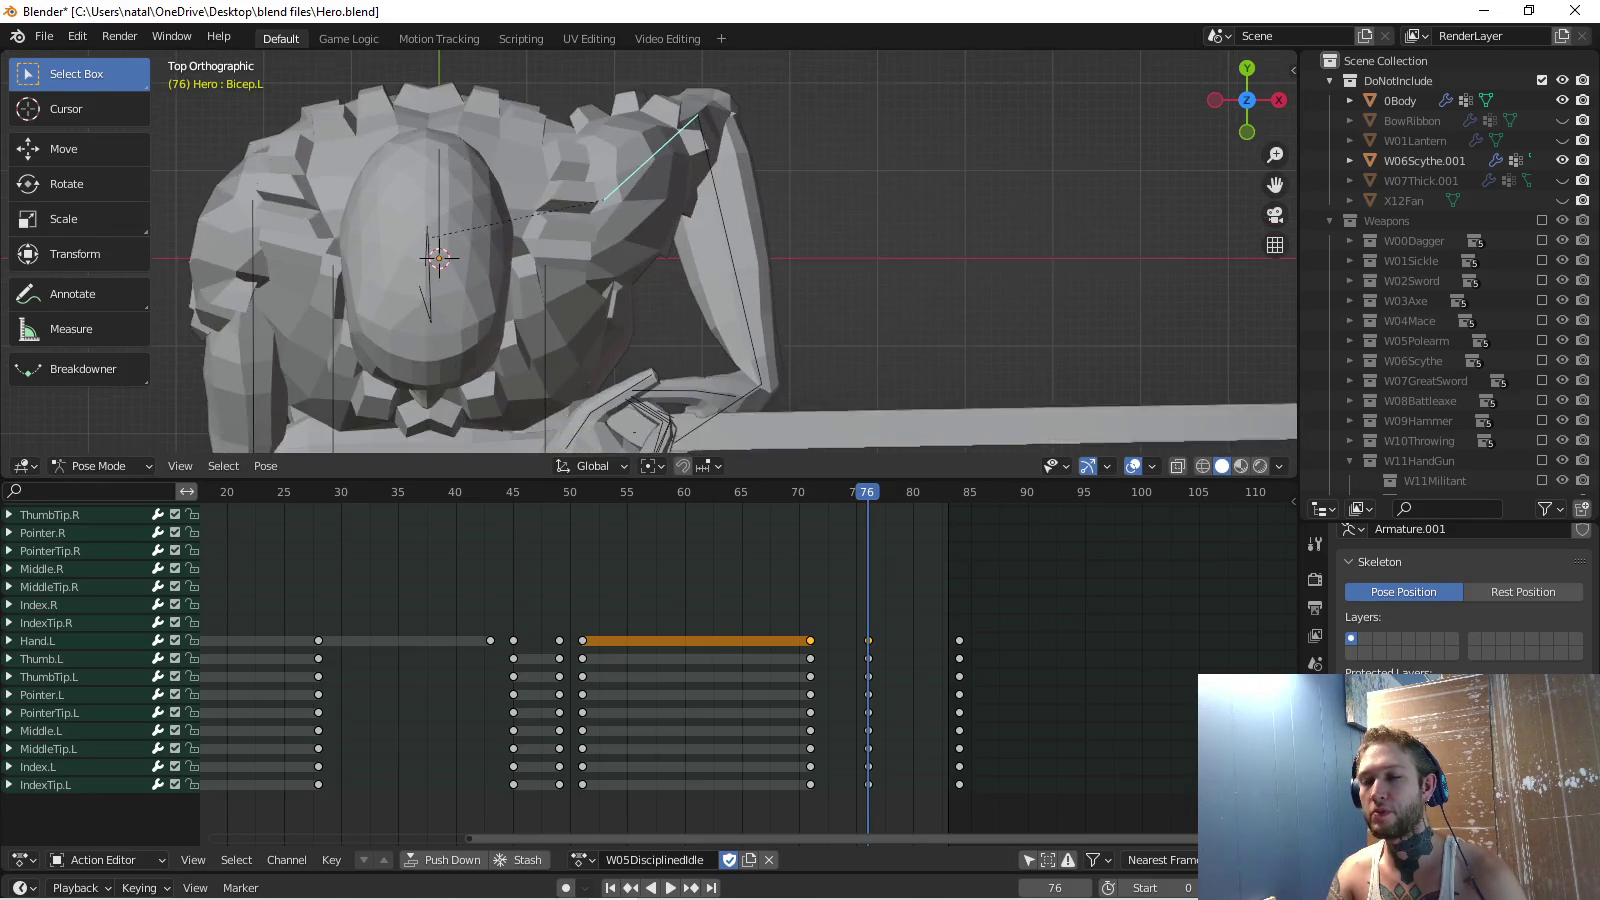
middle_click_drag(650, 251, 700, 200)
Replay from around frame 44, then hide W06Scythe.001 and play the animation without it.
left_click_drag(868, 491, 501, 492)
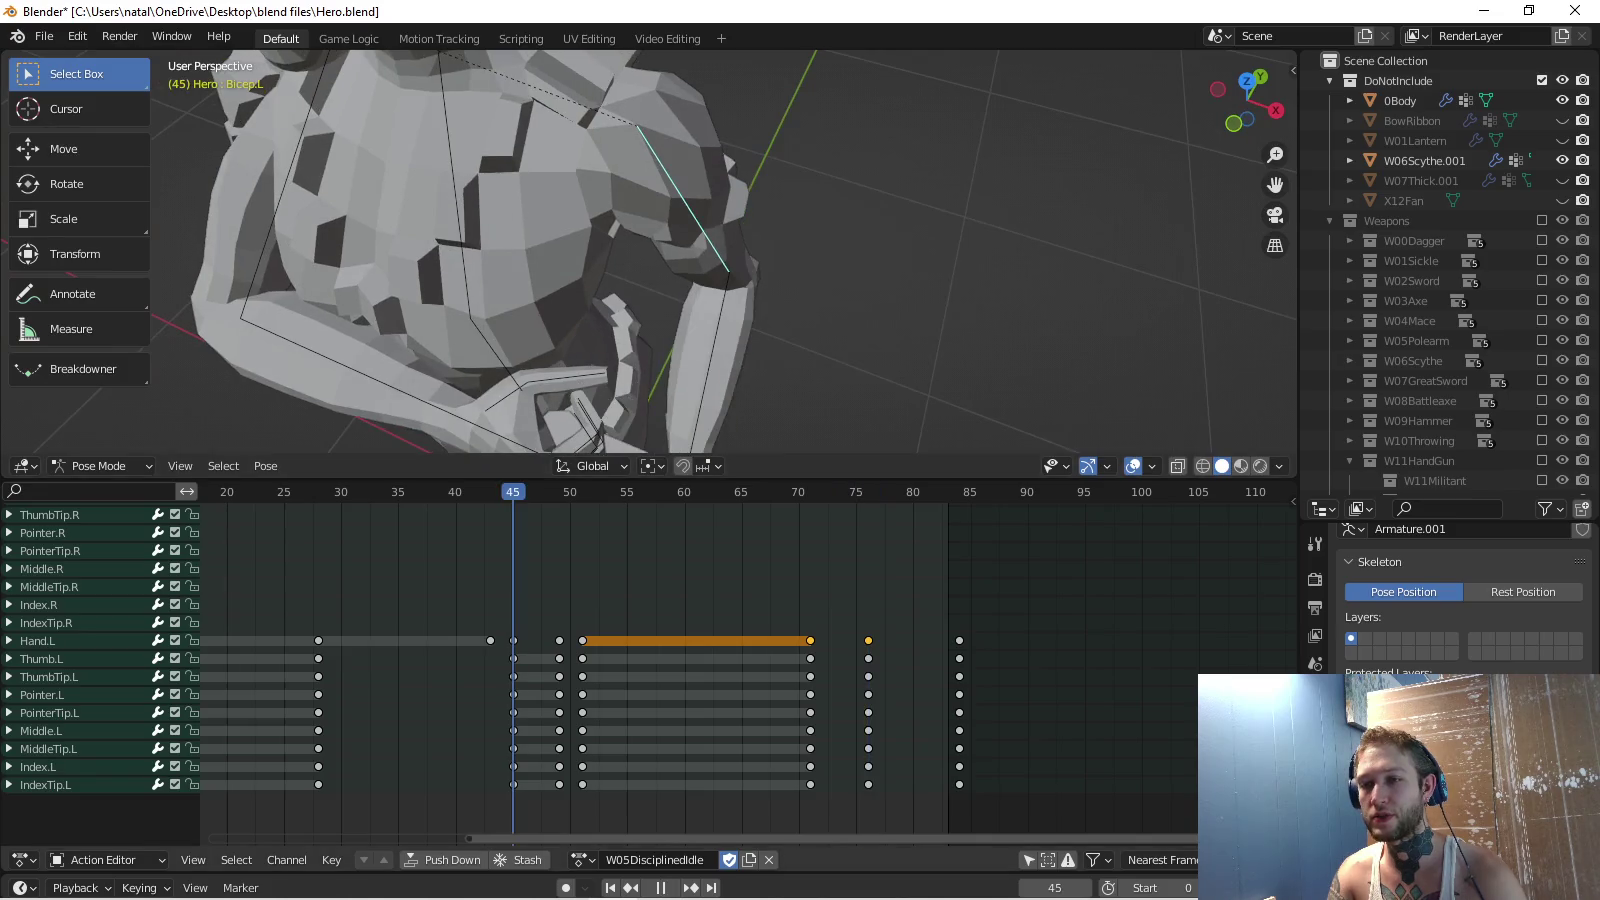
mouse_move(650, 250)
middle_mouse_down()
mouse_move(600, 260)
mouse_move(650, 225)
middle_mouse_up()
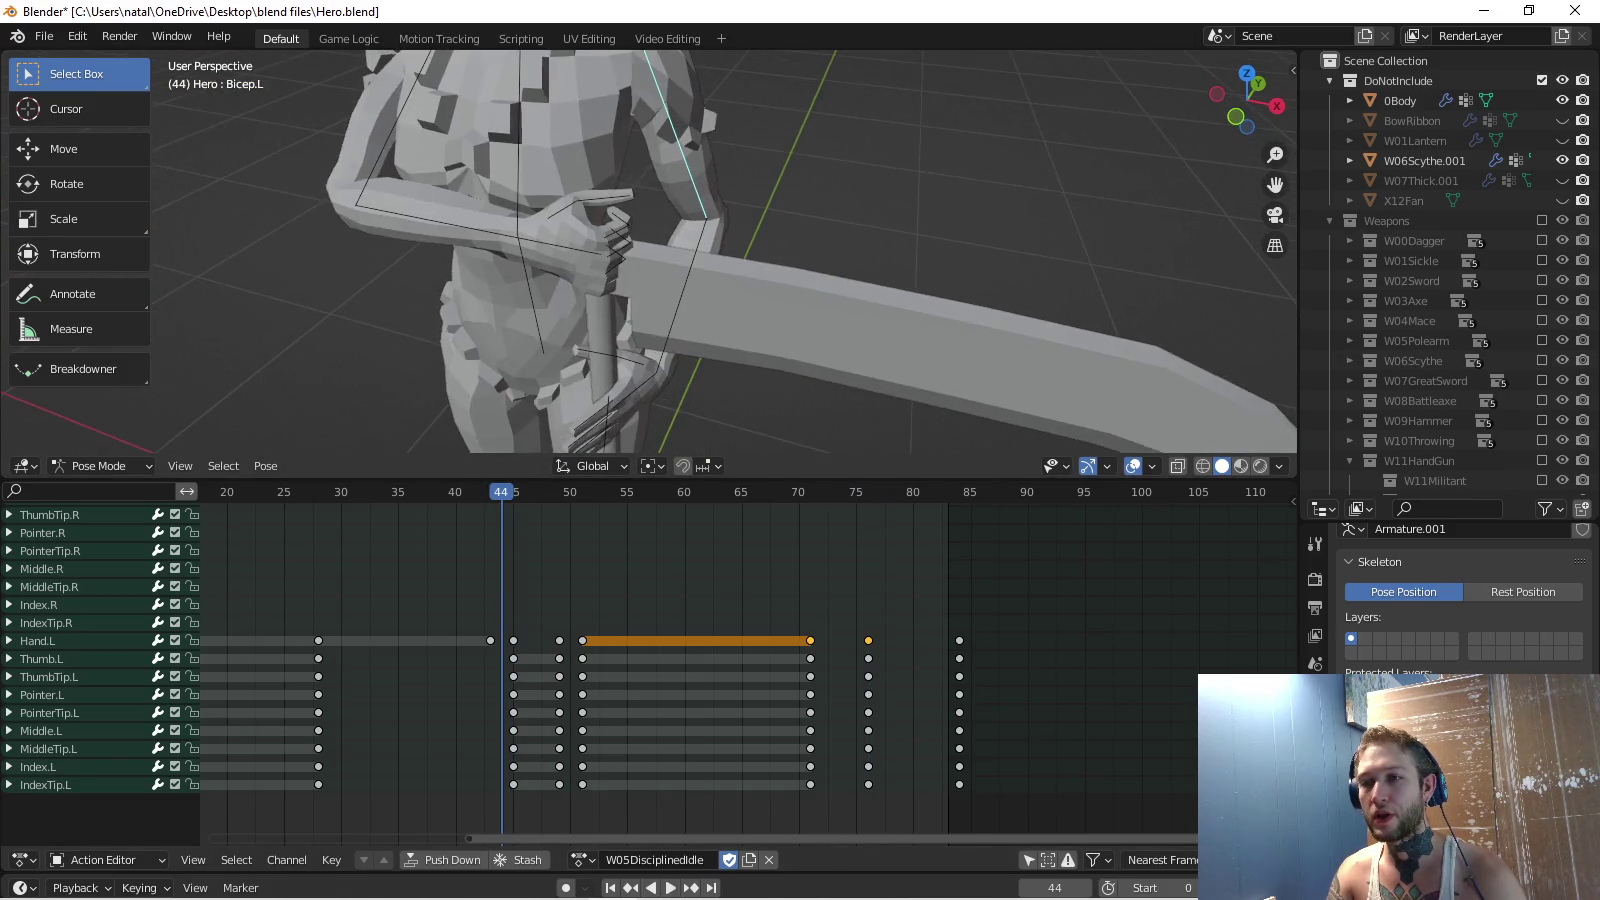
key("space")
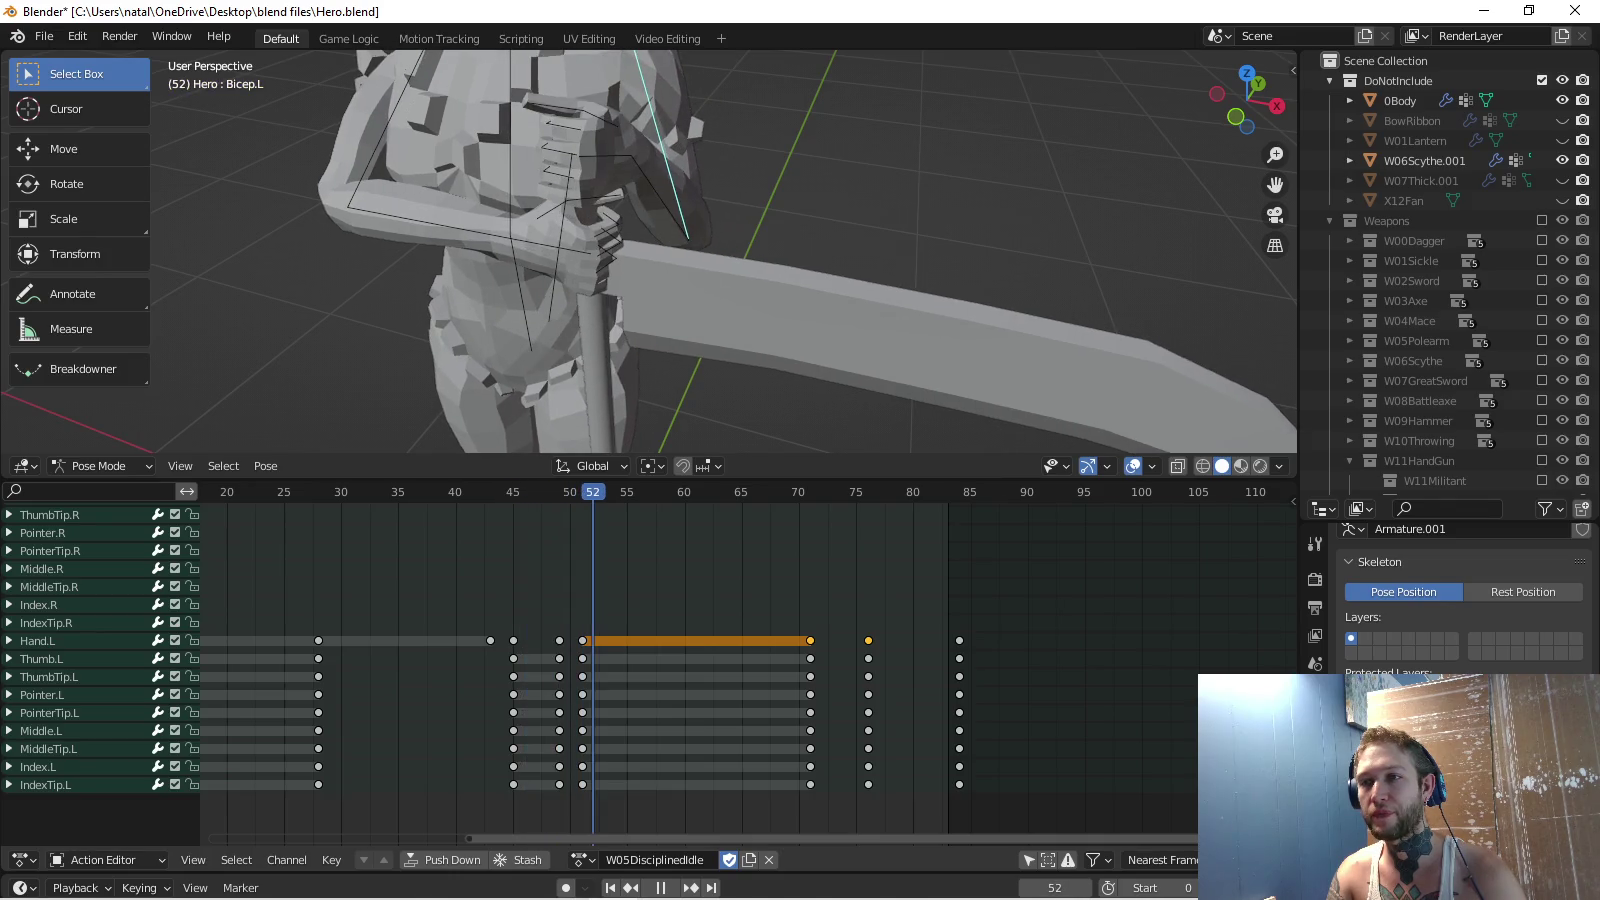
key("space")
left_click(1563, 161)
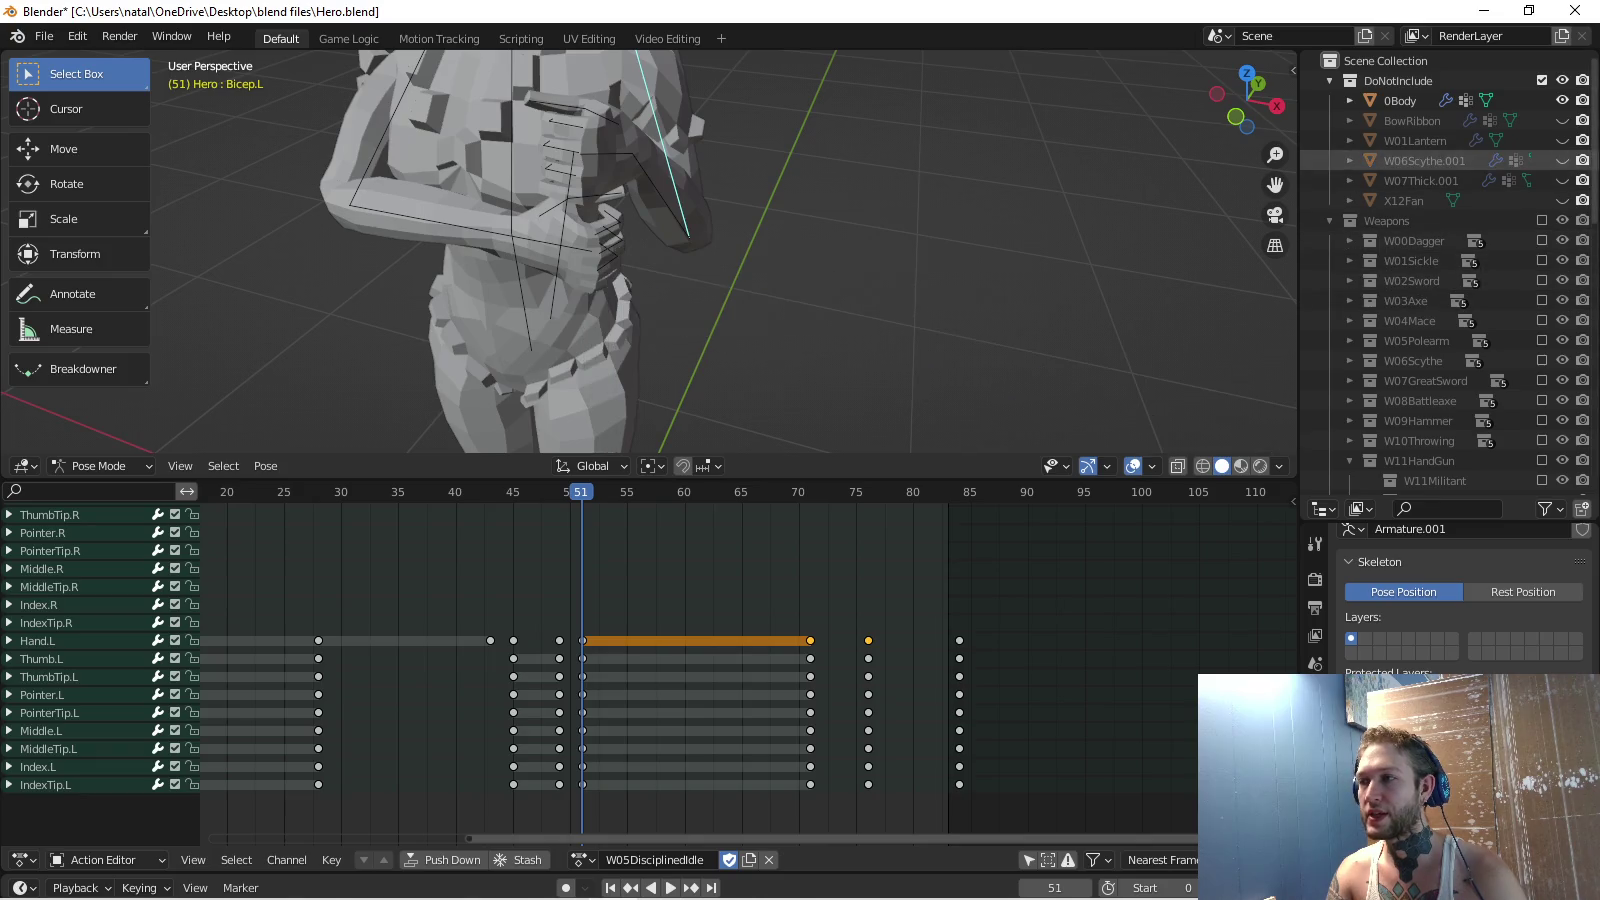
key("space")
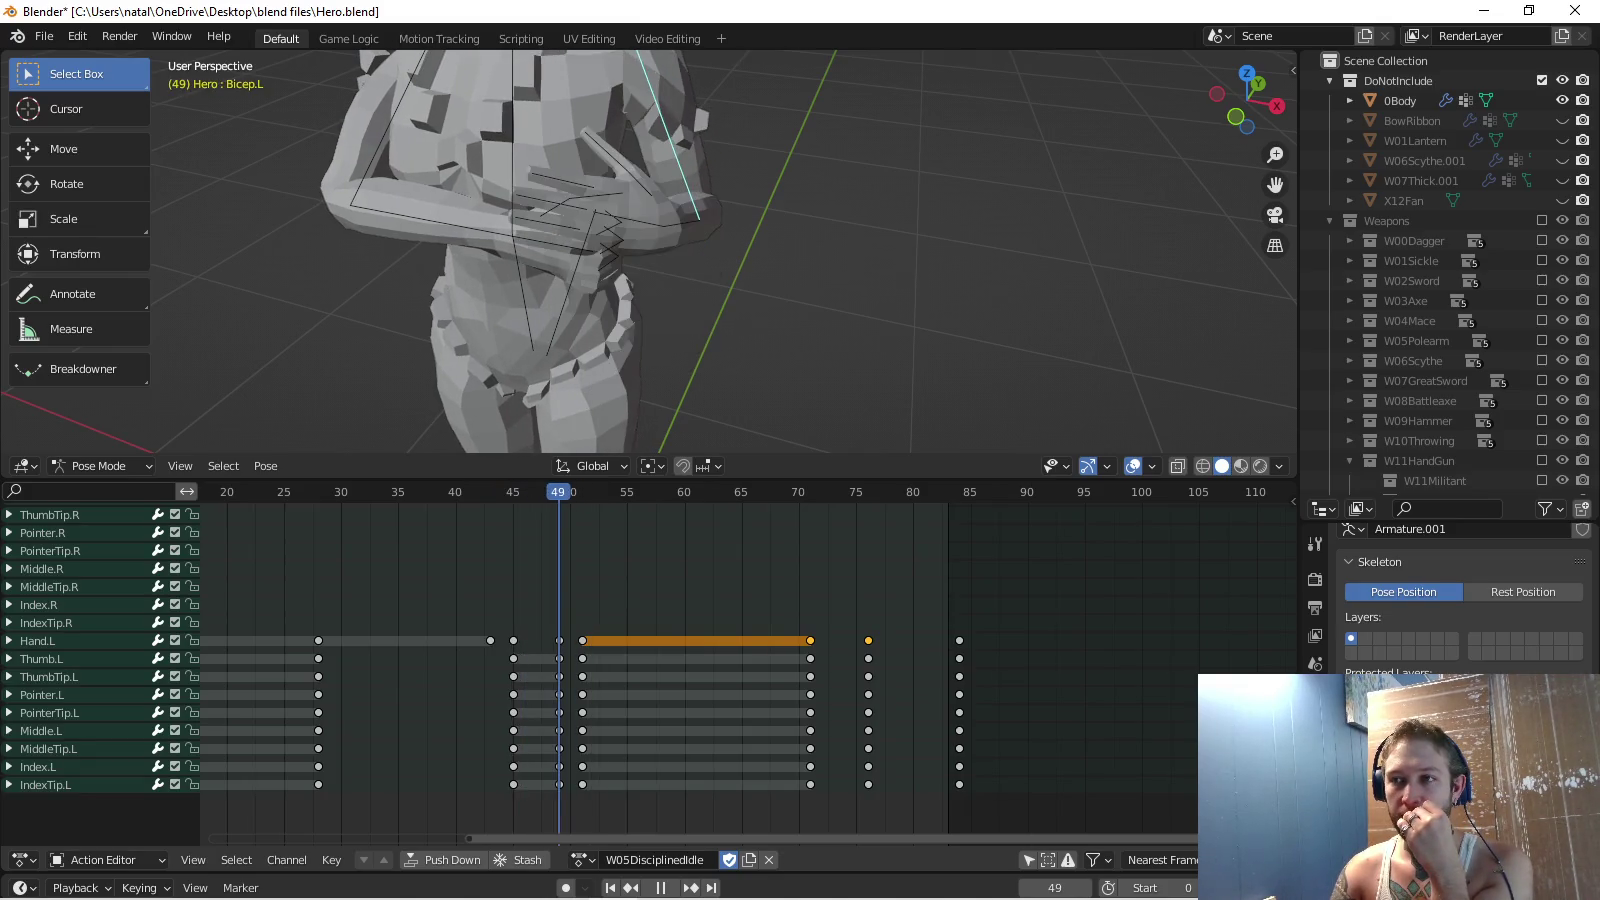
Copy the left hand's grip pose at frame 76 and key its 12 rotation channels.
key("space")
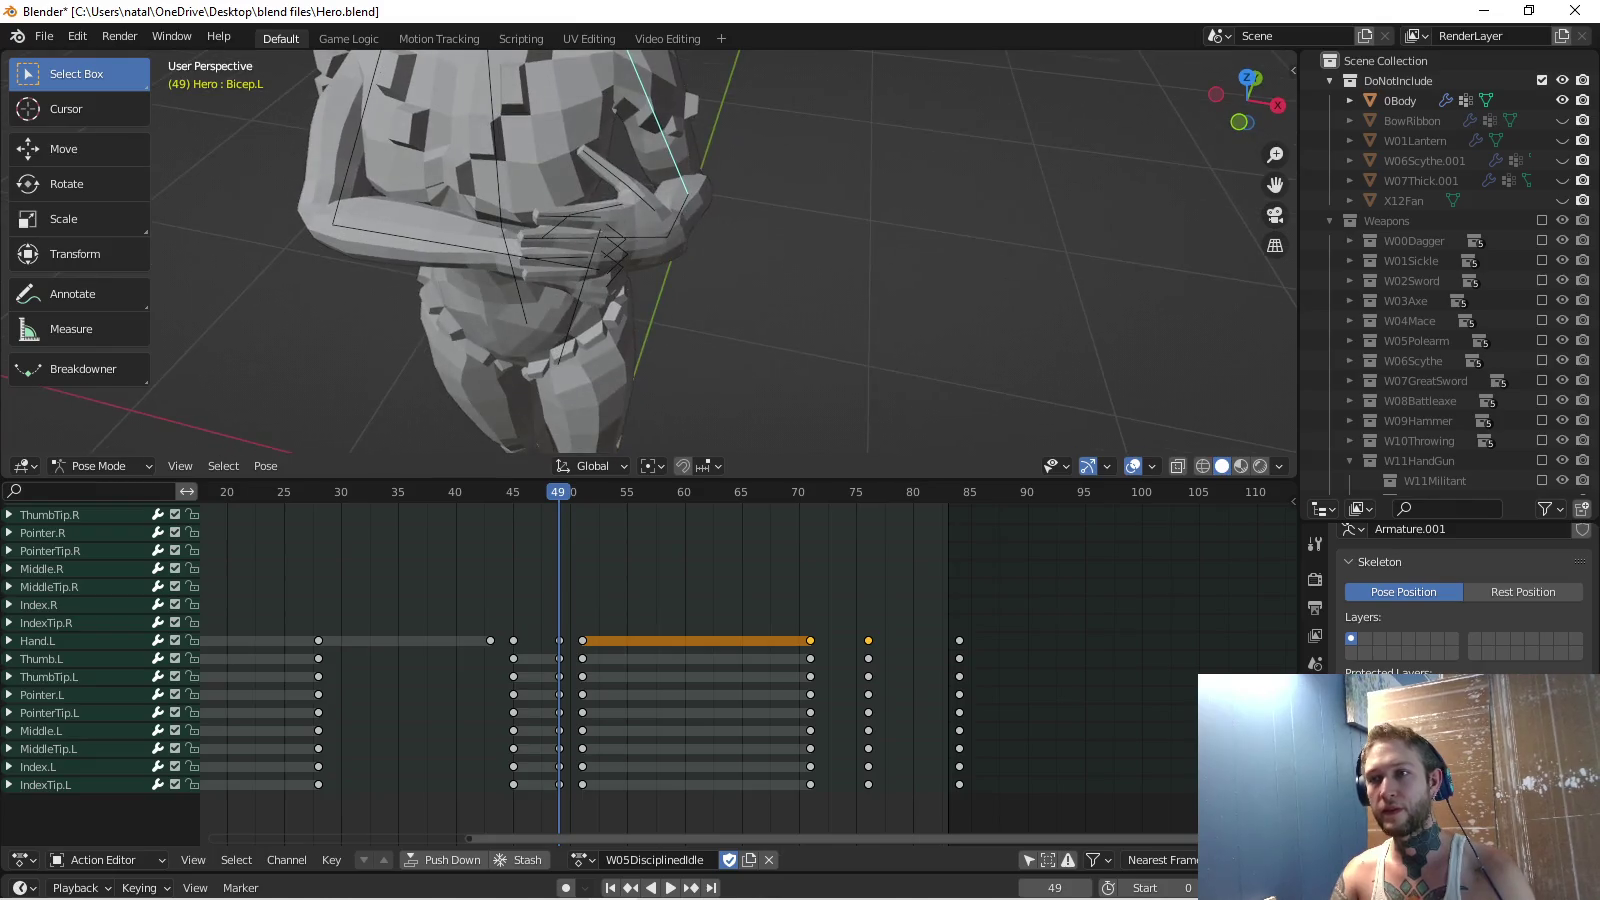
left_click(38, 640)
left_click(868, 491)
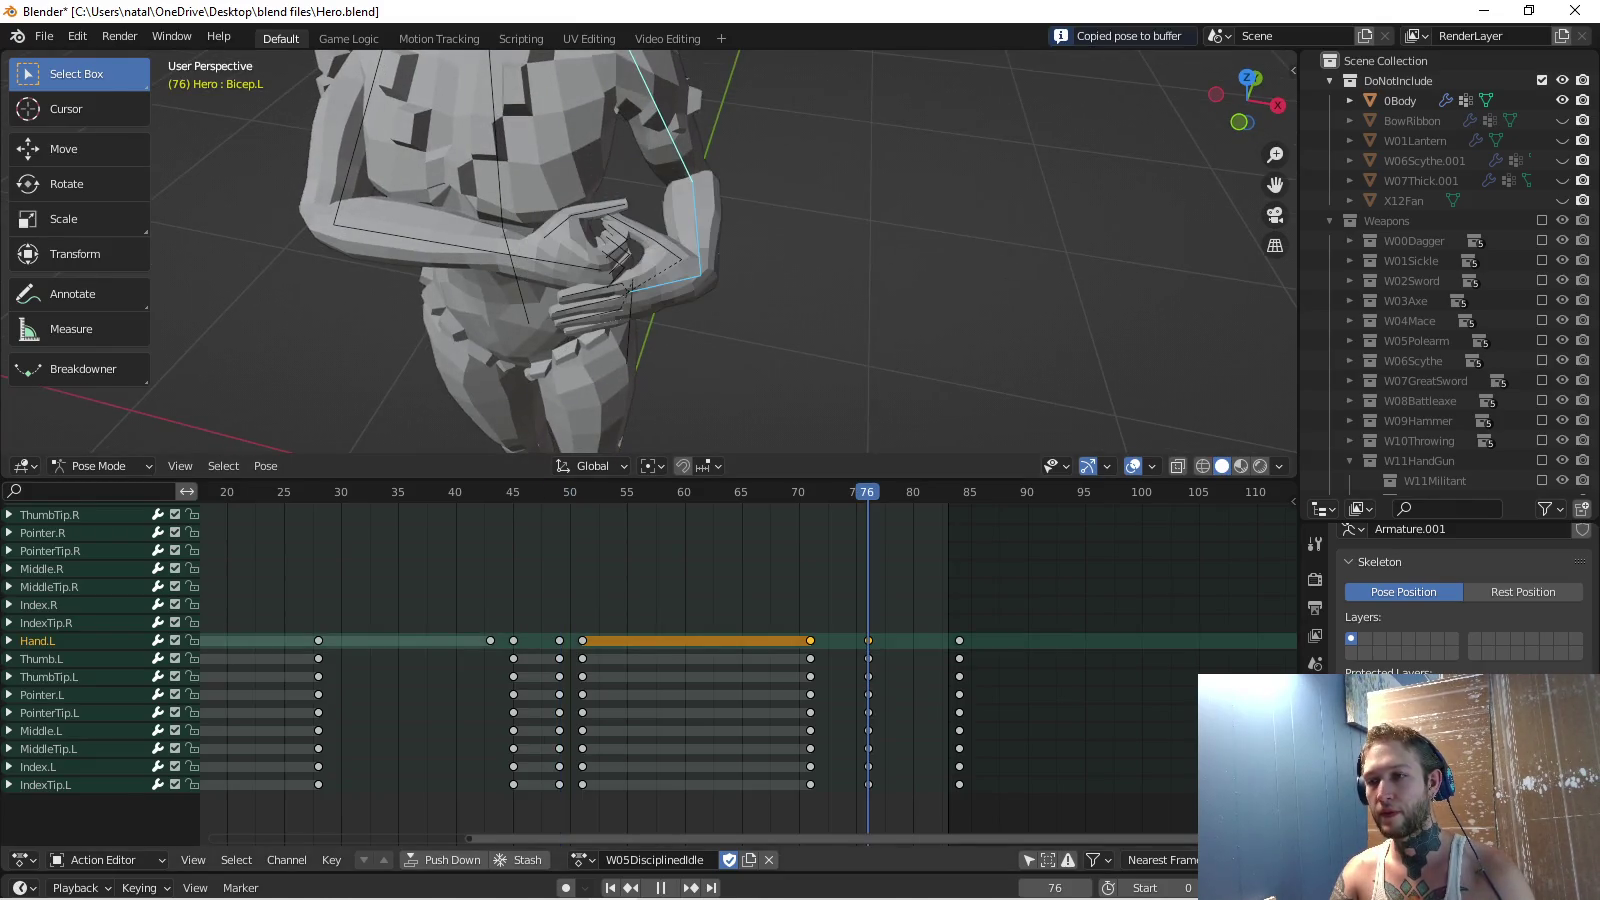
key("ctrl+v")
middle_click_drag(700, 300, 700, 330)
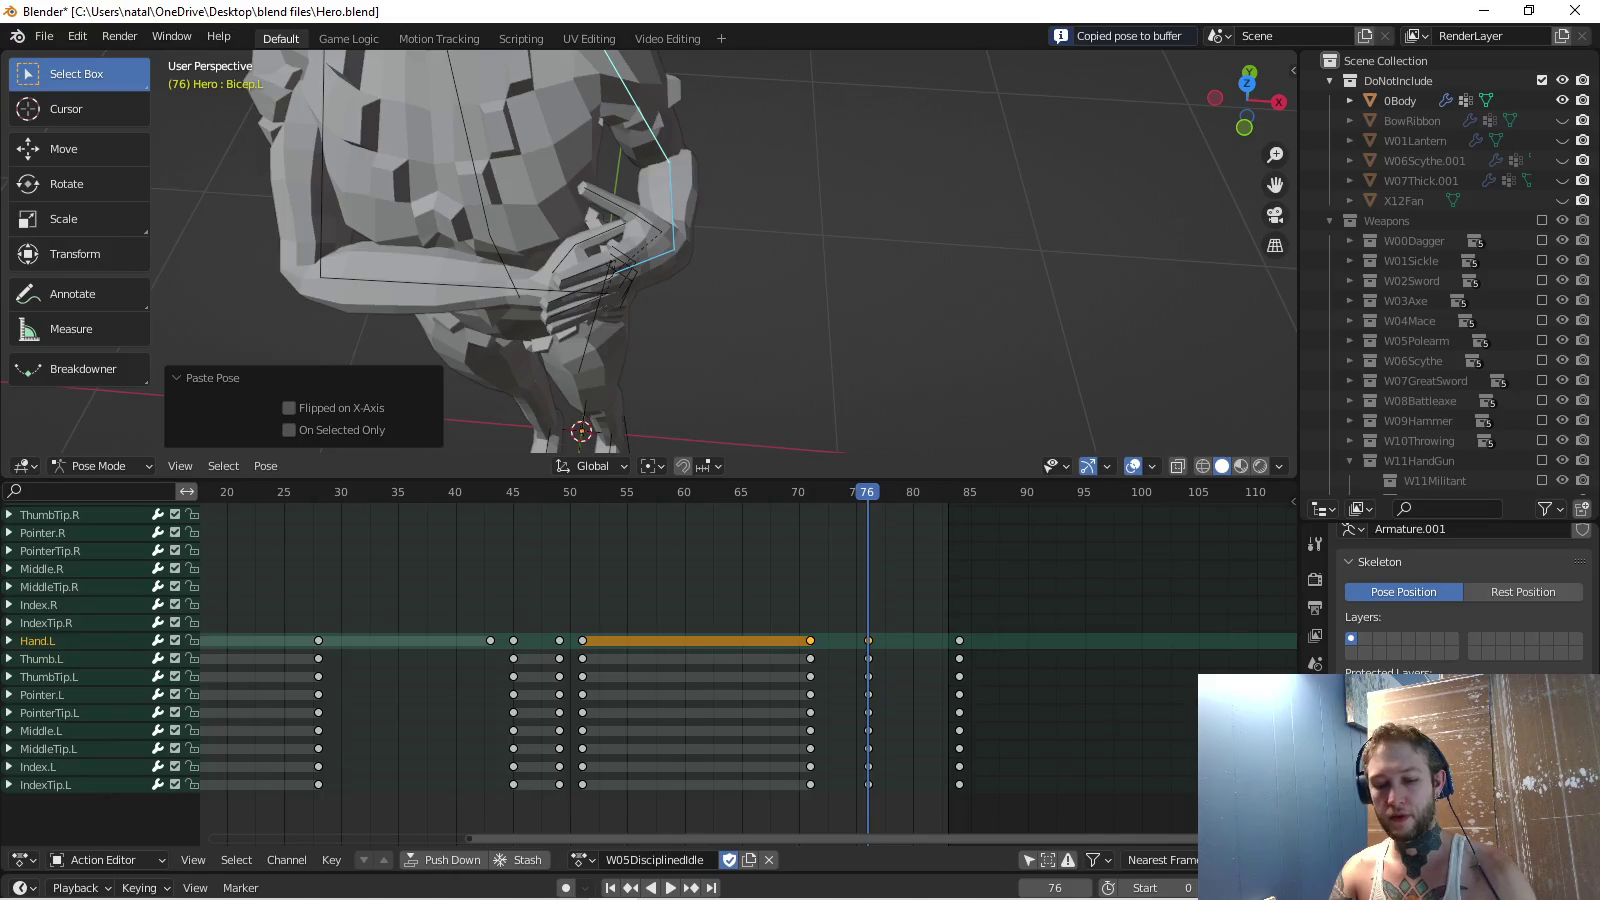
key("i")
key("space")
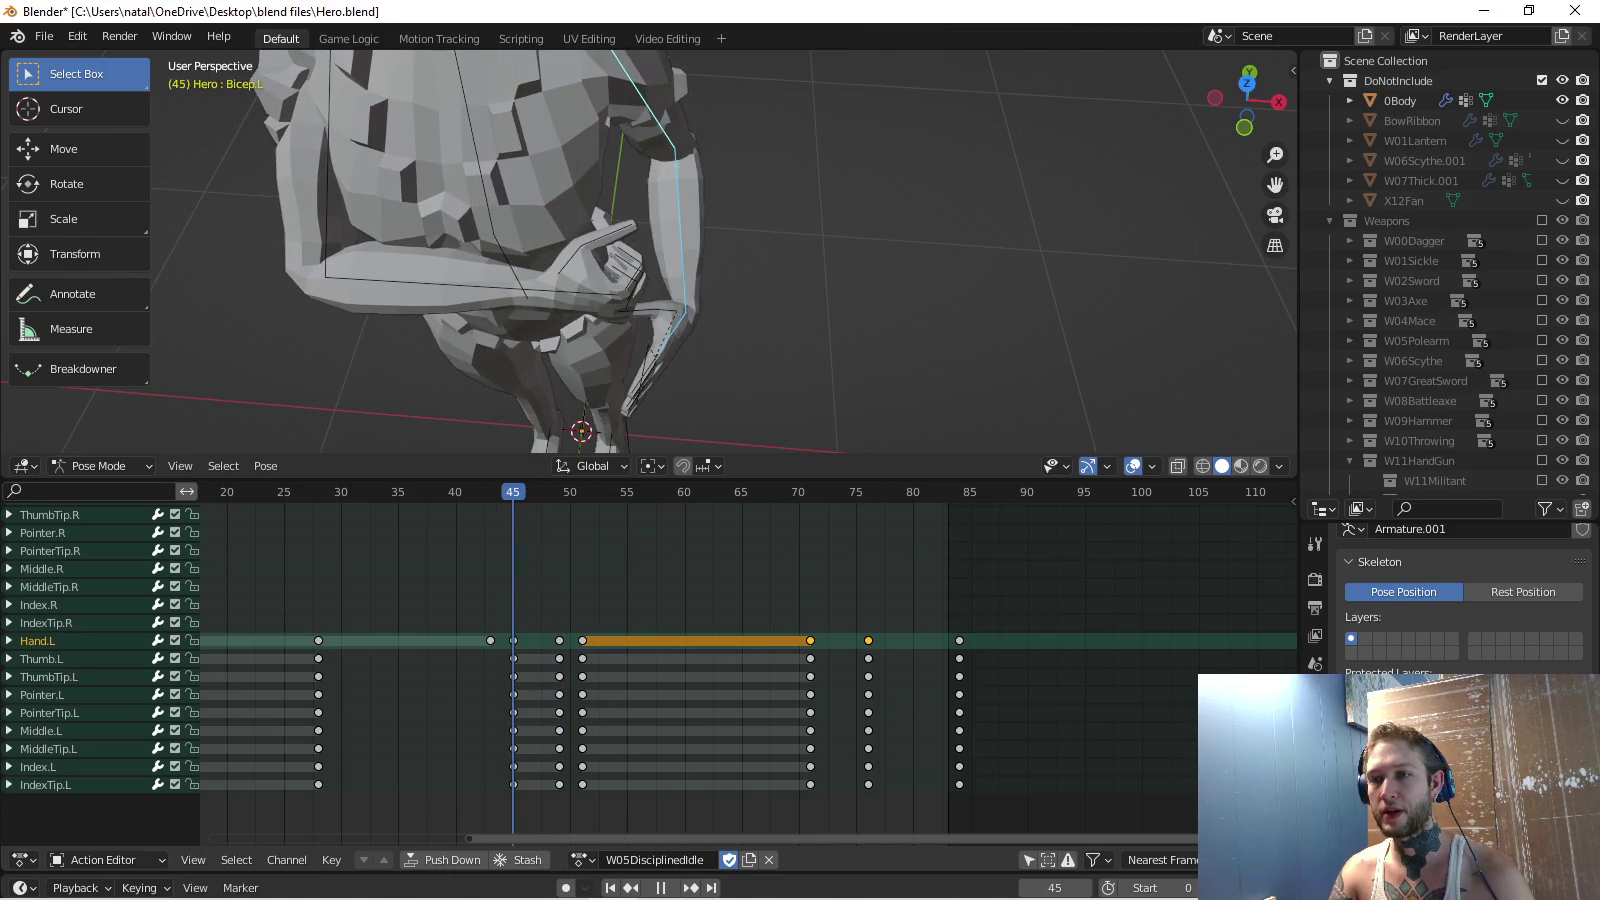
Review the hand in reverse and forward playback, pasting the pose near frame 81 then undoing.
left_click(38, 641)
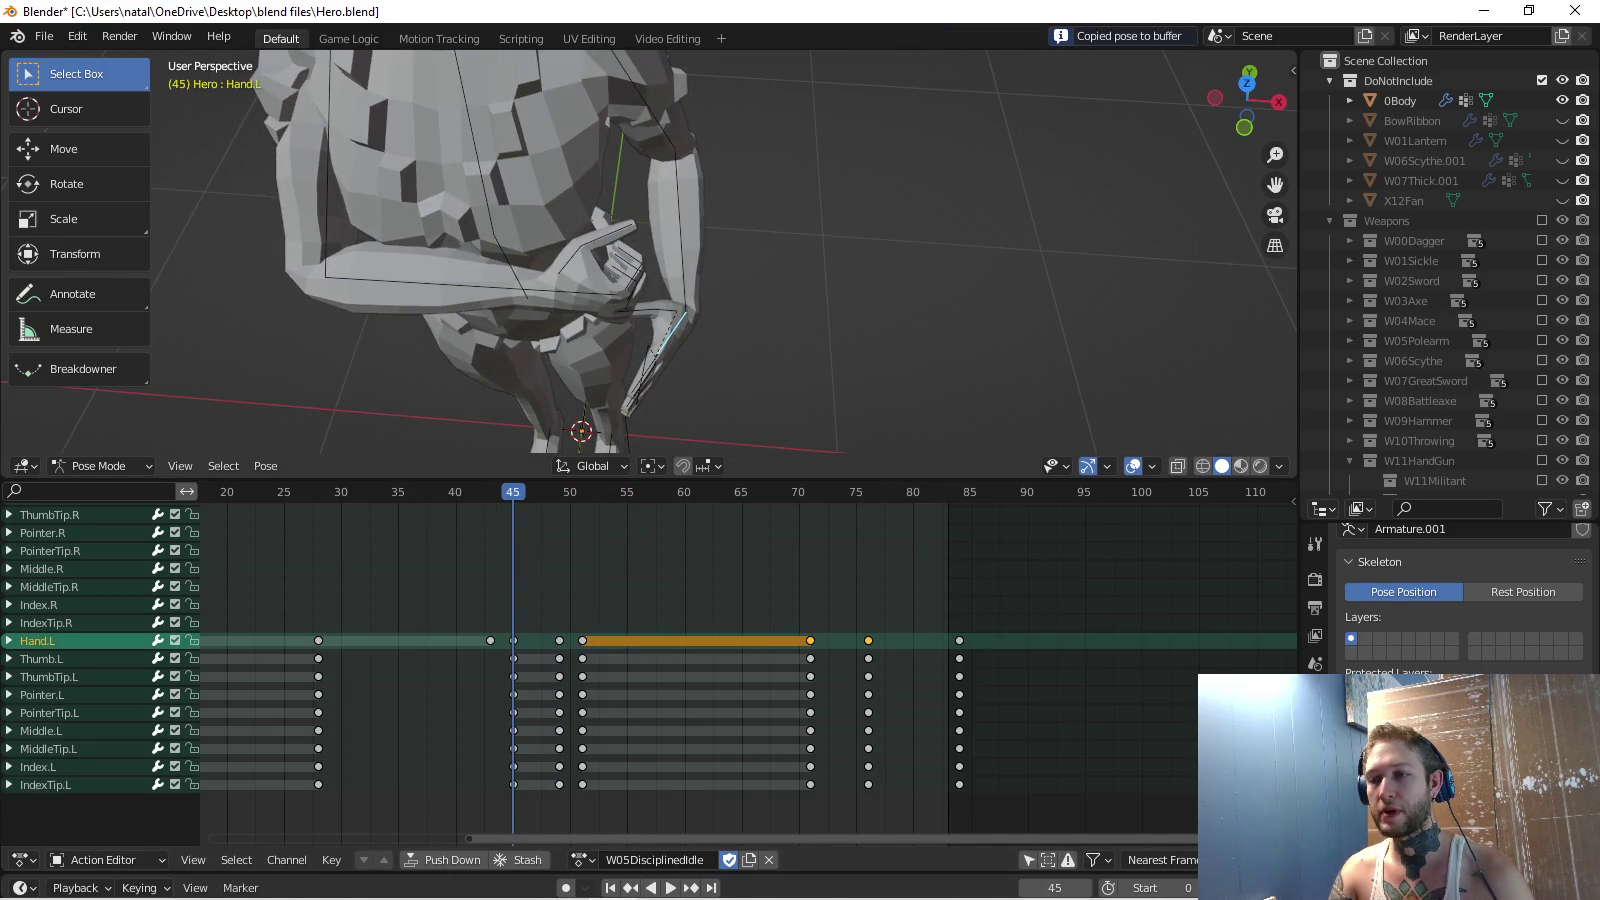
key("ctrl+shift+space")
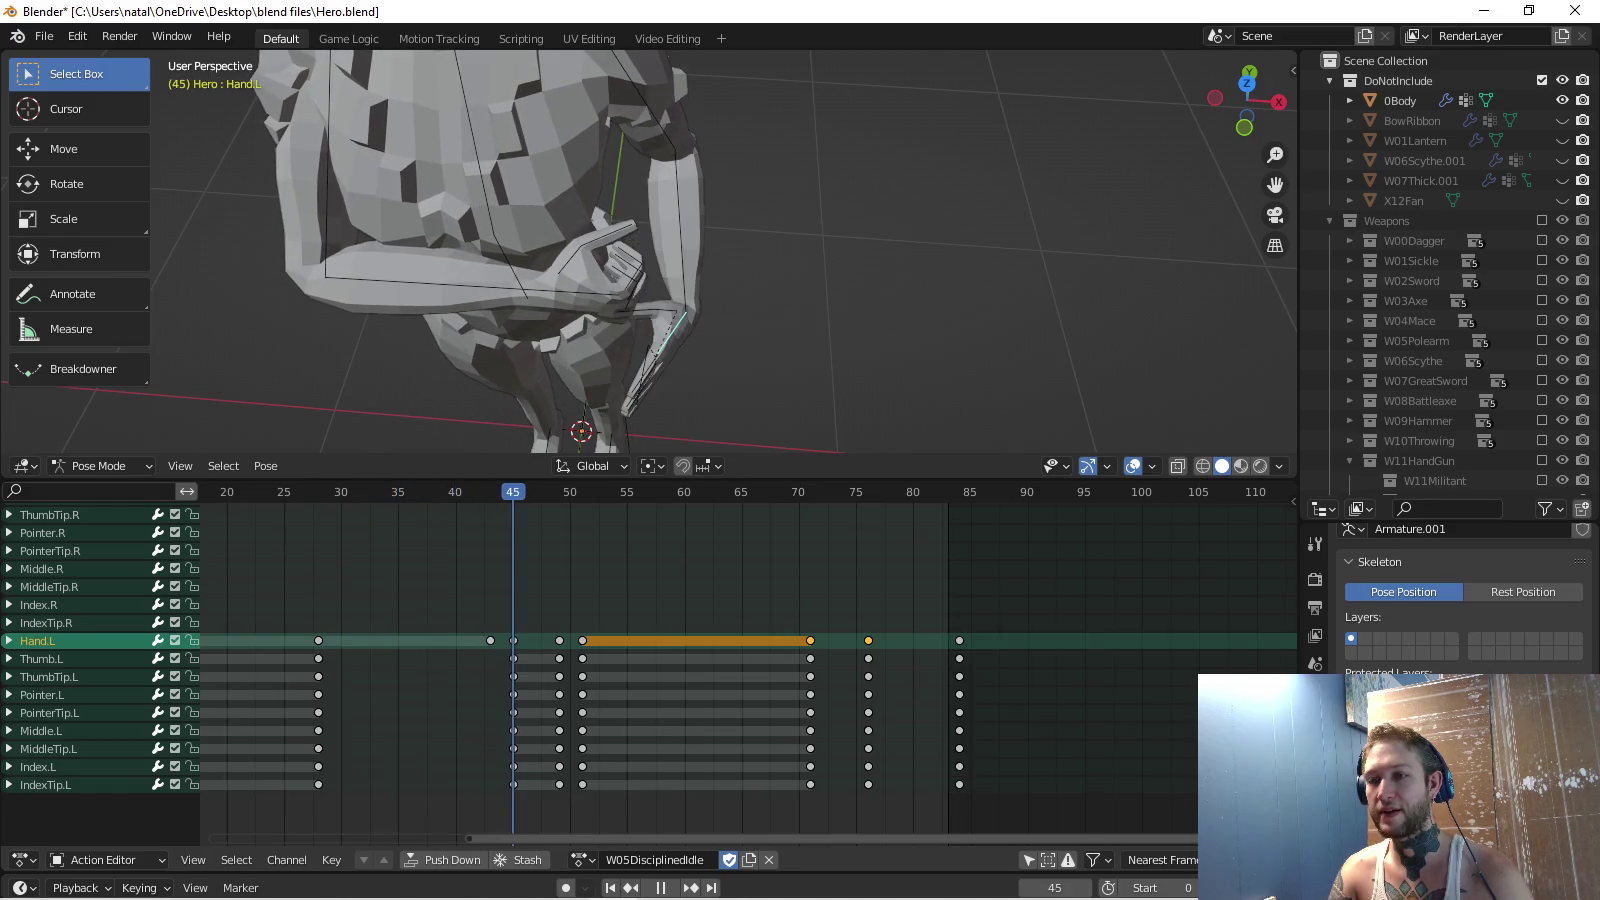
key("space")
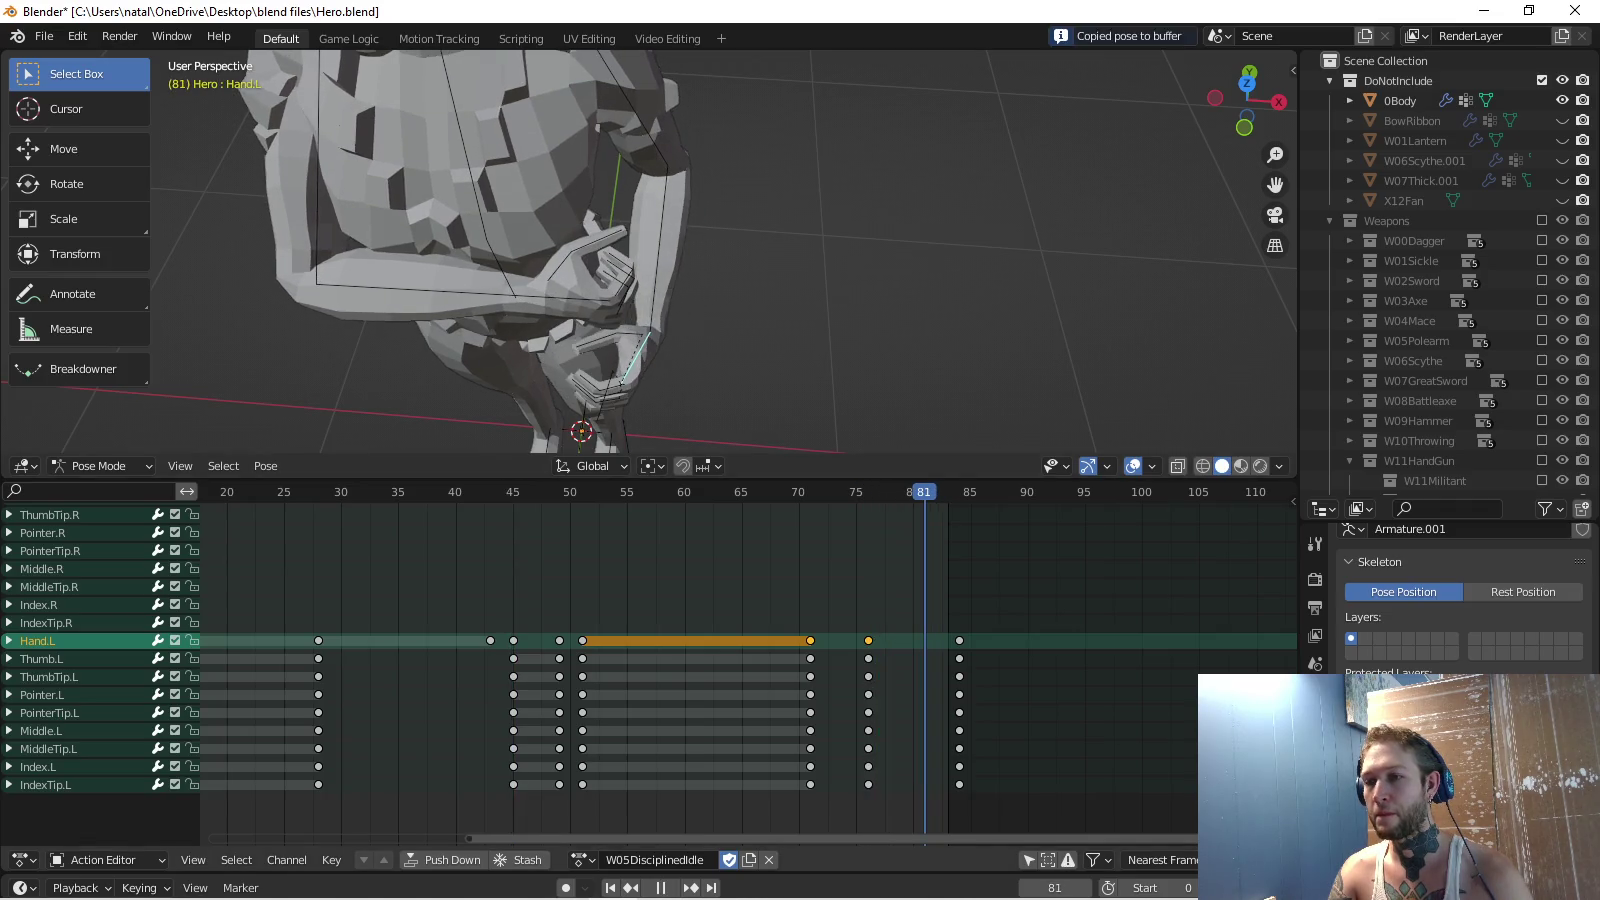
key("space")
key("ctrl+v")
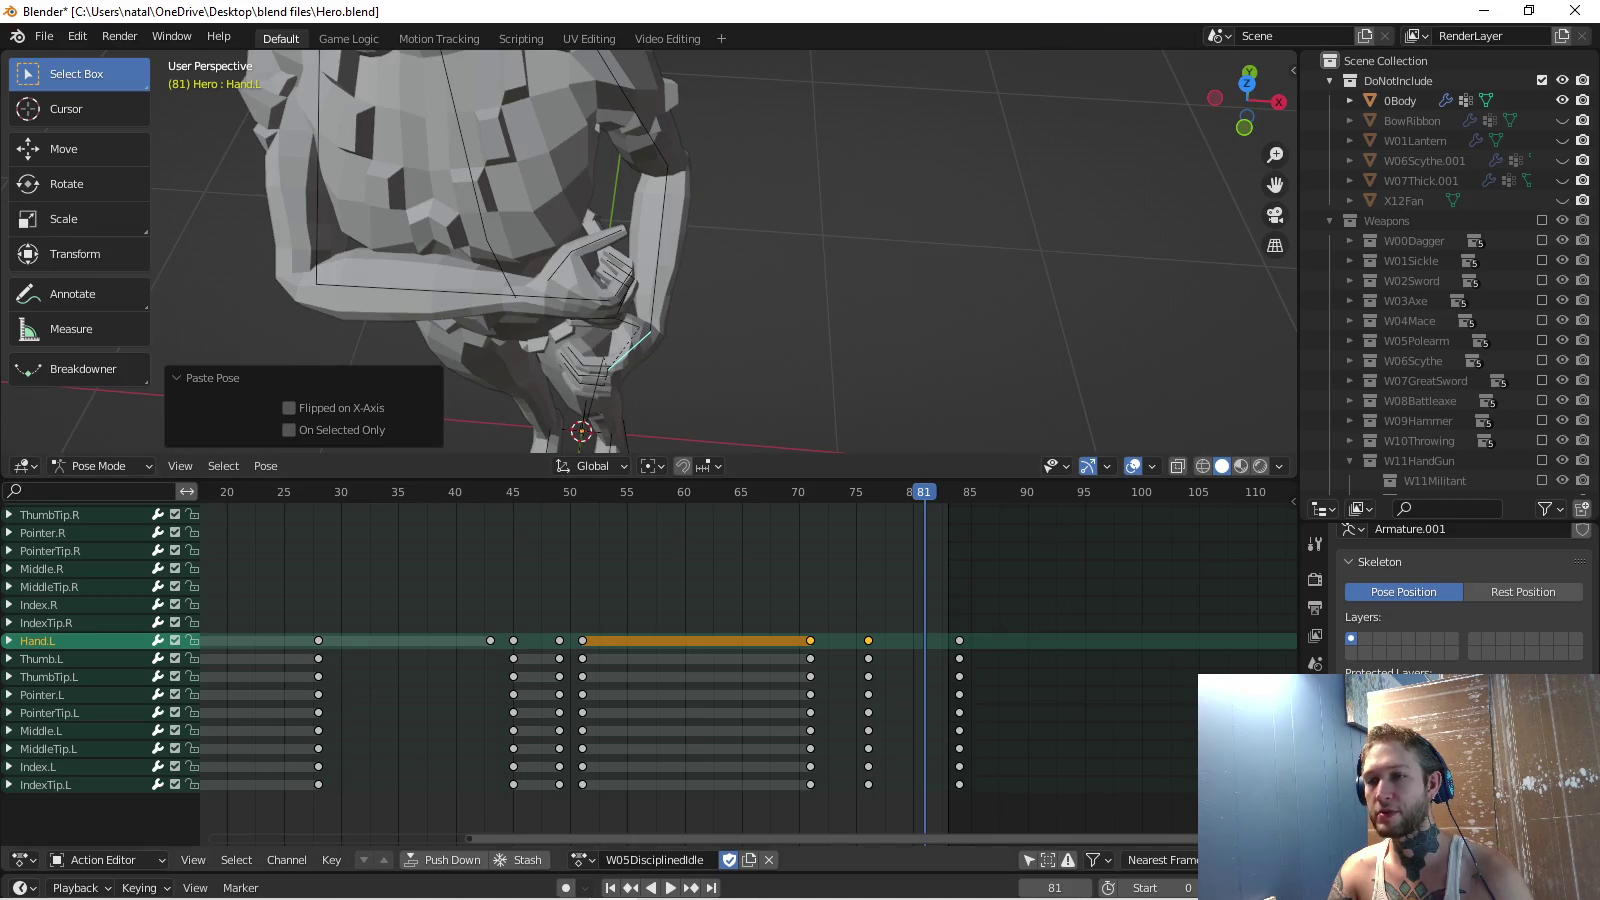
key("ctrl+z")
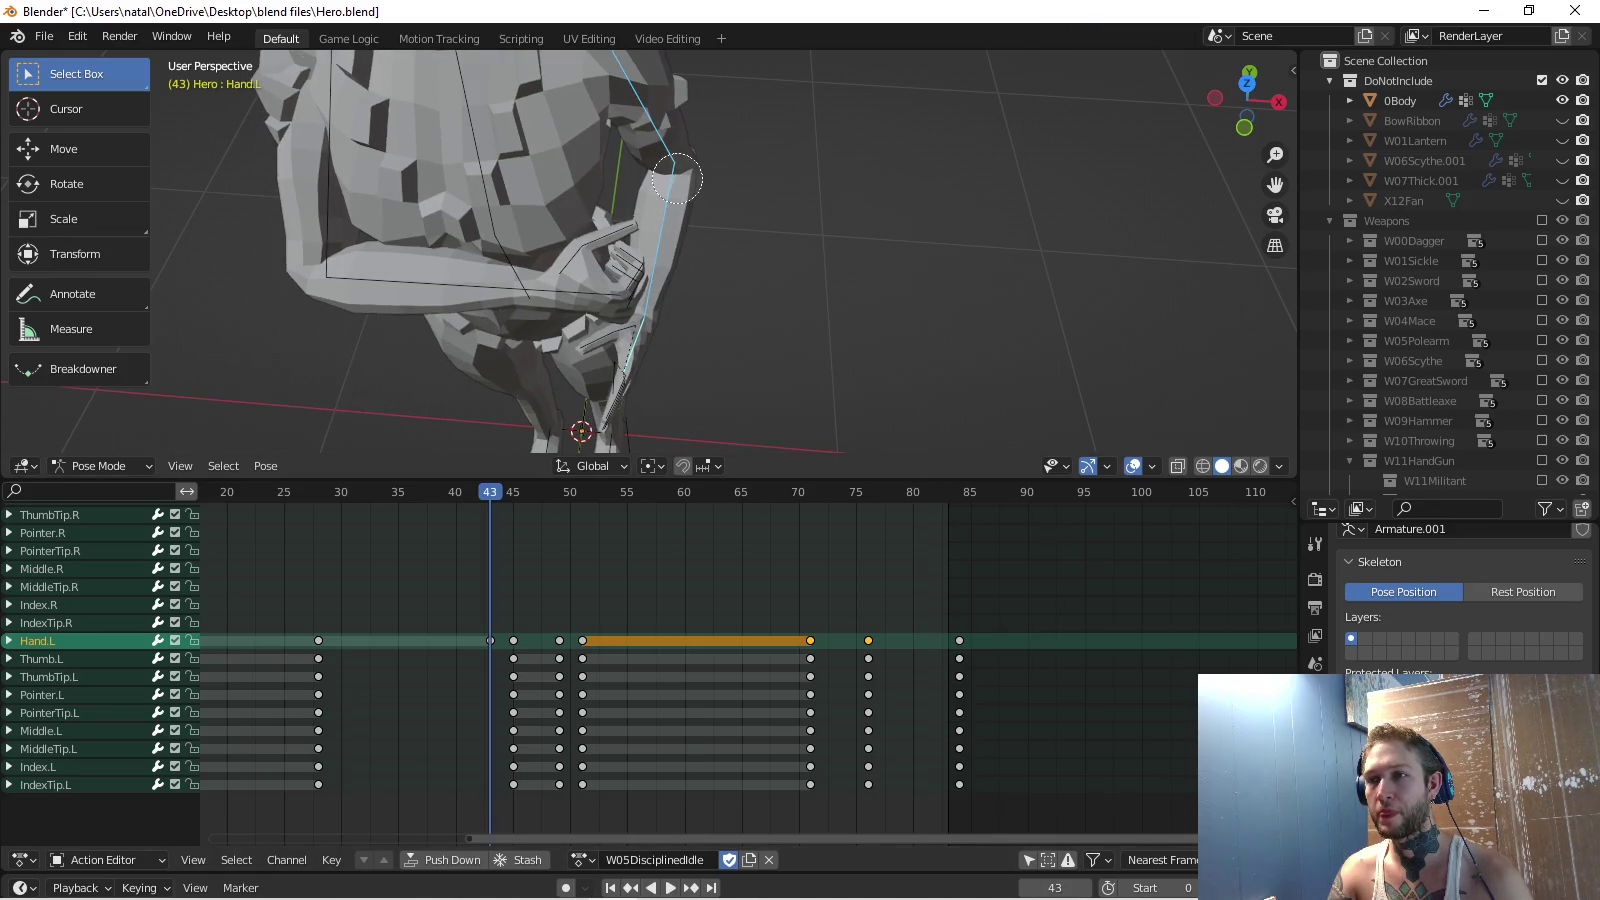
Paste the left hand pose at frame 80, review it to frame 82, and unhide W06Scythe.001.
left_click(912, 492)
key("ctrl+v")
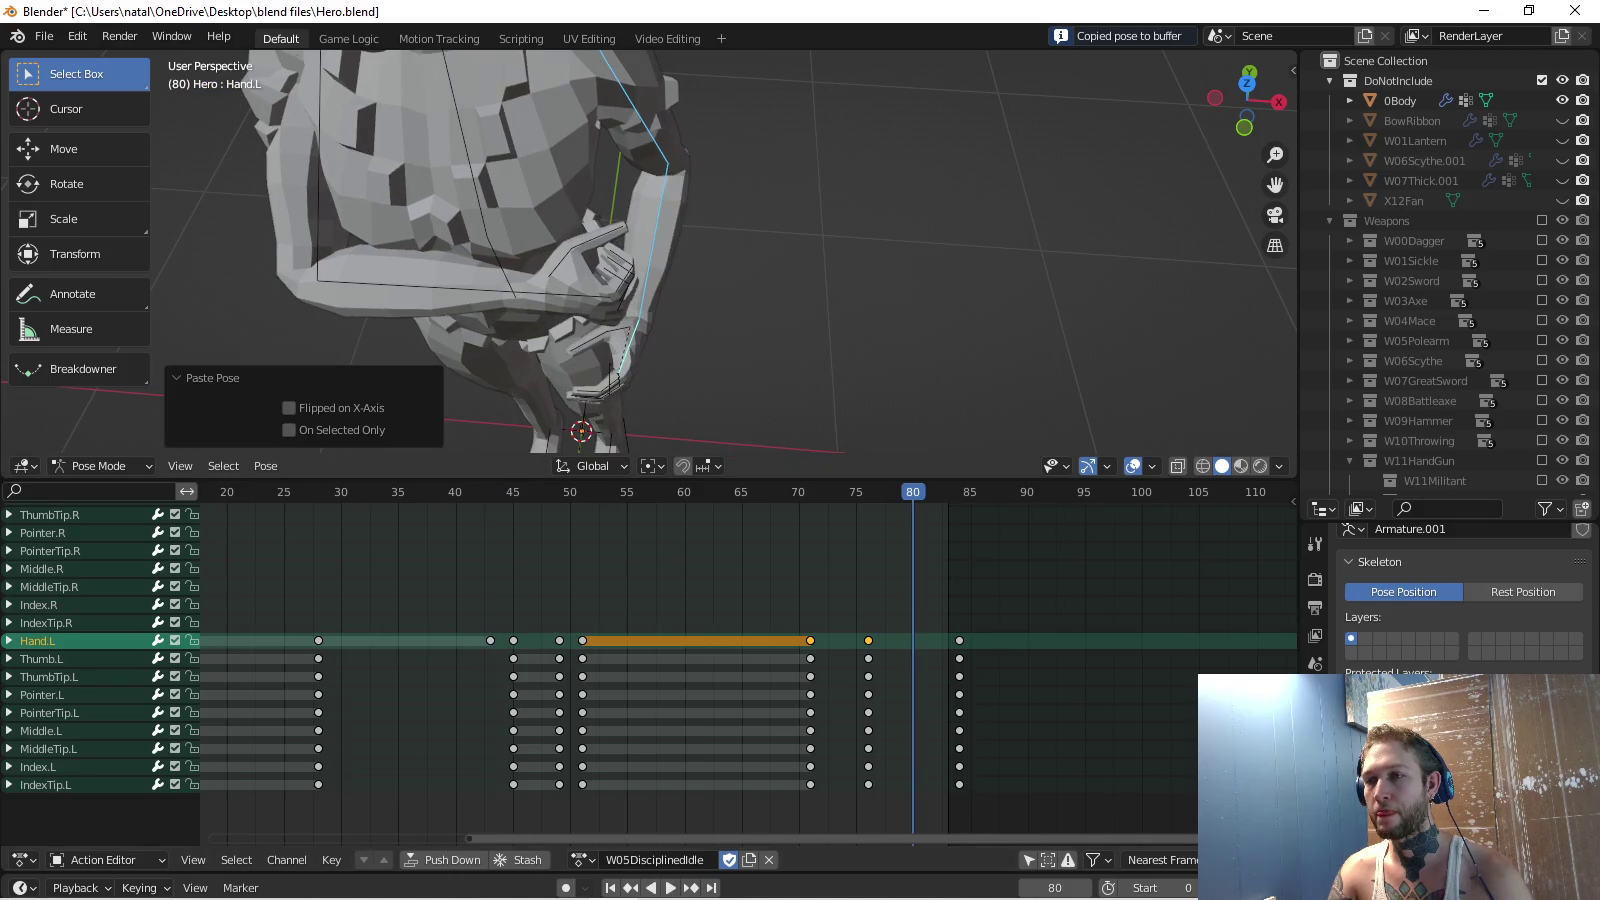
middle_click_drag(700, 250, 780, 240)
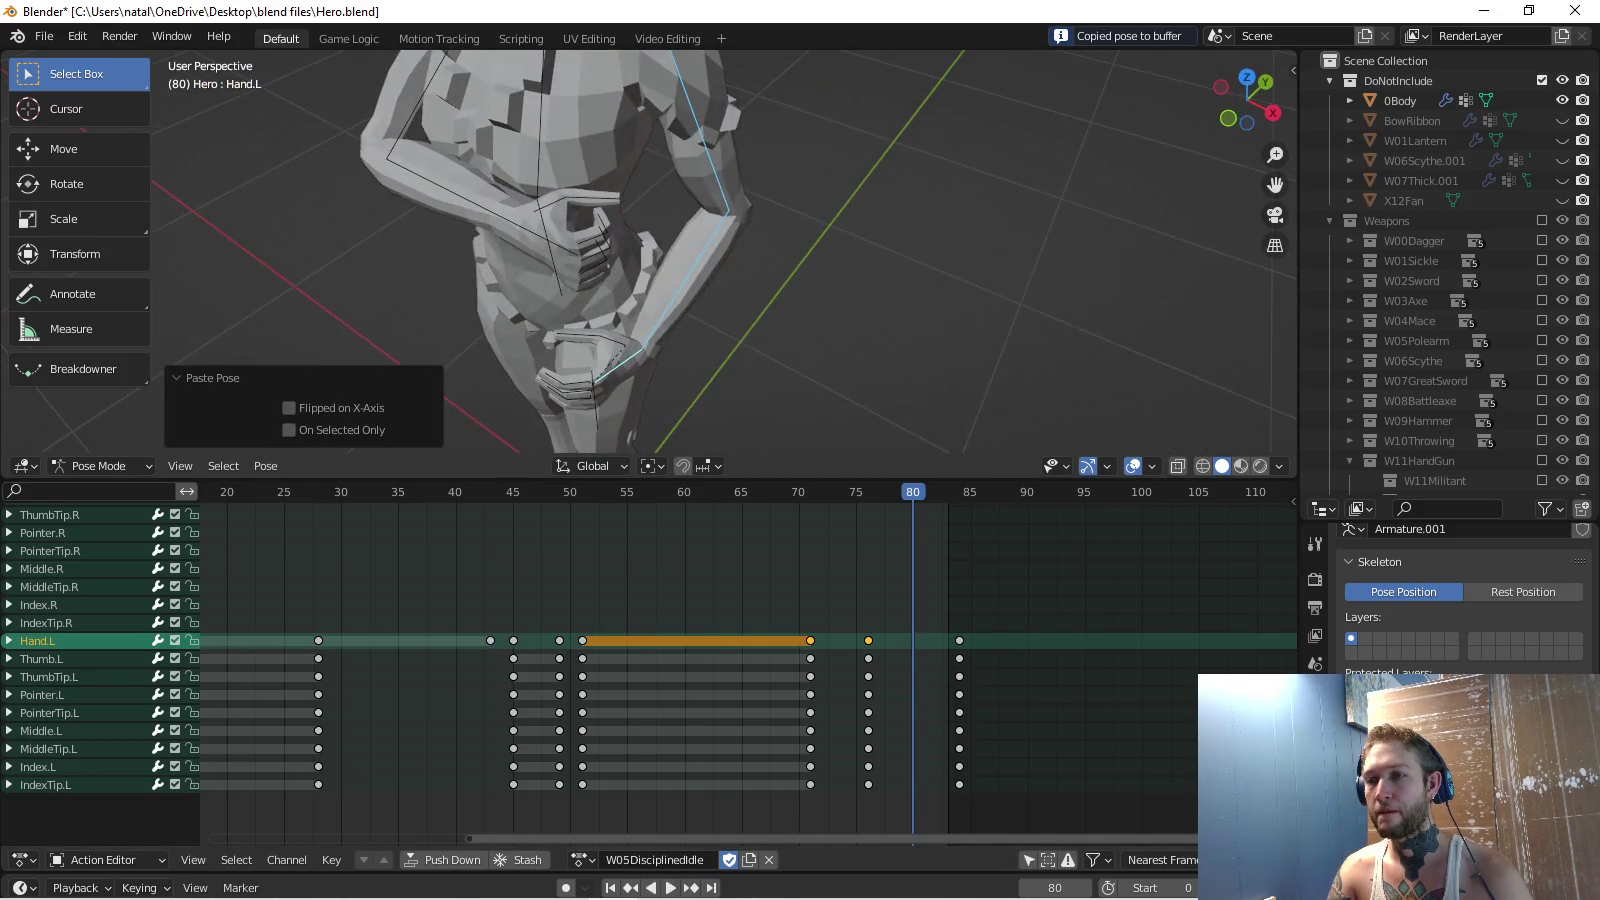
key("space")
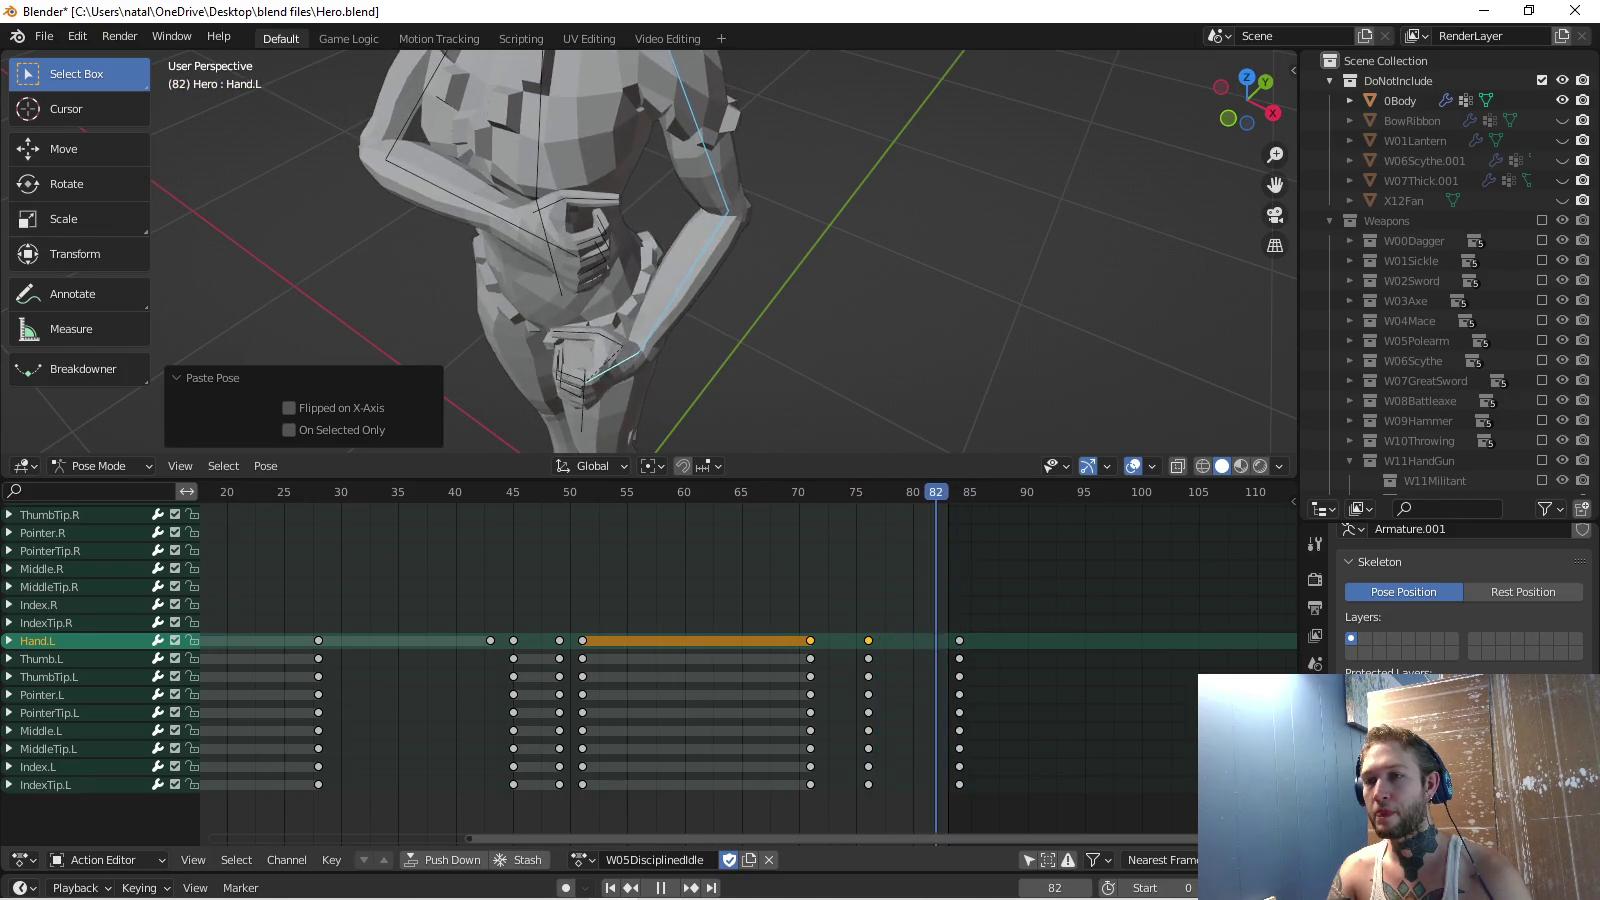
key("space")
middle_click_drag(650, 250, 740, 250)
left_click(1562, 160)
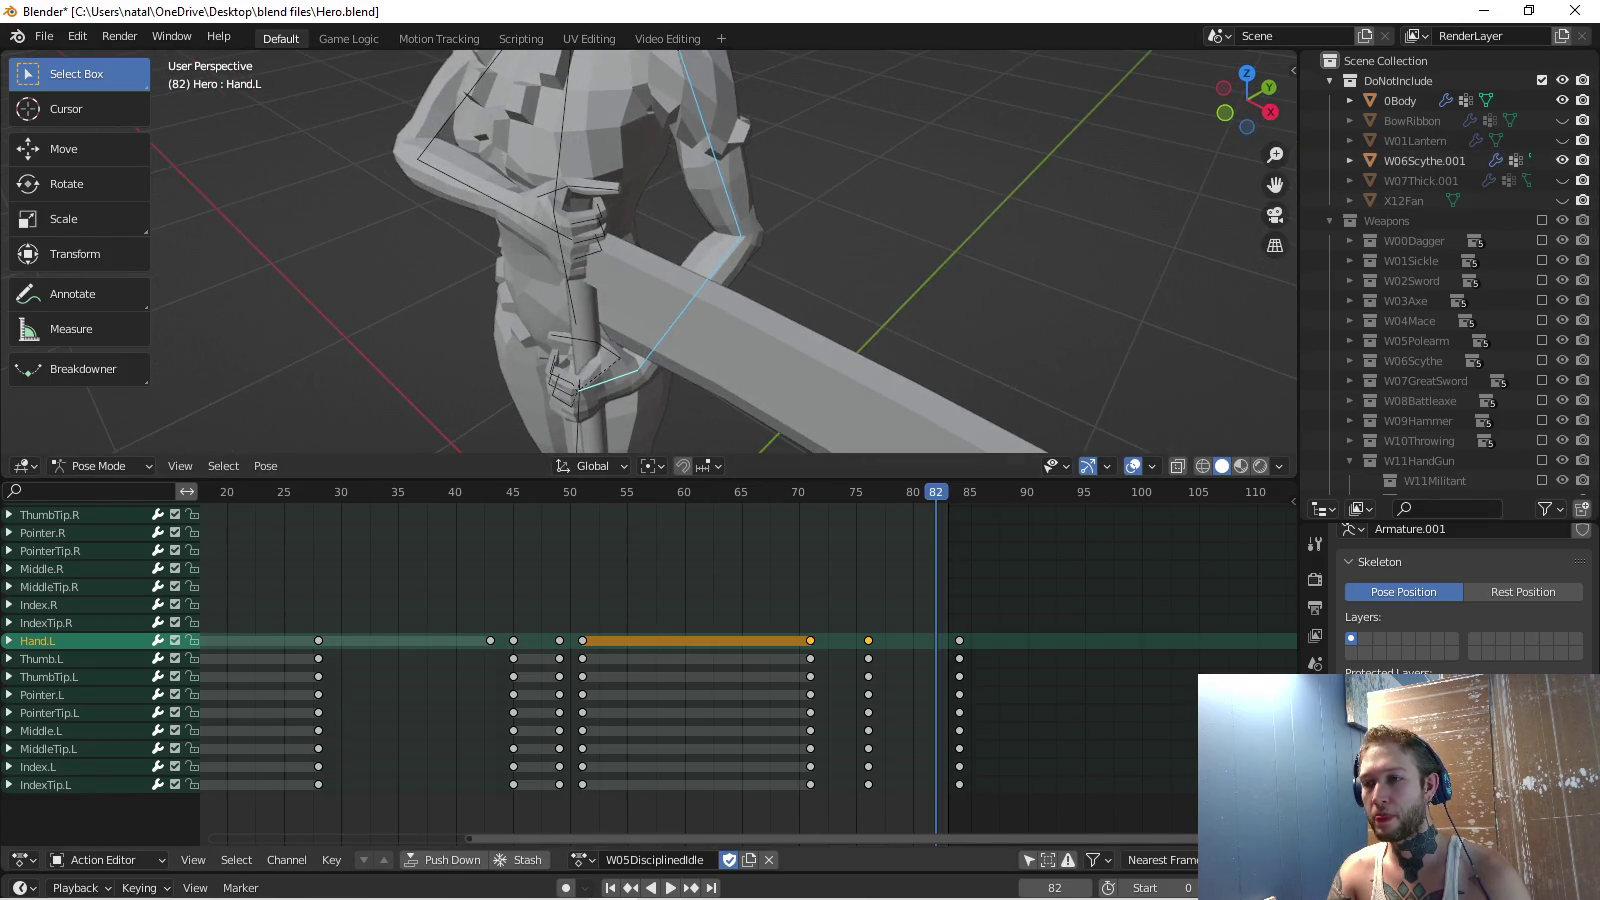
Stop at frame 80 and rotate Hand.L 25.1° toward the scythe handle.
key("space")
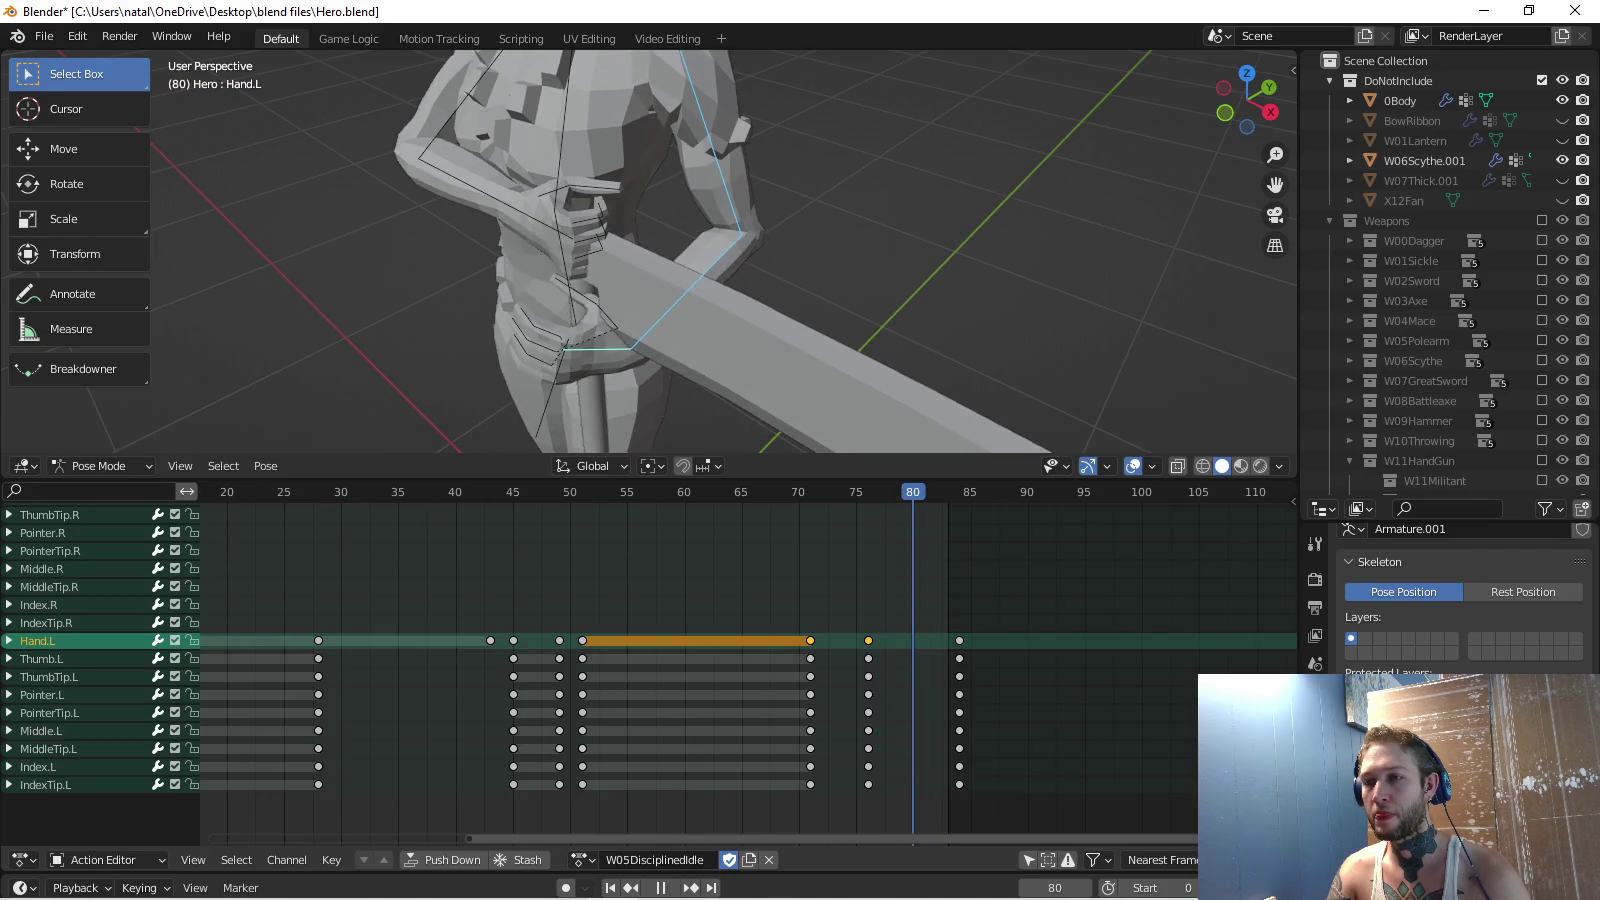
key("space")
middle_click_drag(700, 300, 700, 200)
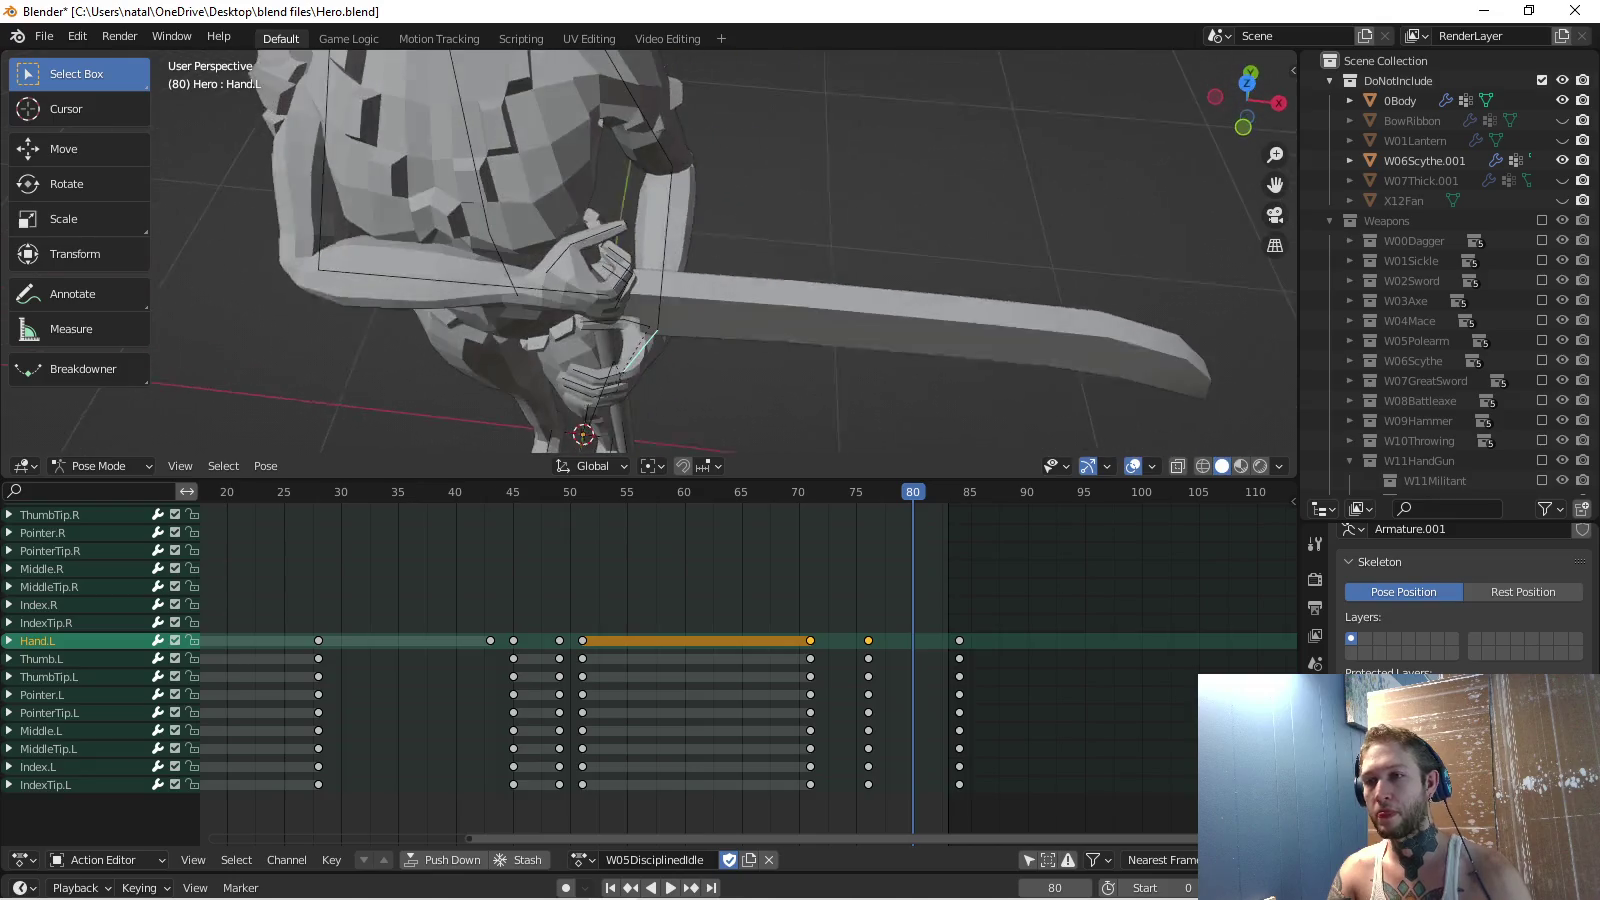
left_click(662, 251)
key("KP_7")
scroll(620, 400, "up", 3)
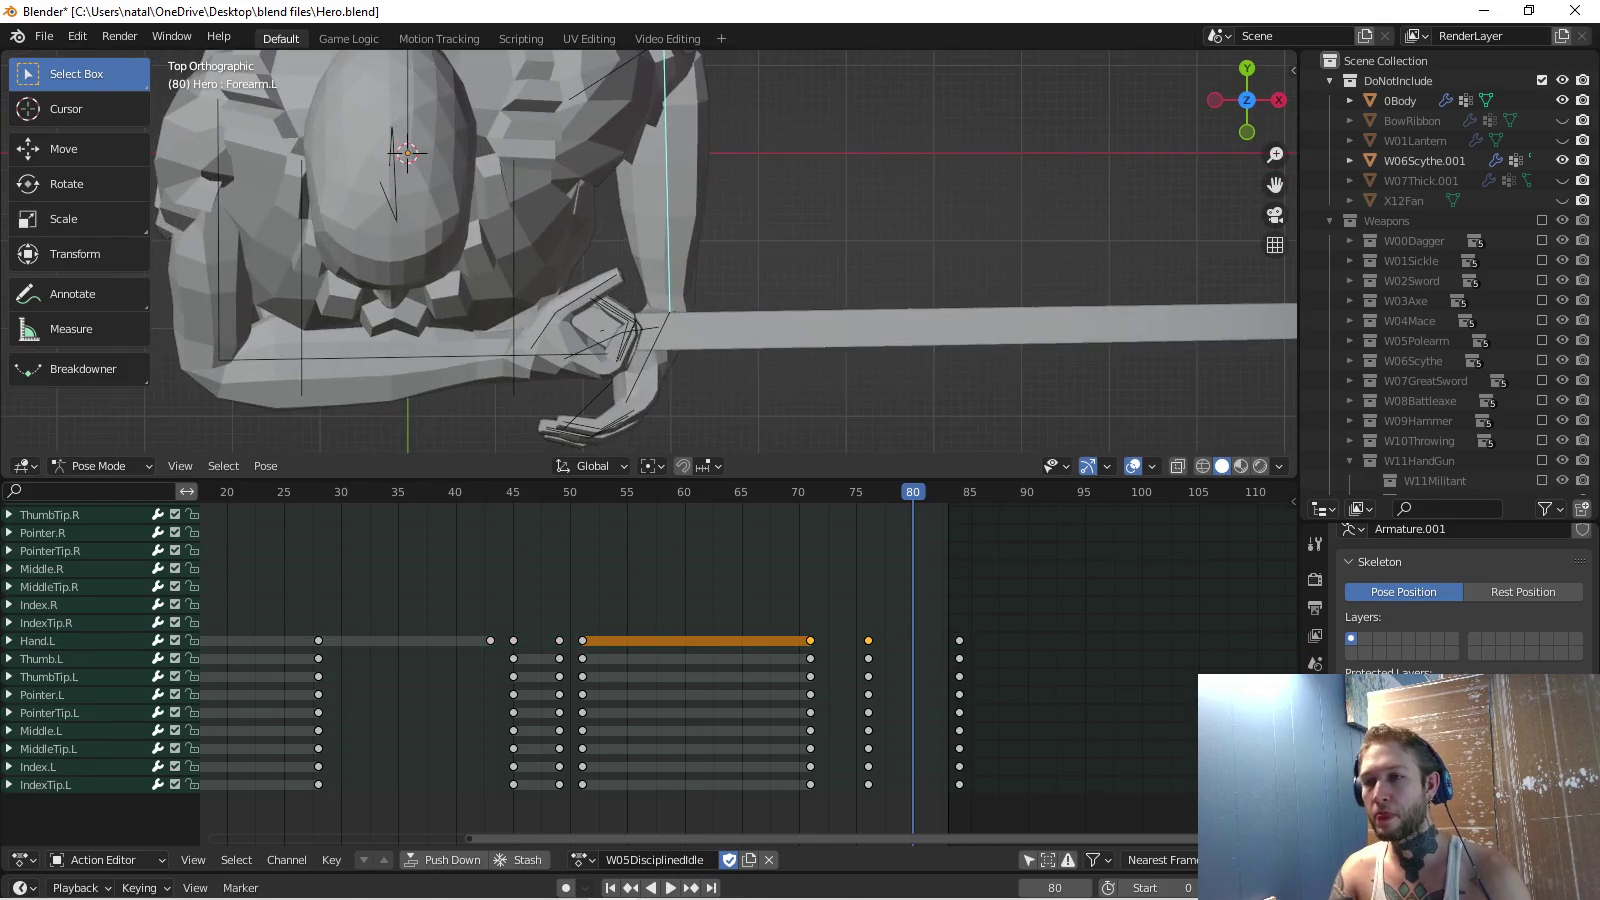
left_click(615, 415)
key("r")
left_click(587, 407)
middle_click_drag(587, 408, 640, 360)
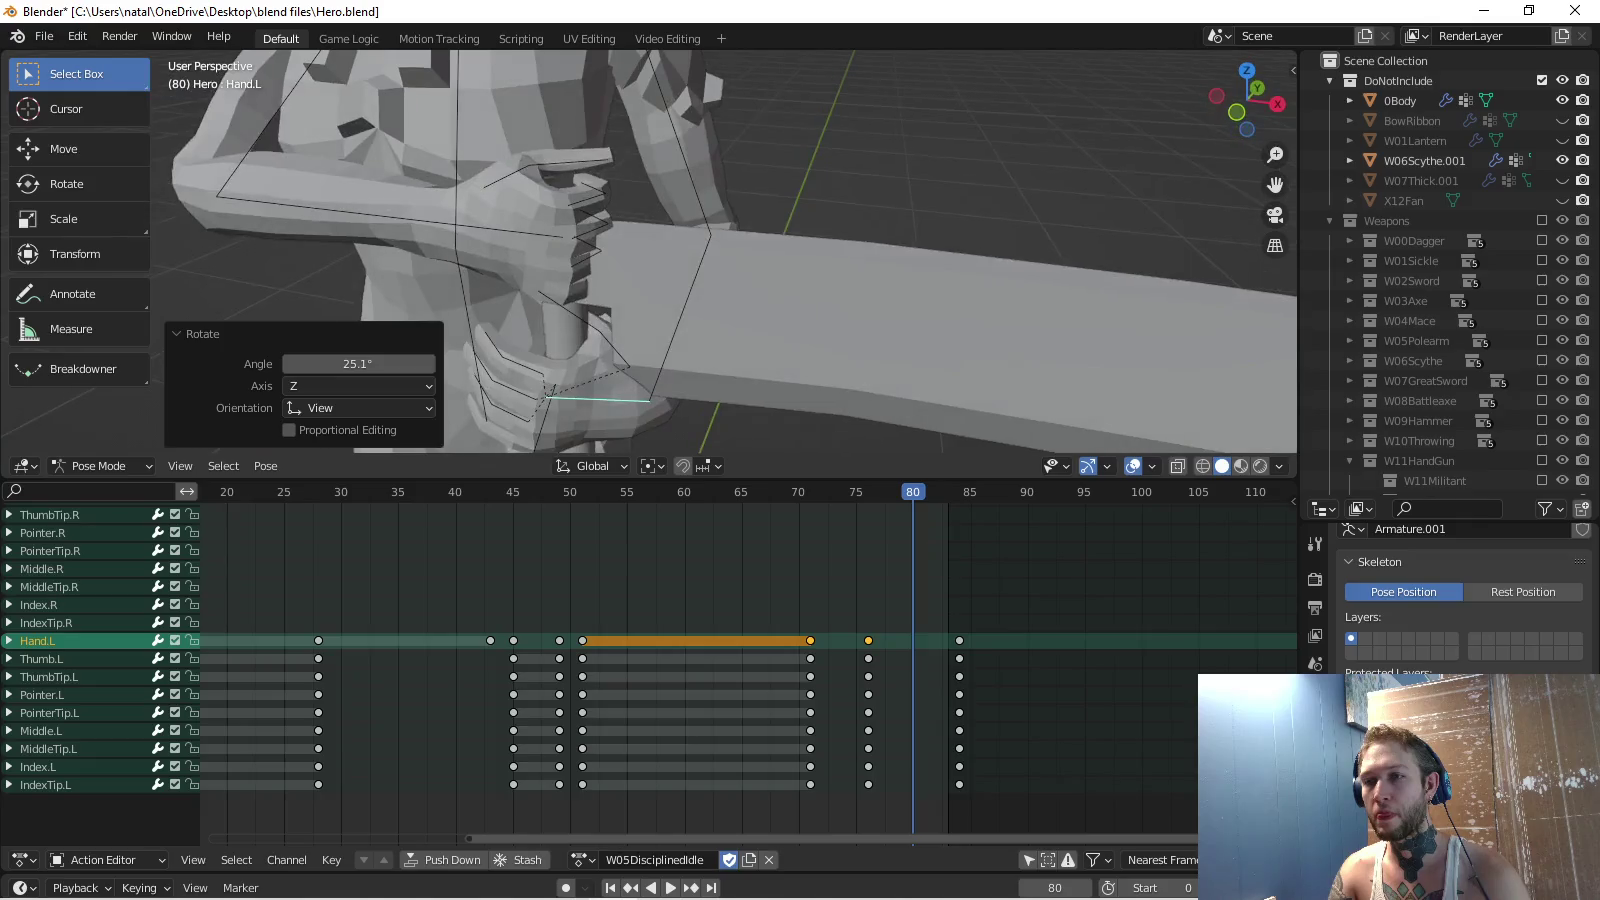
Rotate the left forearm slightly and the hand about 6° to refine the grip.
left_click(800, 300)
key("KP_7")
key("r")
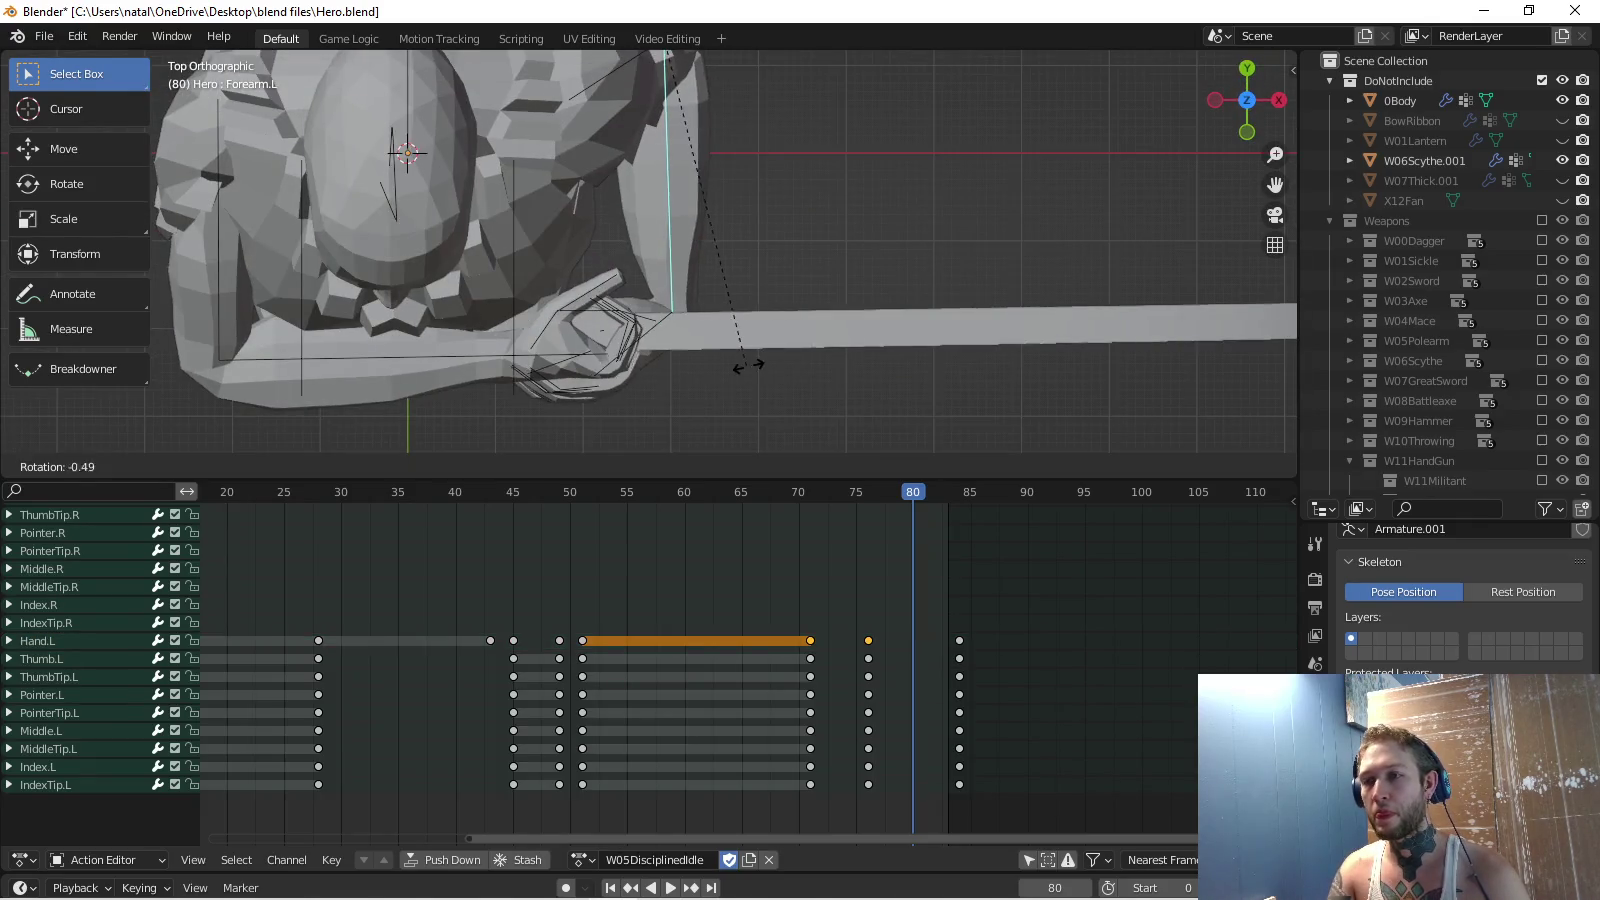
left_click(736, 360)
left_click(611, 335)
key("r")
left_click(600, 346)
middle_click_drag(600, 345, 640, 300)
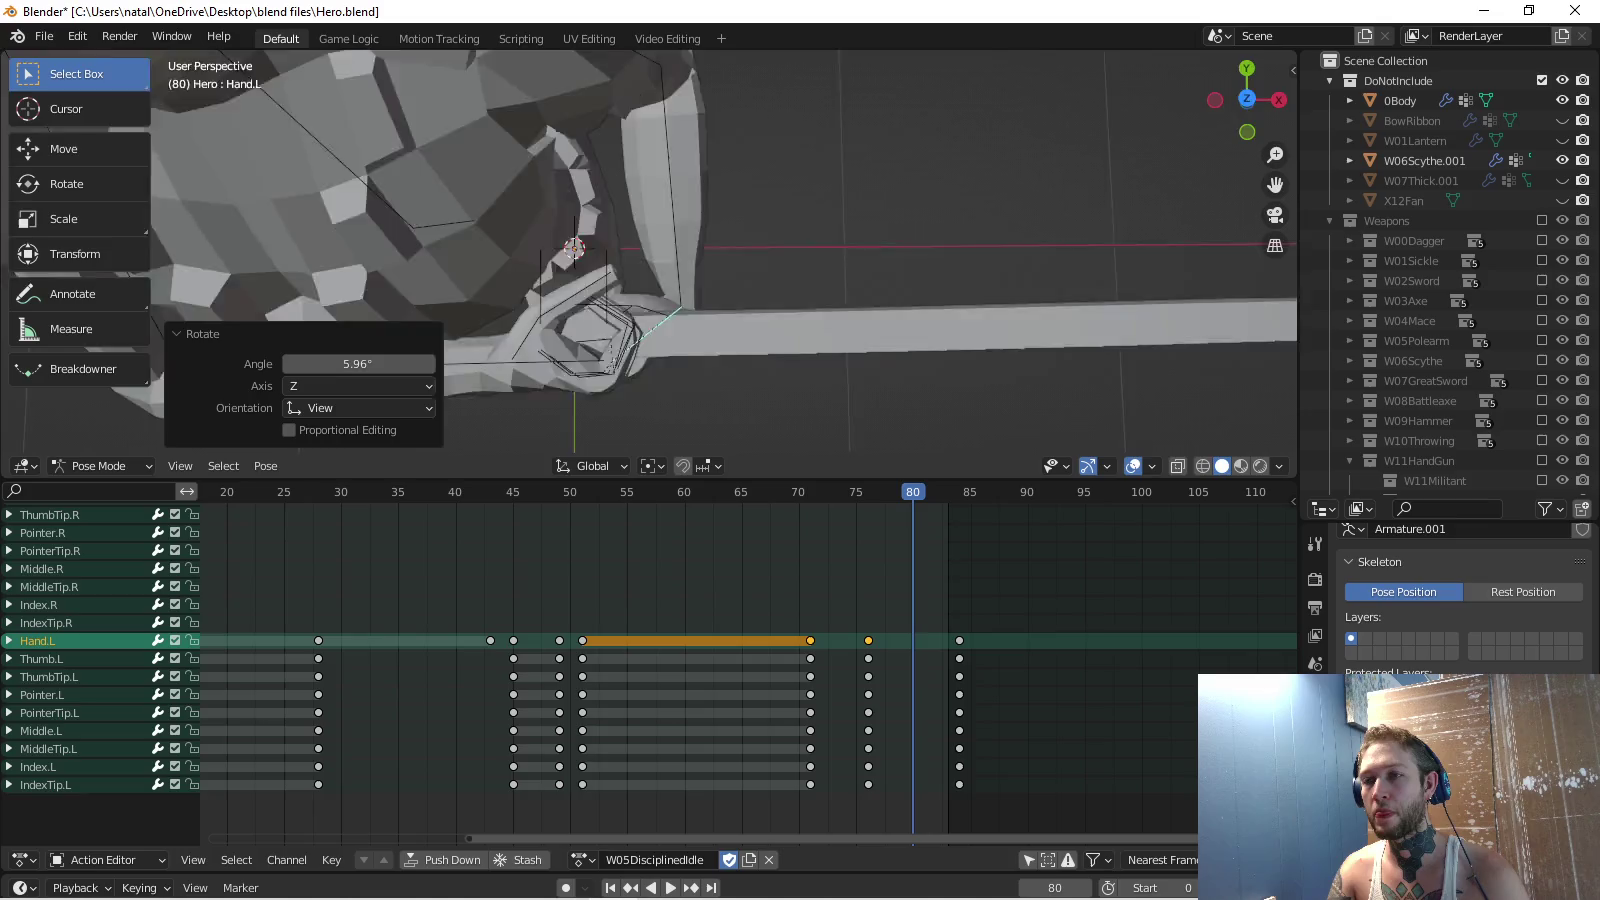
Adjust the hand from the front, key hand and finger rotations at frame 80, and hide W06Scythe.001.
key("KP_1")
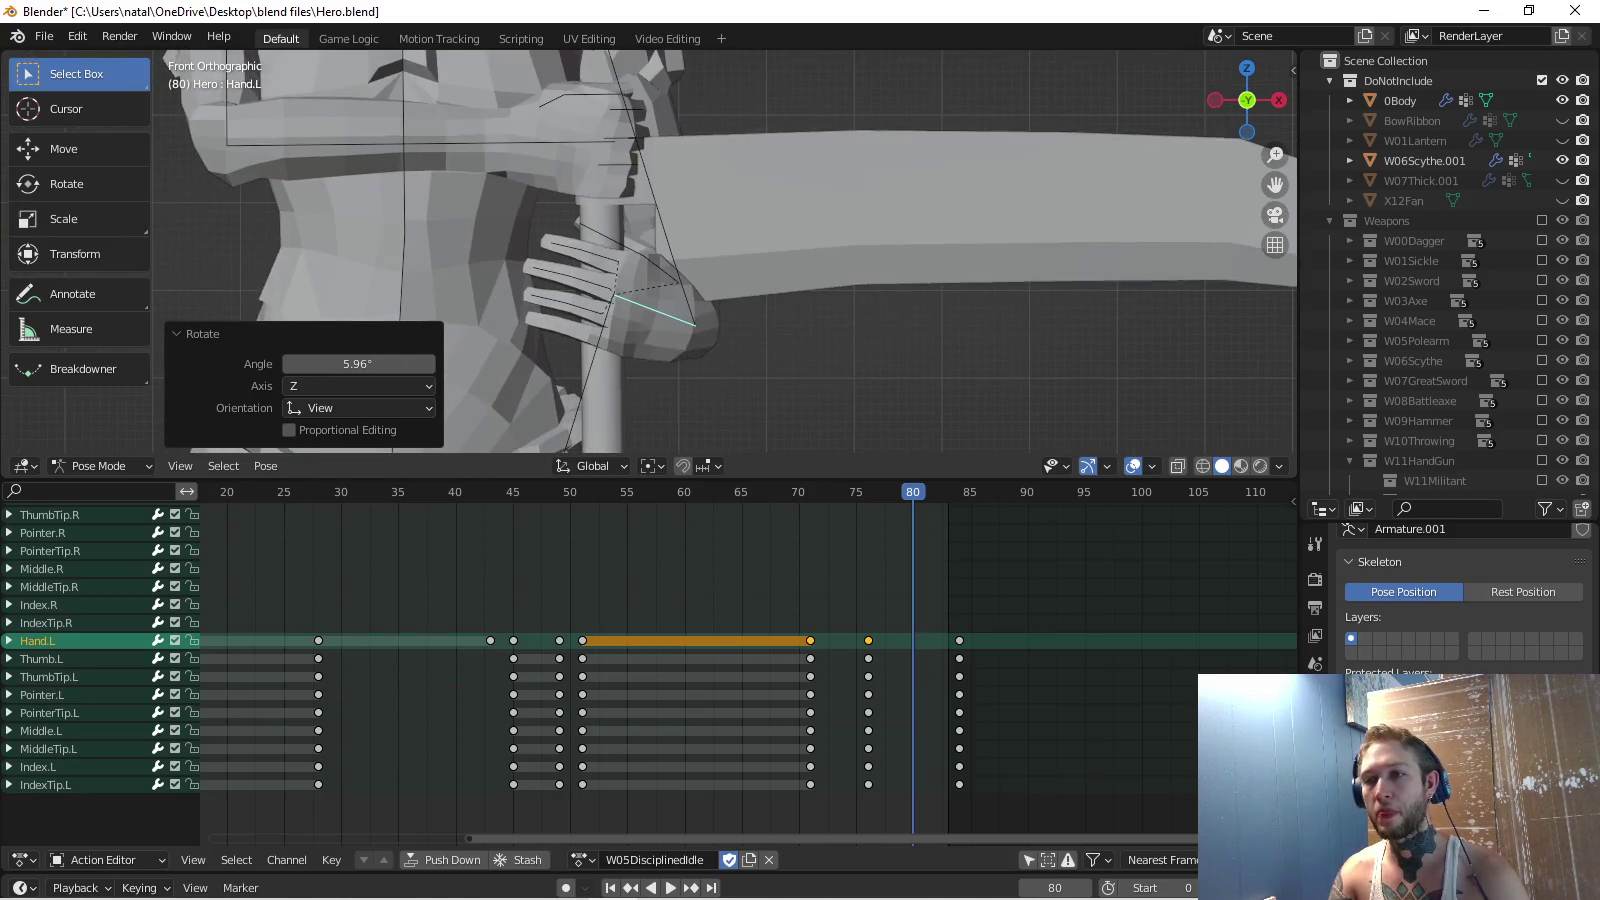
key("r")
left_click(576, 355)
key("i")
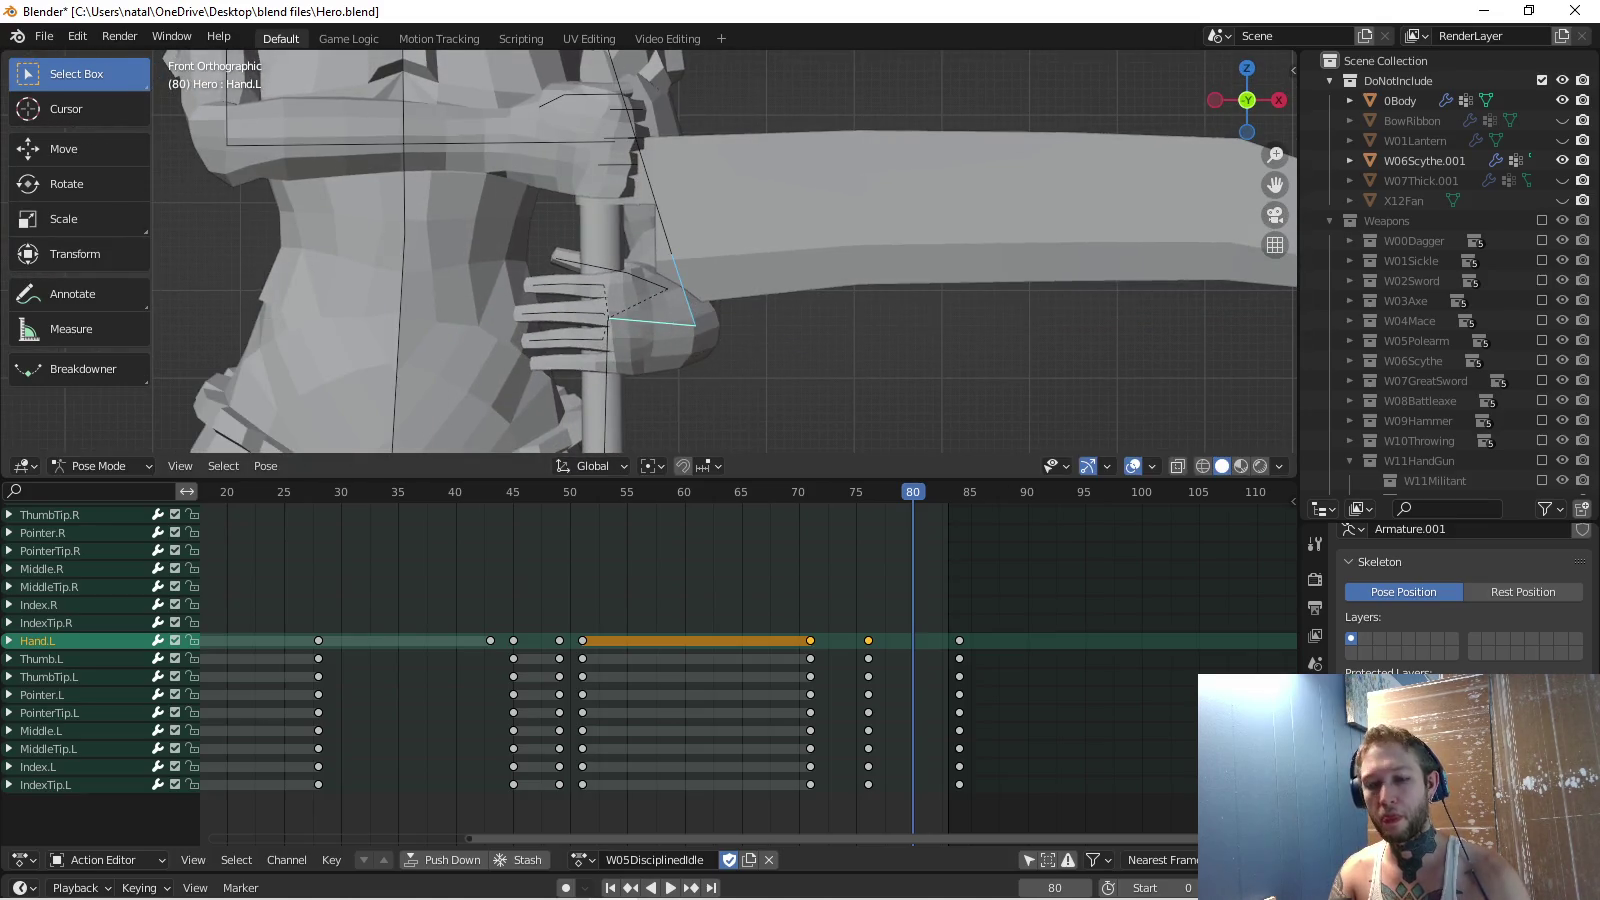
key("space")
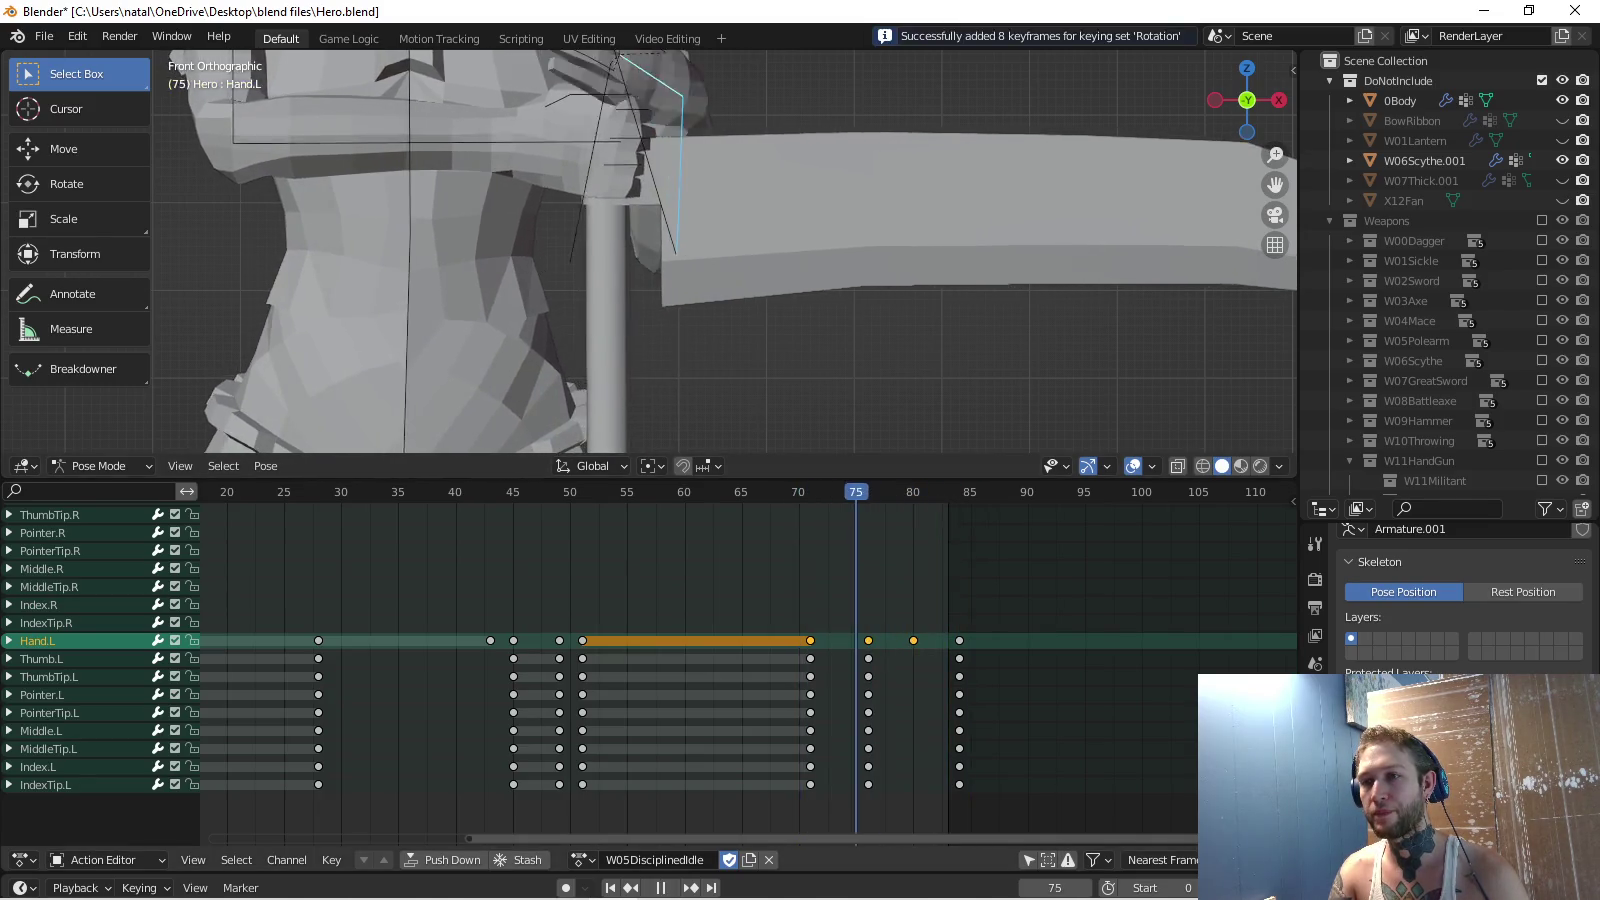
key("space")
scroll(651, 250, "down", 3)
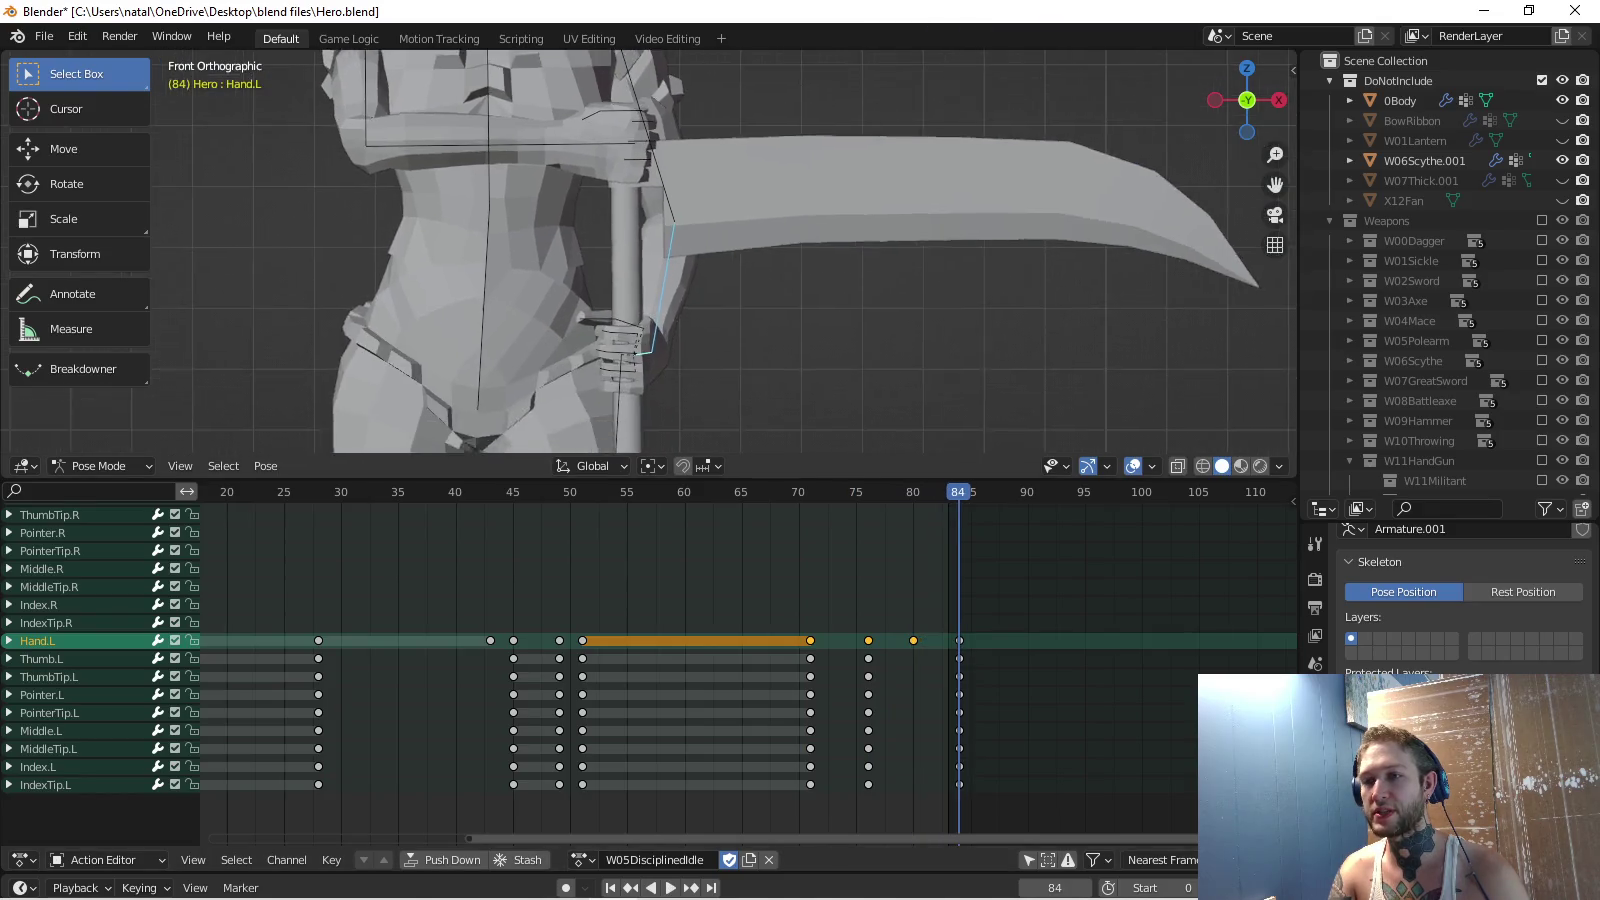
middle_click_drag(650, 300, 750, 250)
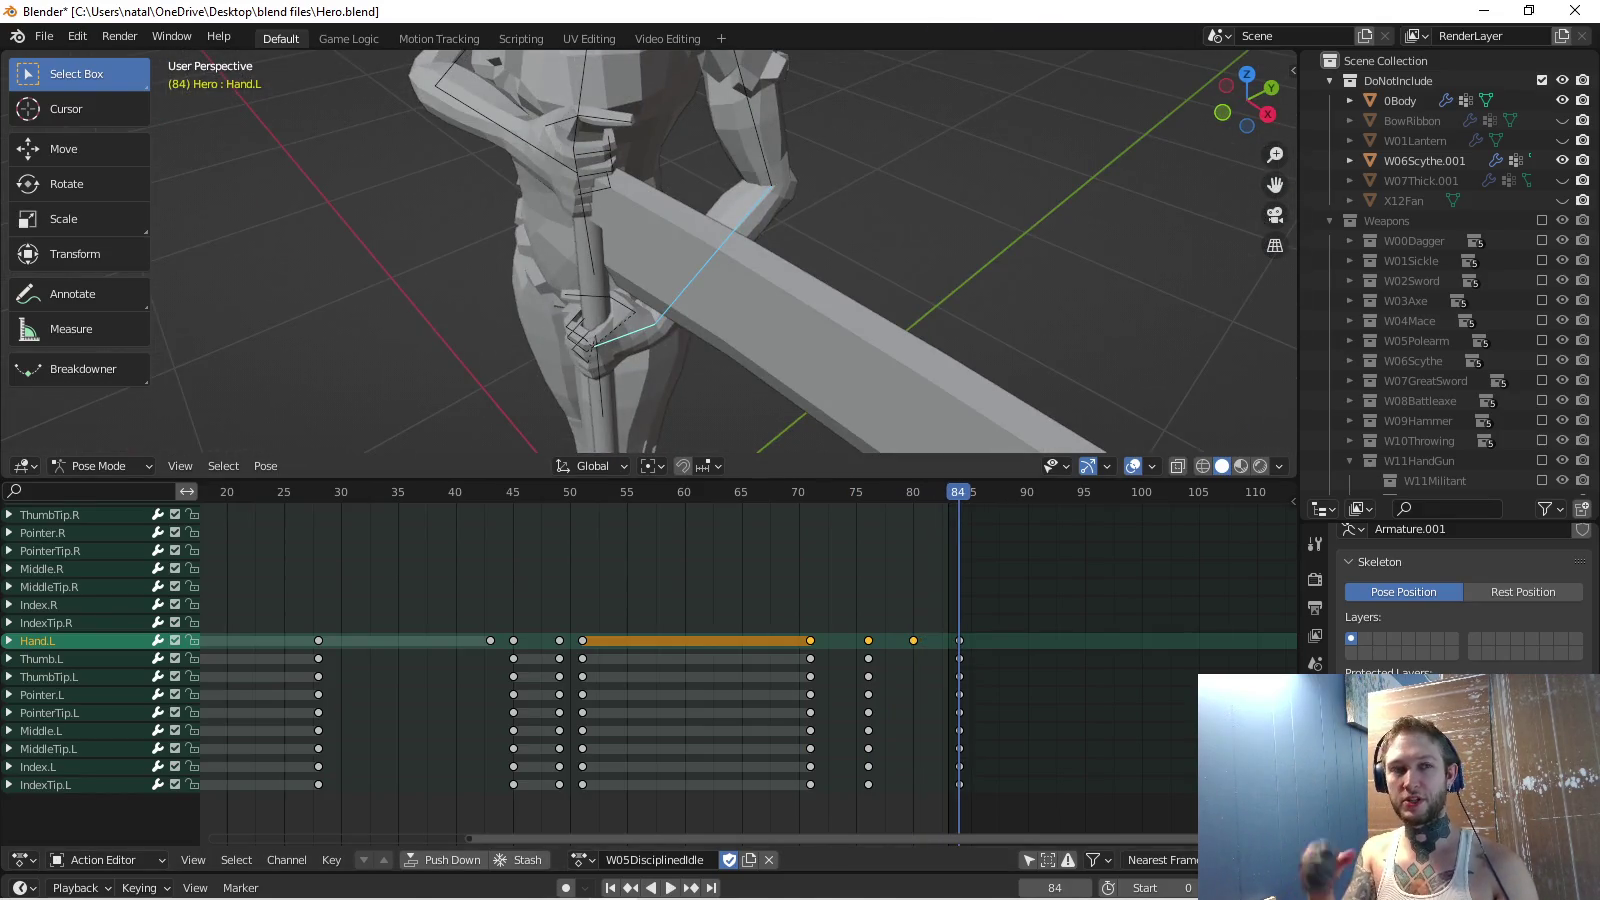
left_click(1563, 160)
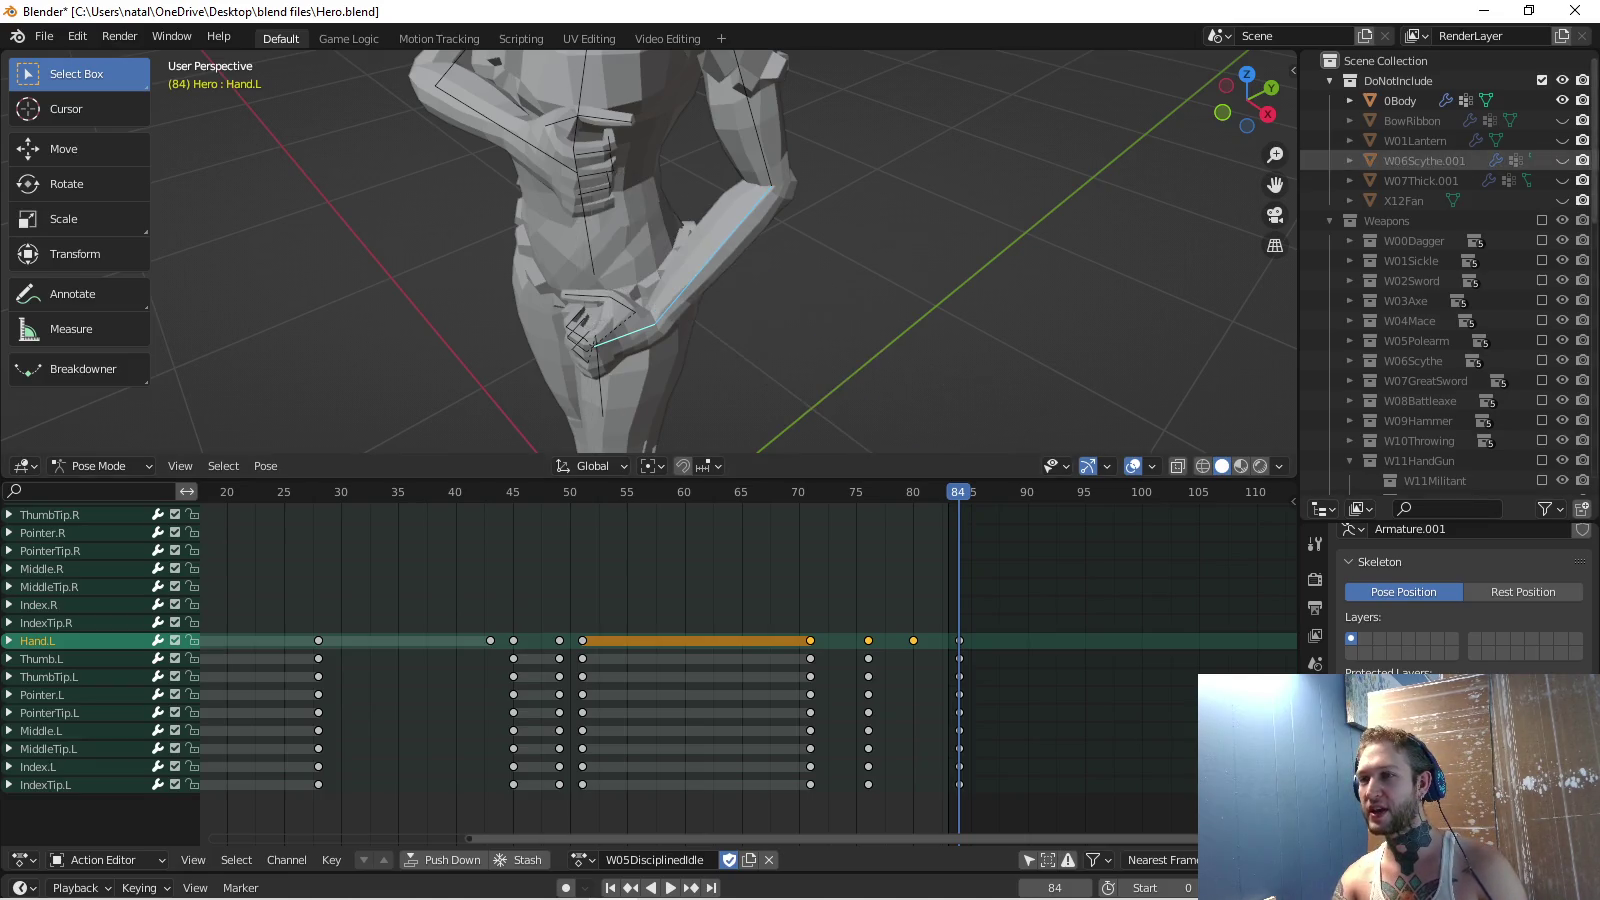
middle_click_drag(800, 250, 740, 270)
key("space")
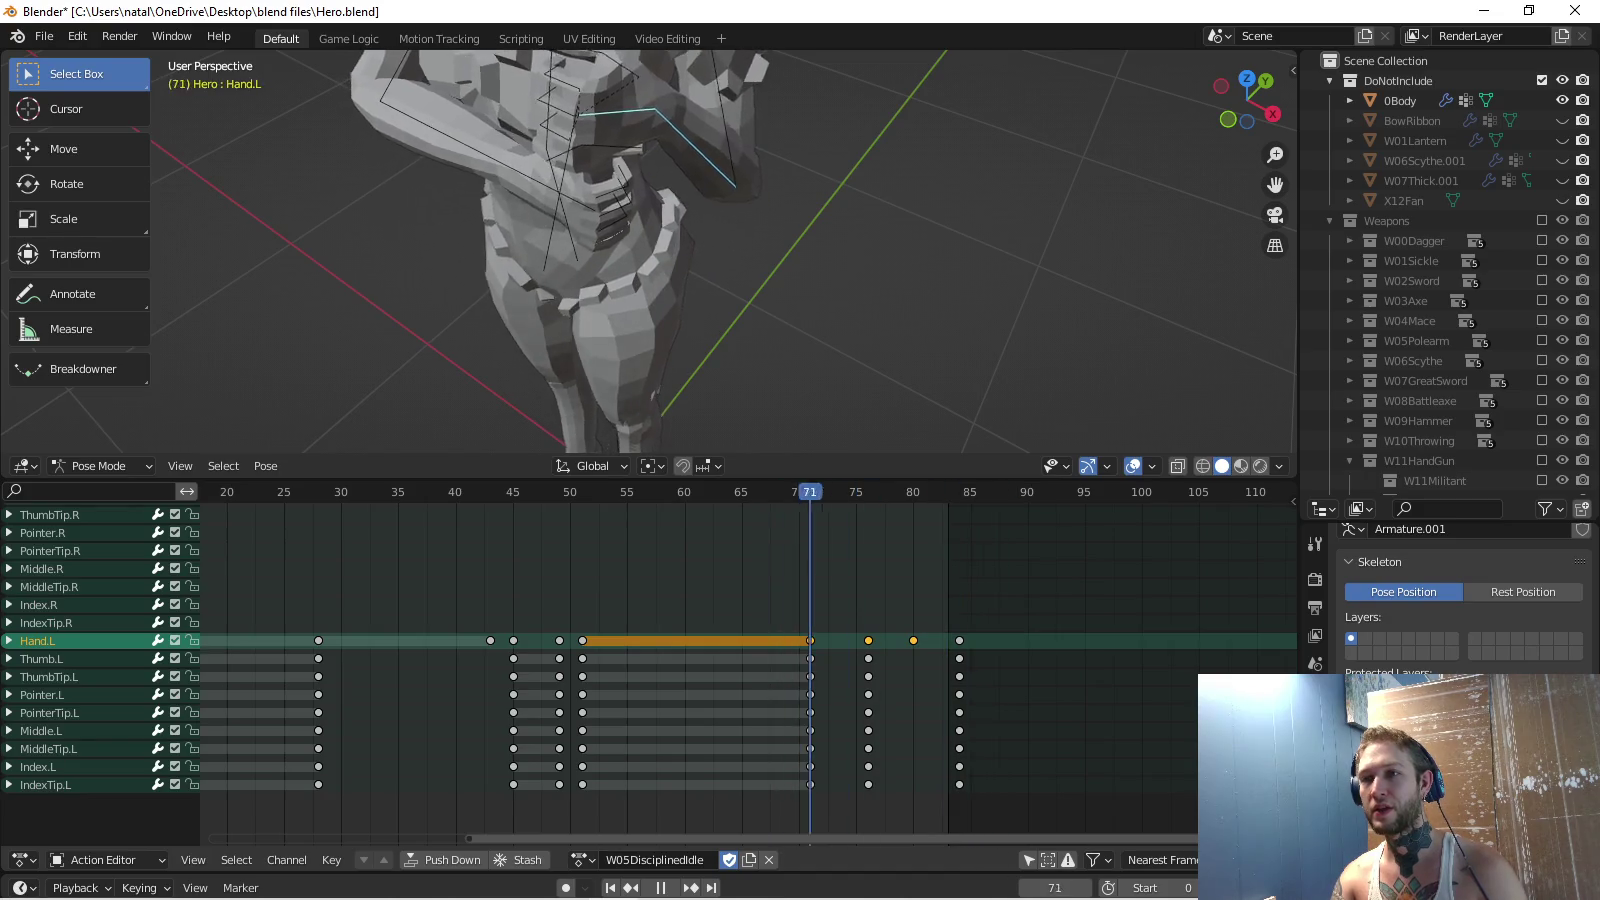
key("space")
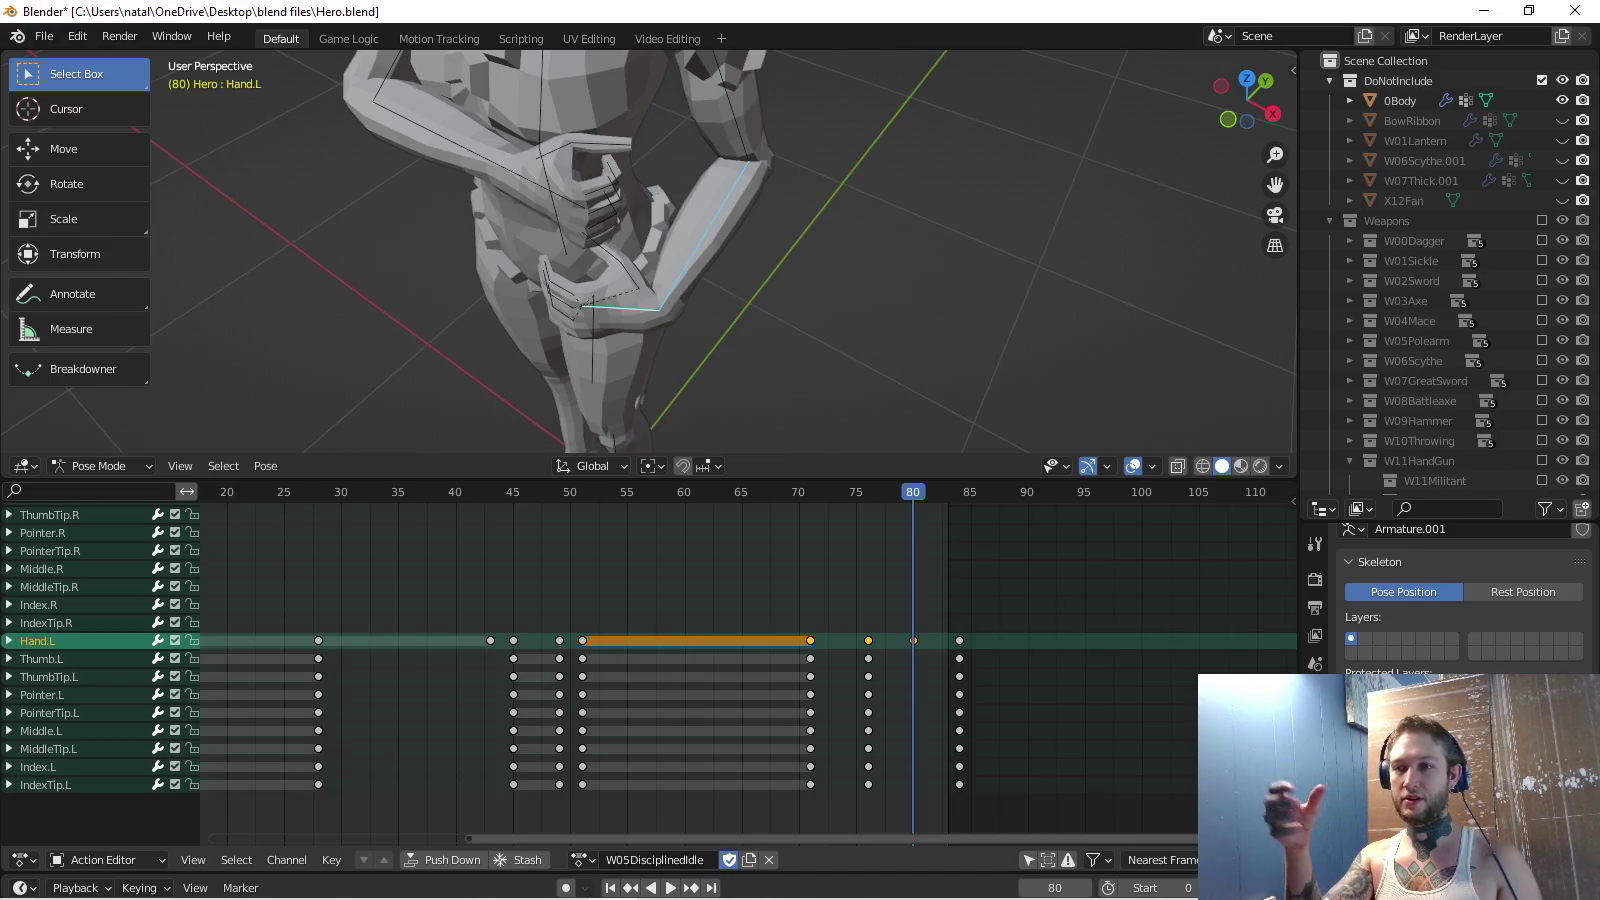
key("space")
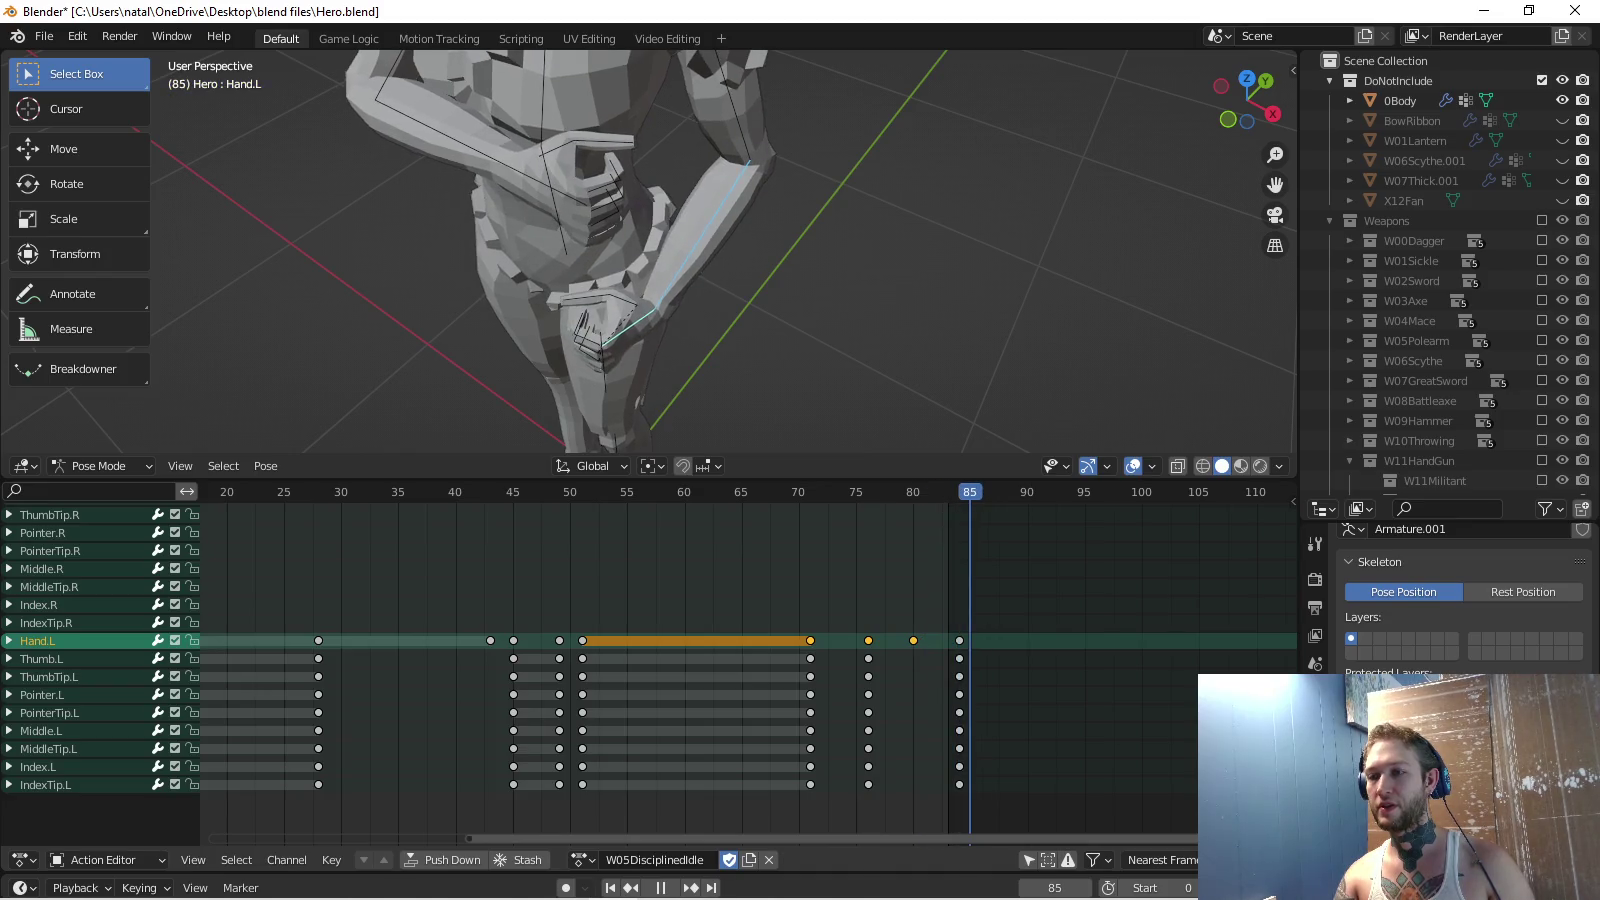
scroll(651, 251, "down", 5)
middle_click_drag(650, 250, 680, 230)
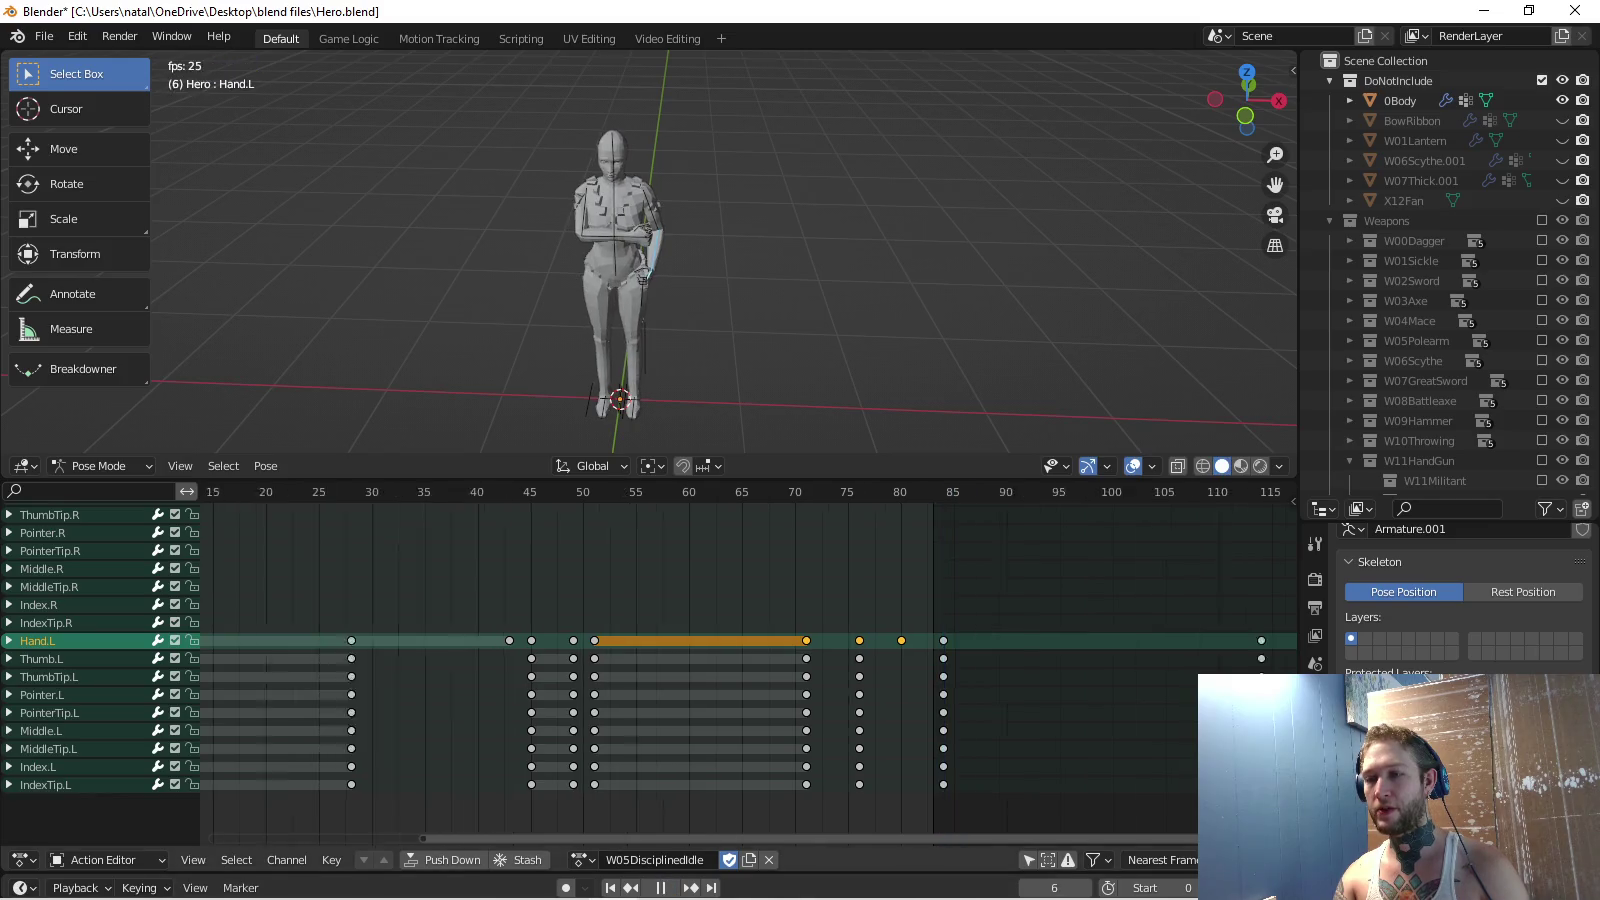
key("Home")
key("Home")
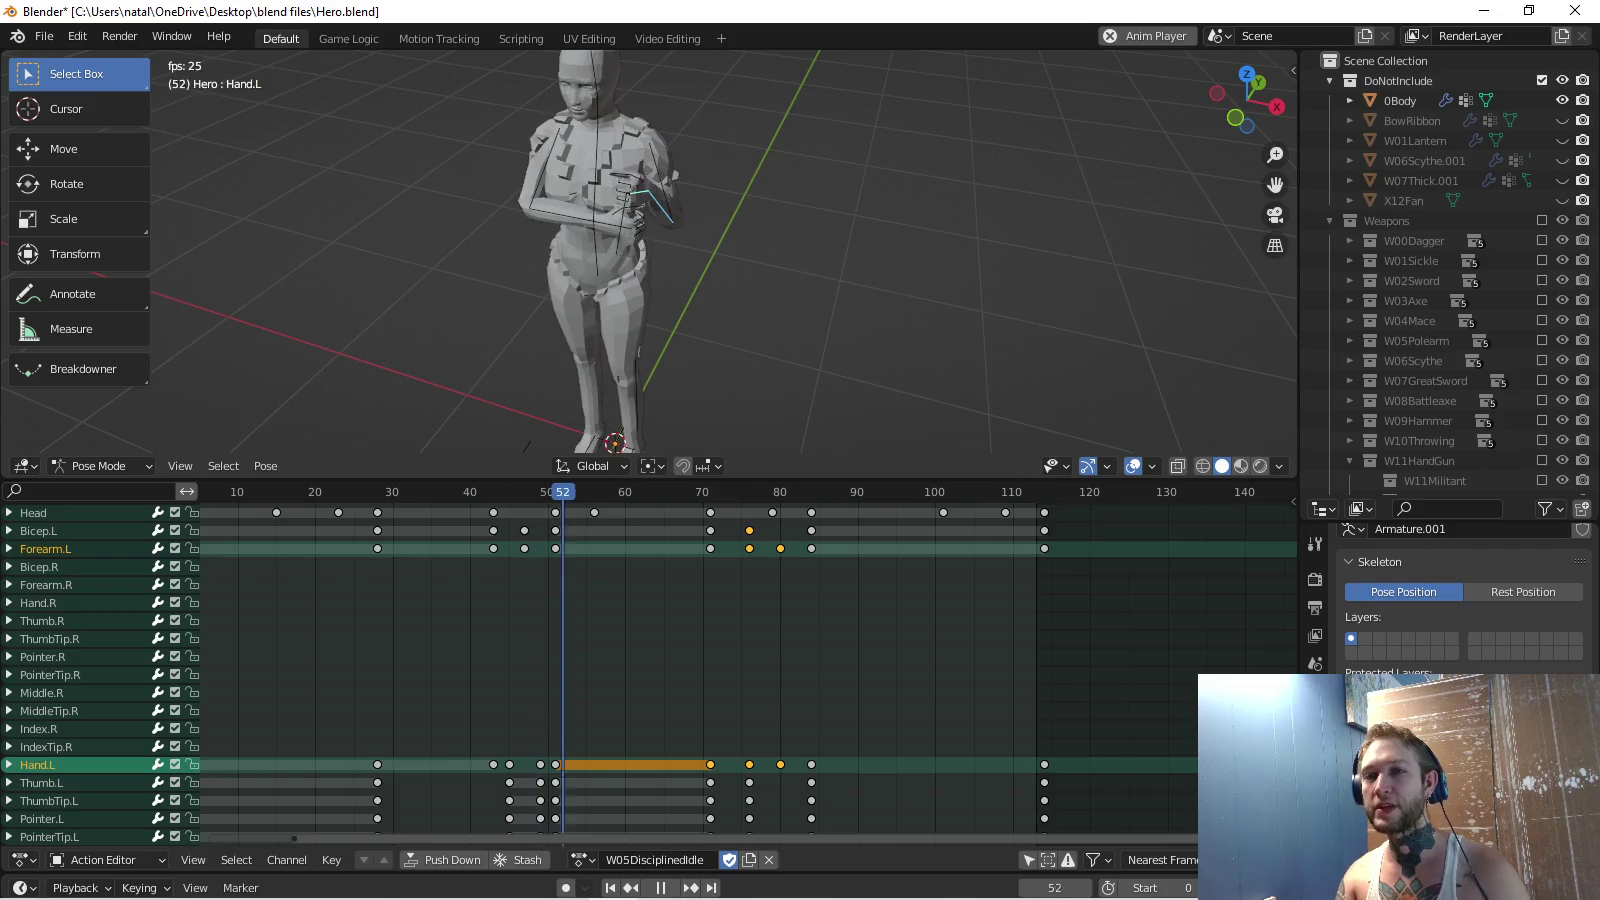
middle_click_drag(650, 250, 760, 230)
key("KP_3")
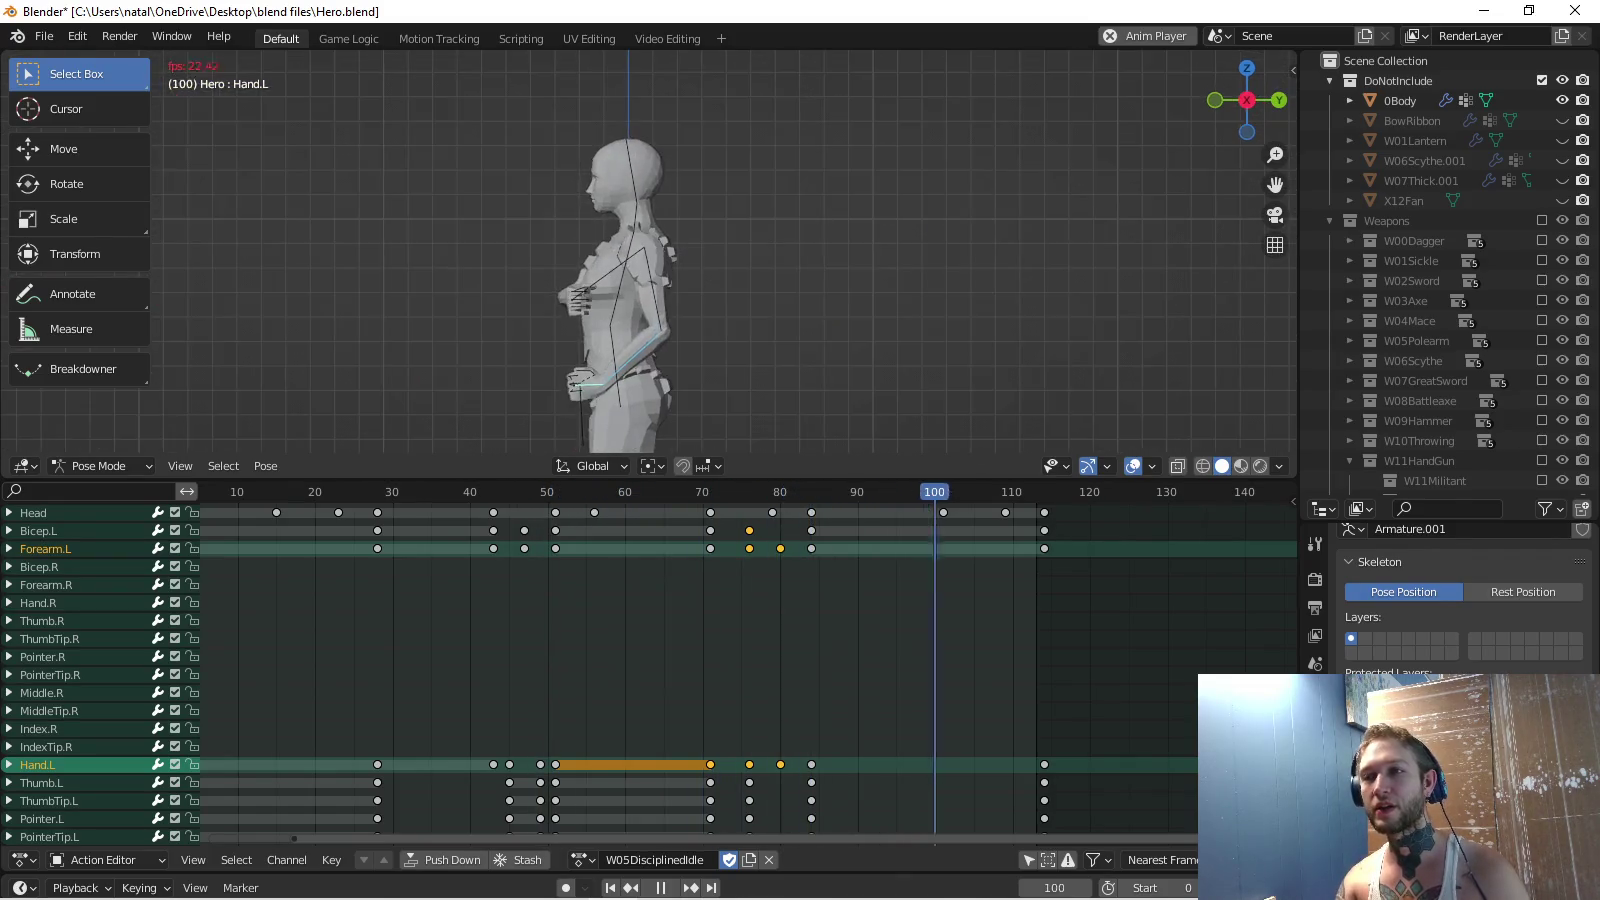
scroll(650, 250, "up", 5)
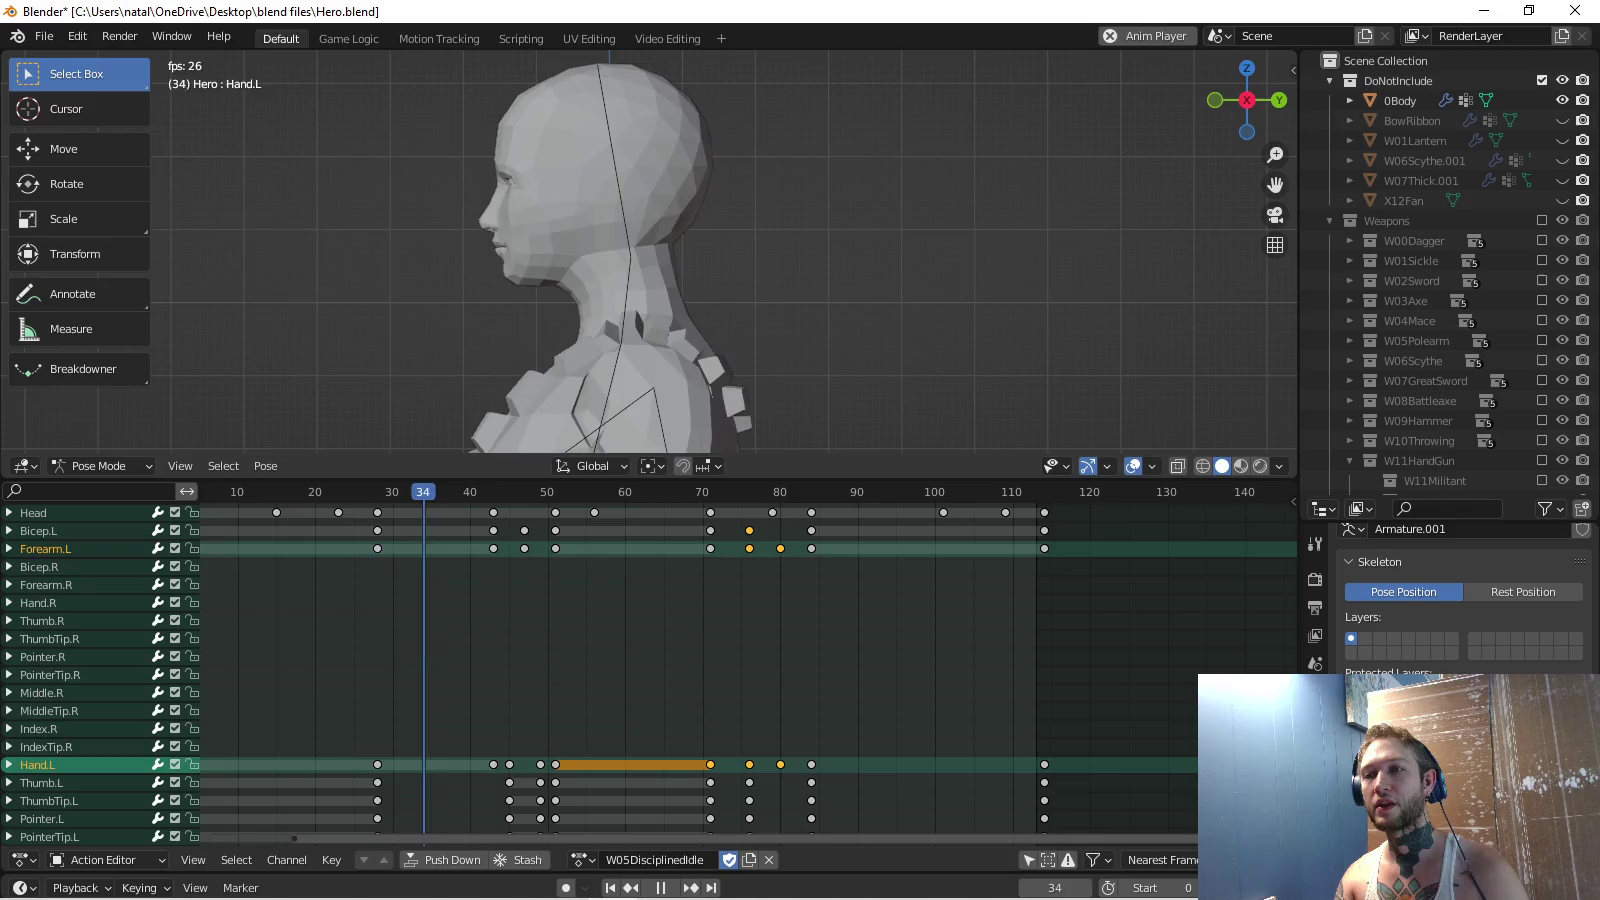
scroll(650, 251, "down", 3)
mouse_move(700, 651)
middle_mouse_down()
mouse_move(810, 787)
mouse_move(725, 675)
middle_mouse_up()
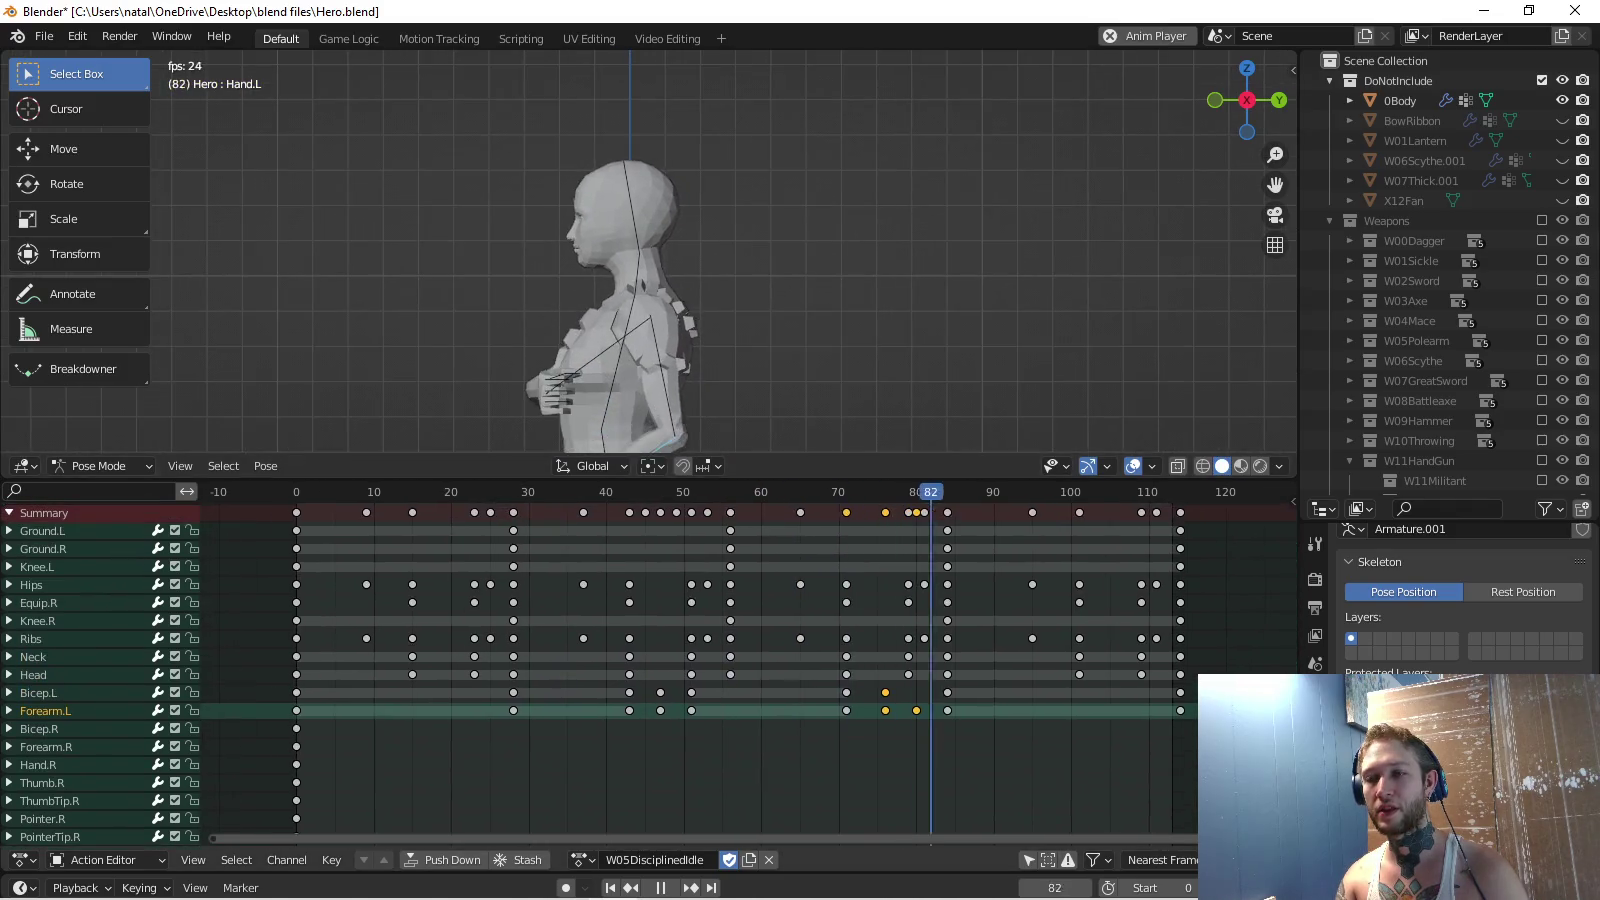
At frame 0, scale all W05DisciplinedIdle keyframes by a factor of 2 in time.
key("space")
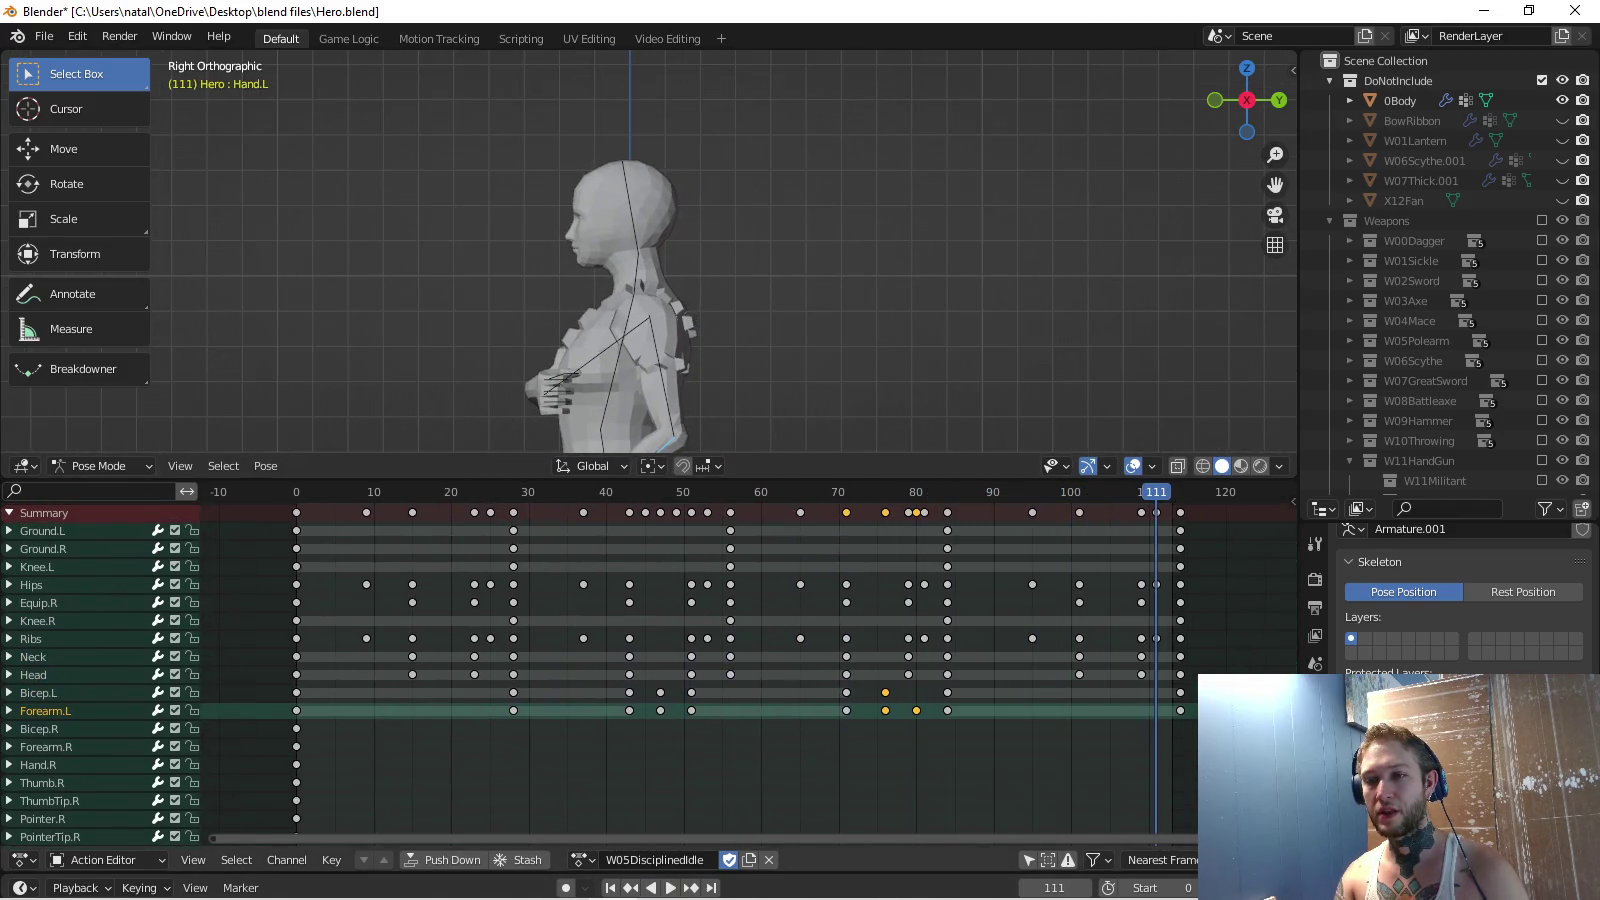
key("space")
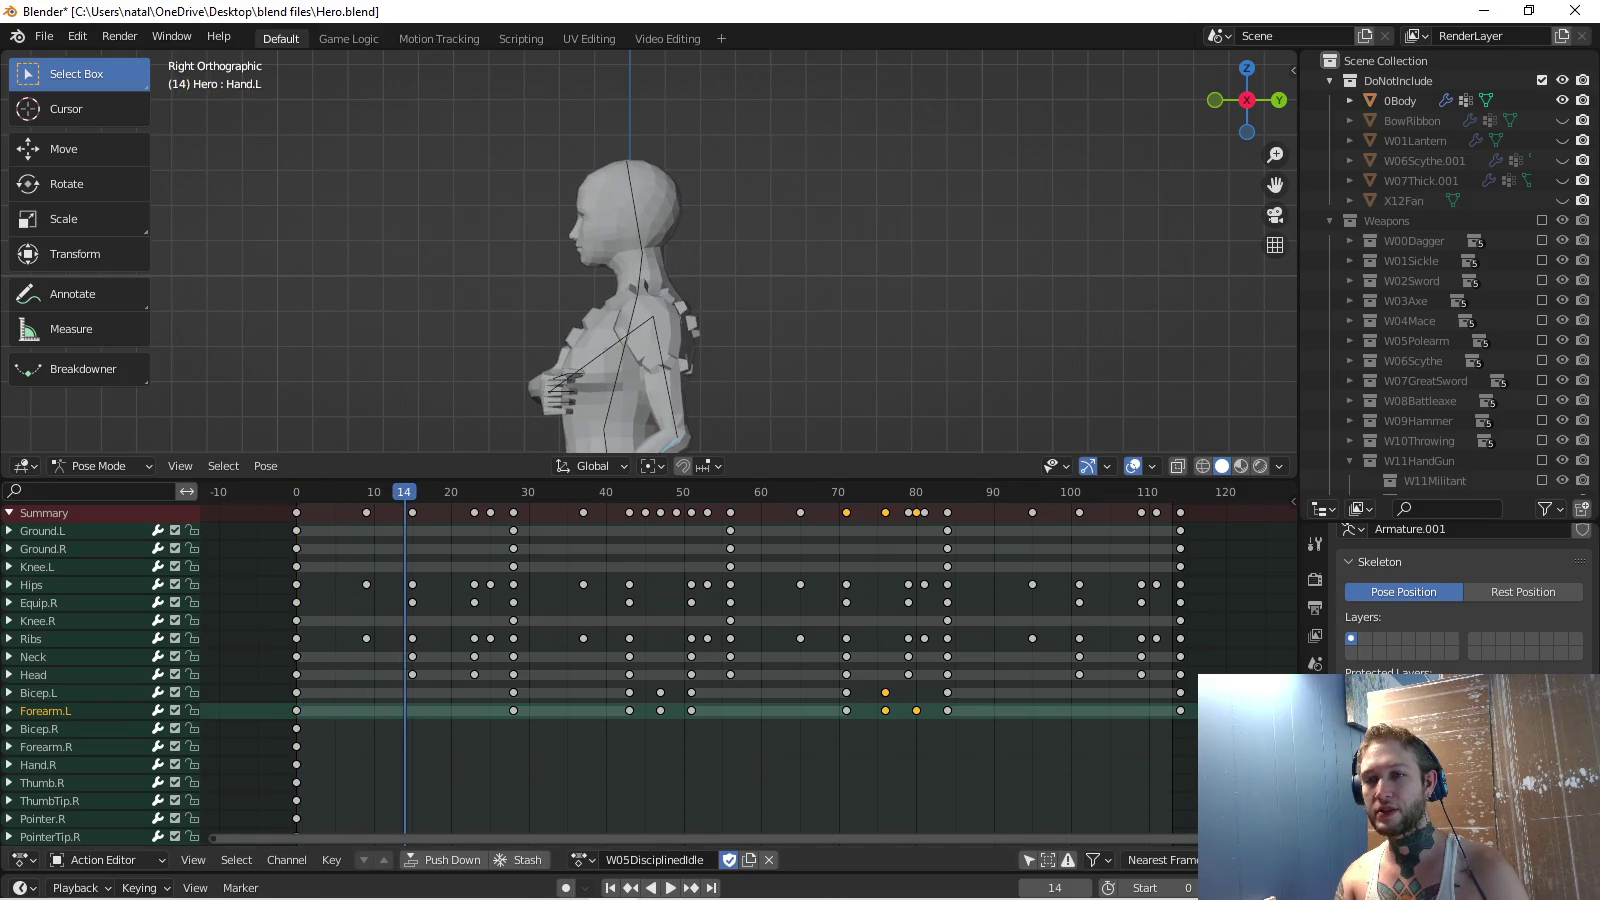
key("shift+Left")
key("space")
key("a")
key("s")
key("2")
key("Return")
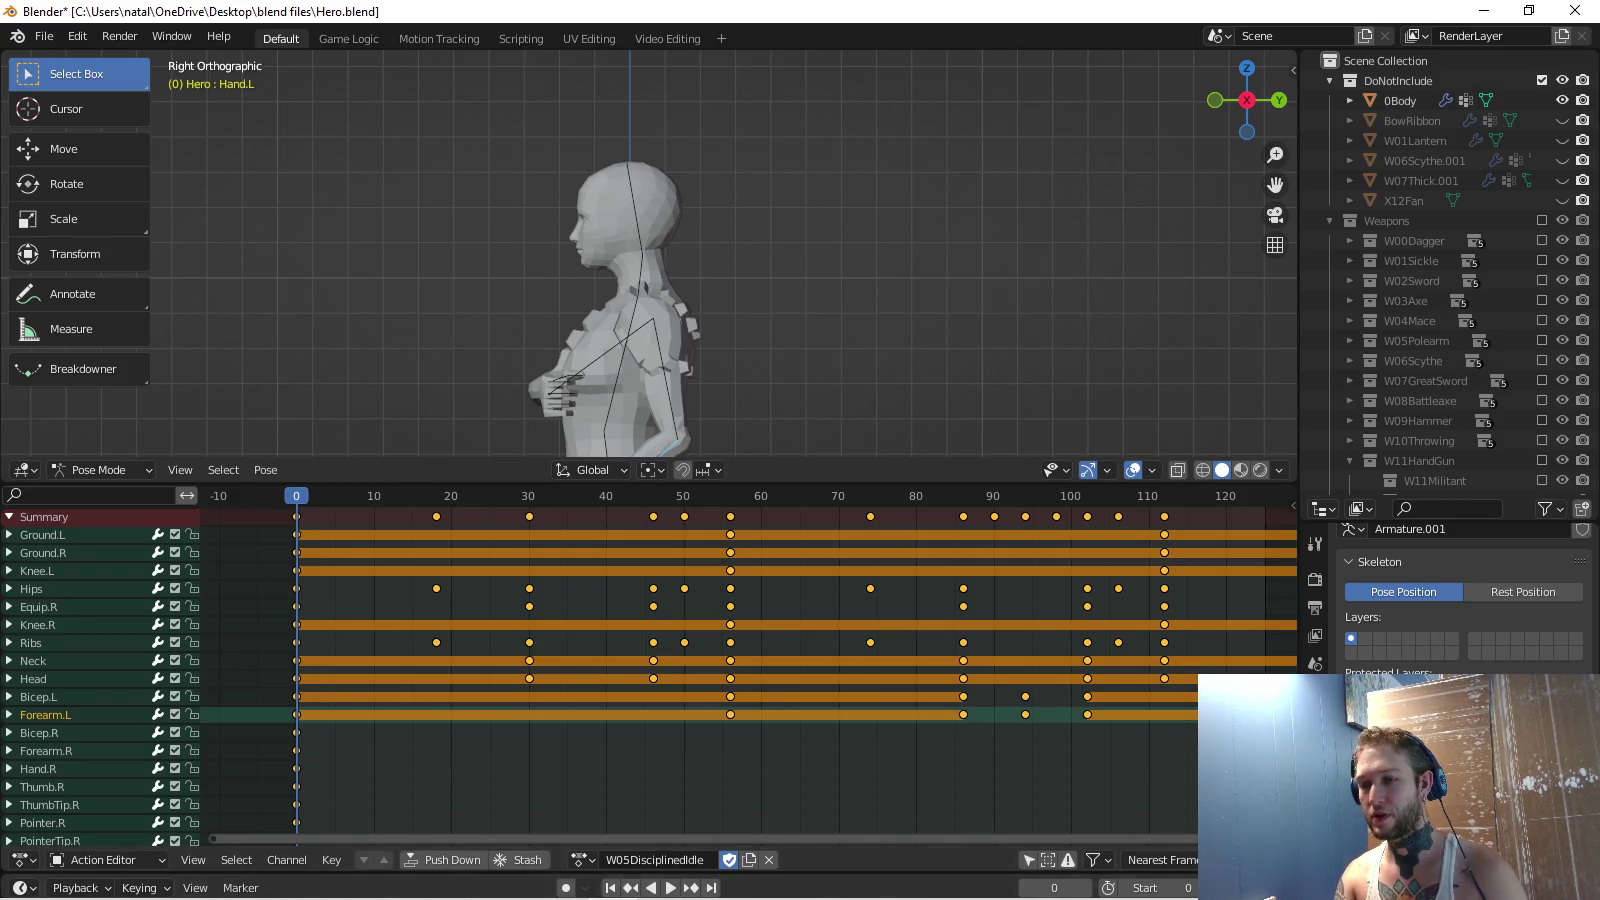
Play the retimed animation from an angled view and return the Action Editor to its top channels.
key("space")
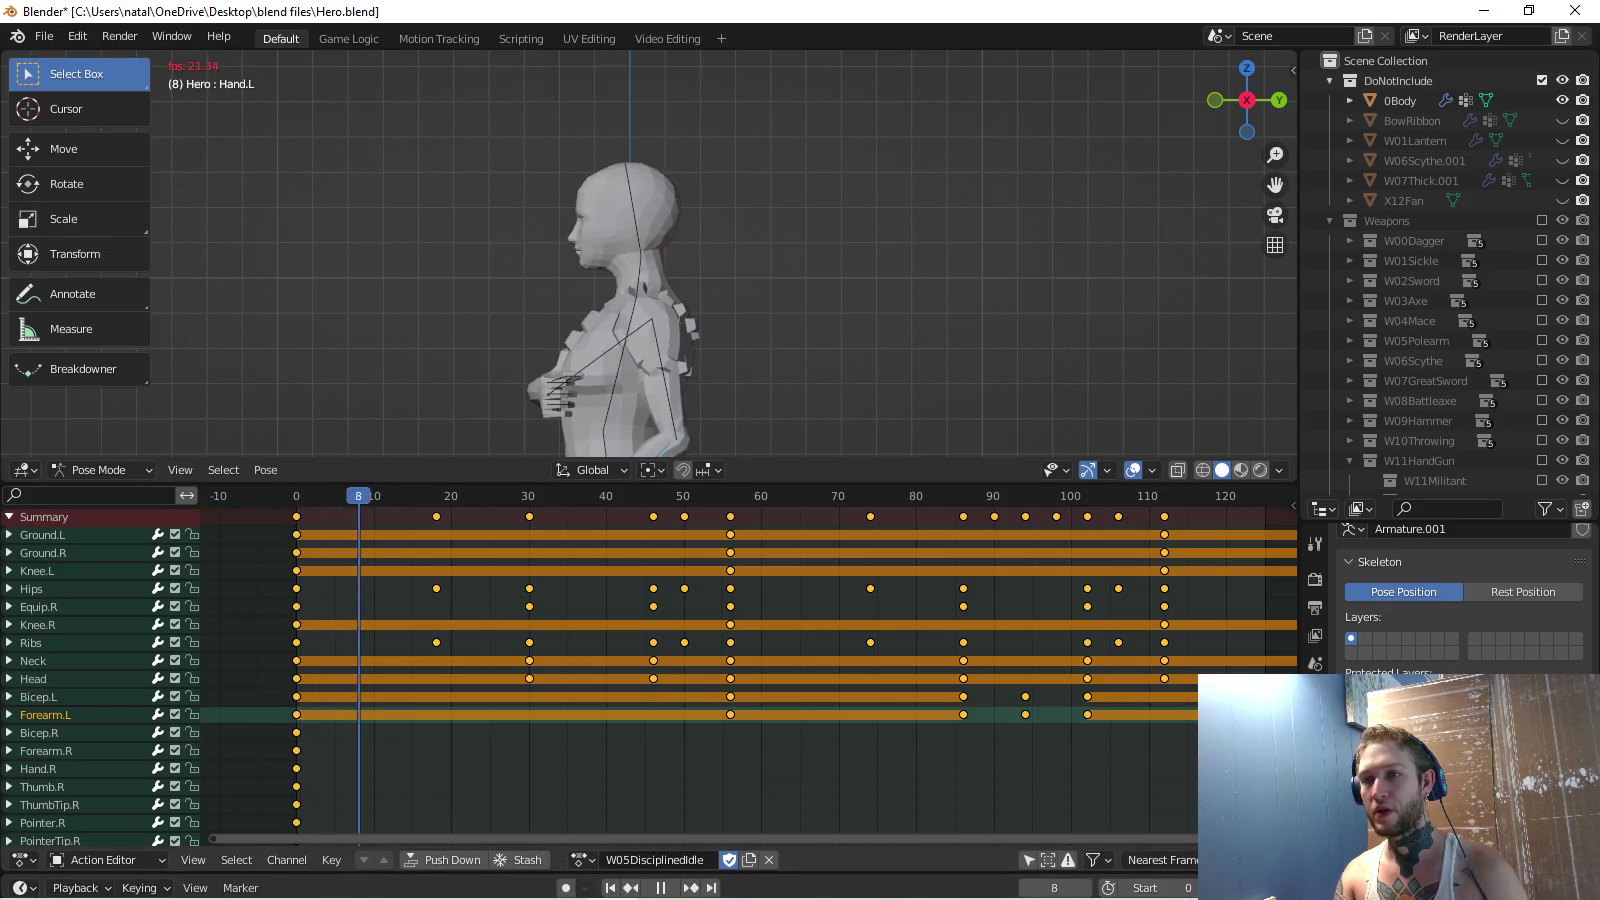
middle_click_drag(650, 250, 760, 220)
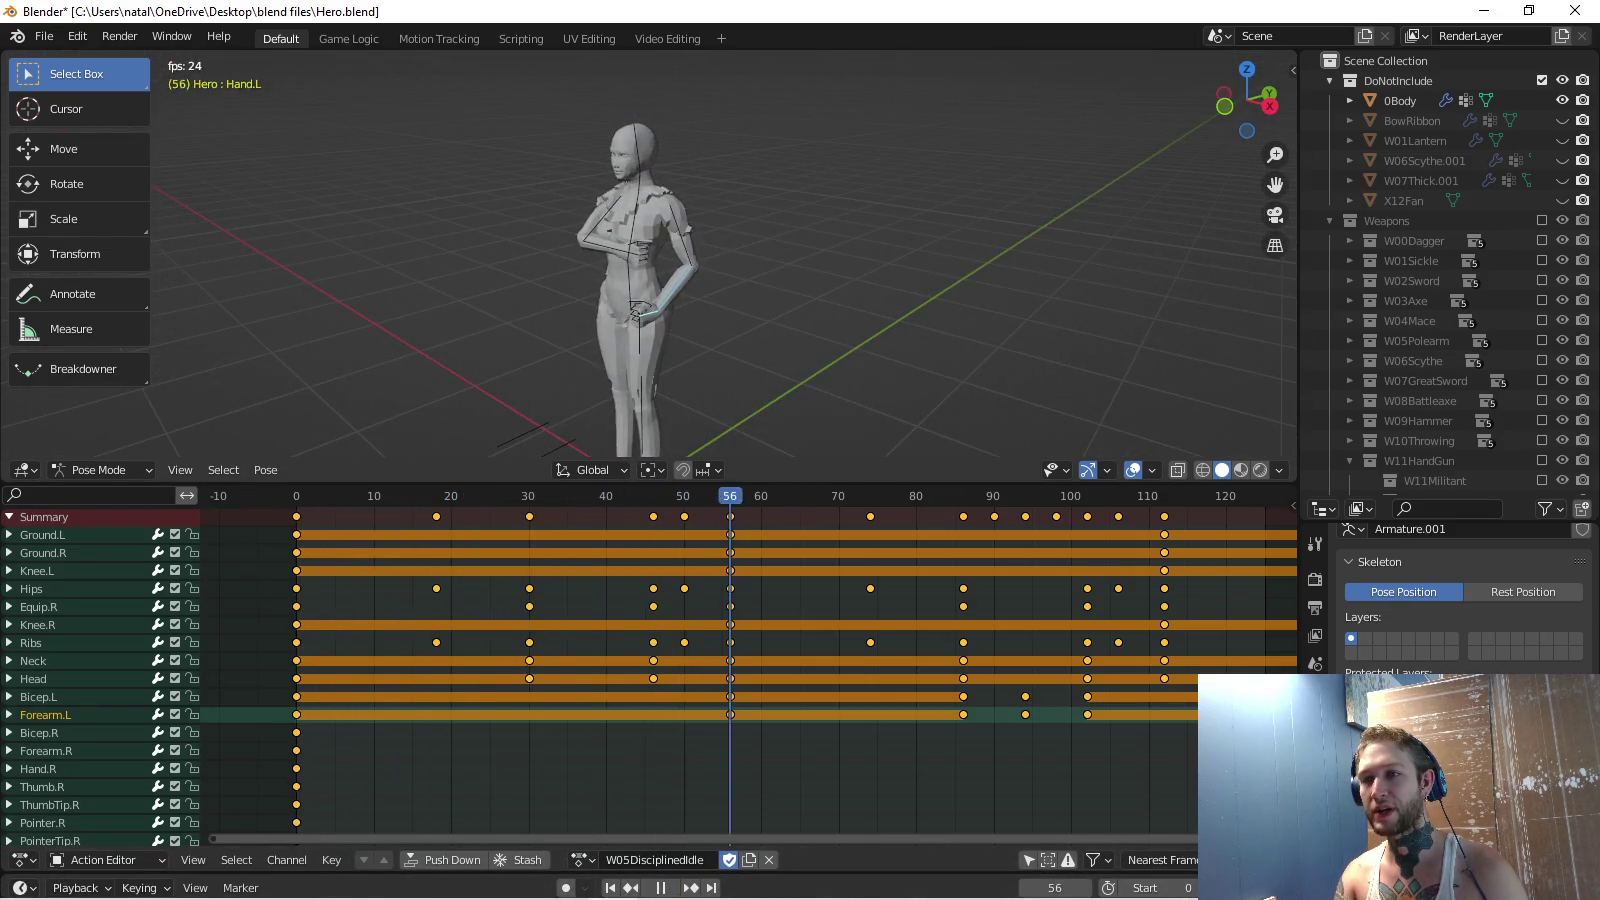
key("space")
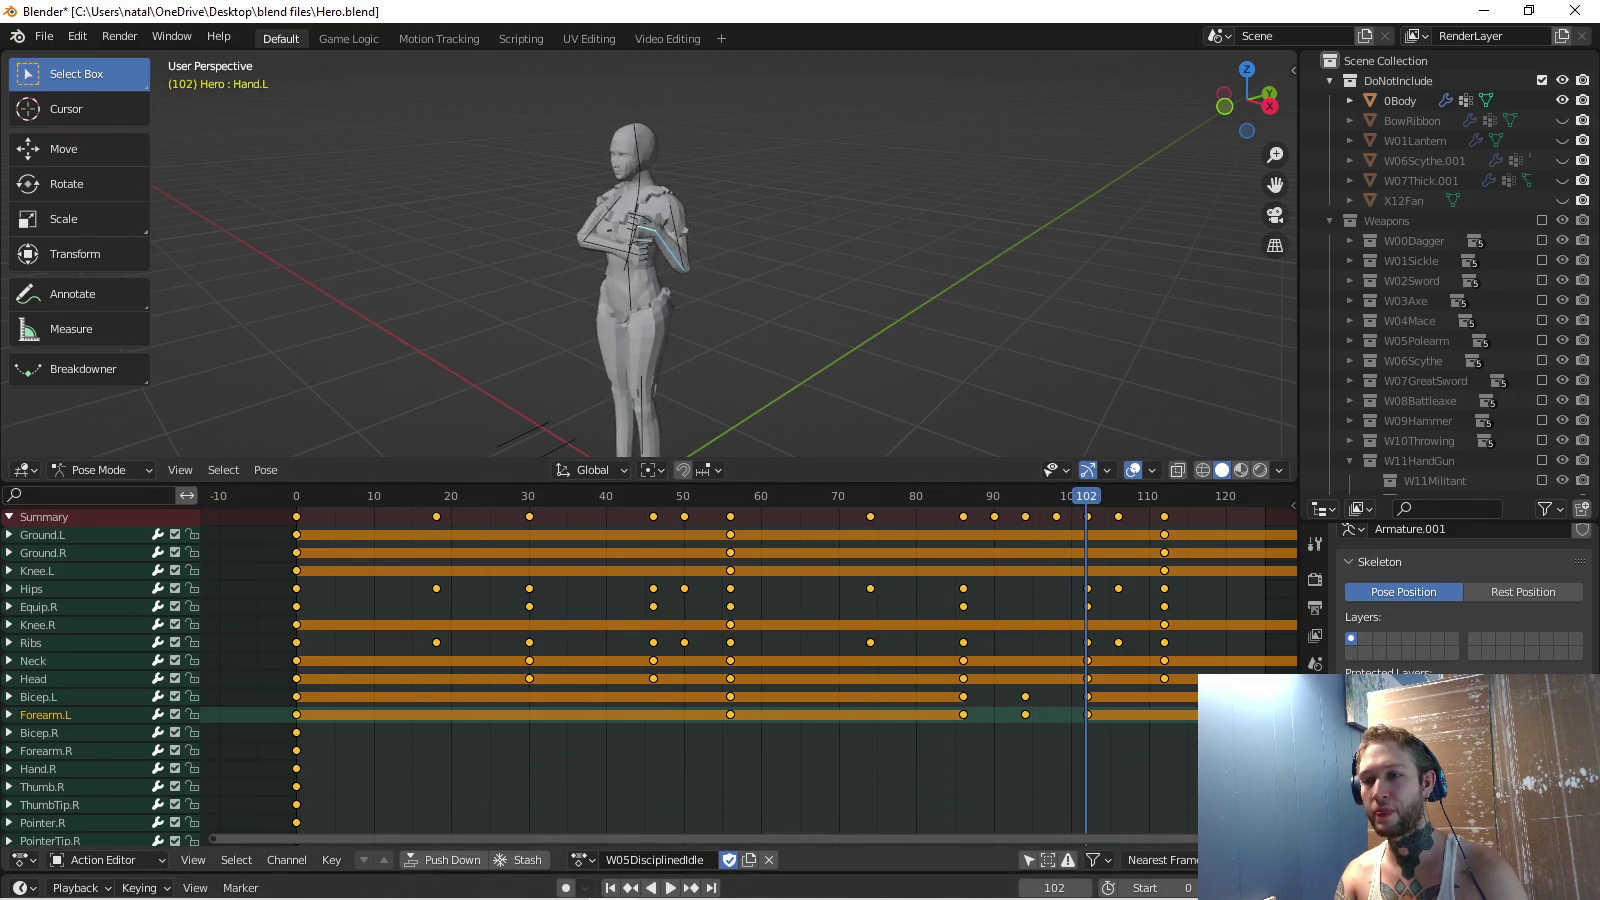
key("space")
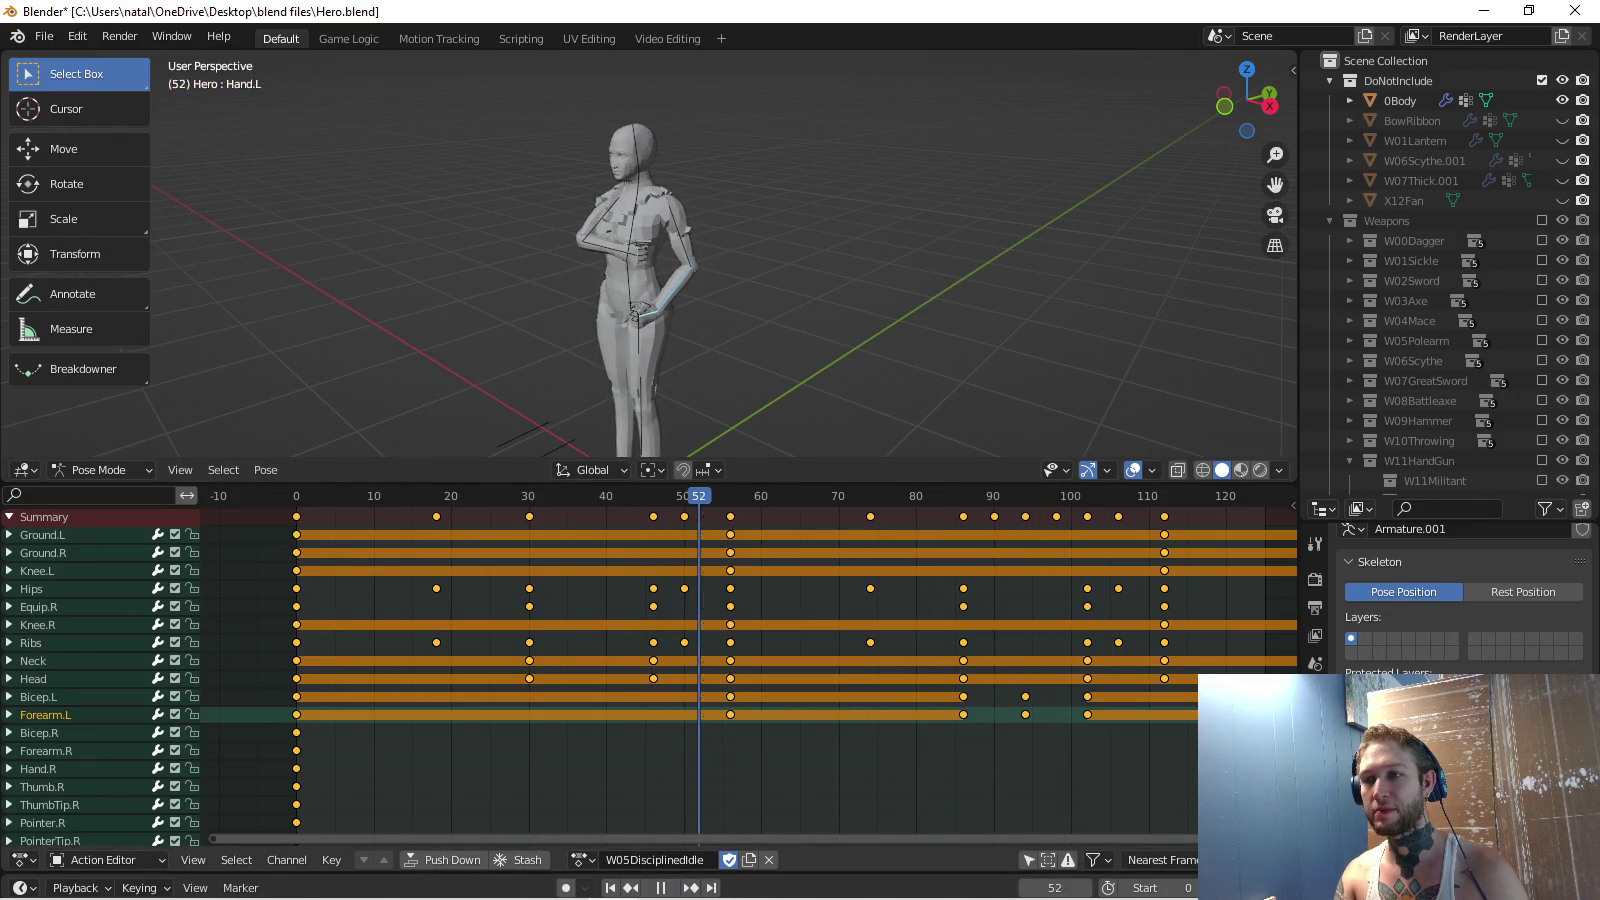
key("space")
scroll(650, 670, "down", 3)
scroll(651, 670, "down", 3)
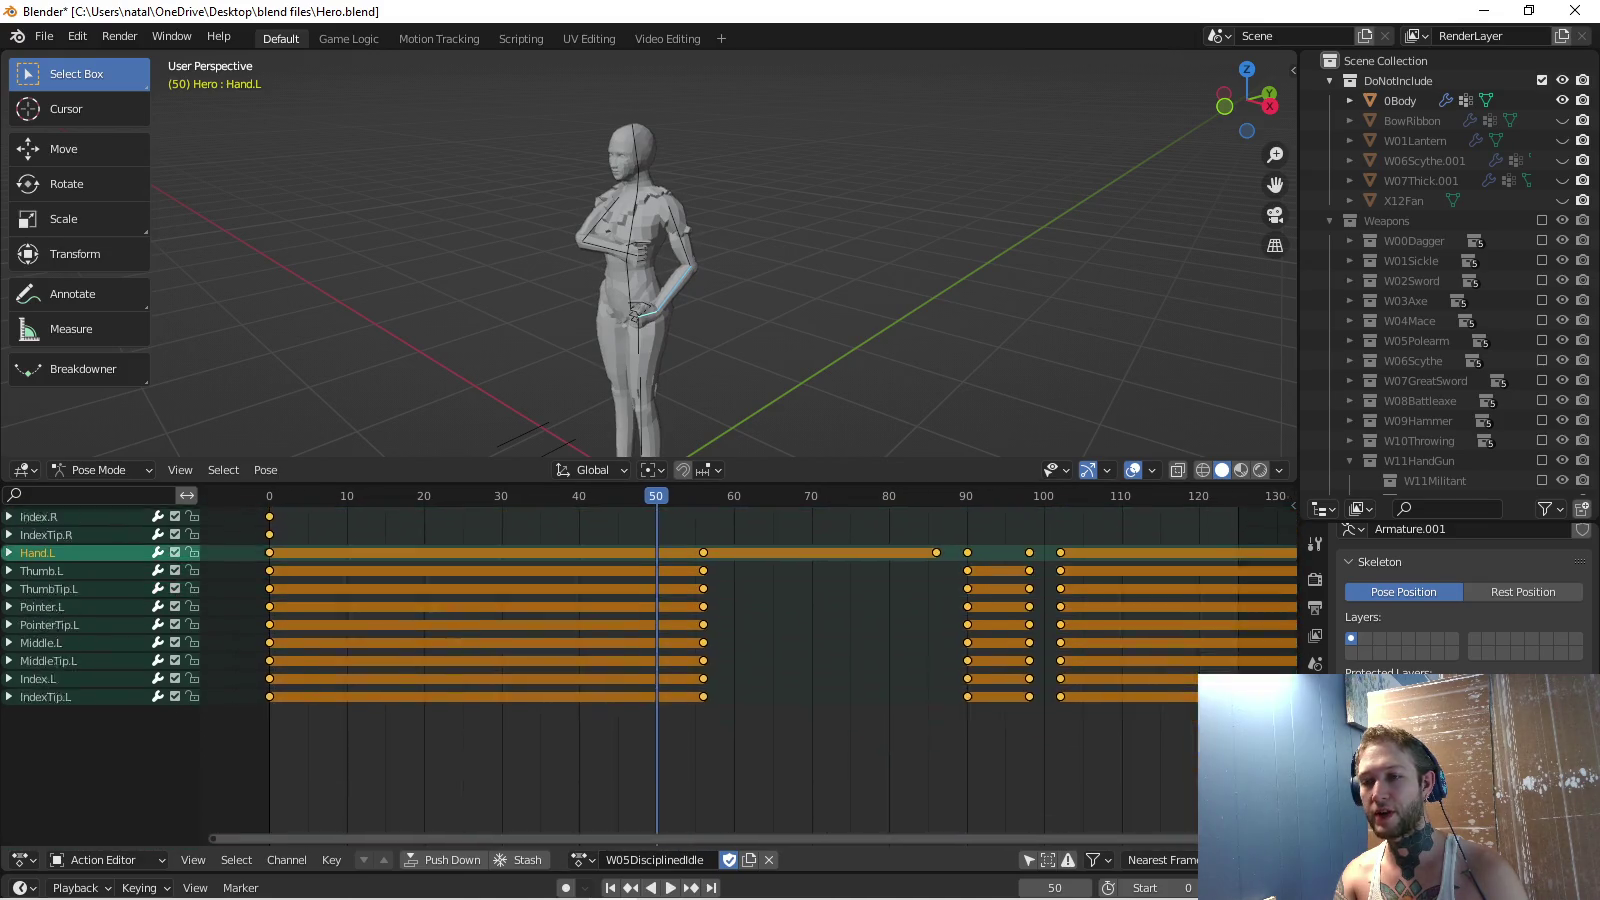
scroll(650, 670, "down", 3)
key("Home")
Deselect all keyframes and play the doubled-length idle from the first frame.
key("alt+a")
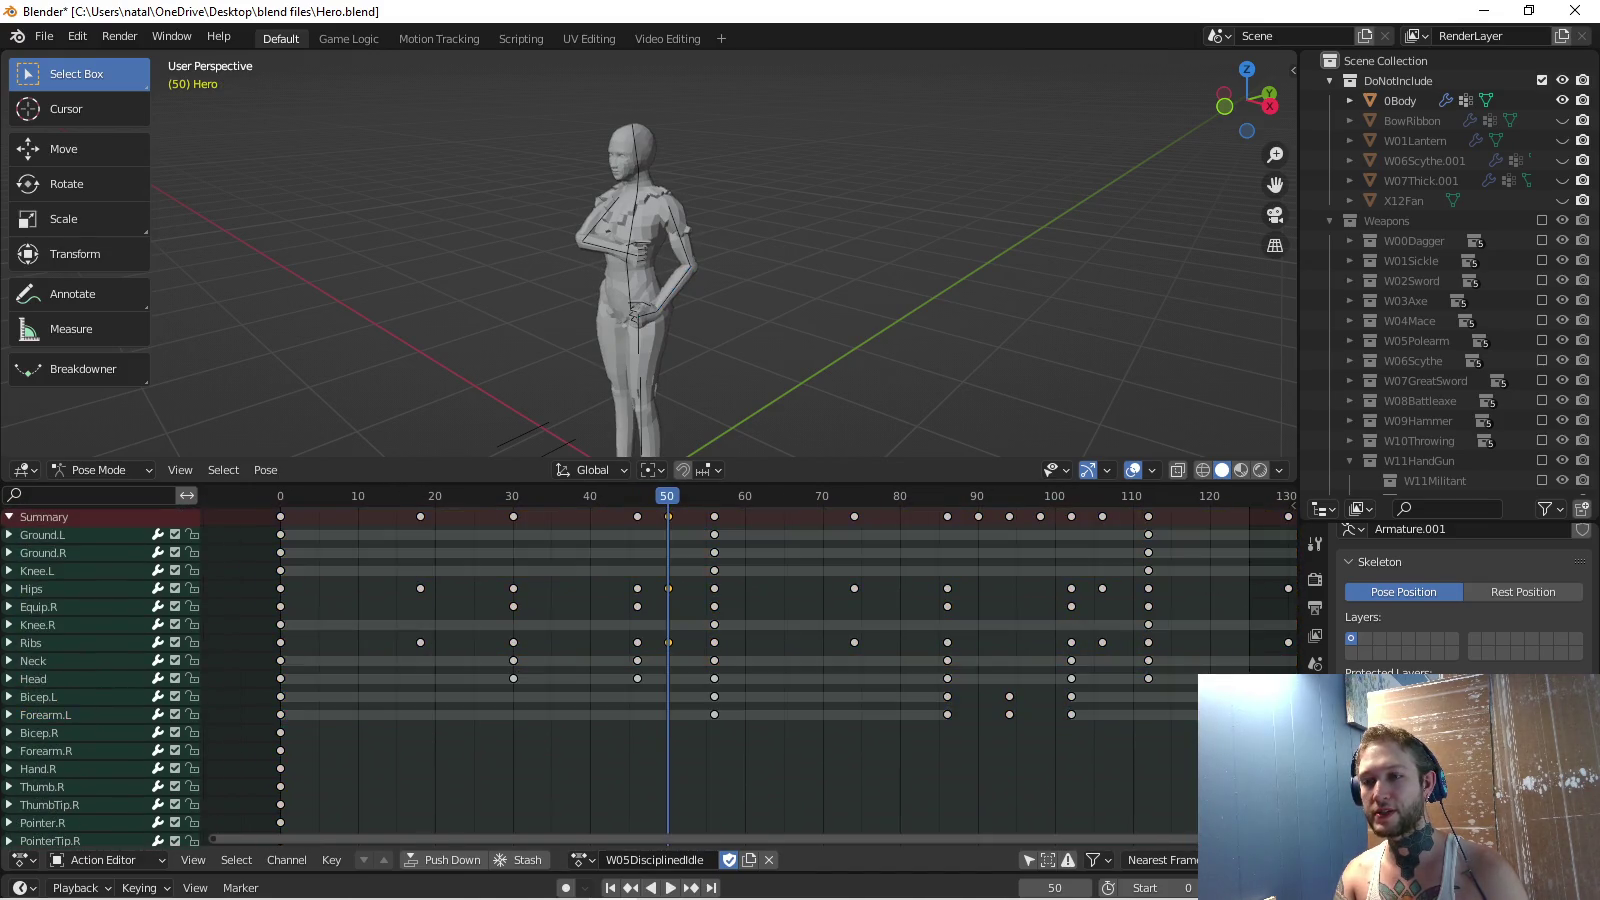
key("shift+Left")
key("space")
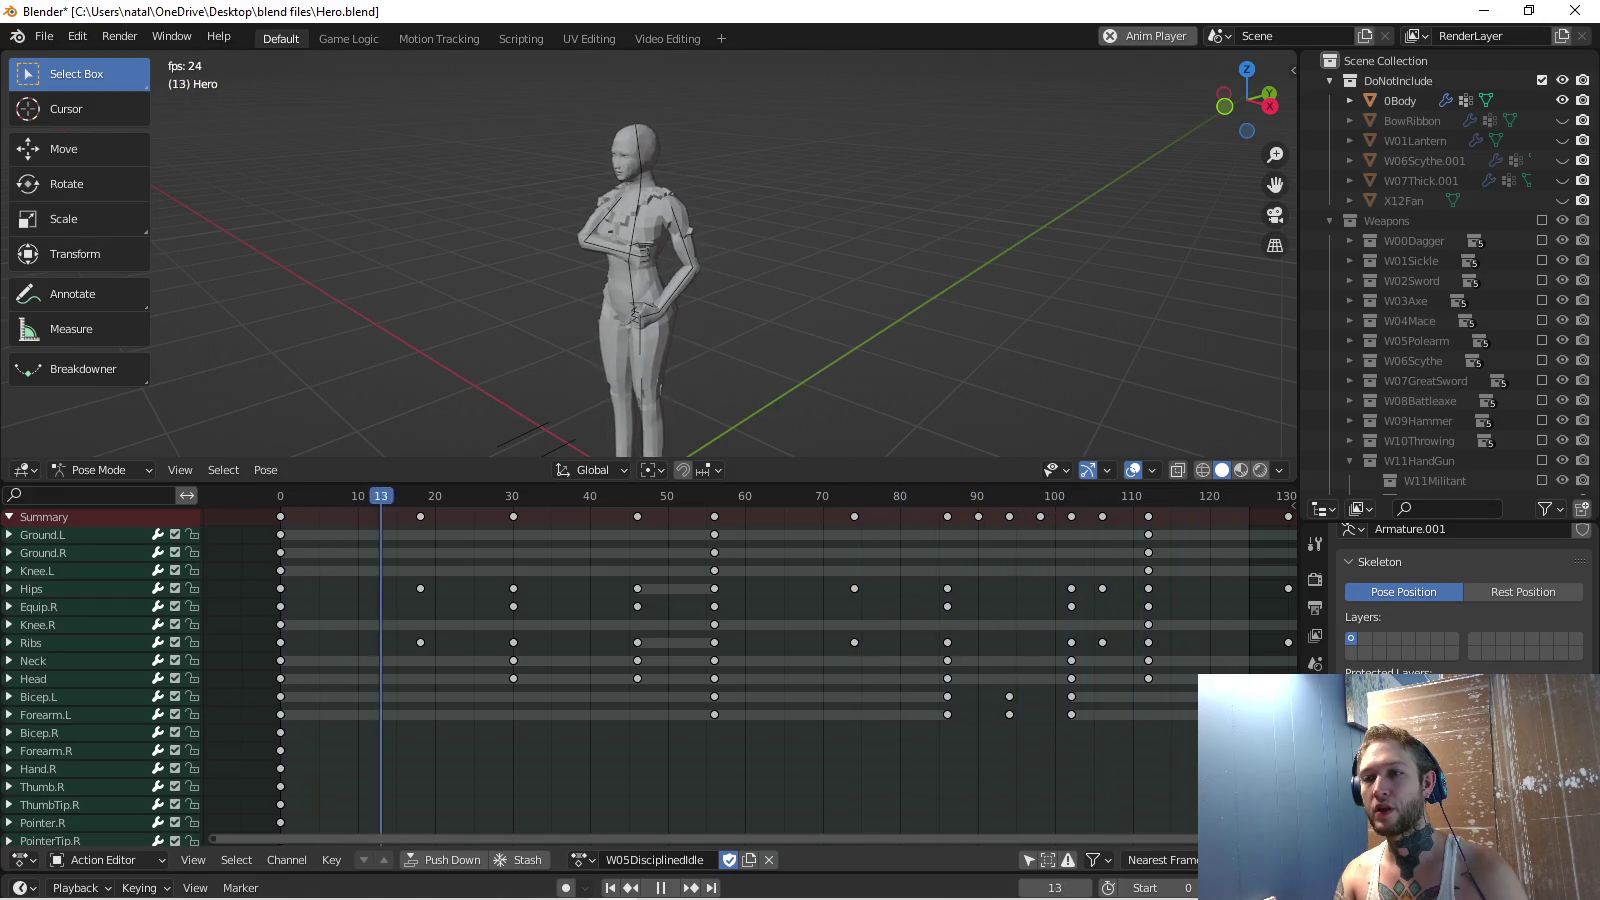
scroll(750, 670, "right", 3, "ctrl")
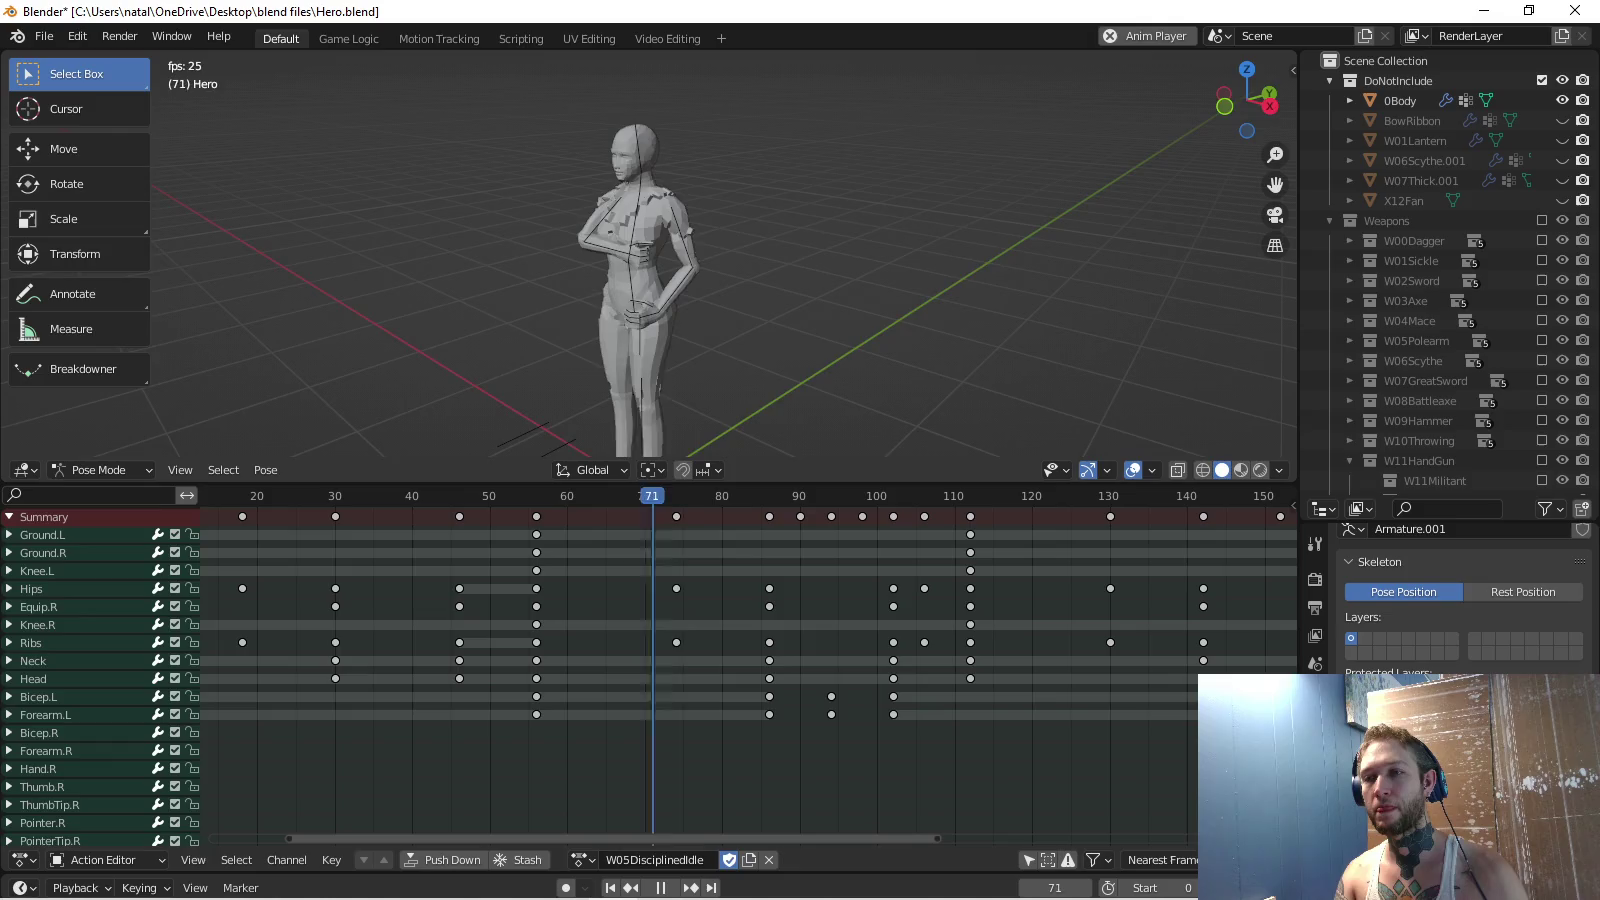
middle_click_drag(900, 300, 800, 300)
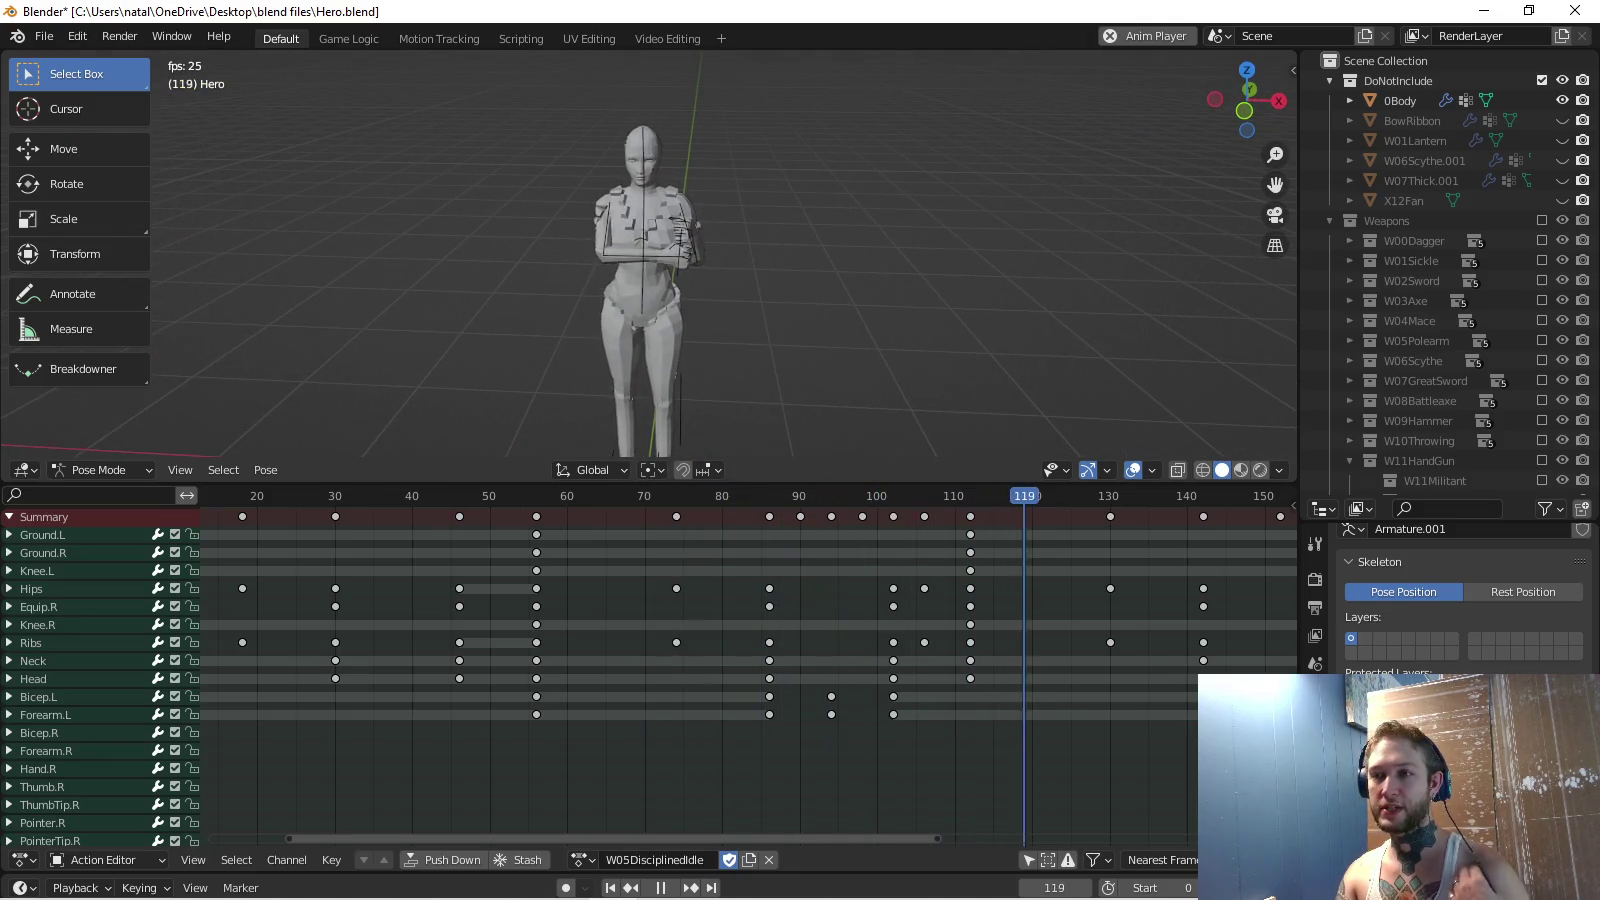
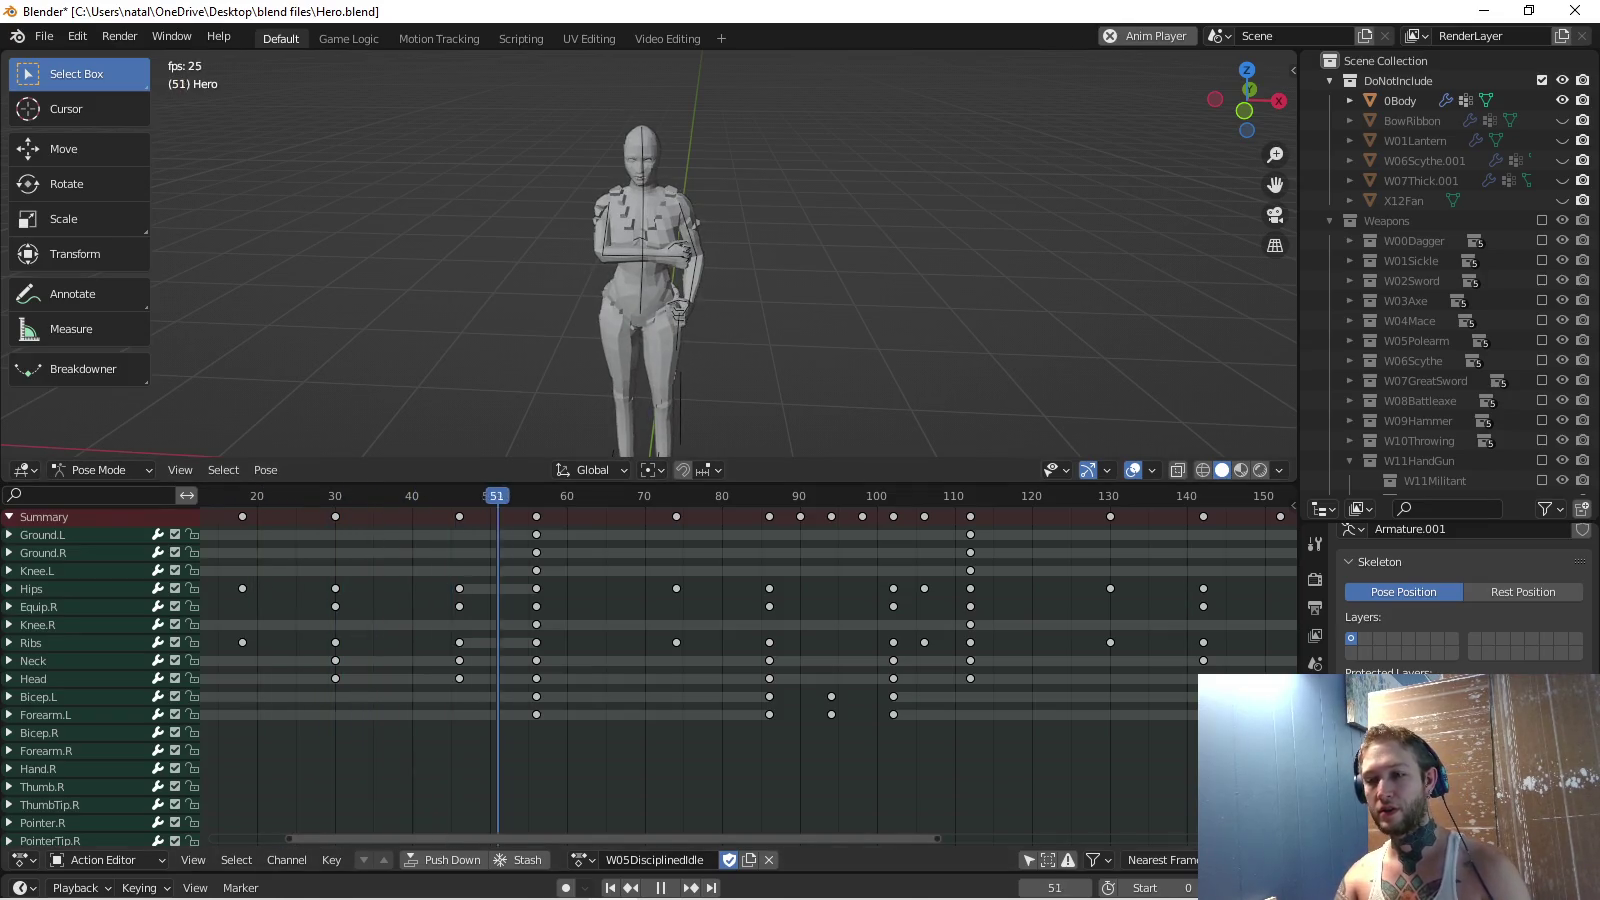
Review the idle's ending and delete the stray keyframes near frame 222.
key("space")
key("space")
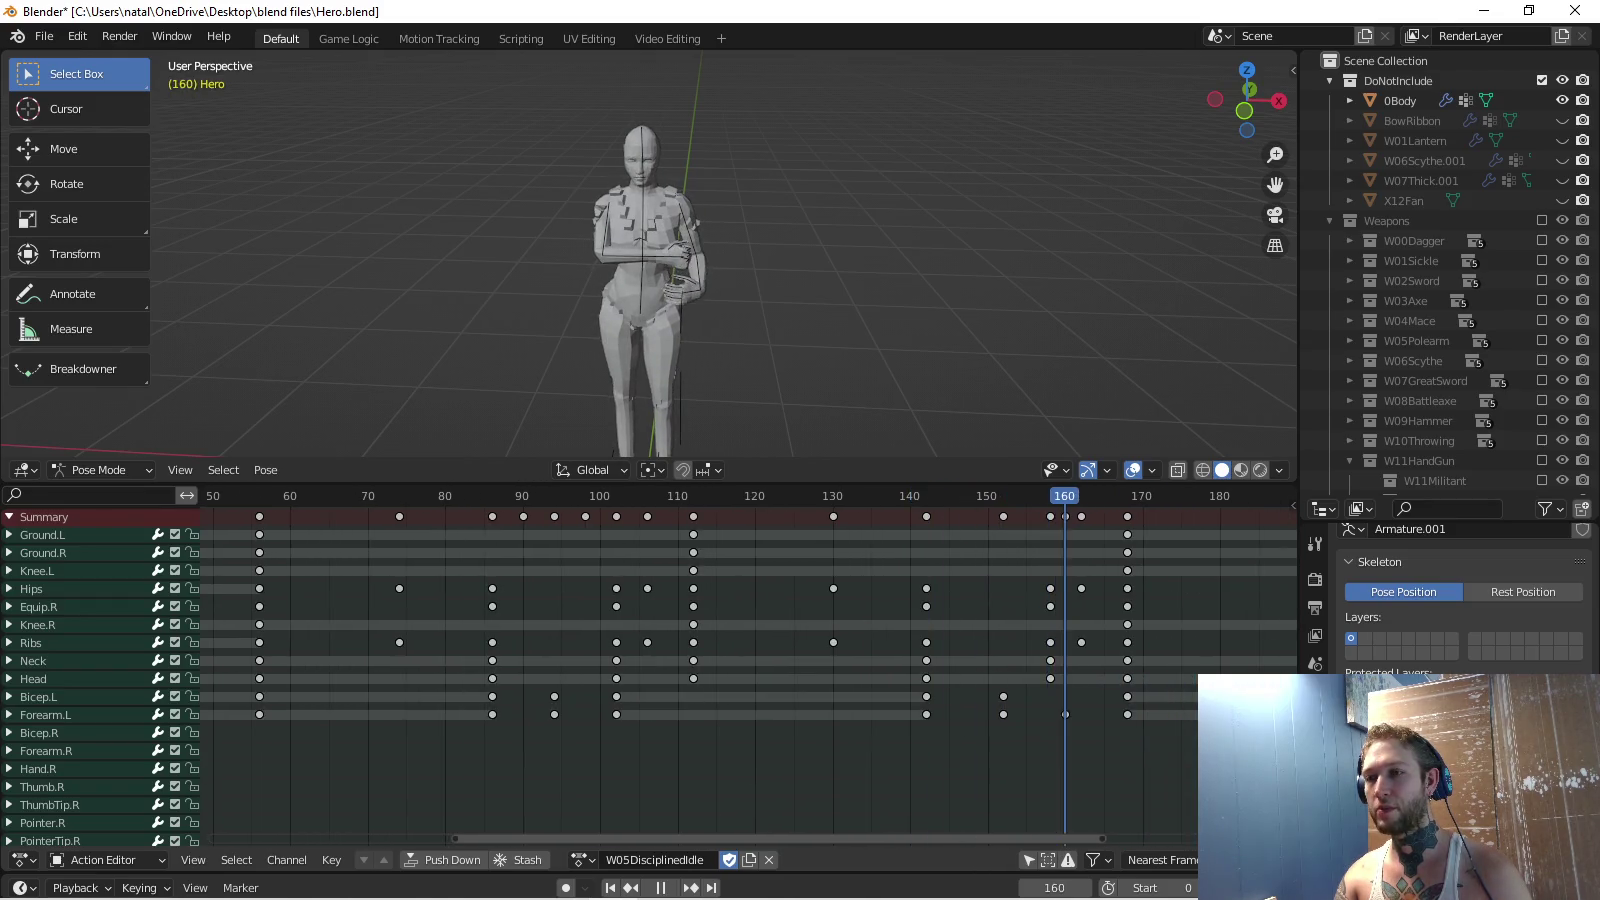
key("space")
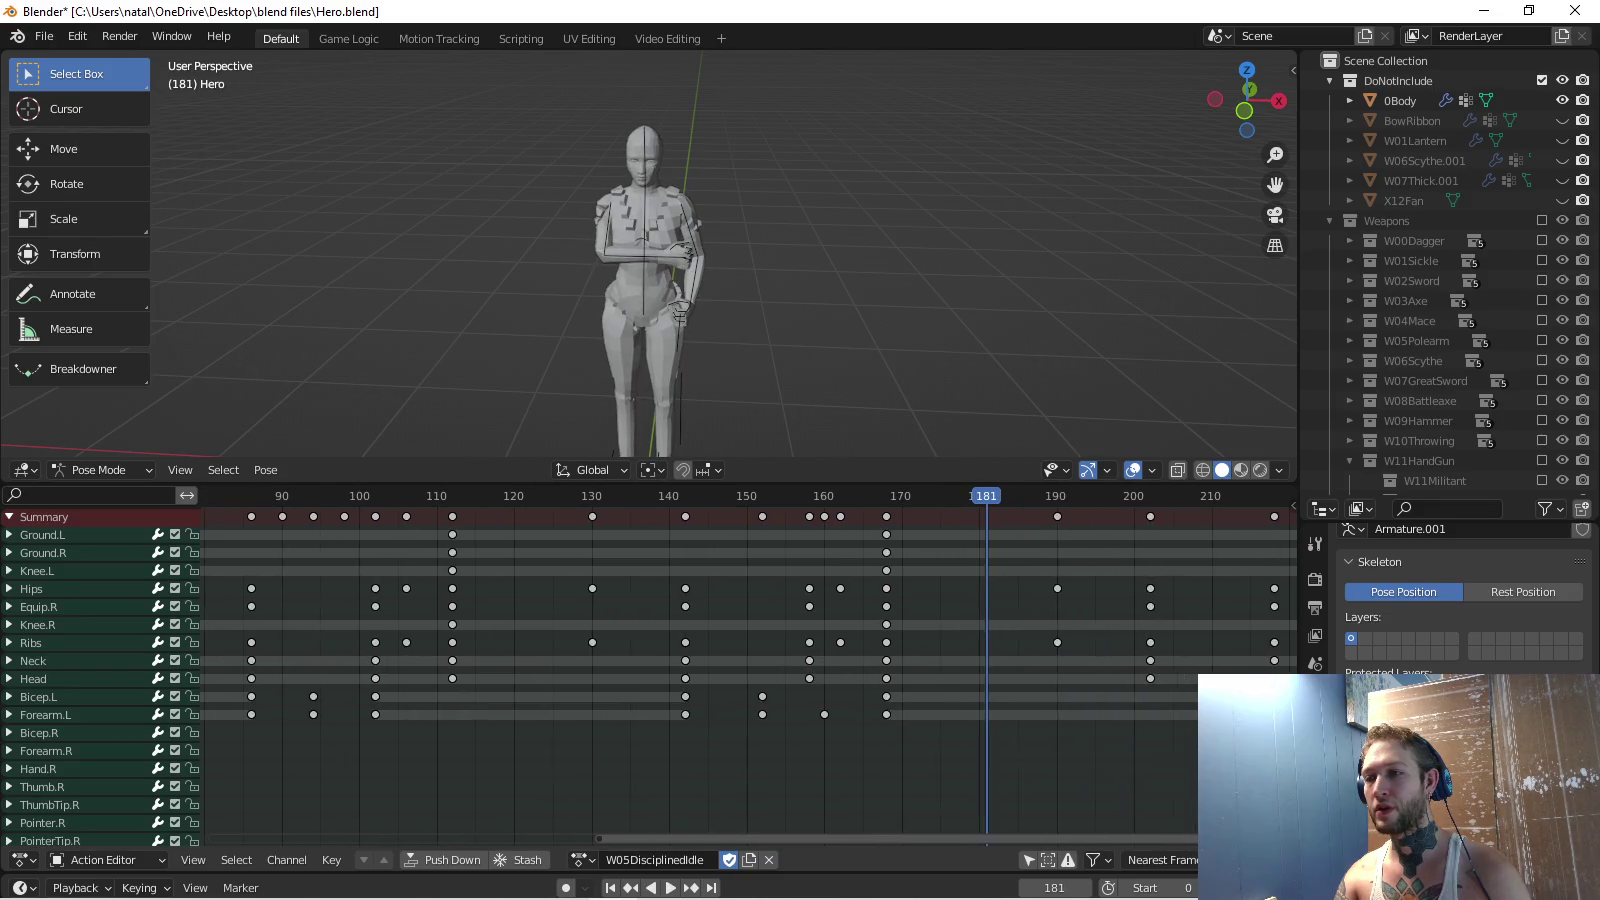
key("space")
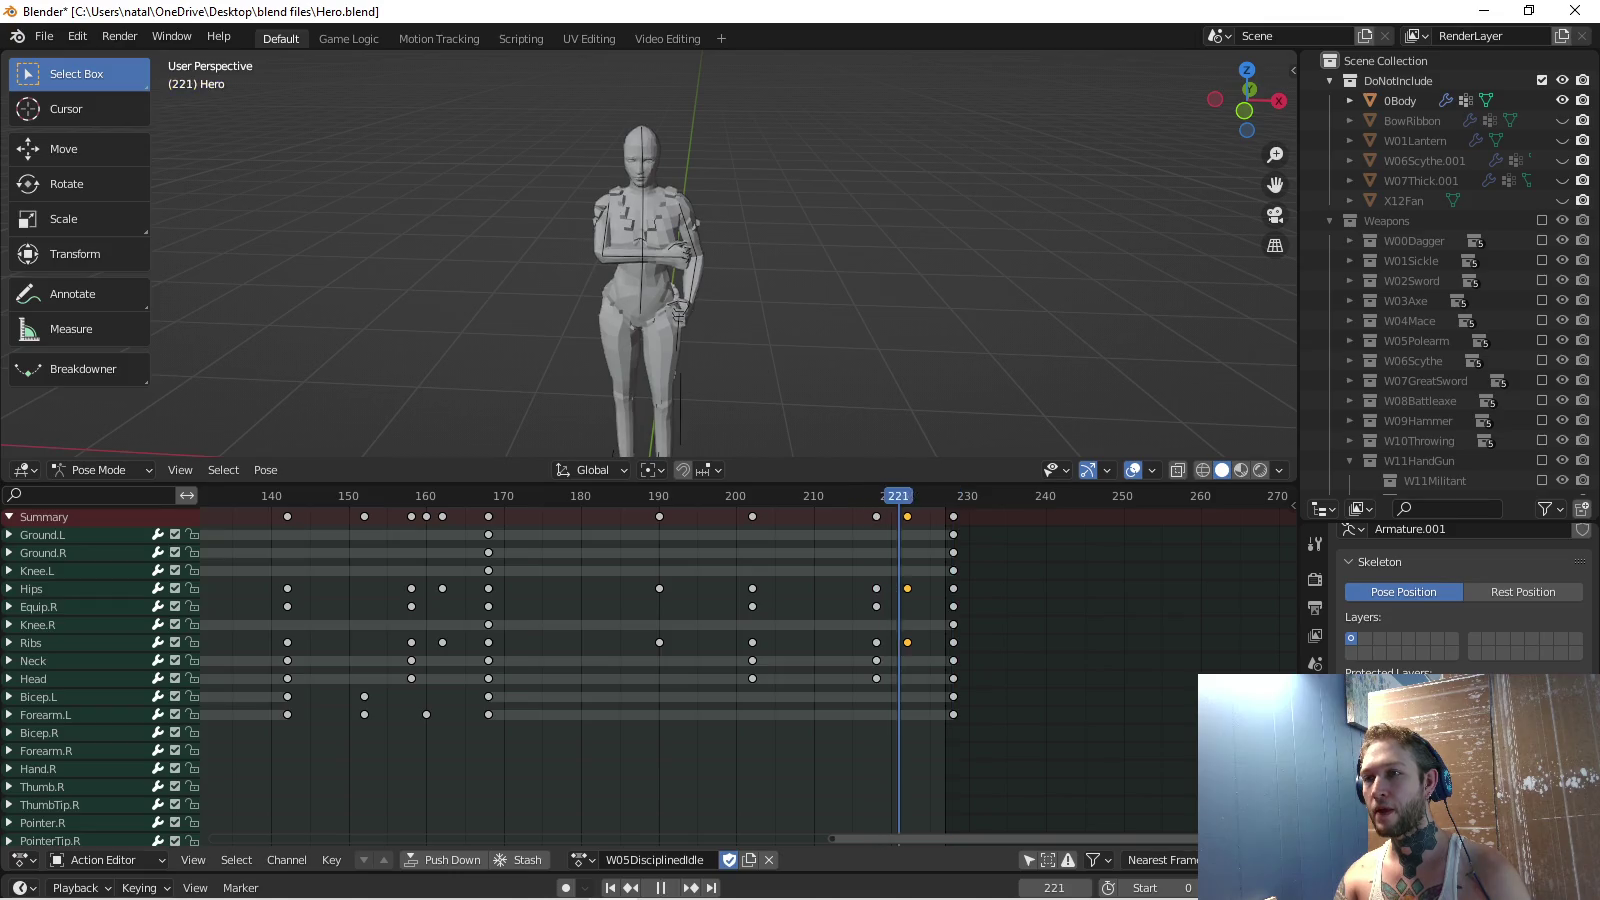
left_click_drag(953, 495, 931, 495)
key("x")
key("Return")
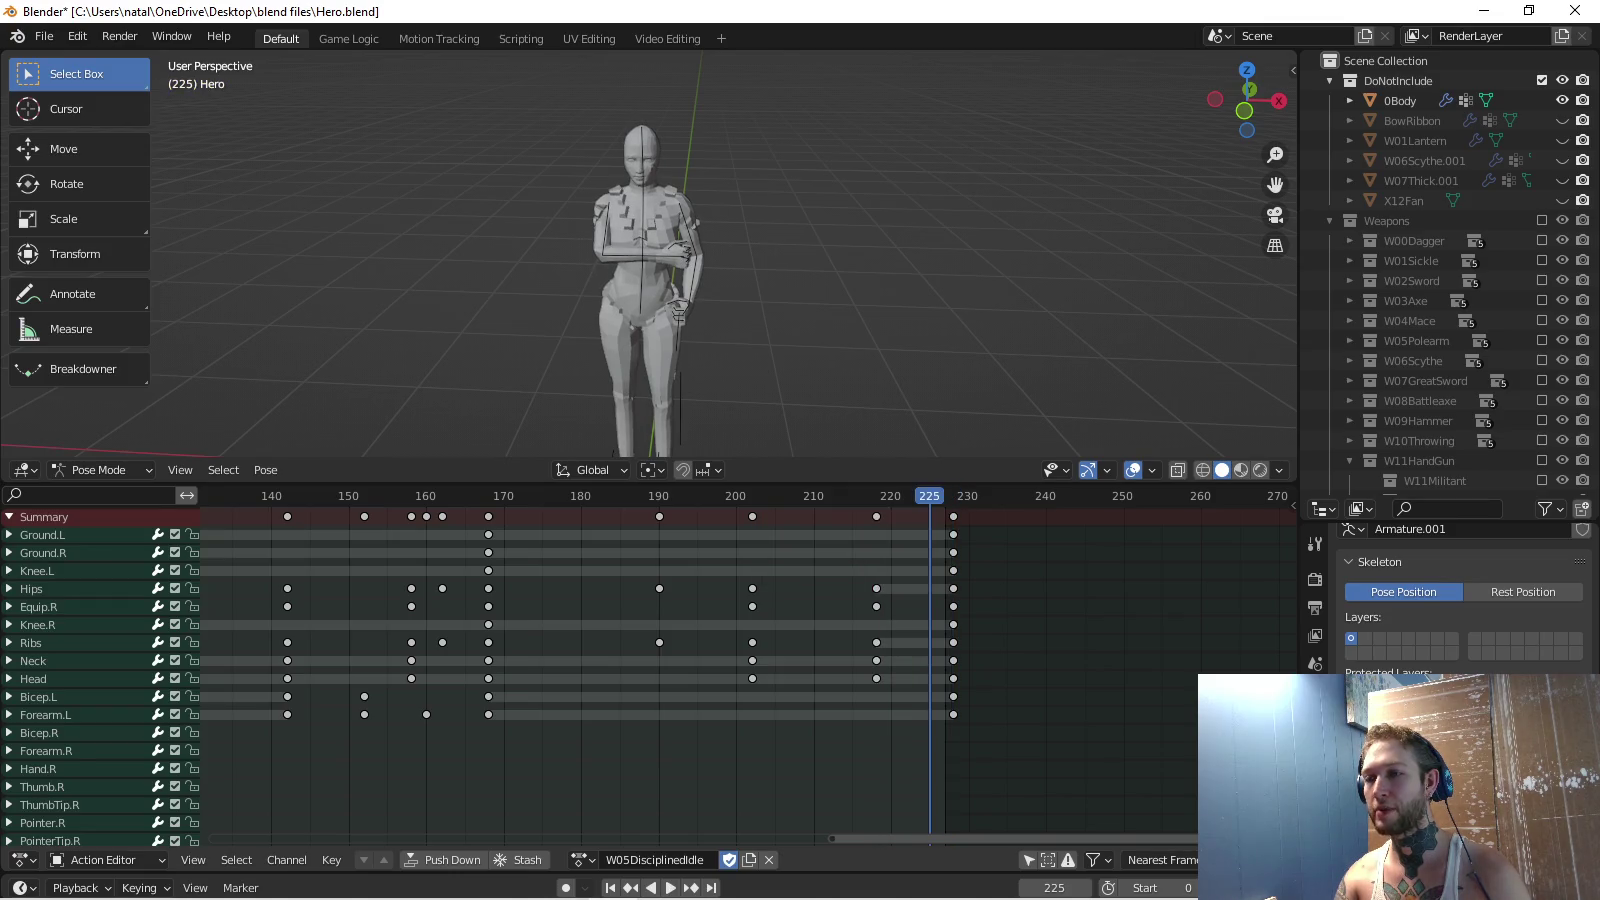
Replay the trimmed W05DisciplinedIdle loop, framing all its keys from first to last frame.
key("space")
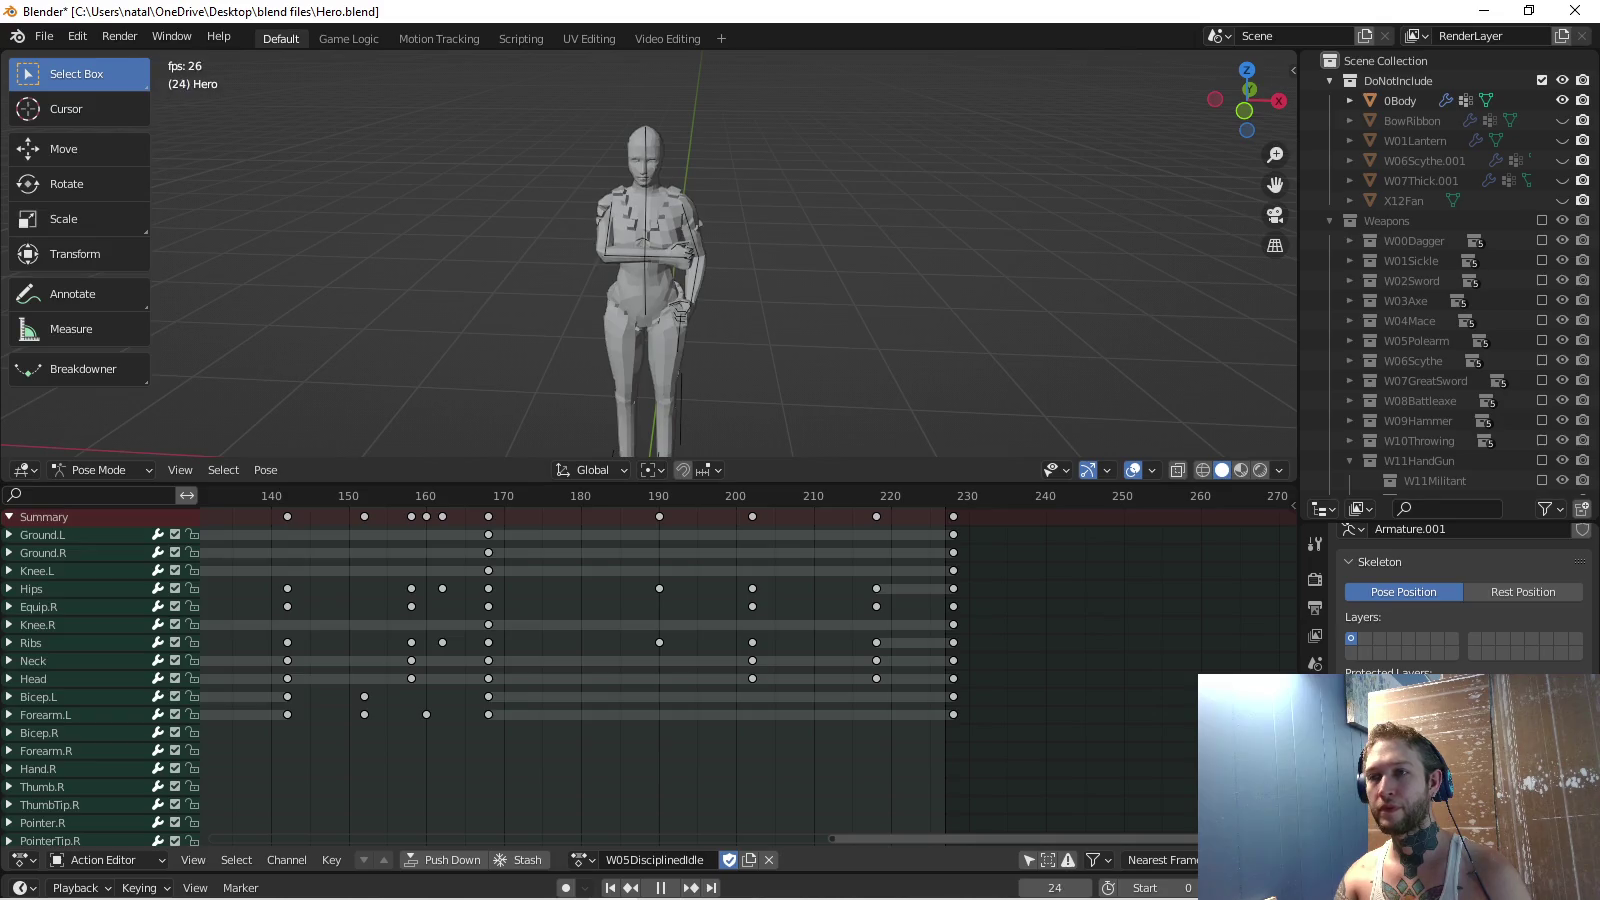
key("space")
scroll(700, 671, "down", 4)
scroll(700, 671, "up", 3, "ctrl")
scroll(700, 670, "up", 3, "ctrl")
scroll(700, 670, "up", 3, "ctrl")
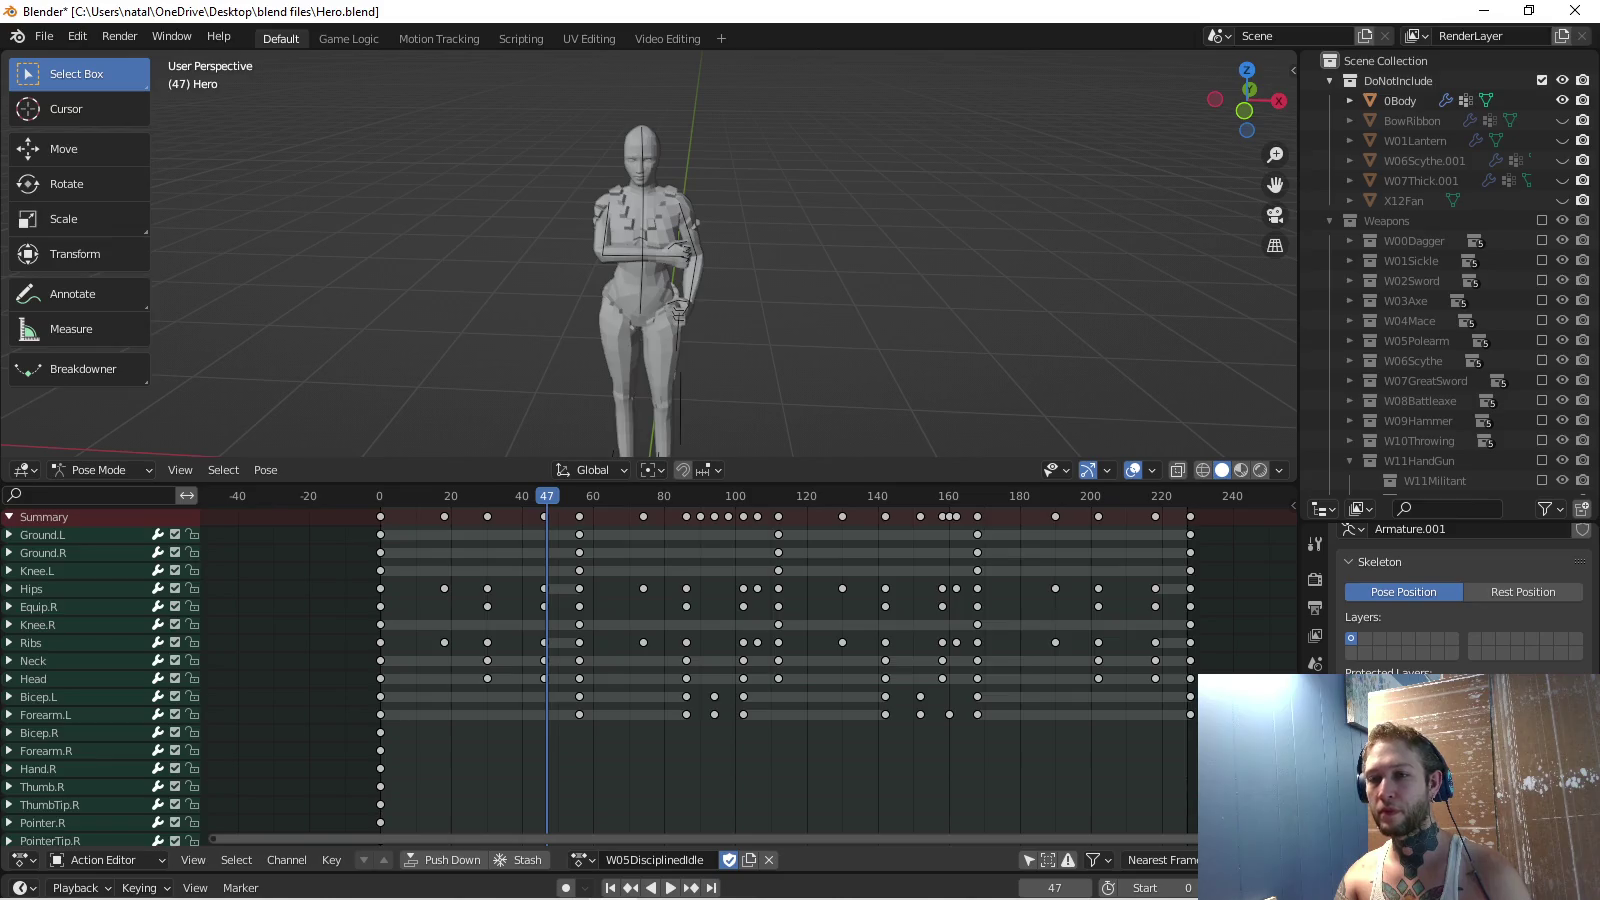
key("shift+Left")
key("Home")
key("shift+Right")
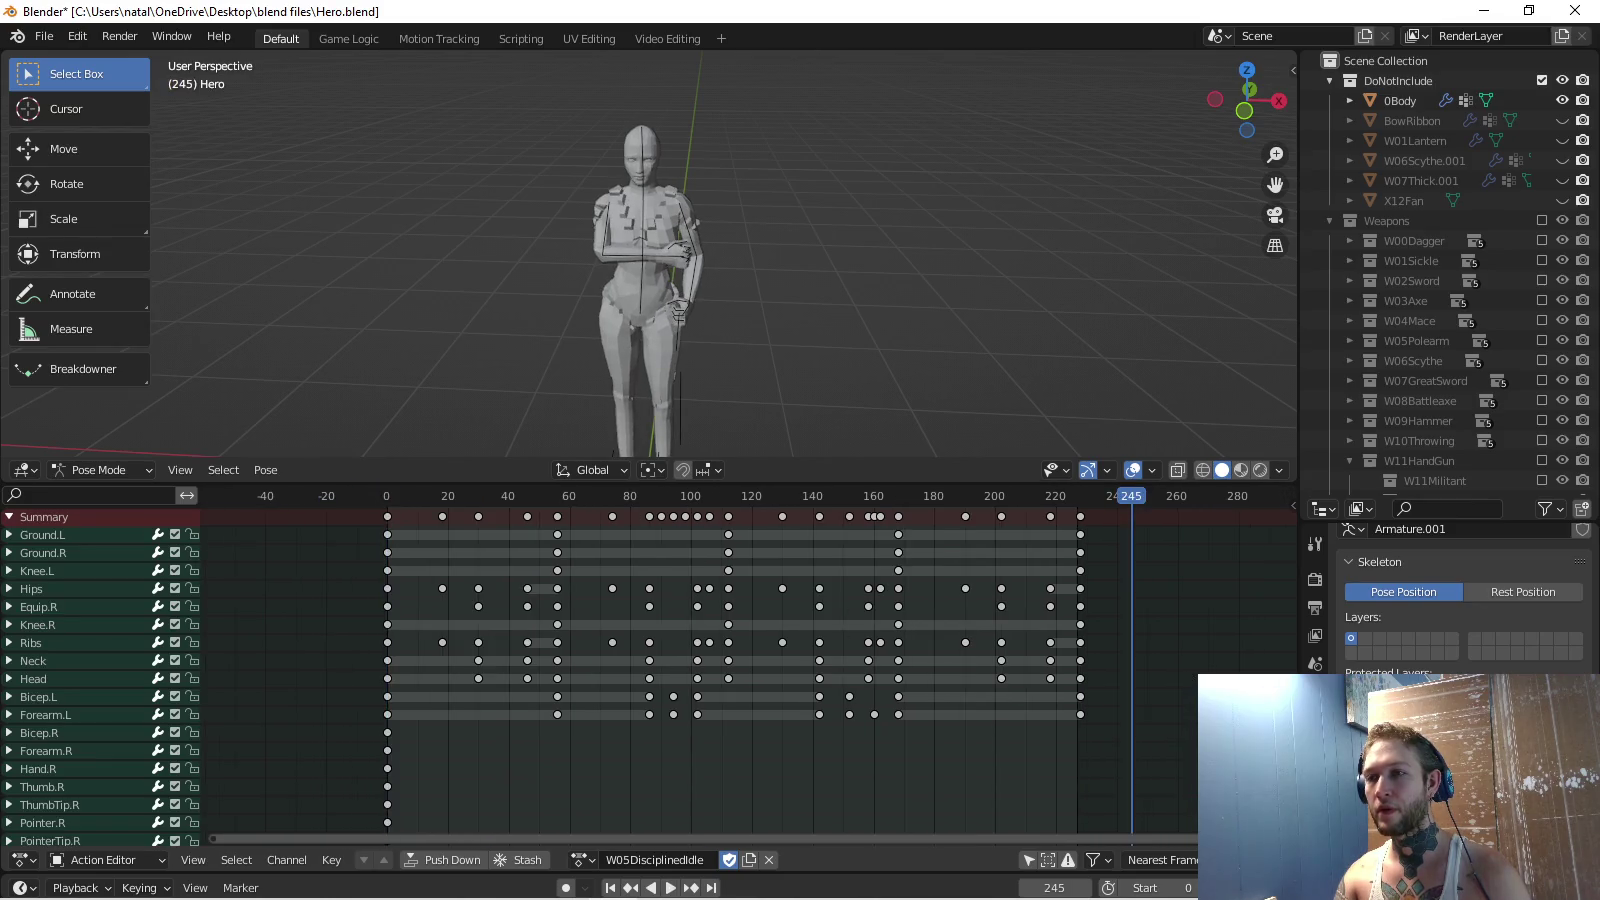
key("space")
key("shift+ctrl+space")
left_click(32, 589)
Key the Hips at frame 228 with its frame-0 pose using the Location & Rotation keying set.
key("shift+Left")
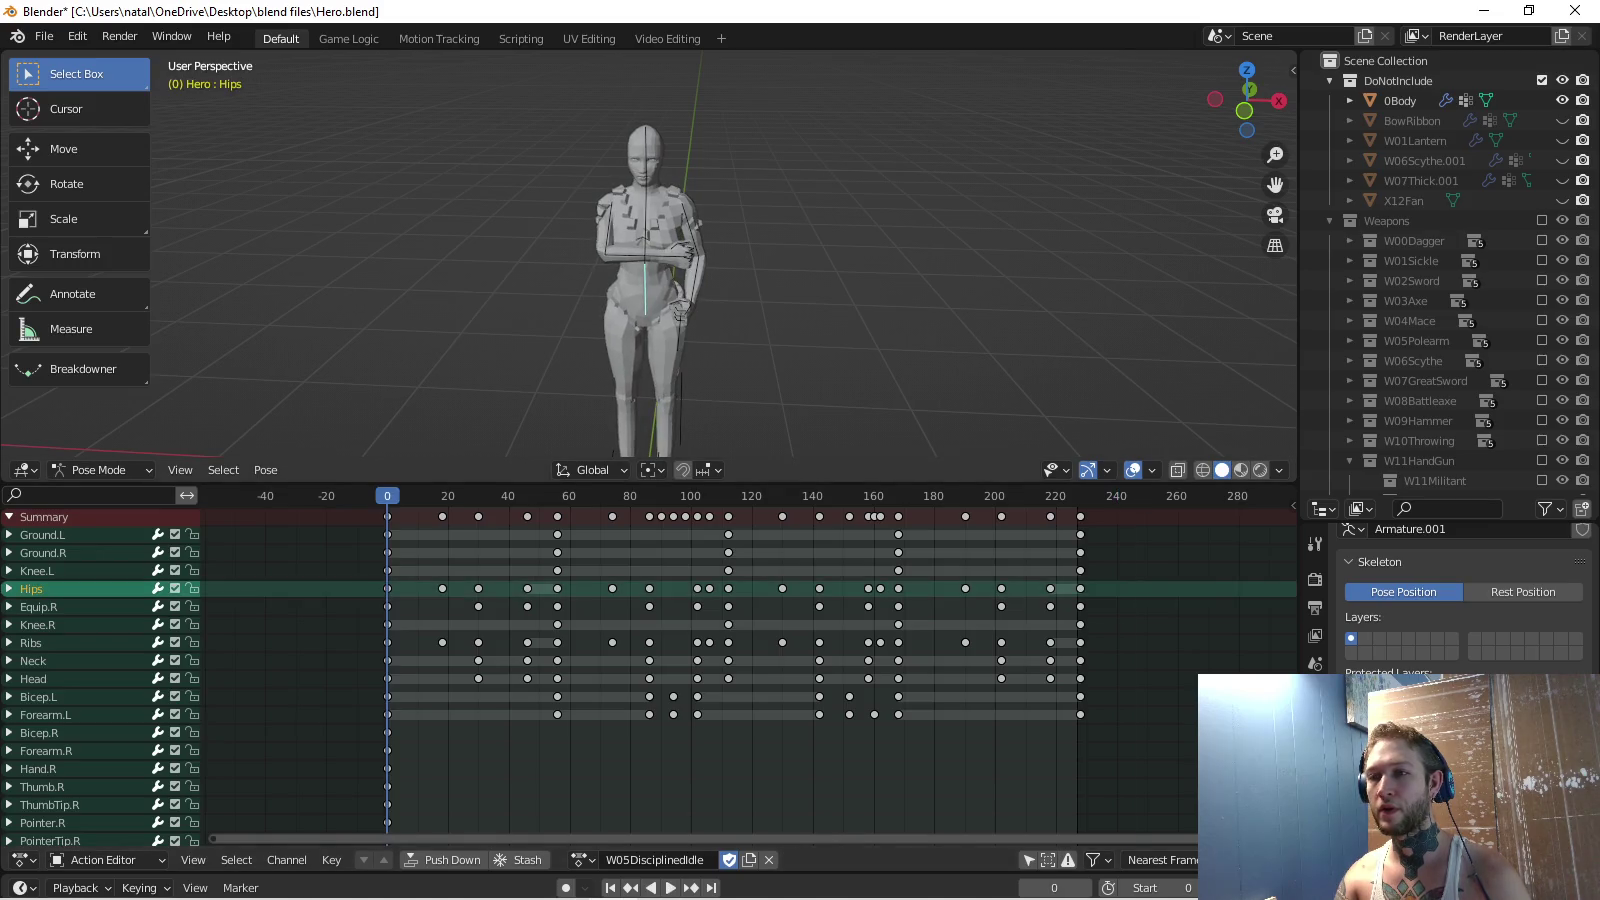
key("shift+Right")
key("ctrl+v")
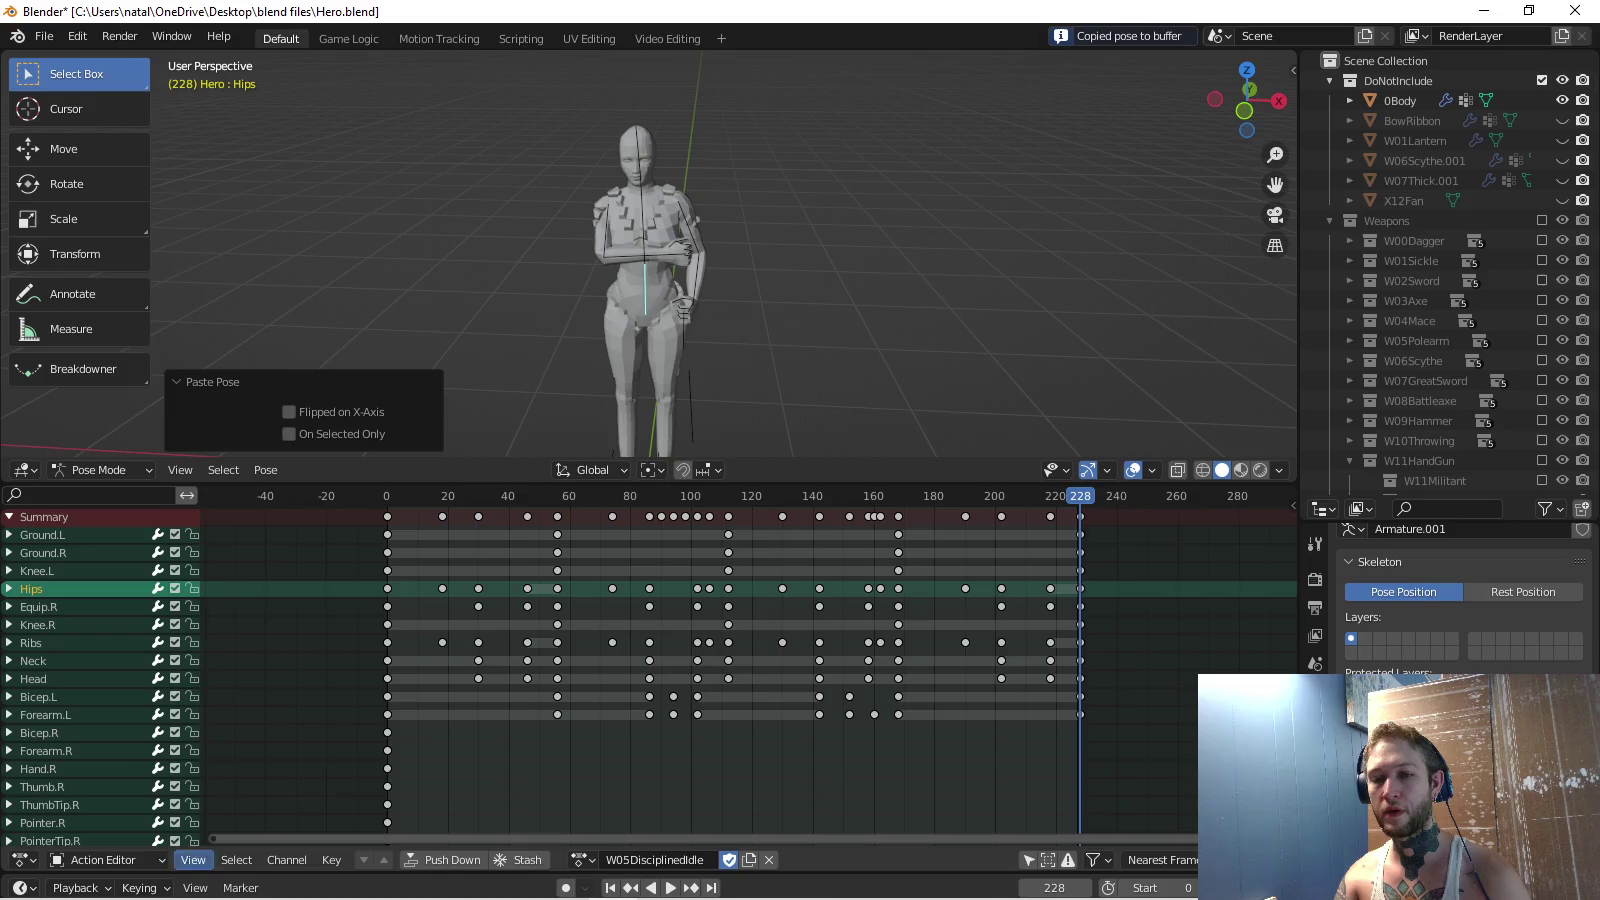
left_click(139, 888)
left_click(110, 779)
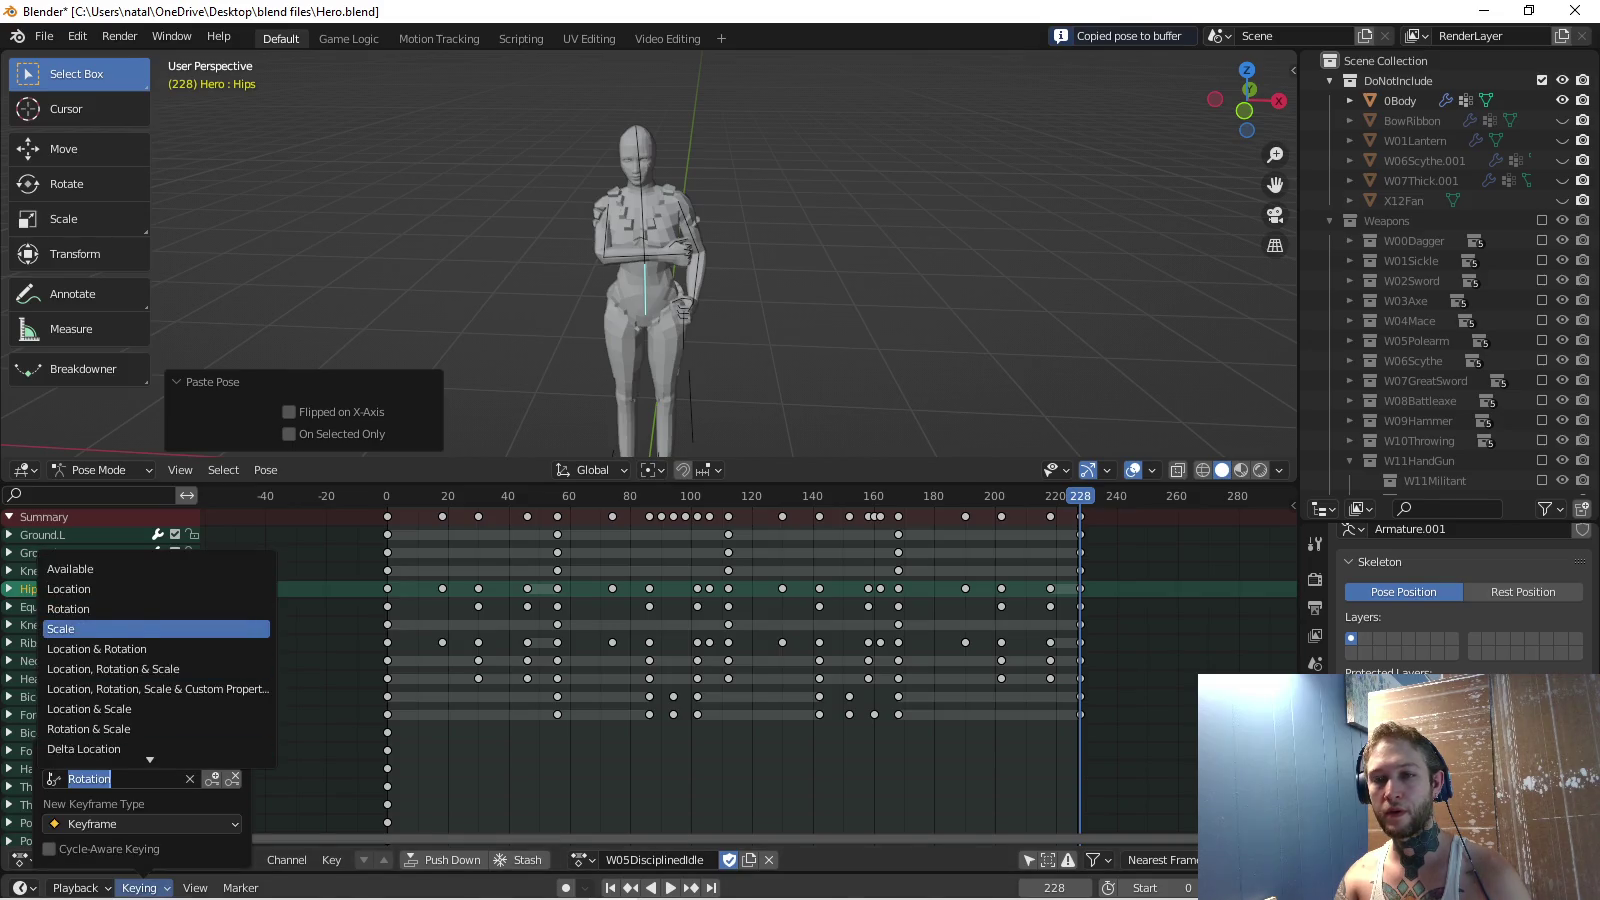
left_click(100, 650)
key("i")
Key the Ribs at frame 228 with its frame-0 pose using the Rotation keying set.
left_click(139, 888)
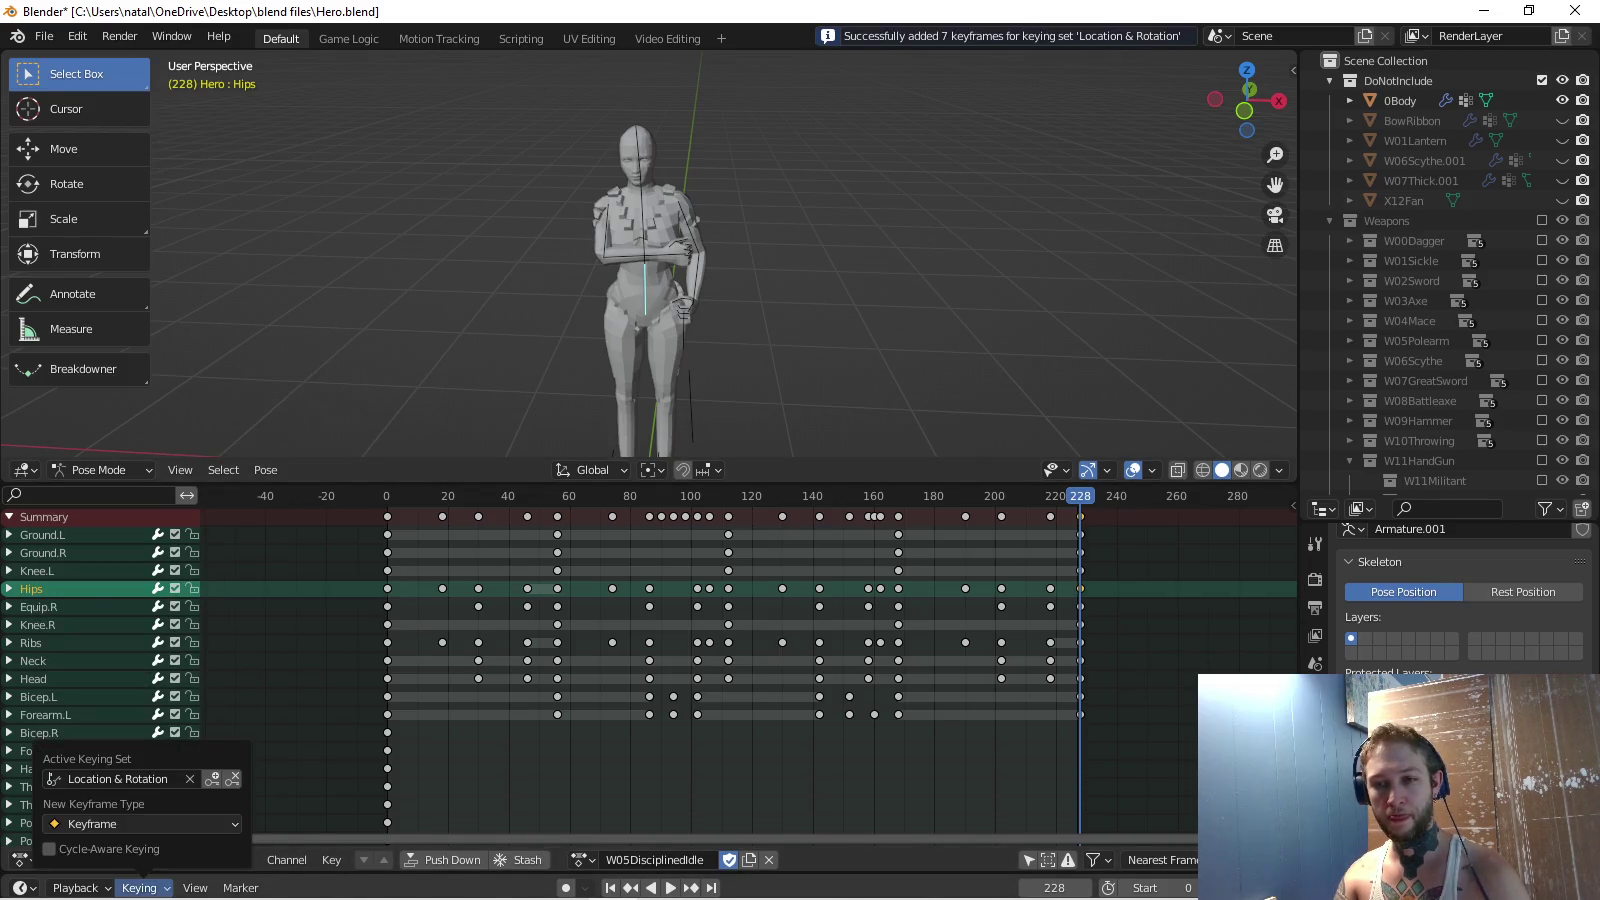
left_click(111, 779)
key("shift+Left")
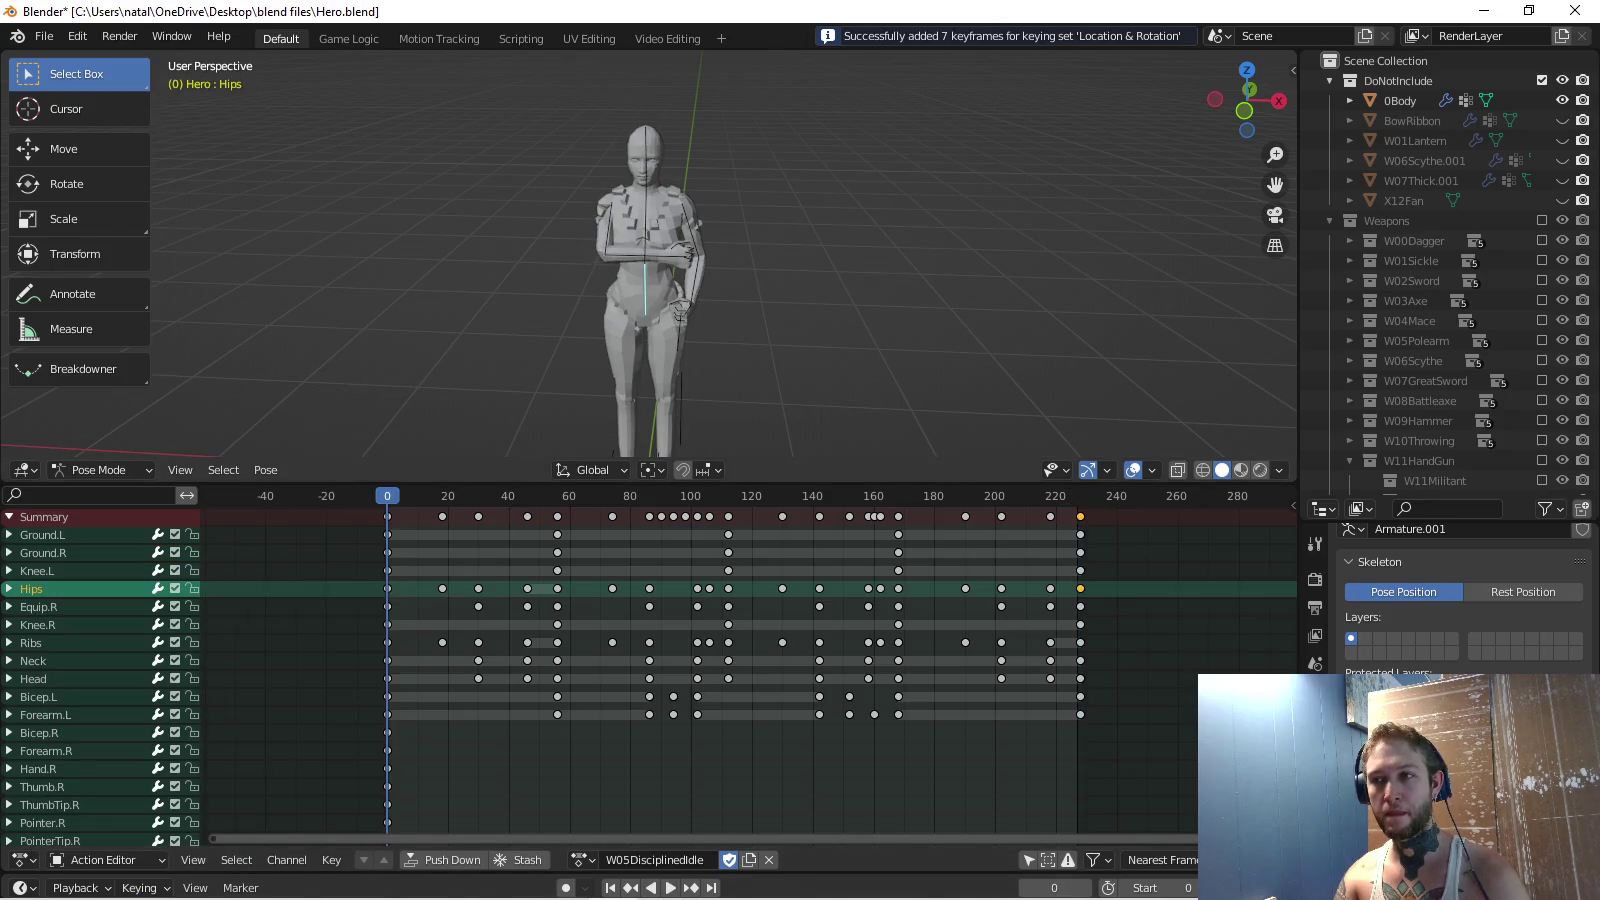
left_click(646, 226)
key("ctrl+c")
key("shift+Right")
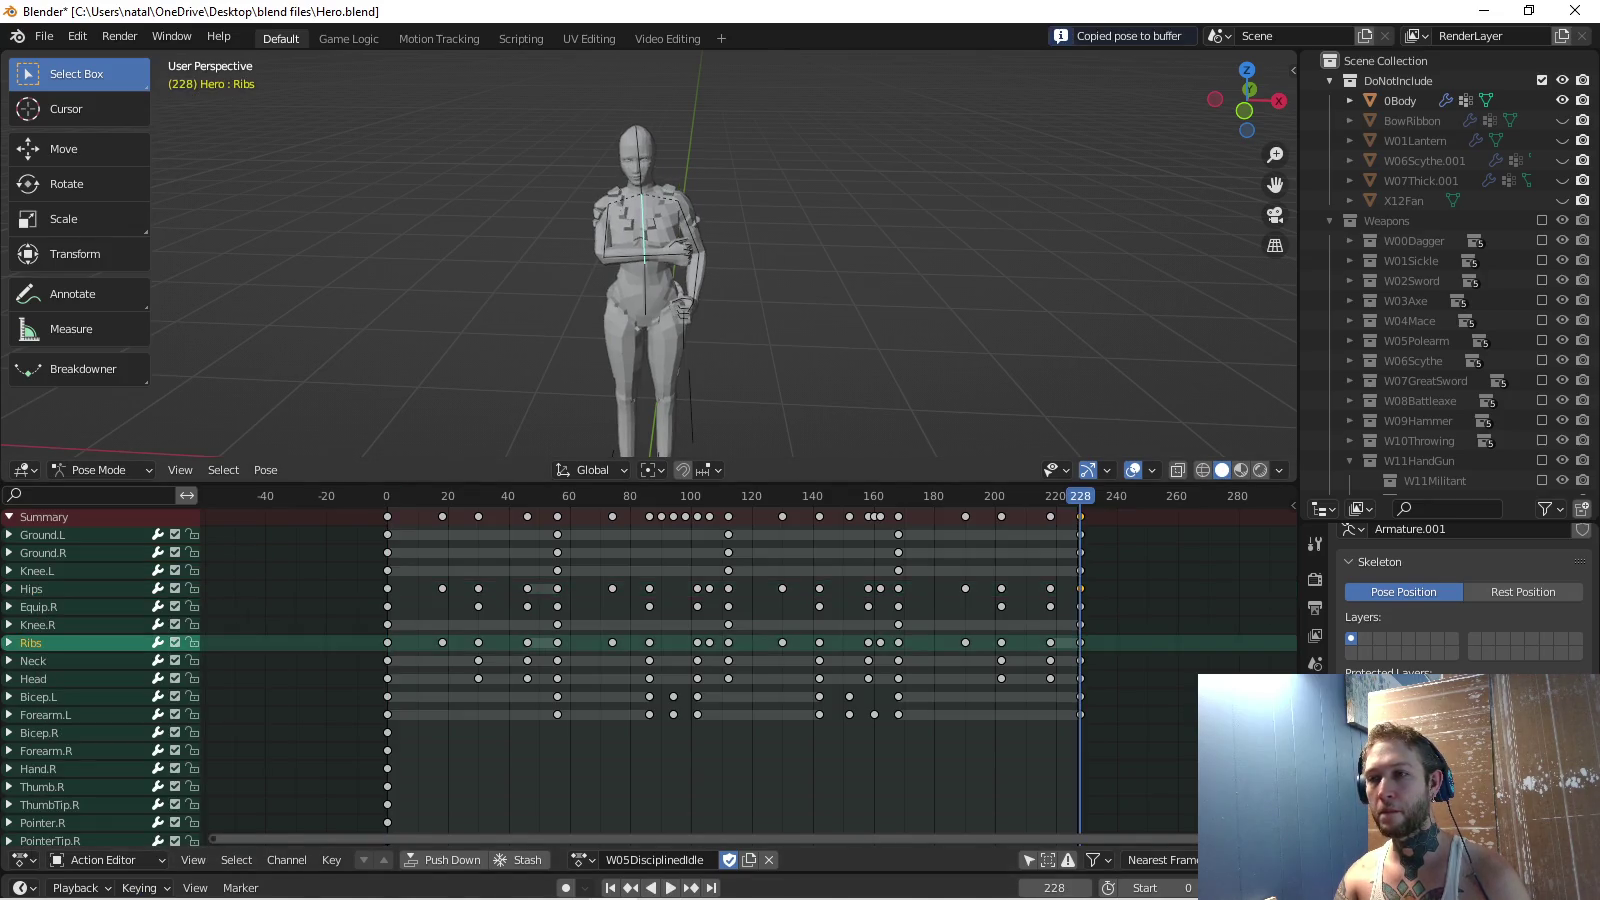
key("ctrl+v")
key("i")
Play the idle from frame 0 to check that it loops smoothly.
key("shift+Left")
key("space")
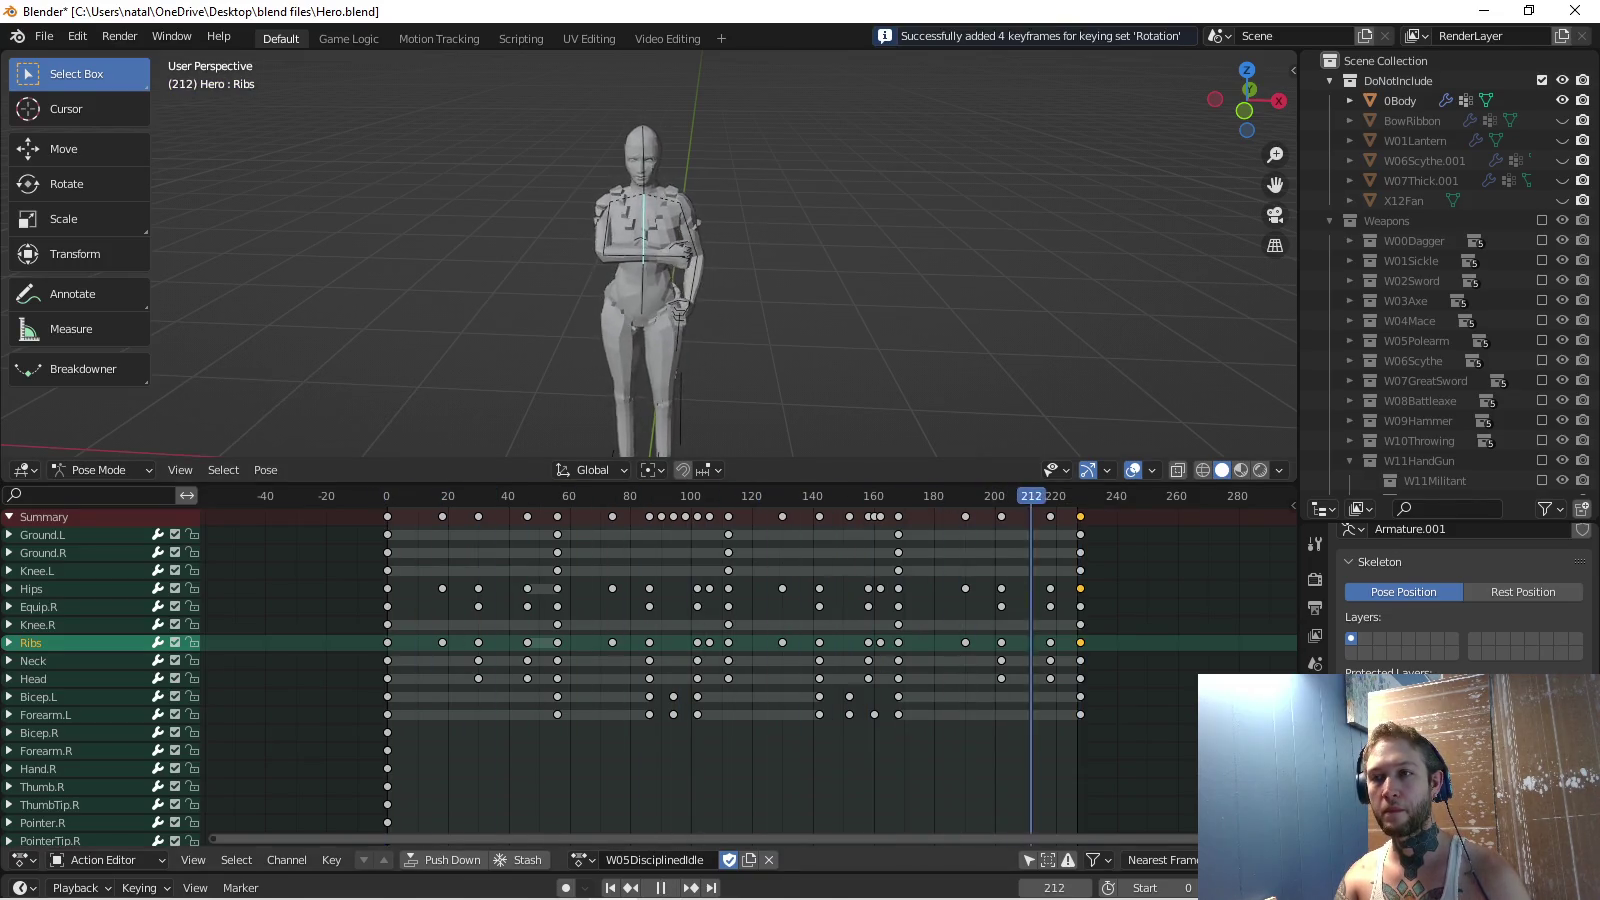
key("space")
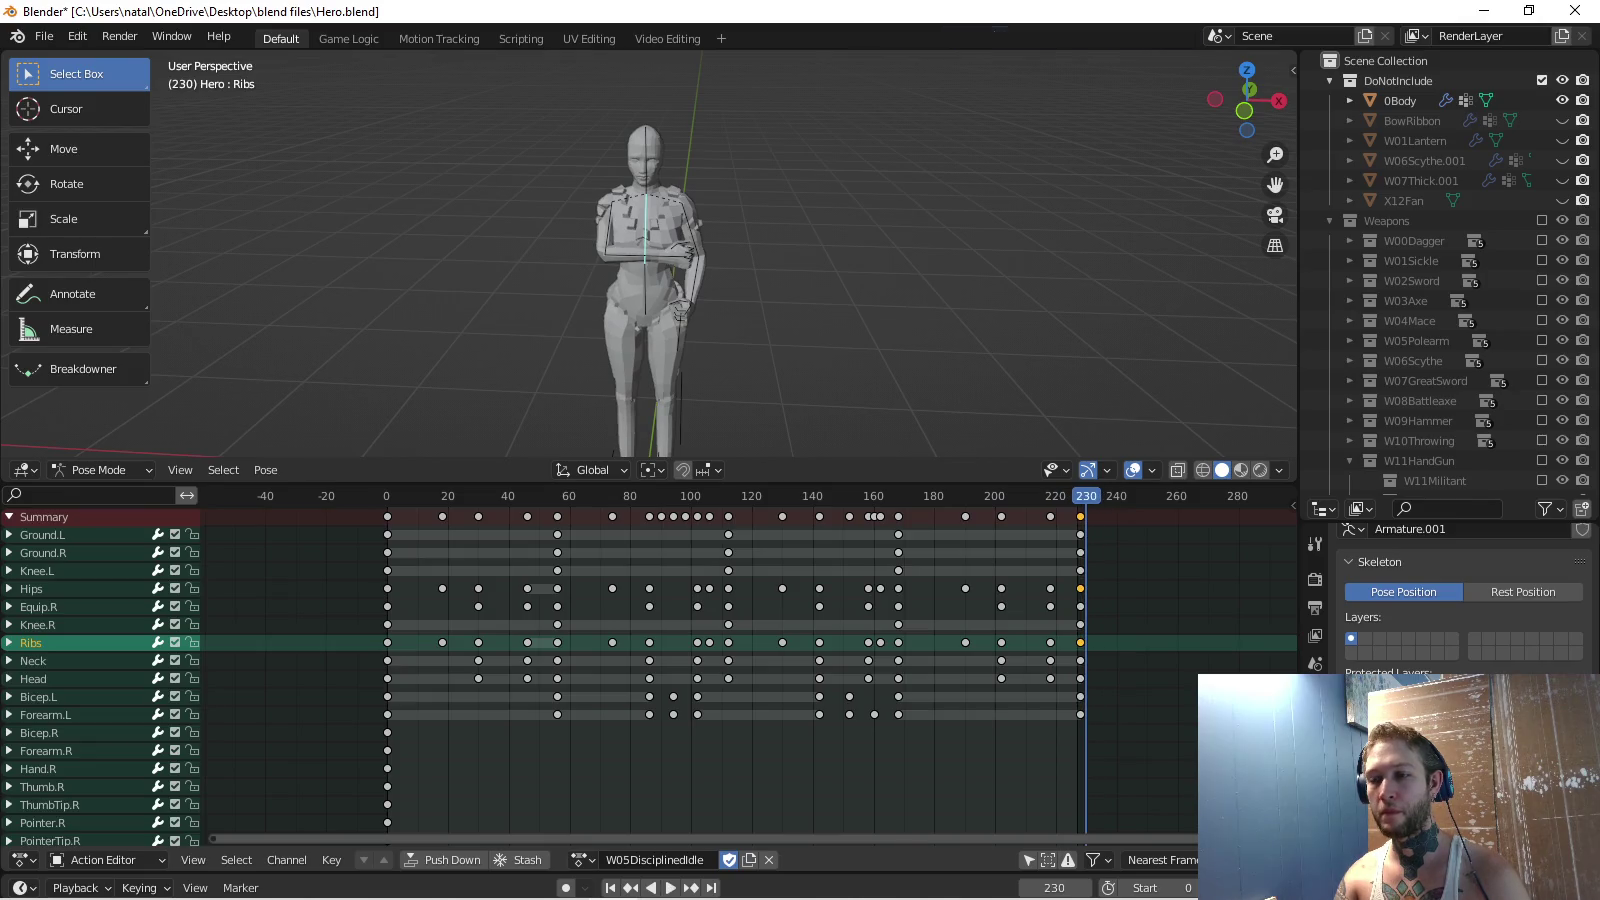
key("shift+Left")
key("space")
key("space")
middle_click_drag(640, 260, 761, 260)
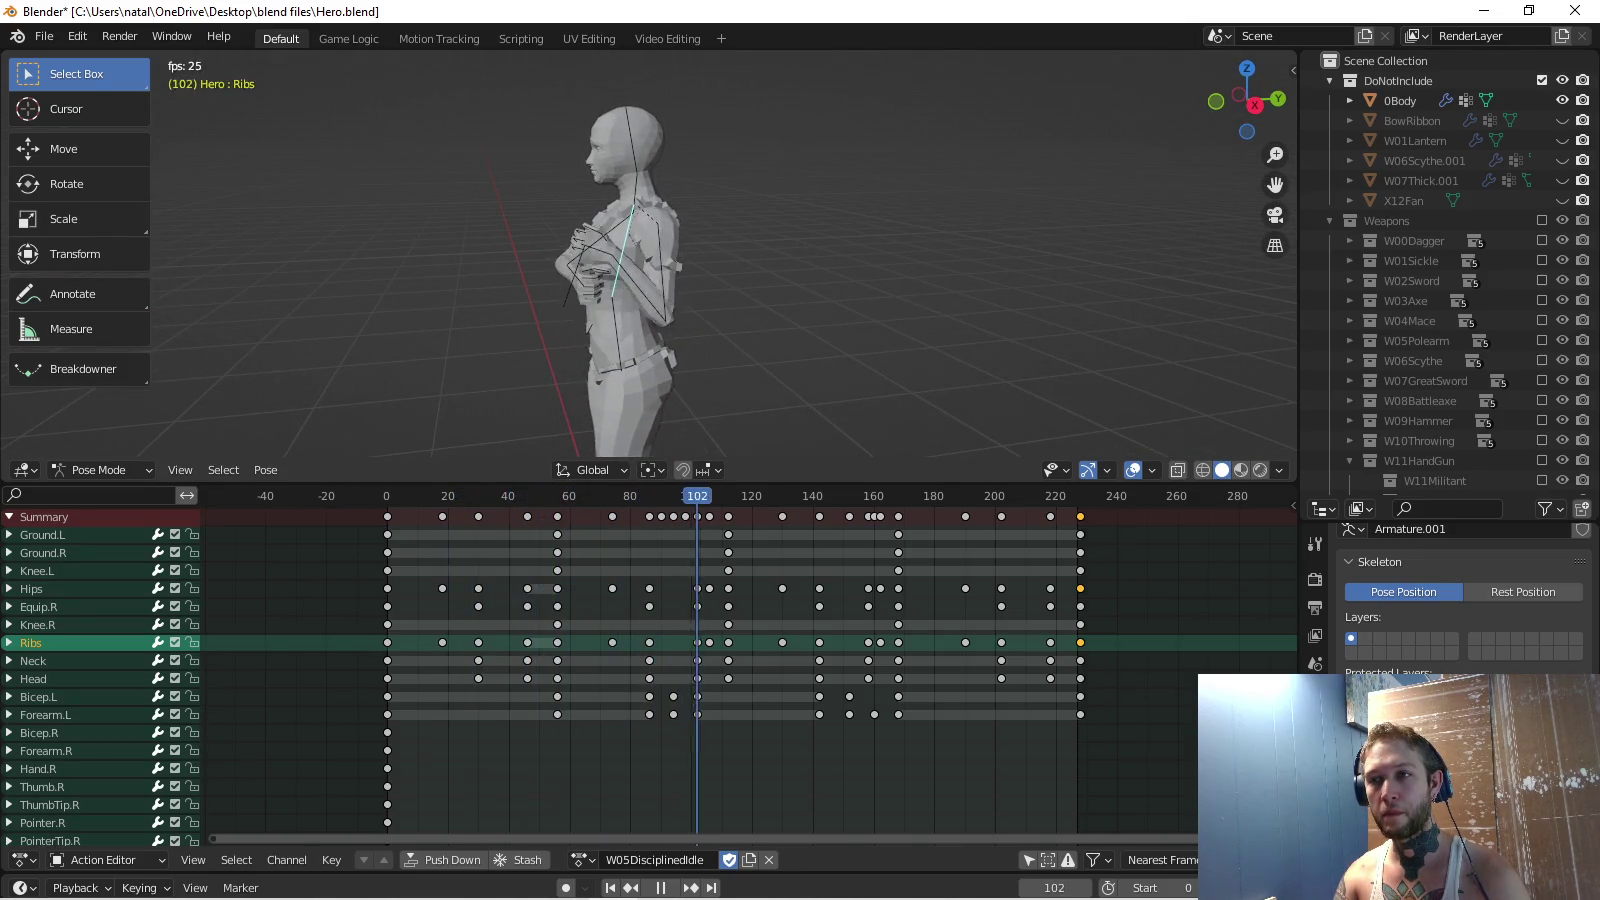
Remove the extra Hips and Ribs keyframes at frame 106.
key("space")
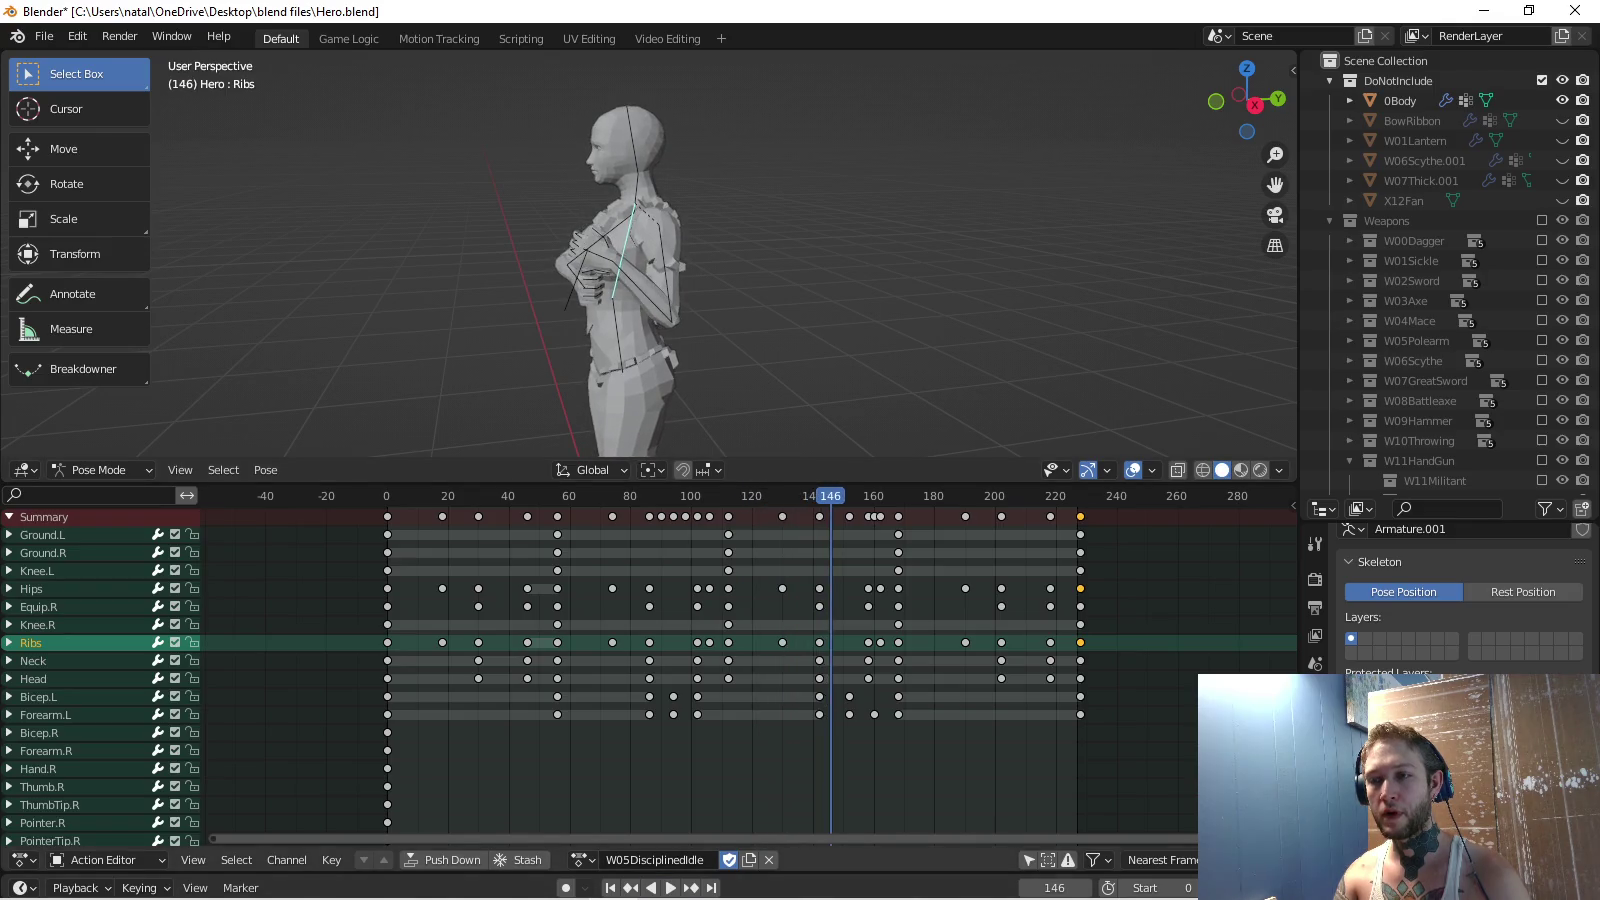
scroll(745, 670, "up", 3)
scroll(745, 670, "up", 3)
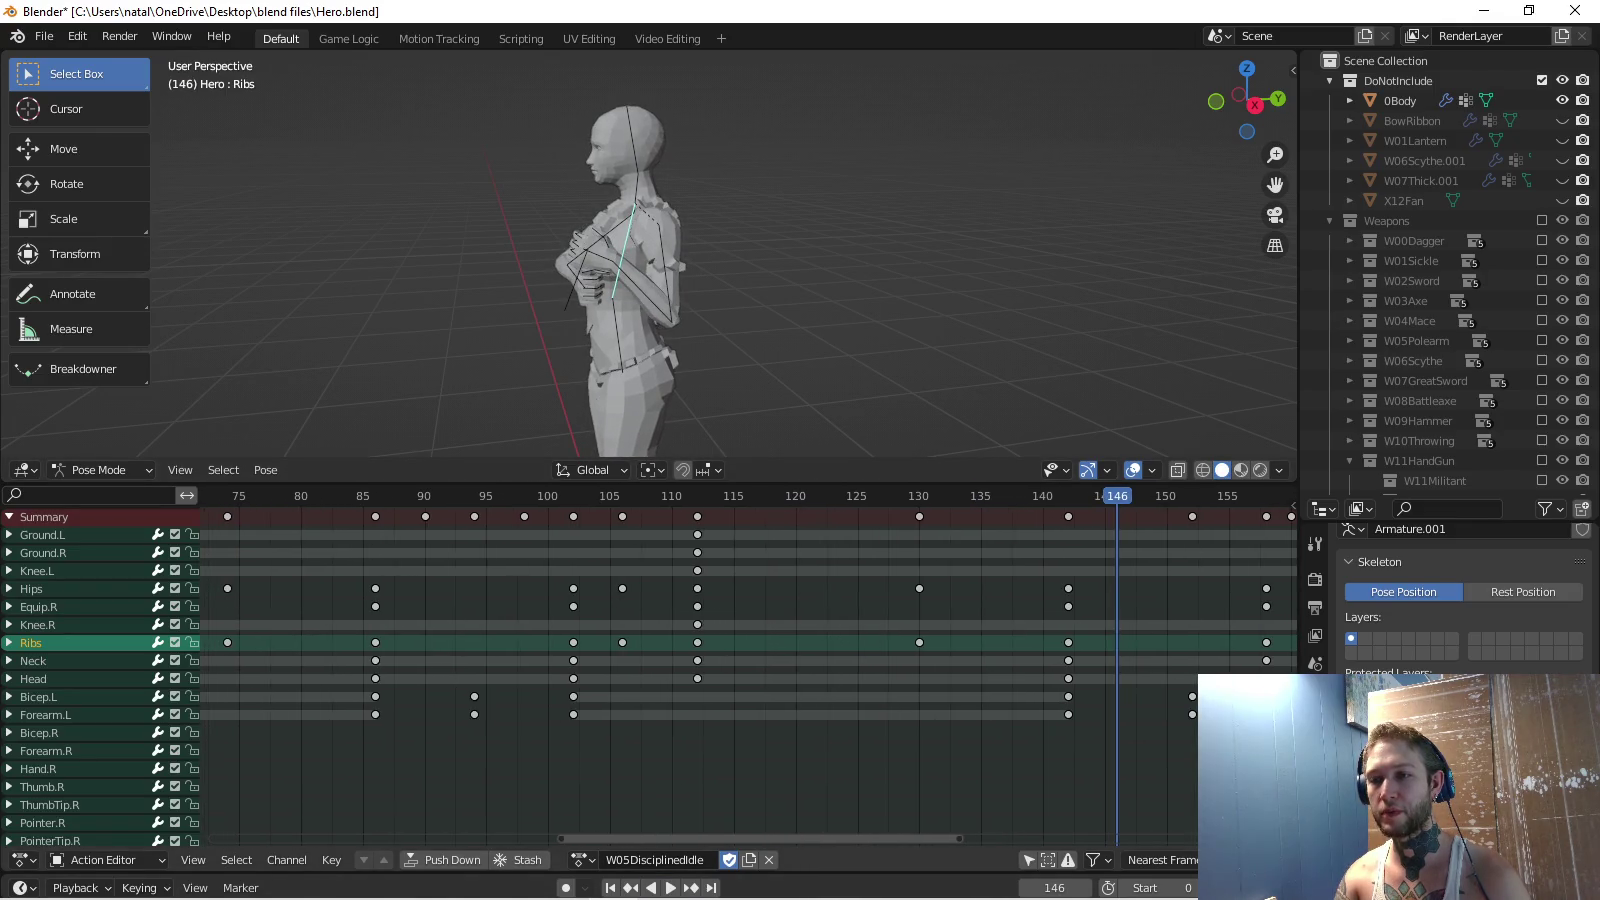
key("space")
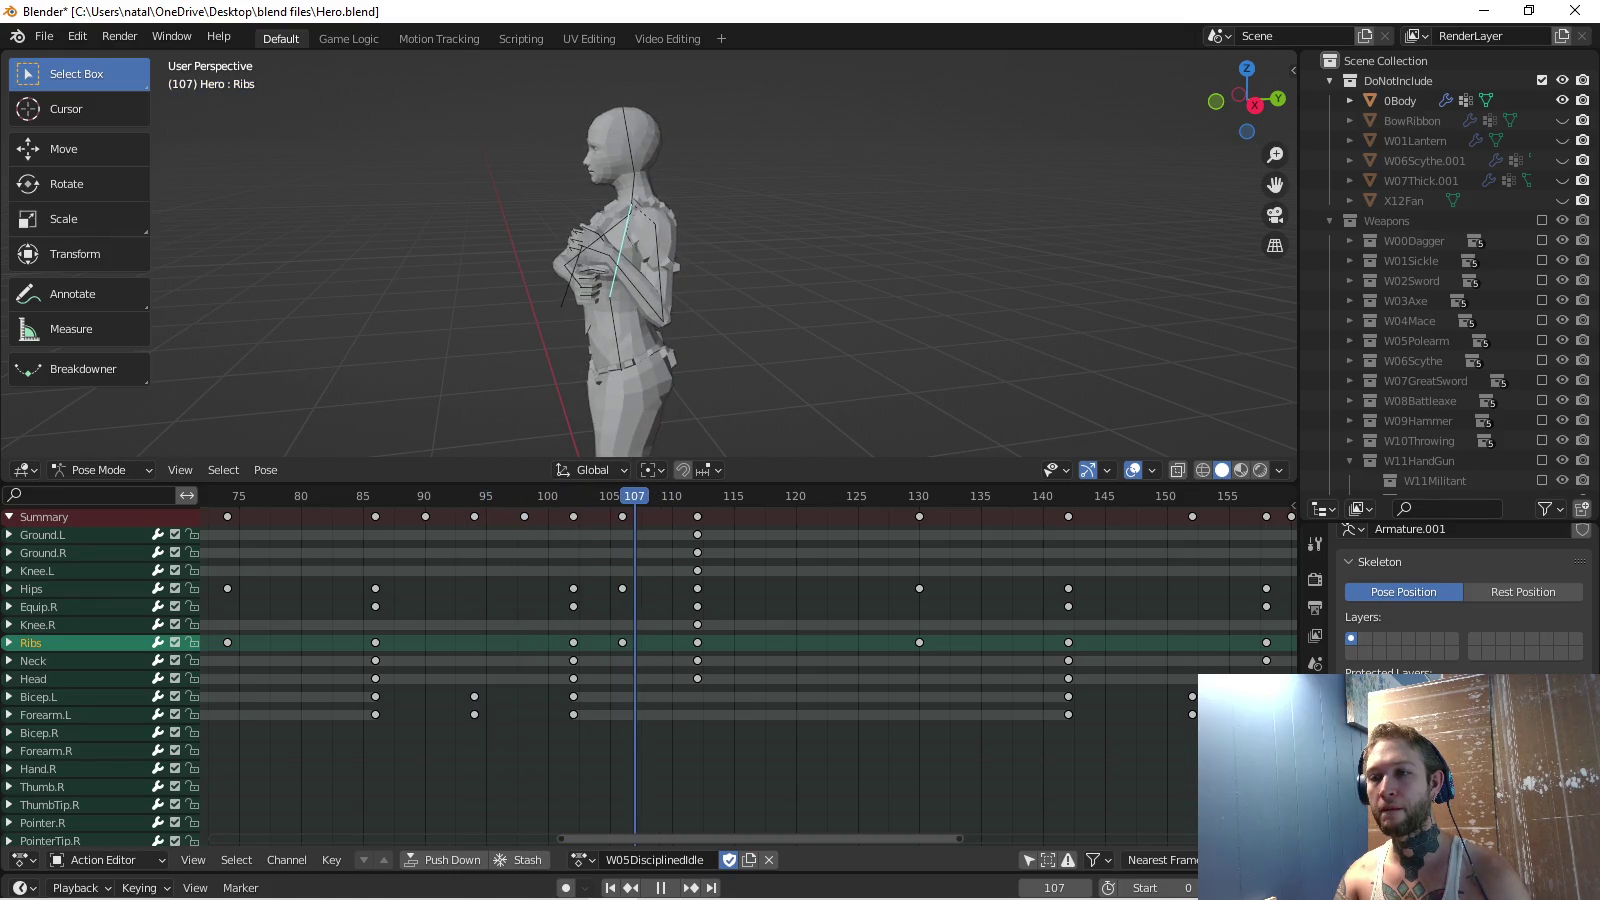
key("alt+a")
scroll(100, 670, "down", 10)
scroll(746, 670, "down", 2)
scroll(100, 651, "up", 5)
middle_click_drag(700, 250, 700, 350)
scroll(101, 650, "up", 5)
key("x")
key("Return")
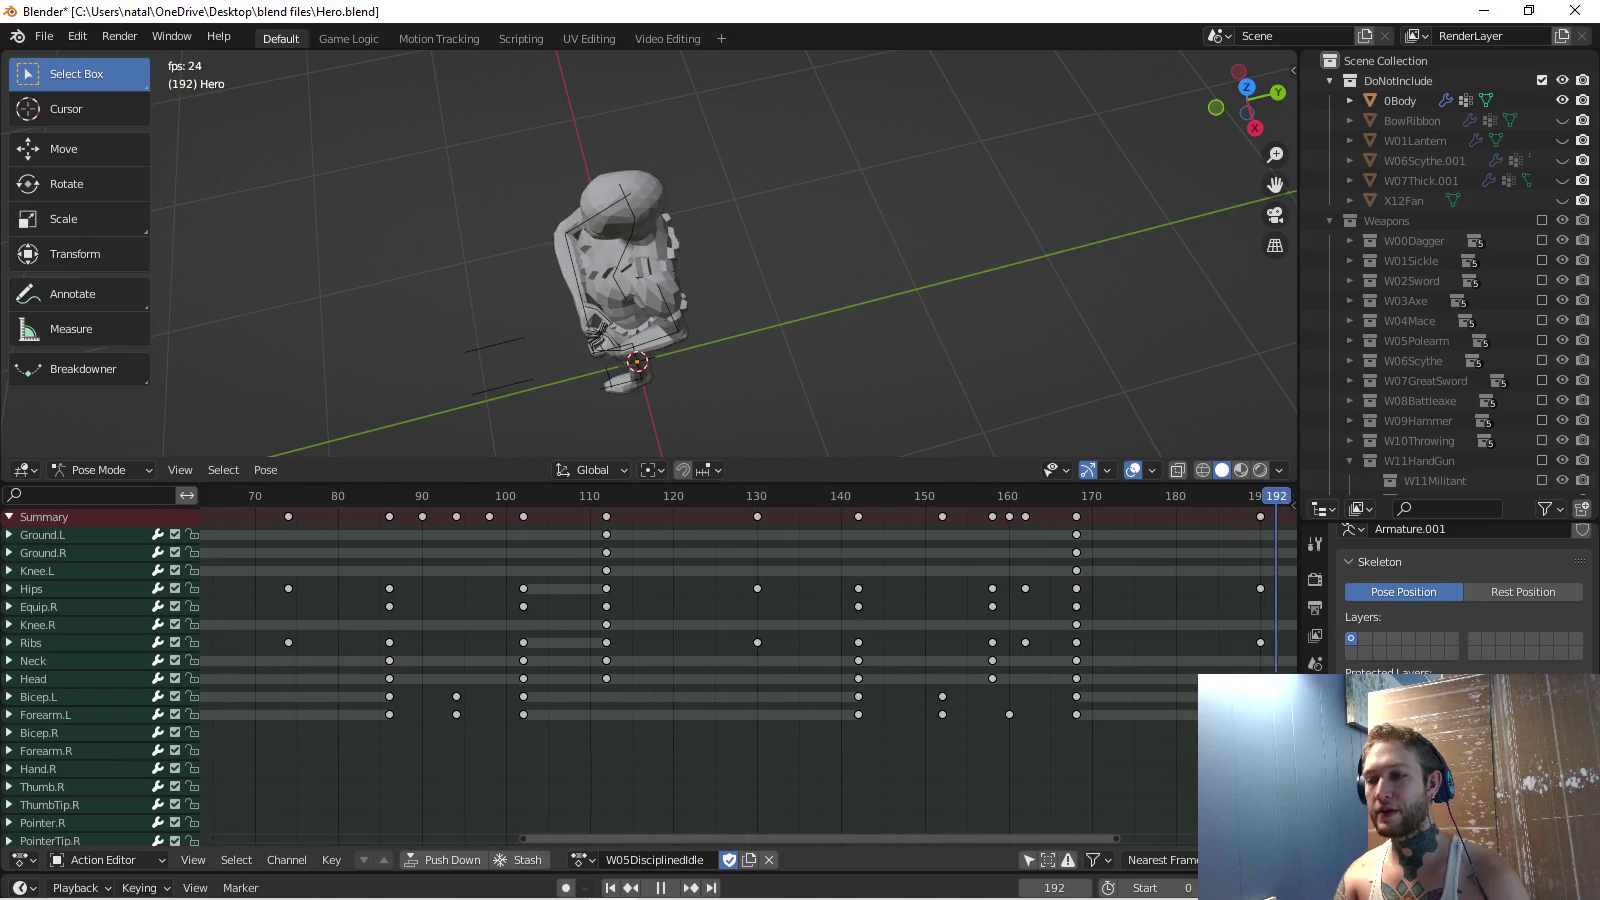
Remove the extra Hips and Ribs keyframes at frame 162.
key("space")
key("space")
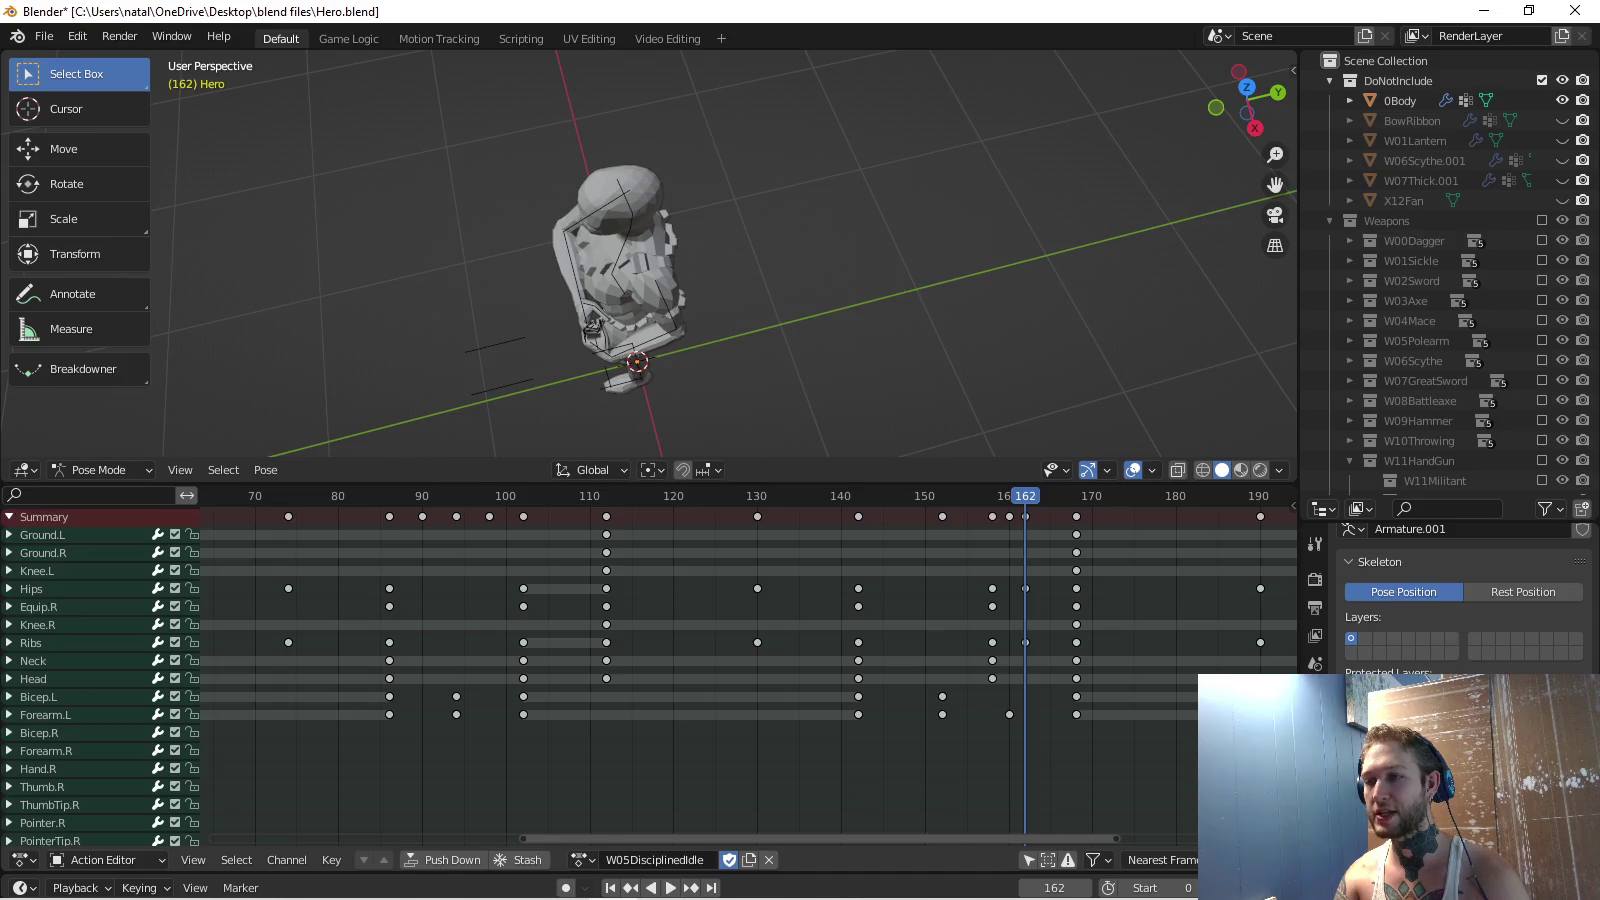
middle_click_drag(700, 750, 619, 486)
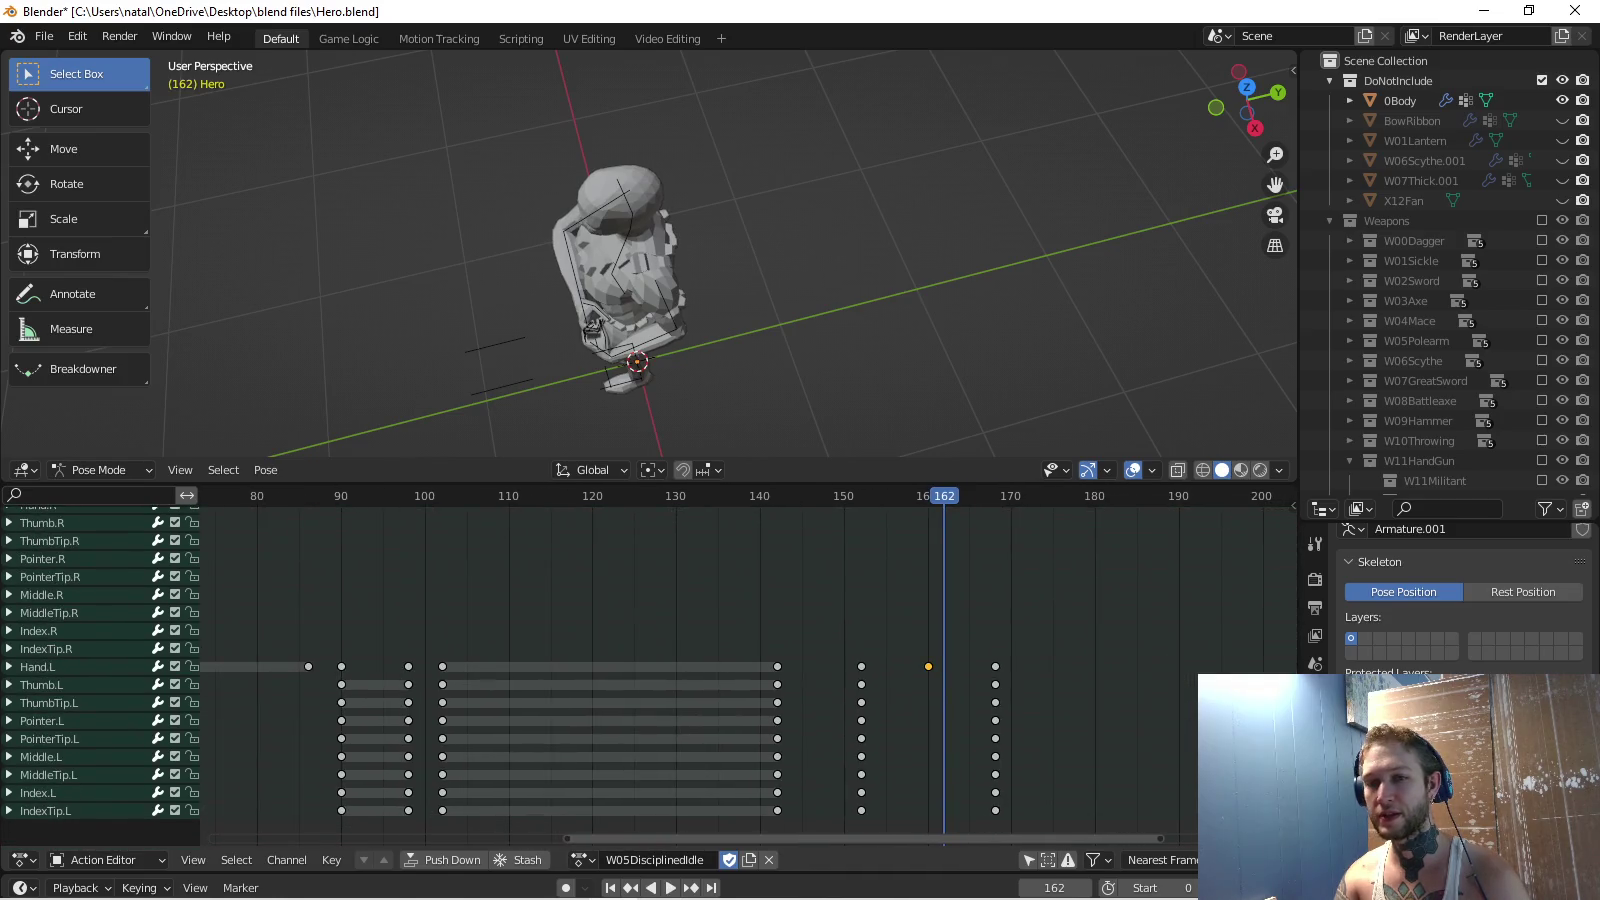
middle_click_drag(701, 540, 707, 803)
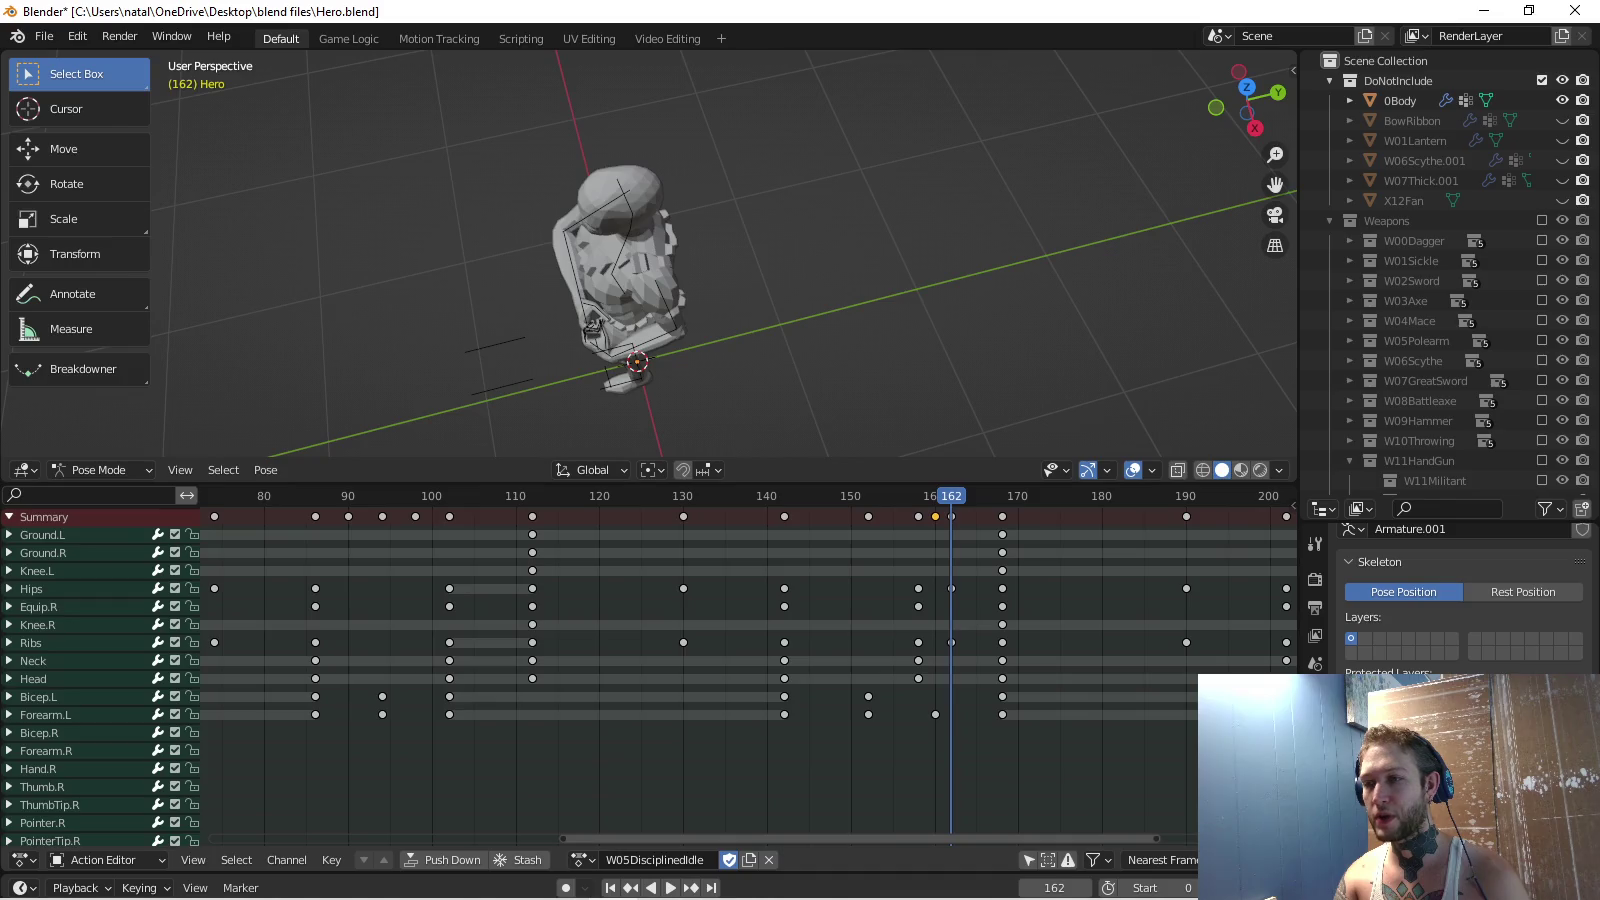
key("x")
key("Return")
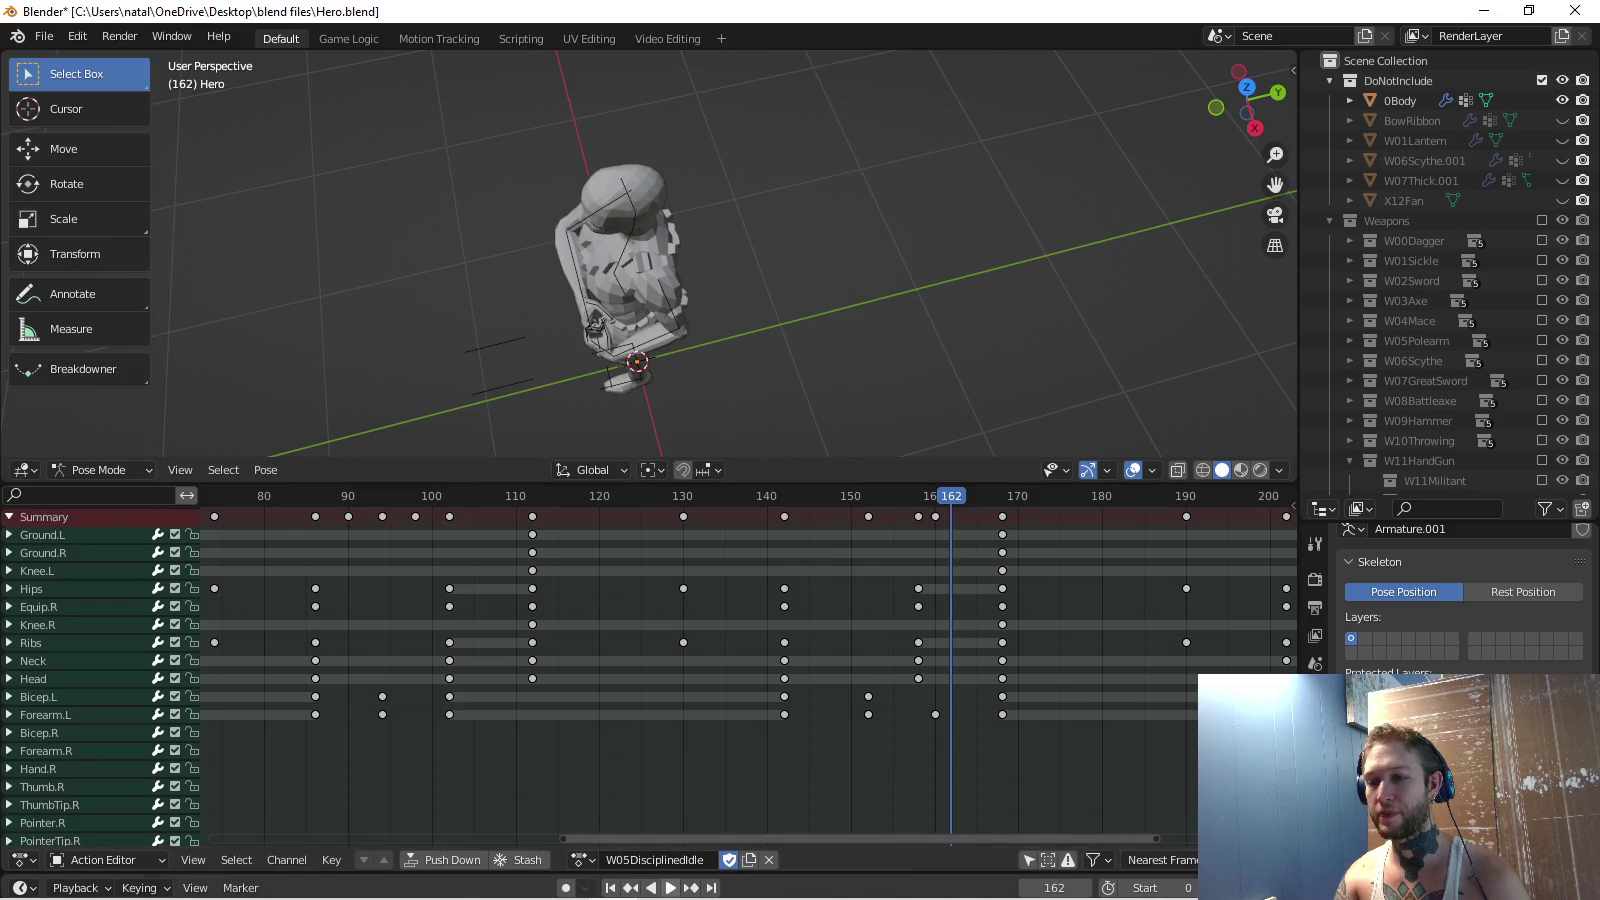
Play back the idle to review the fixes, then browse the rig's saved actions.
key("space")
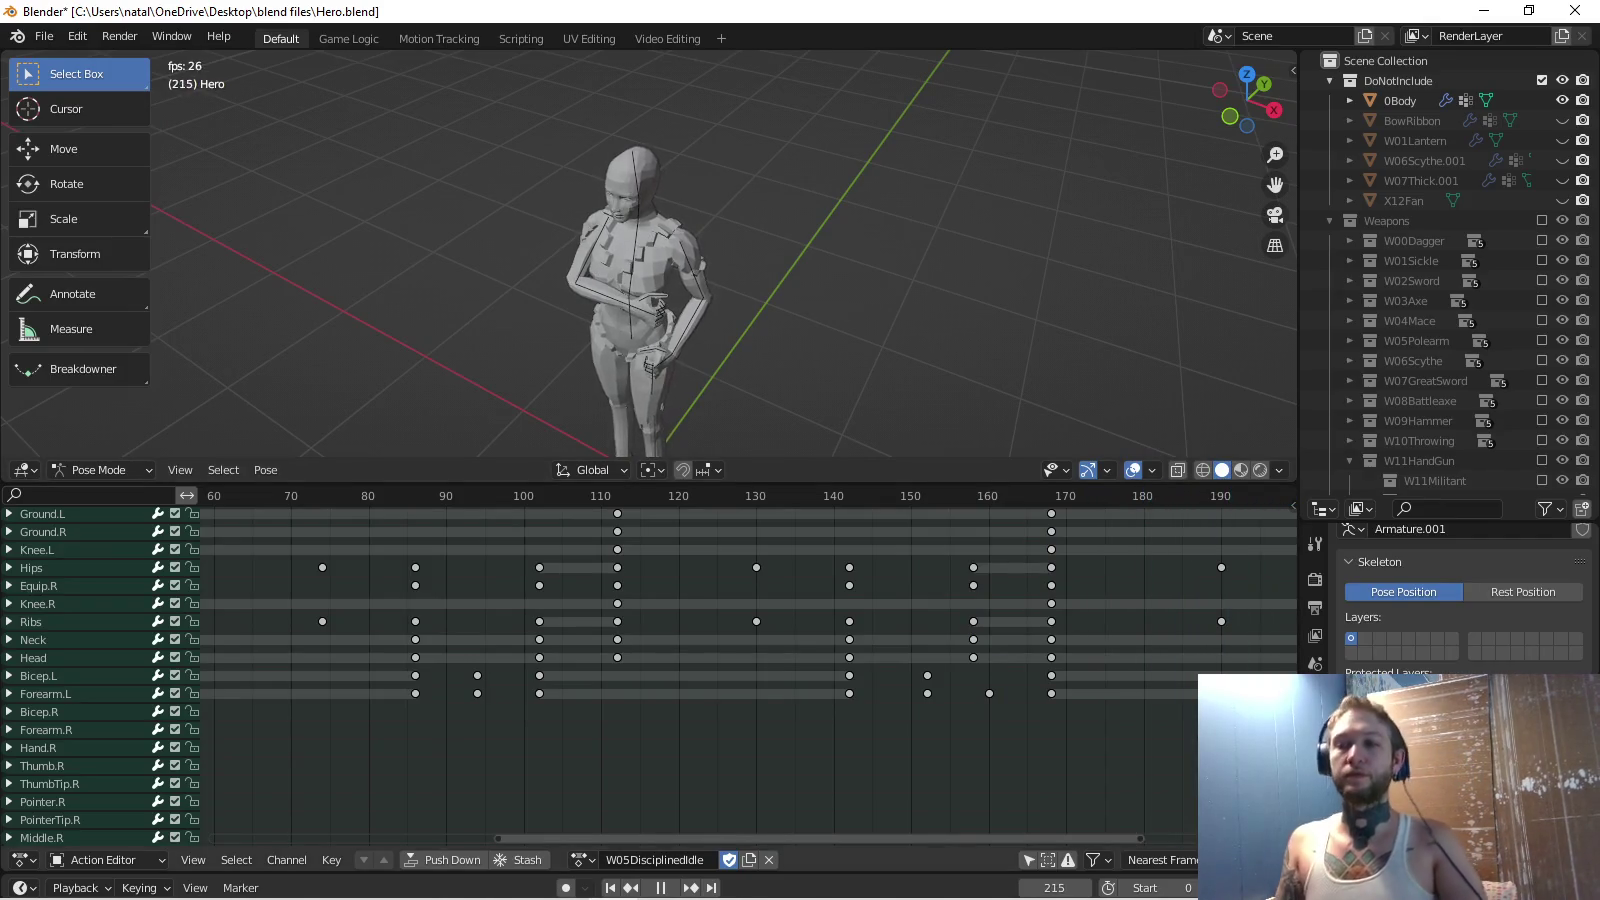
key("Escape")
key("alt+Tab")
key("alt+Tab")
key("Escape")
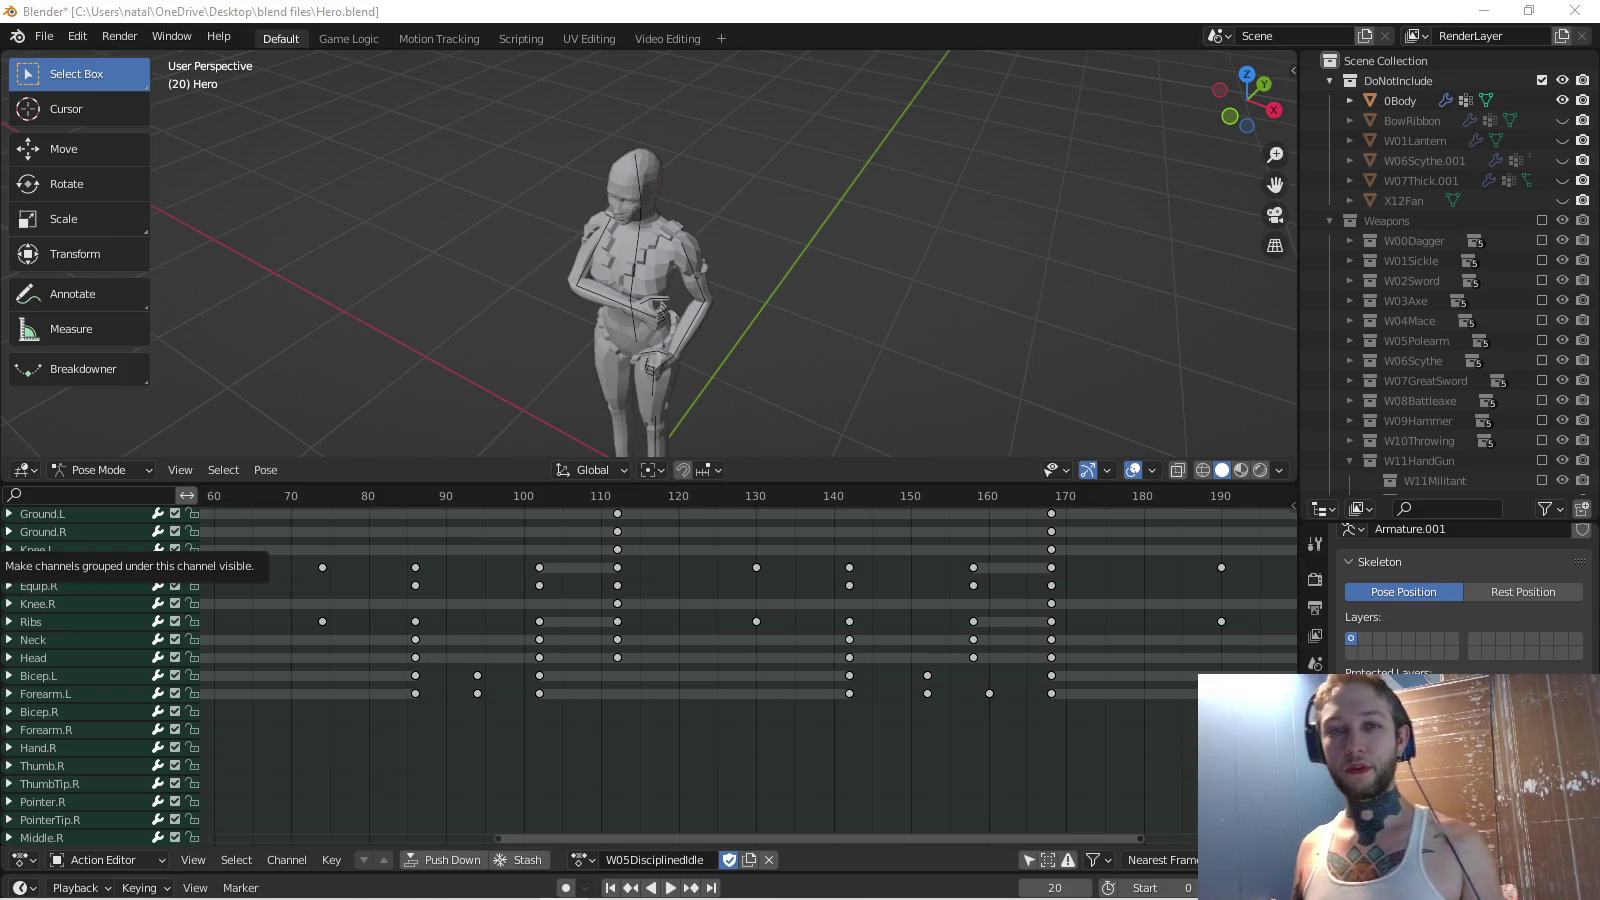
left_click(582, 860)
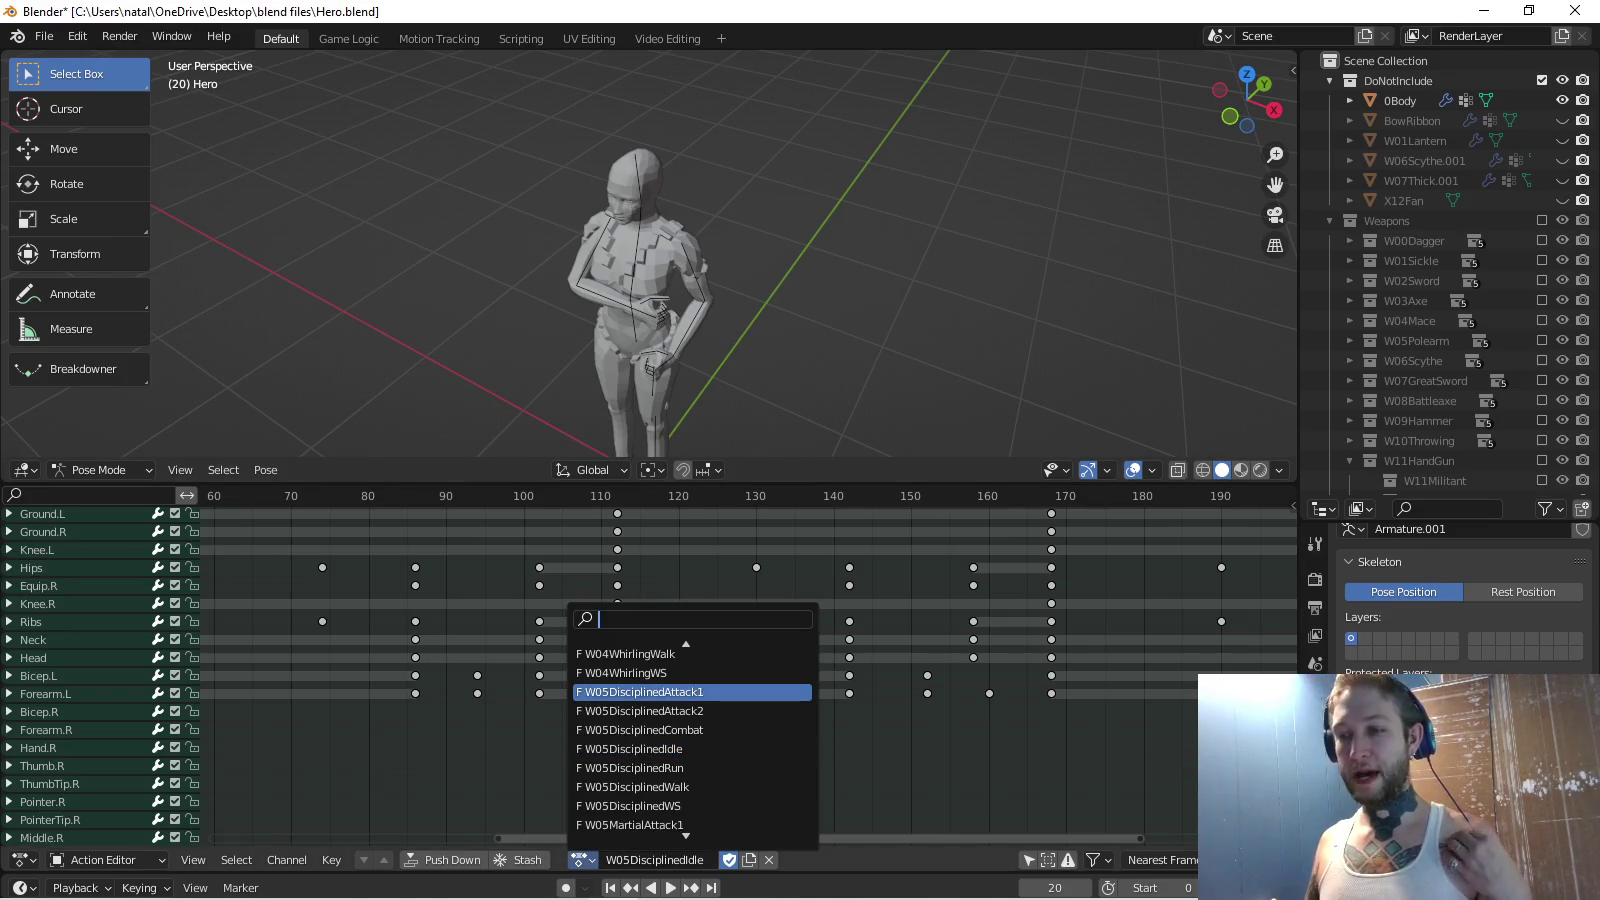
Load the W09BatteringWalk action and view the character from the front.
type("batter")
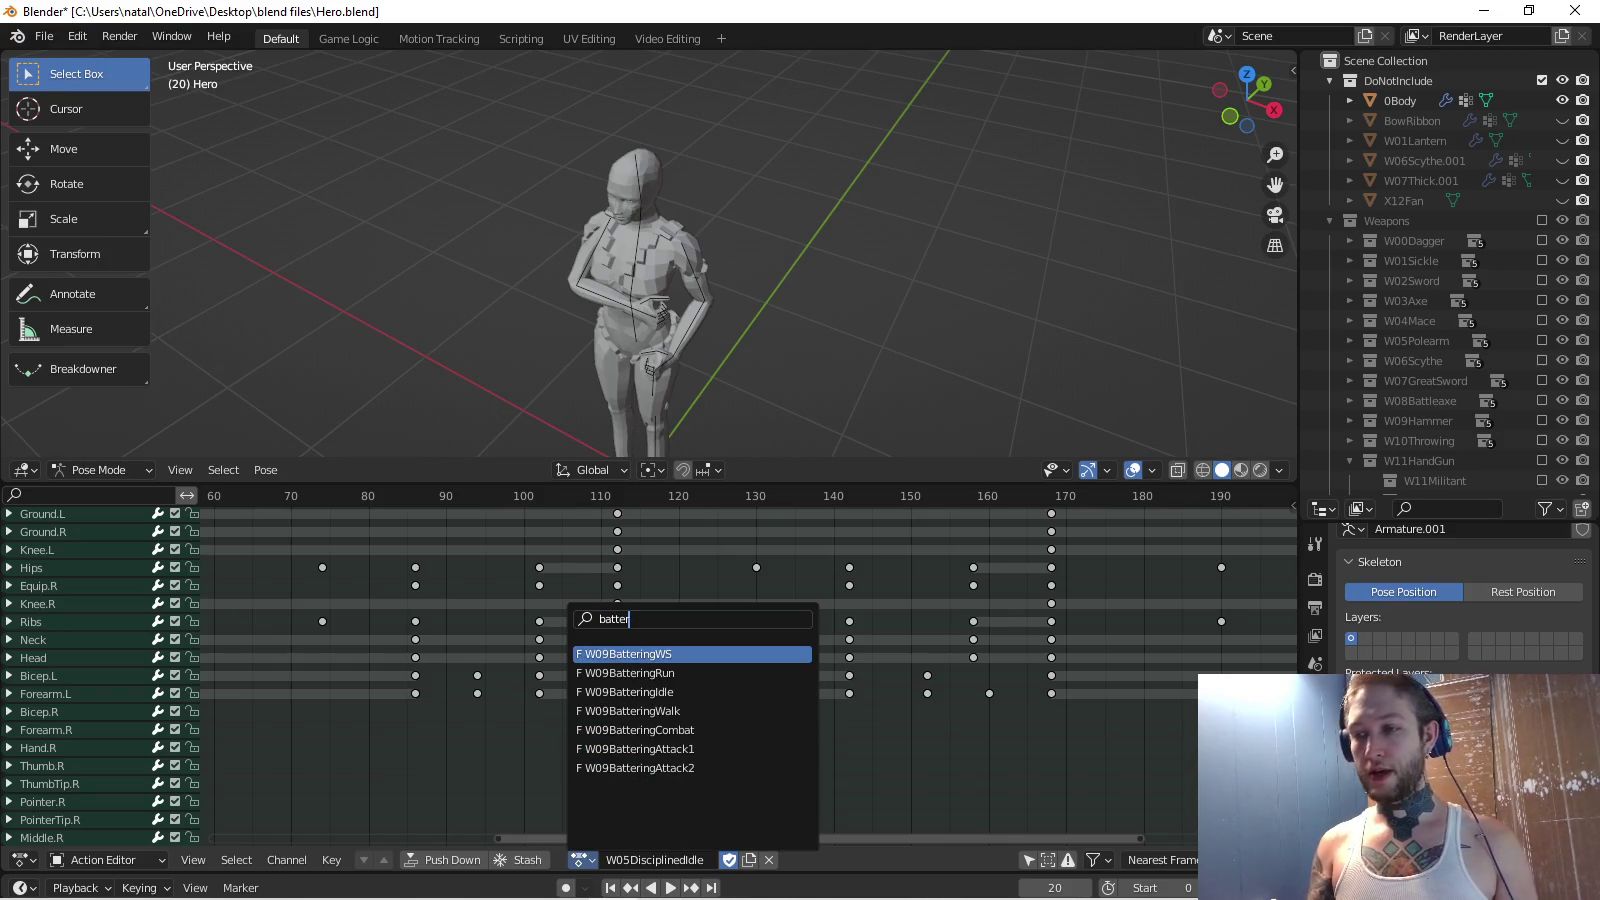
key("Down")
key("Down")
key("Down")
key("Return")
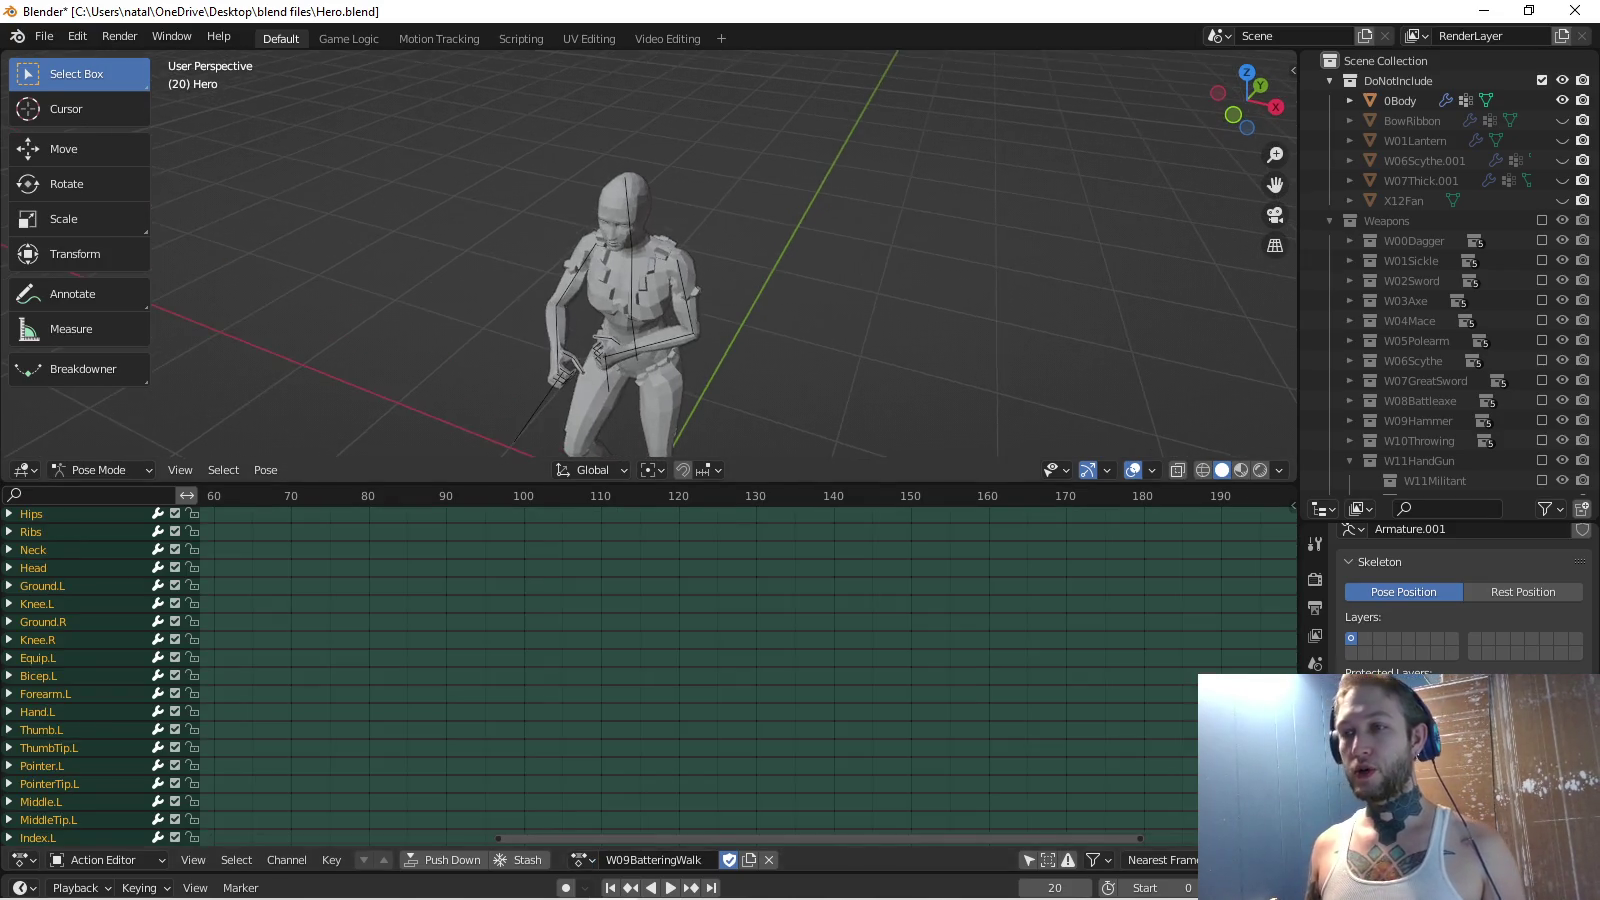
key("KP_1")
Load the W14IronboundWalk action by searching 'ironb'.
left_click(583, 860)
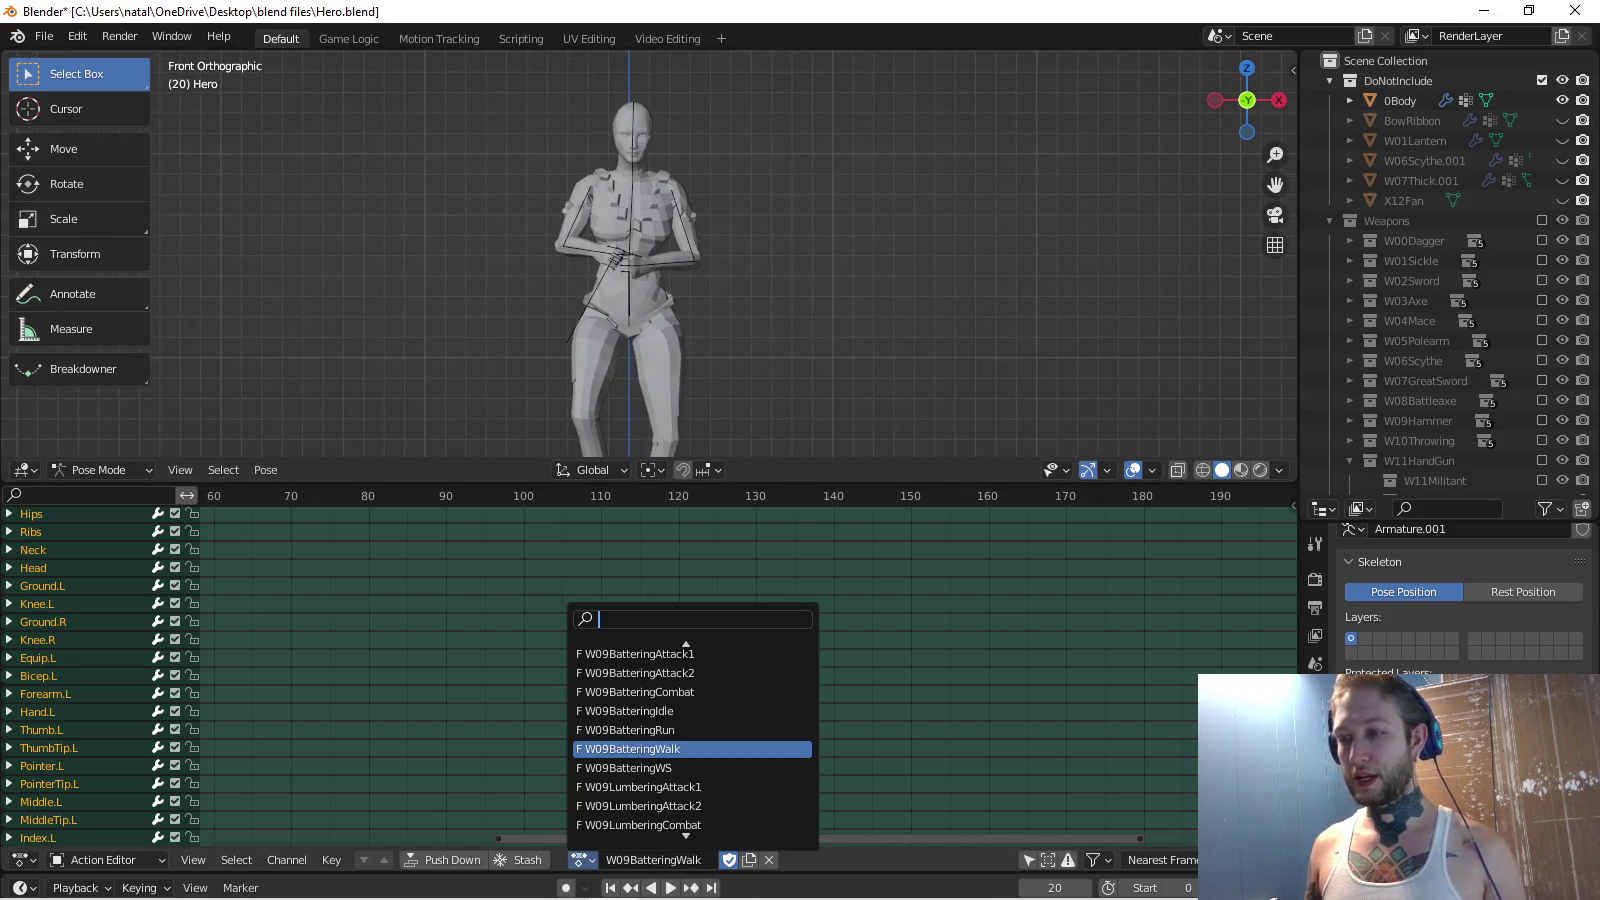
type("ironb")
key("Down")
key("Down")
key("Down")
key("Return")
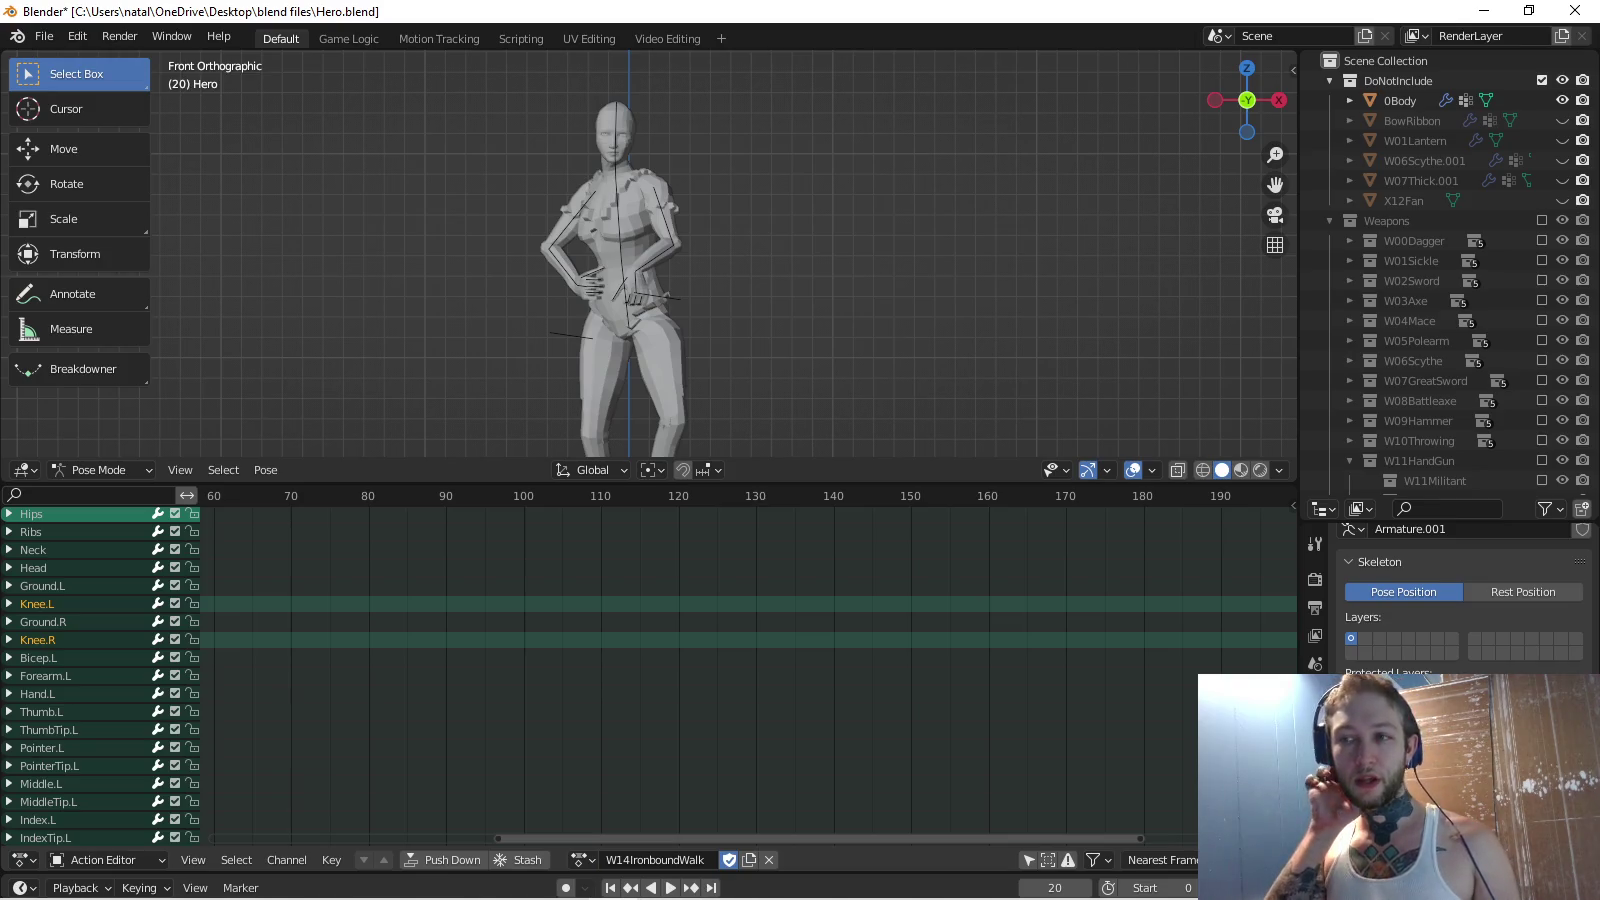
End the scene frame range at the clip's end, around frame 24, and loop-play it.
key("Home")
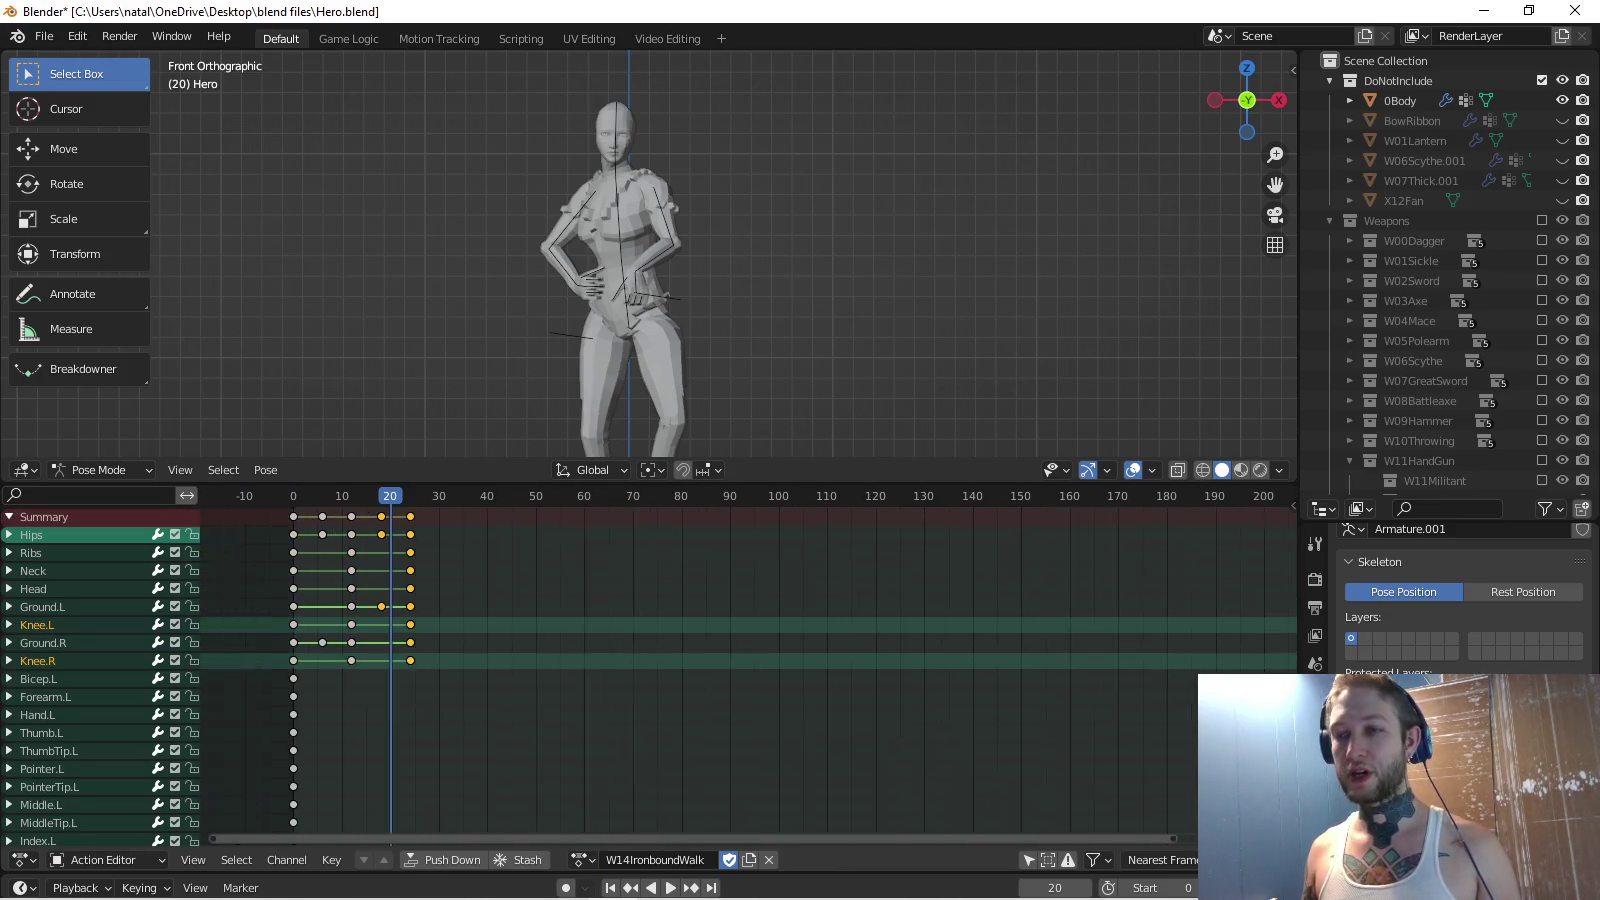
scroll(751, 670, "left", 2)
scroll(750, 671, "left", 2)
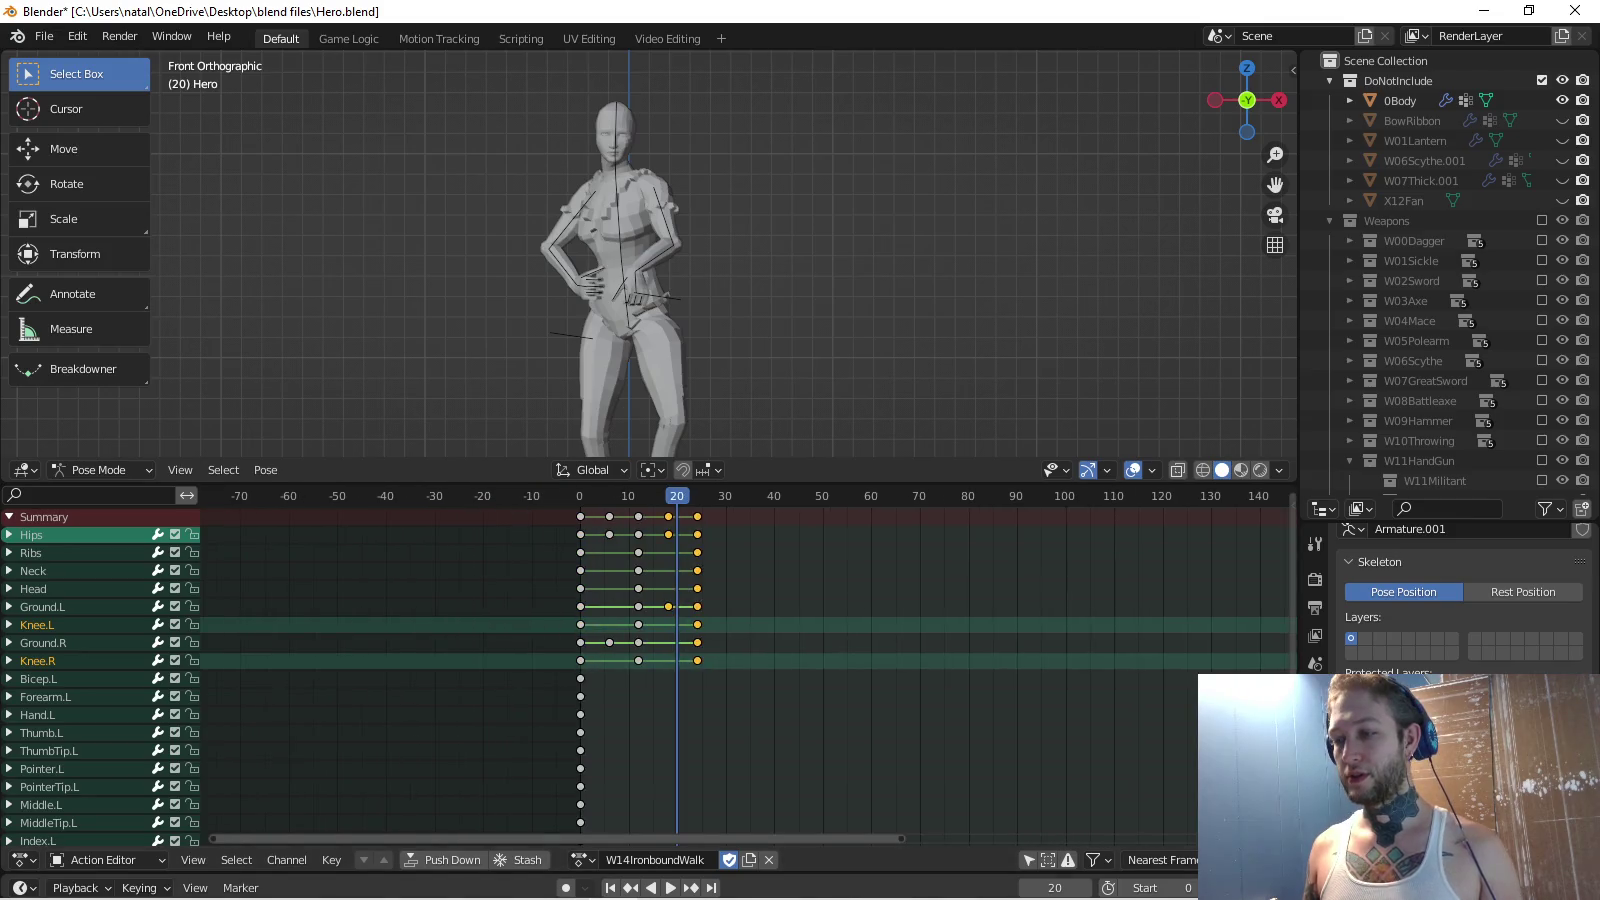
key("Return")
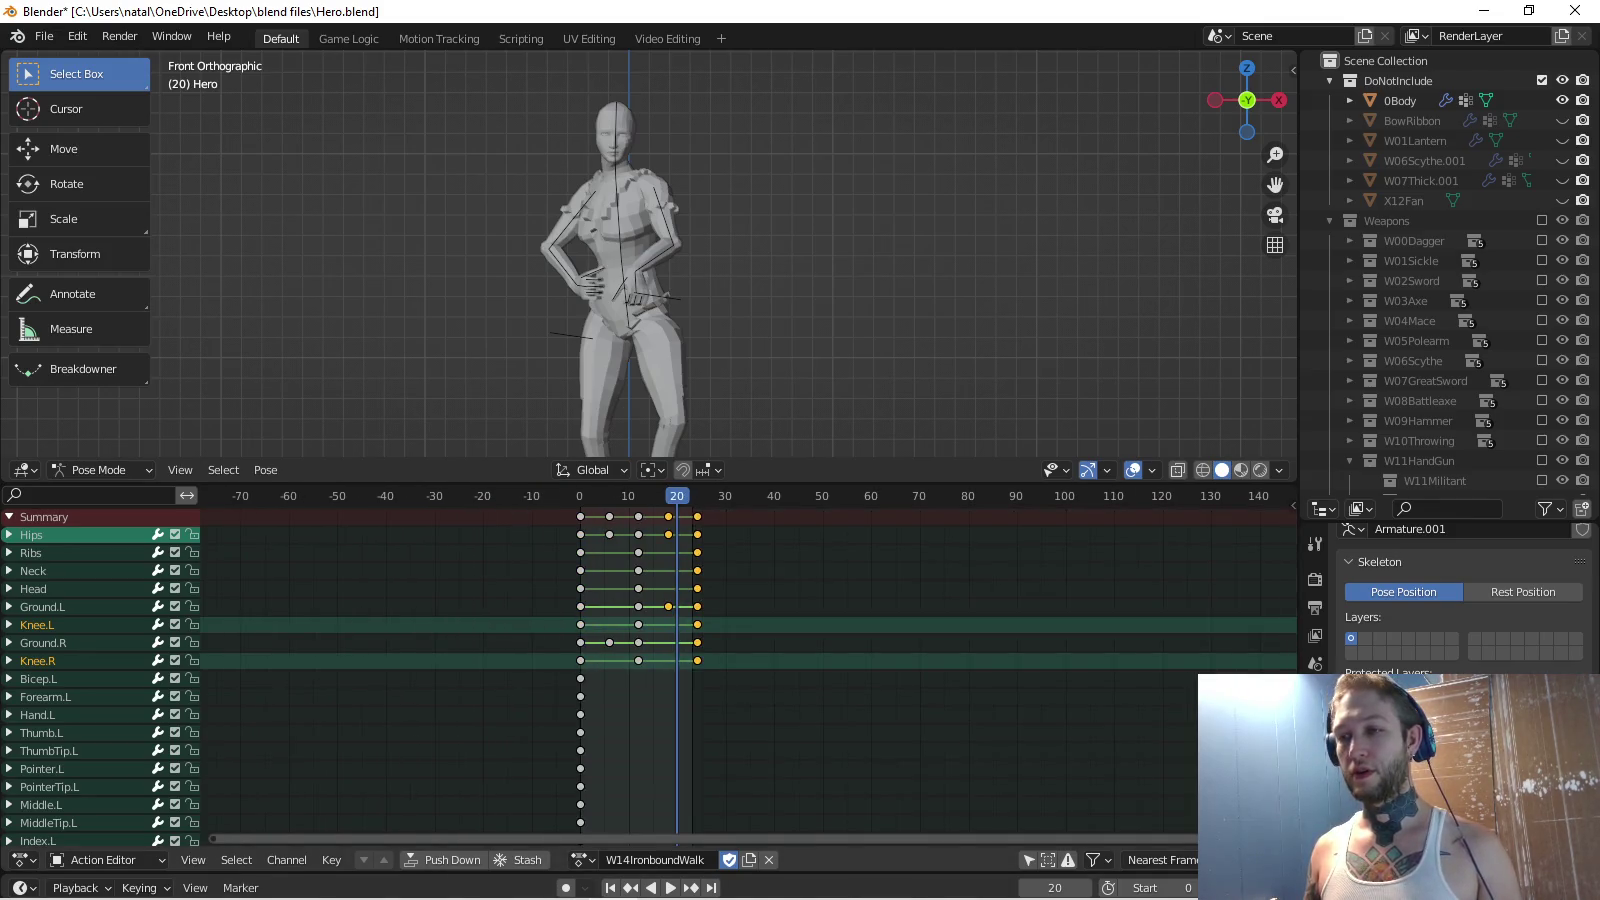
scroll(747, 670, "up", 5)
key("space")
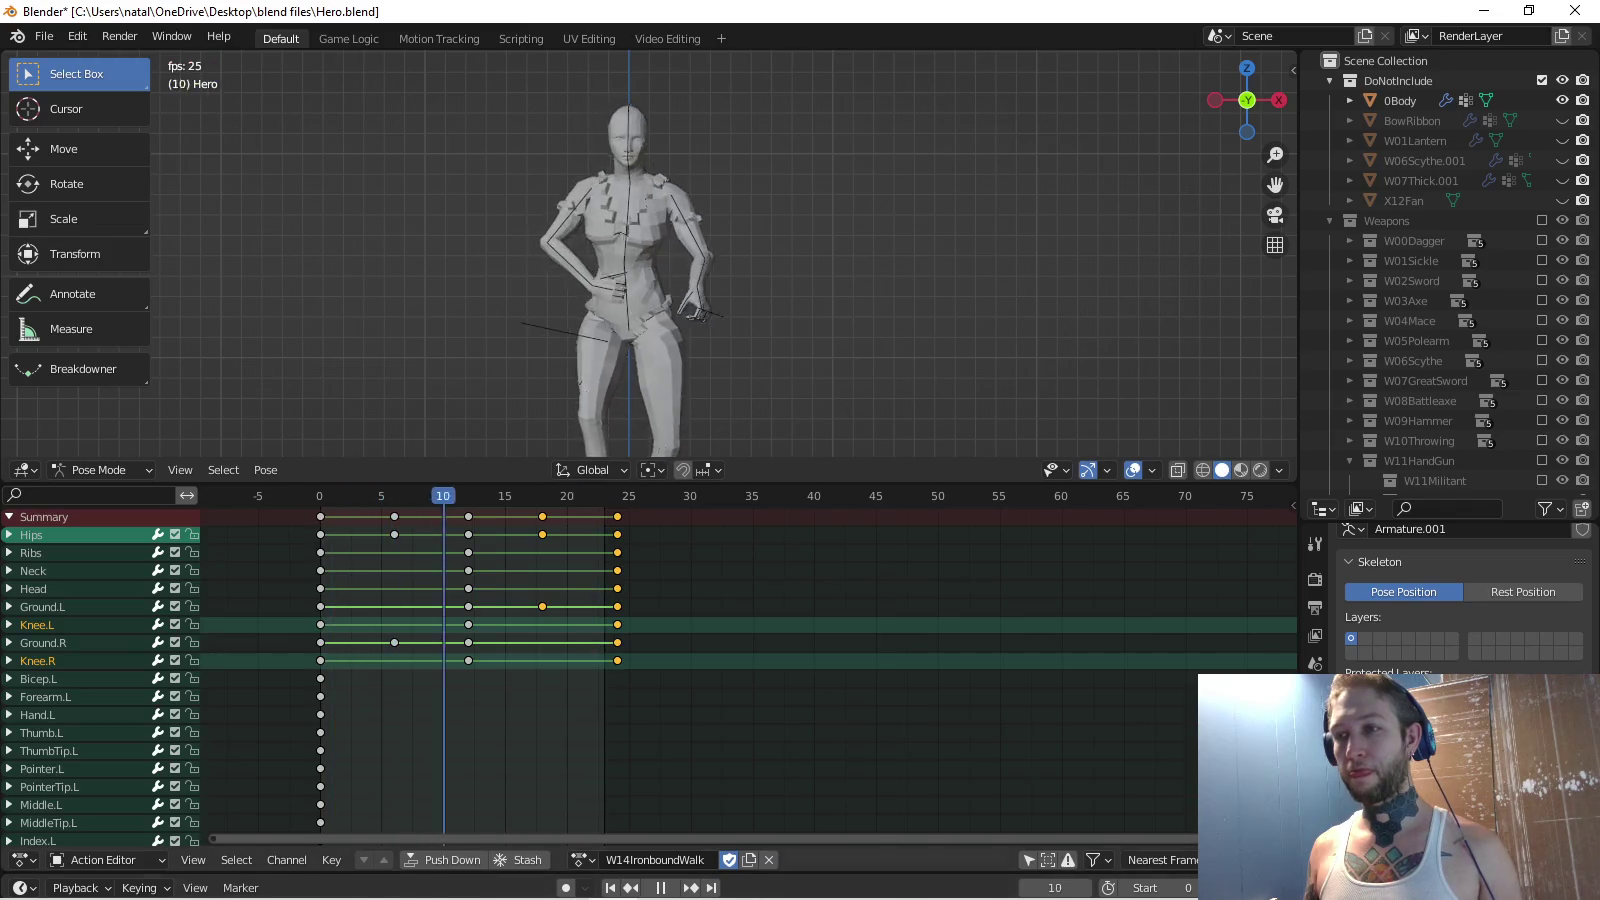
scroll(655, 861, "up", 1, "ctrl")
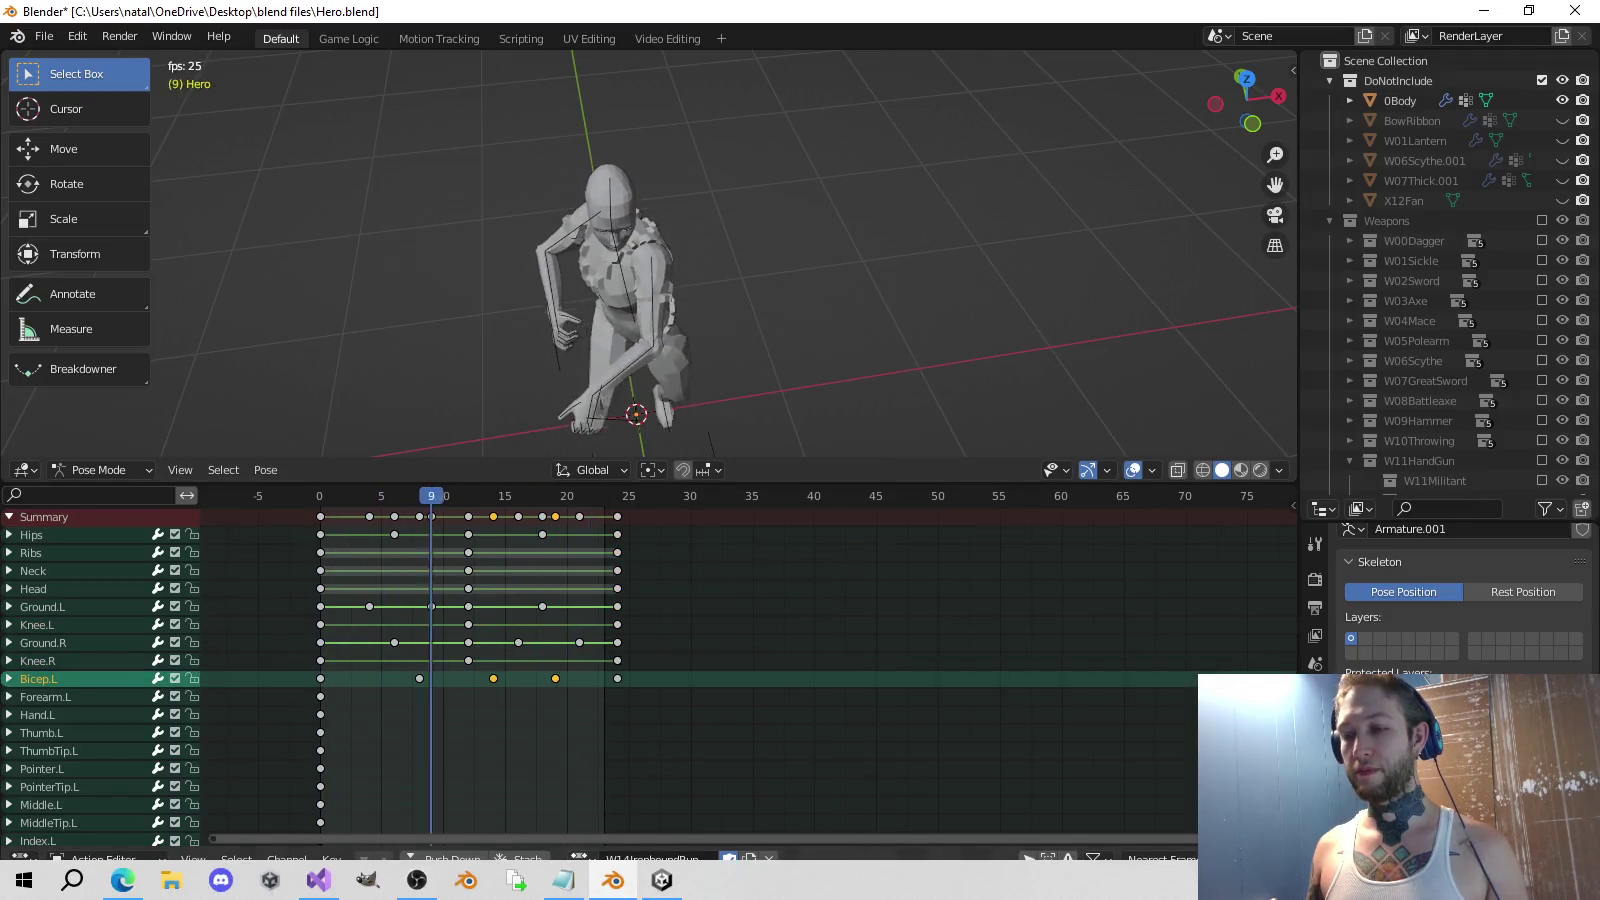
Stop W14IronboundWalk at frame 6 and select all bones to copy its pose.
left_click(583, 860)
left_click(633, 767)
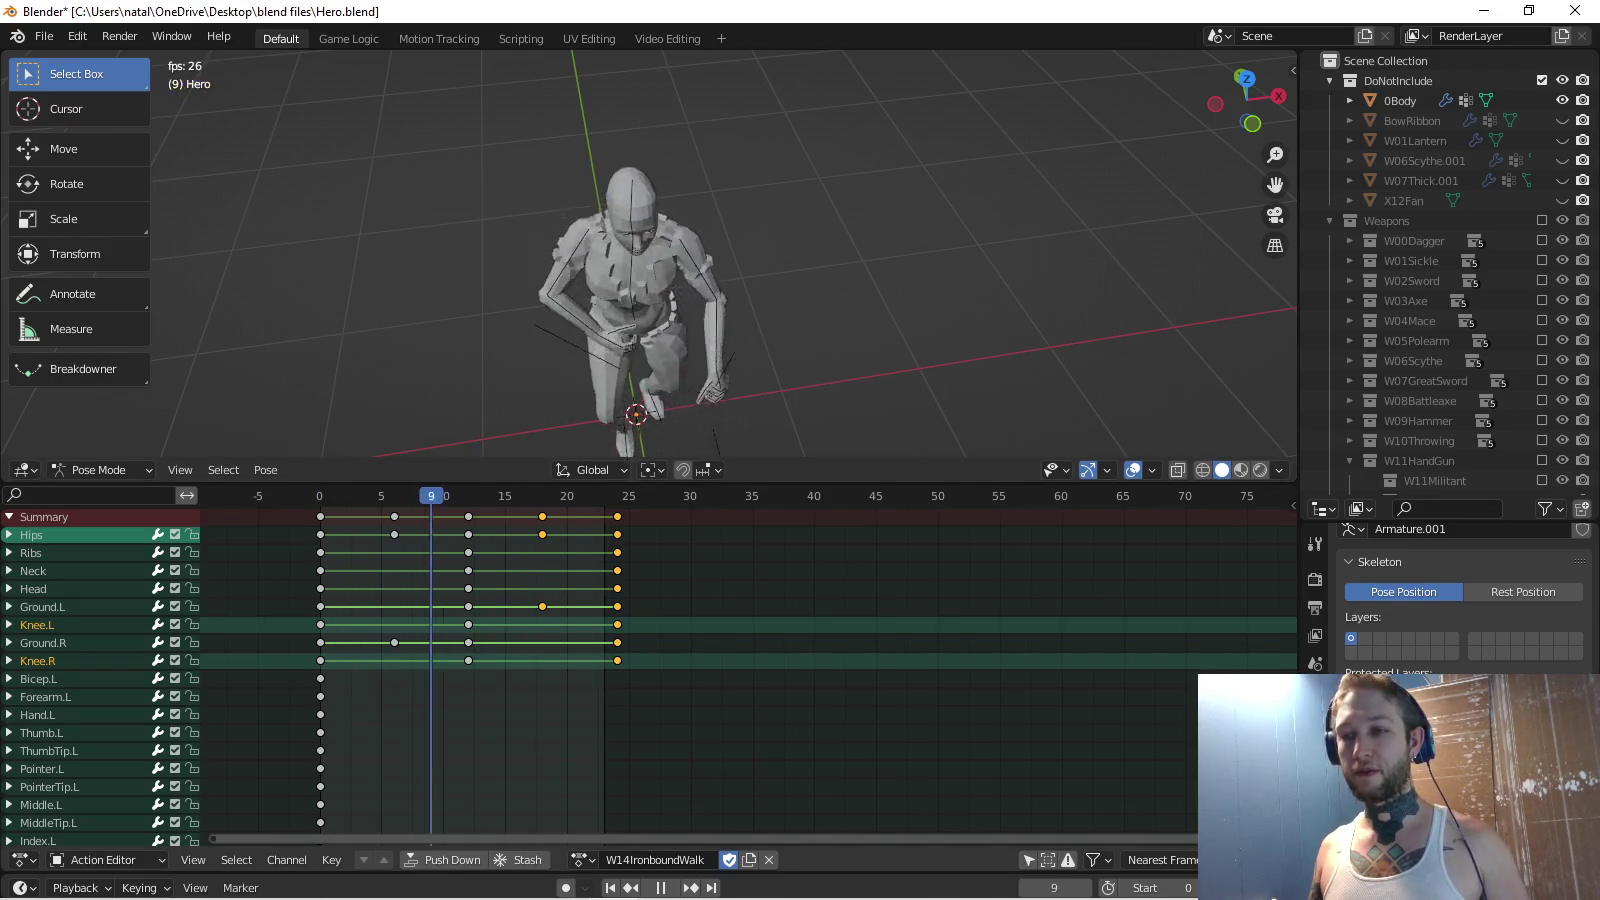
key("space")
key("Left")
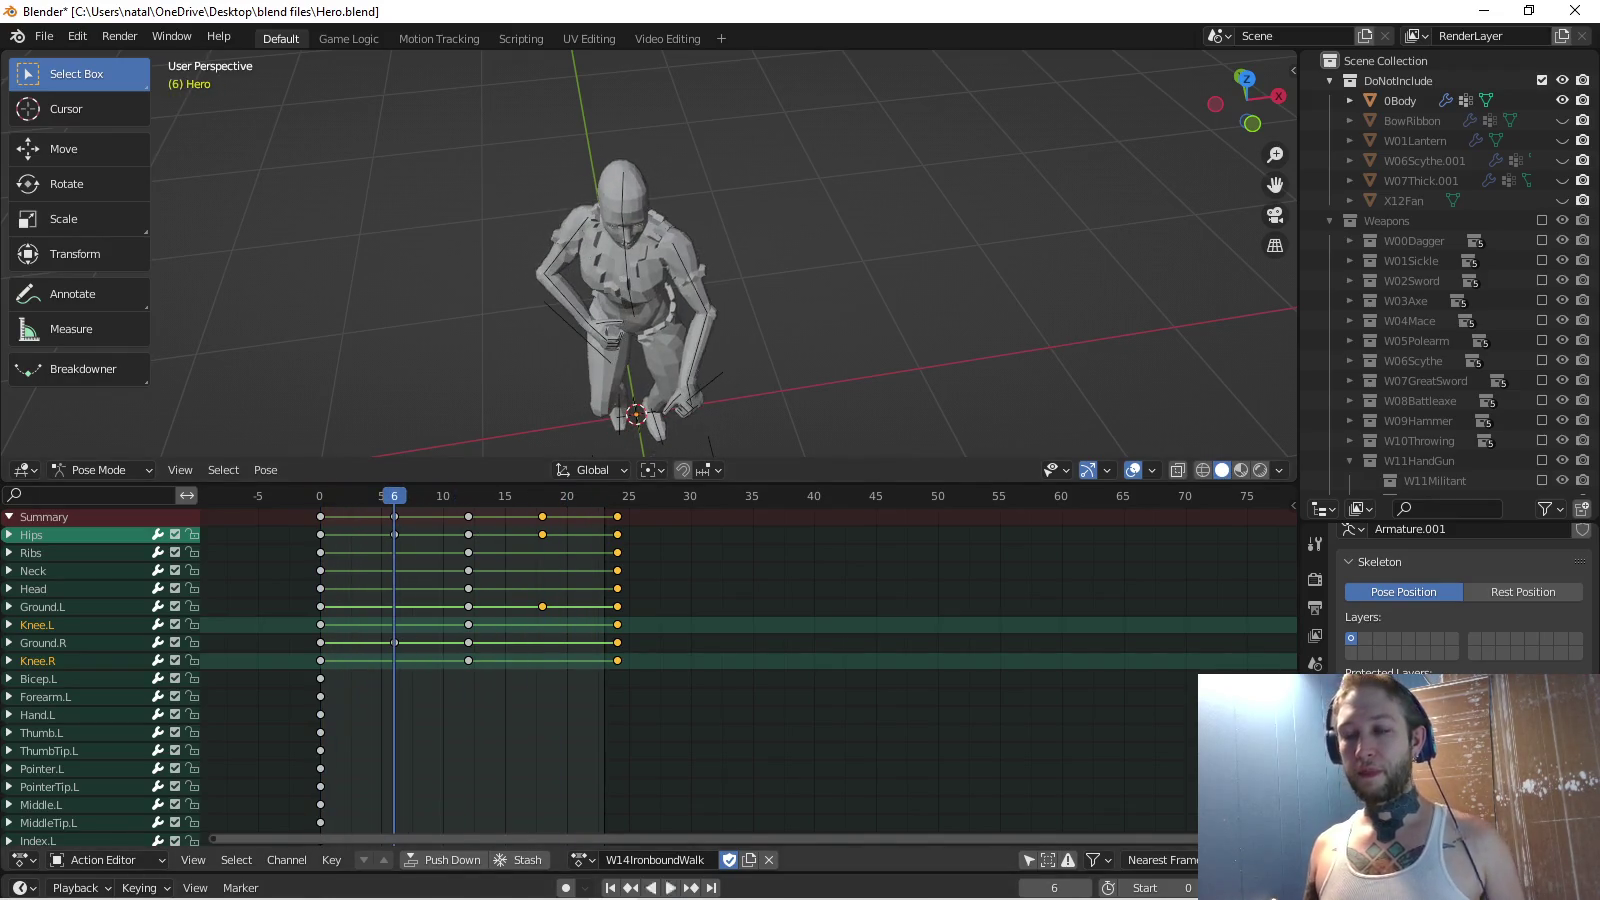
key("a")
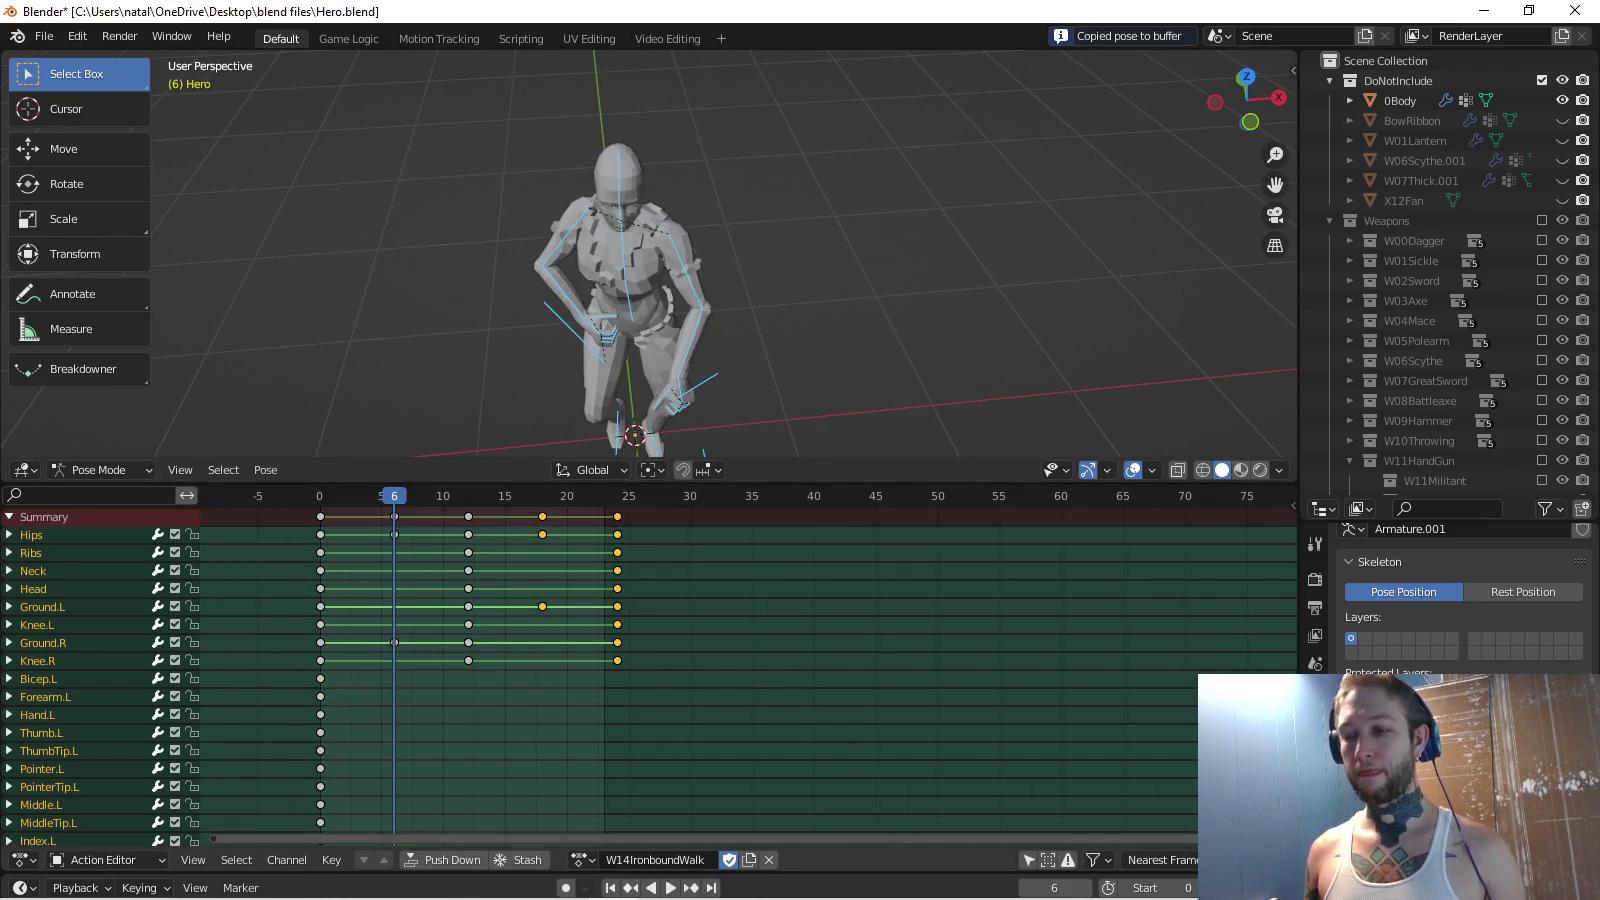
key("alt+a")
Circle-select the spine, left-arm and left-hand bones.
key("c")
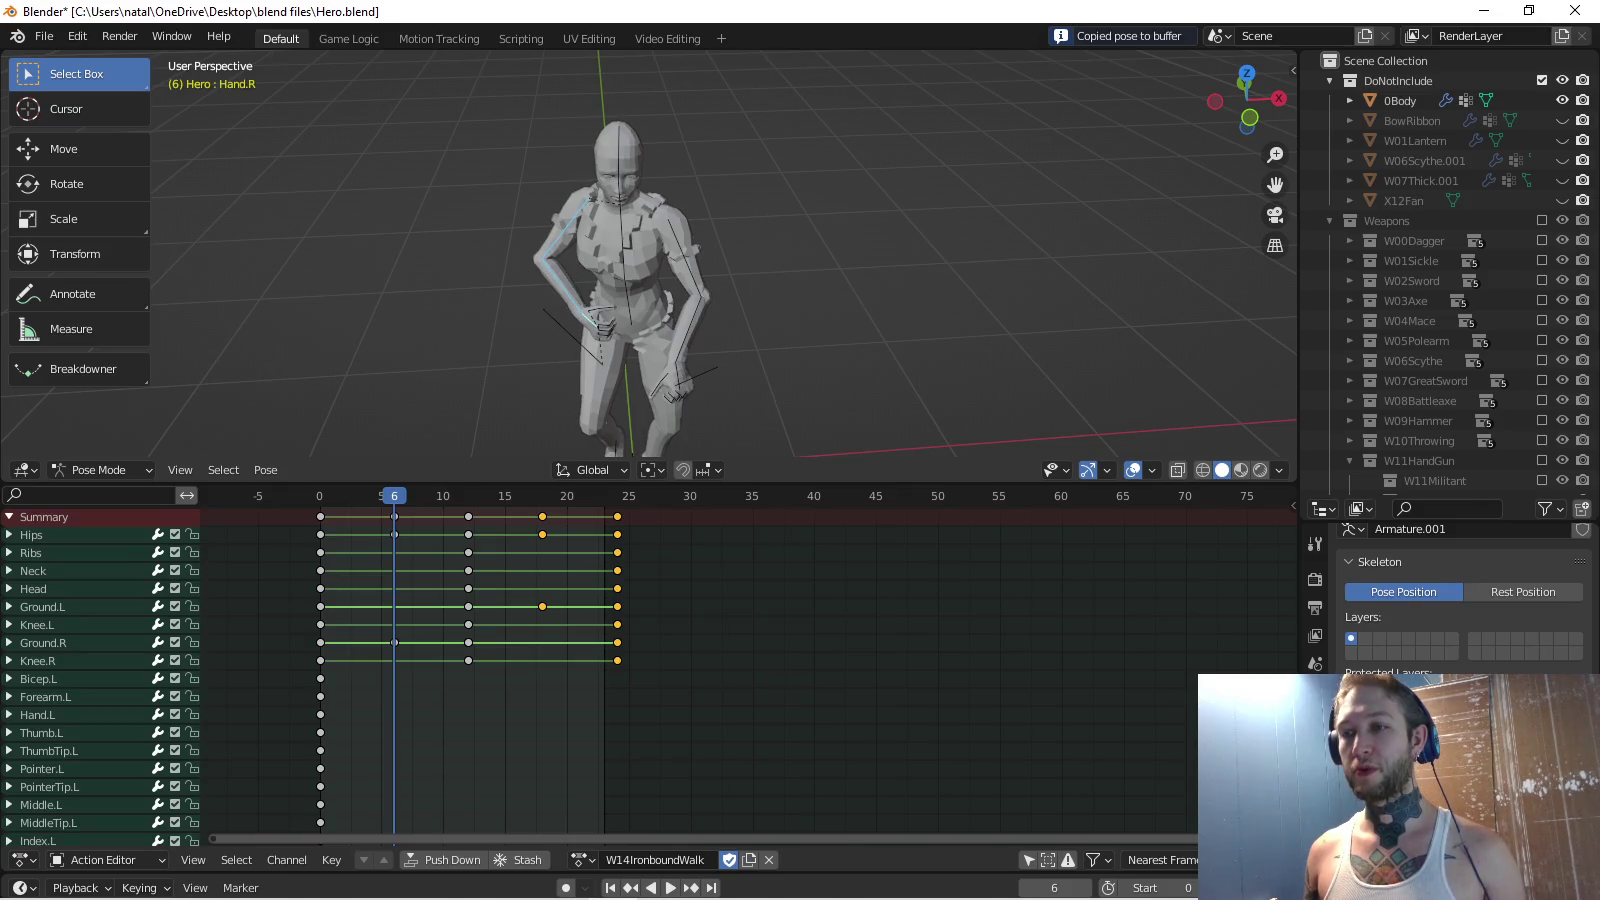
left_click_drag(631, 285, 685, 313)
left_click(679, 333)
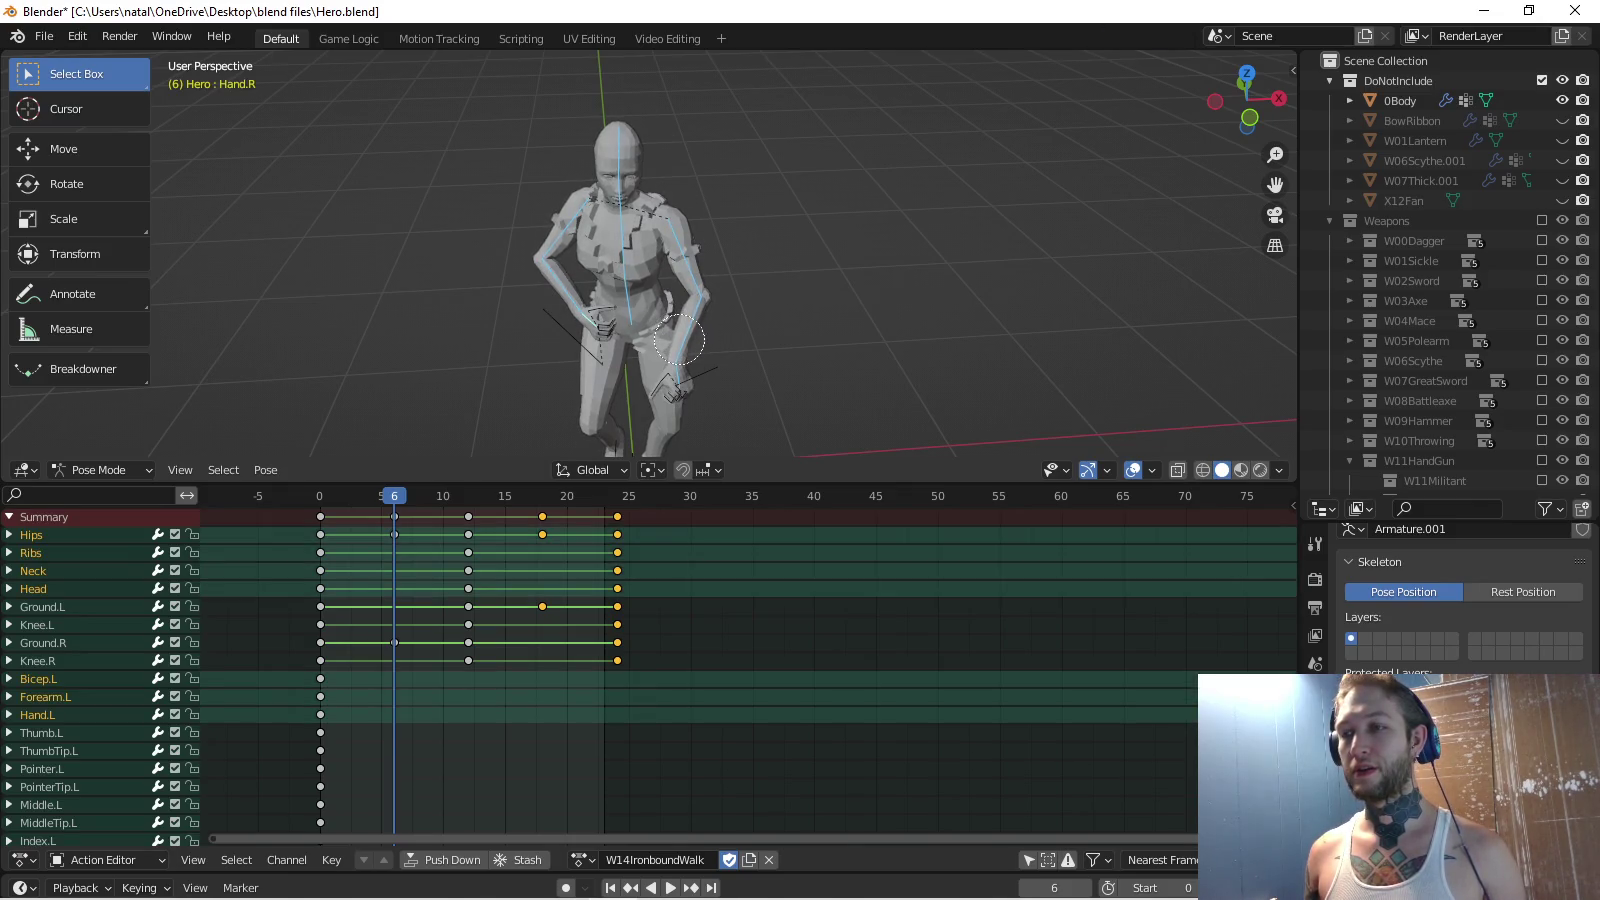
middle_click_drag(679, 333, 660, 243, "shift")
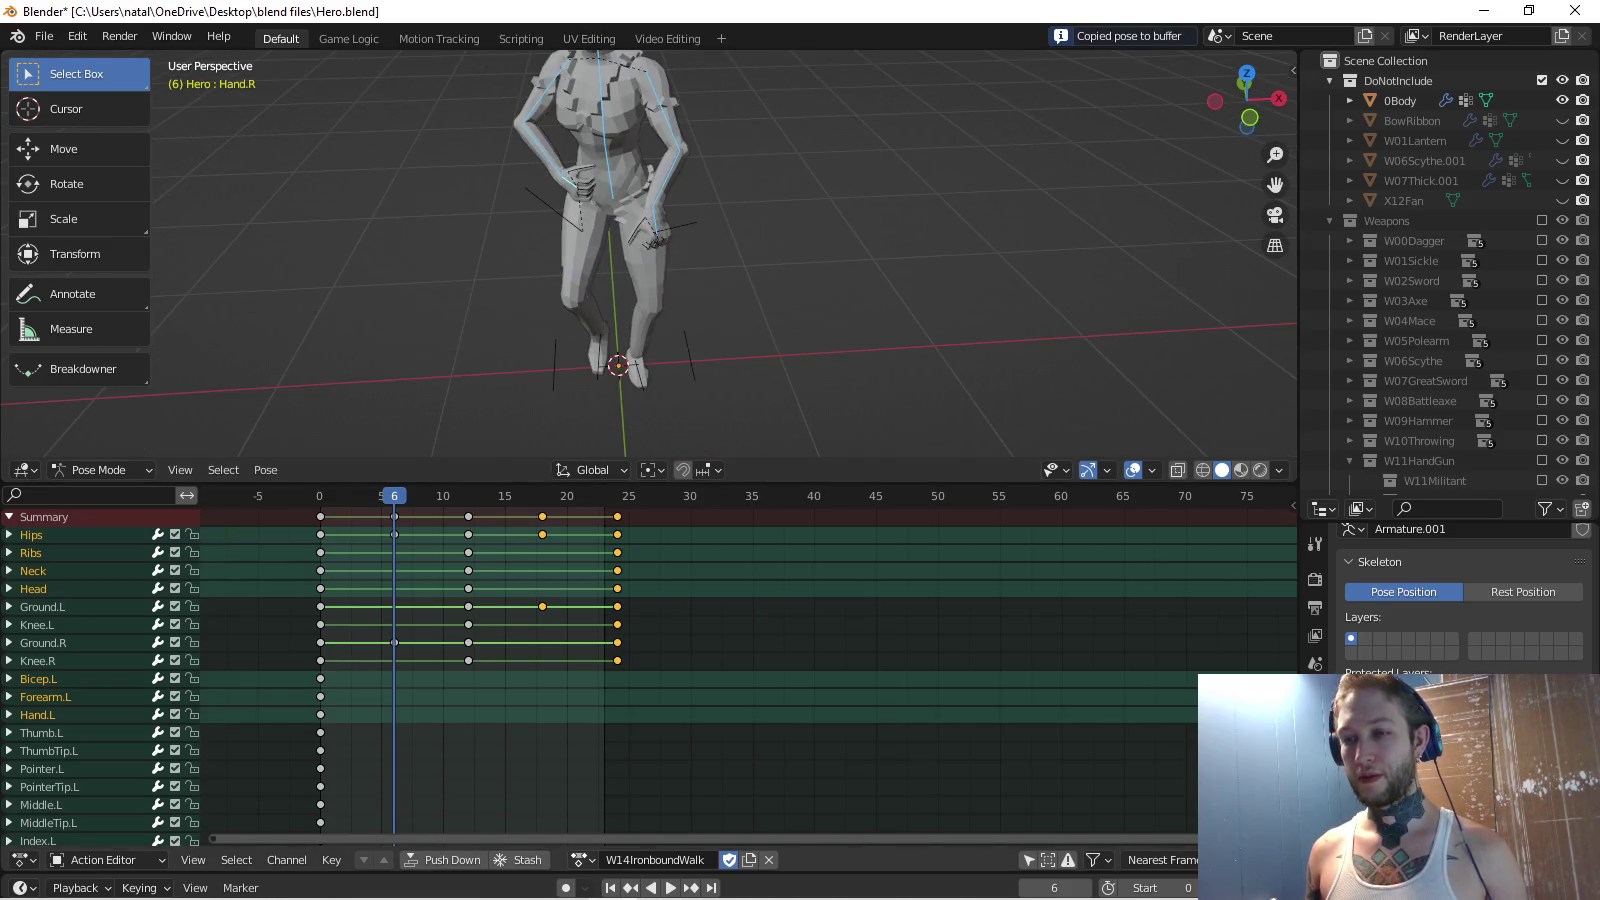
left_click(582, 860)
Load and play W09BatteringWalk, then rename it W09BatteringWalkdel.
type("batt")
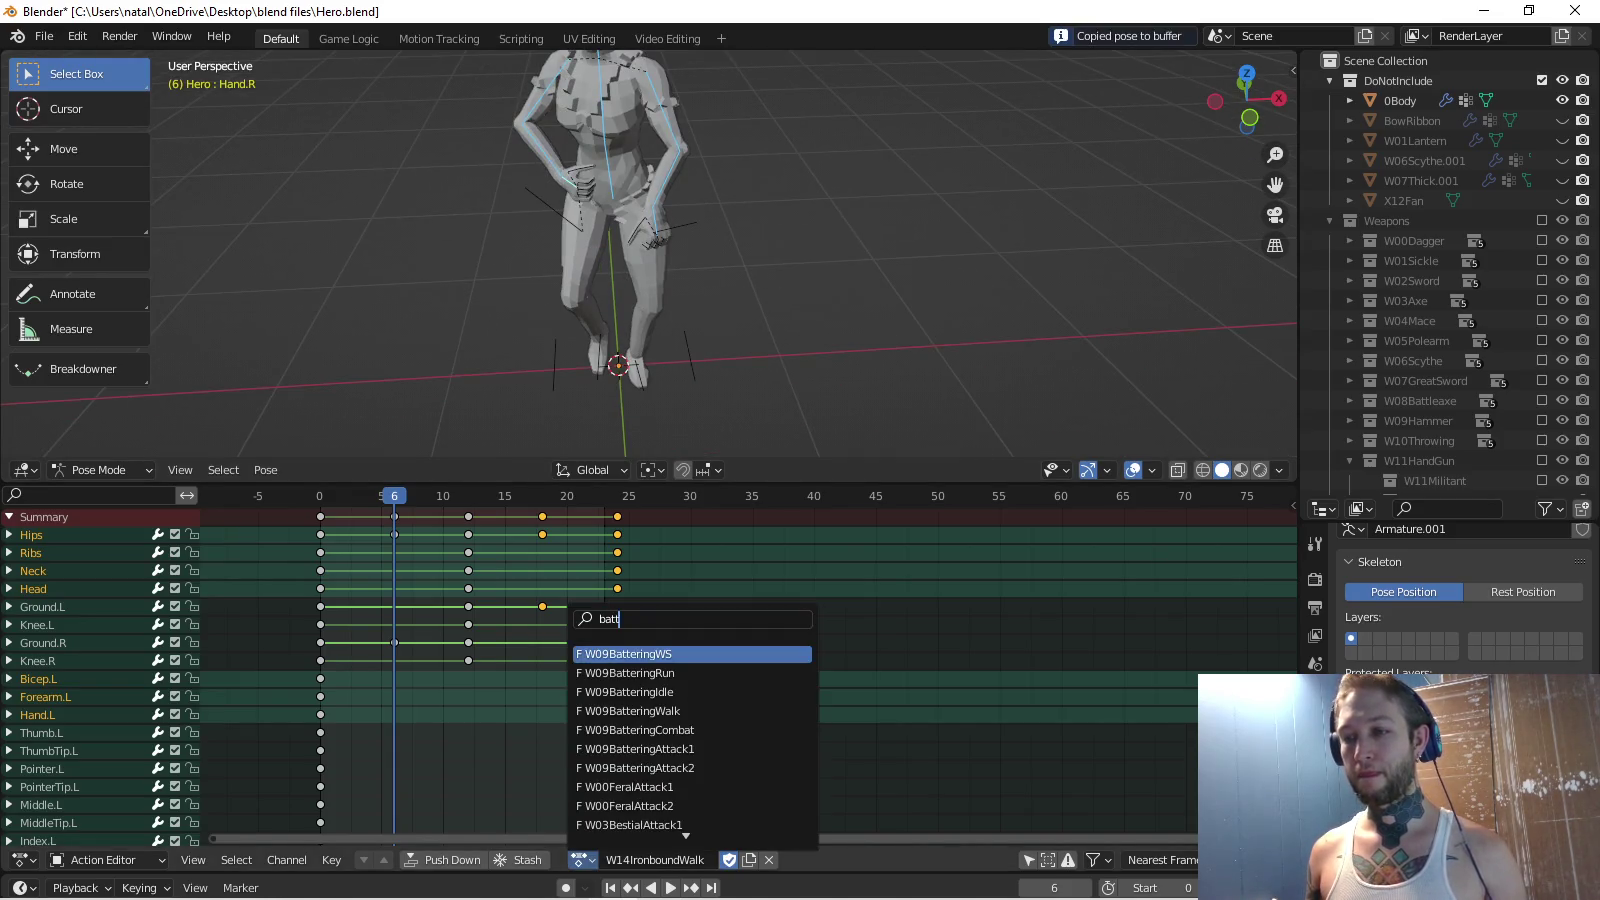
key("Down")
key("Down")
key("Down")
key("Return")
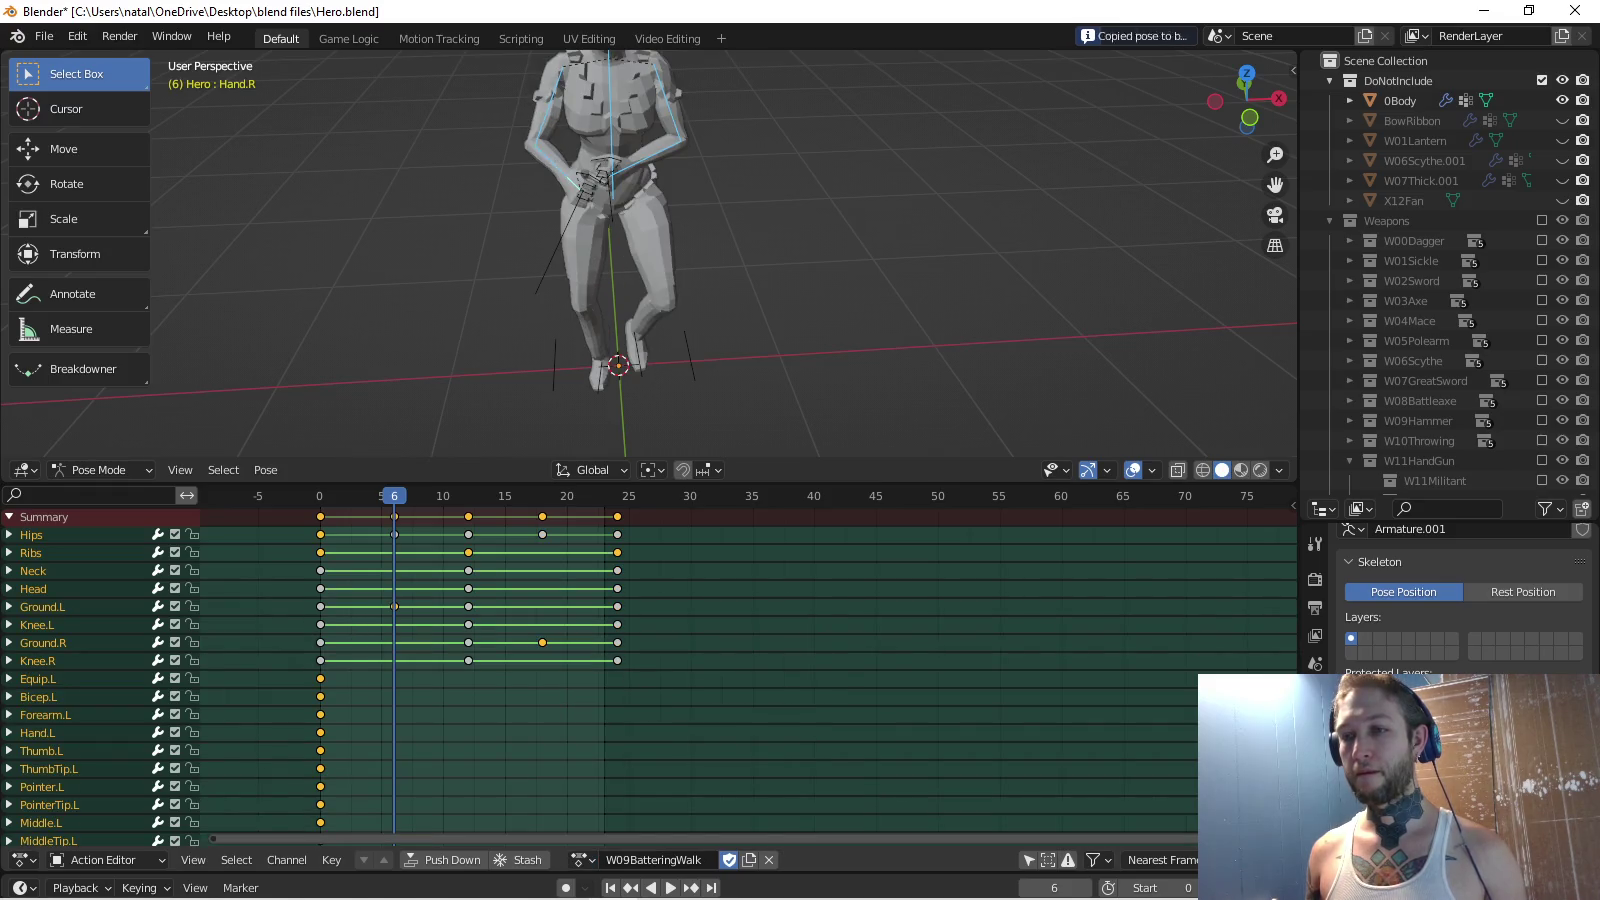
key("space")
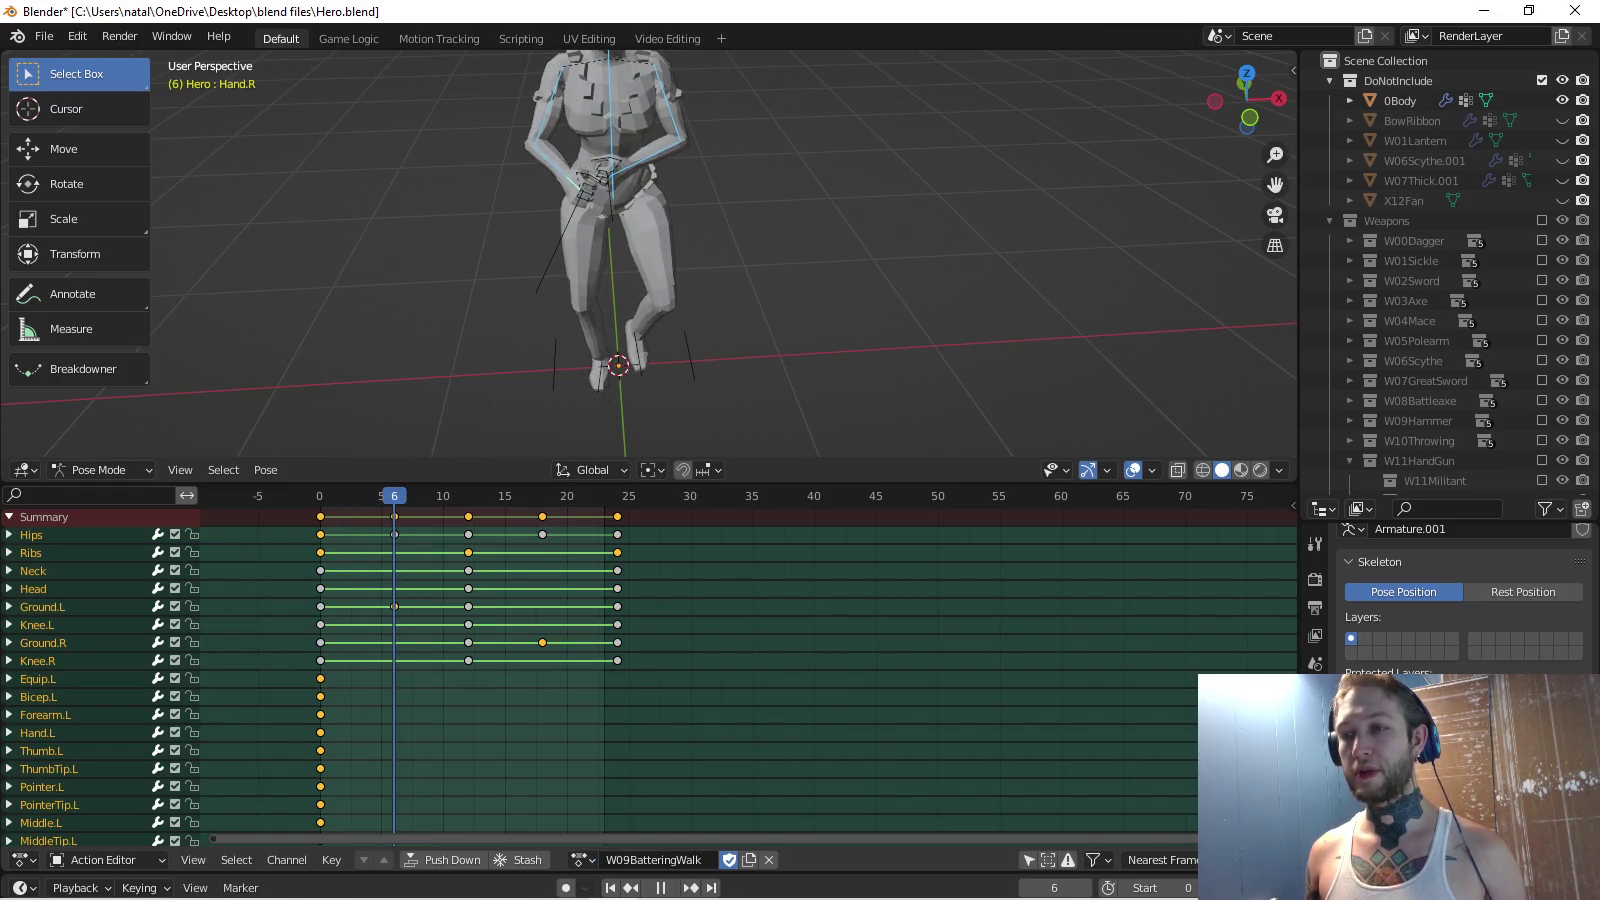
left_click(582, 860)
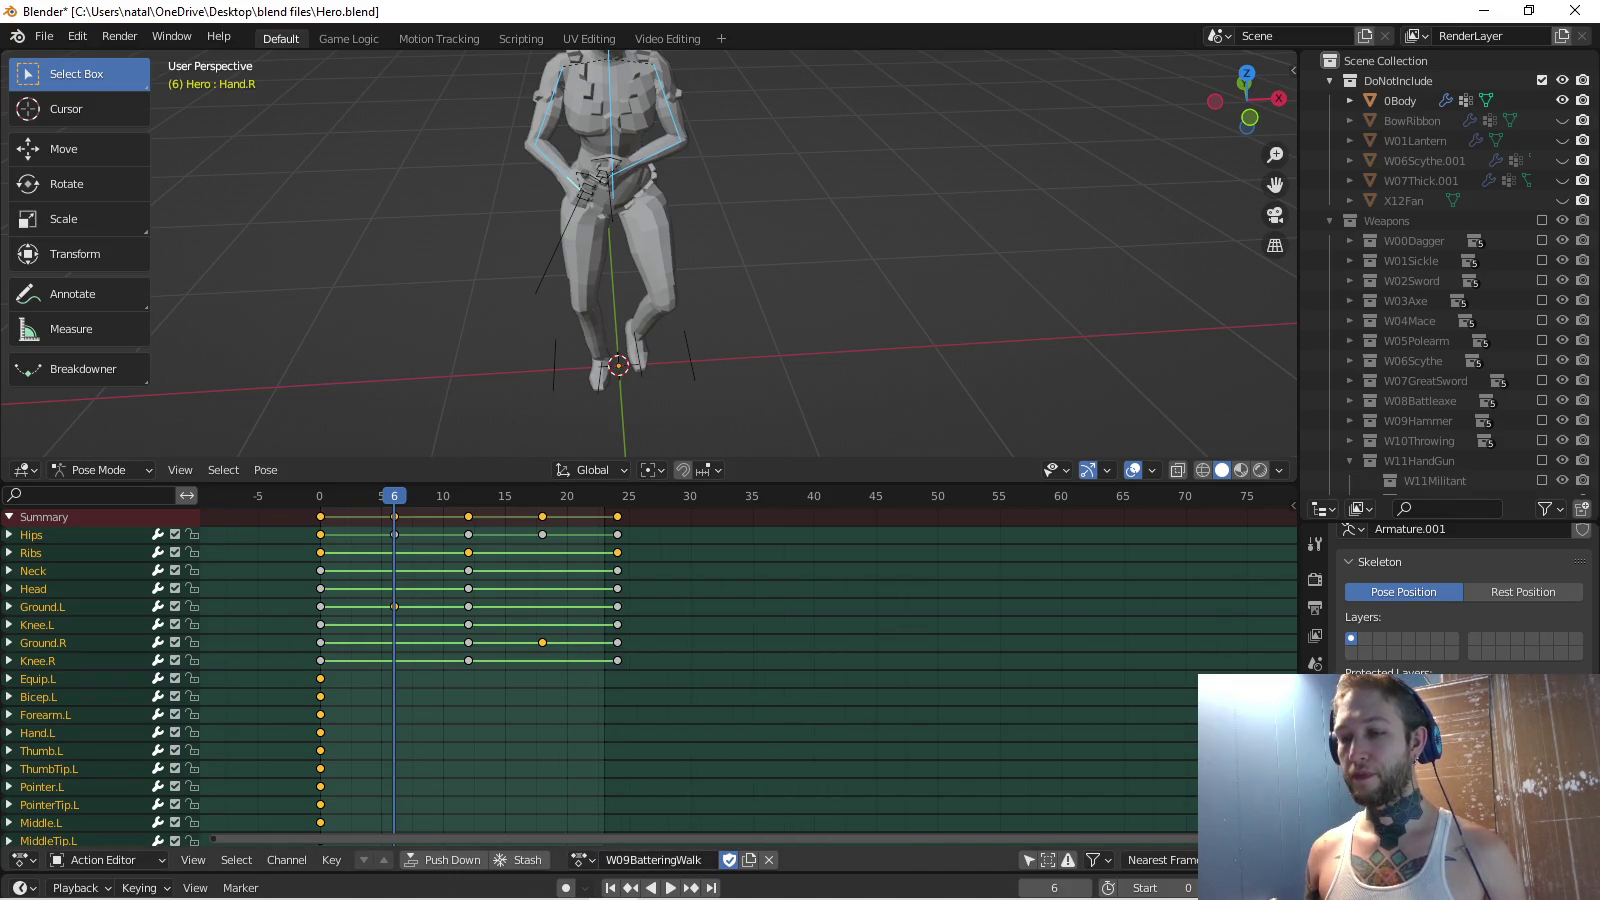
type("del")
key("Return")
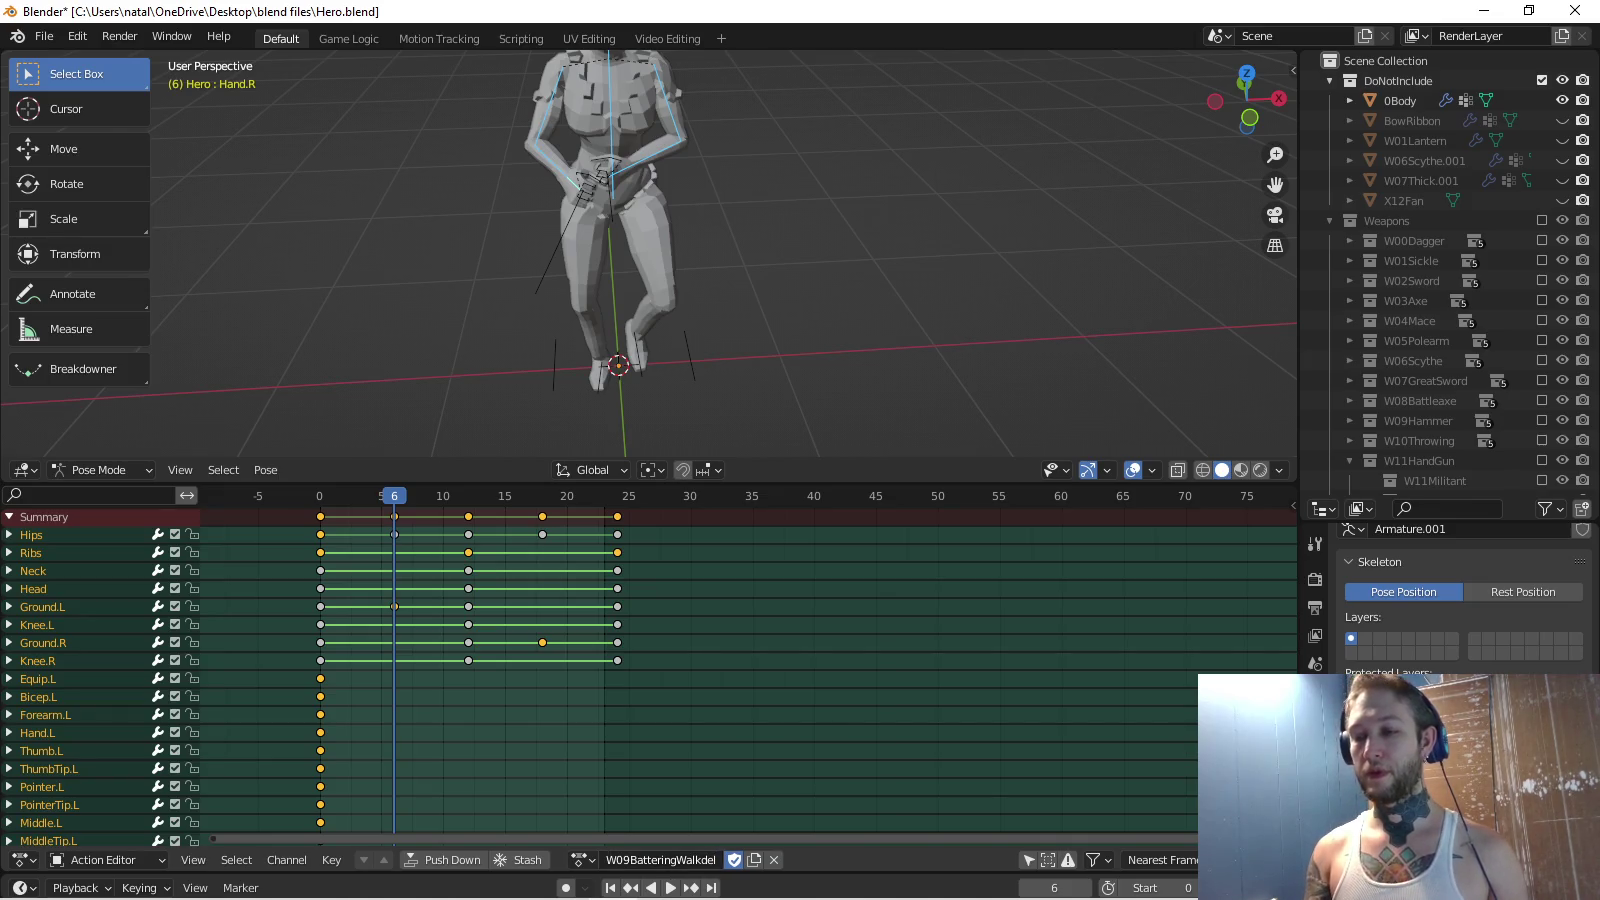
Rename W14IronboundWalk to W09BatteringWalk and give it a fake user.
left_click(583, 861)
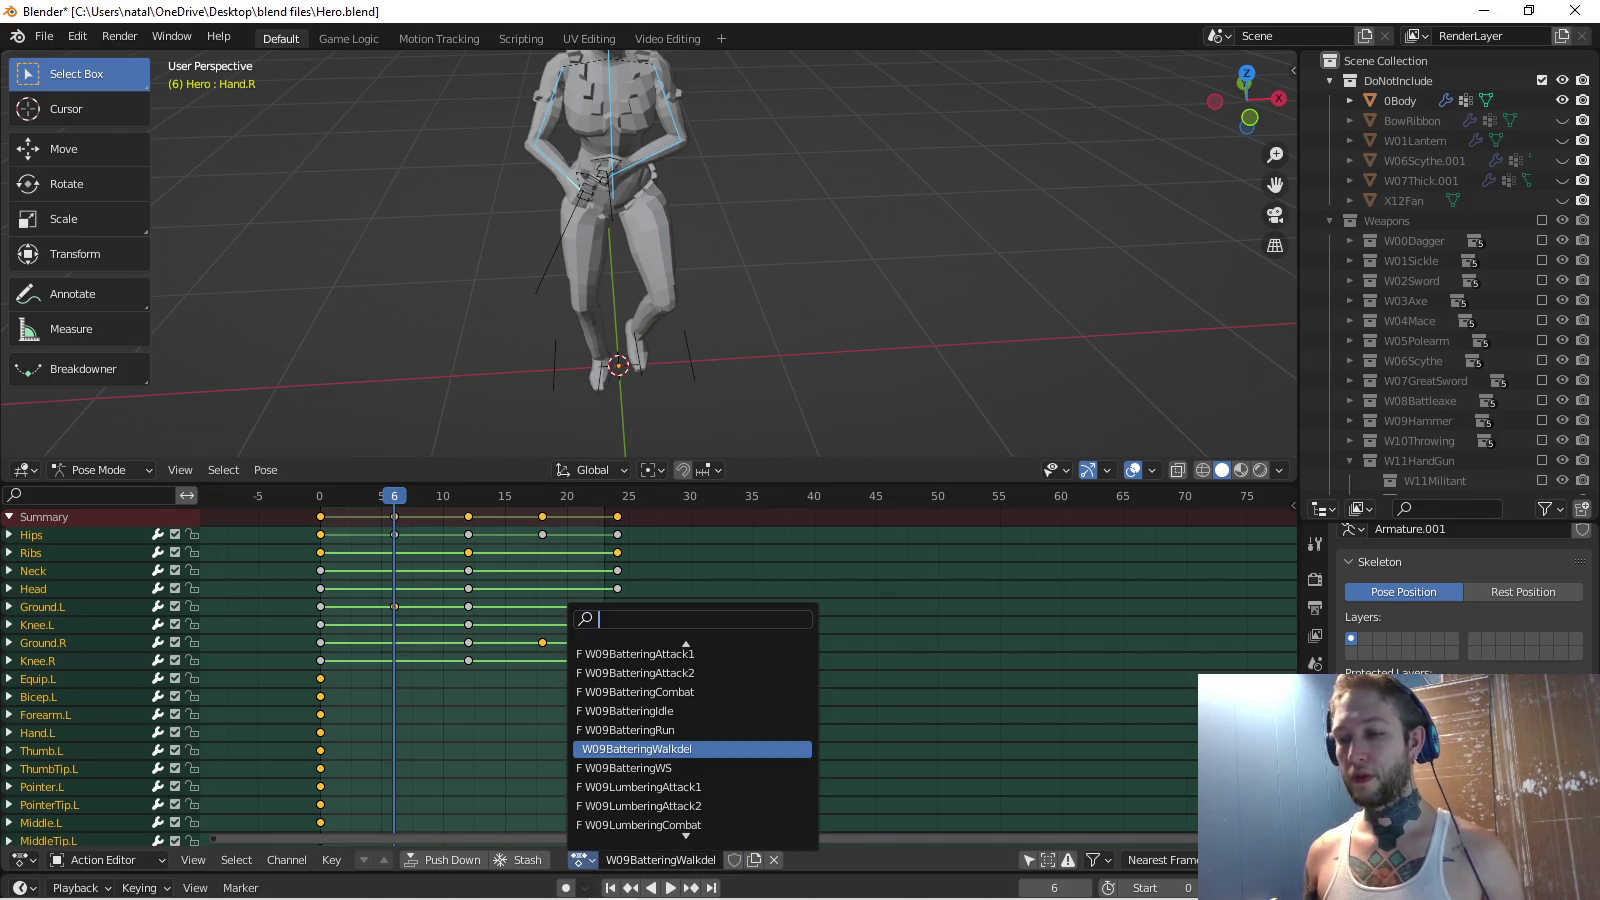
type("1ironb")
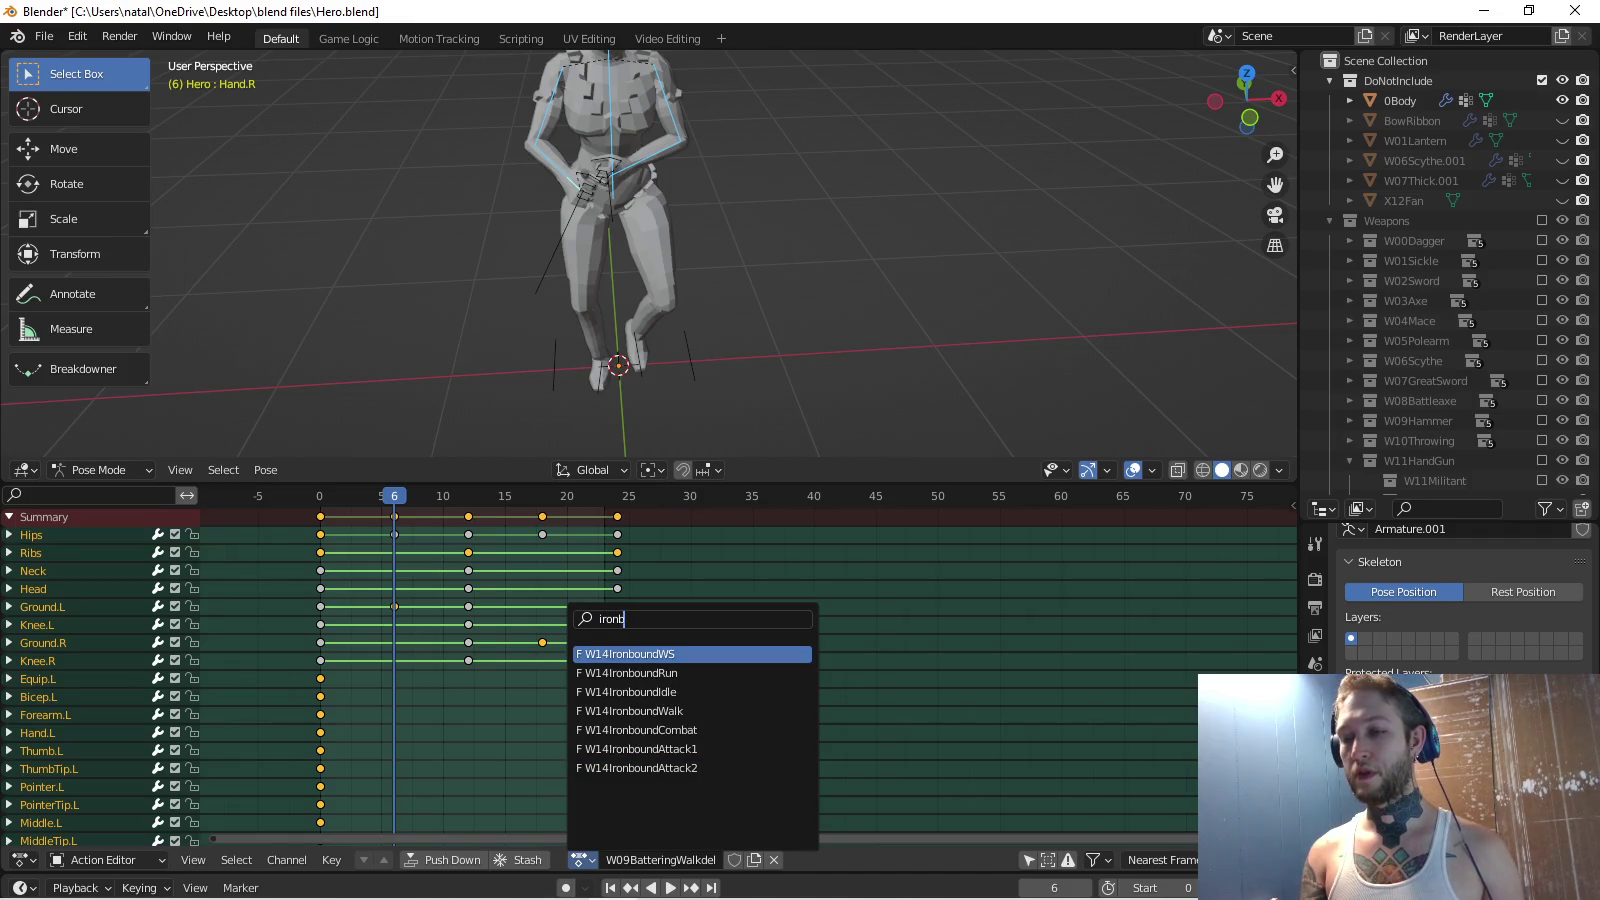
key("Return")
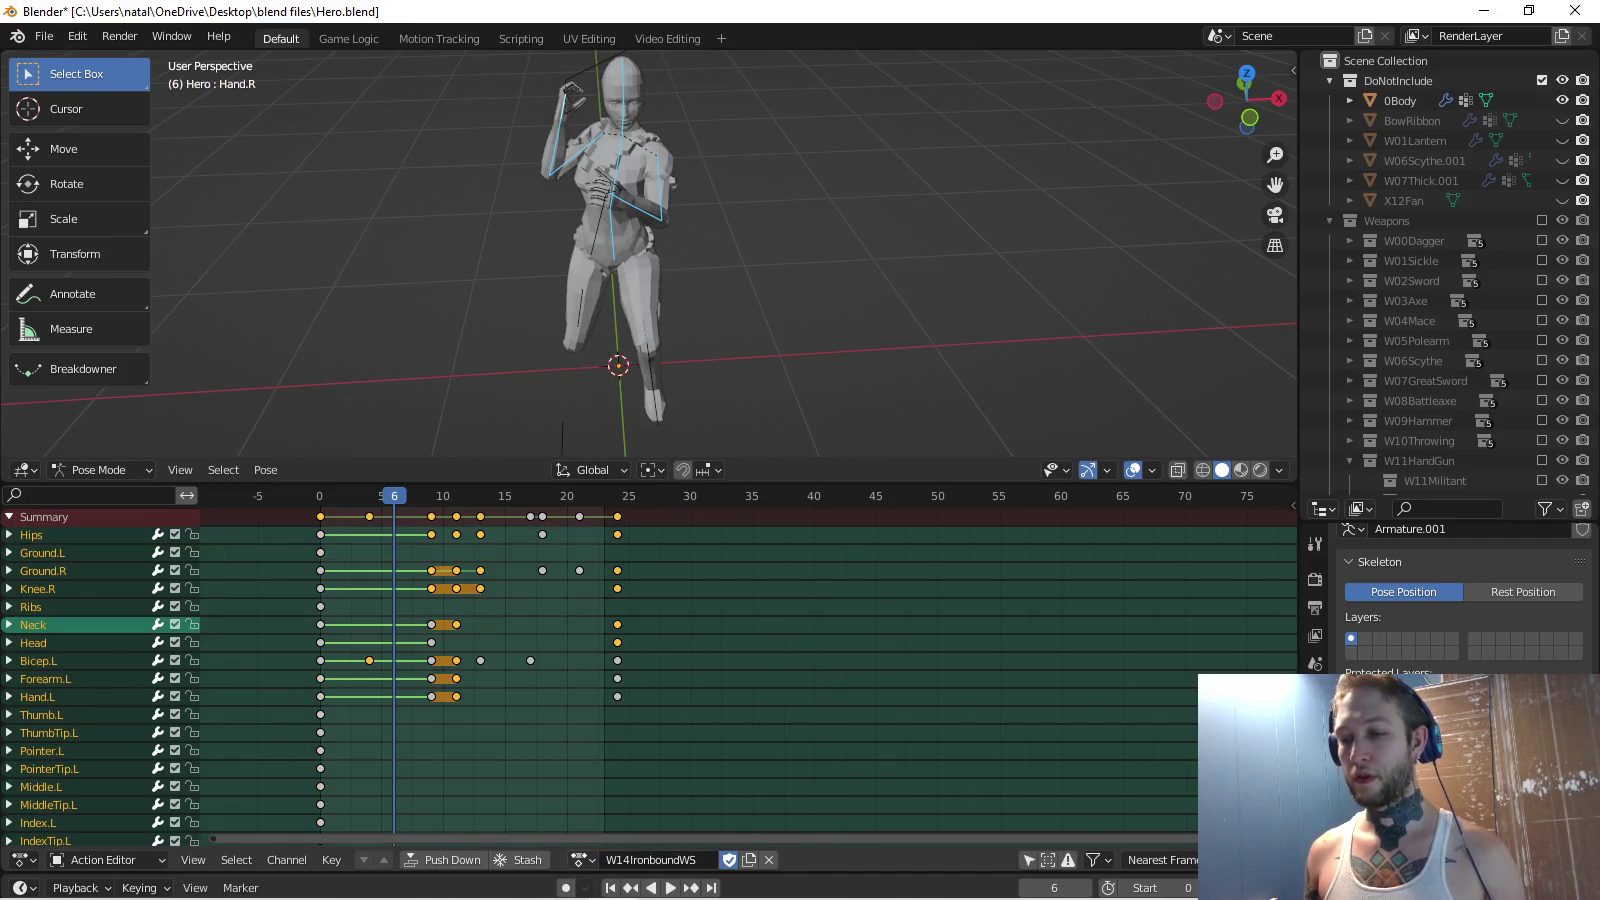
left_click(582, 860)
left_click(640, 729)
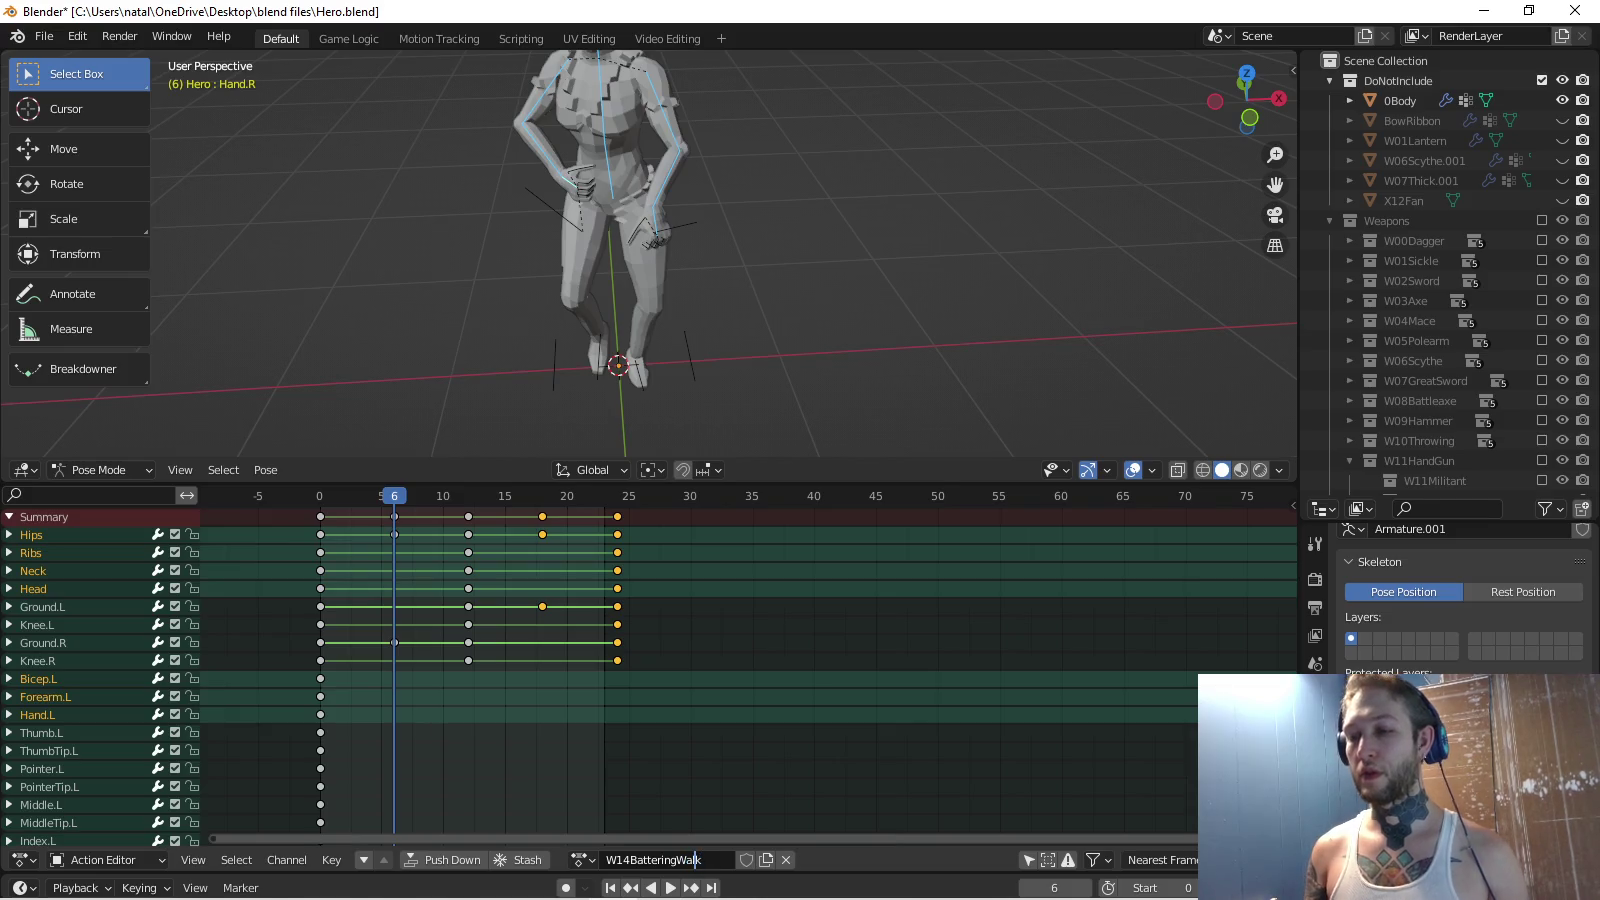
key("BackSpace")
key("BackSpace")
type("09")
key("Return")
left_click(729, 859)
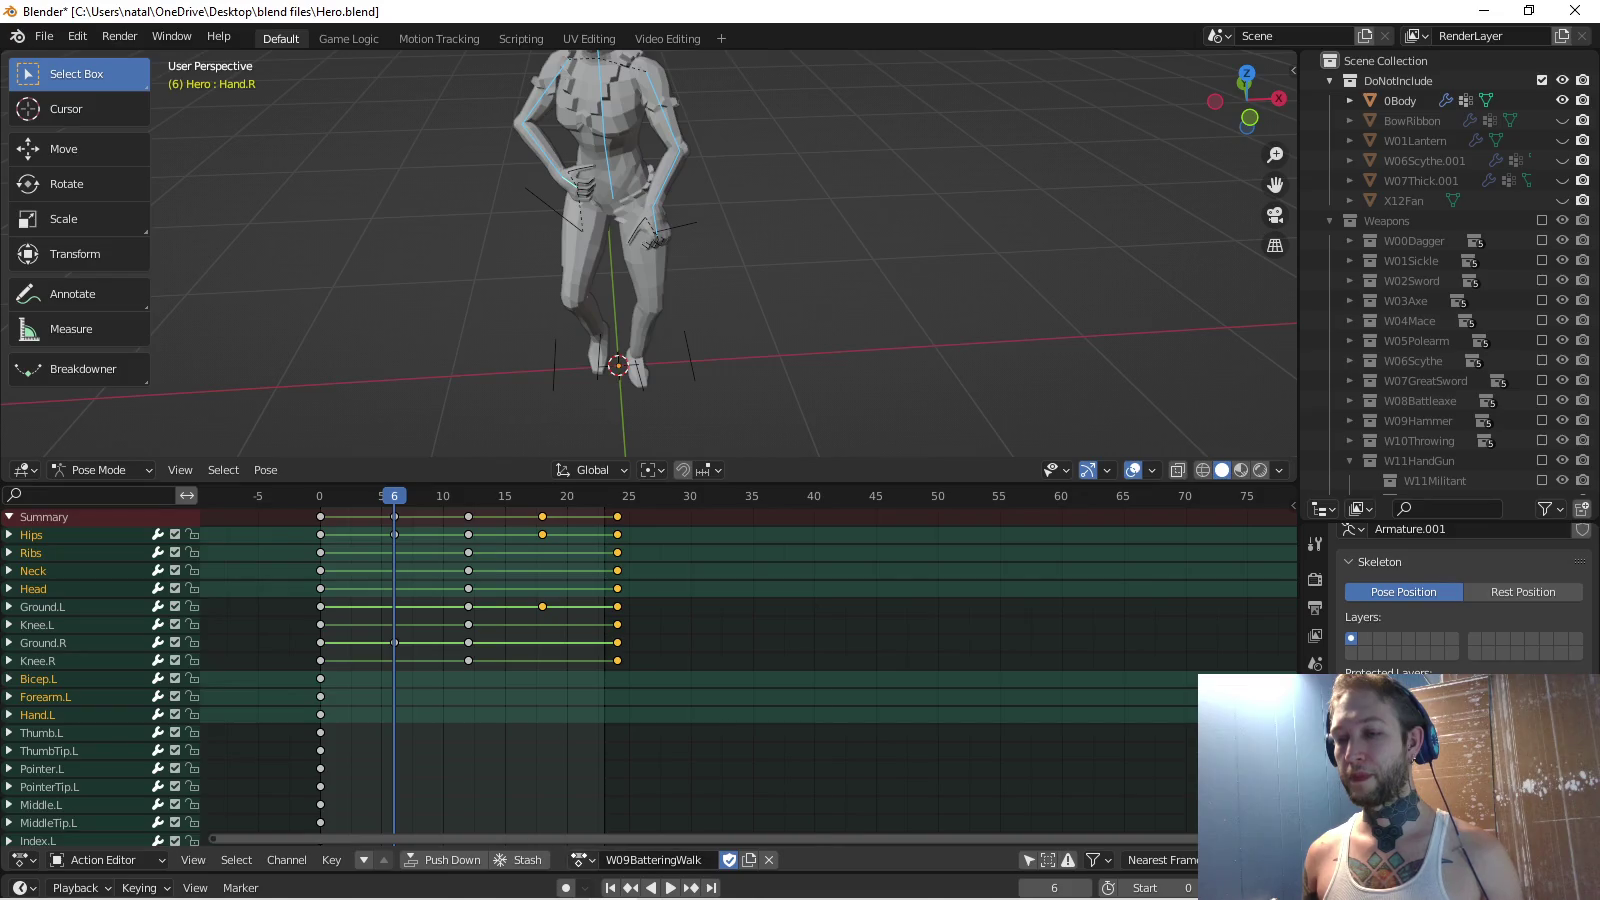
Load W09BatteringRun and rename it W09BatteringRundel.
left_click(582, 859)
type("batterinrn")
key("Return")
double_click(660, 860)
type("l")
key("Return")
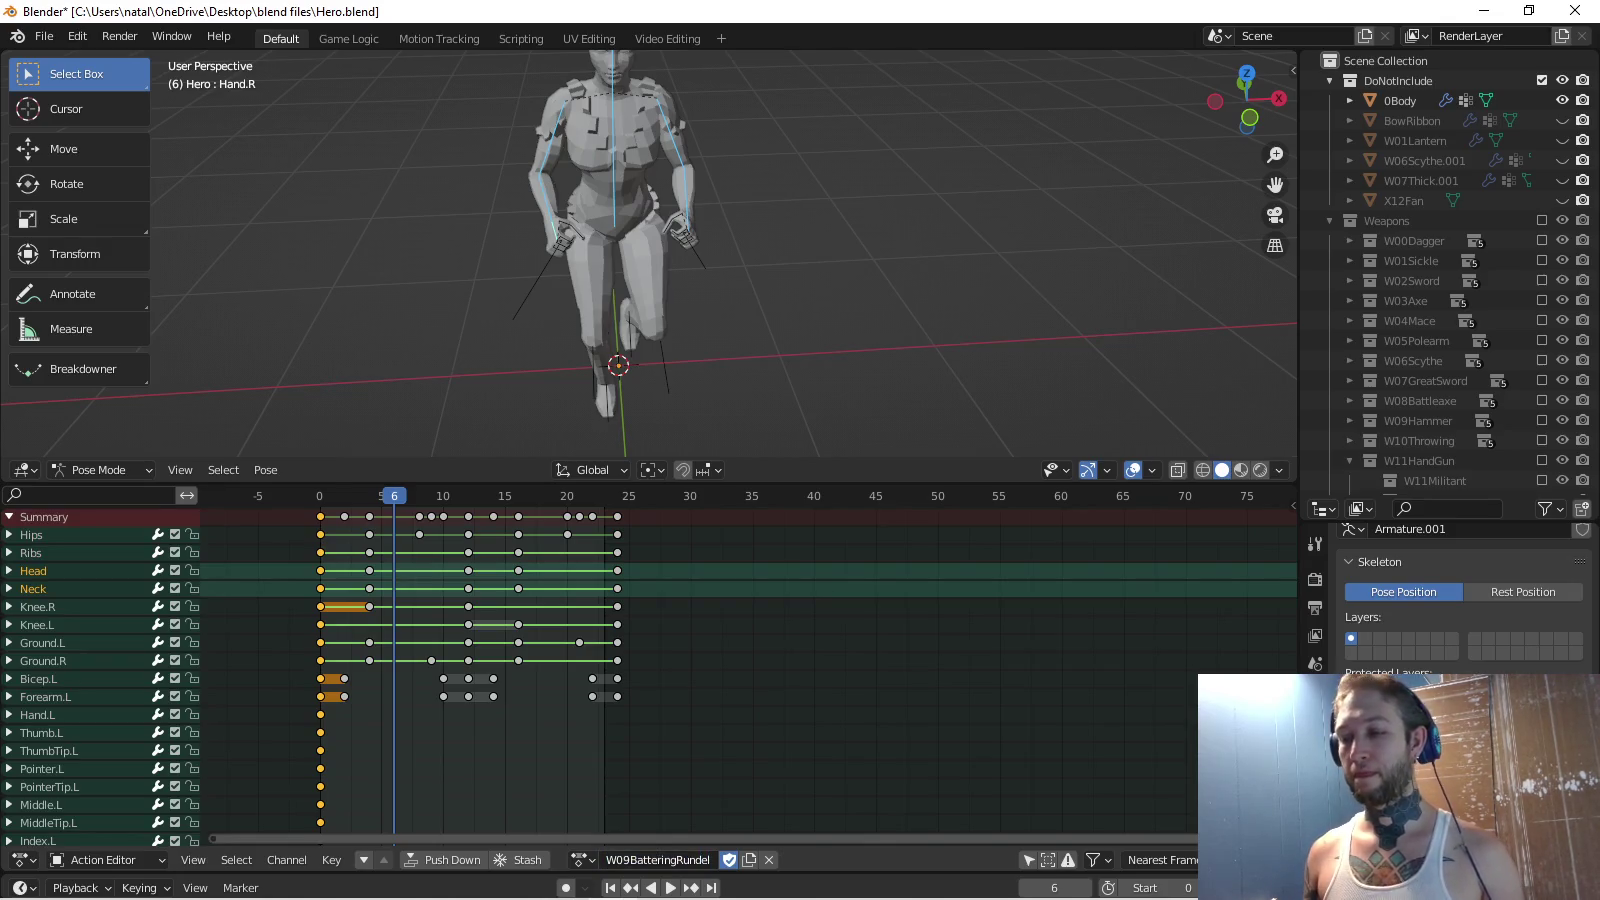
Duplicate the W14IronboundRun action and name the copy W09BatteringRun.
left_click(583, 860)
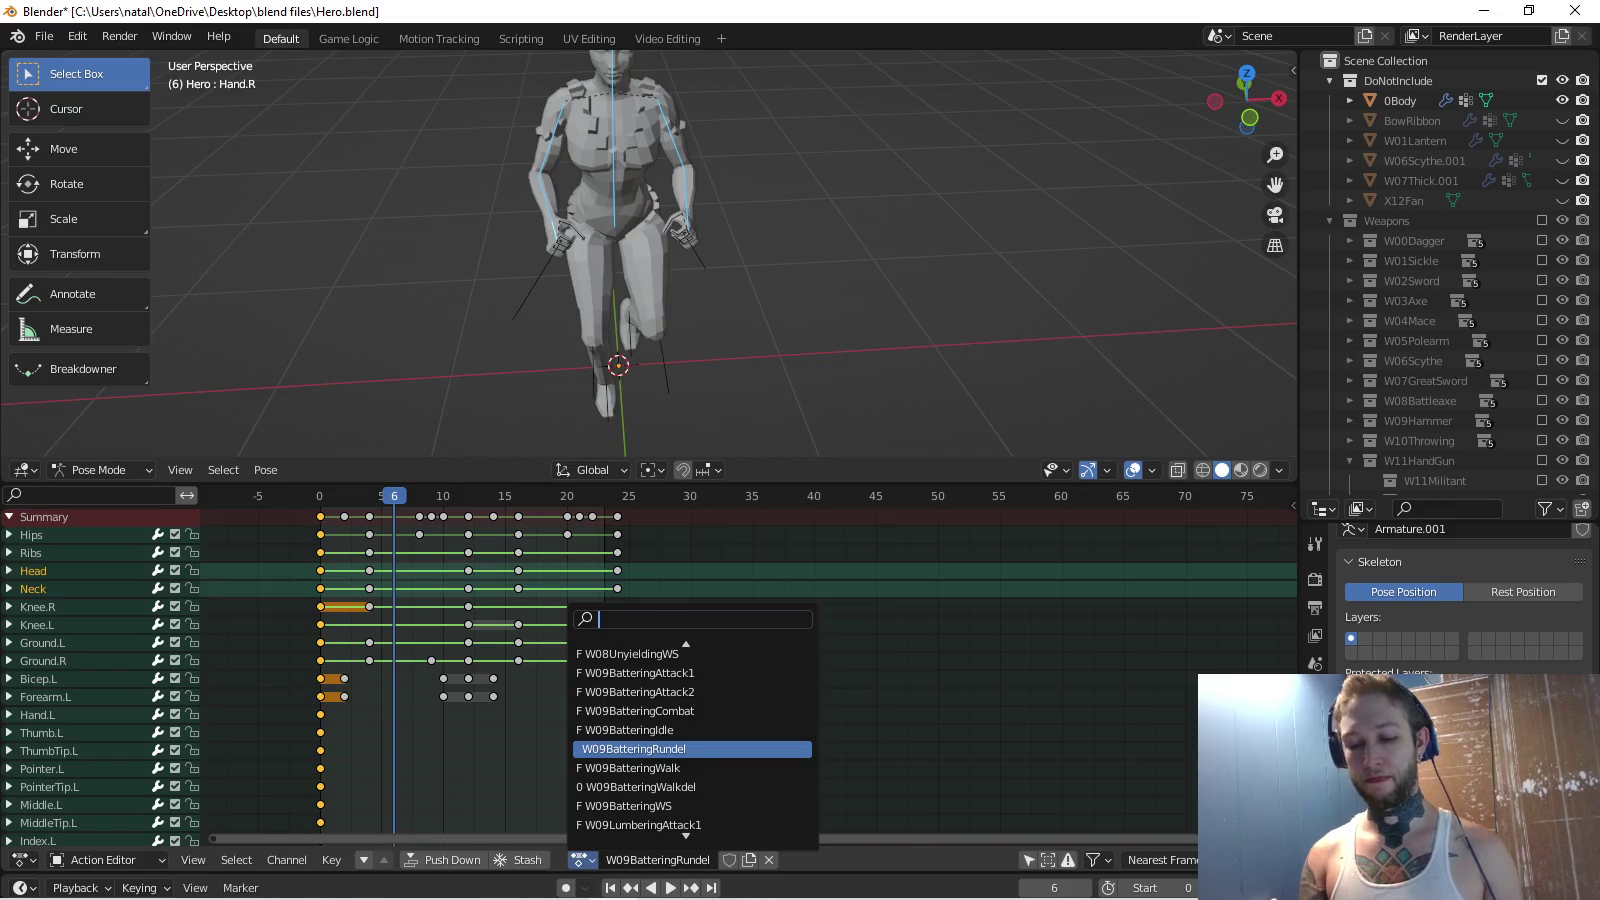
type("ironboundru")
key("Return")
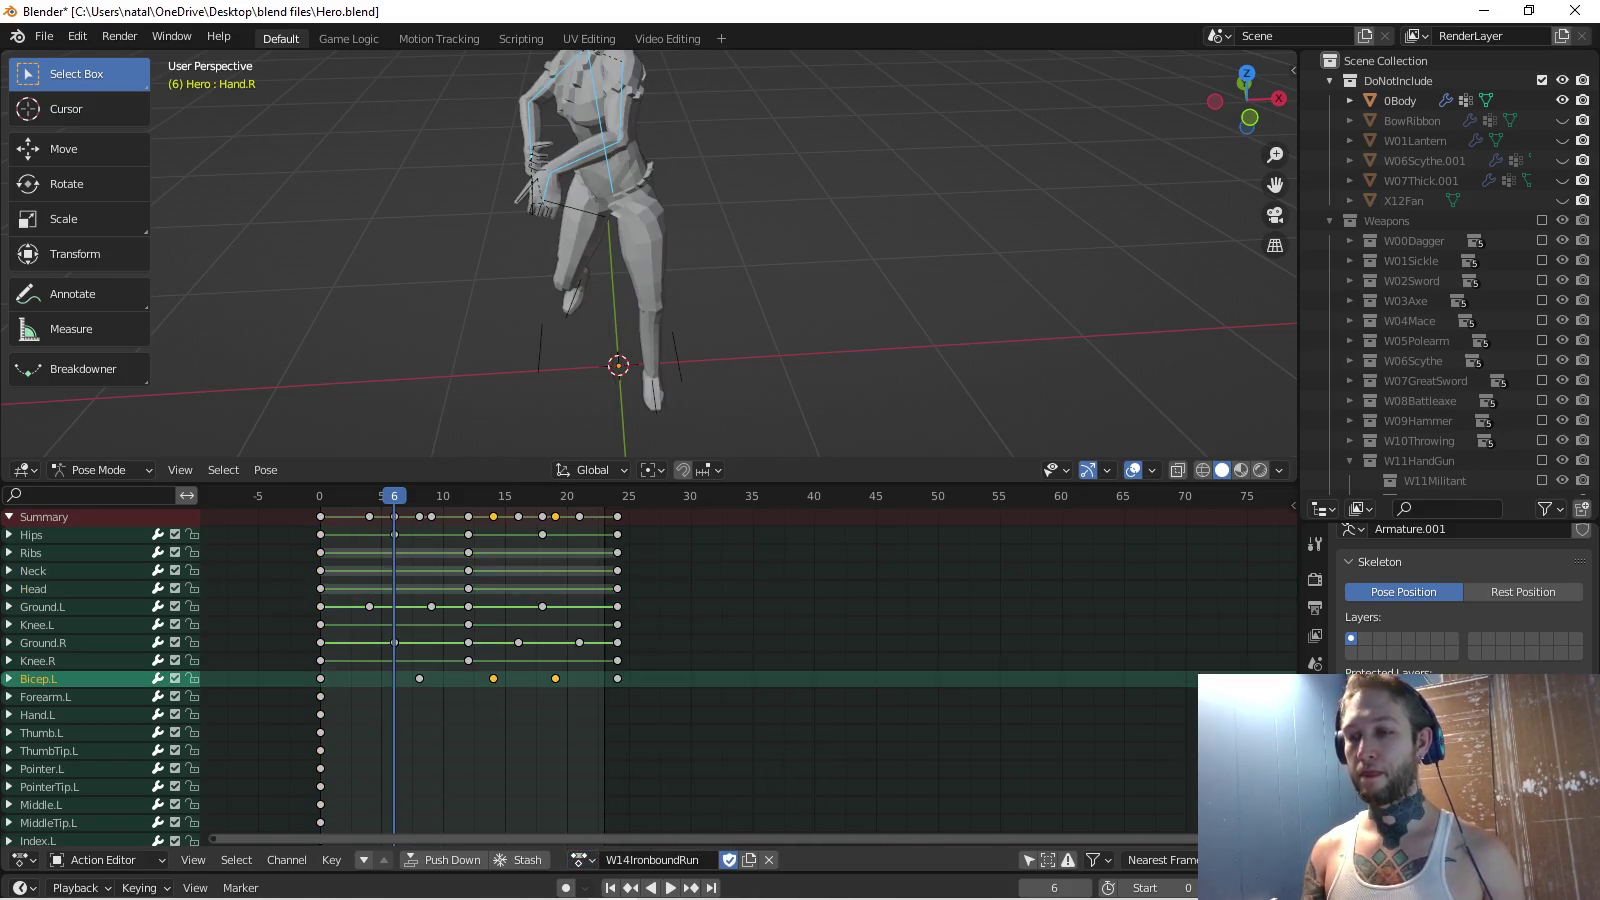
left_click(748, 860)
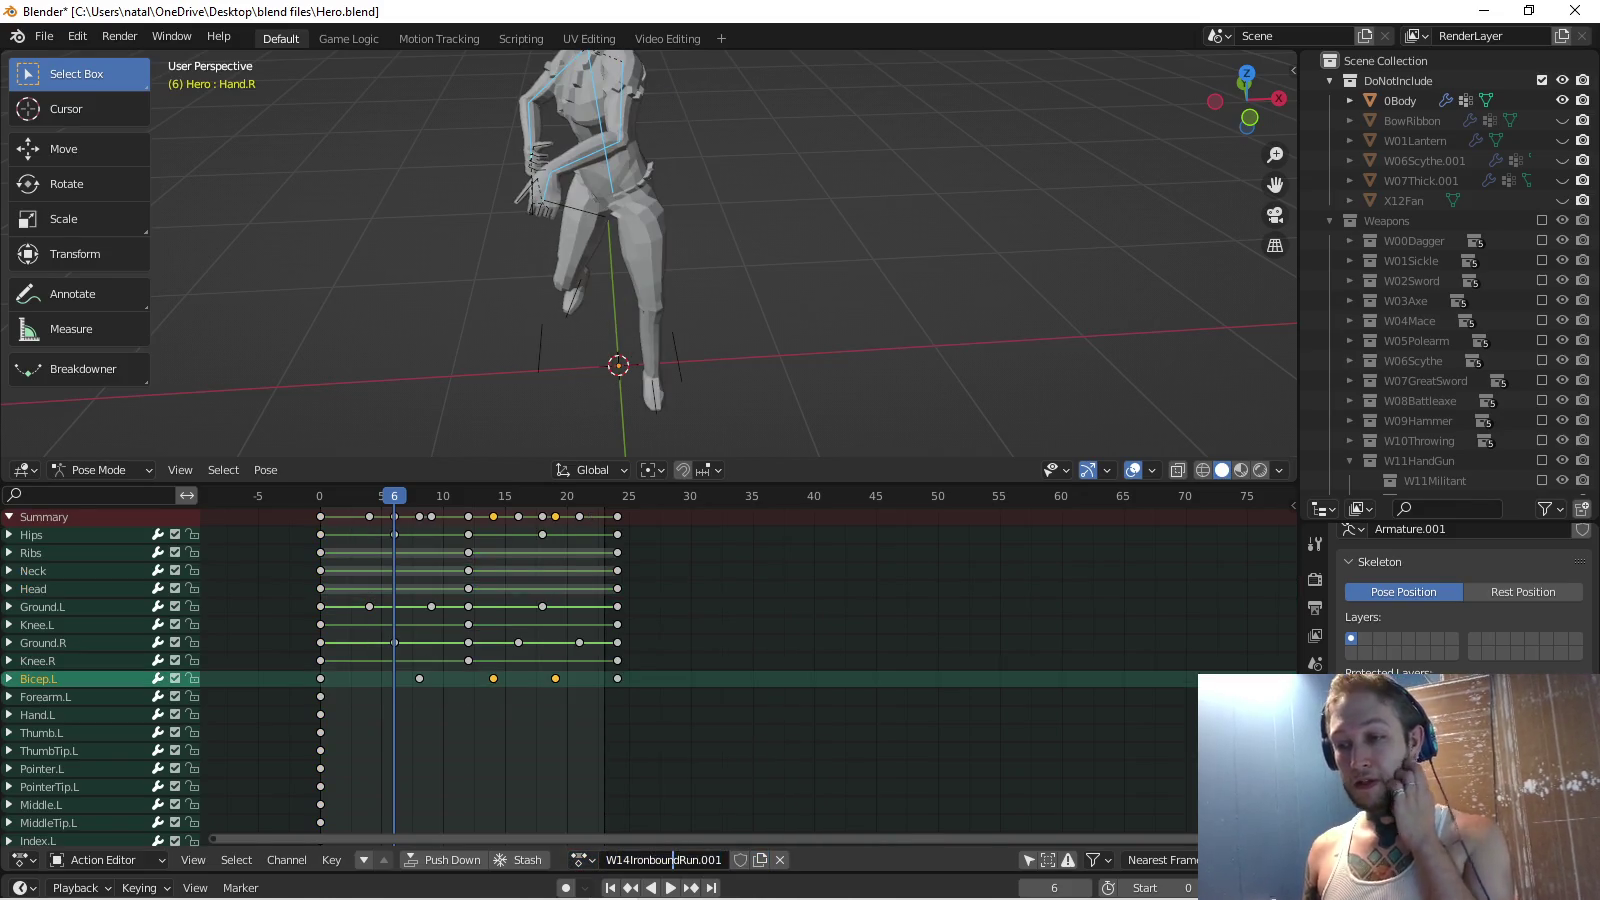
left_click(672, 860)
key("End")
key("BackSpace")
key("BackSpace")
key("BackSpace")
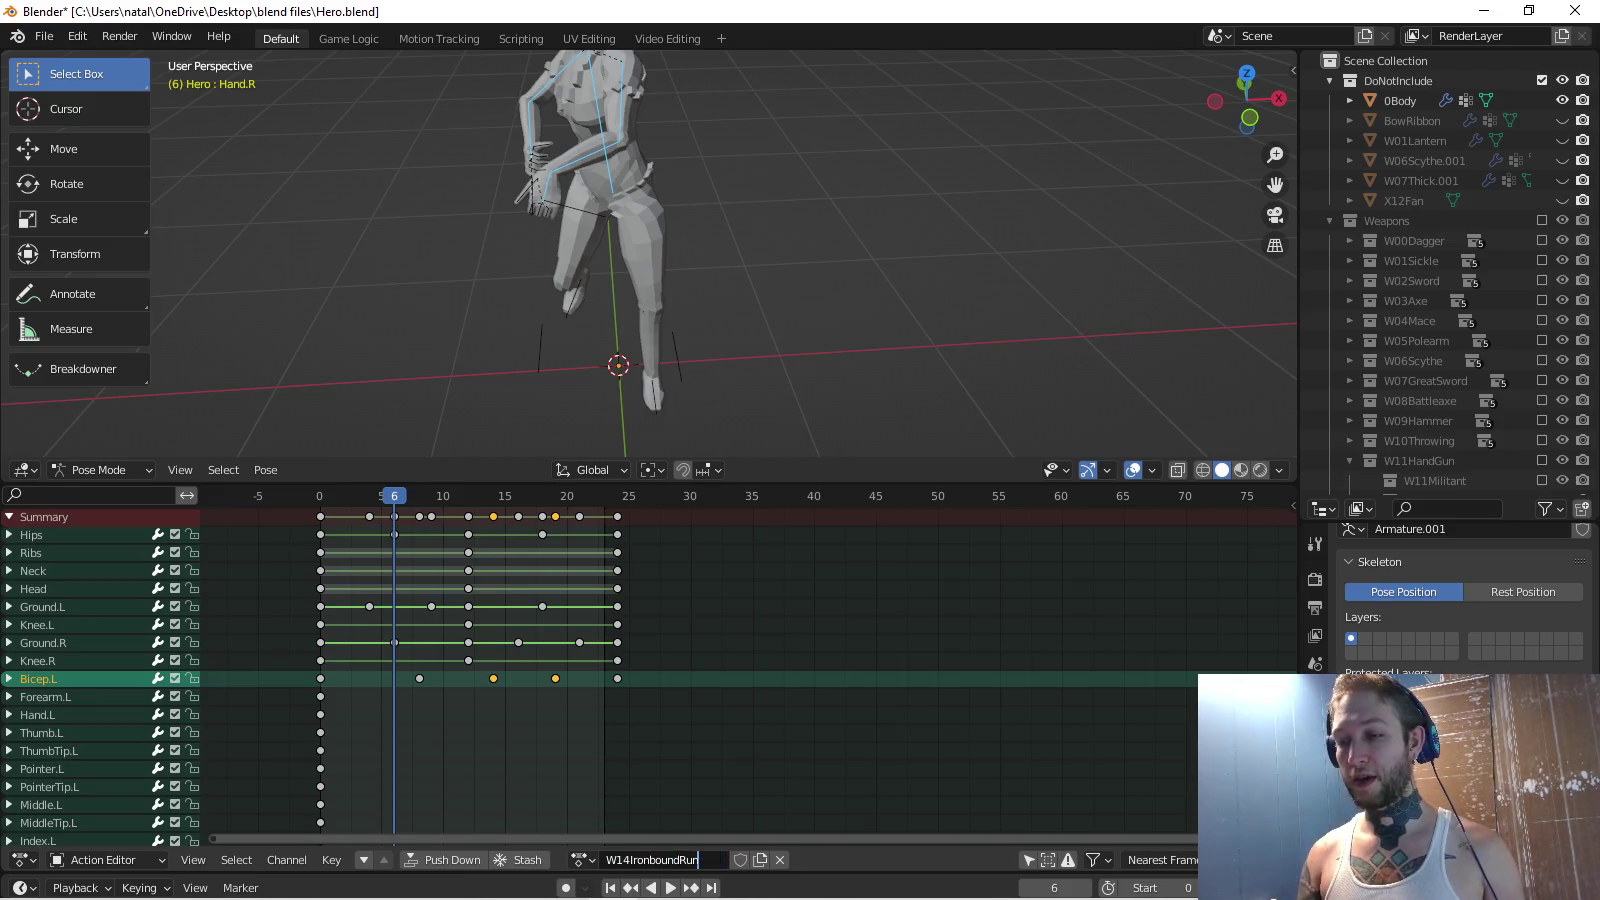
key("BackSpace")
key("BackSpace")
key("BackSpace")
key("BackSpace")
key("BackSpace")
type("09BatteringRun")
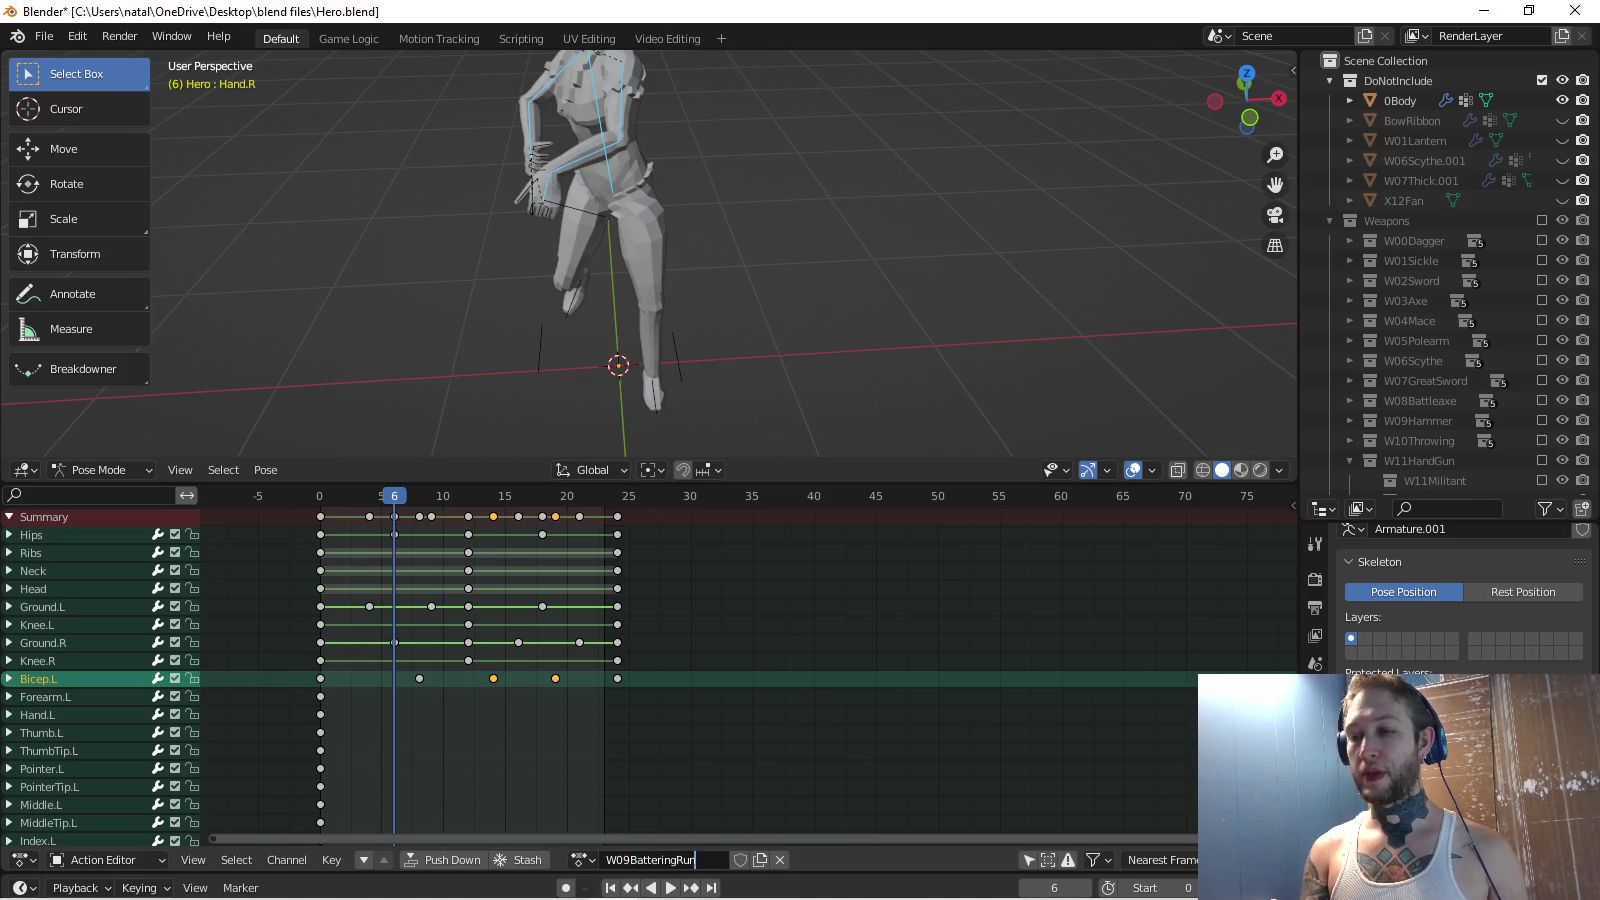
key("Return")
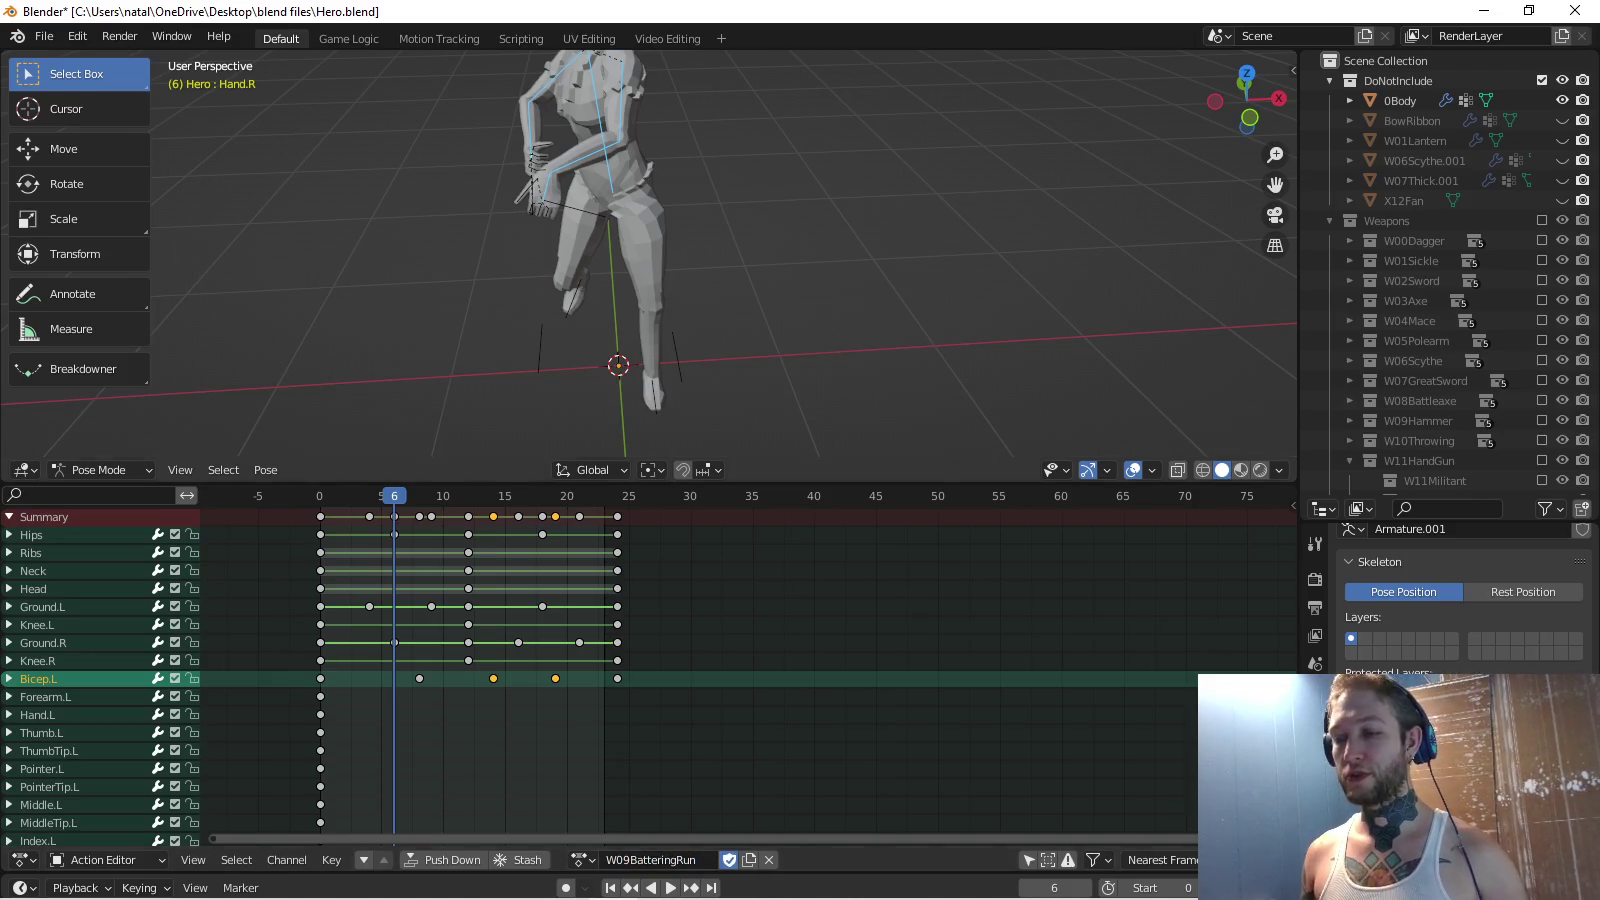
Save Hero.blend and orbit the viewport to inspect the run pose.
key("ctrl+s")
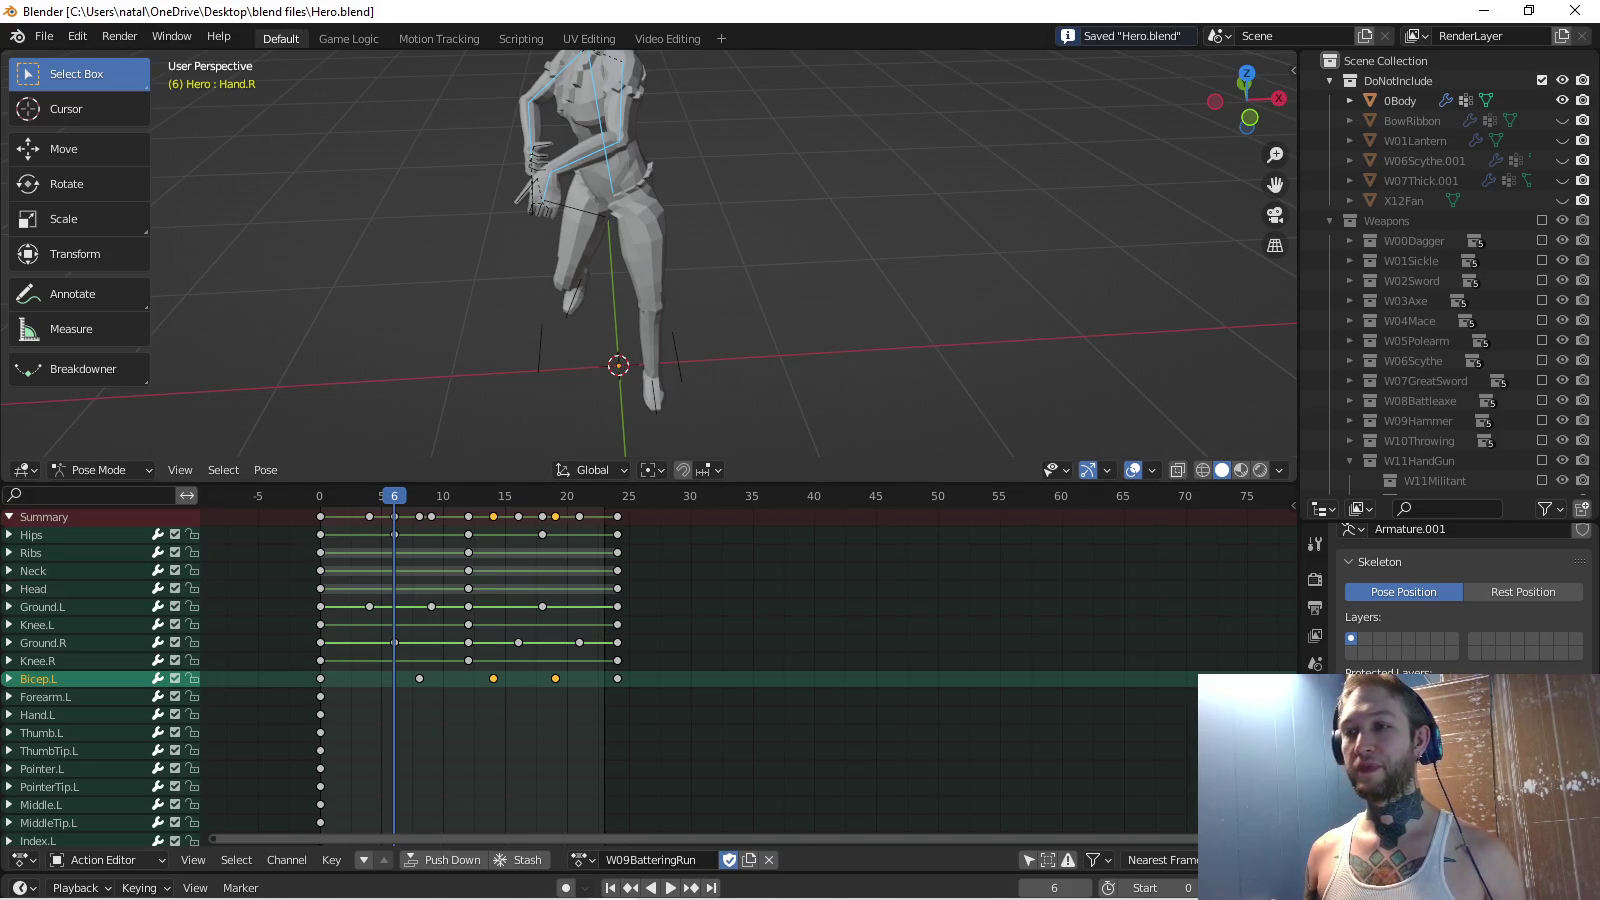
middle_click_drag(650, 251, 700, 260)
scroll(650, 250, "up", 3)
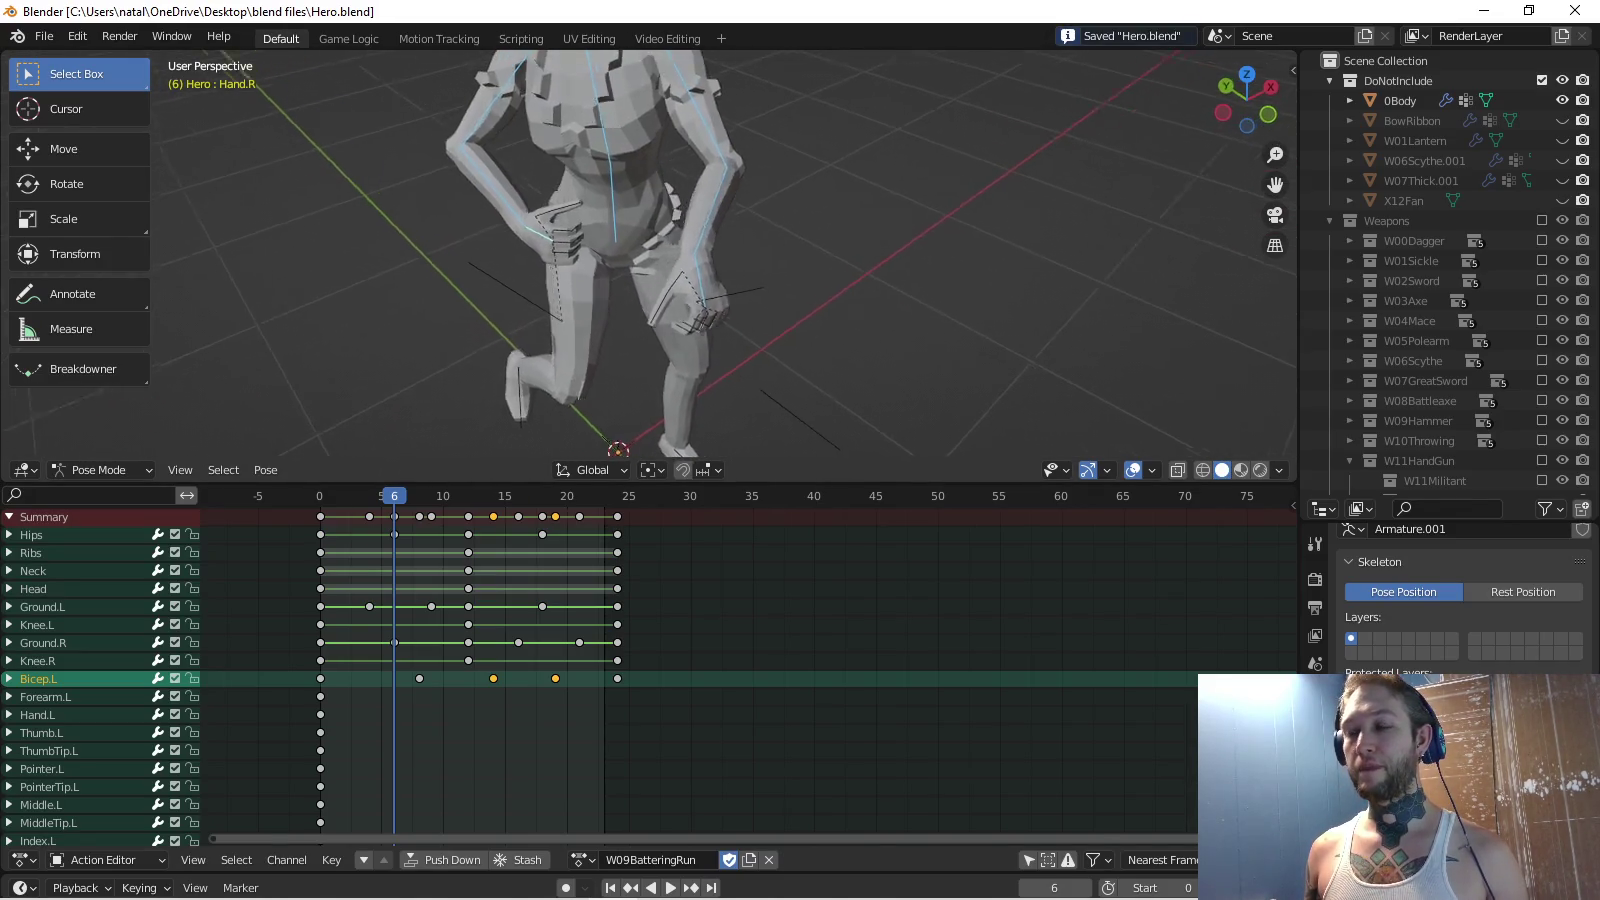
scroll(650, 251, "up", 2)
scroll(650, 250, "up", 2)
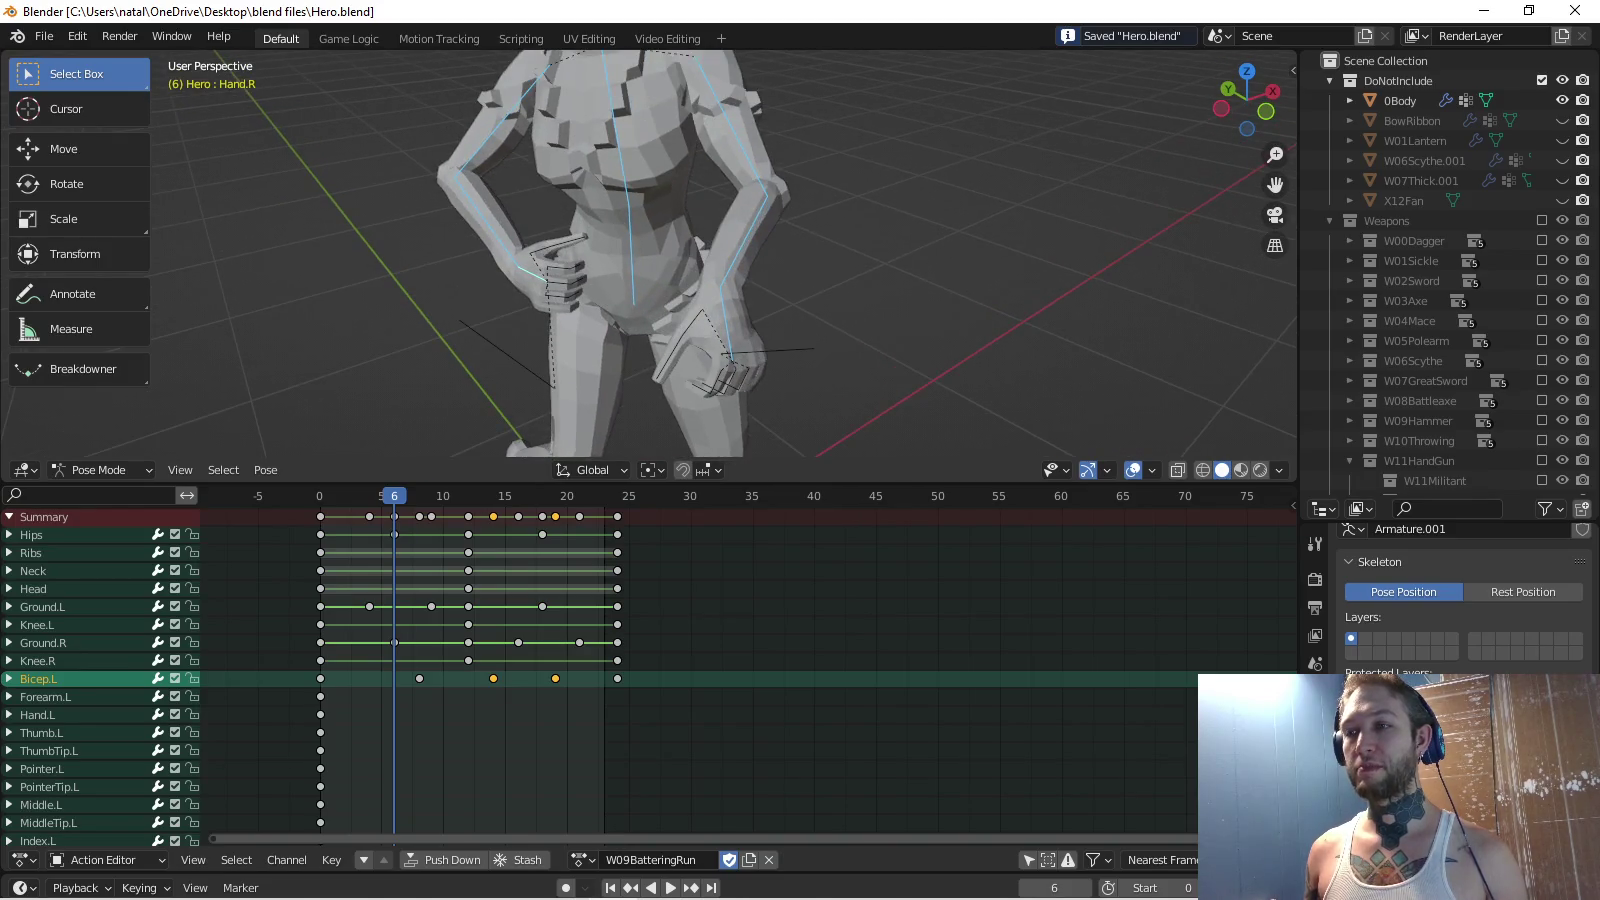
middle_click_drag(650, 250, 681, 251)
scroll(650, 250, "down", 2)
scroll(650, 250, "down", 2)
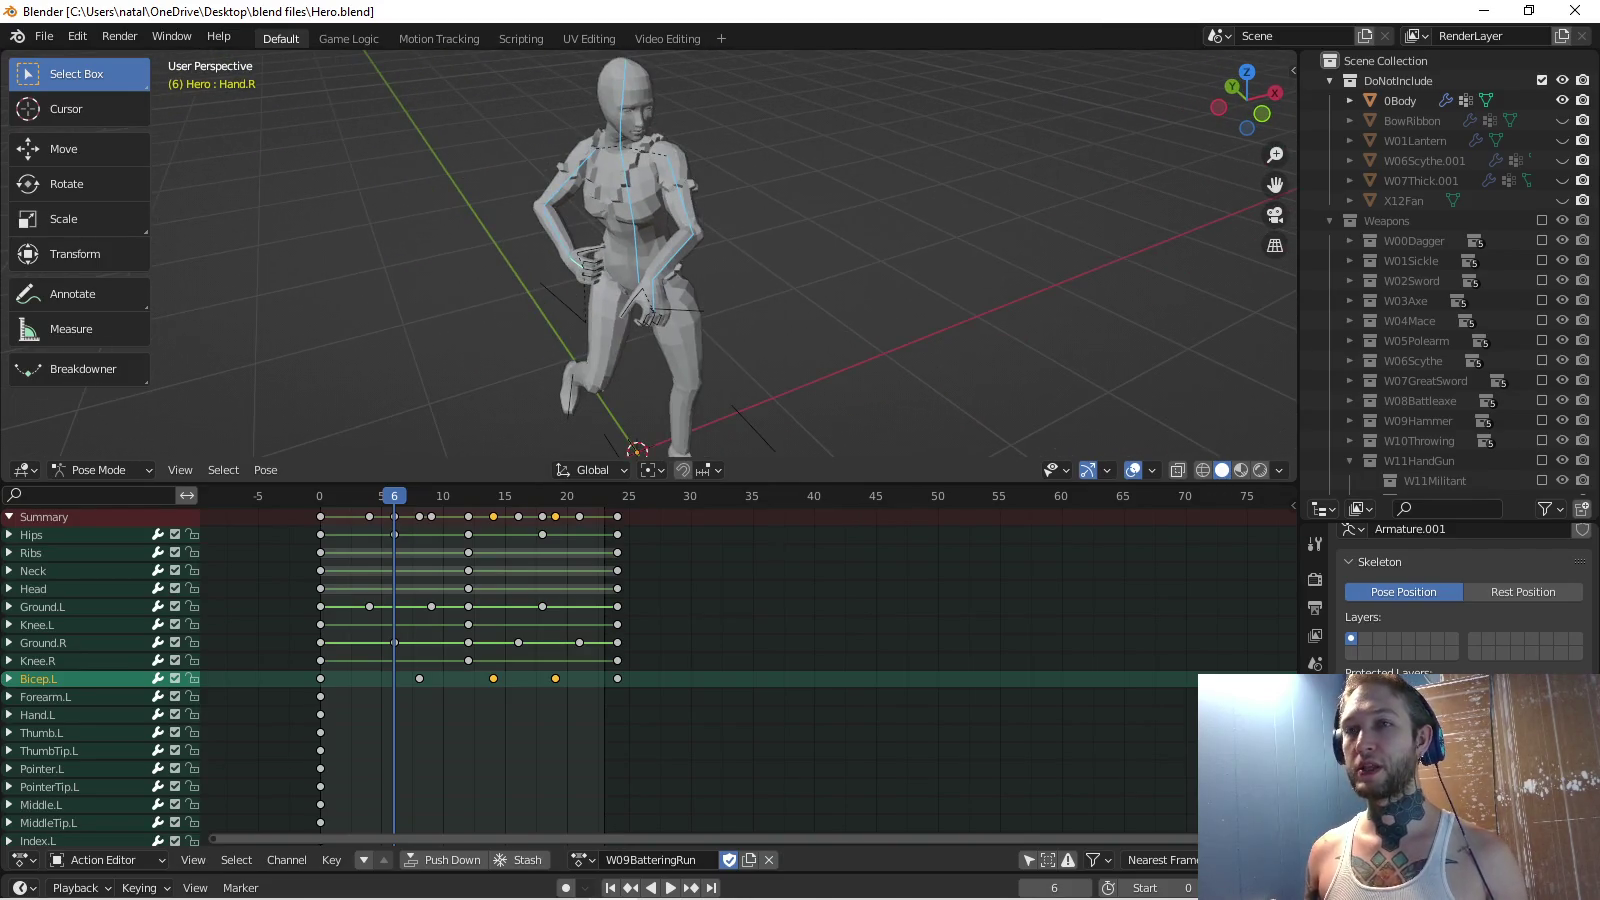
left_click(1482, 10)
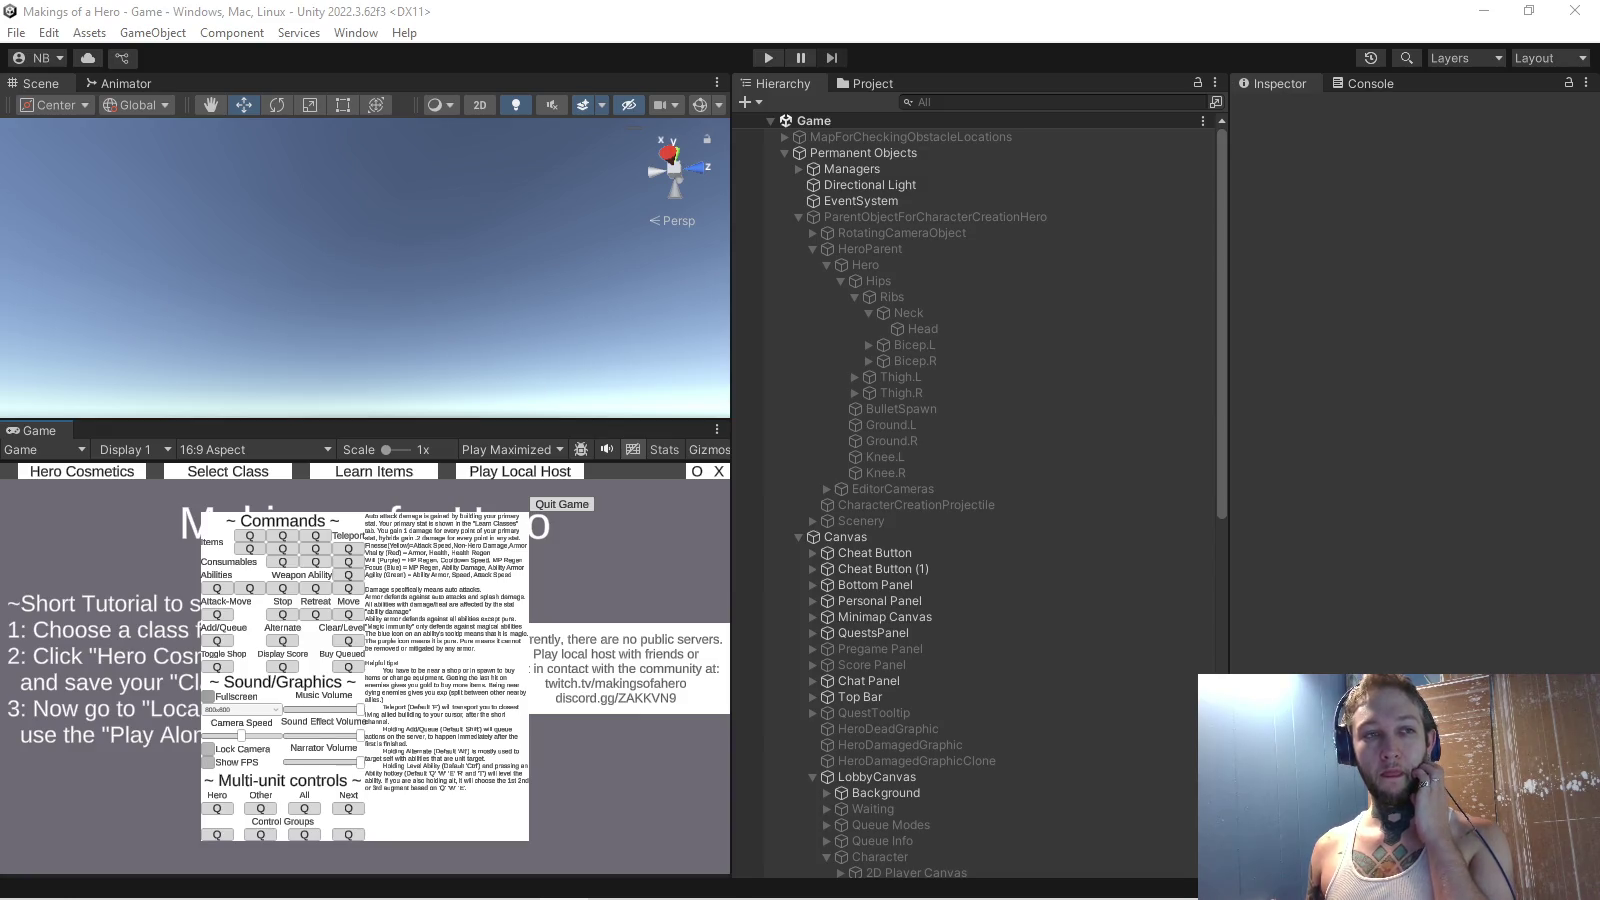
Alt+Tab from the Unity Editor back to the Blender window.
key("alt+Tab")
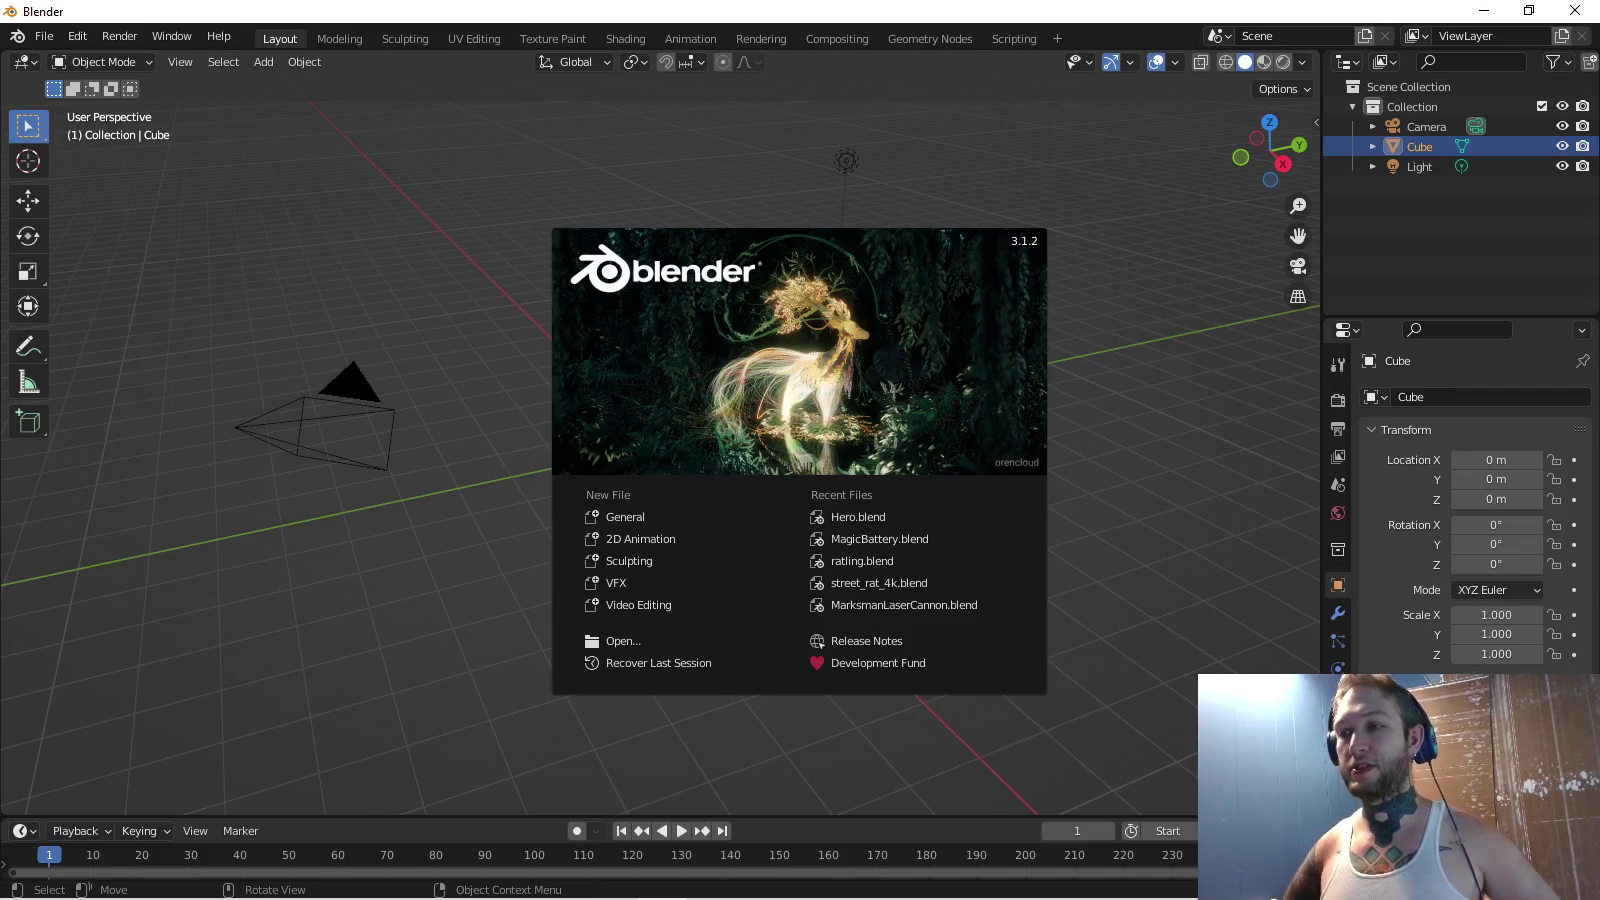
Reopen Hero.blend from Recent Files and leave W09BatteringRun loaded as the rig's action.
left_click(858, 517)
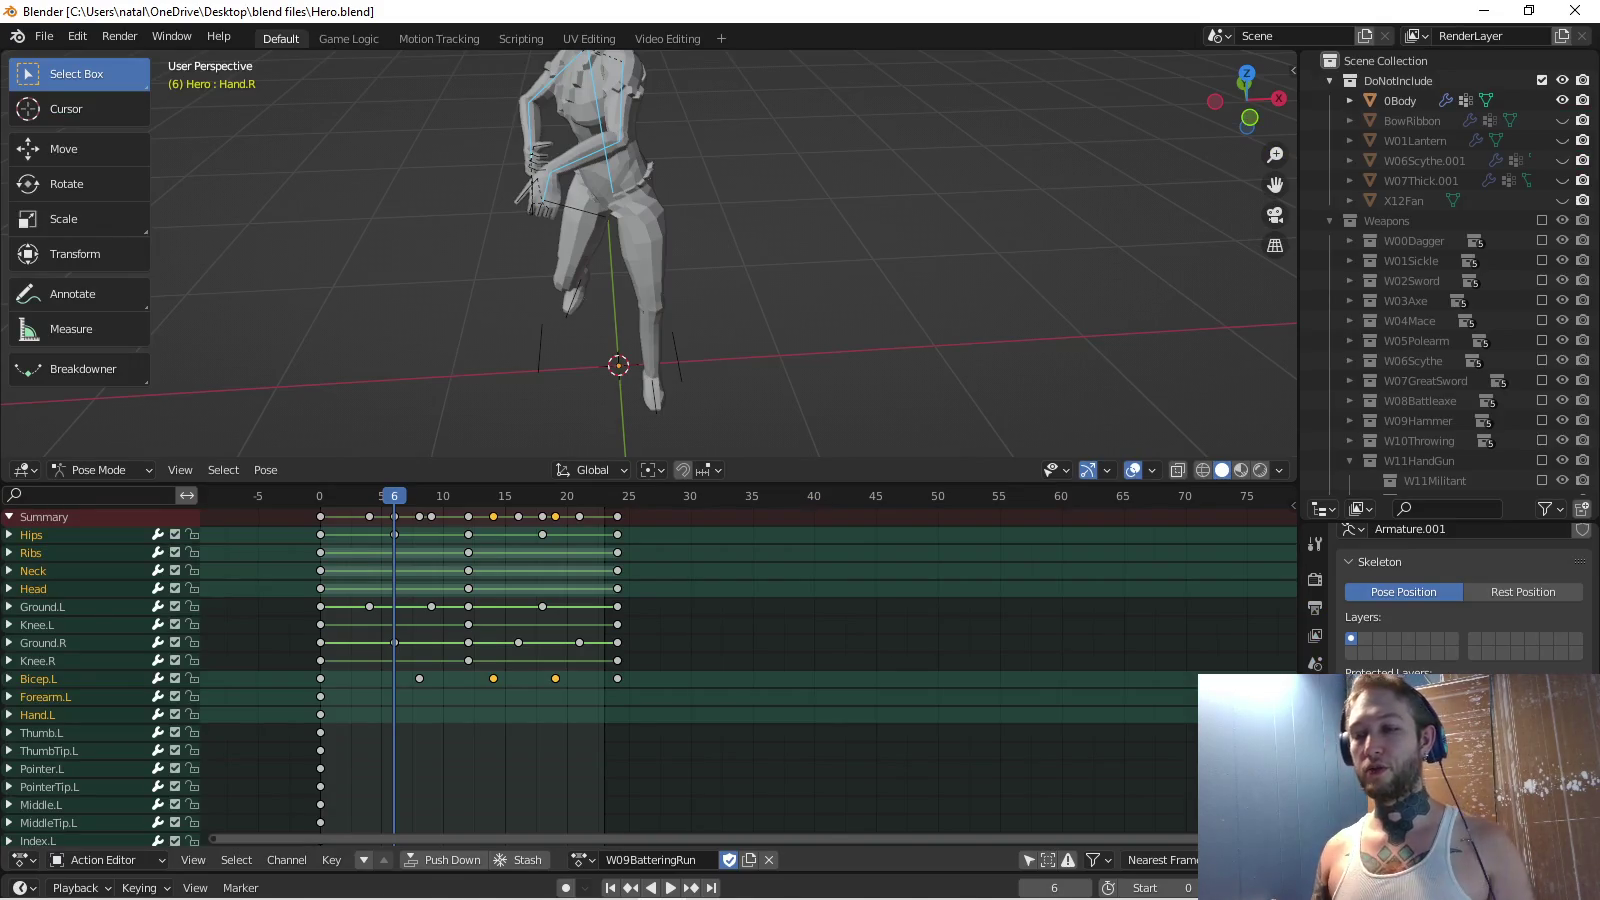
left_click(583, 861)
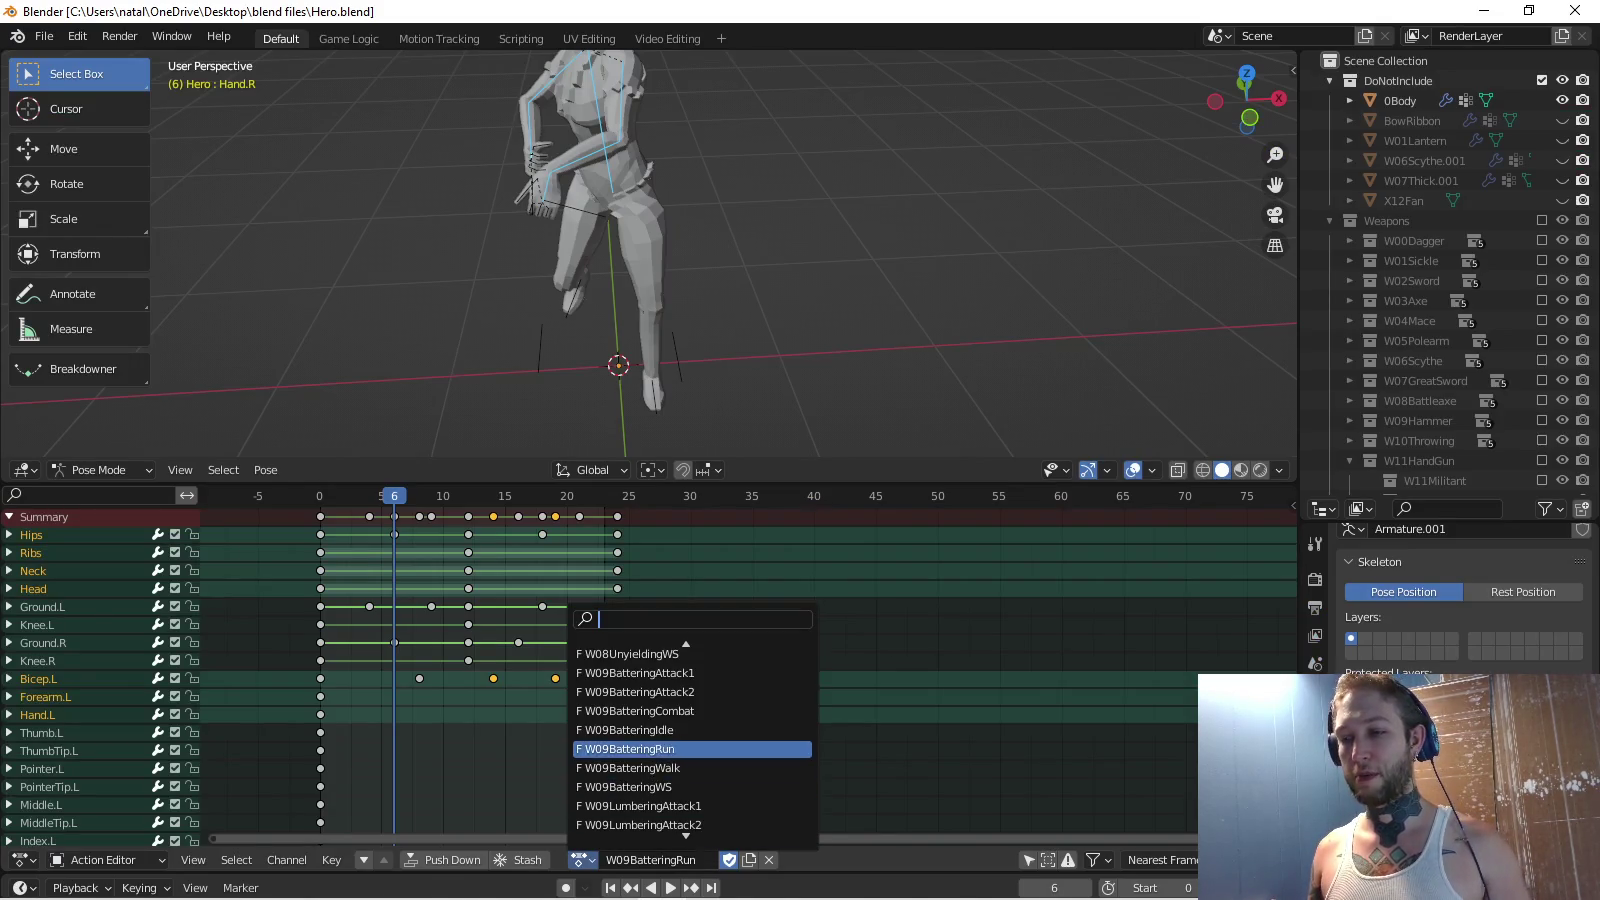
key("Down")
key("Down")
key("Down")
key("Down")
key("Down")
key("Down")
key("Down")
key("Down")
key("Up")
key("Up")
key("Up")
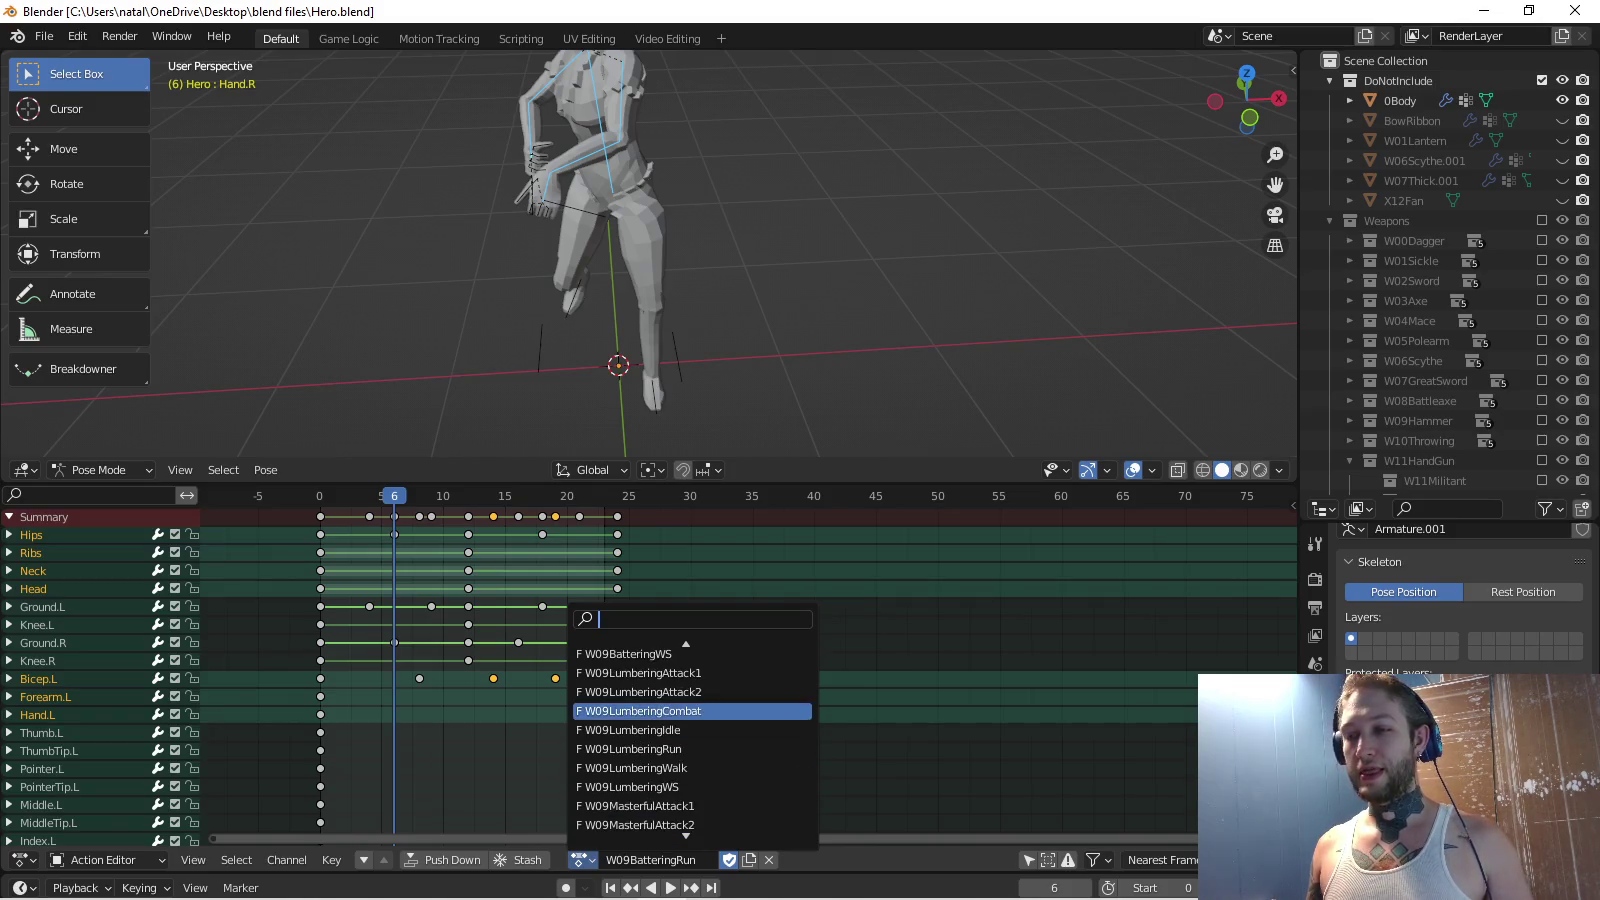
key("Up")
key("Up")
key("Up")
key("Up")
key("Up")
key("Up")
key("Down")
key("Down")
key("Down")
key("Up")
key("Up")
key("Up")
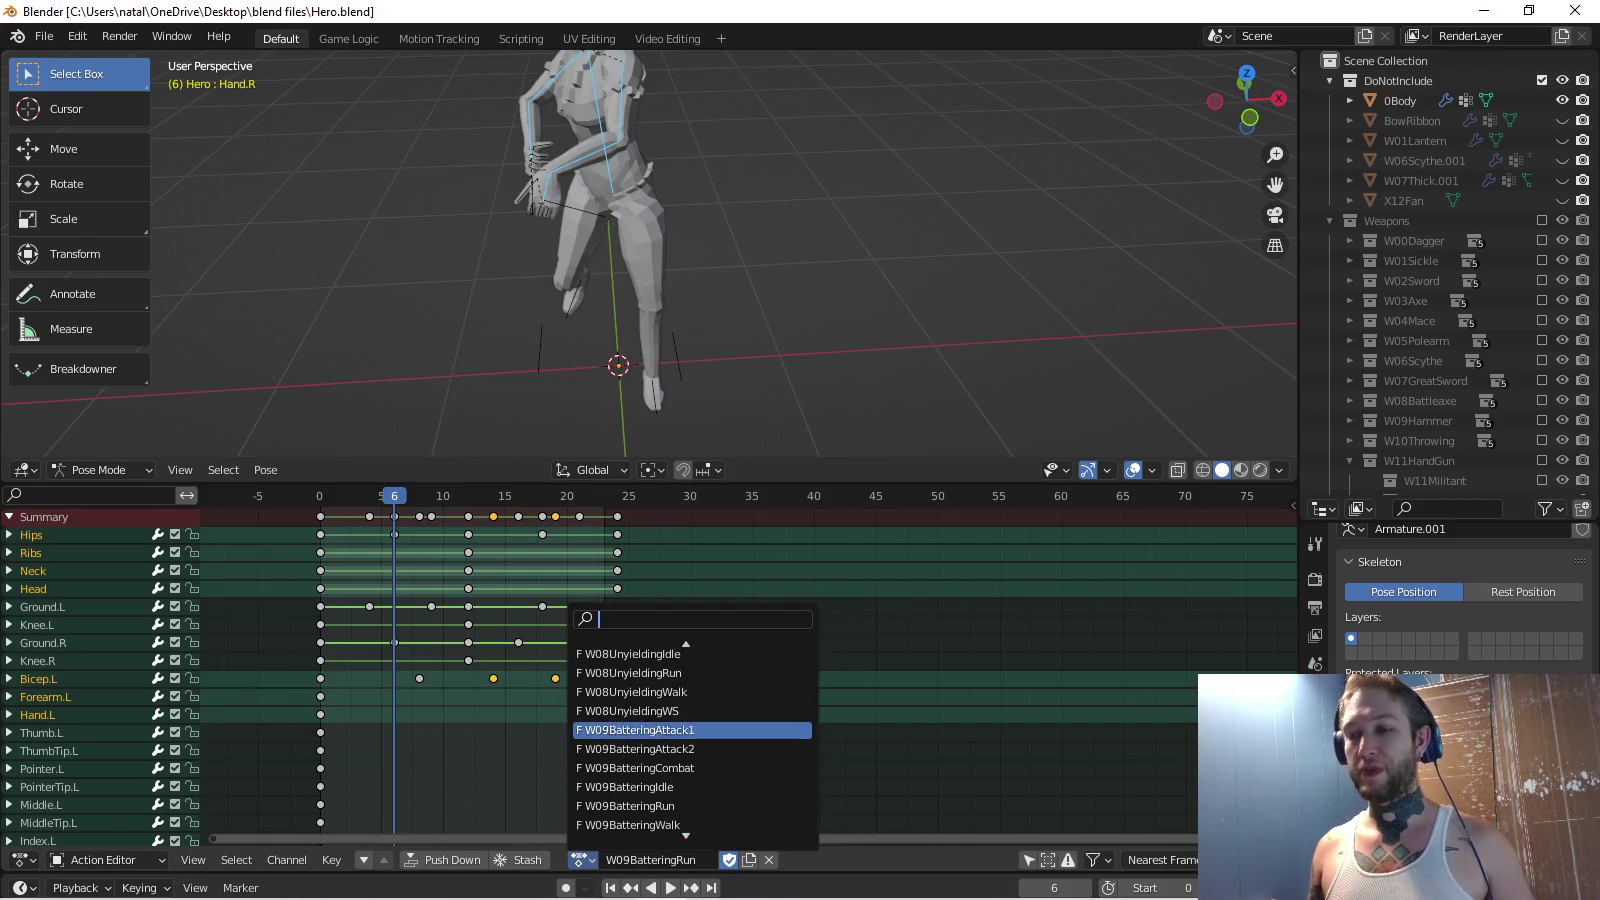
key("Up")
key("Escape")
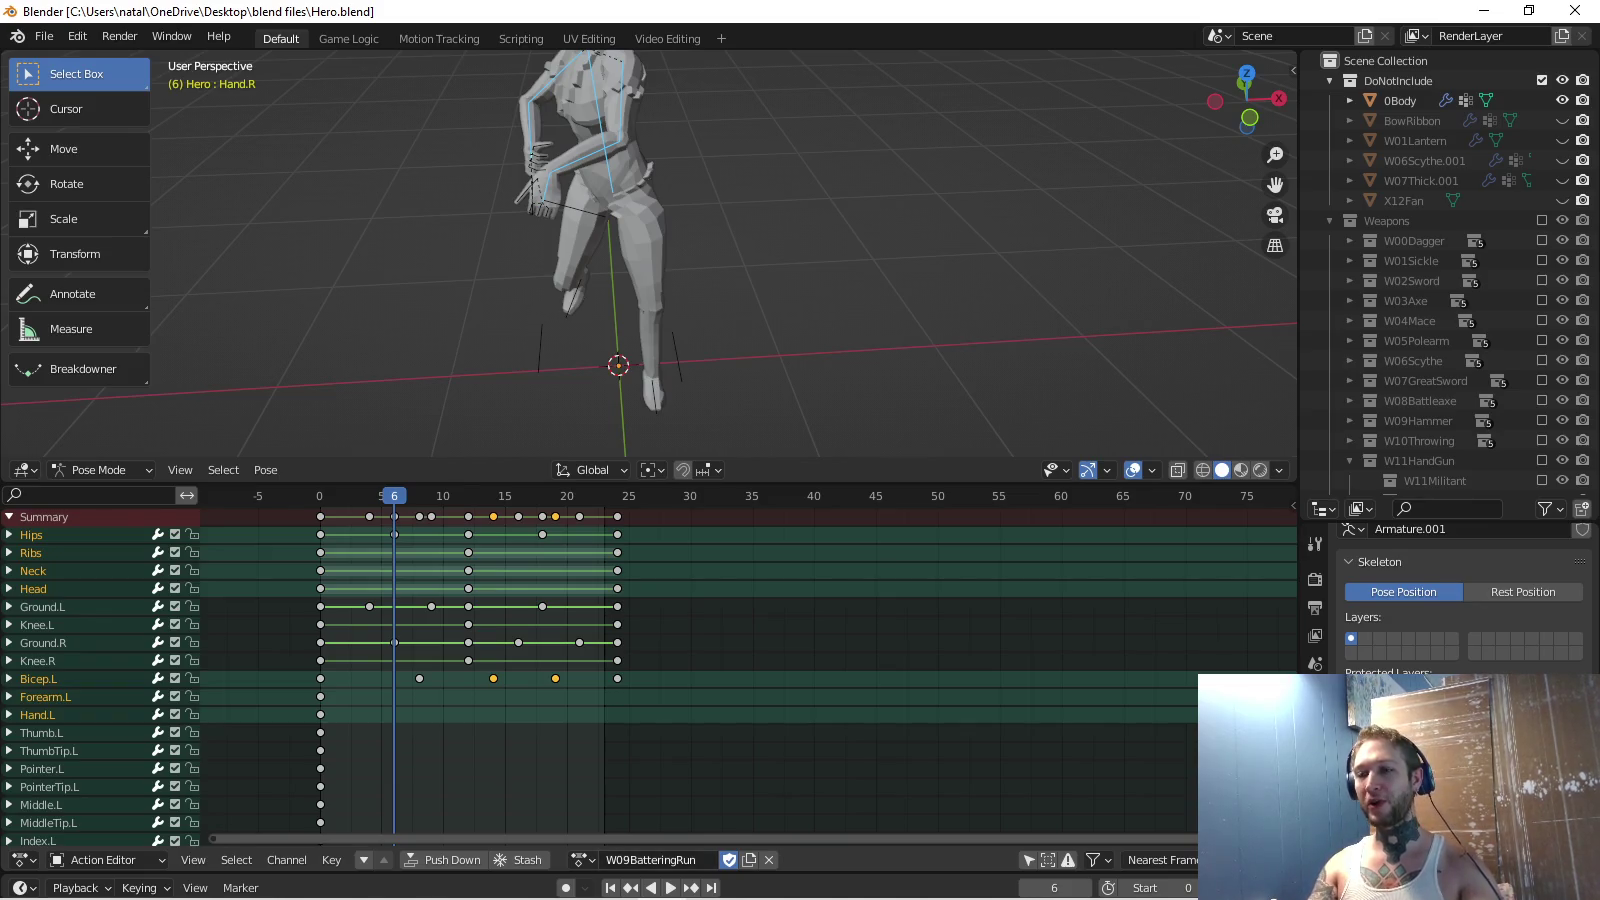
Load the W09BatteringAttack1 action and frame the character's upper body.
left_click(583, 860)
key("Up")
key("Up")
key("Up")
key("Up")
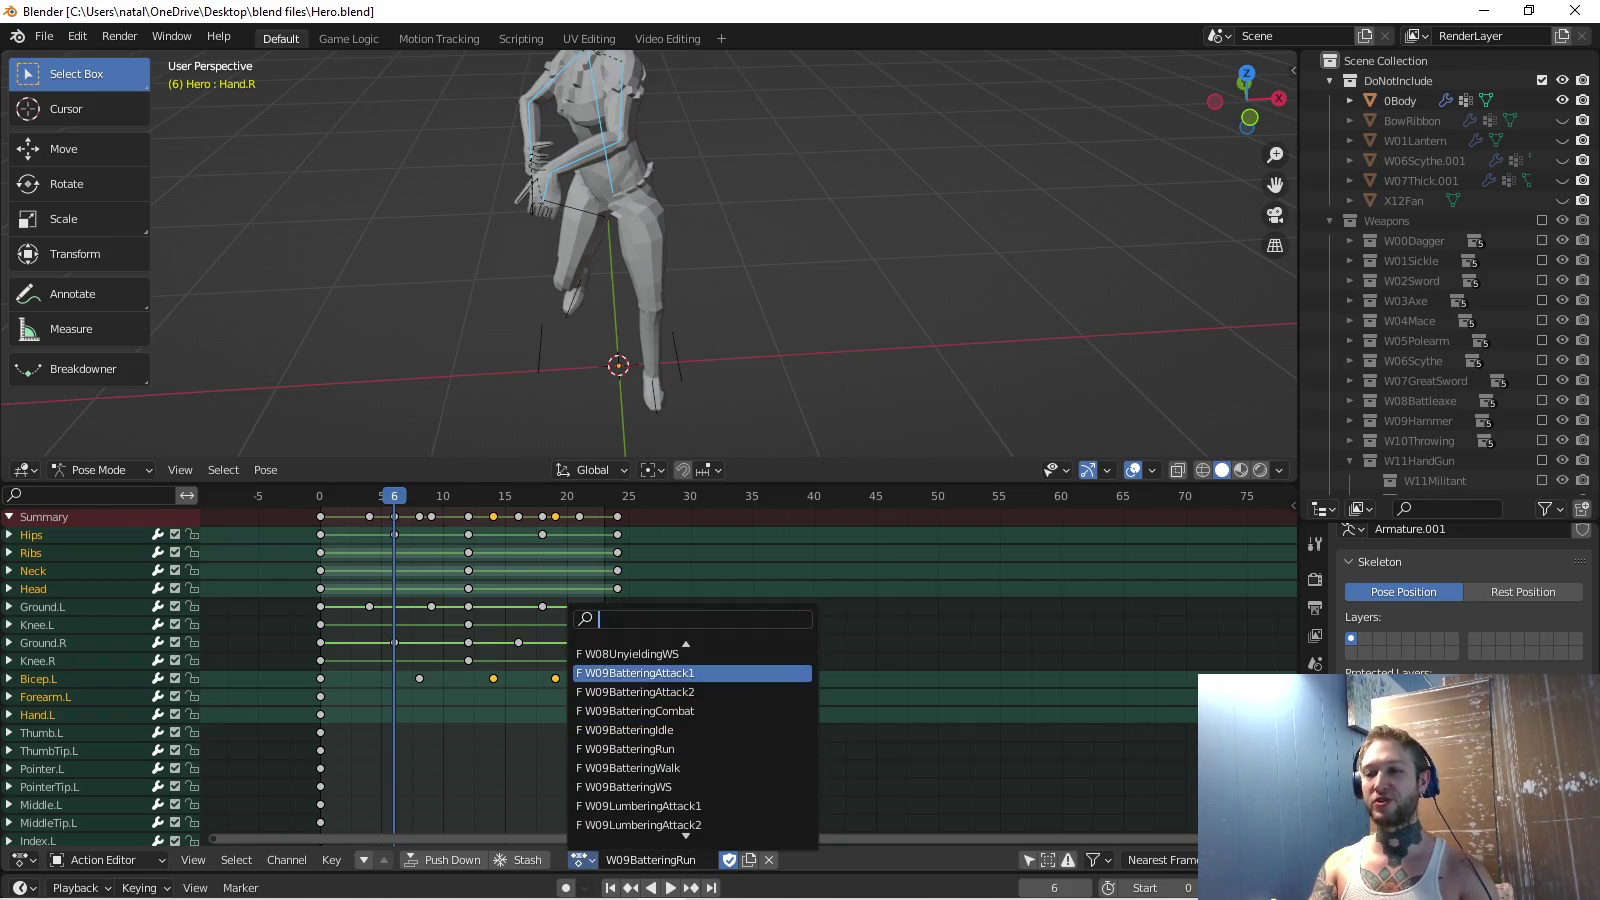
key("Return")
middle_click_drag(641, 251, 620, 200)
scroll(620, 200, "up", 3)
Select the left bicep, forearm and hand bones and copy their pose.
left_click(605, 158)
key("c")
left_click(790, 330)
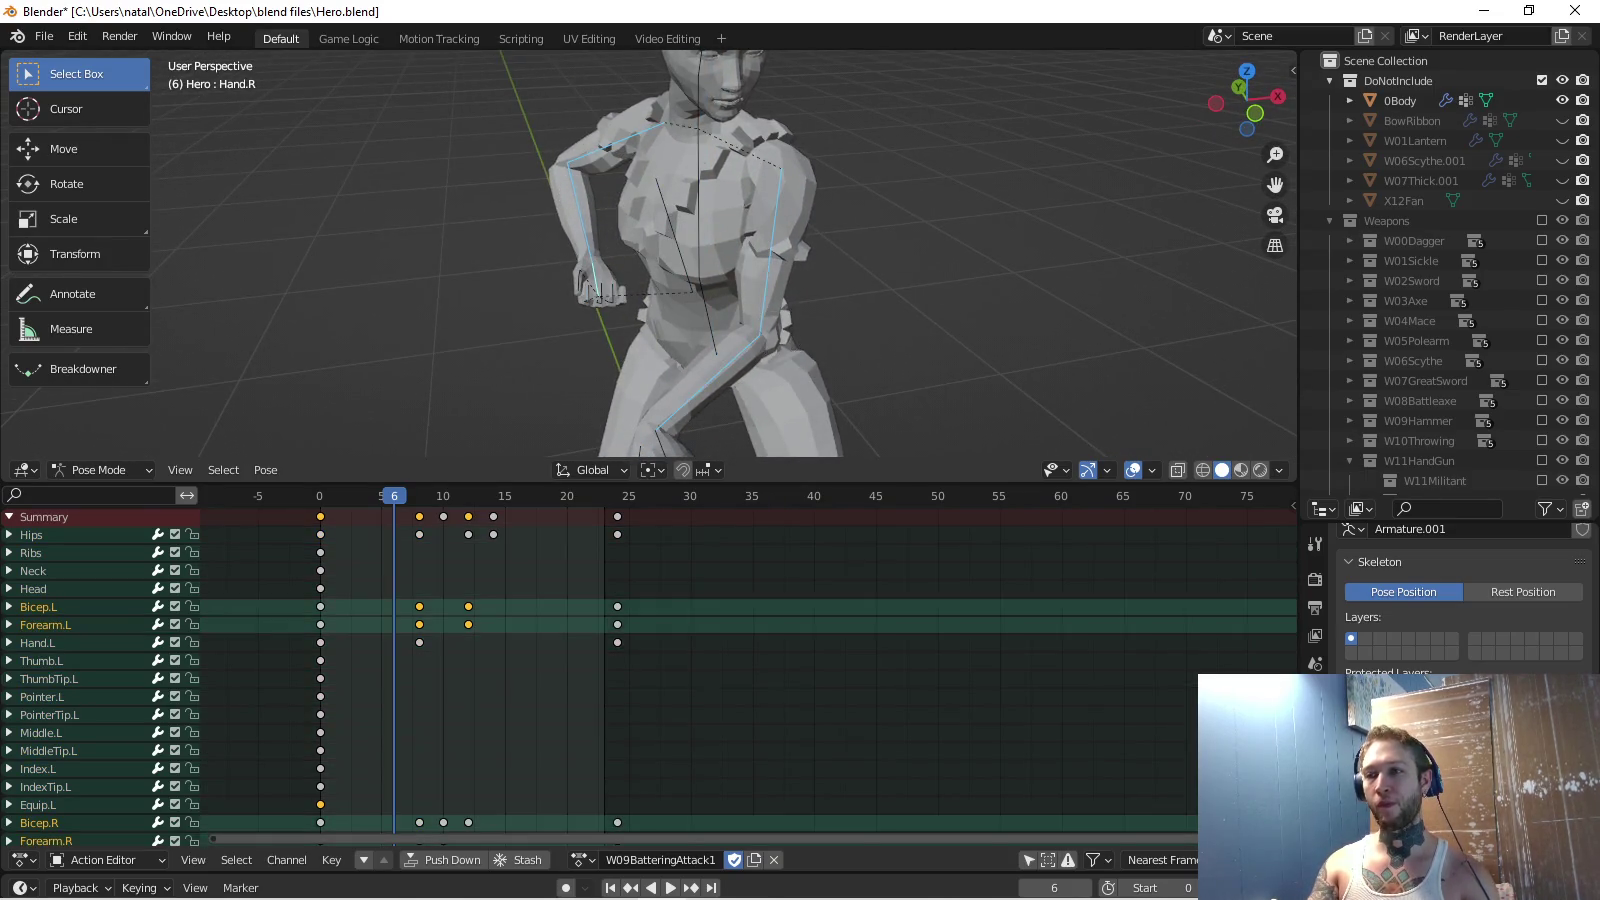
middle_click_drag(791, 330, 780, 281)
left_click(655, 371, "shift")
middle_click_drag(655, 370, 655, 330)
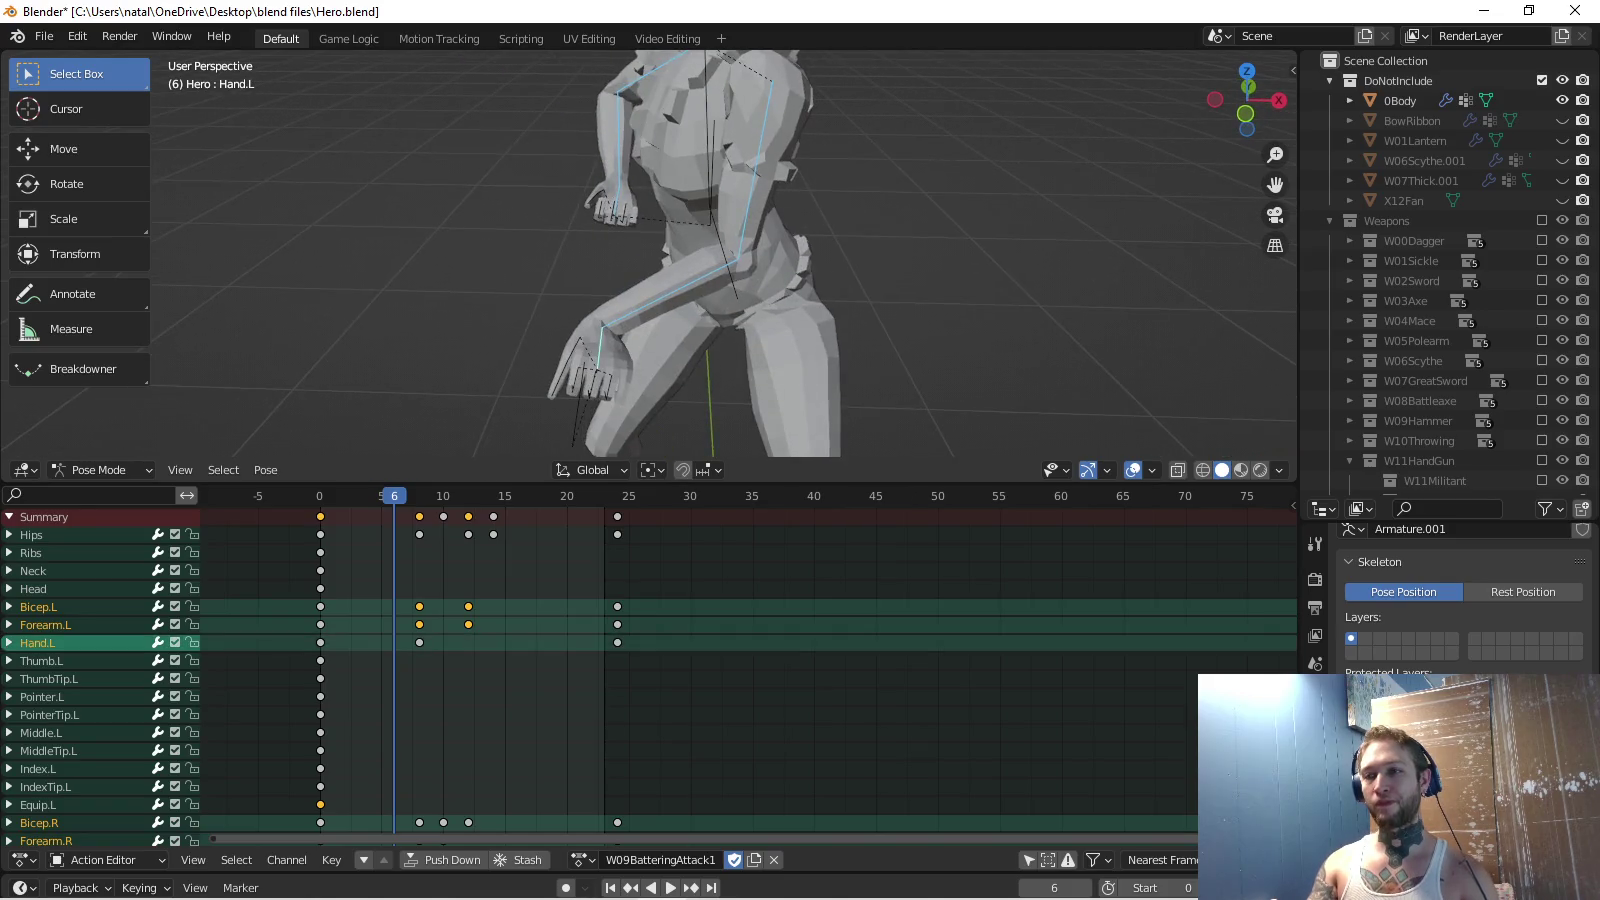
key("ctrl+c")
Switch to front view, replay from frame 0, and load the W09BatteringWalk action.
key("KP_1")
middle_click_drag(700, 250, 700, 340, "shift")
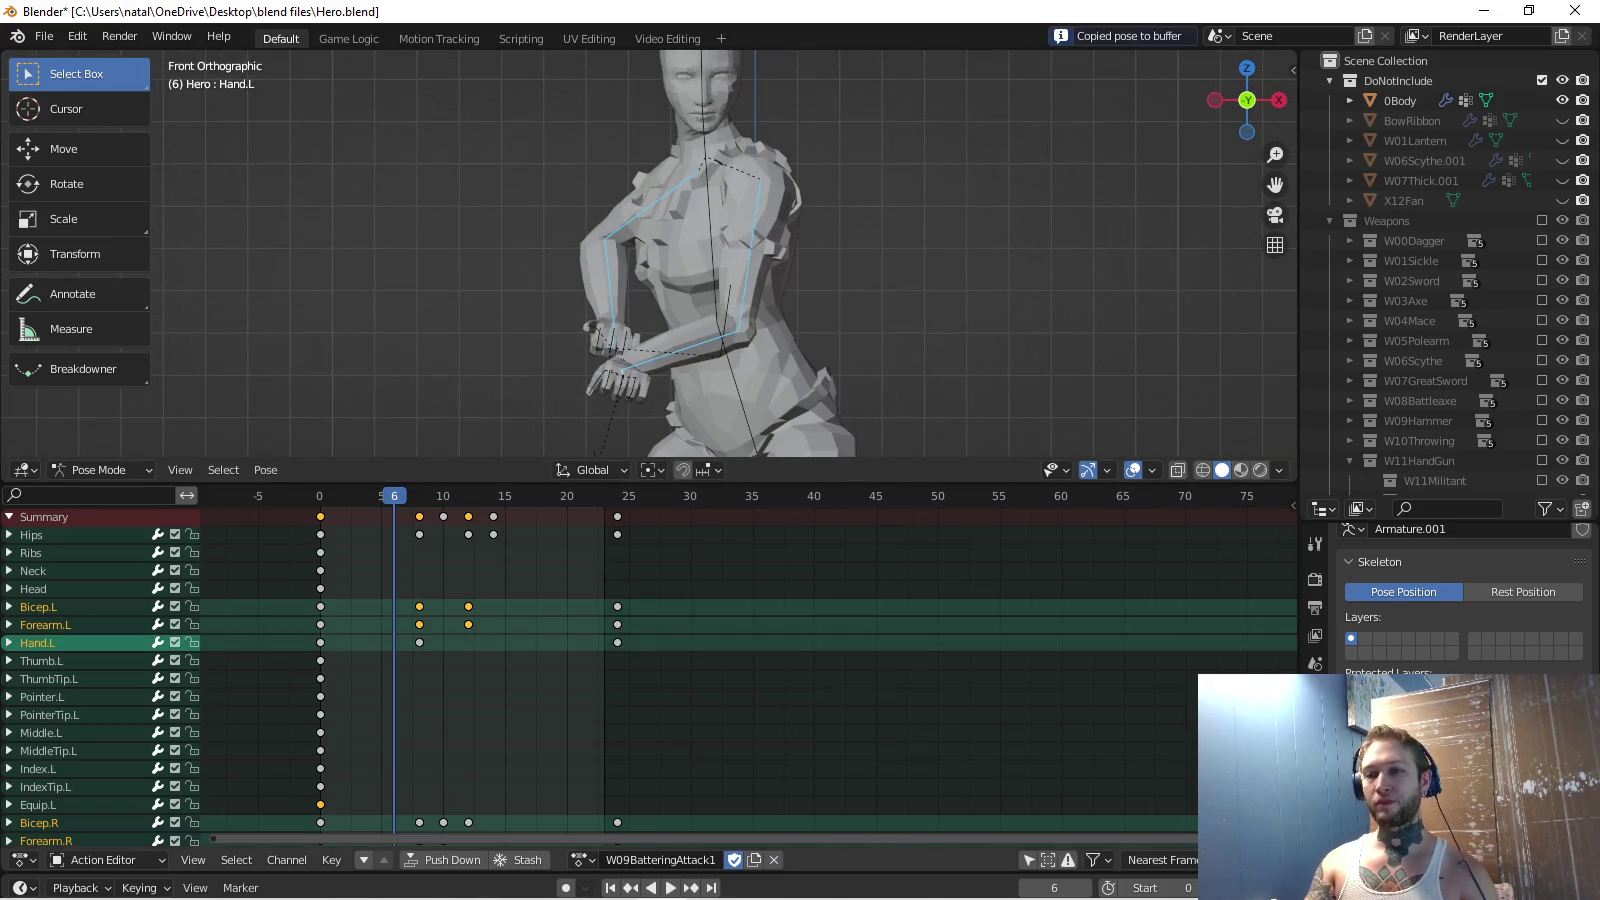
key("shift+Left")
key("space")
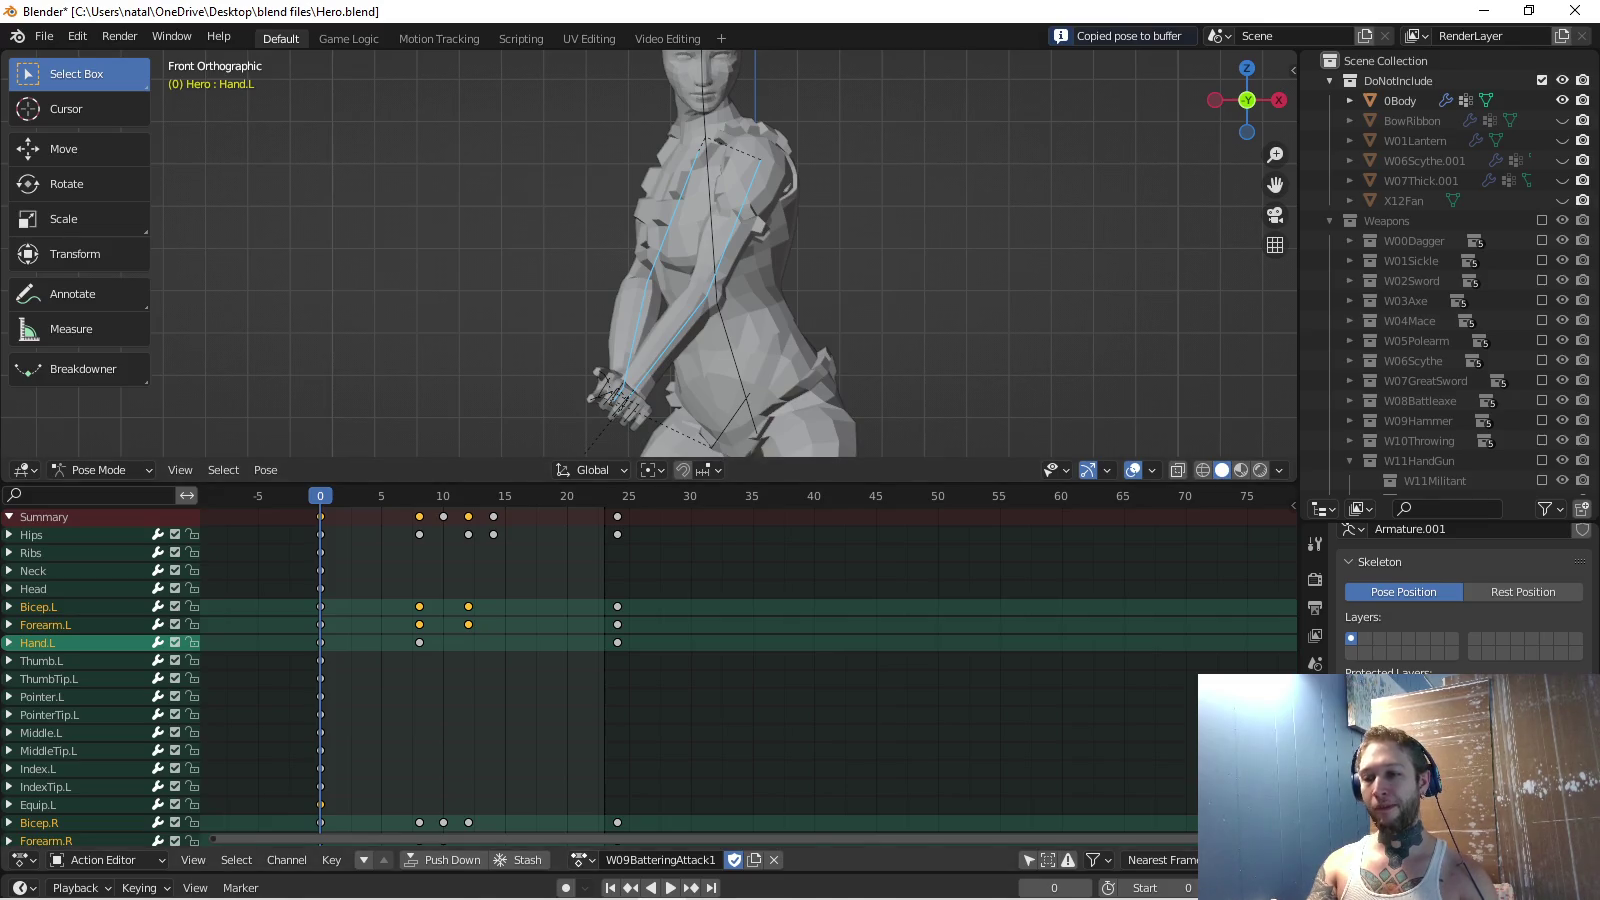
left_click(583, 860)
key("Up")
key("Up")
key("Down")
key("Down")
key("Return")
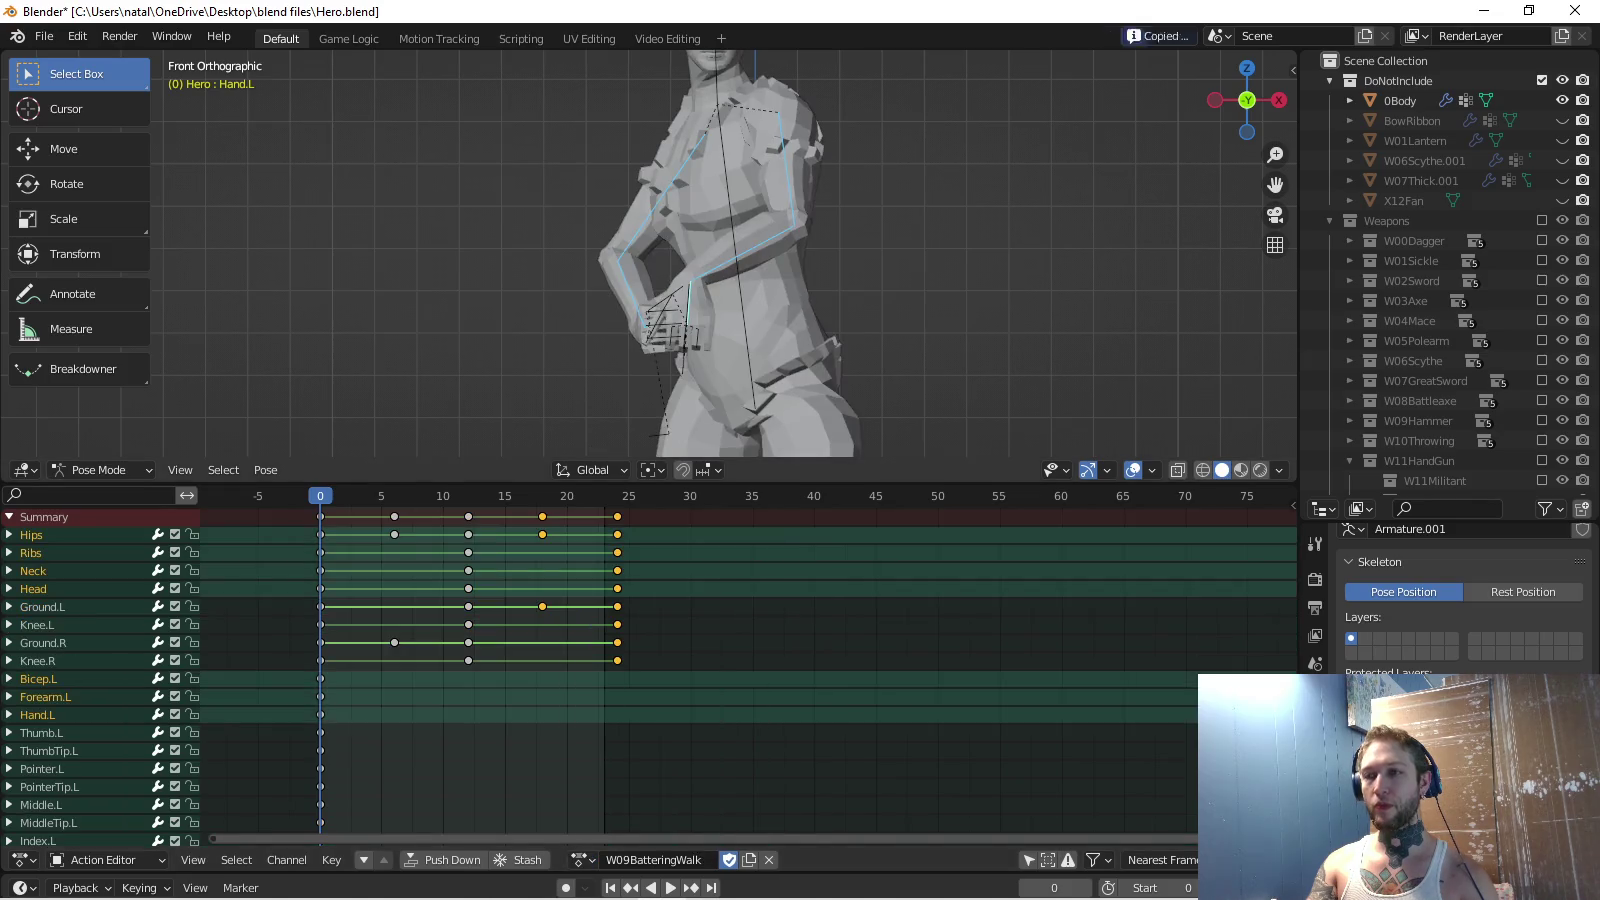
Paste the copied arm pose into W09BatteringWalk and key the arm rotations at frame 0.
key("ctrl+v")
mouse_move(700, 251)
middle_mouse_down()
mouse_move(760, 231)
mouse_move(660, 250)
middle_mouse_up()
key("i")
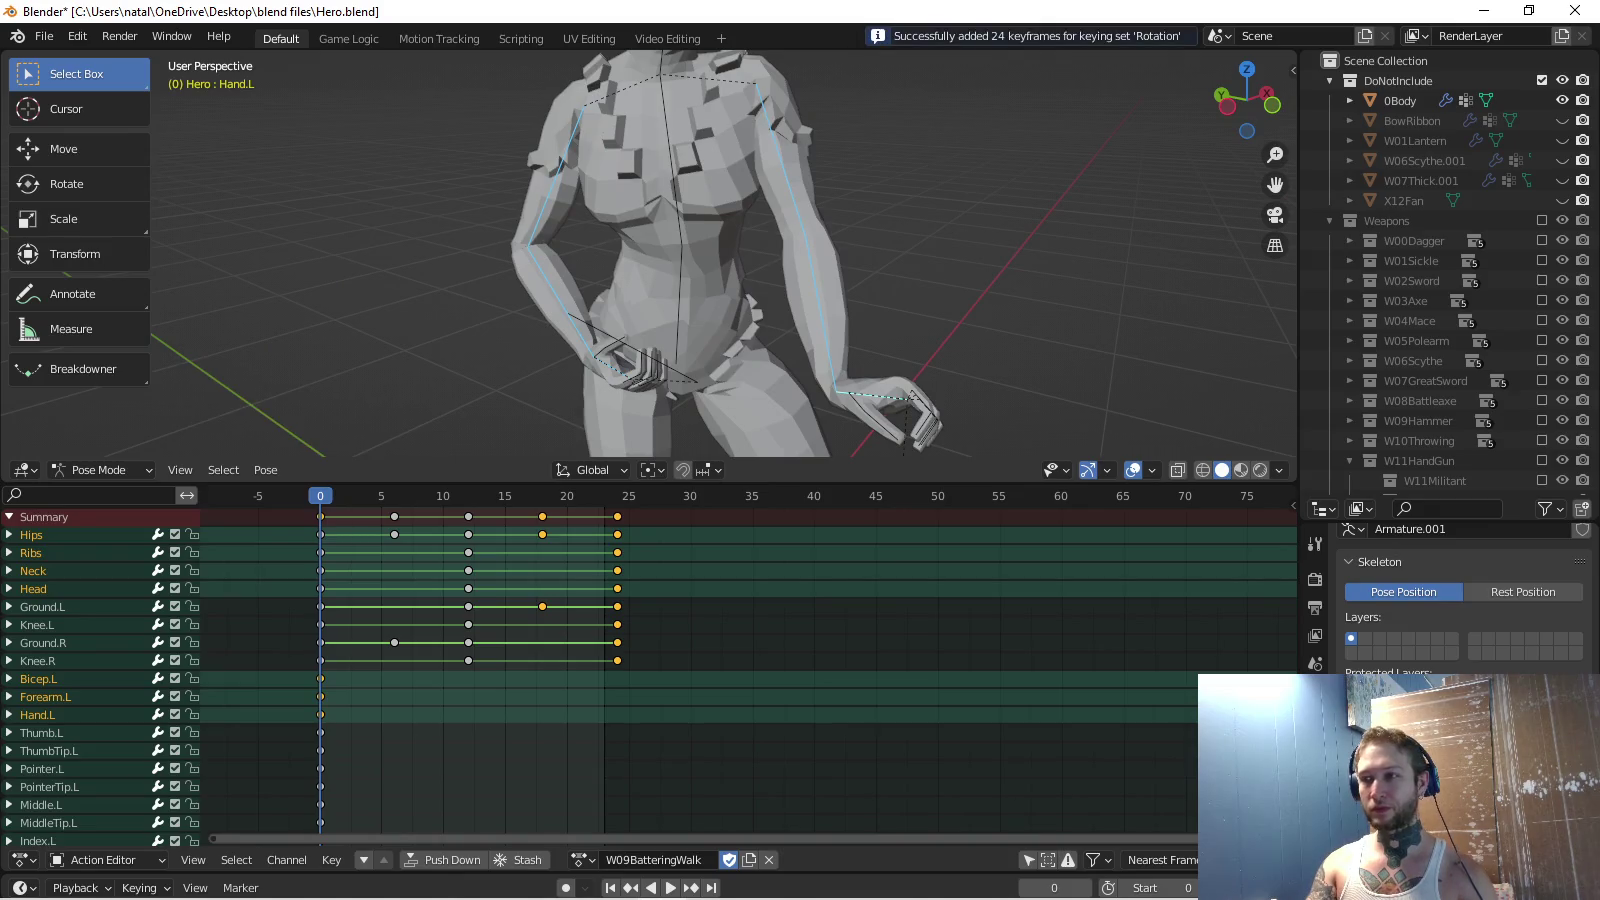
key("KP_1")
key("ctrl+z")
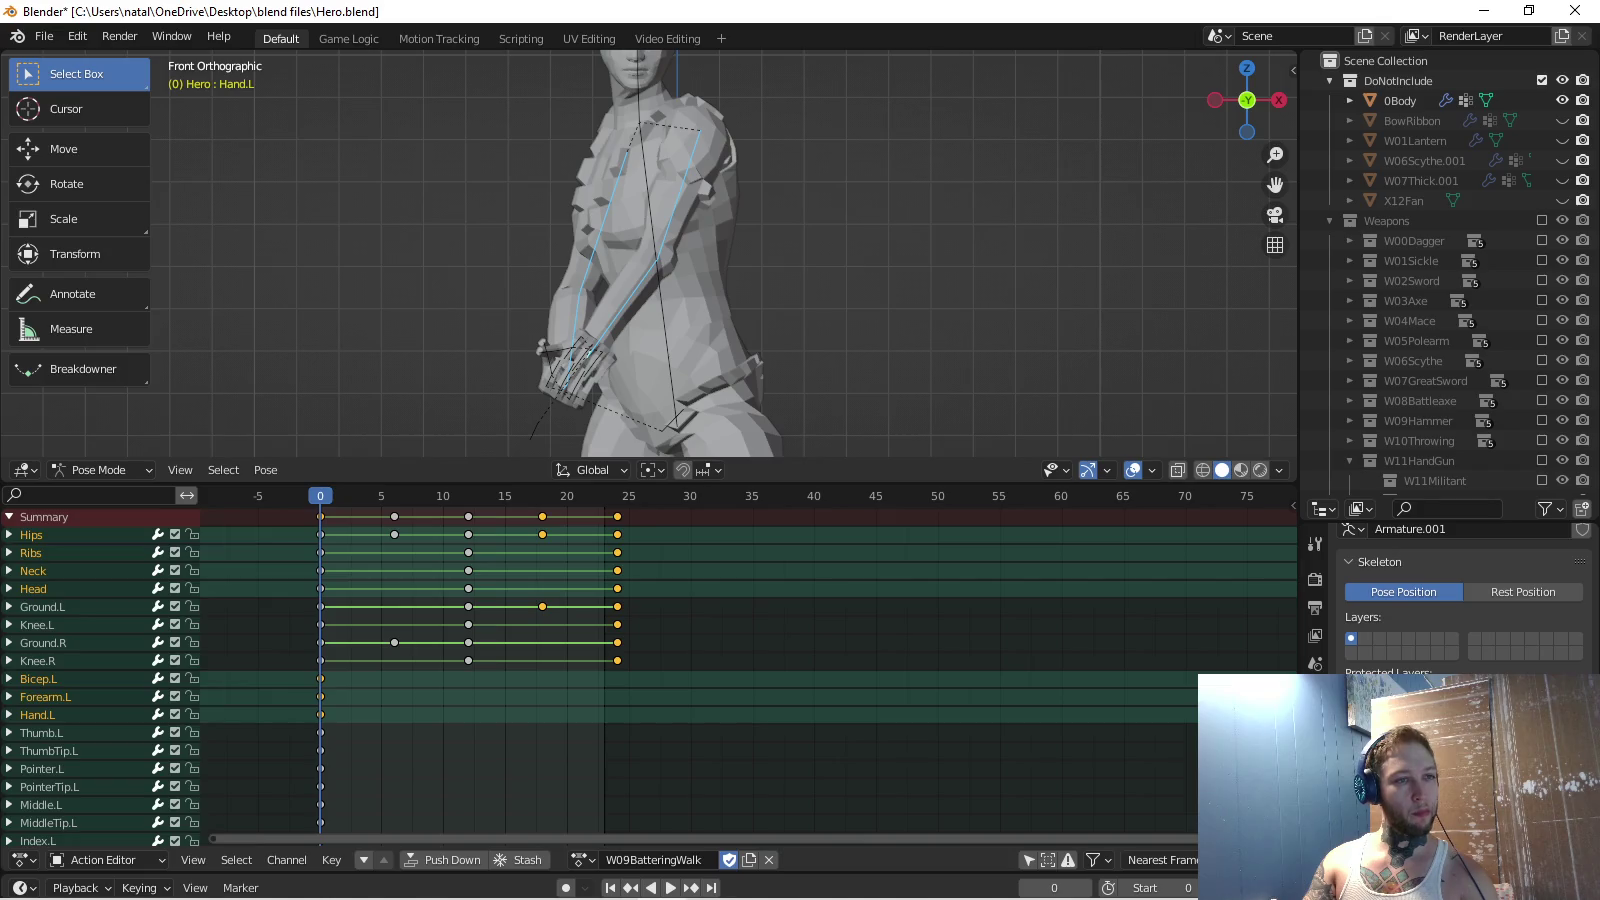
key("KP_8")
key("KP_8")
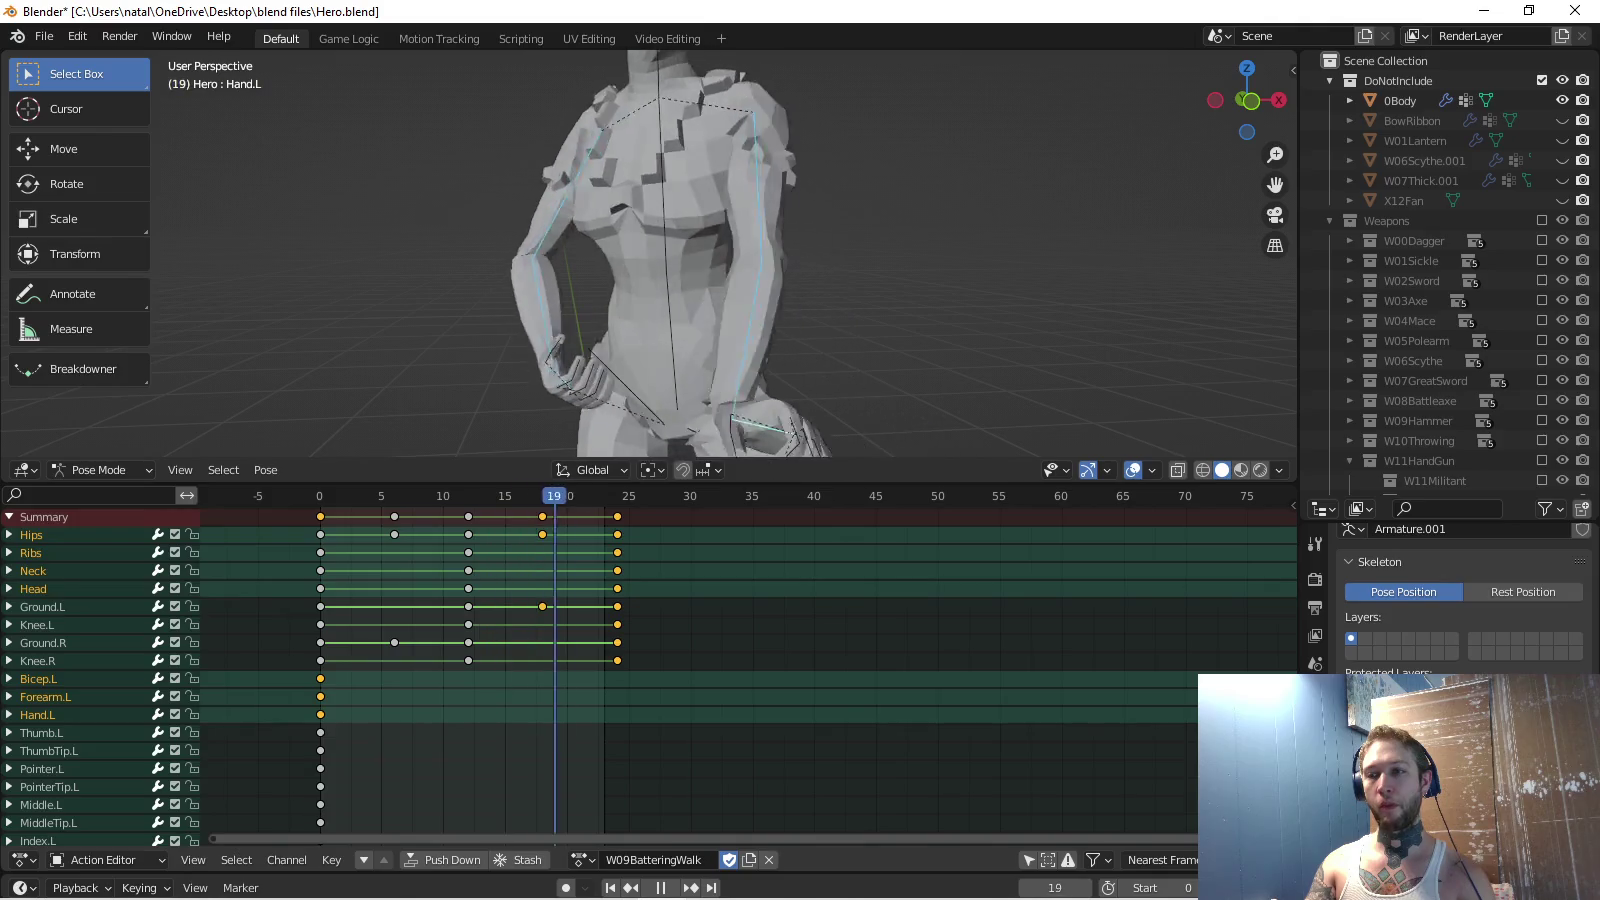
scroll(650, 670, "down", 5)
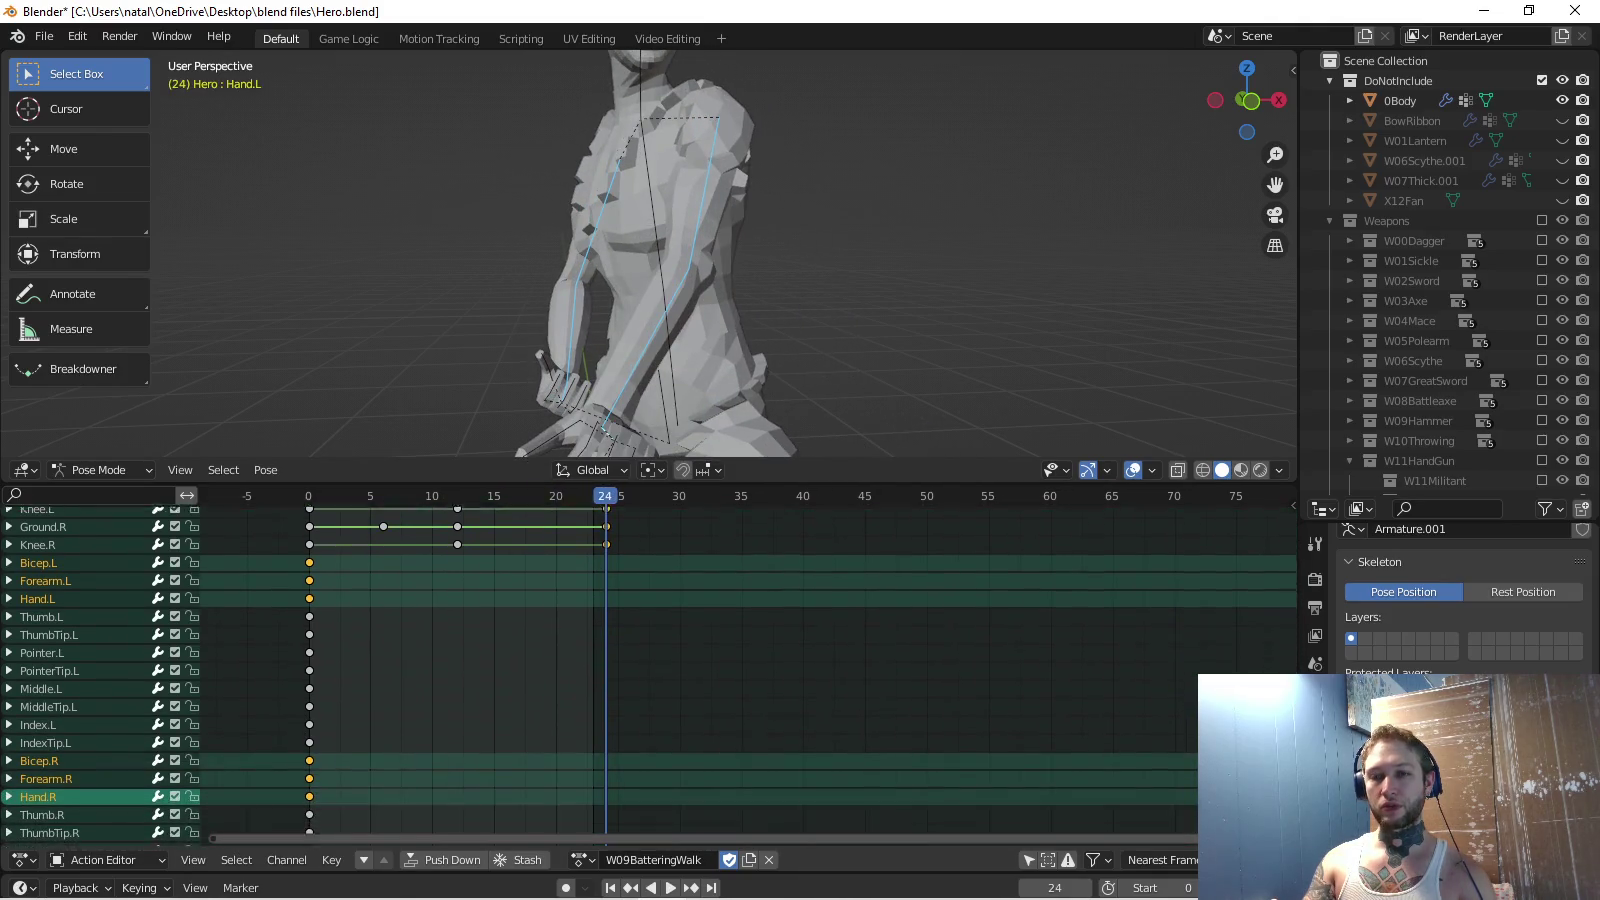
scroll(650, 671, "up", 5)
middle_click_drag(1250, 780, 1231, 693)
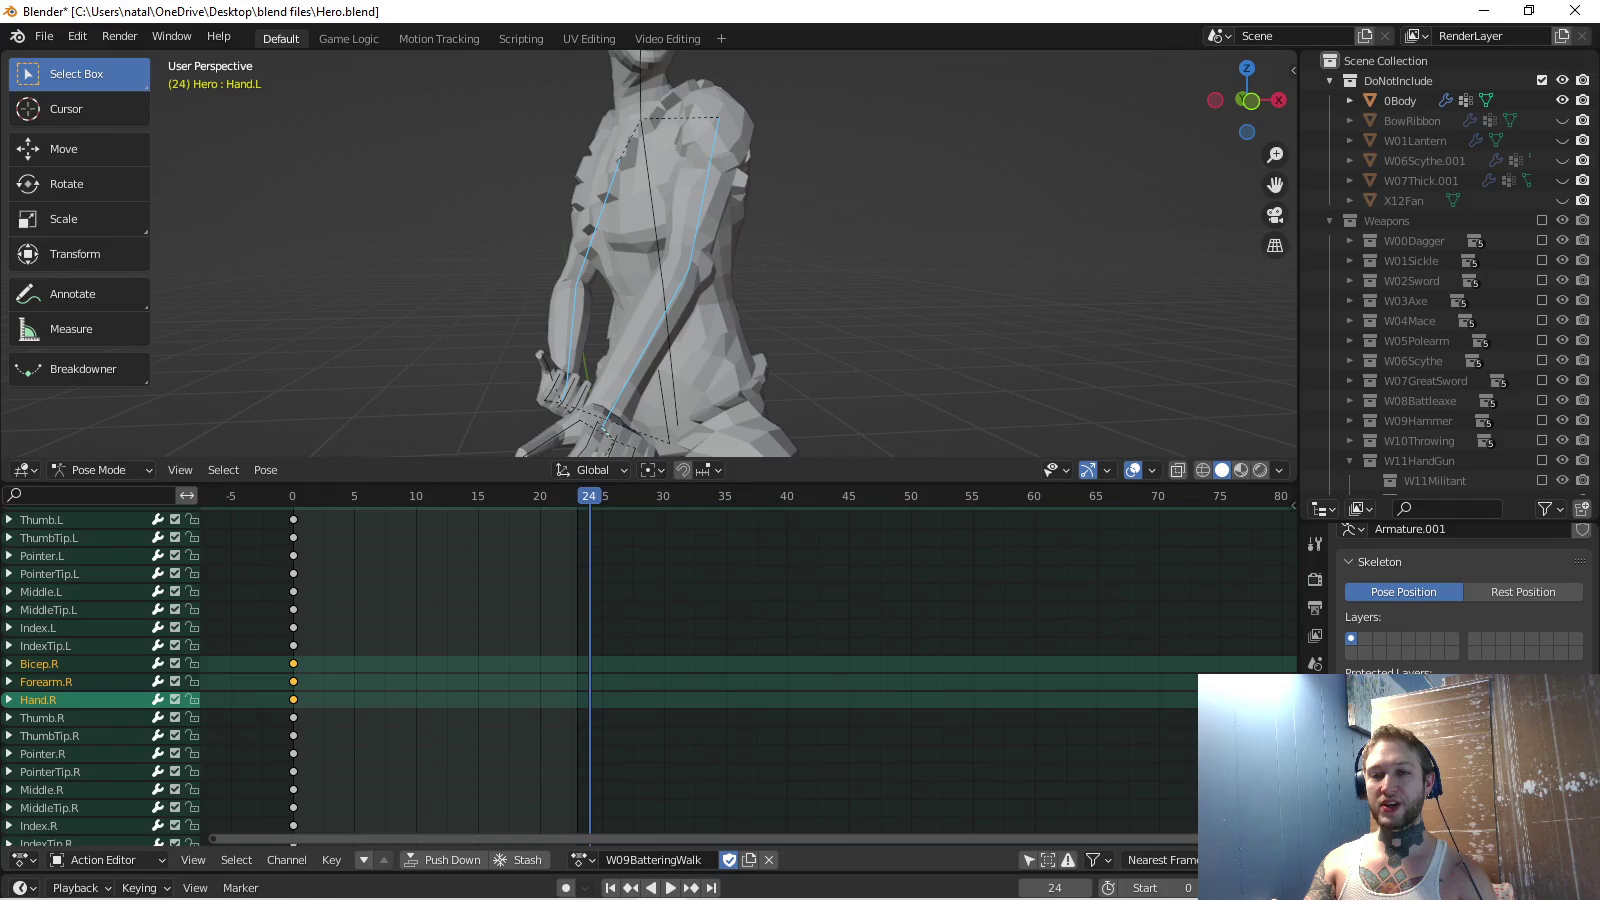
left_click(583, 860)
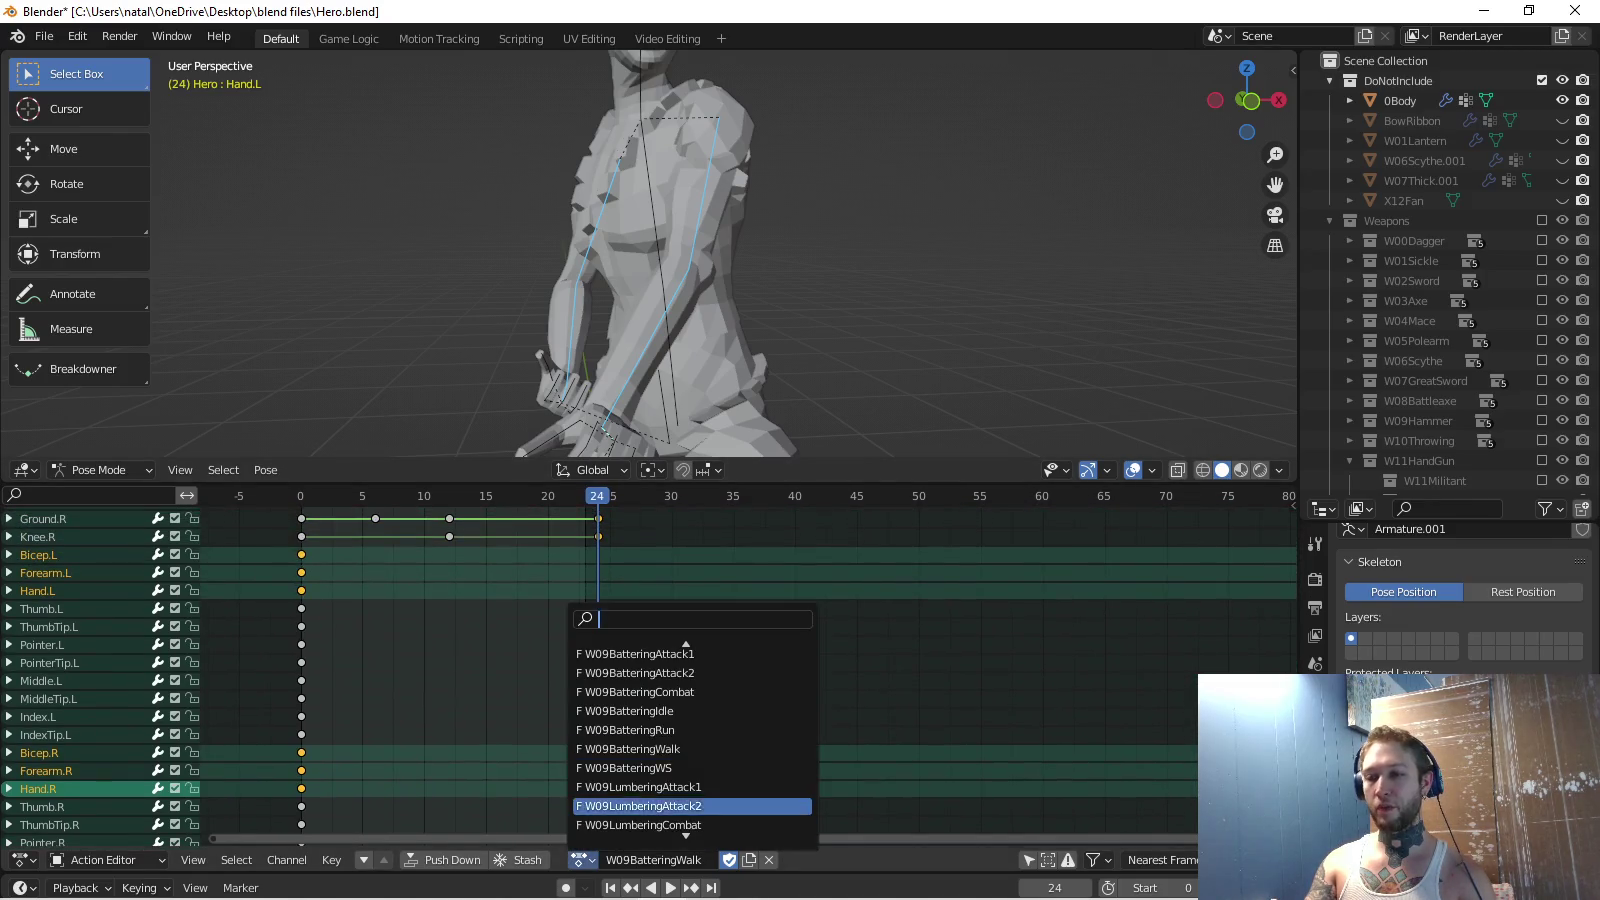
Load W09BatteringRun, then paste the arm pose and key it at frame 0.
left_click(680, 729)
key("space")
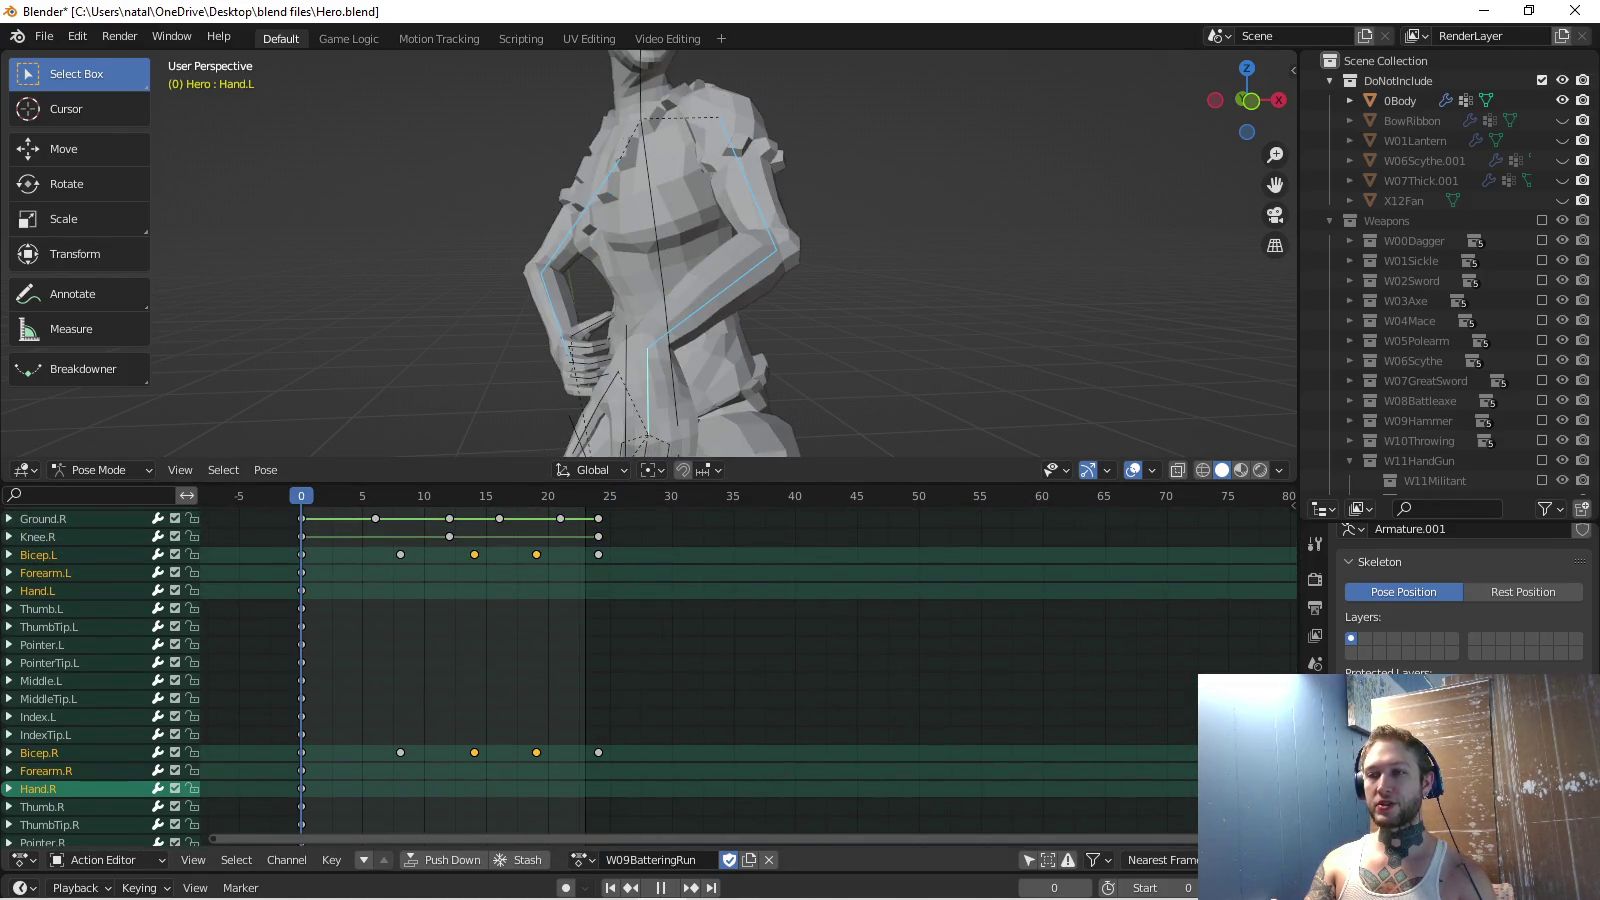
key("alt+r")
key("i")
key("KP_1")
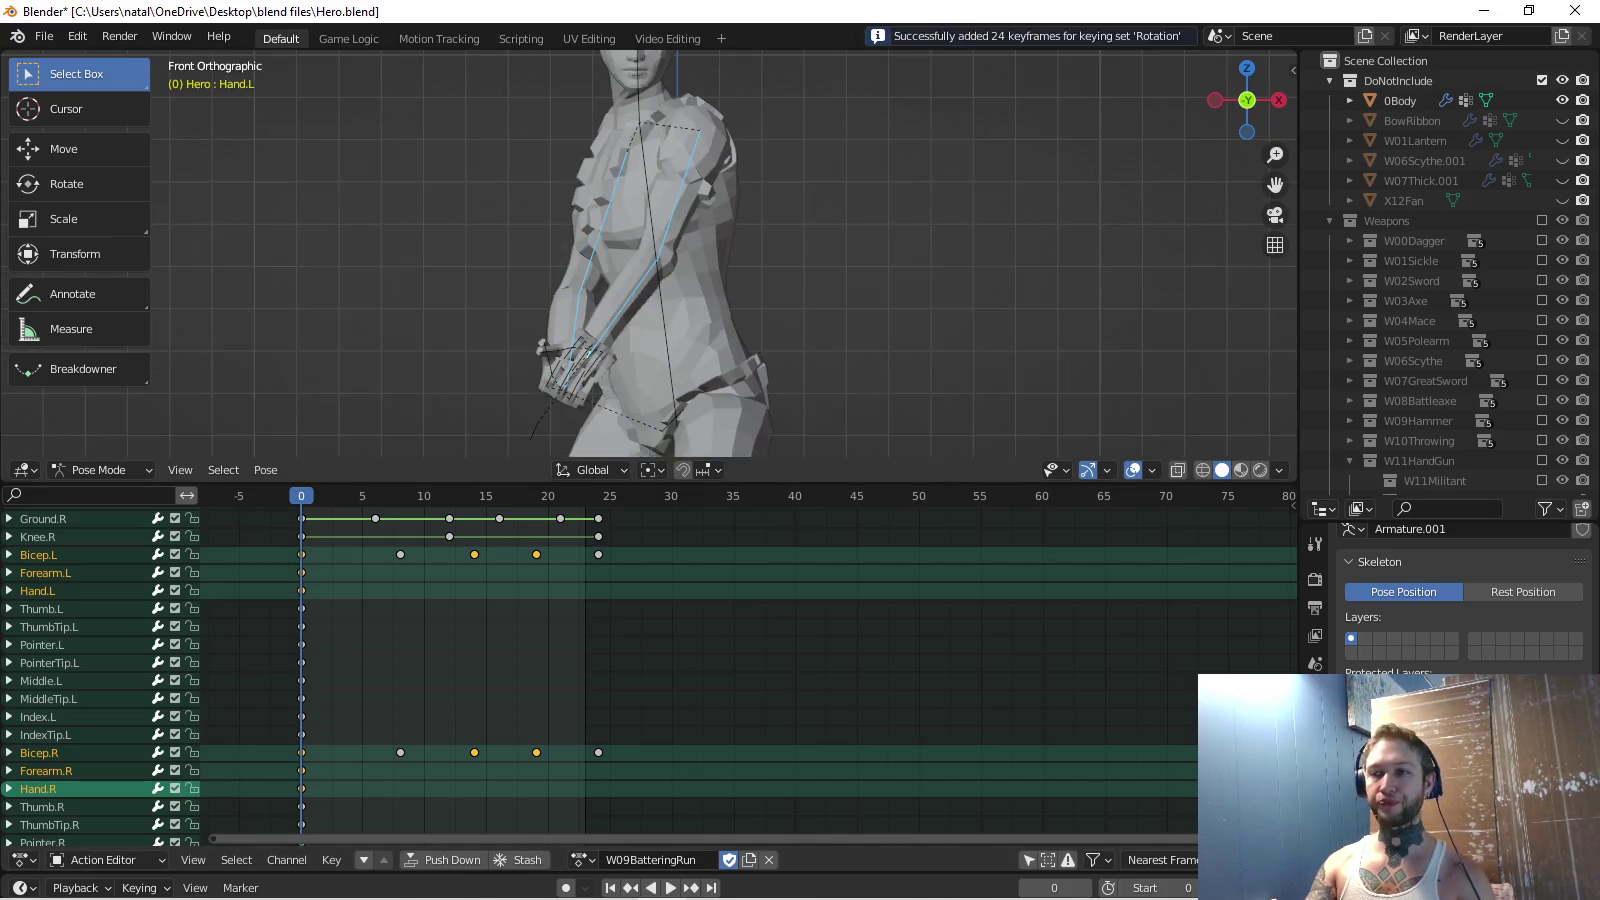
scroll(650, 670, "up", 1)
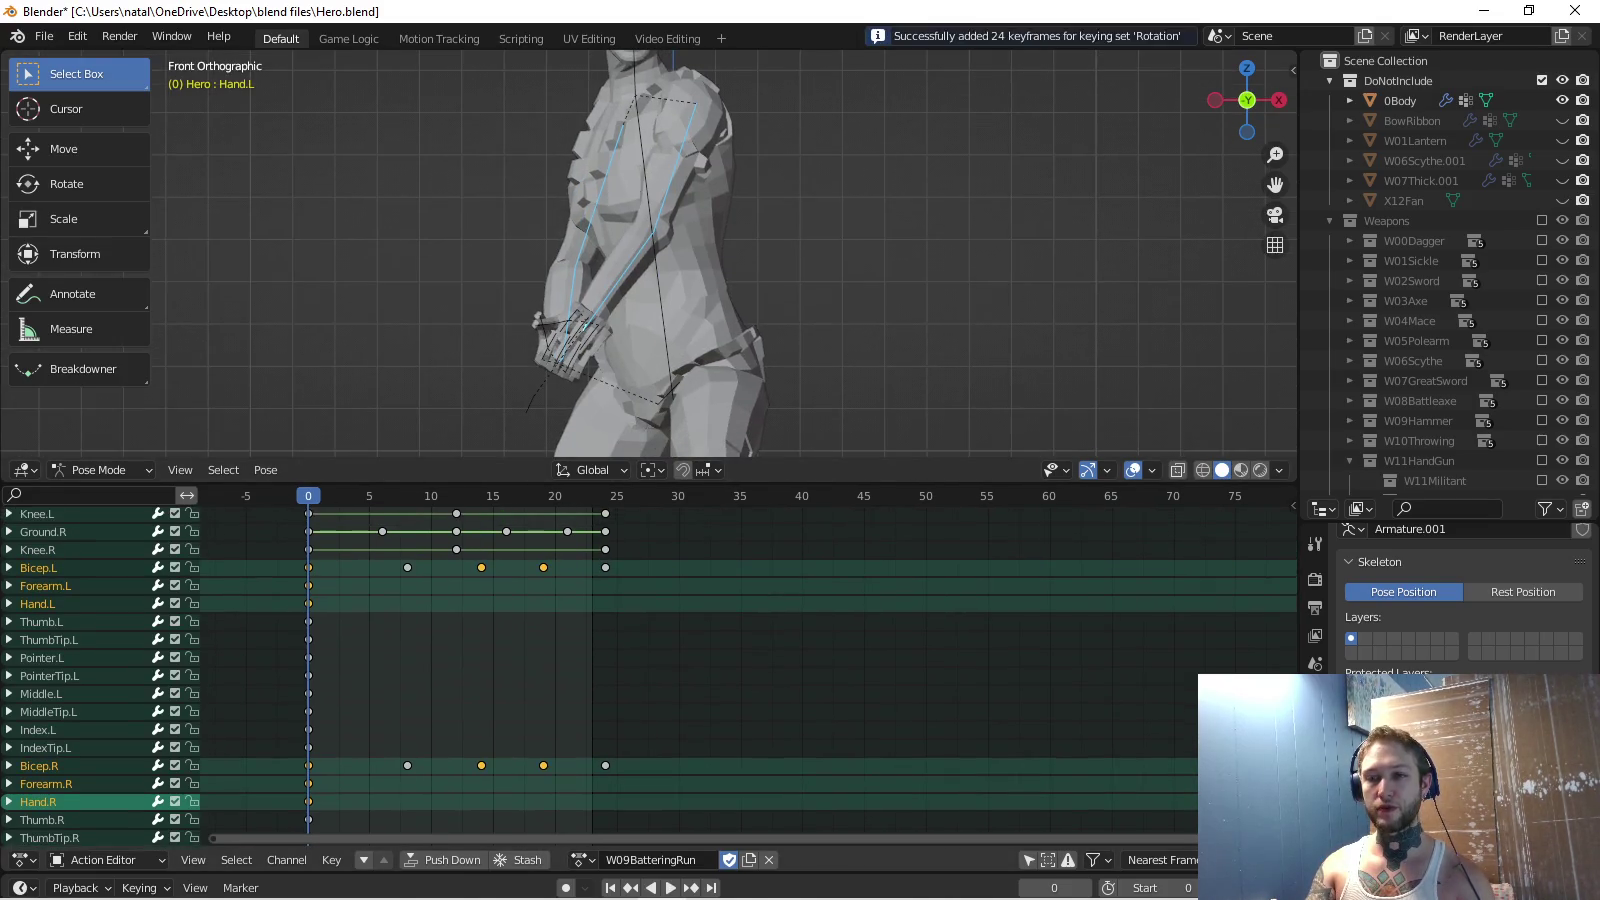
Paste the arm pose at frame 24, key the bicep rotations, and replay the run.
key("space")
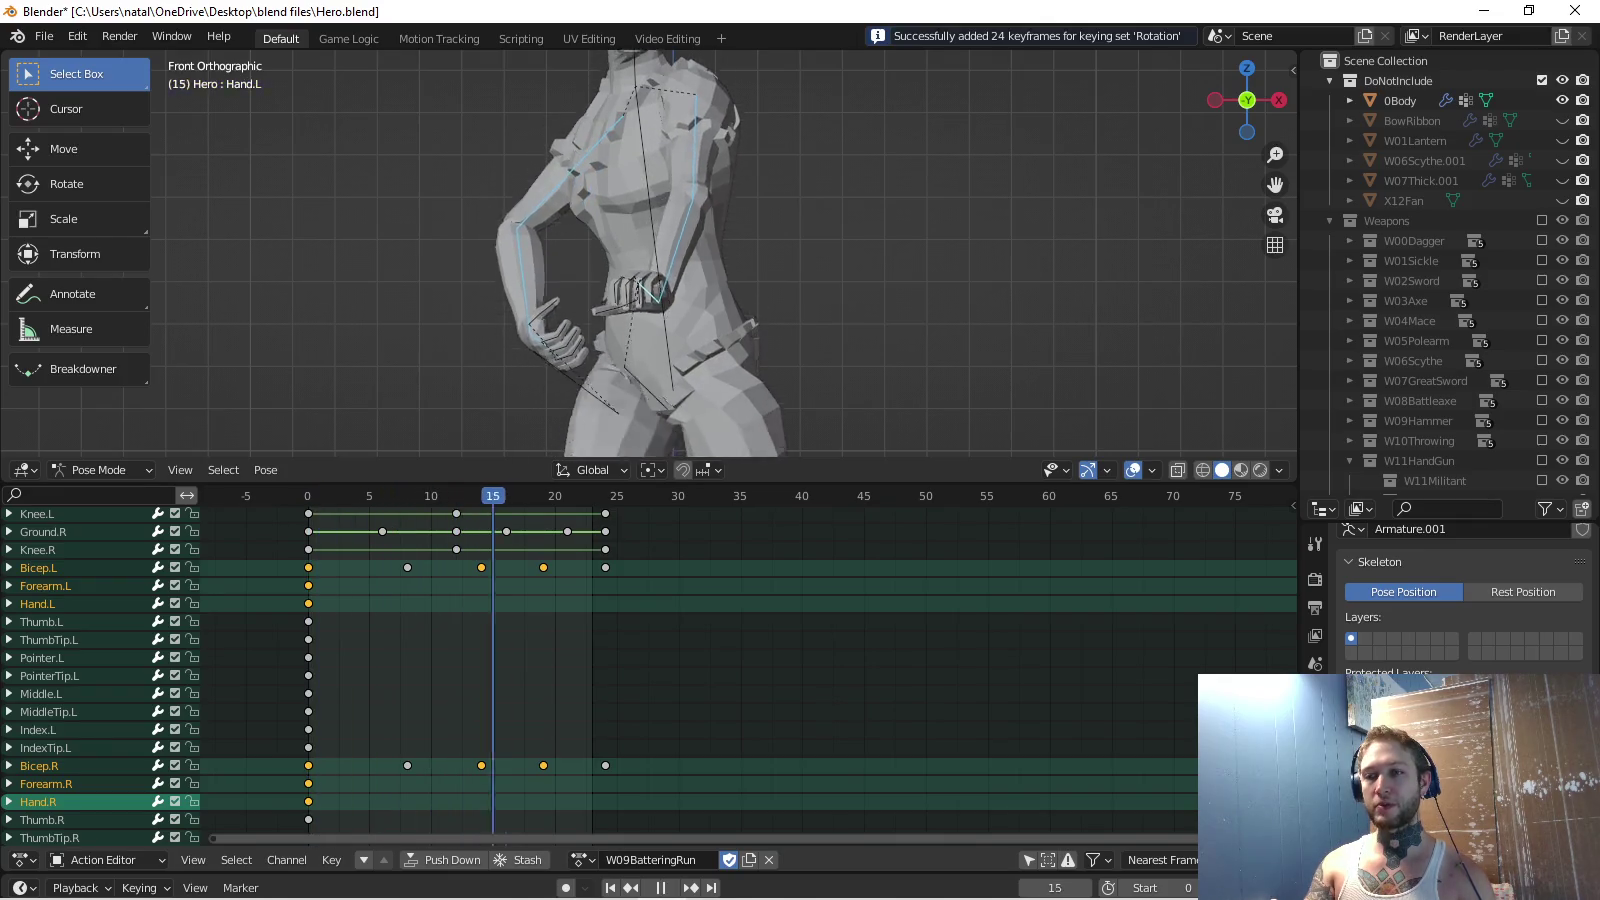
key("space")
key("ctrl+v")
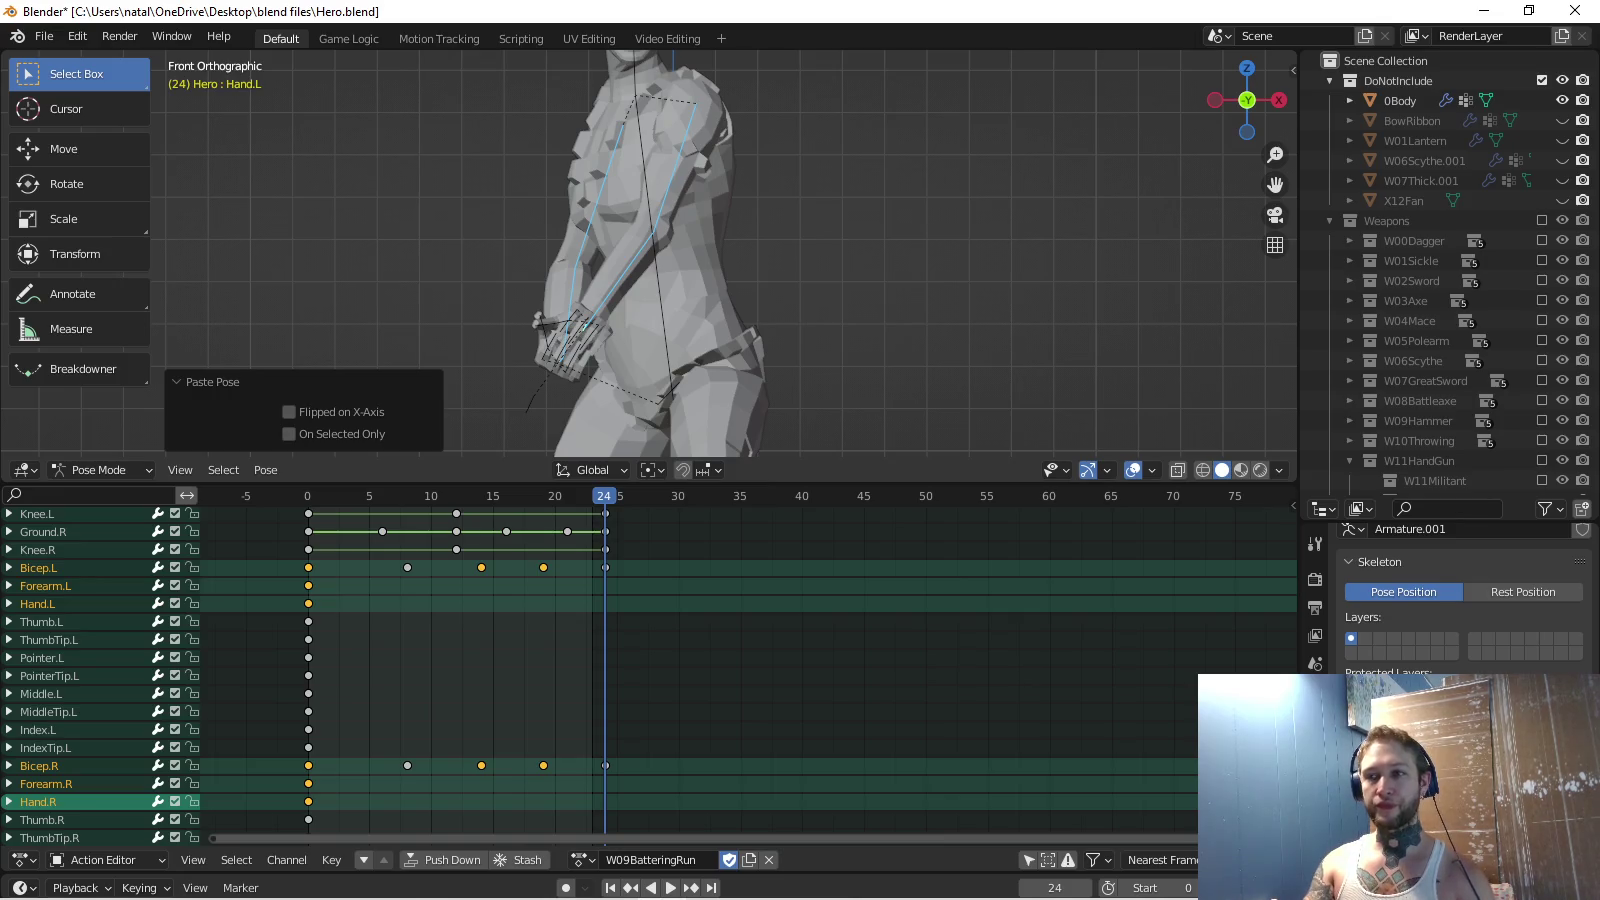
key("i")
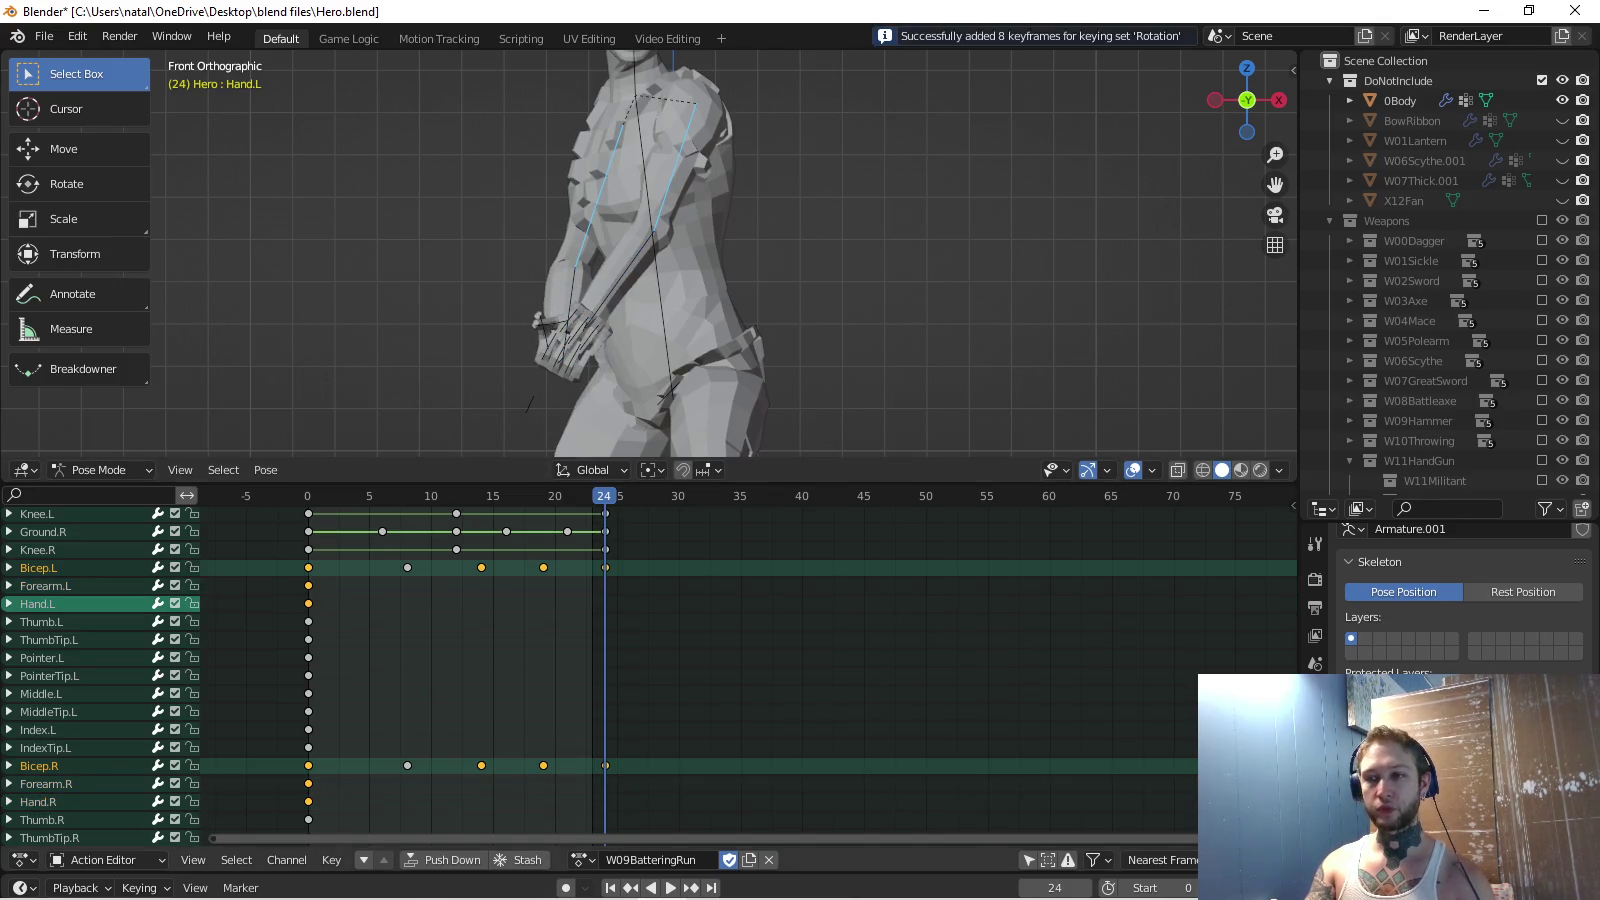
key("space")
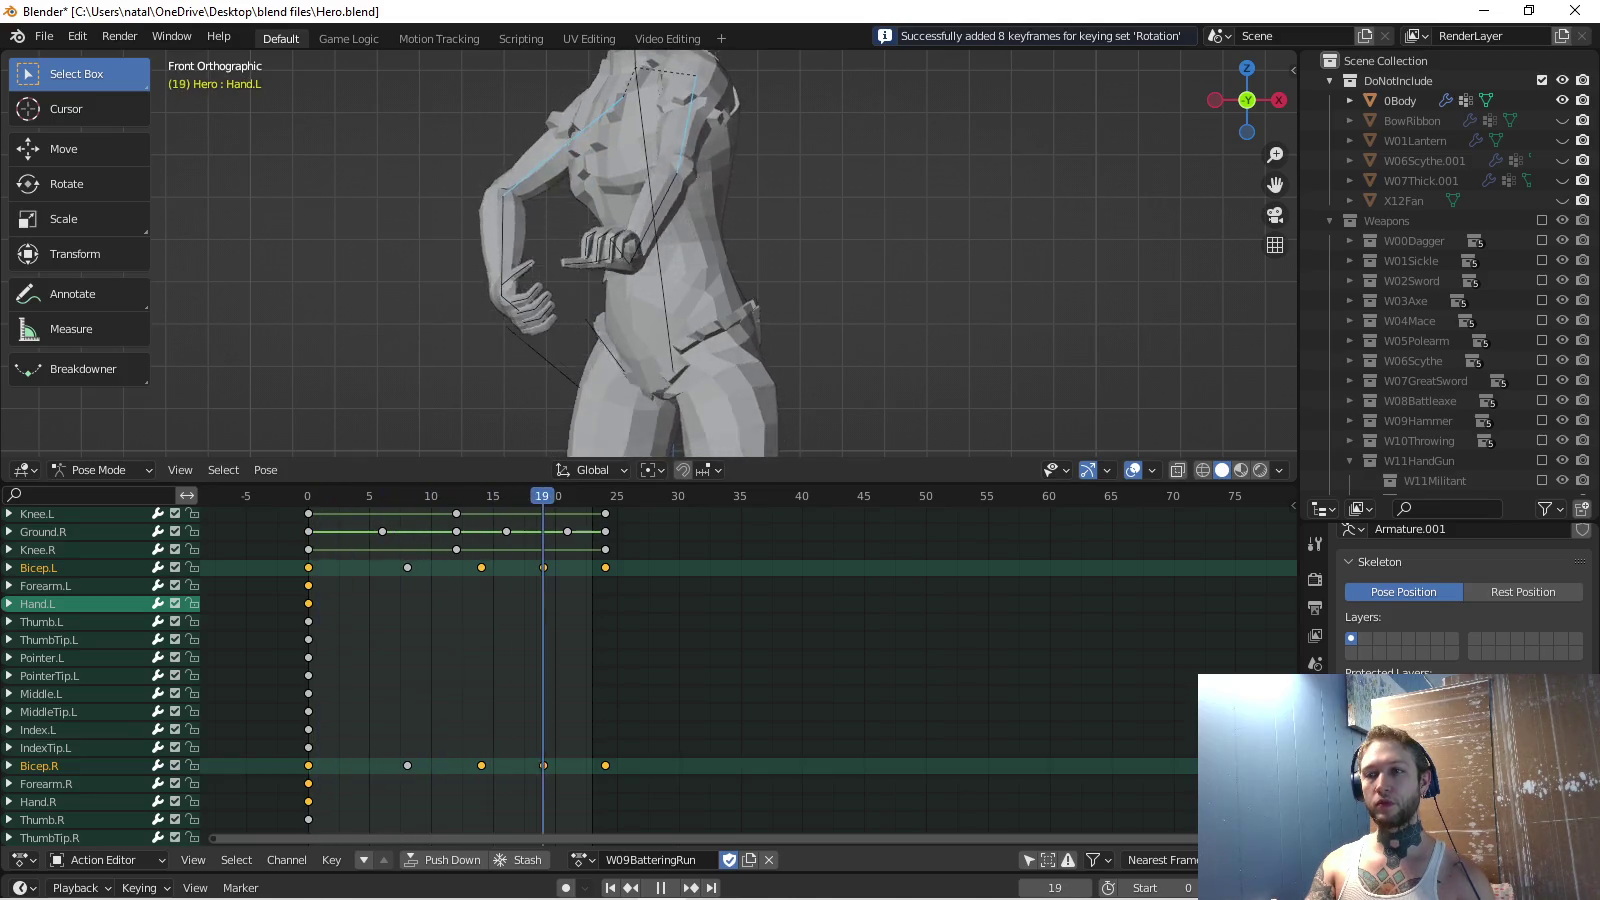
key("shift+Left")
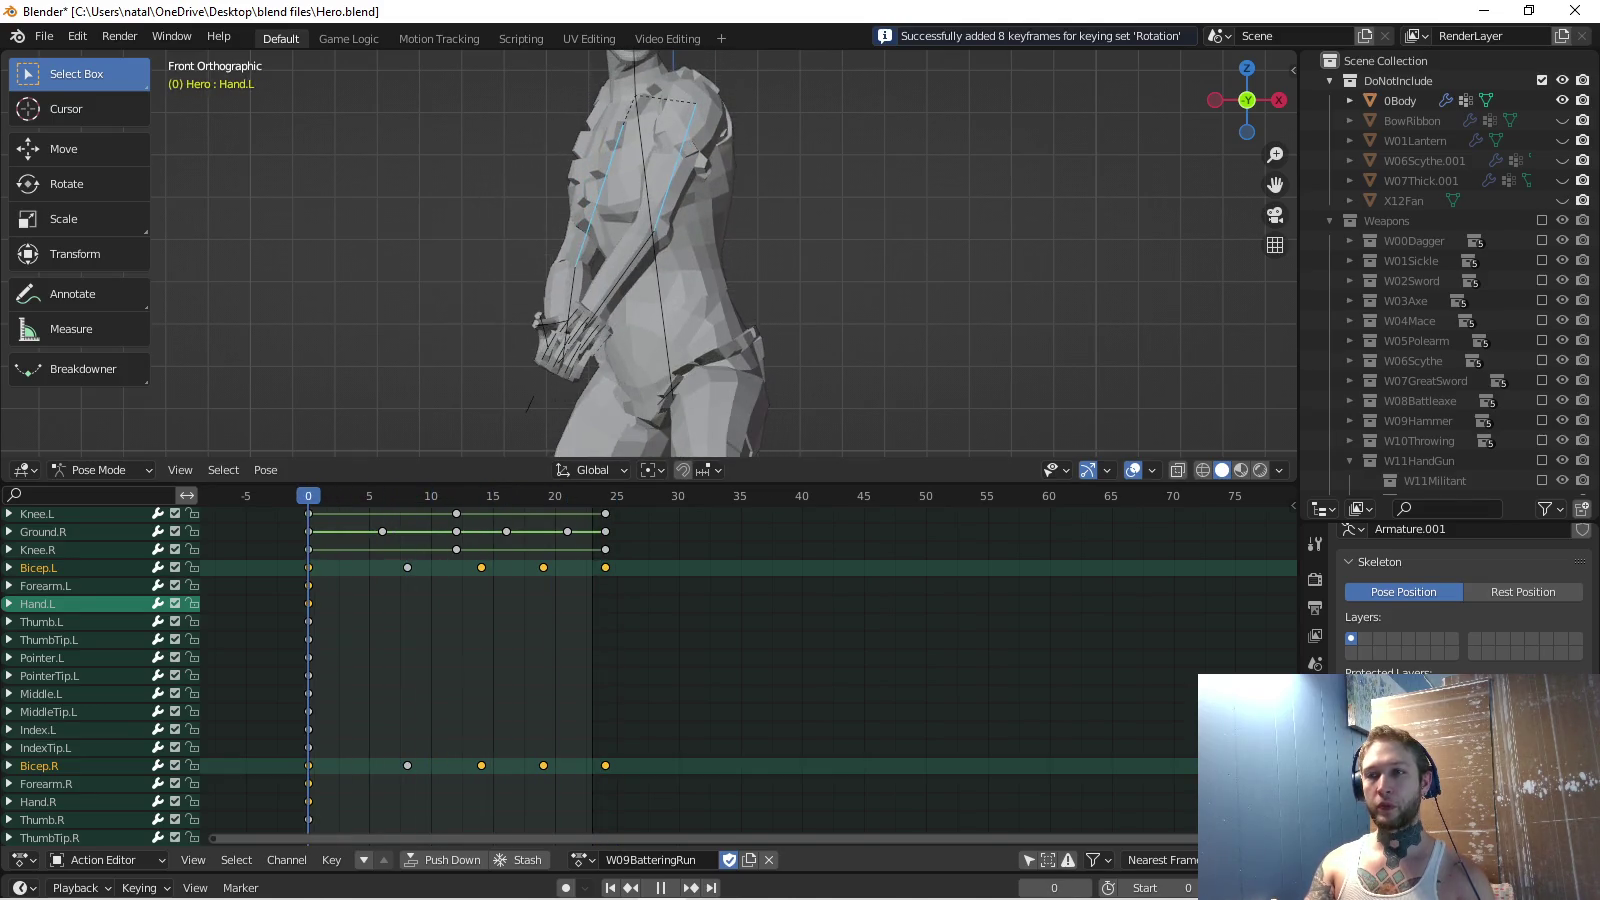
key("space")
Copy the frame 0 arm pose, try pasting it at frame 8, undo, and replay.
key("ctrl+c")
key("Up")
key("ctrl+v")
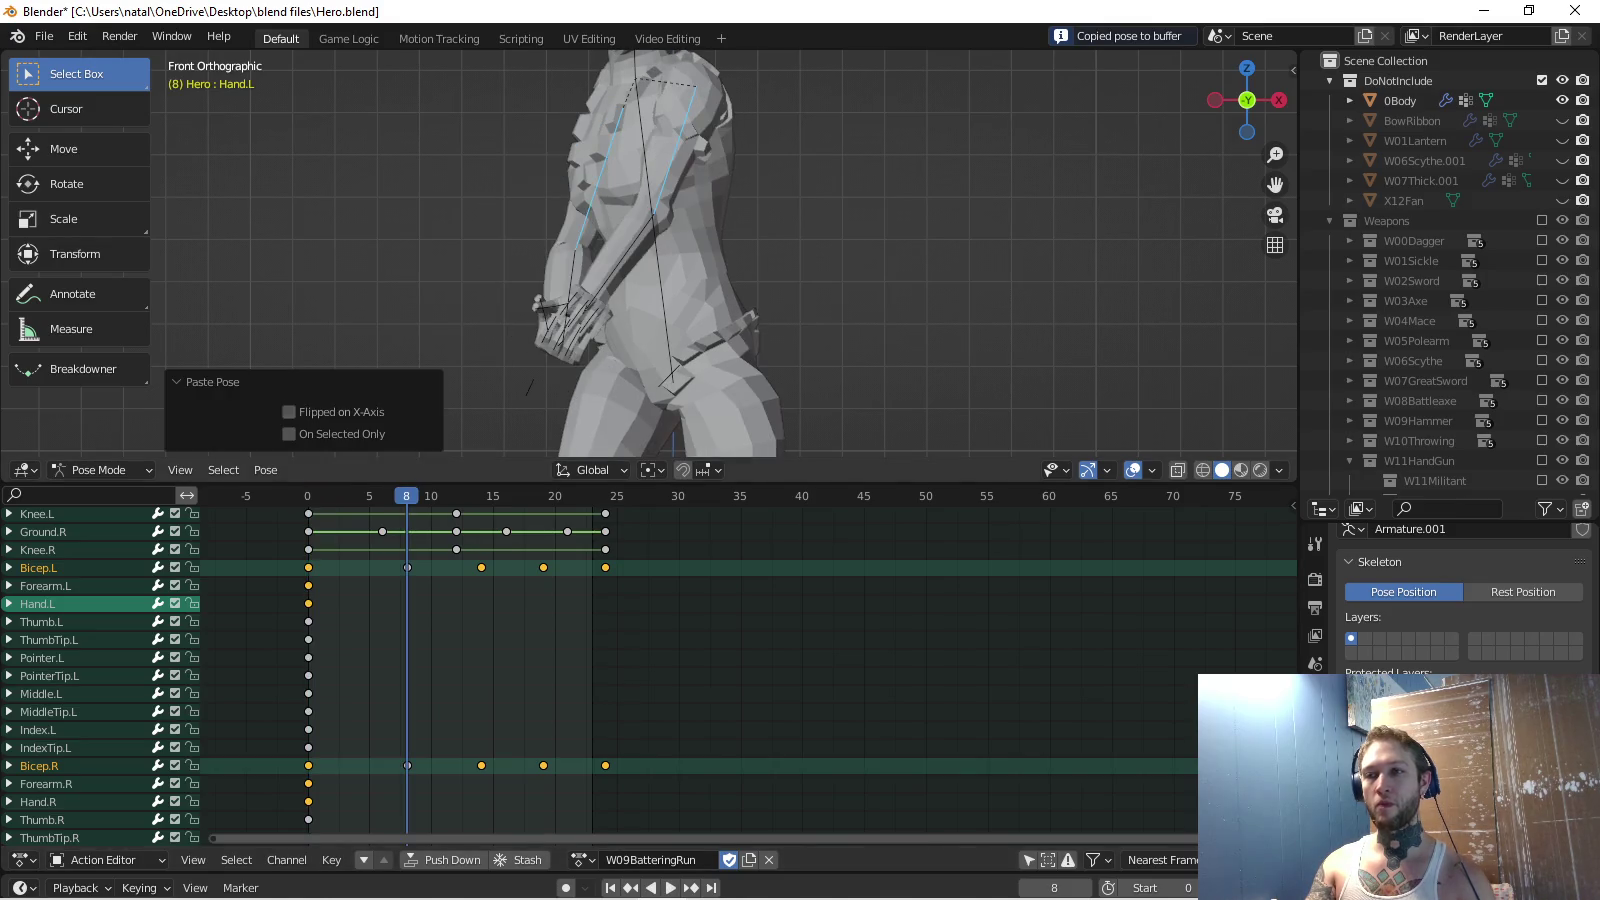
key("ctrl+z")
key("ctrl+v")
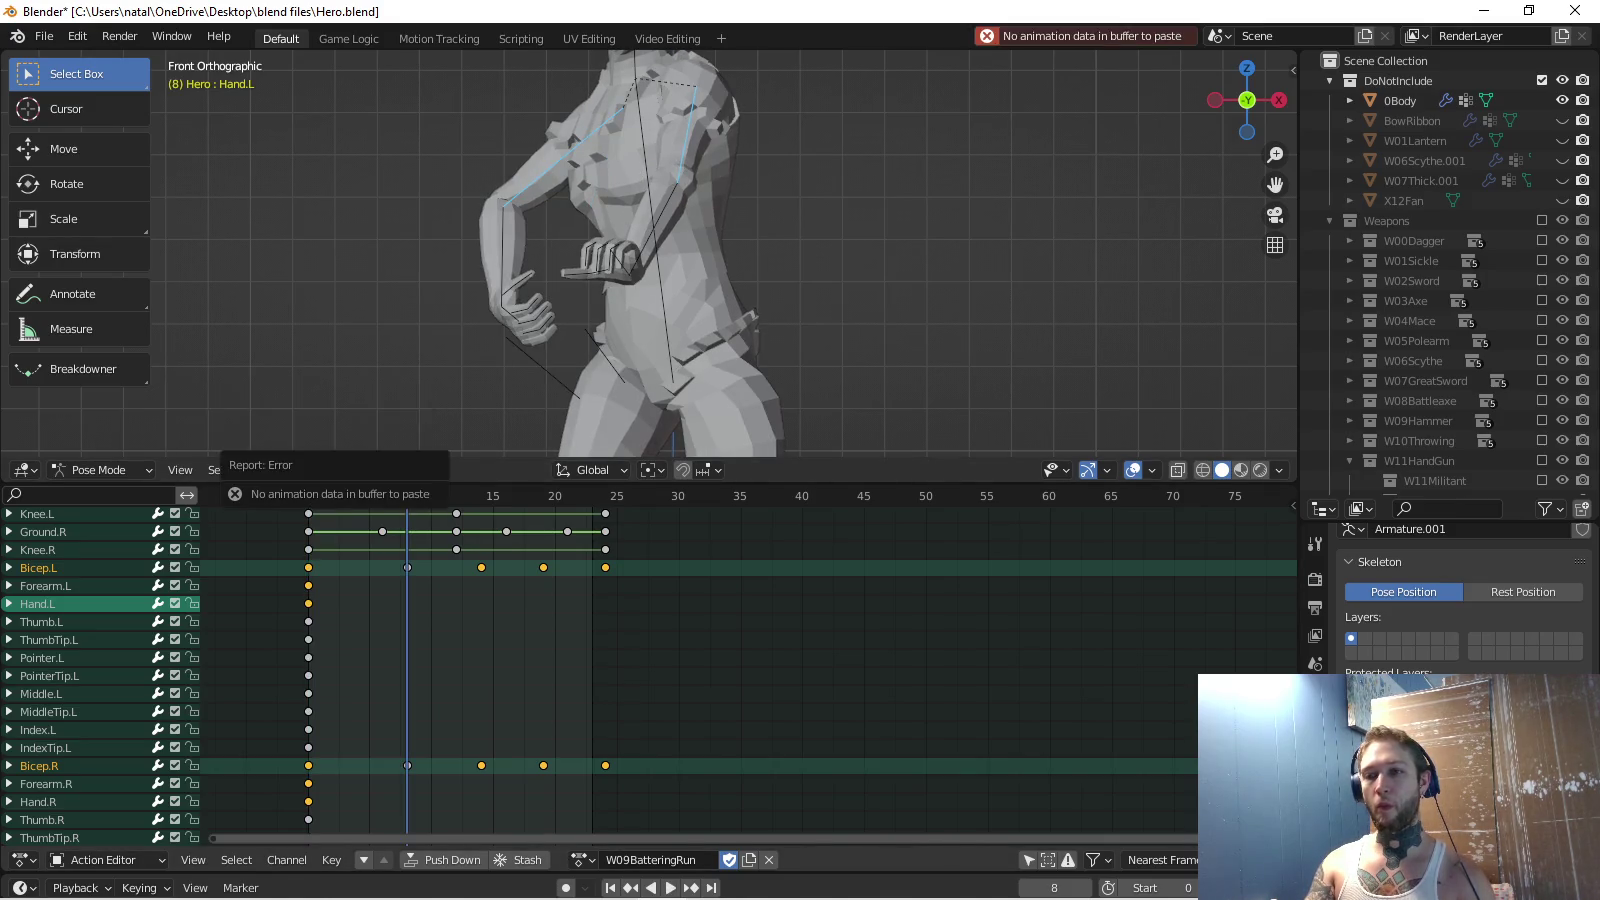
key("shift+Left")
key("space")
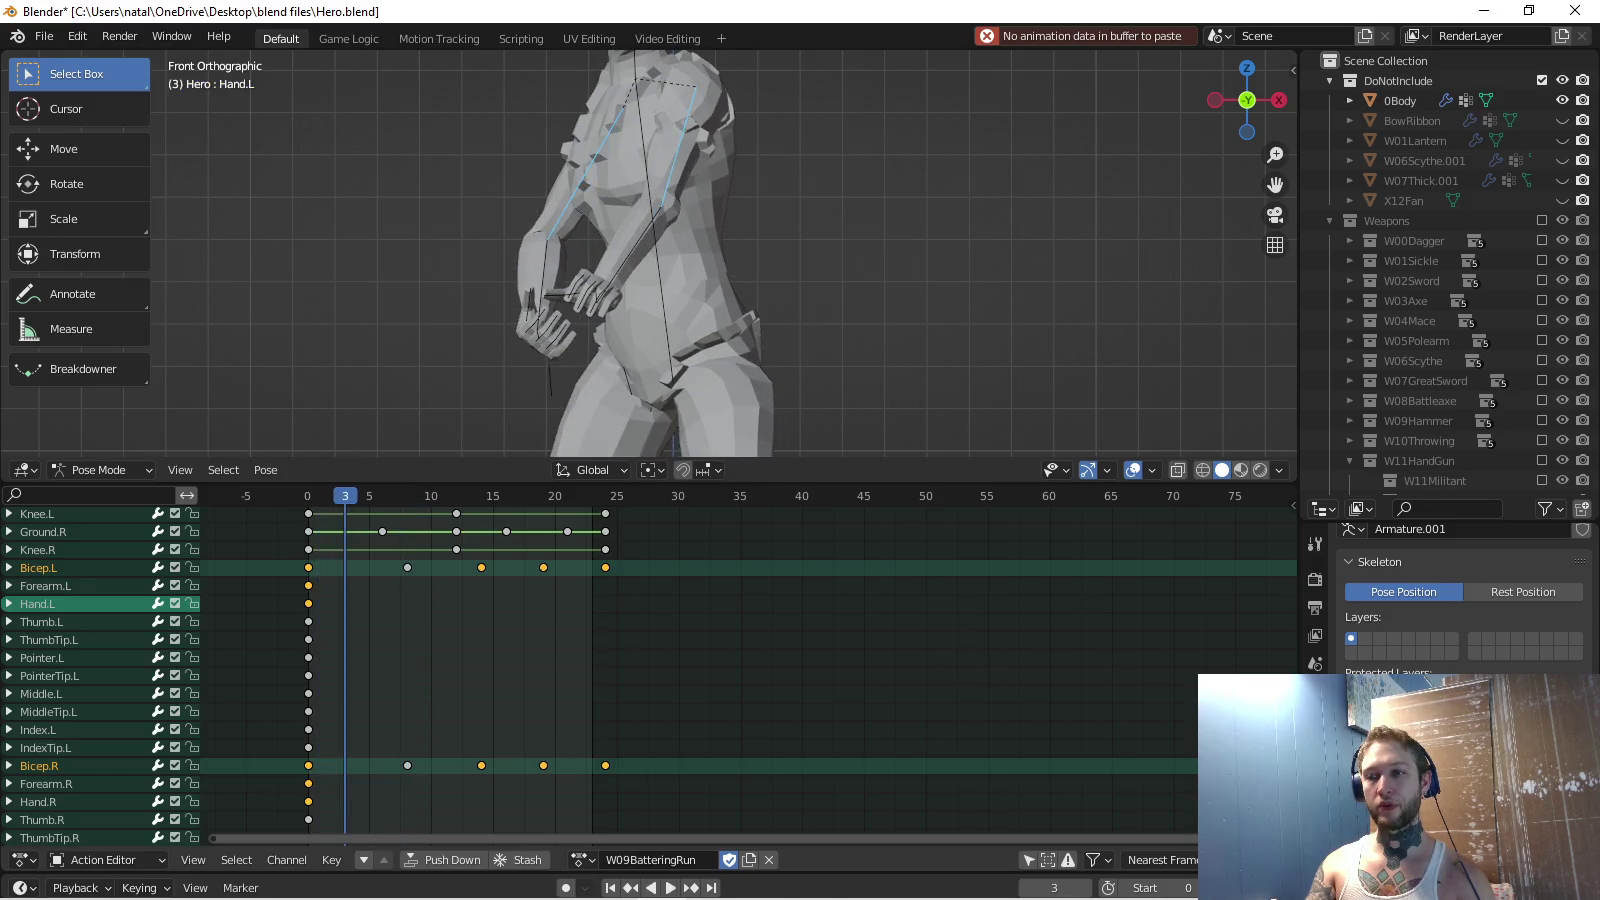
key("Escape")
left_click(583, 861)
type("i")
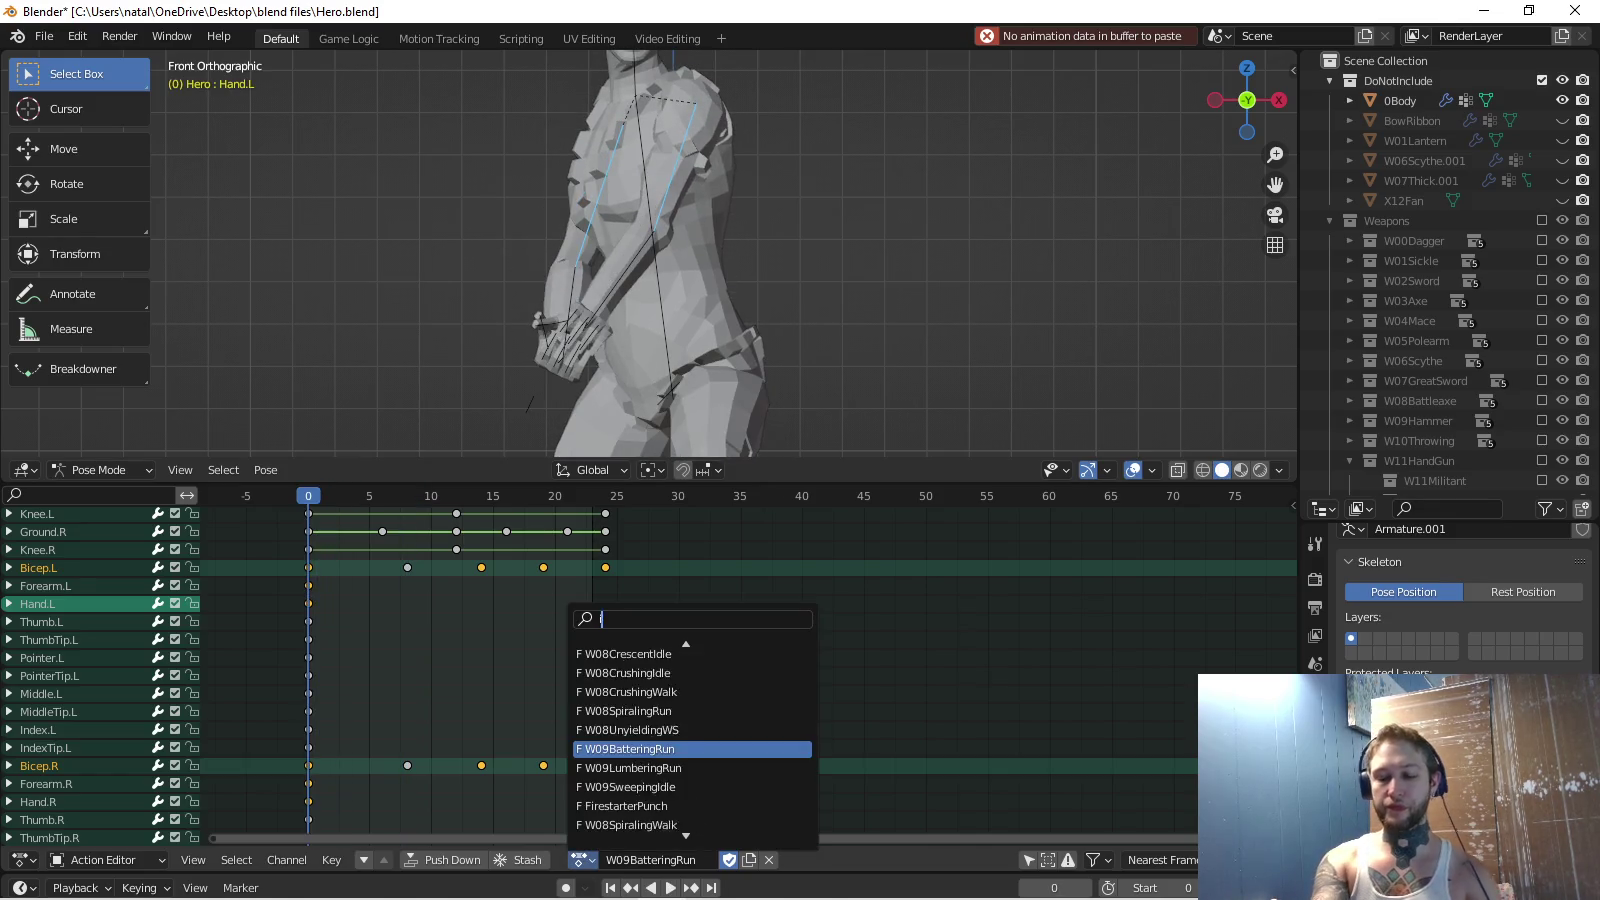
type("ronboundr")
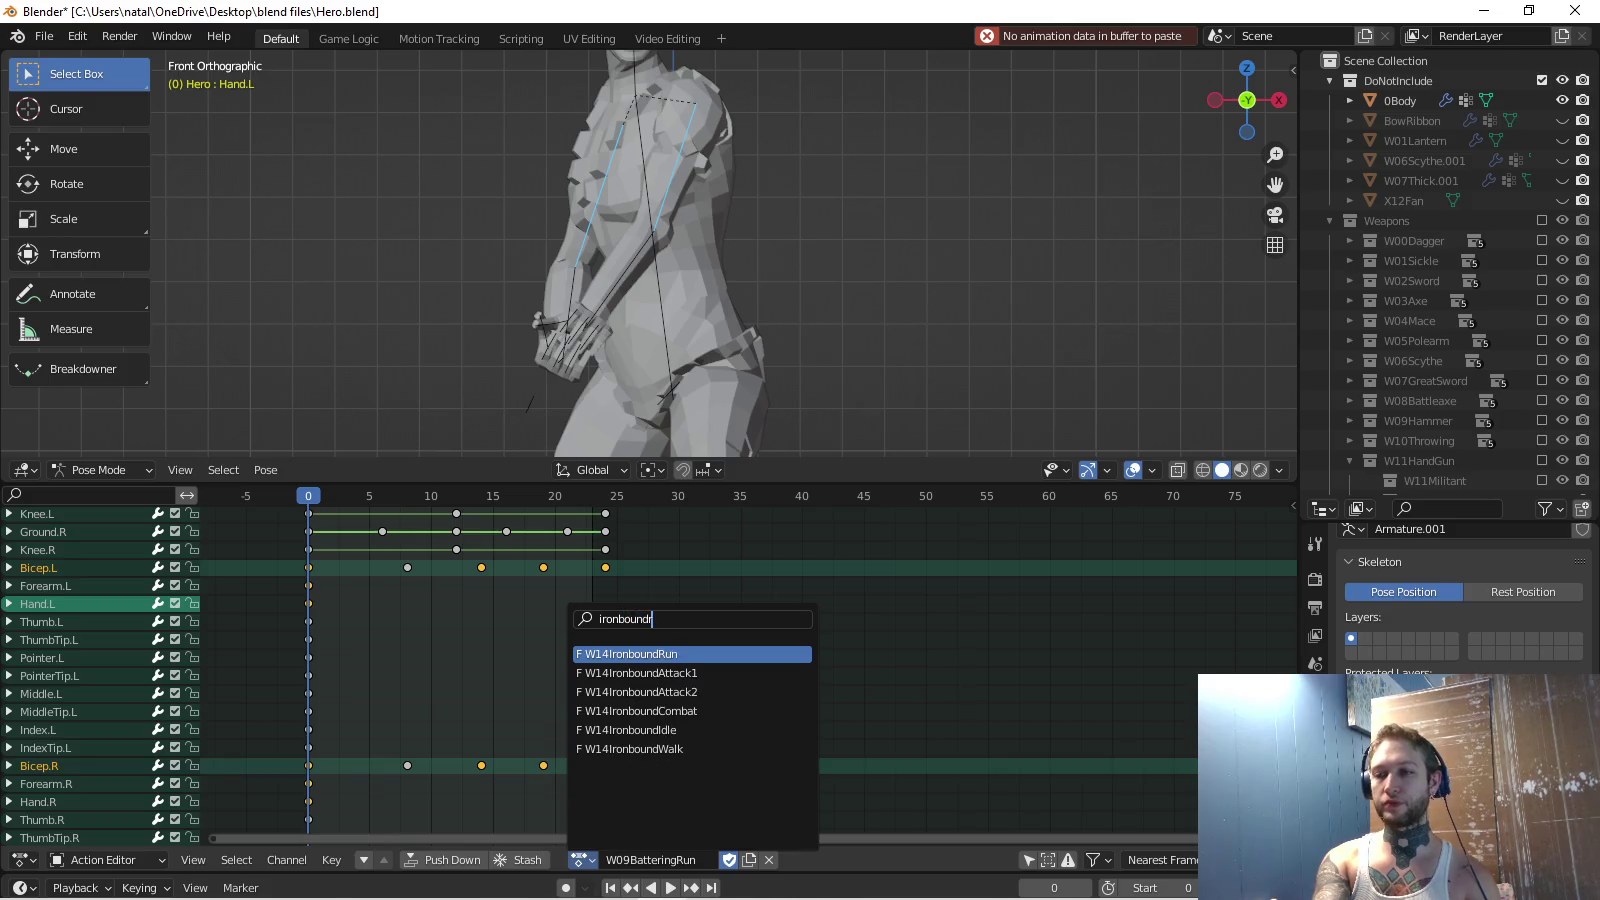
key("Down")
key("Up")
key("Return")
key("space")
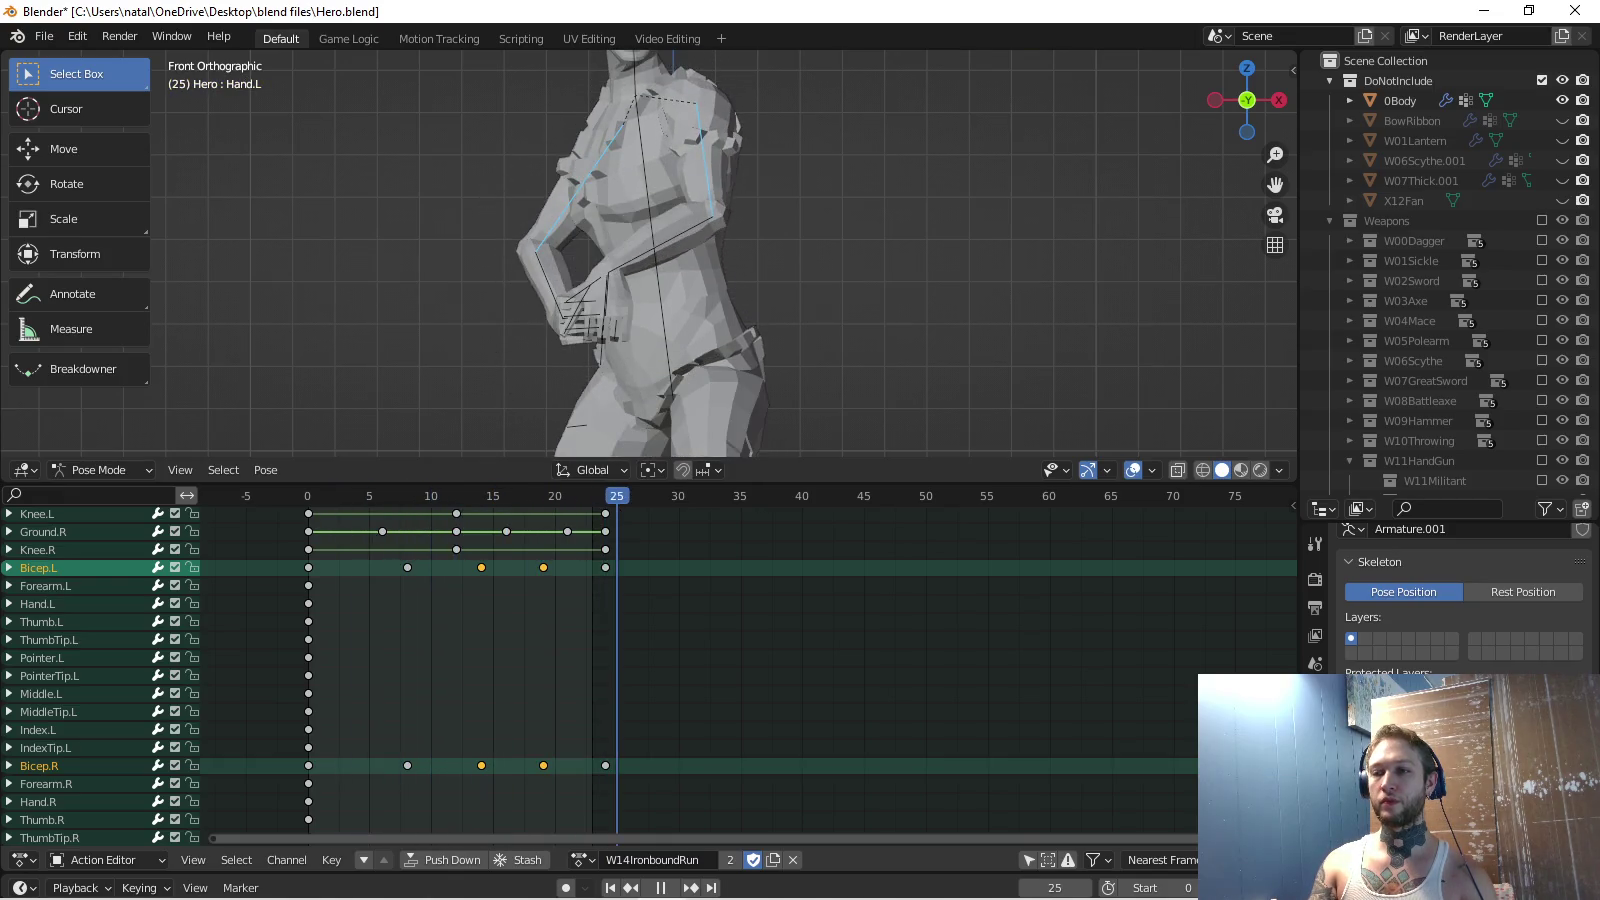
key("space")
key("space")
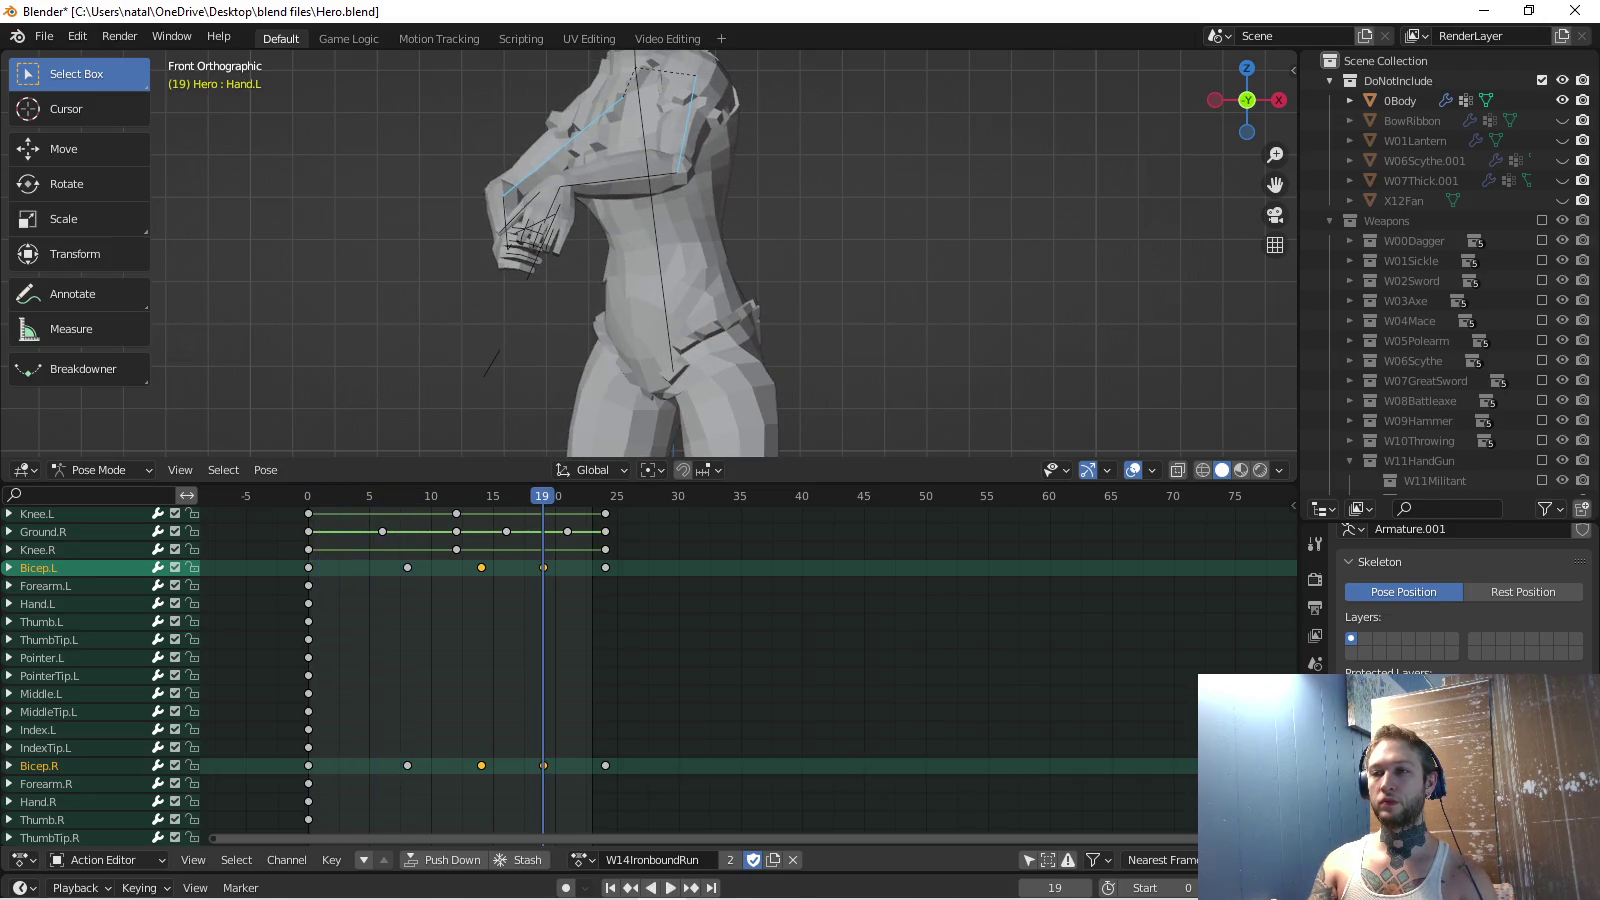
key("Escape")
key("space")
key("space")
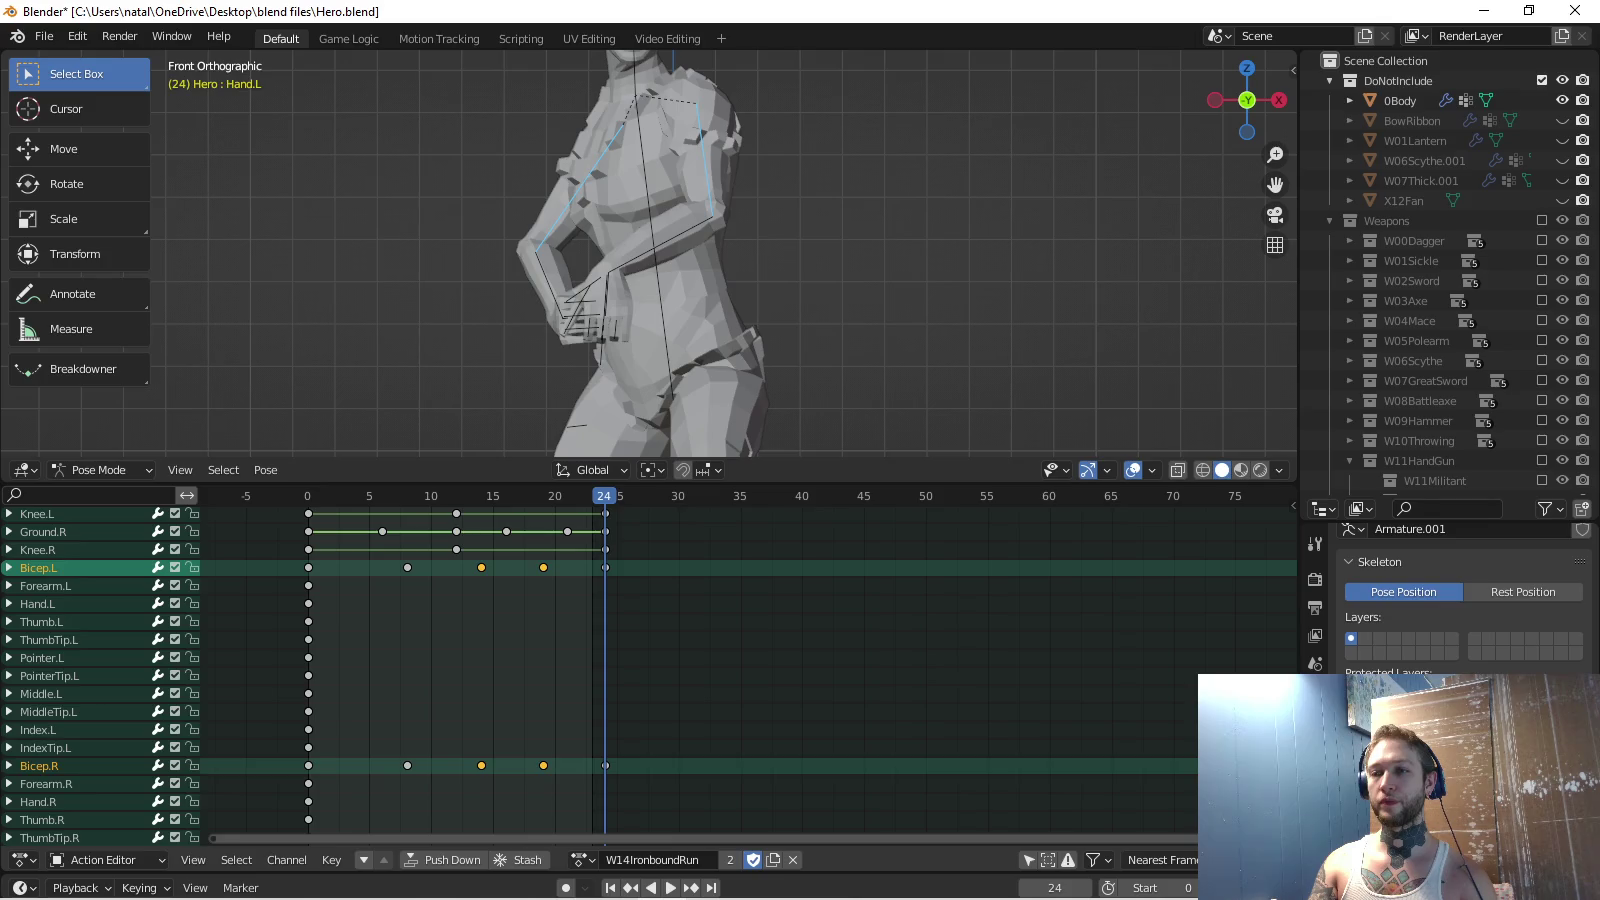
key("Escape")
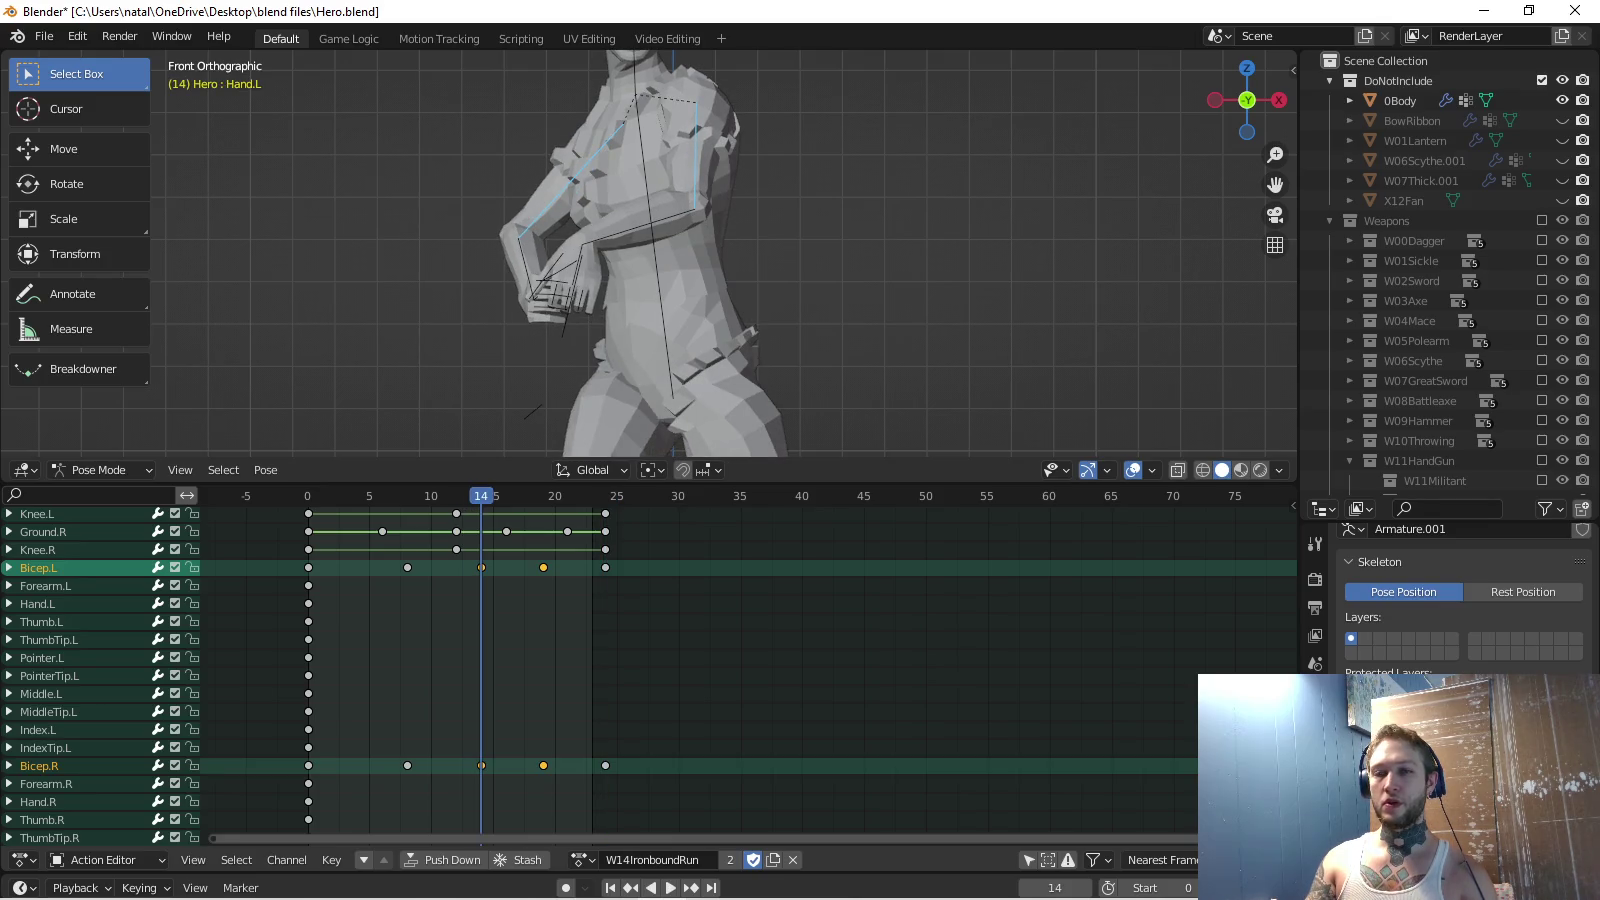
key("space")
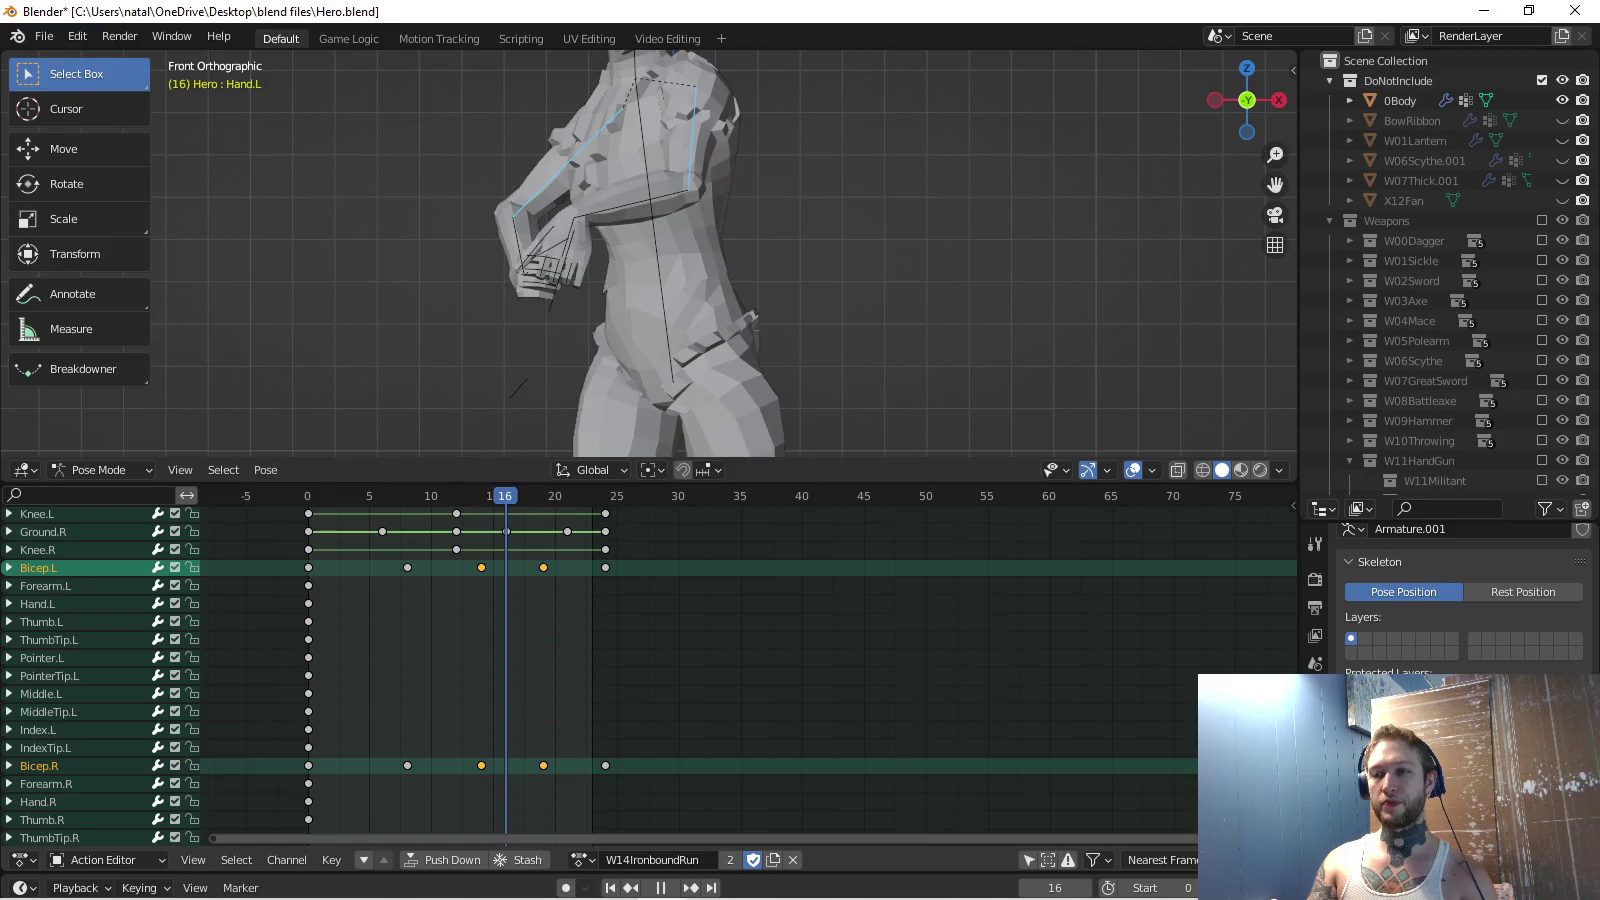
key("space")
key("space")
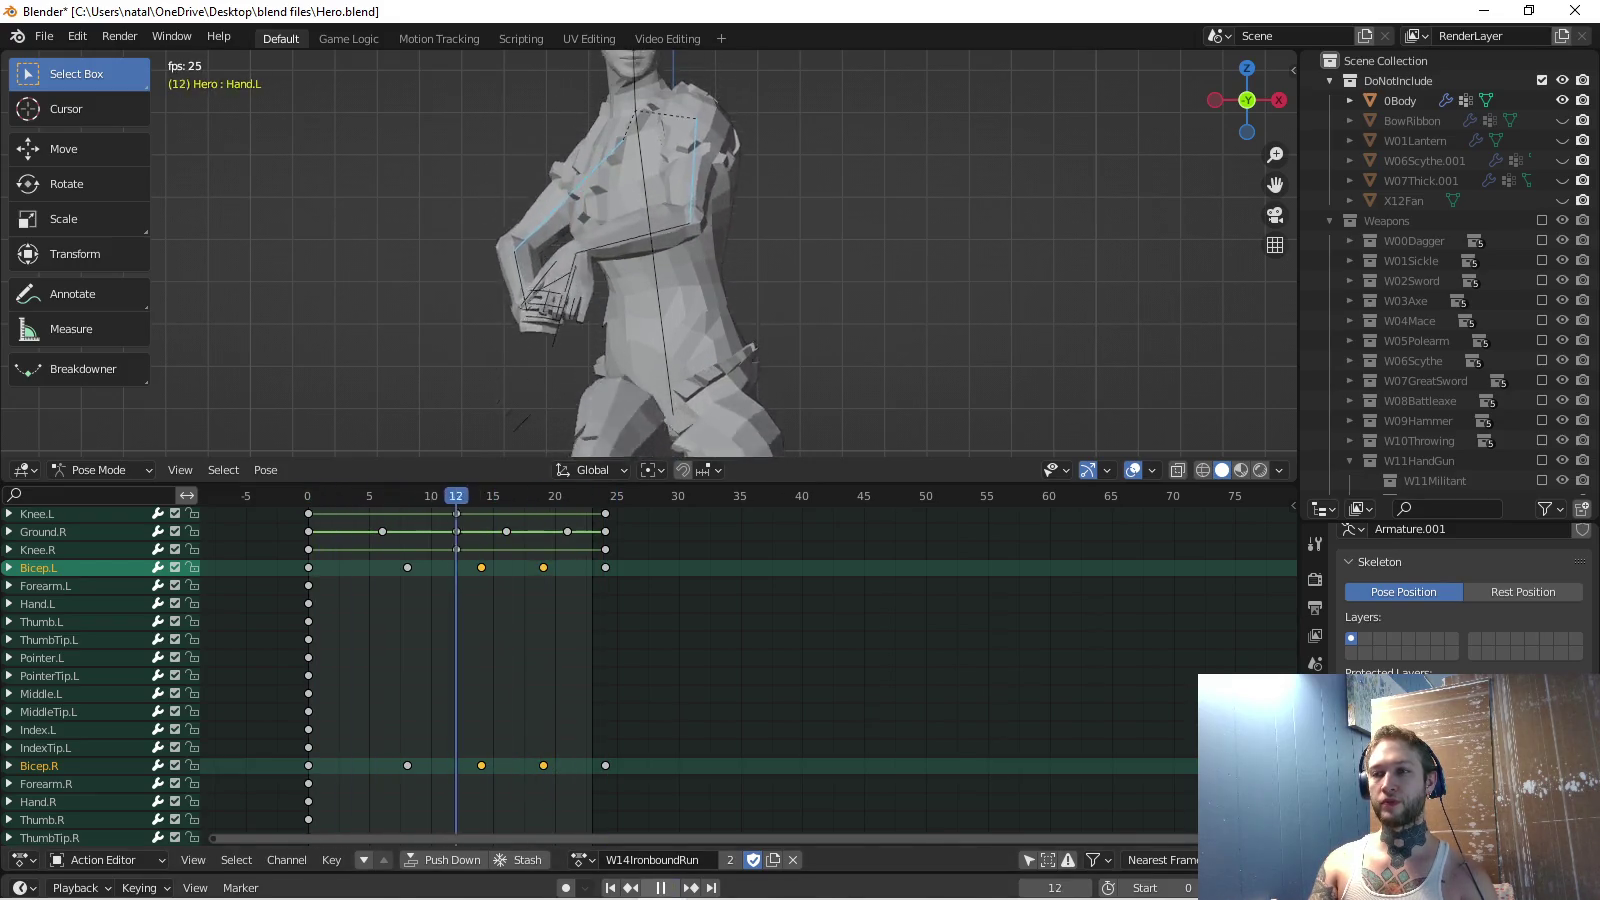
key("space")
key("space")
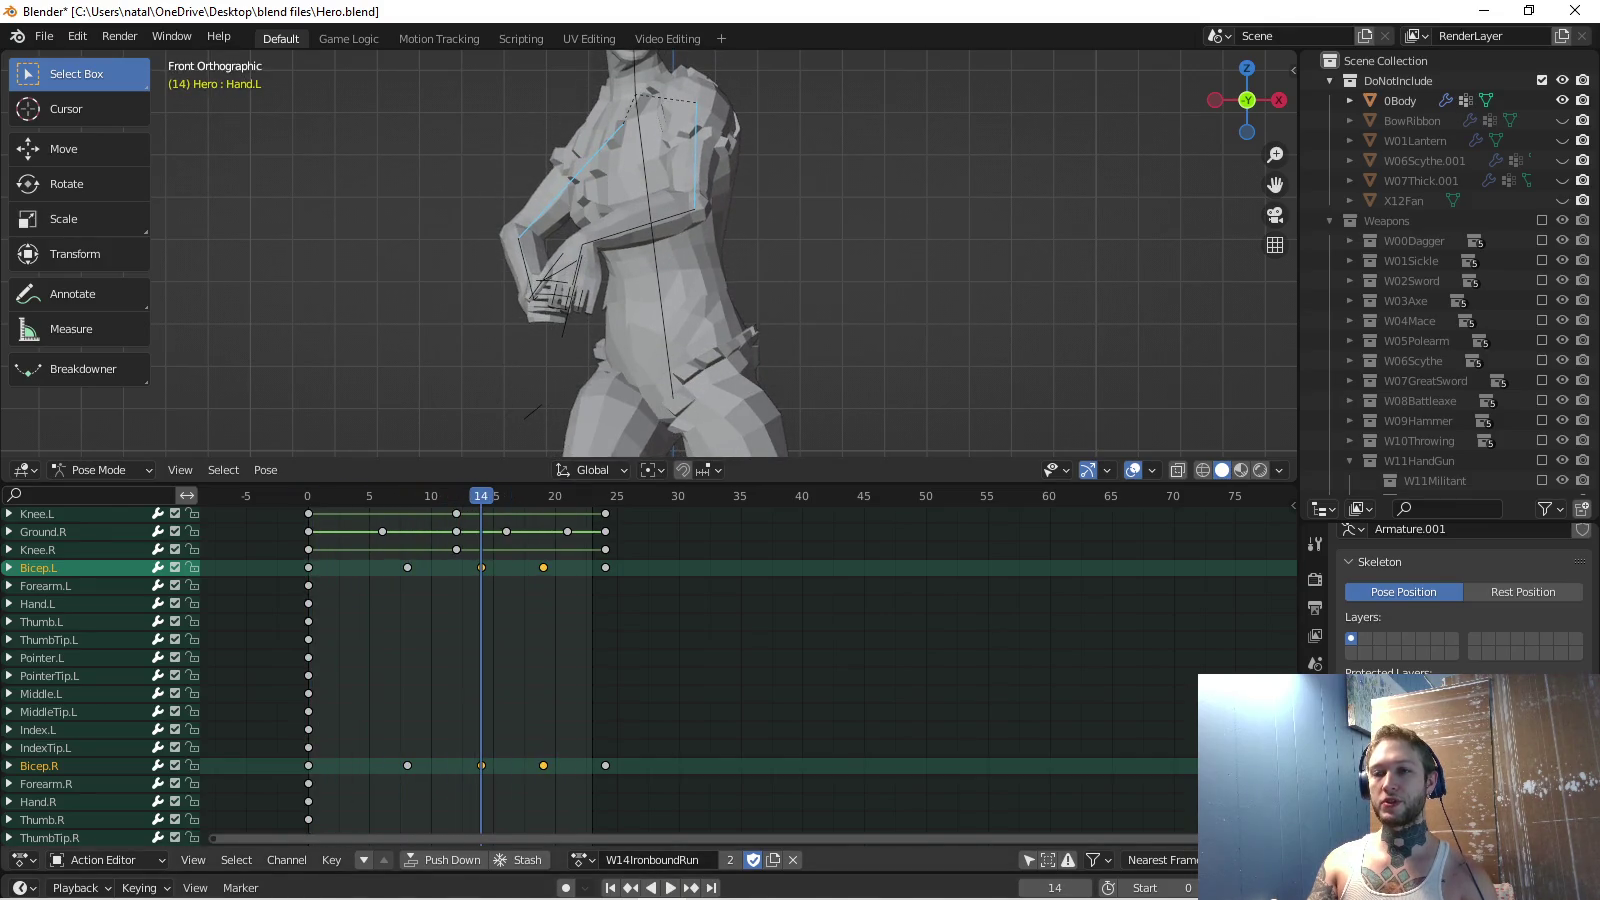
key("shift+Left")
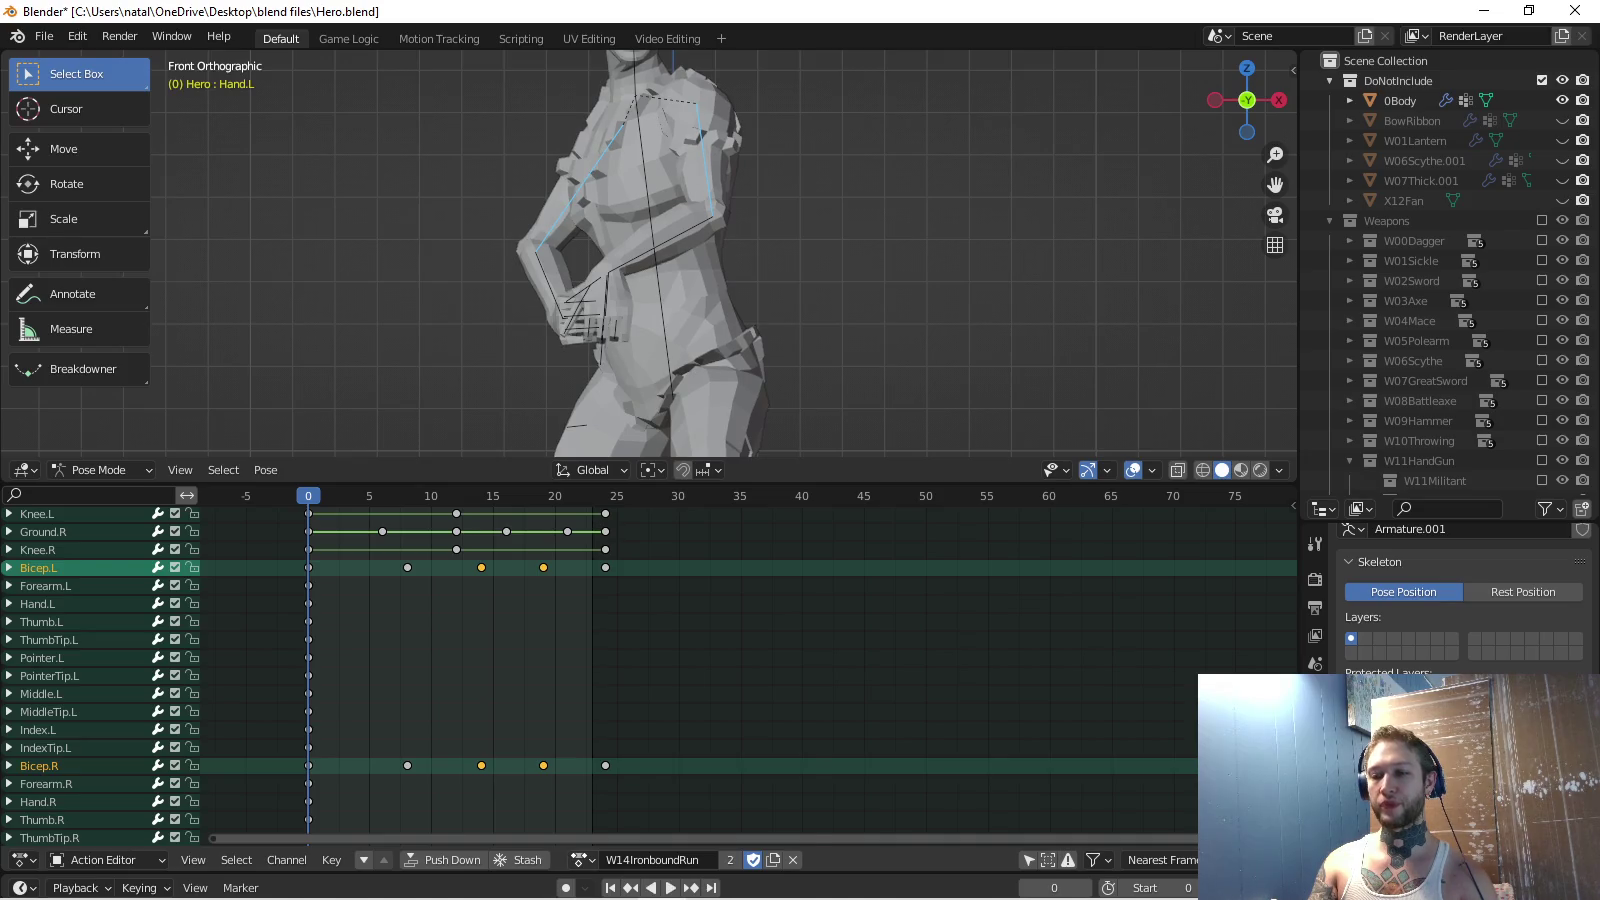
left_click(582, 860)
type("batterin")
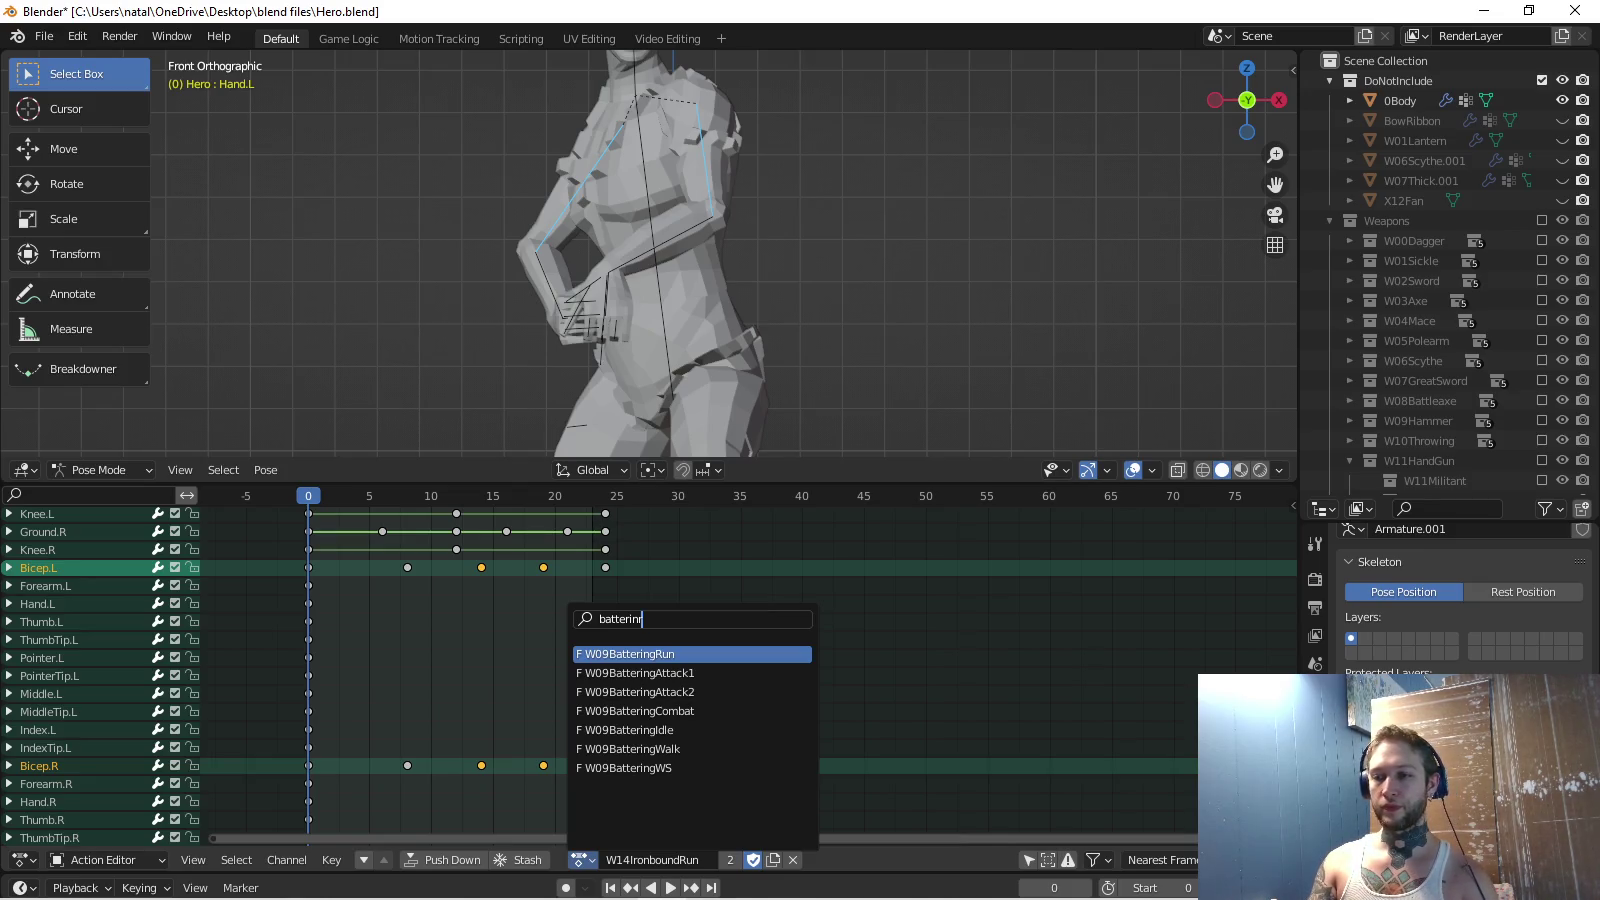
Load W09BatteringRun onto the rig and paste the stored arm pose at frame 14.
key("Return")
key("space")
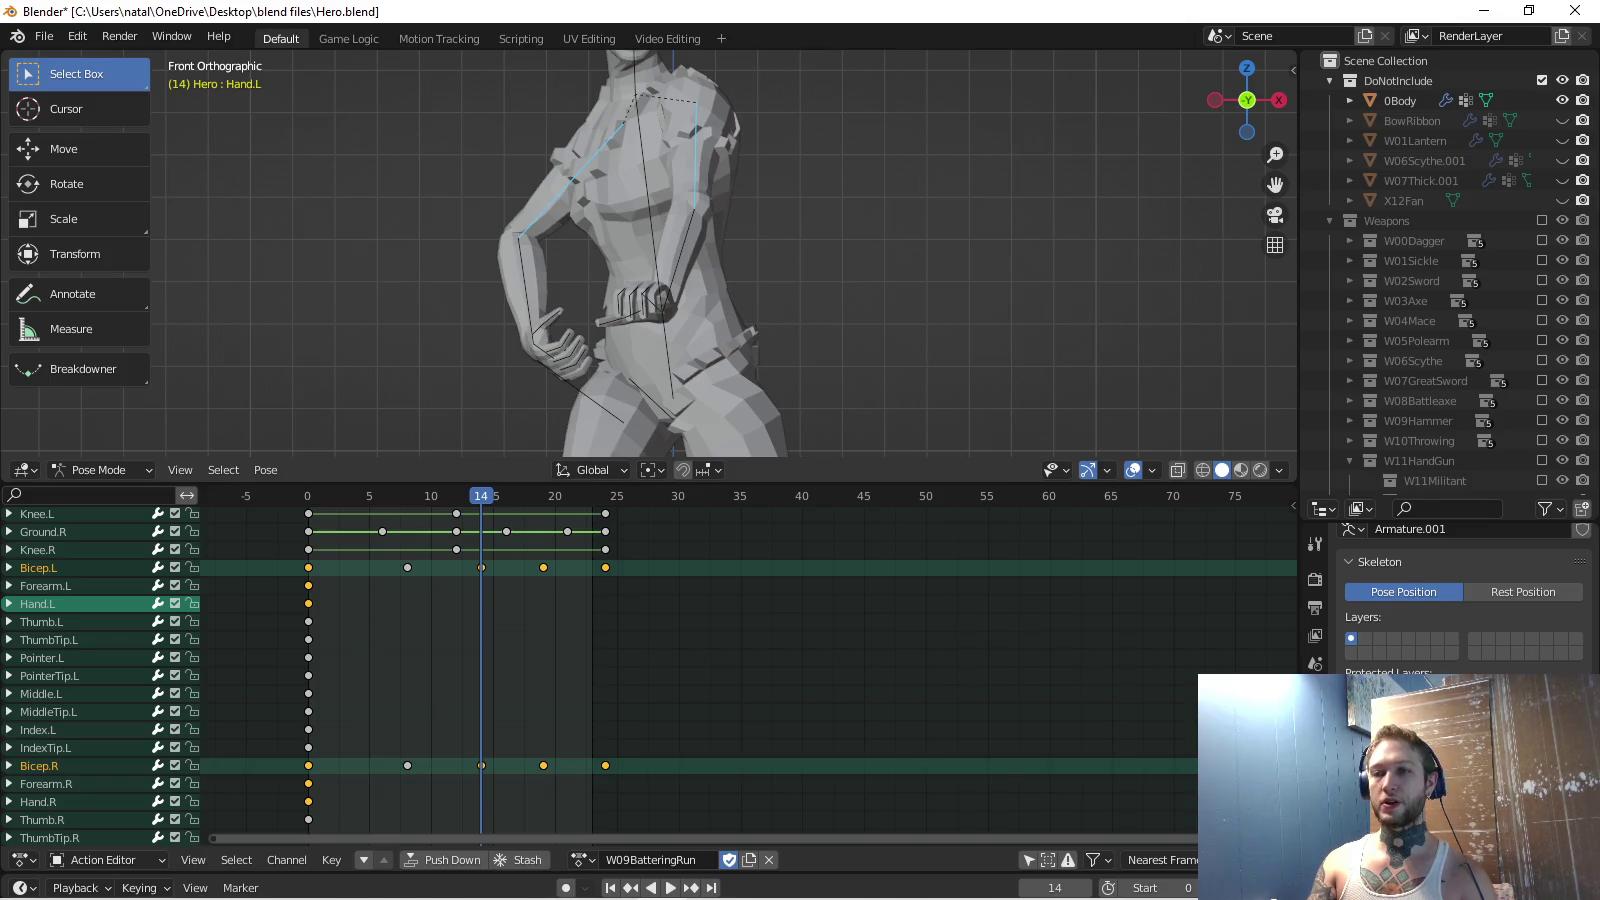
key("ctrl+v")
key("ctrl+z")
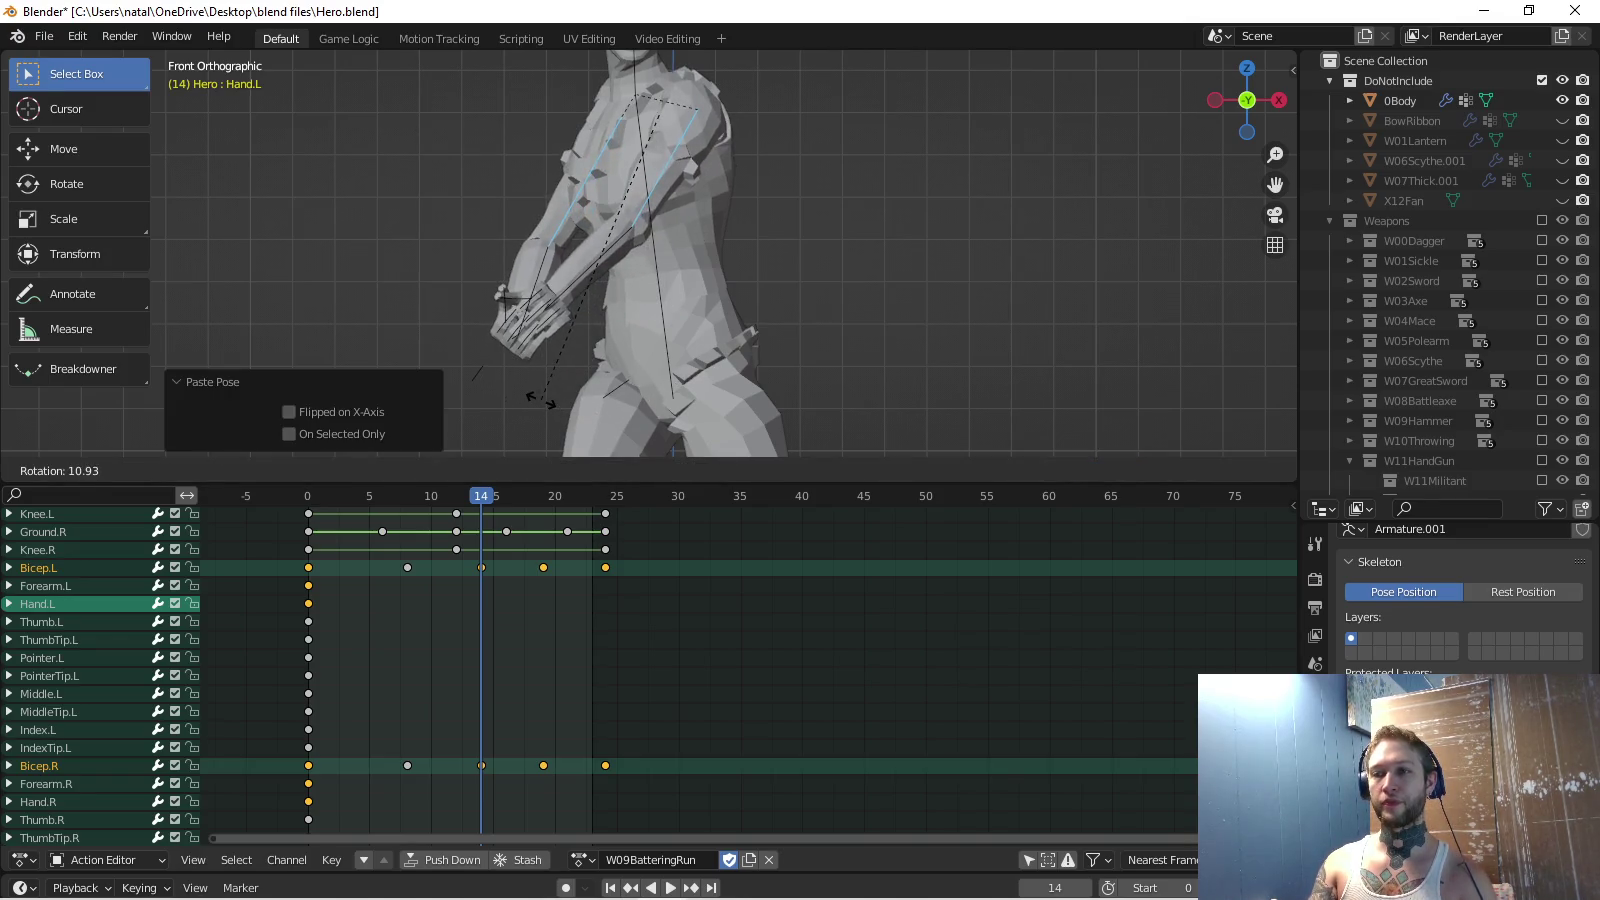
key("ctrl+shift+z")
Rotate the arm bones at frame 14 into place and key their rotation.
mouse_move(700, 250)
middle_mouse_down()
mouse_move(600, 230)
mouse_move(600, 250)
middle_mouse_up()
key("KP_5")
scroll(600, 250, "up", 2)
scroll(600, 250, "up", 2)
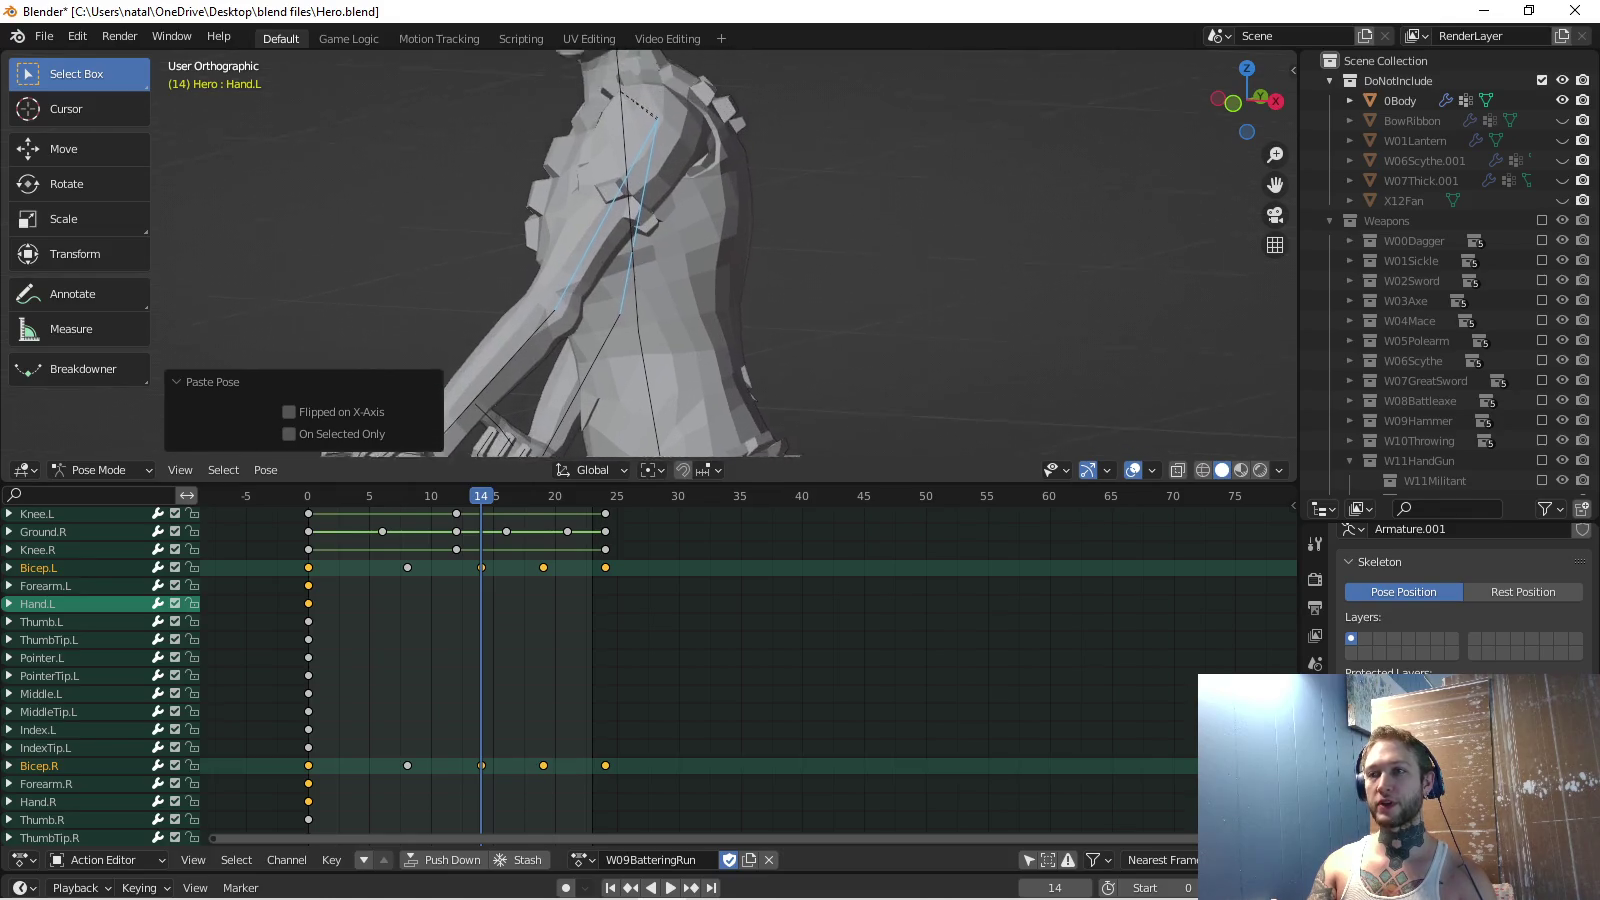
scroll(650, 251, "up", 2)
scroll(650, 250, "up", 1)
scroll(650, 250, "up", 2)
scroll(651, 251, "up", 2)
scroll(650, 250, "up", 1)
scroll(650, 250, "up", 2)
scroll(650, 250, "up", 1)
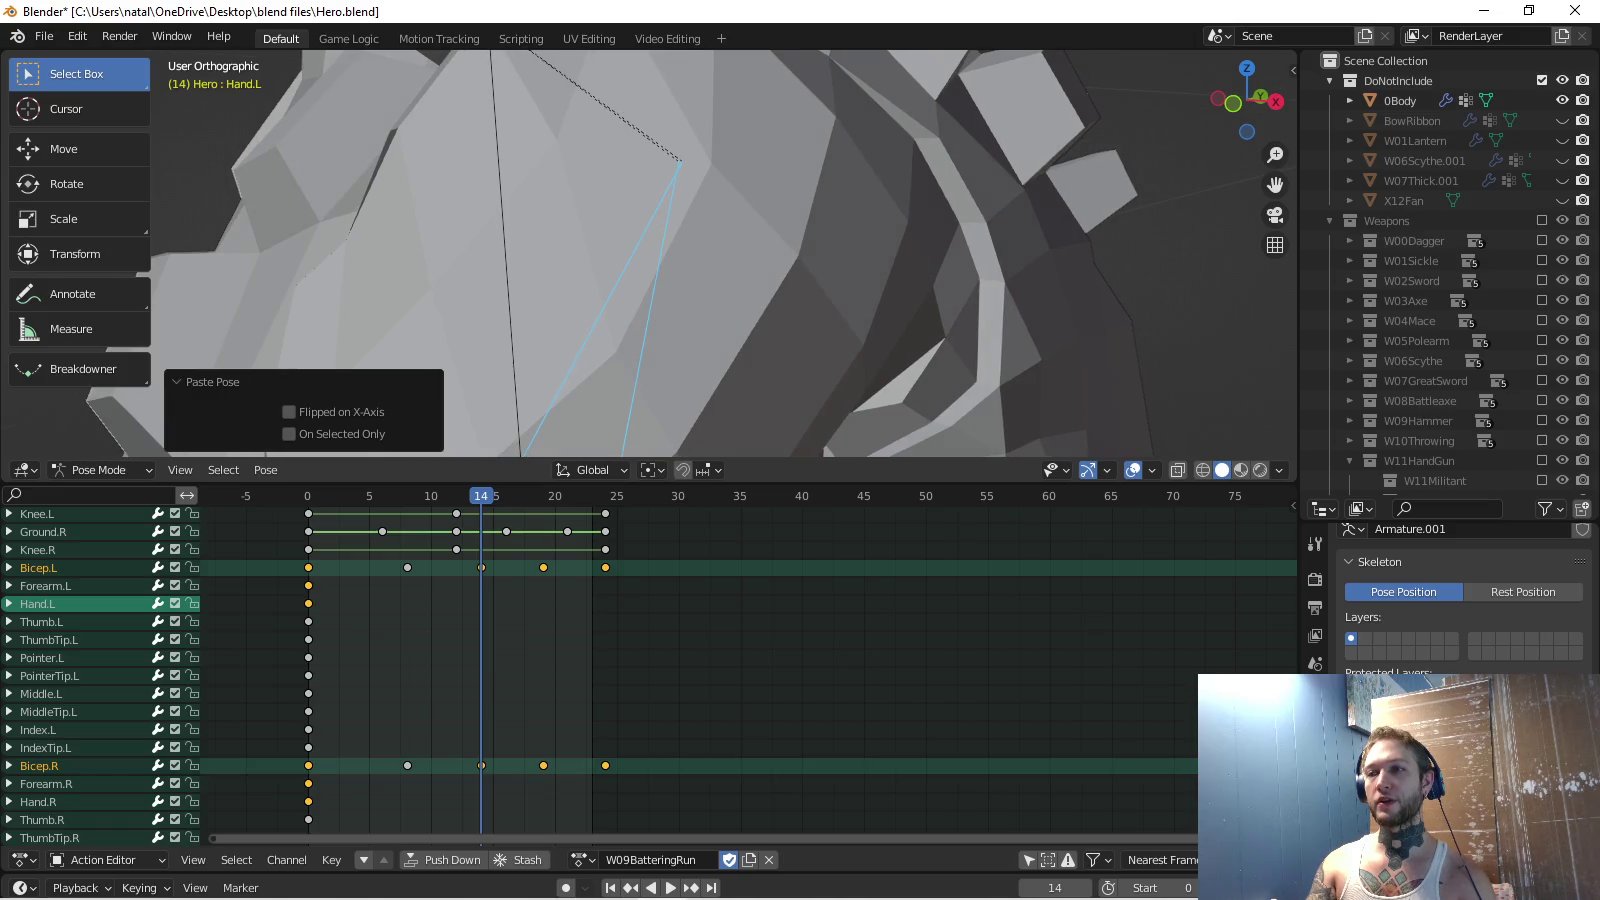
scroll(650, 251, "down", 2)
scroll(650, 251, "down", 2)
scroll(651, 250, "down", 1)
scroll(650, 250, "down", 1)
key("r")
key("Return")
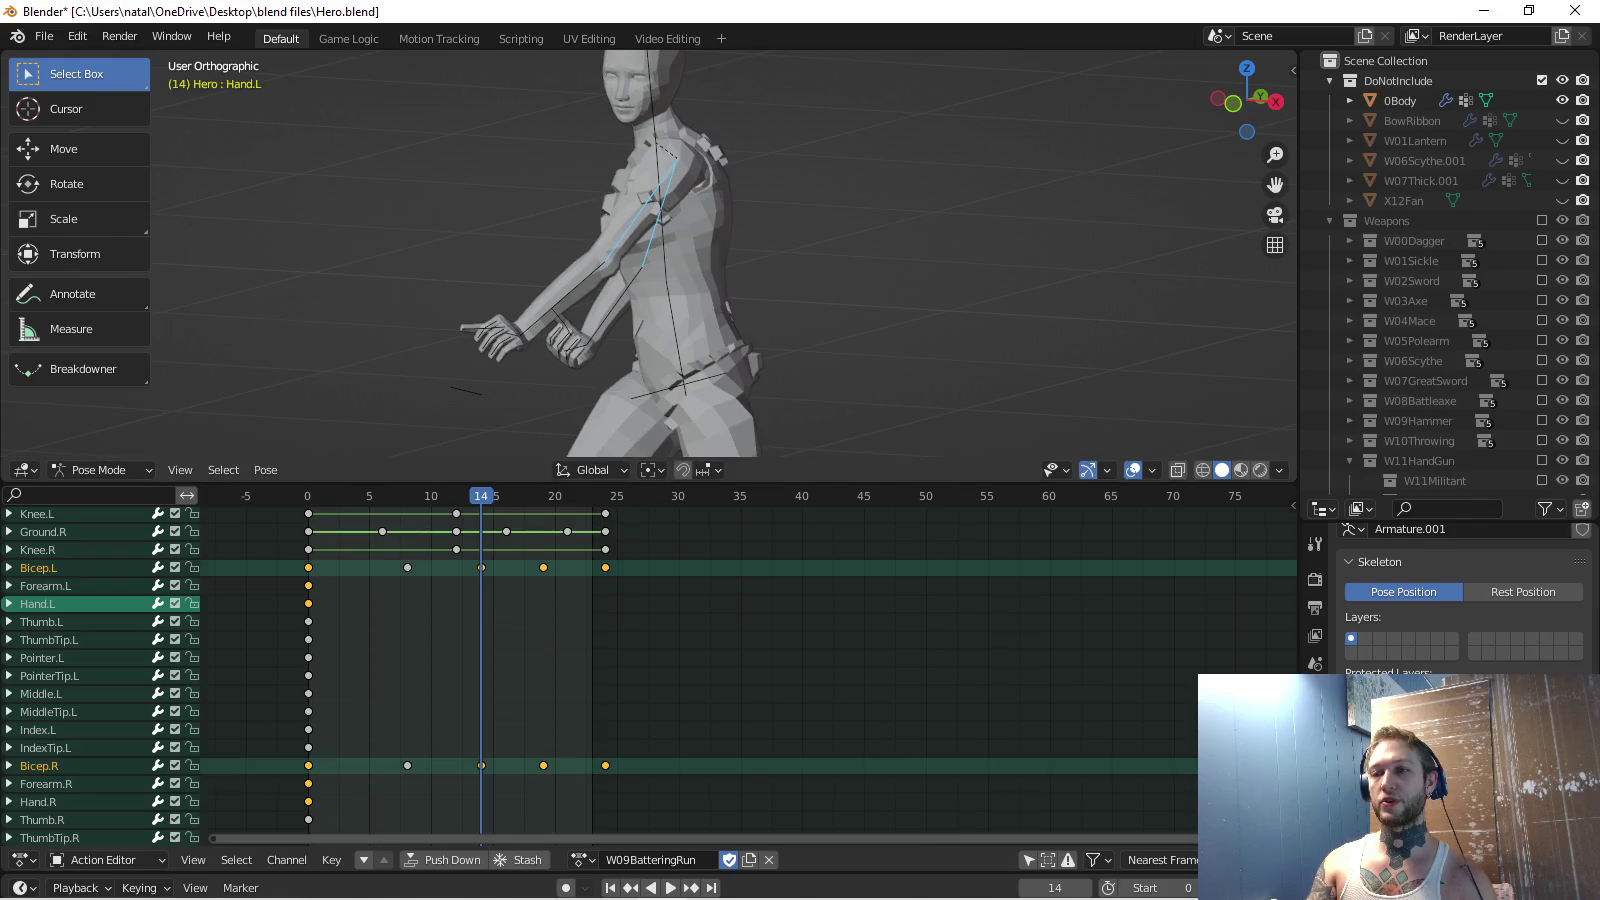
key("i")
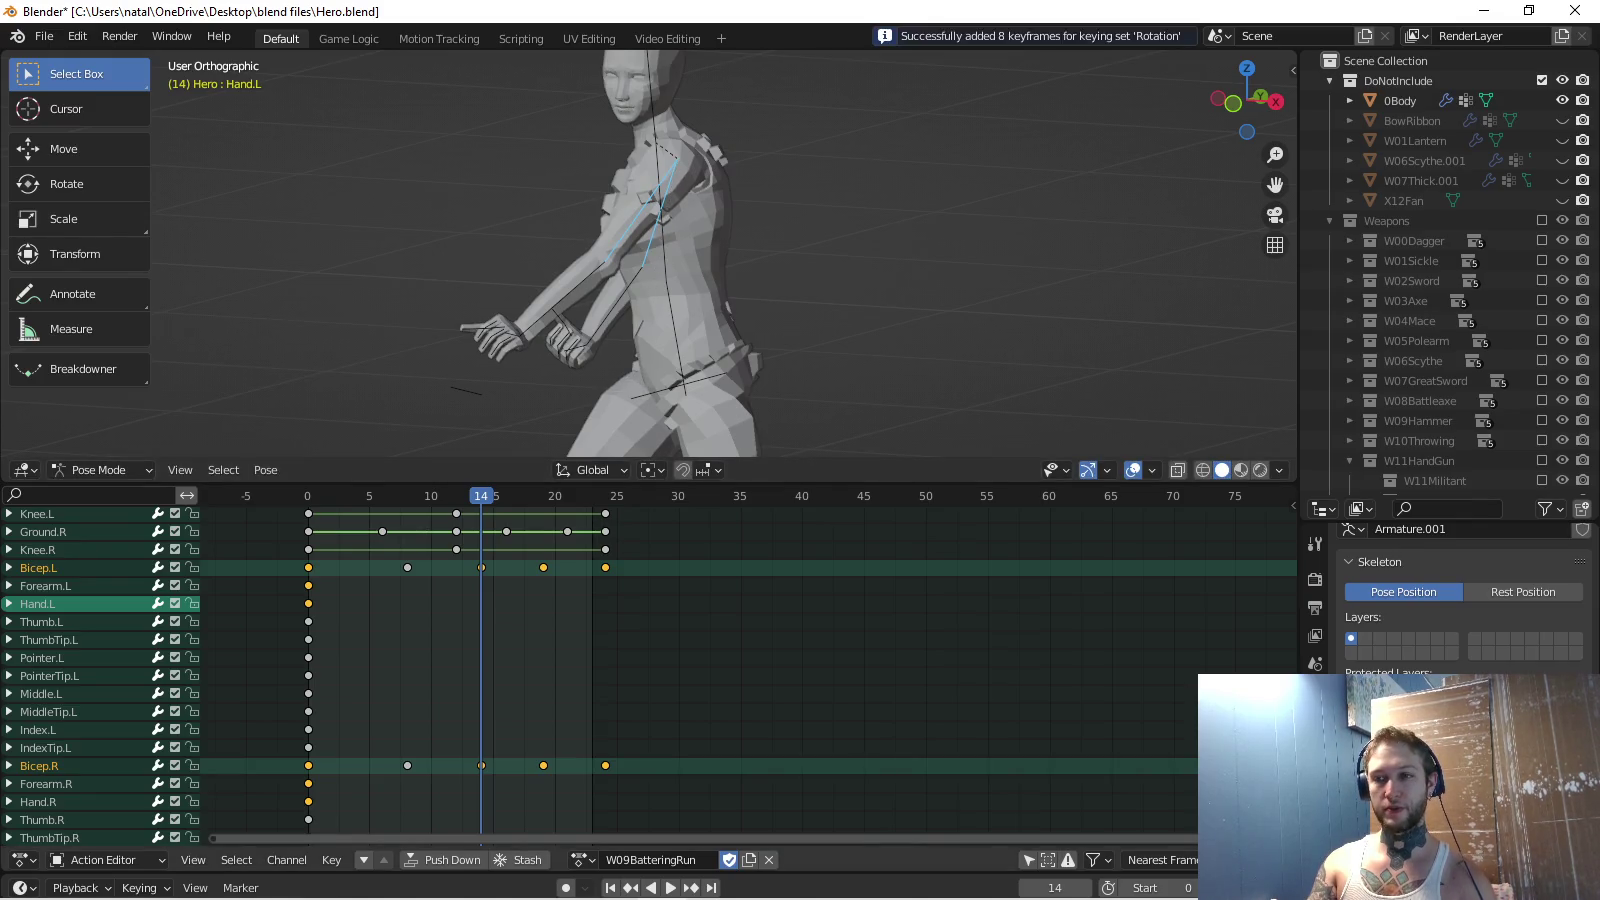
At frame 8, paste the arm pose, rotate it, key it, and copy the result.
key("space")
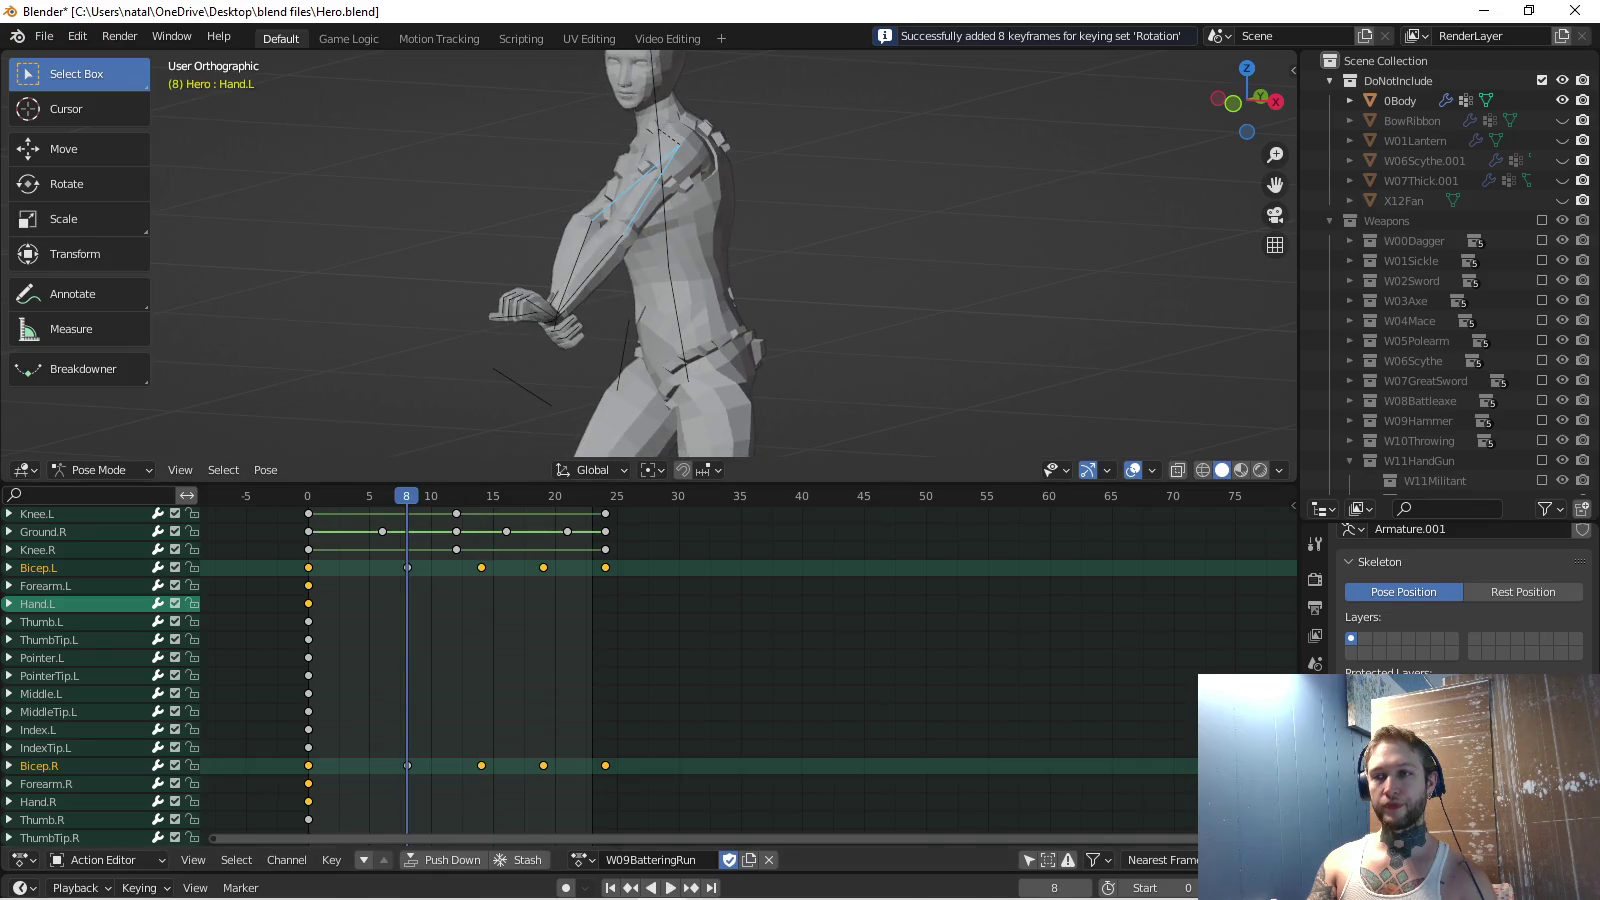
key("ctrl+v")
key("r")
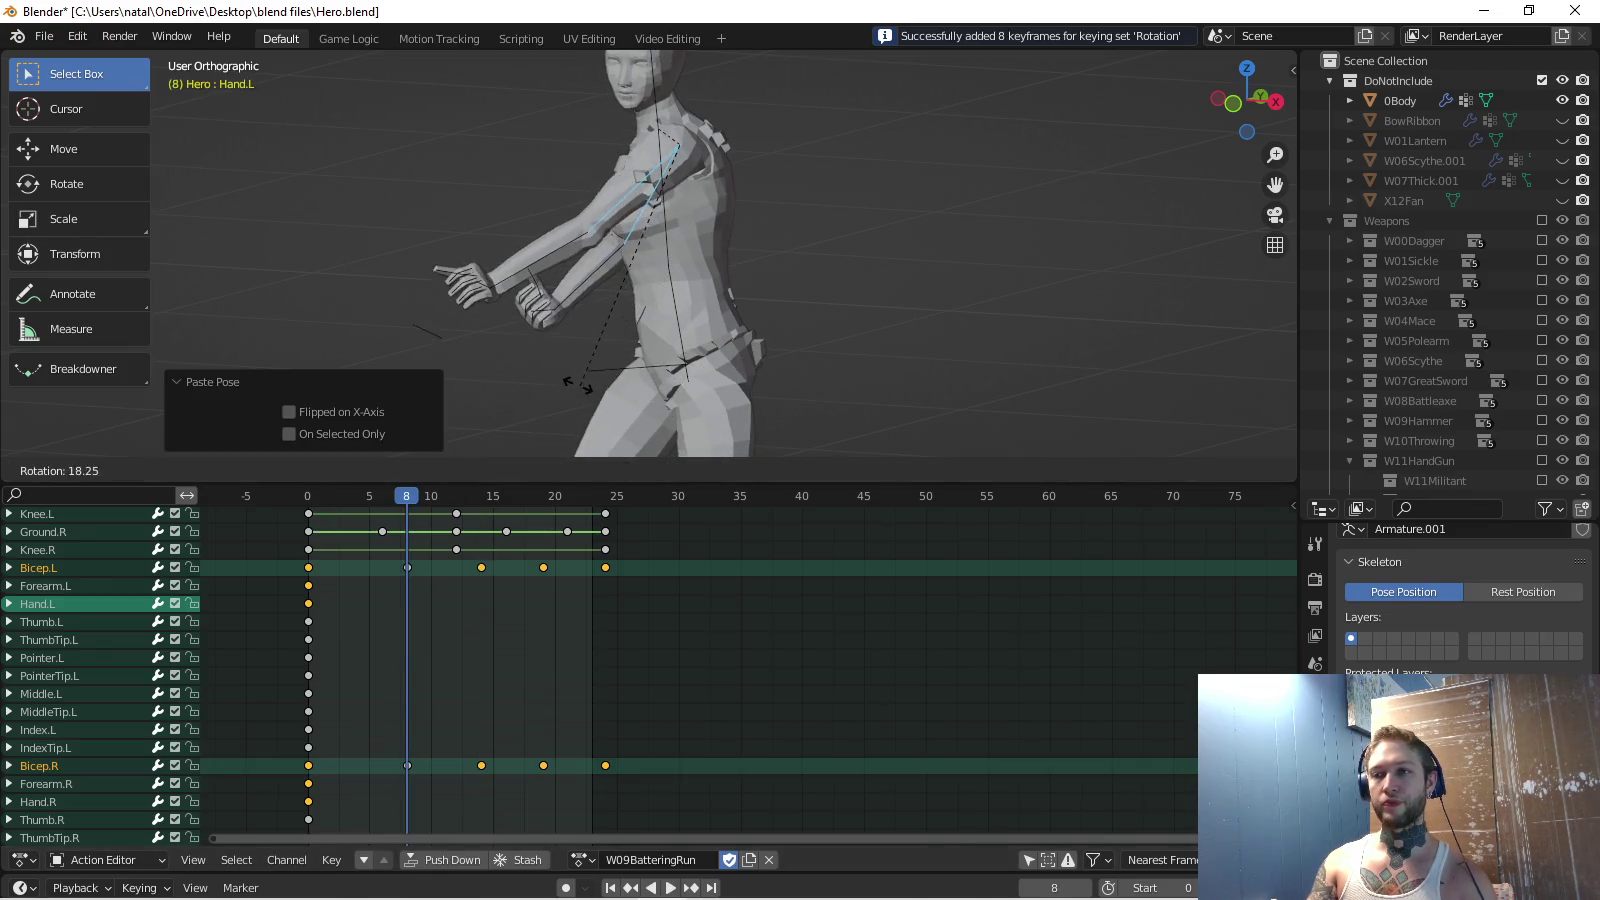
left_click(577, 393)
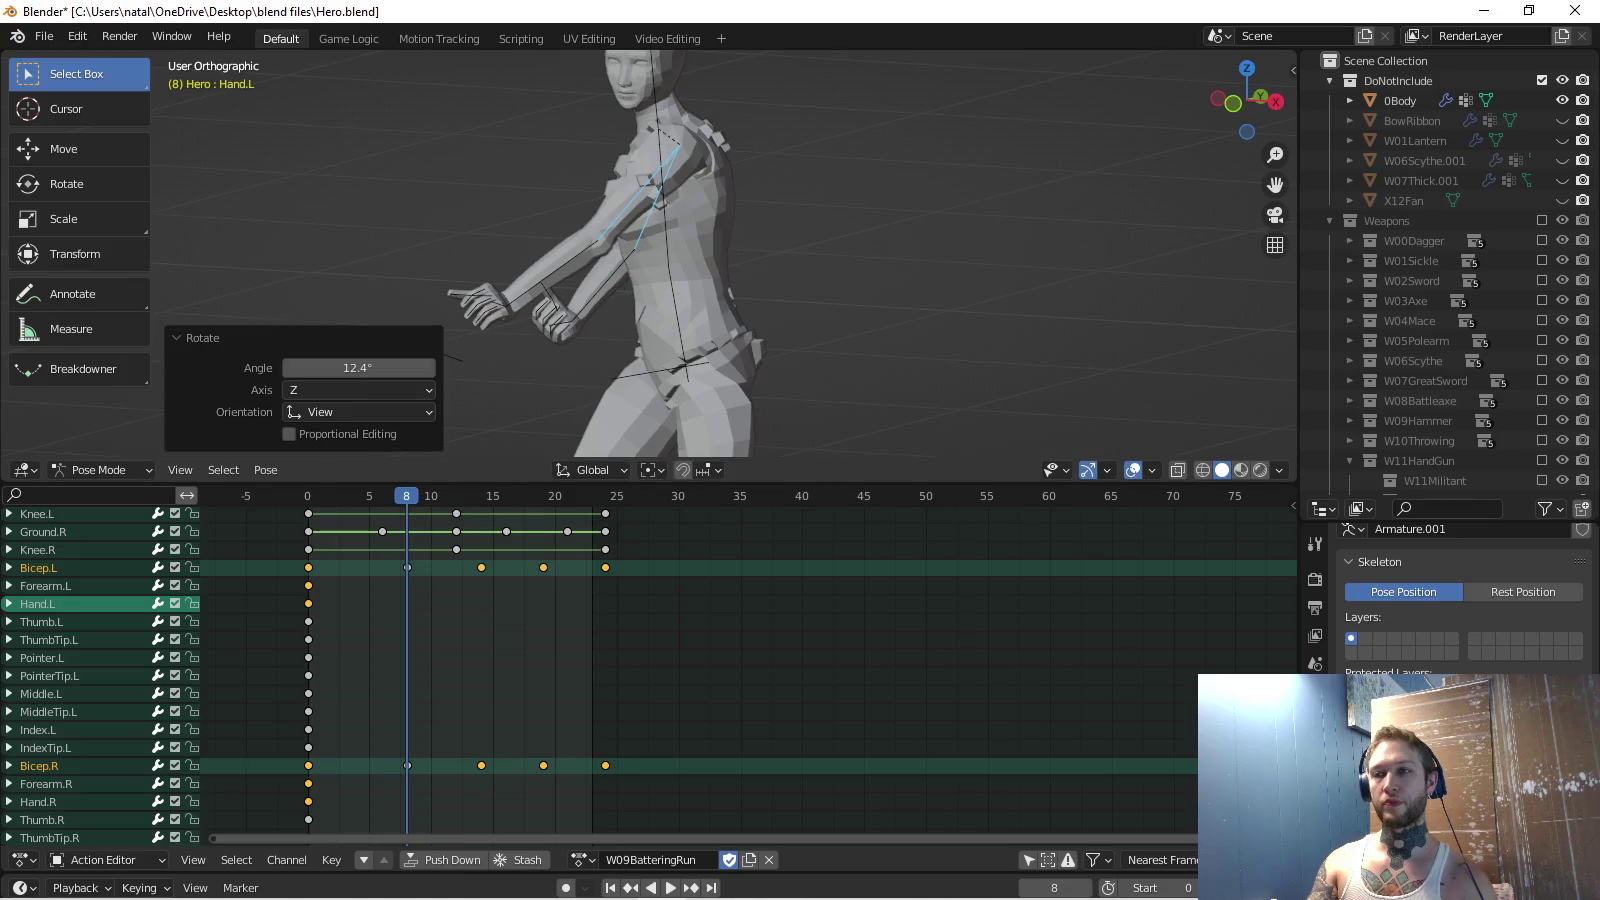
key("i")
key("ctrl+c")
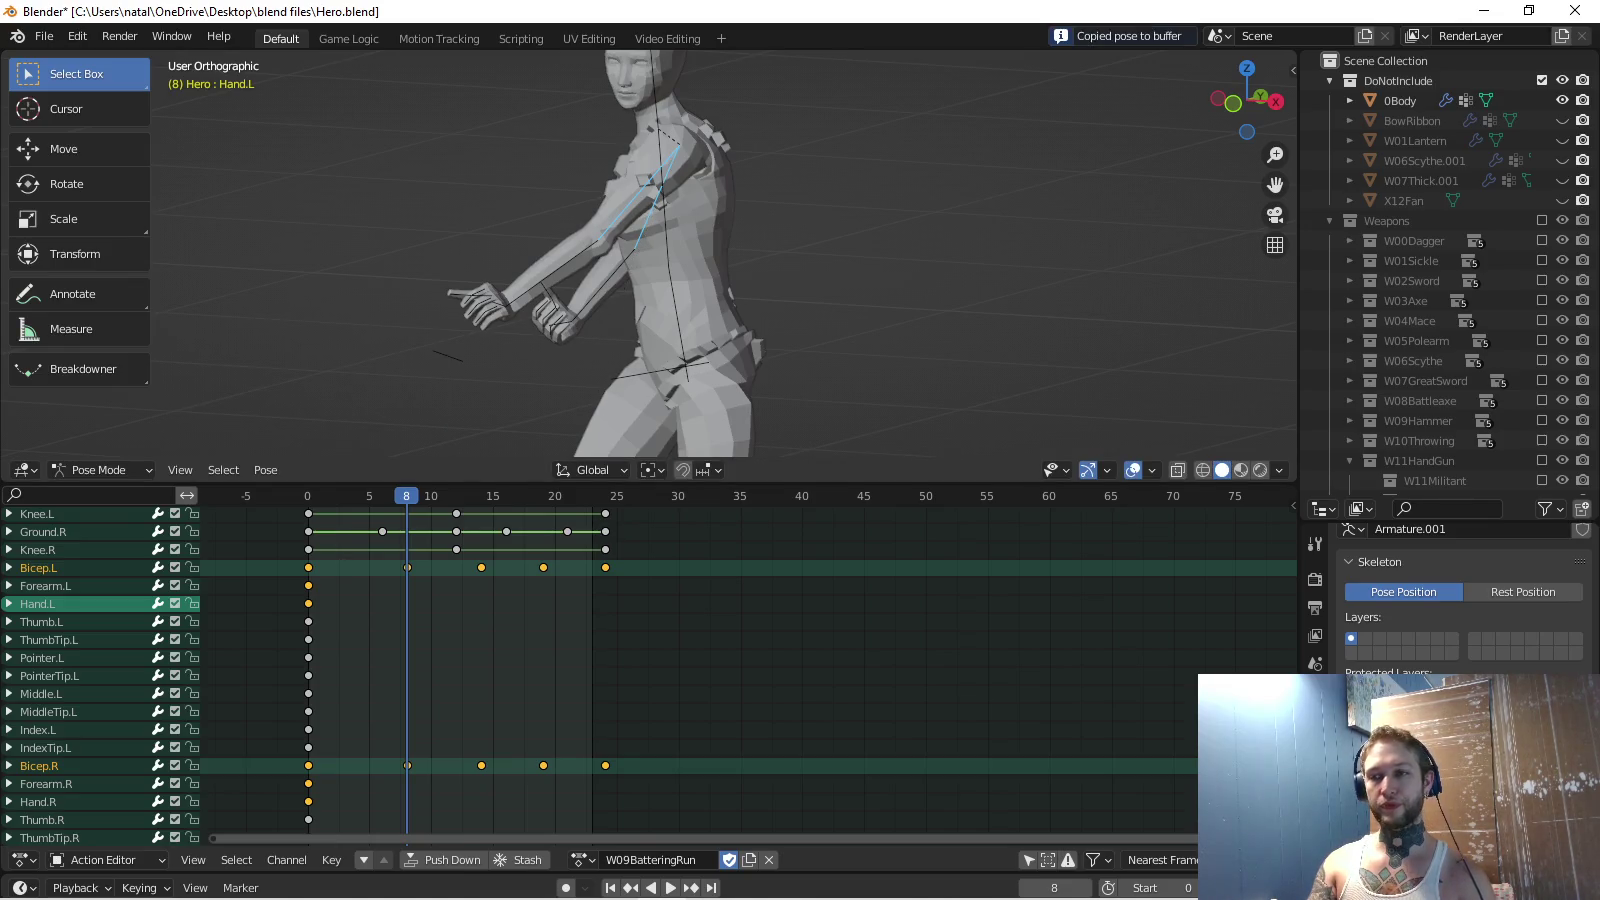
Paste the copied pose at frame 19, key its rotation, and play the edited run.
key("Up")
key("Up")
key("ctrl+v")
key("i")
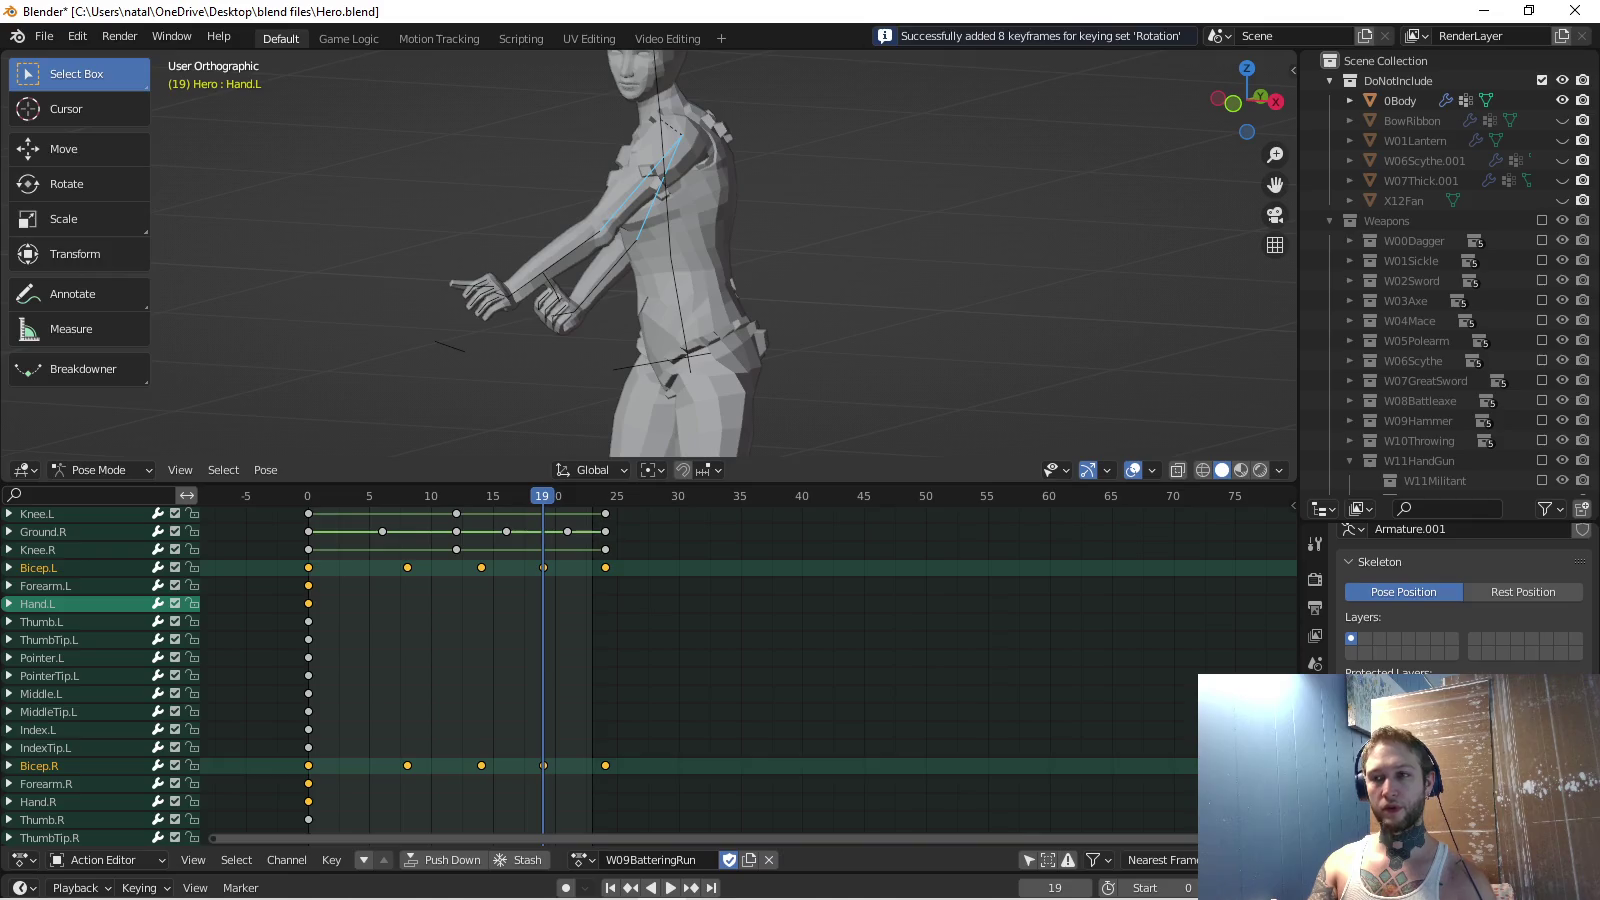
key("KP_1")
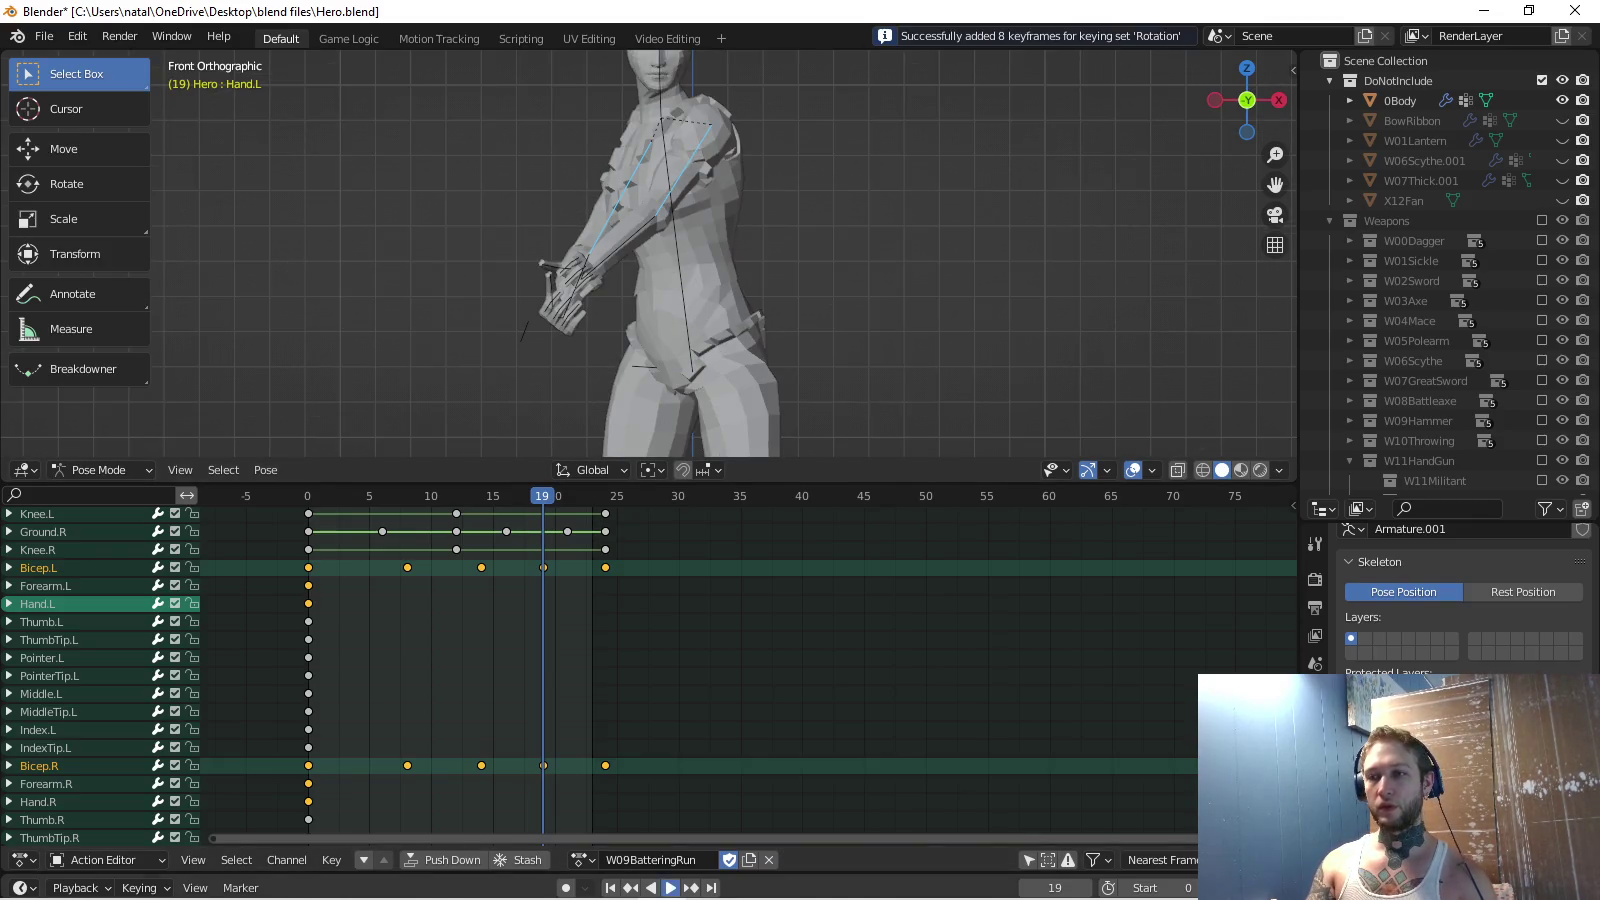
key("space")
key("KP_8")
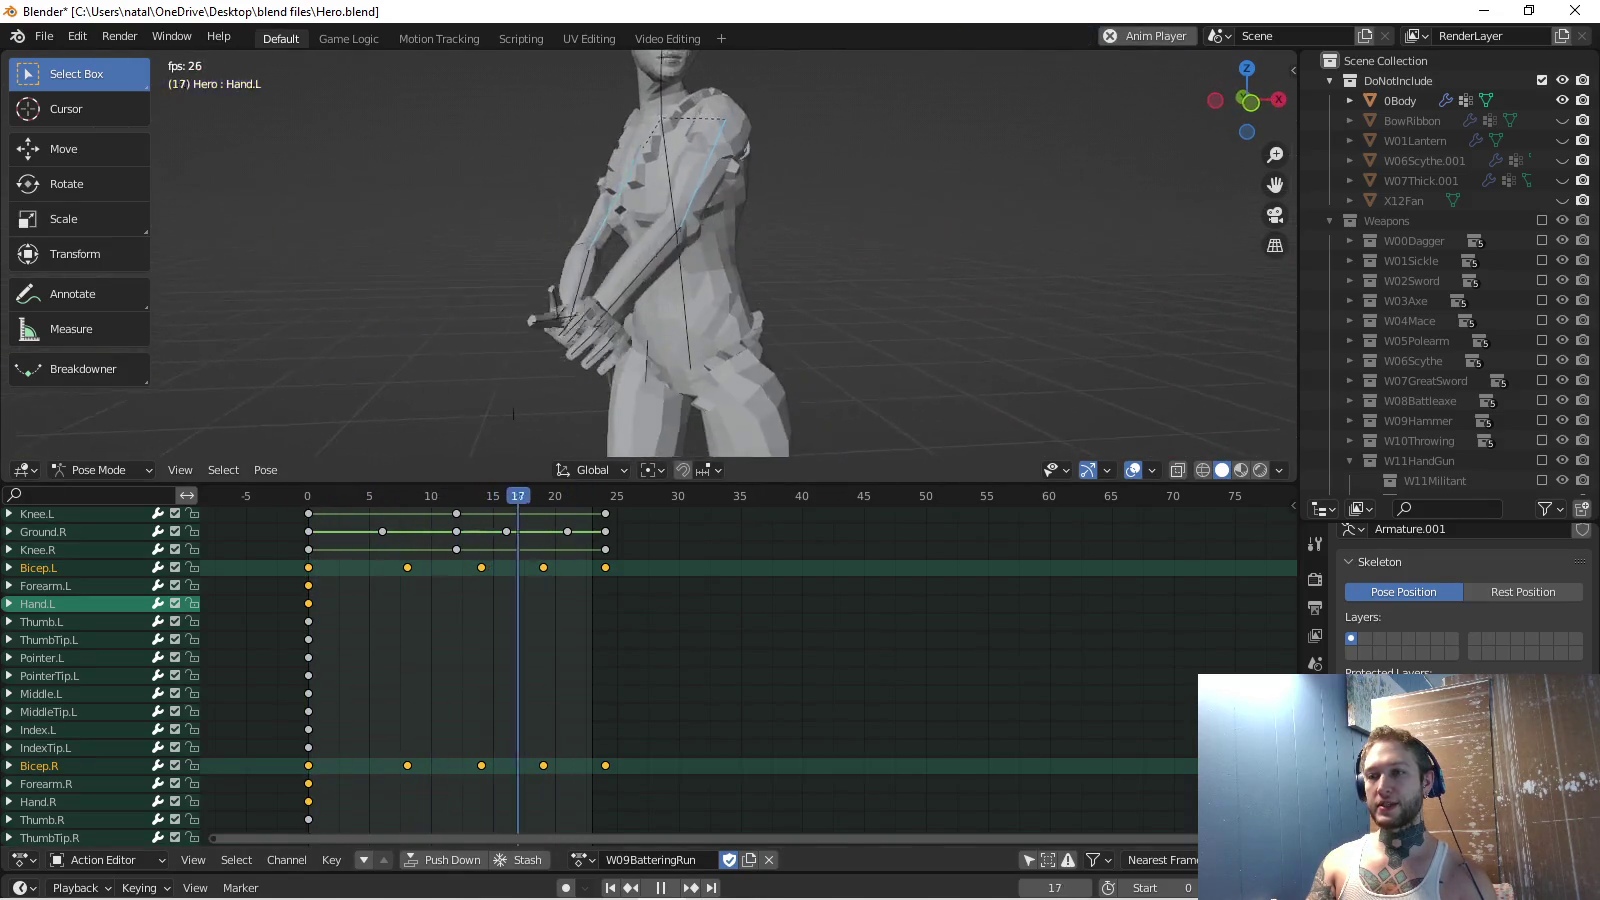
scroll(650, 250, "down", 5)
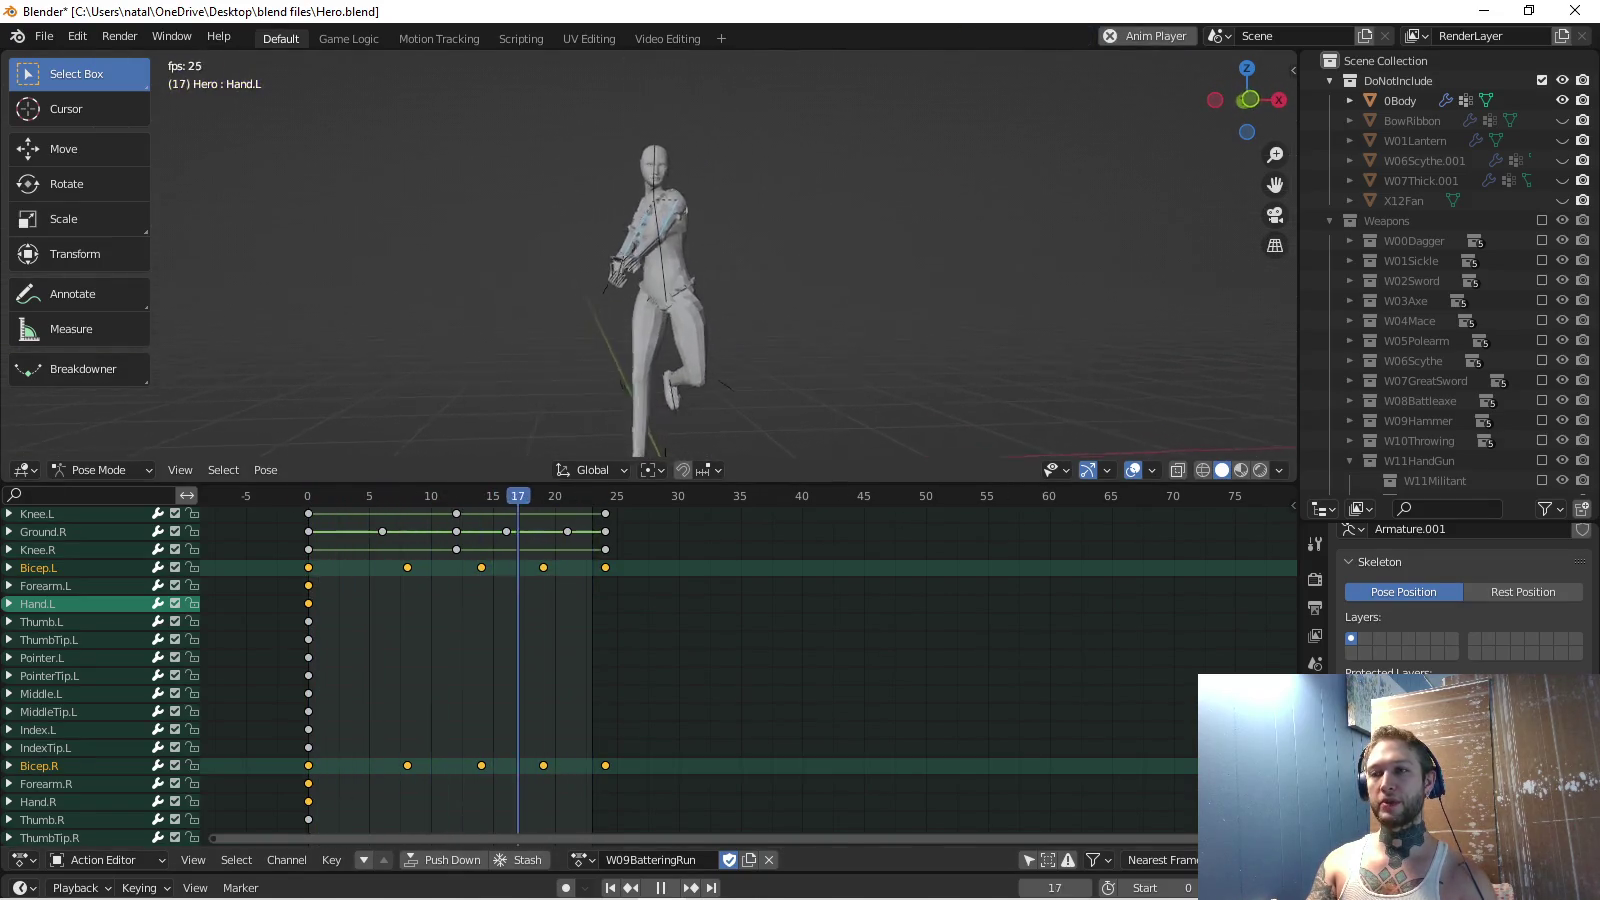
key("KP_4")
key("KP_4")
key("KP_4")
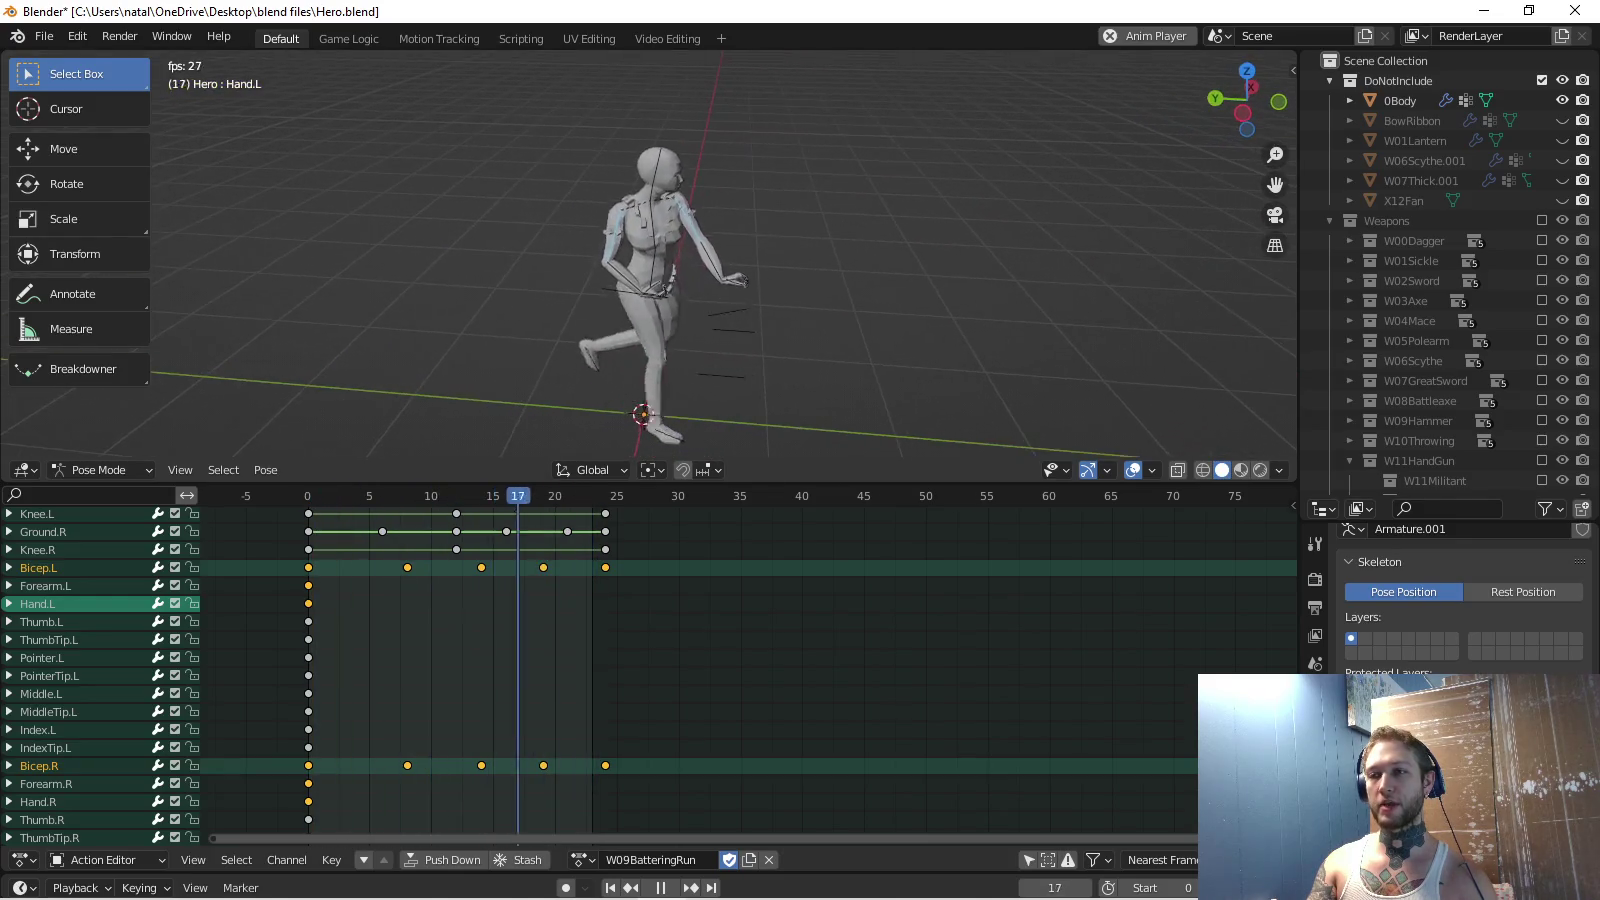
key("KP_6")
key("KP_6")
key("KP_6")
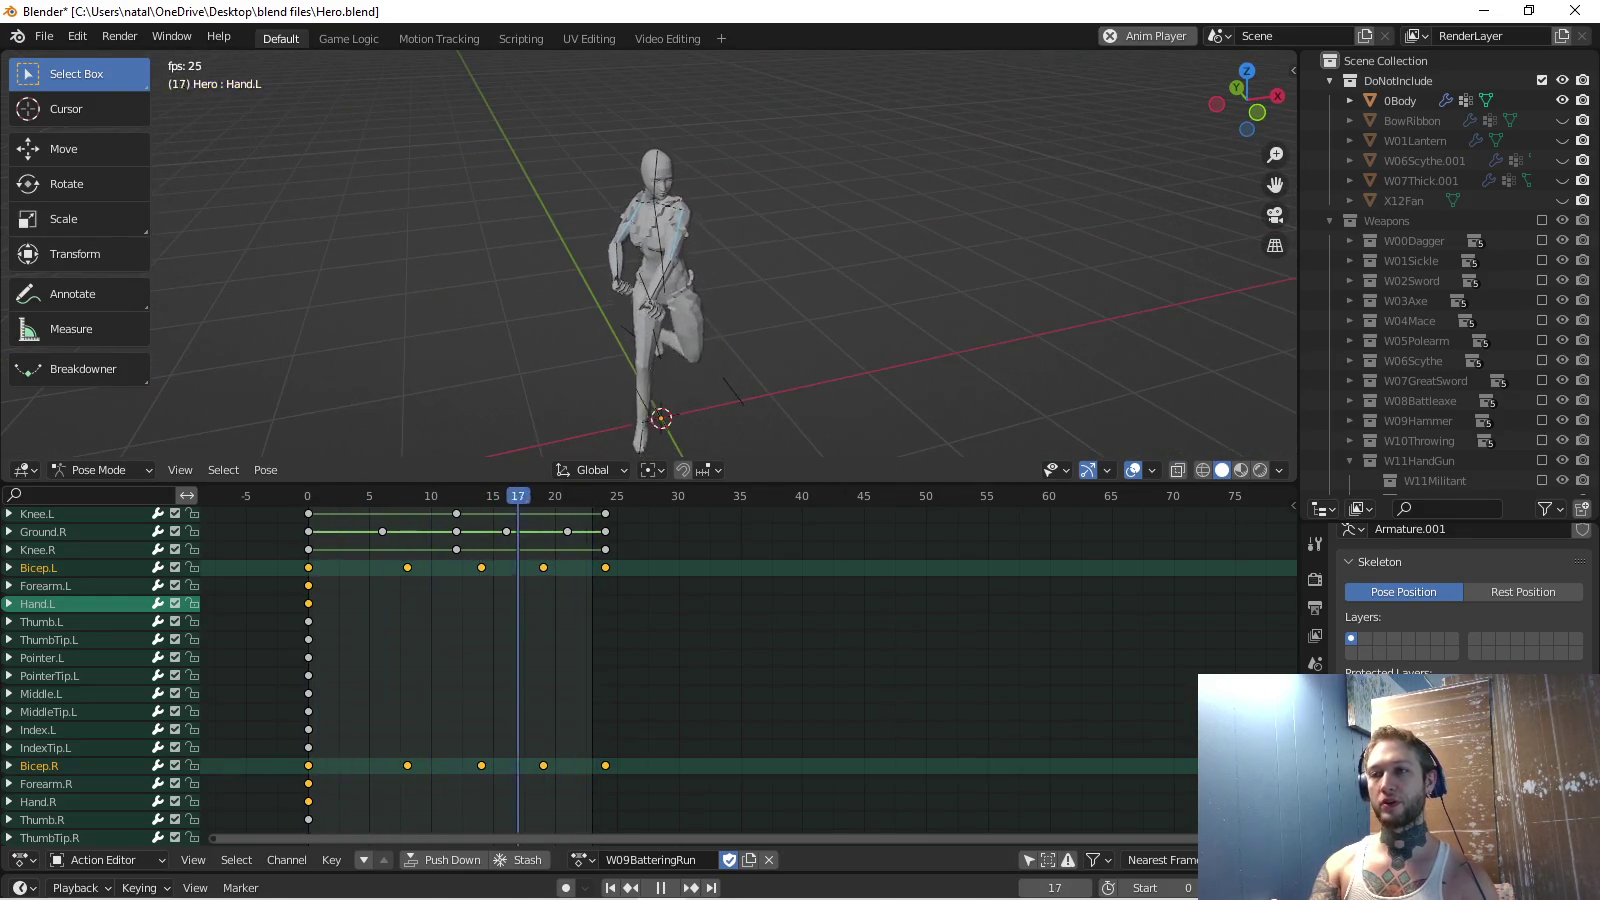
key("KP_1")
scroll(650, 250, "up", 3)
scroll(650, 250, "up", 2)
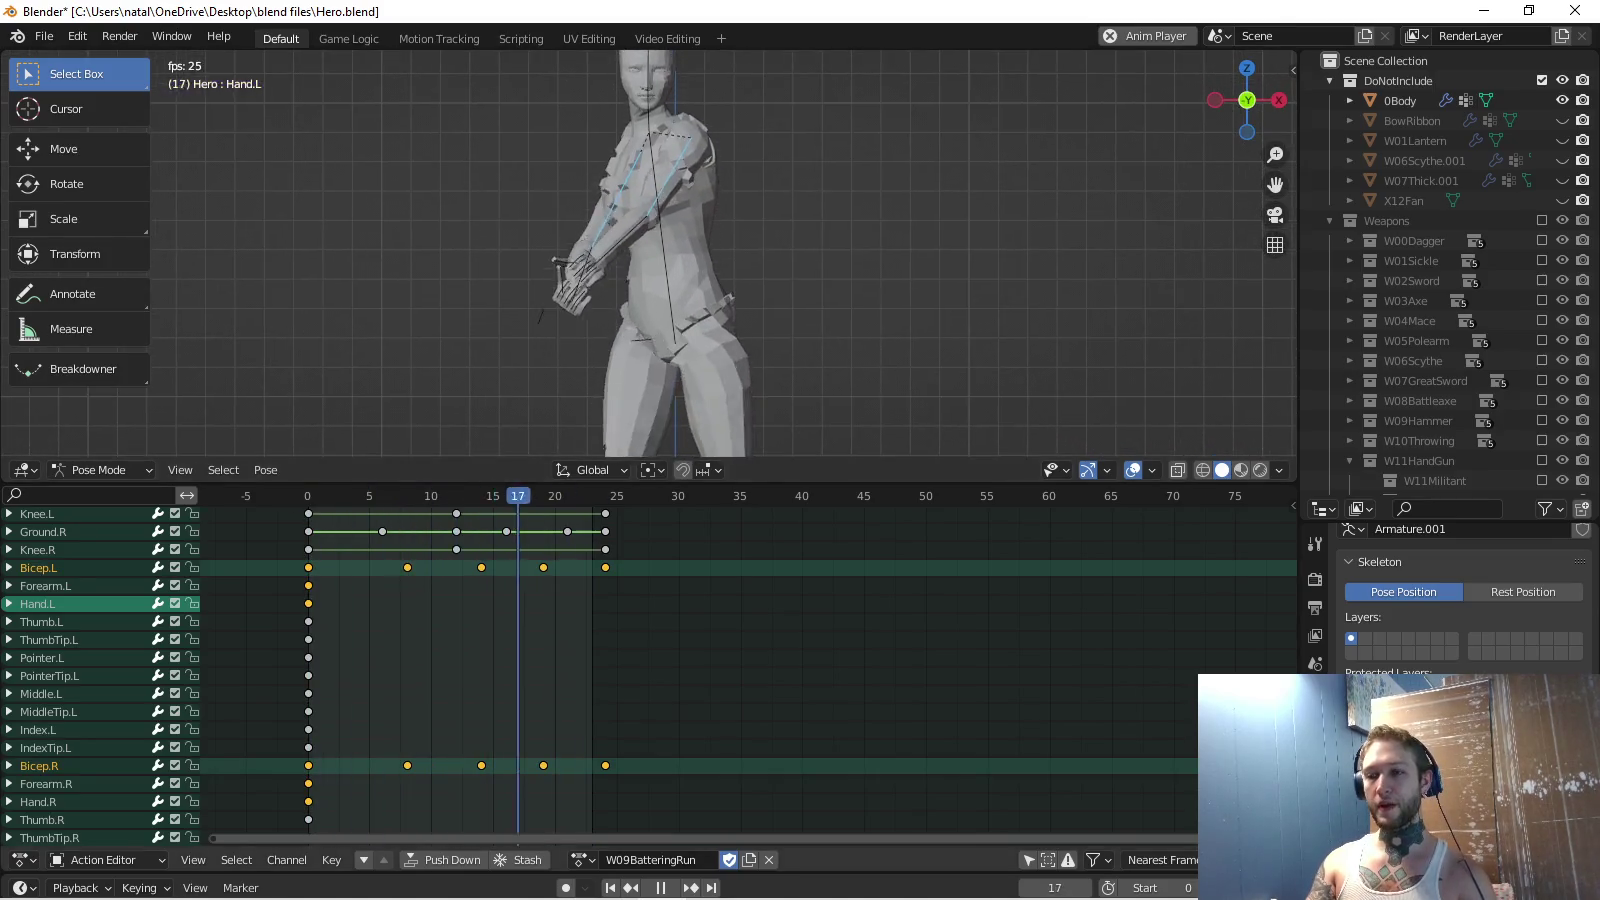
key("space")
middle_click_drag(591, 349, 621, 363, "shift")
key("r")
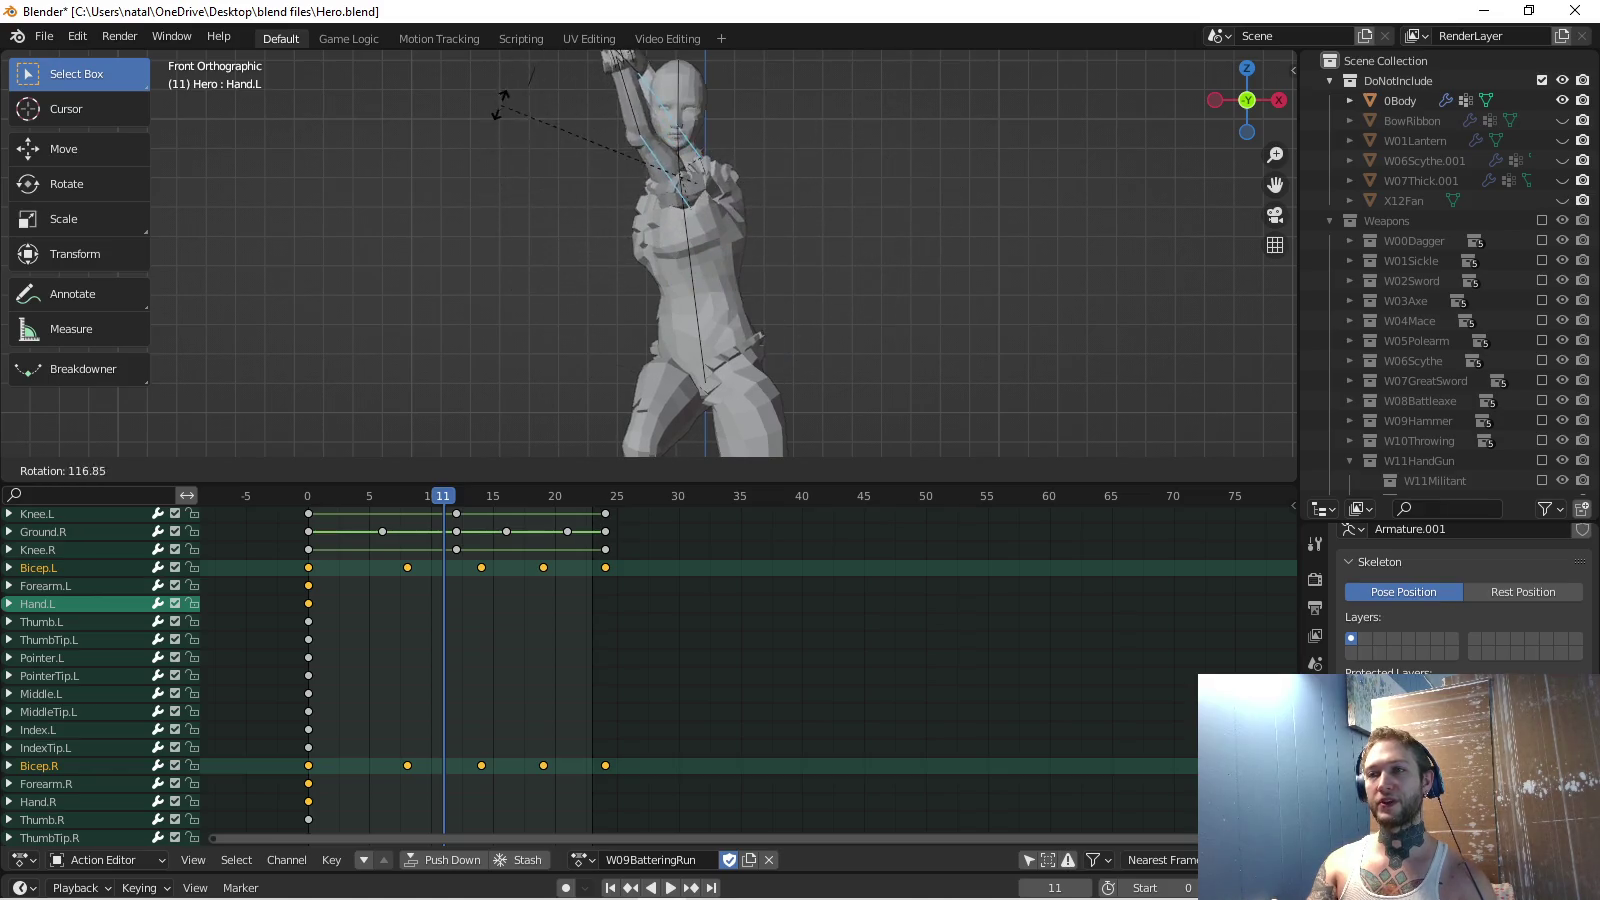
Rotate the left arm at frame 11 so it swings across the front of the body.
left_click(503, 142)
key("r")
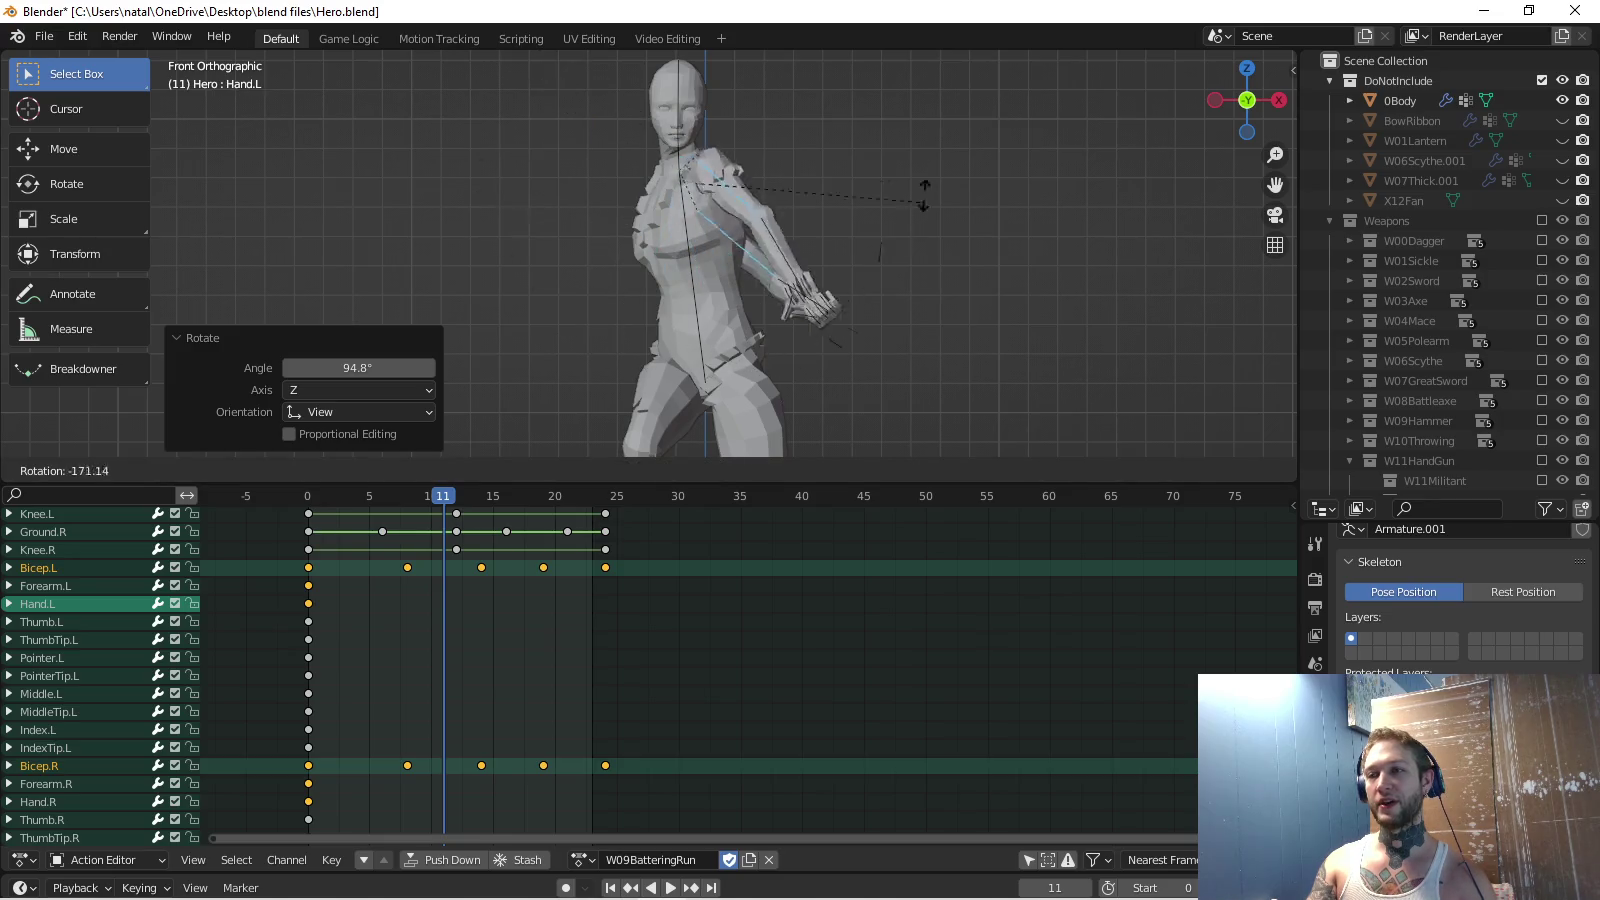
left_click(887, 148)
middle_click_drag(887, 148, 960, 200)
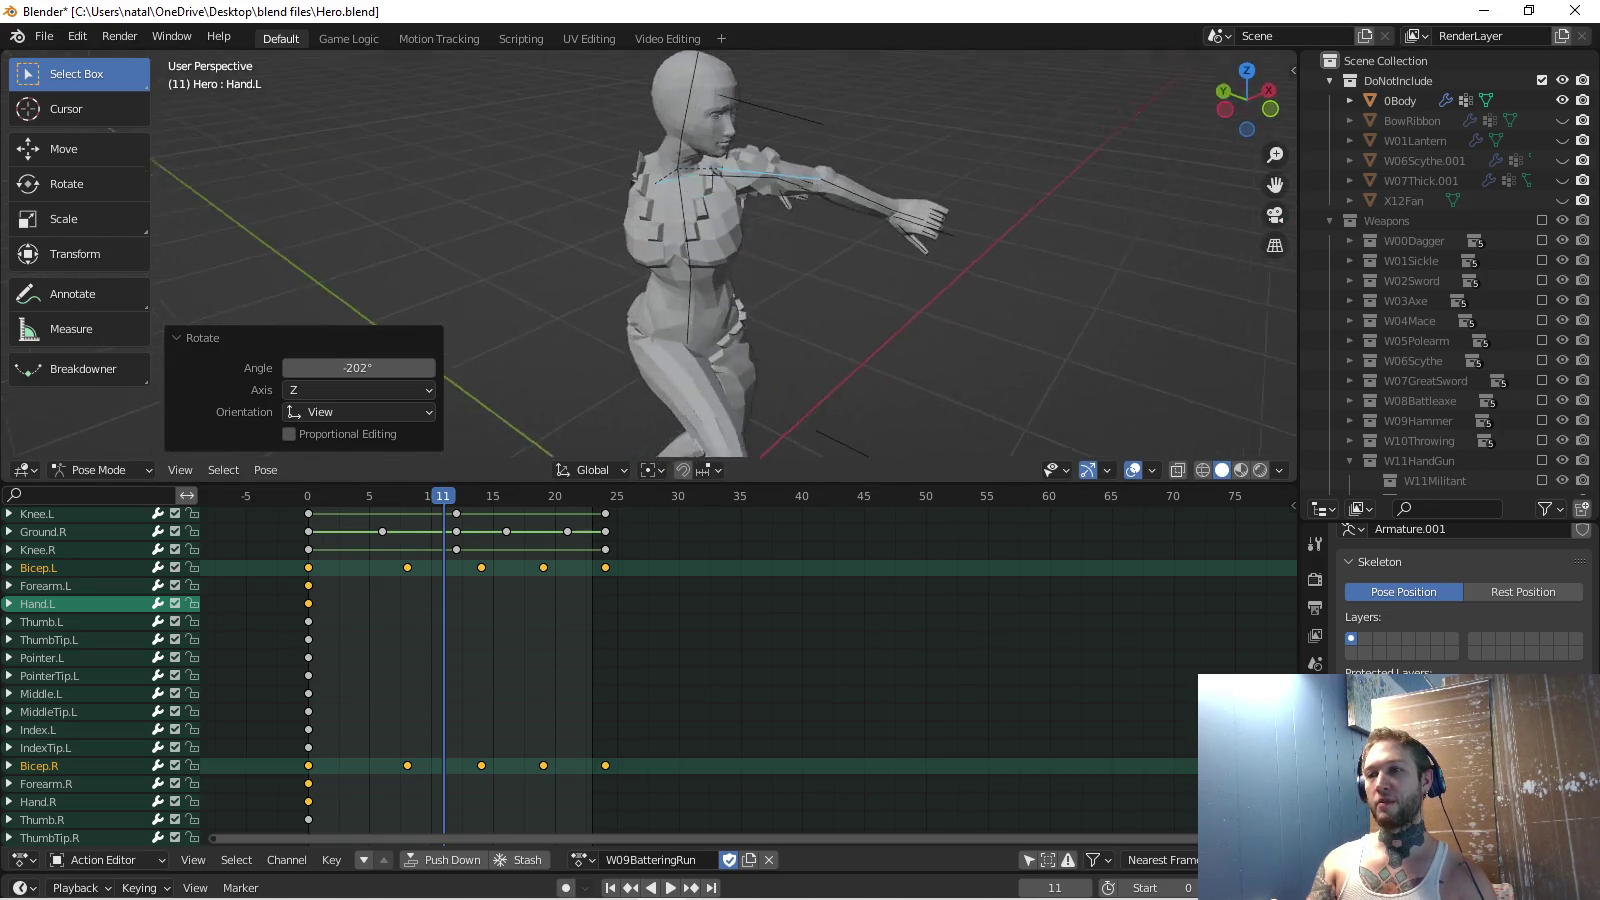
key("KP_1")
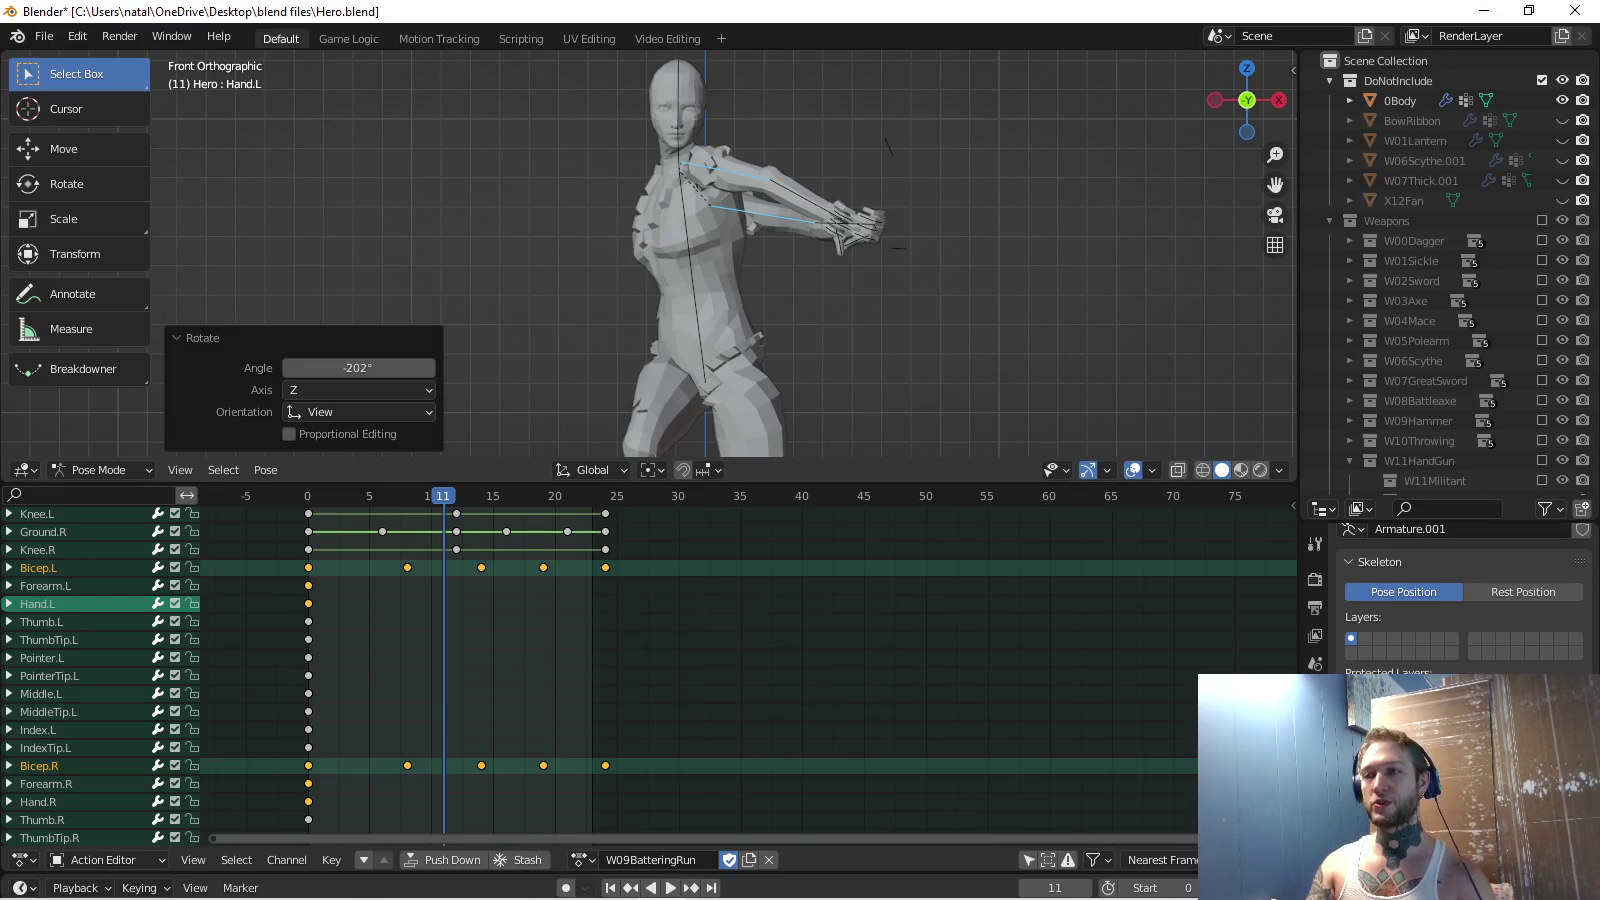
key("ctrl+z")
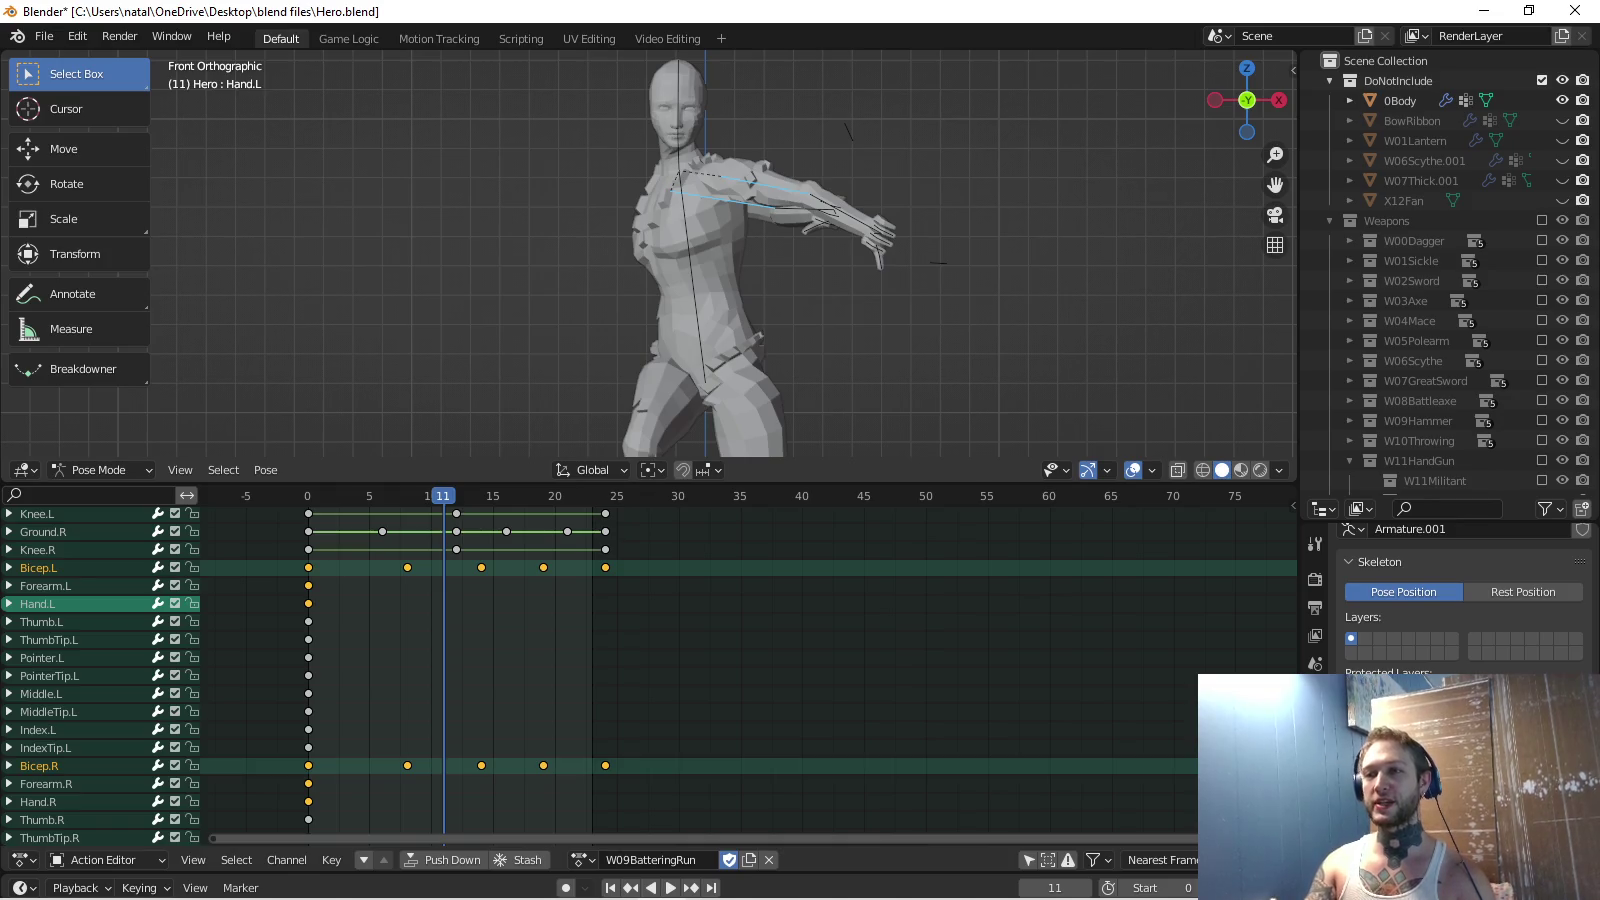
middle_click_drag(880, 250, 900, 350)
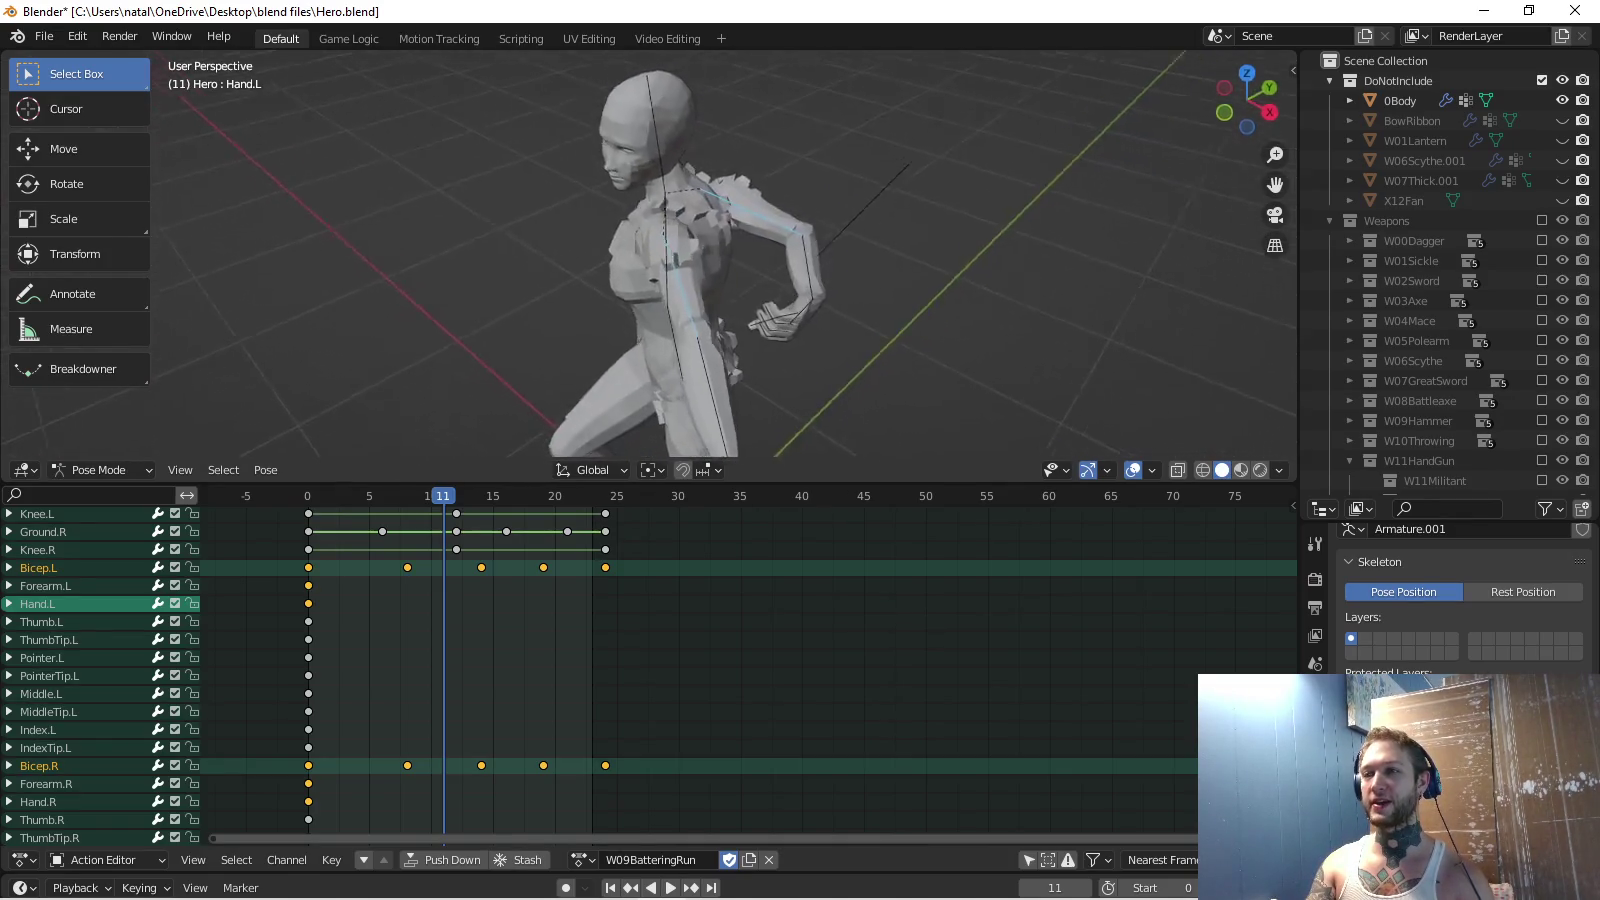
key("KP_1")
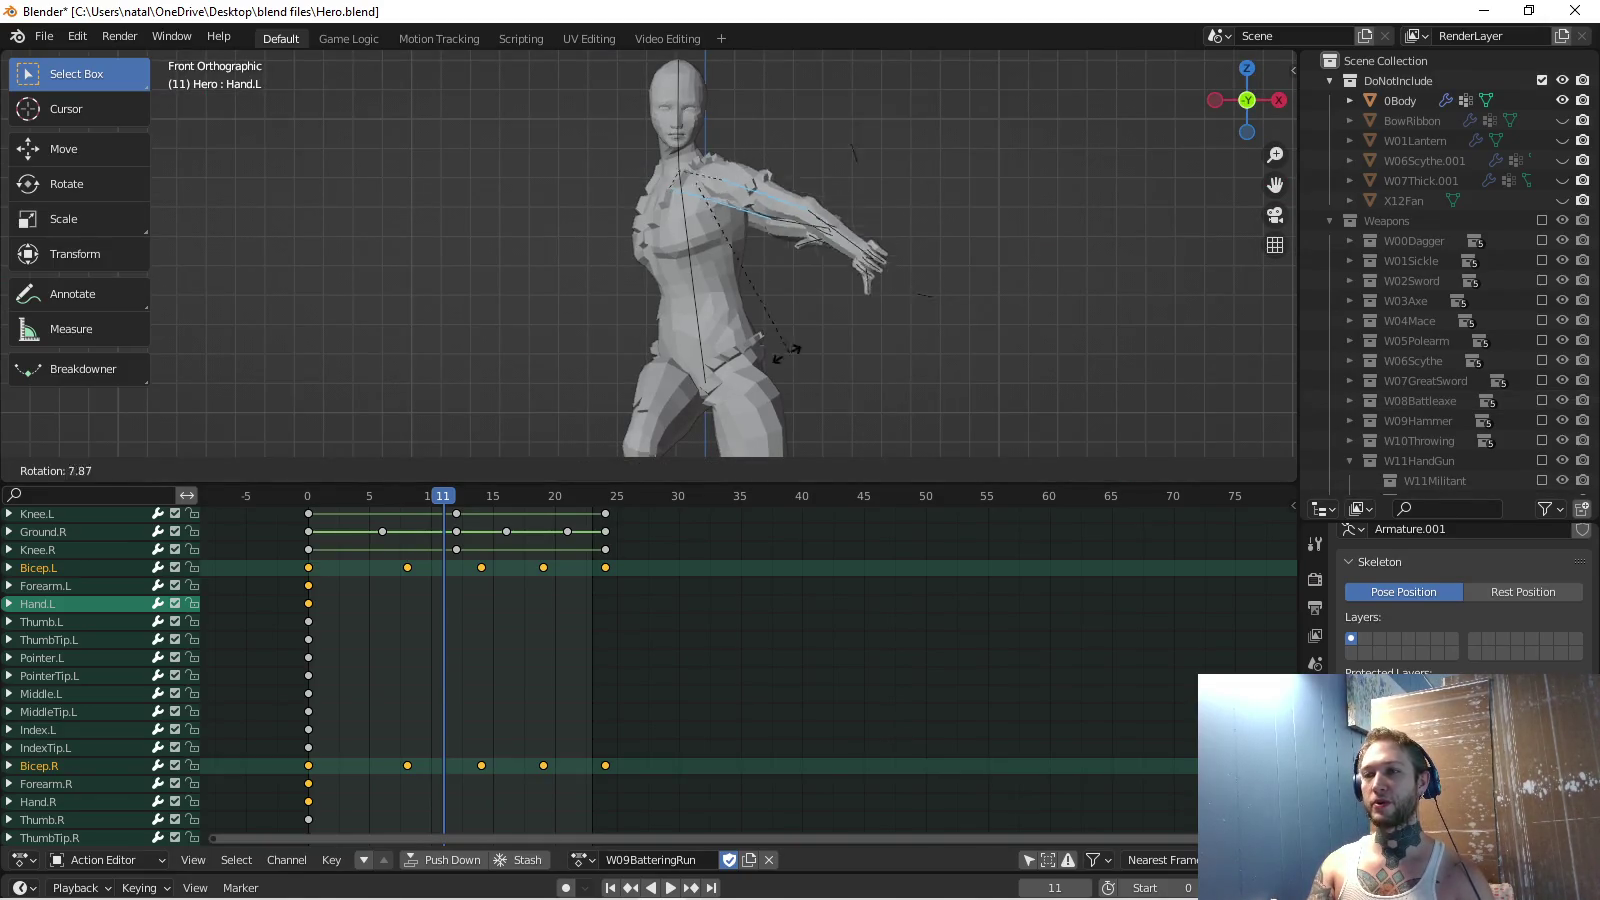
left_click(492, 250)
Search the action list for 'anchor' and load W04AnchoredIdle onto the hero armature.
key("r")
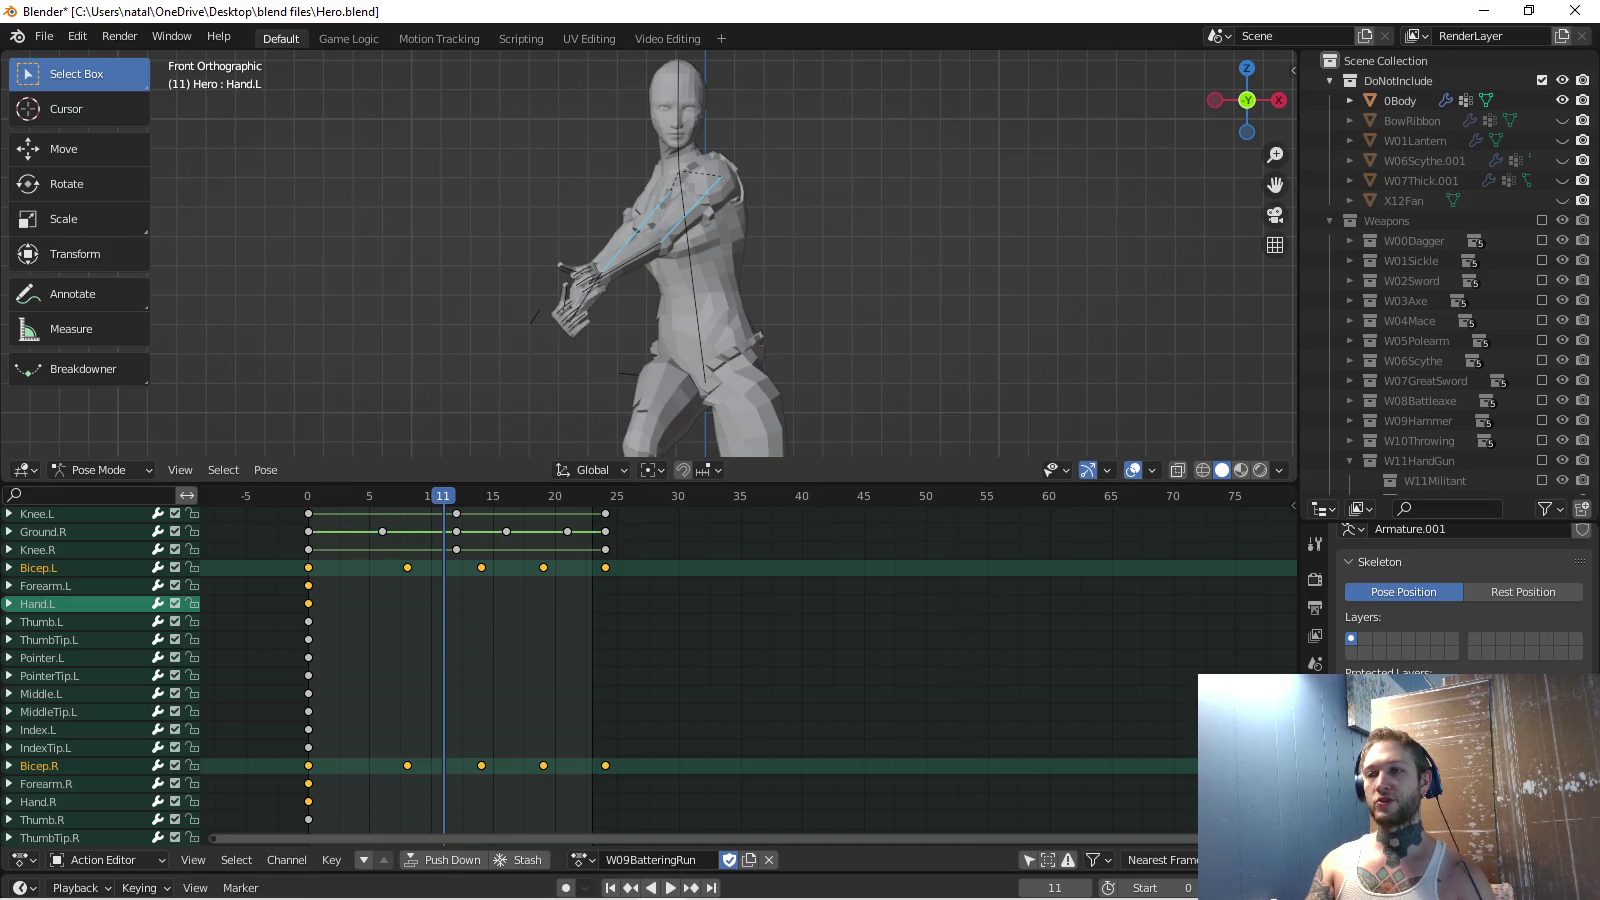
key("shift+Left")
key("space")
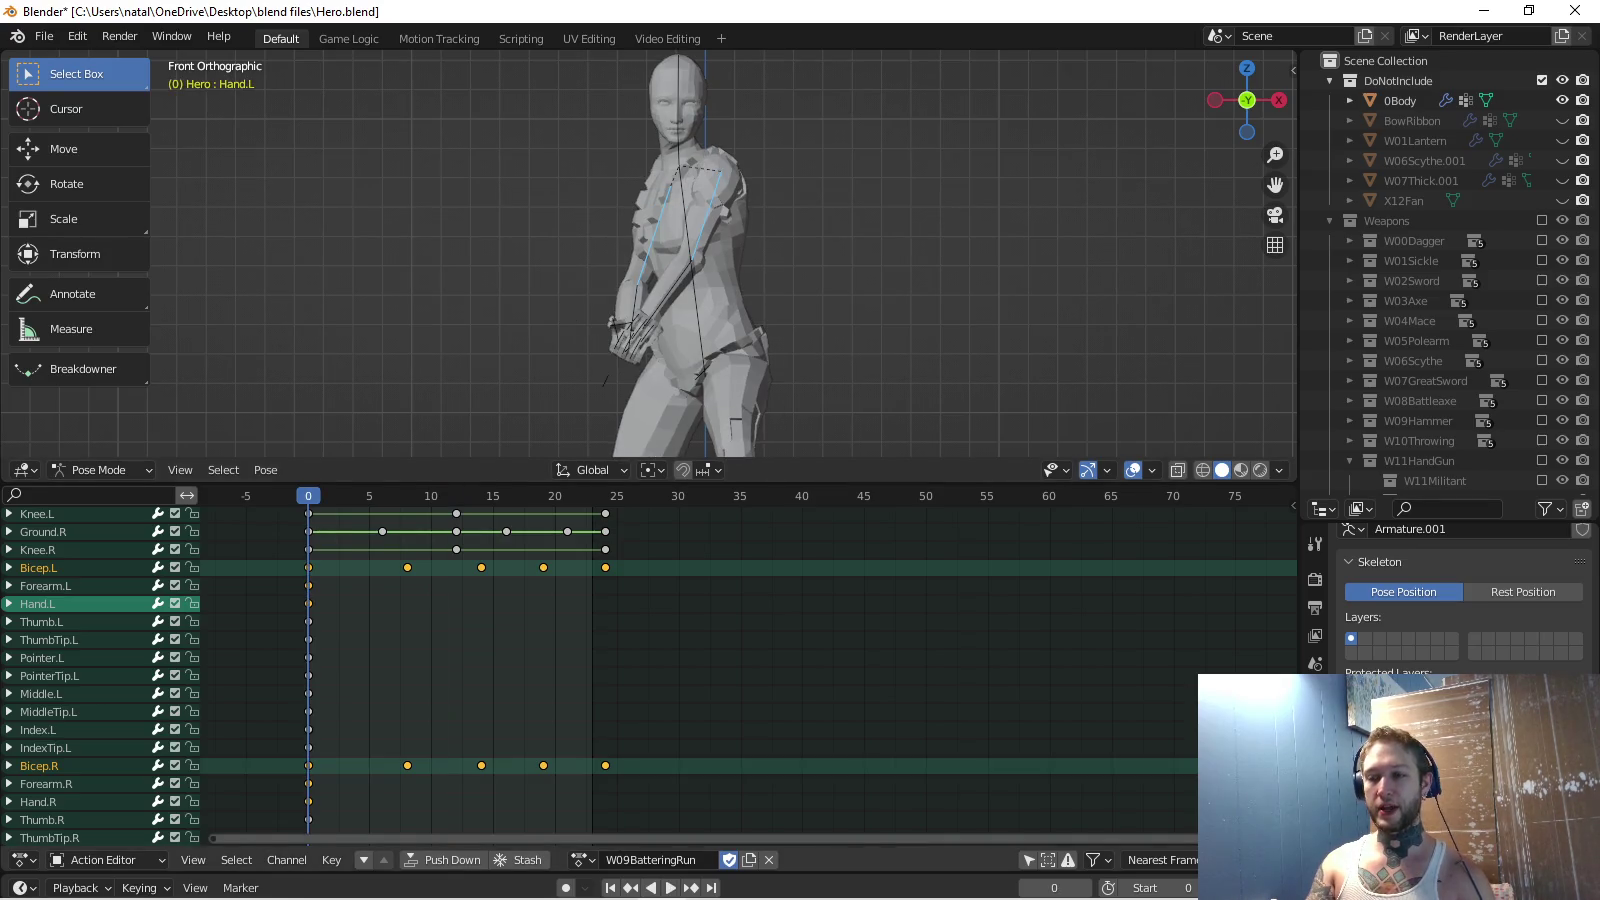
left_click(580, 860)
type("anchor")
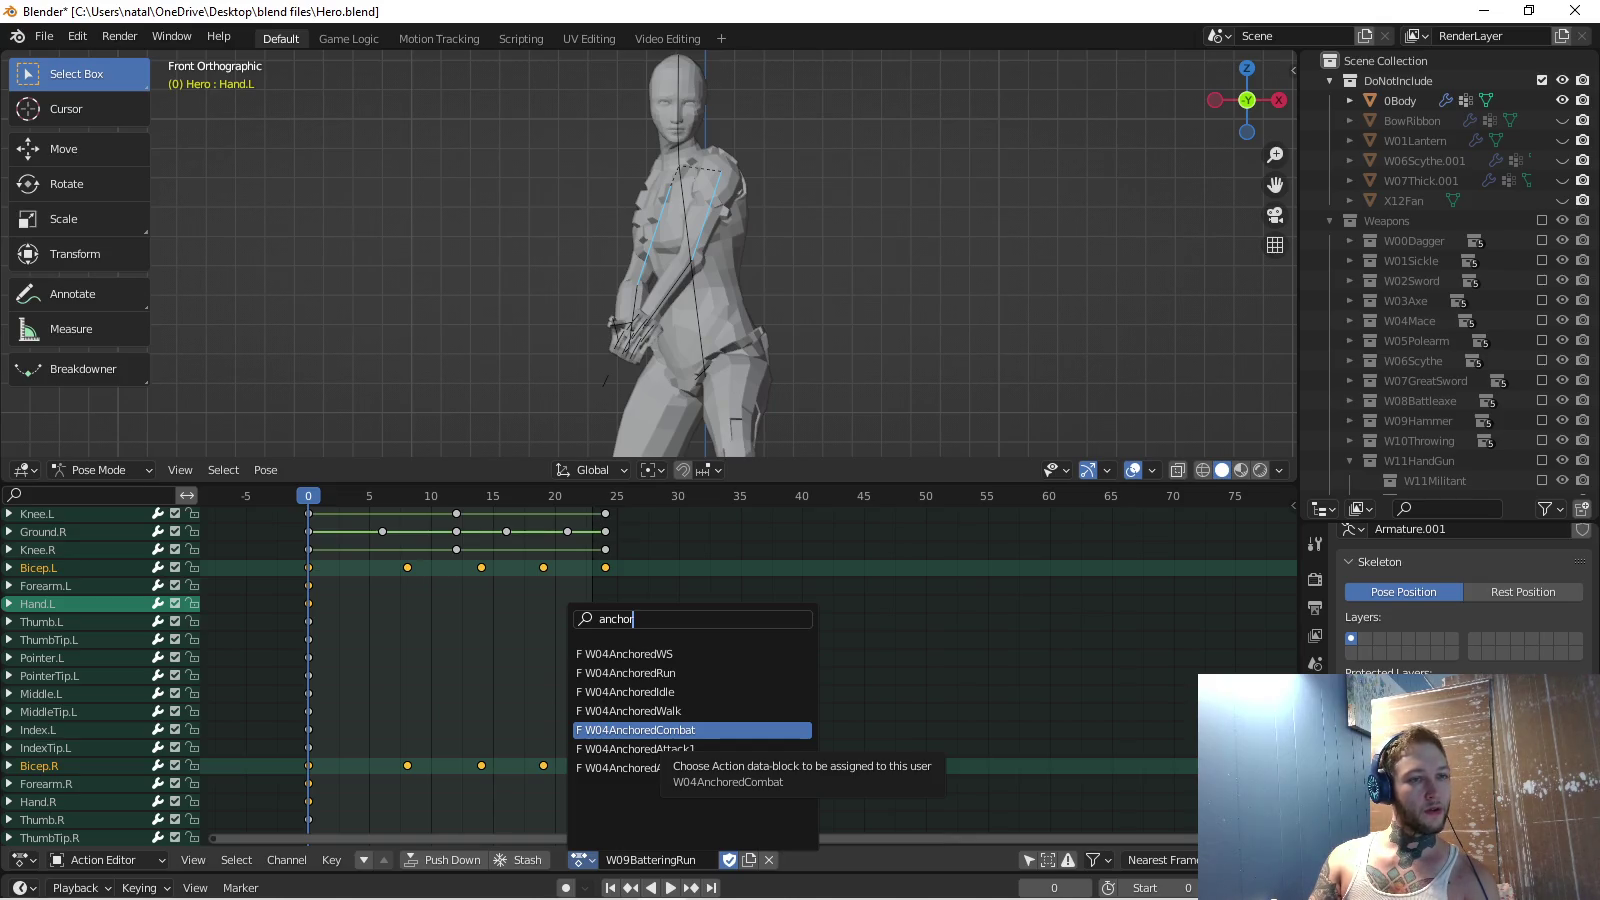
left_click(627, 693)
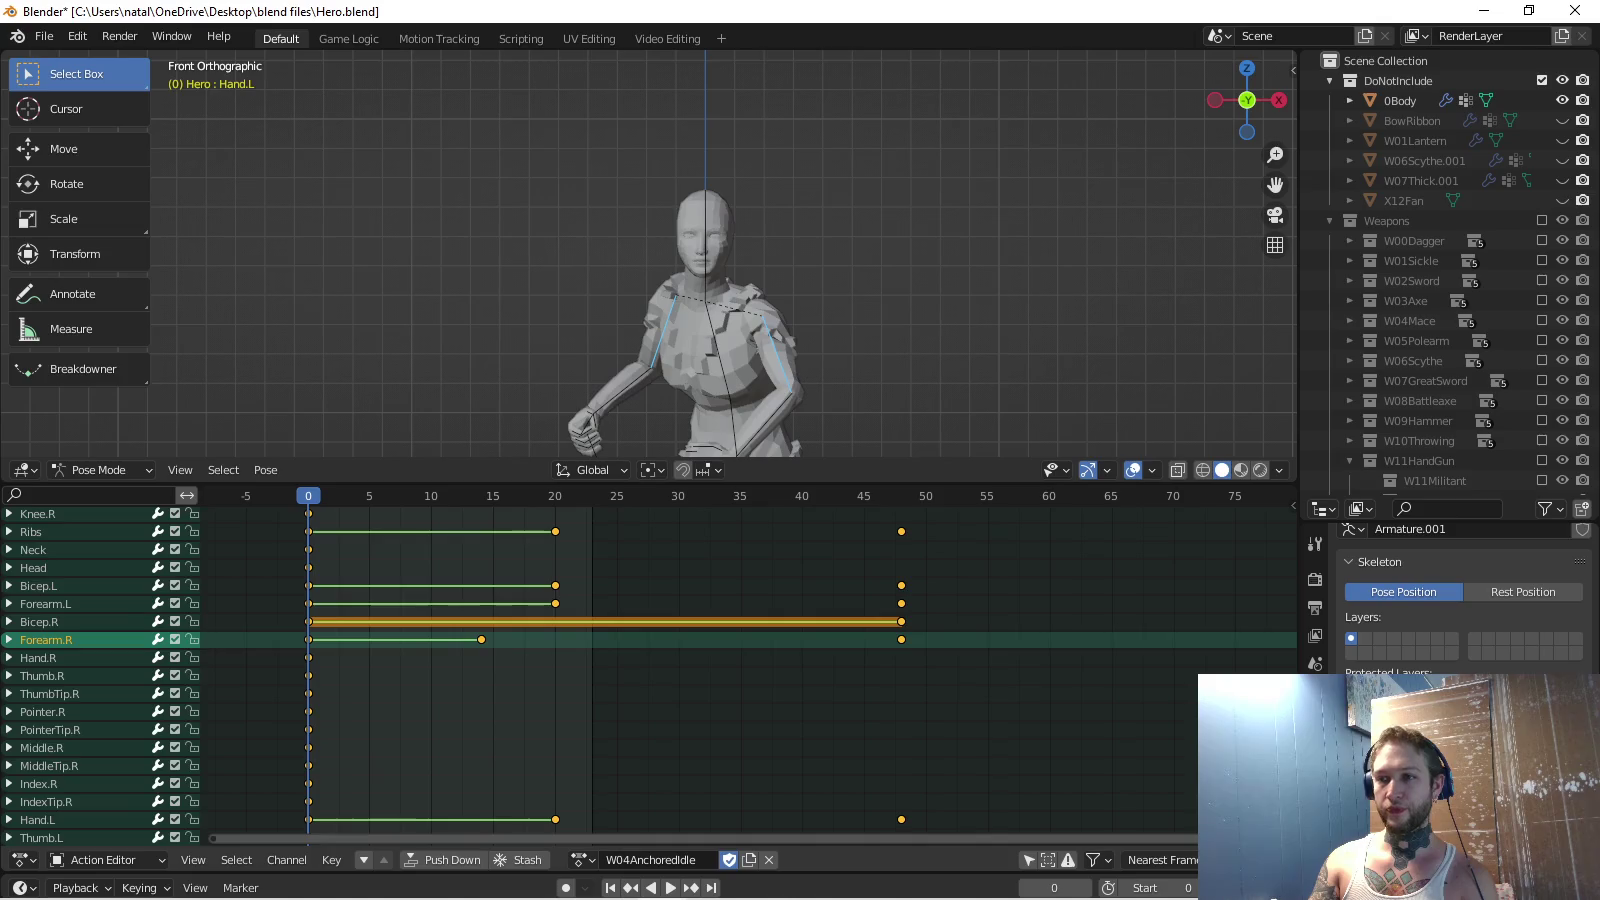
Play through W04AnchoredIdle to inspect the arm motion around frame 20.
key("space")
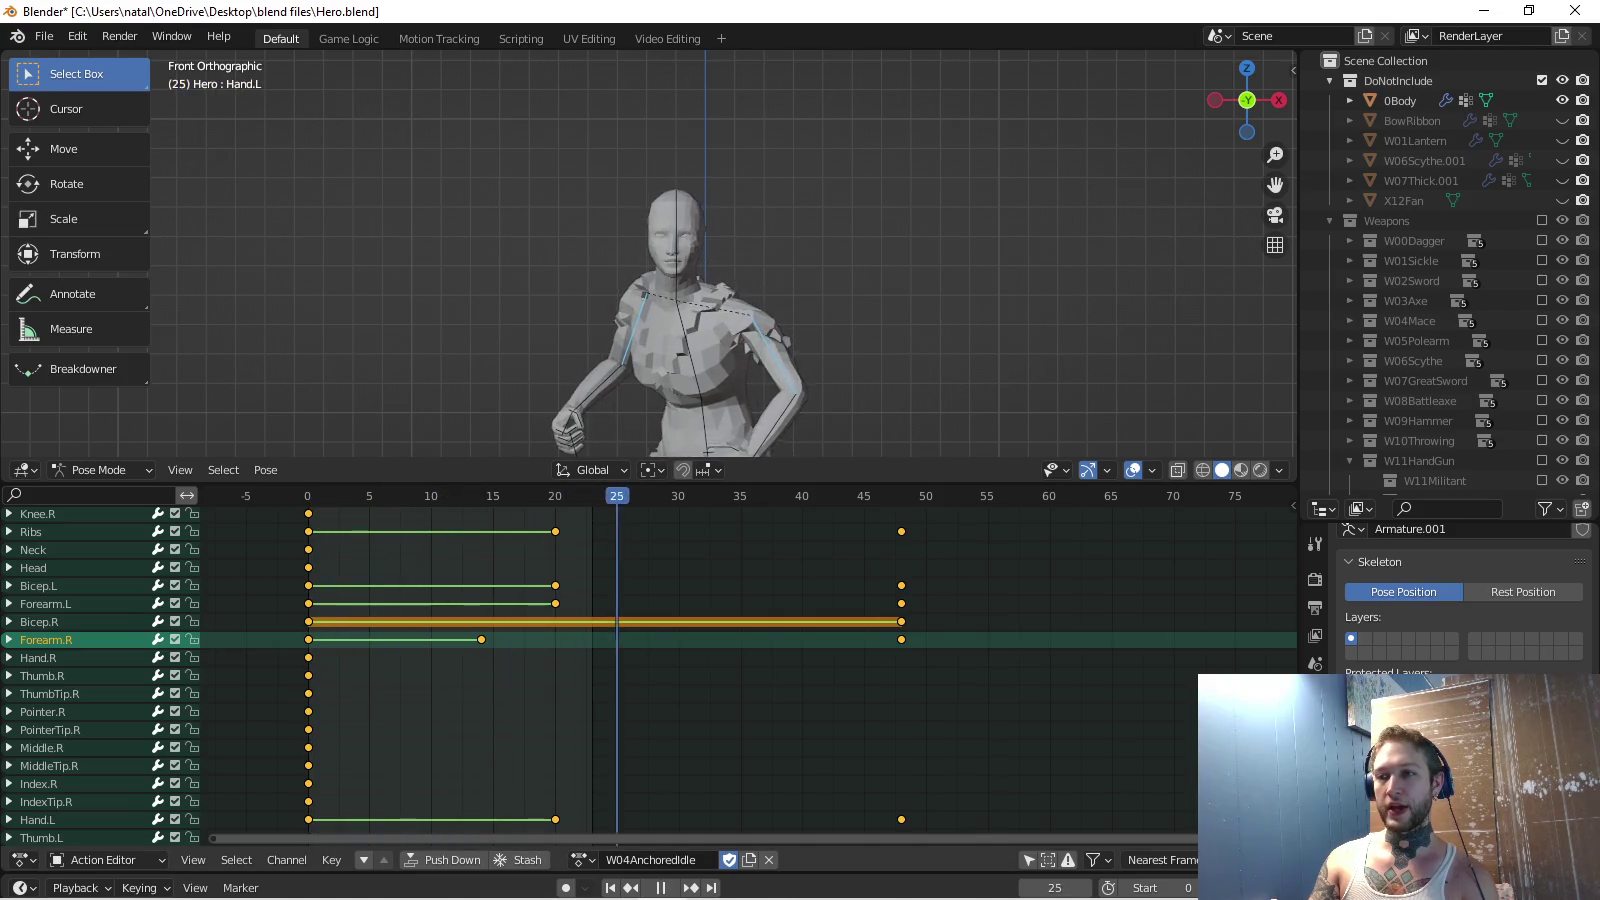
key("shift+ctrl+space")
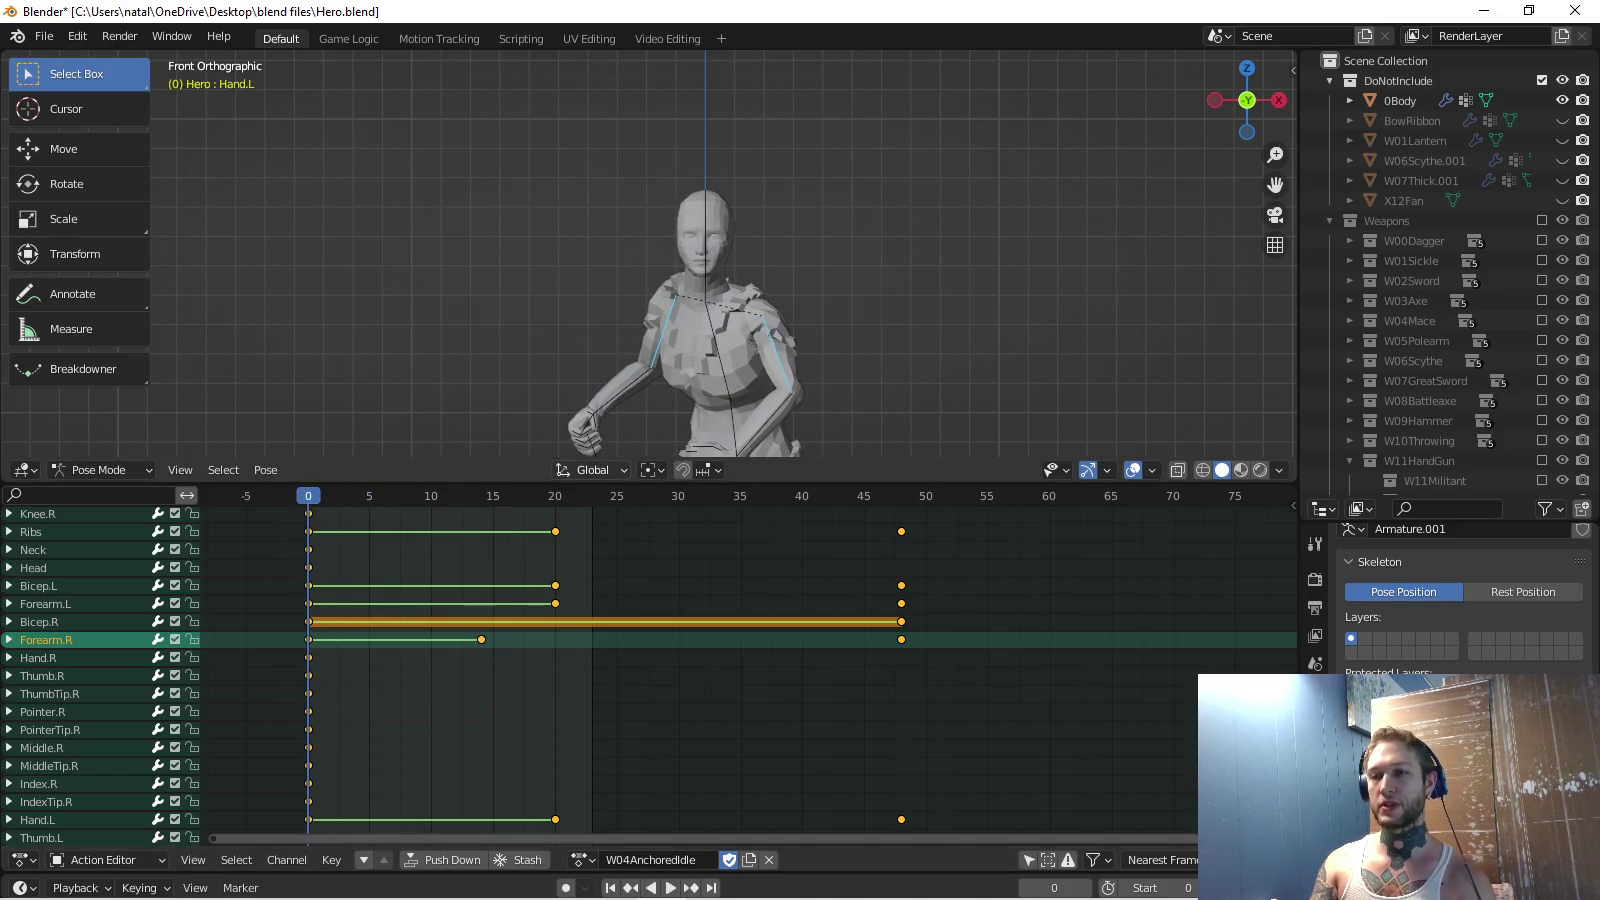
key("Up")
scroll(661, 250, "down", 4, "shift")
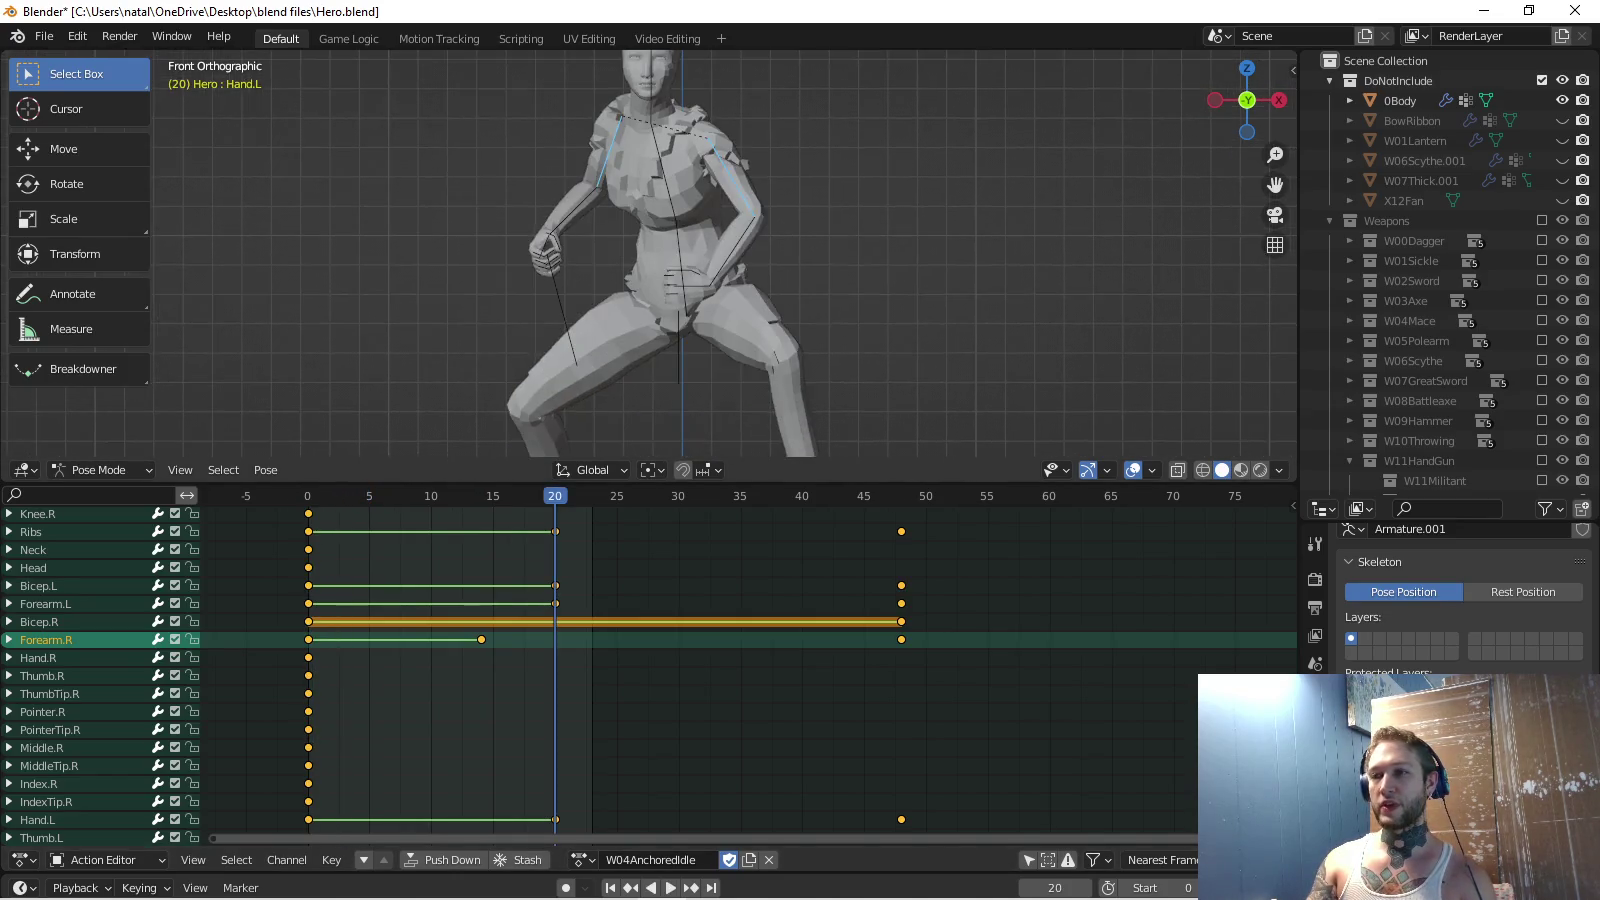
key("space")
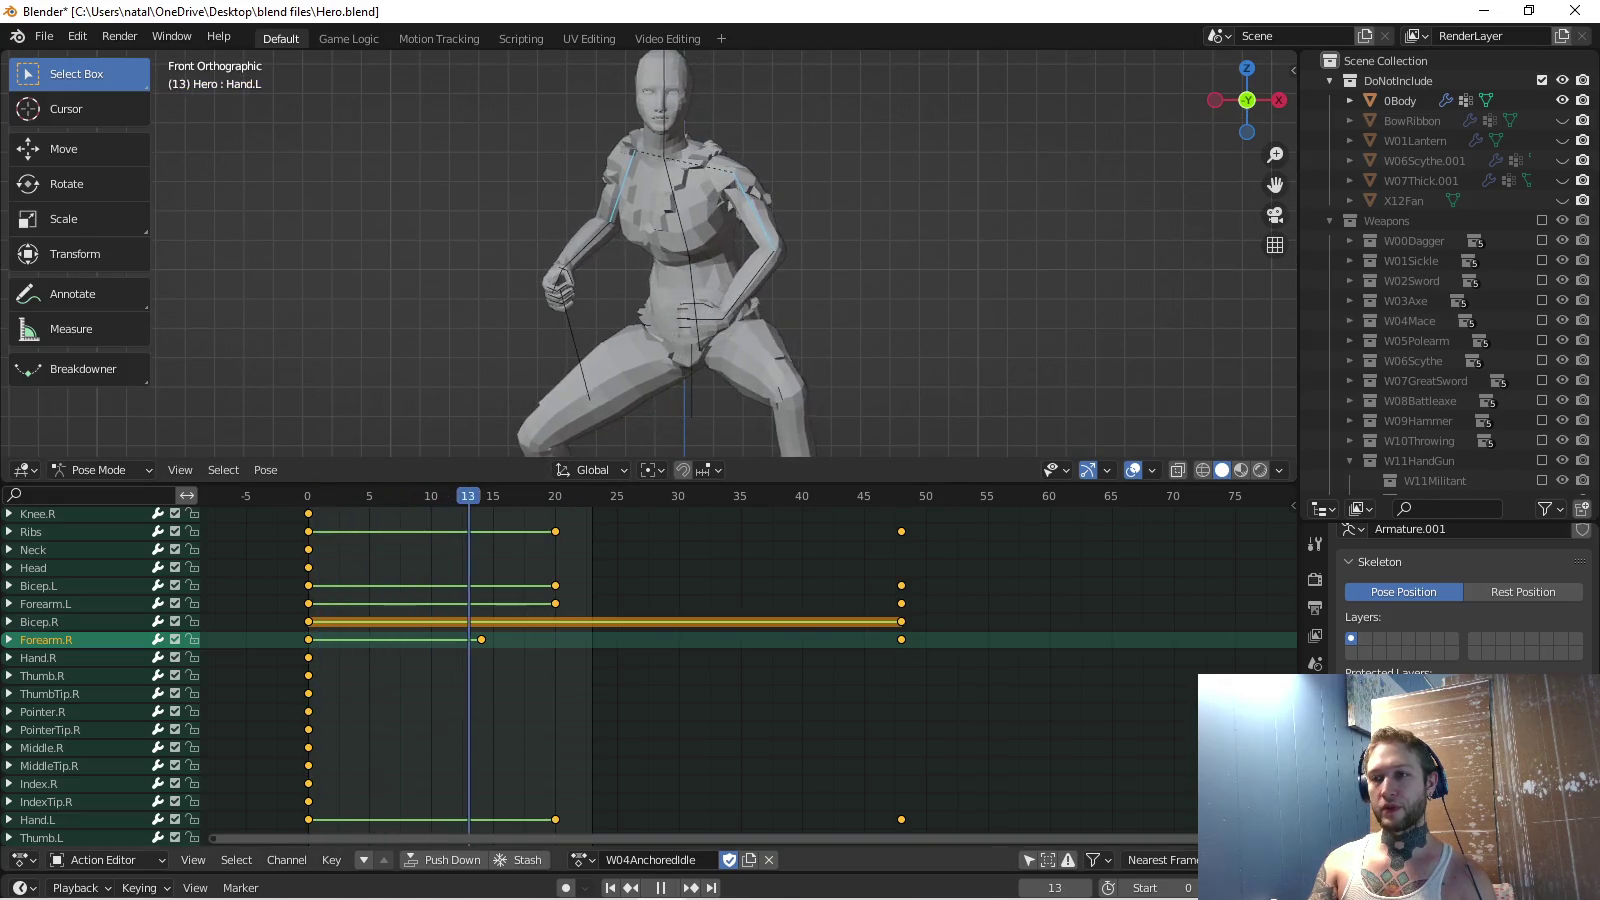
key("Escape")
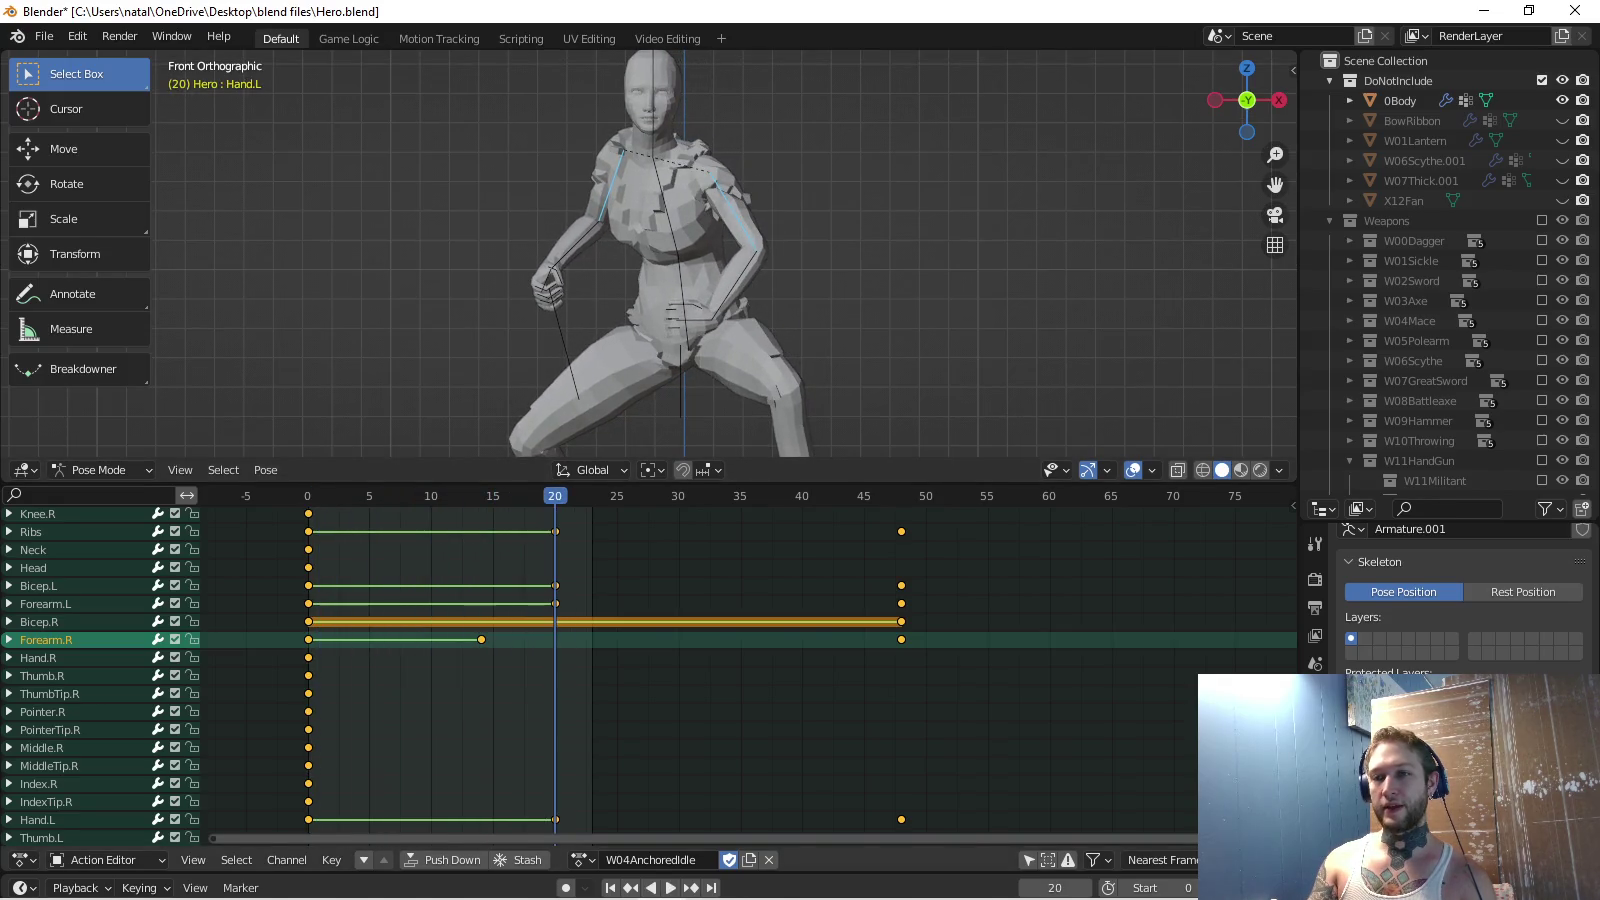
key("space")
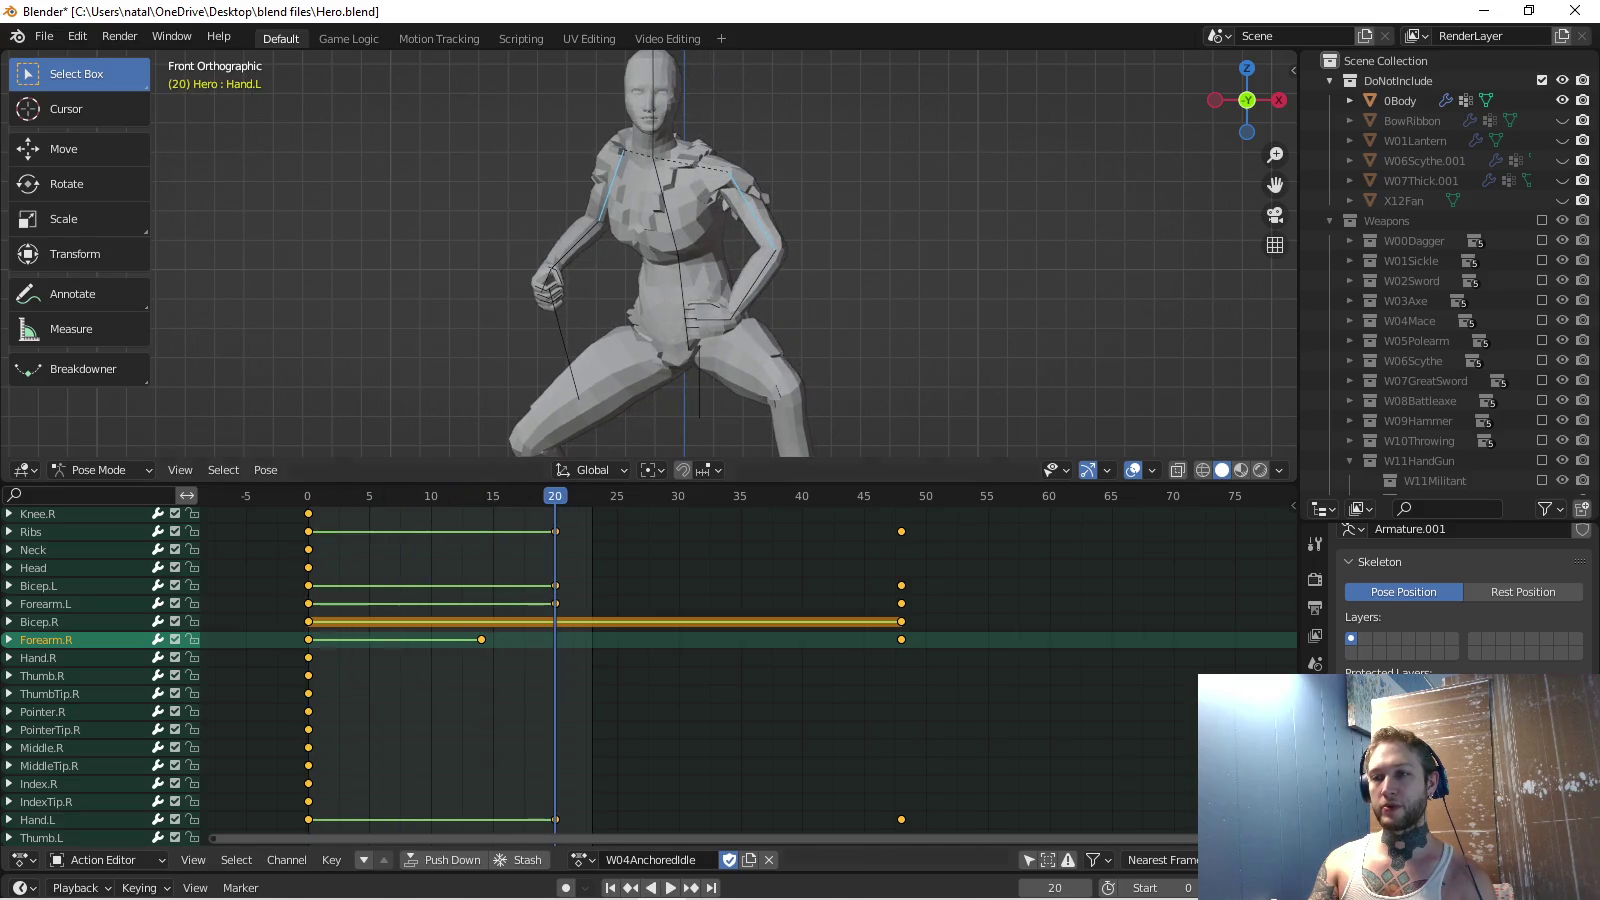
key("Escape")
Delete Bicep.L's X, Y and Z Location curves, then collapse the channel and replay.
left_click(37, 585)
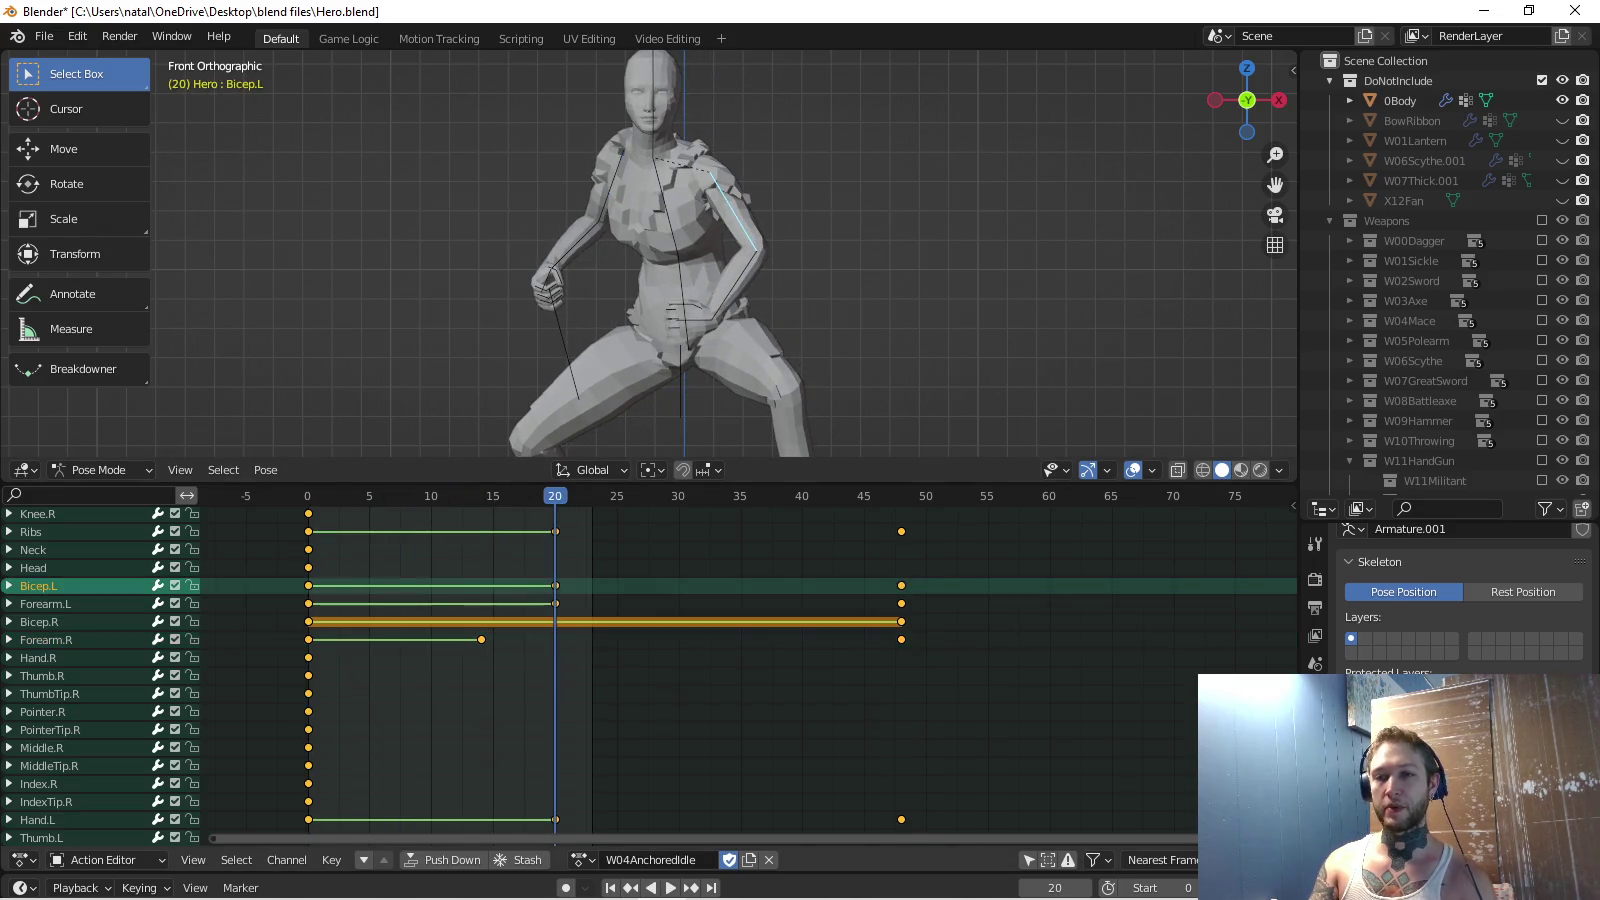
key("KP_Add")
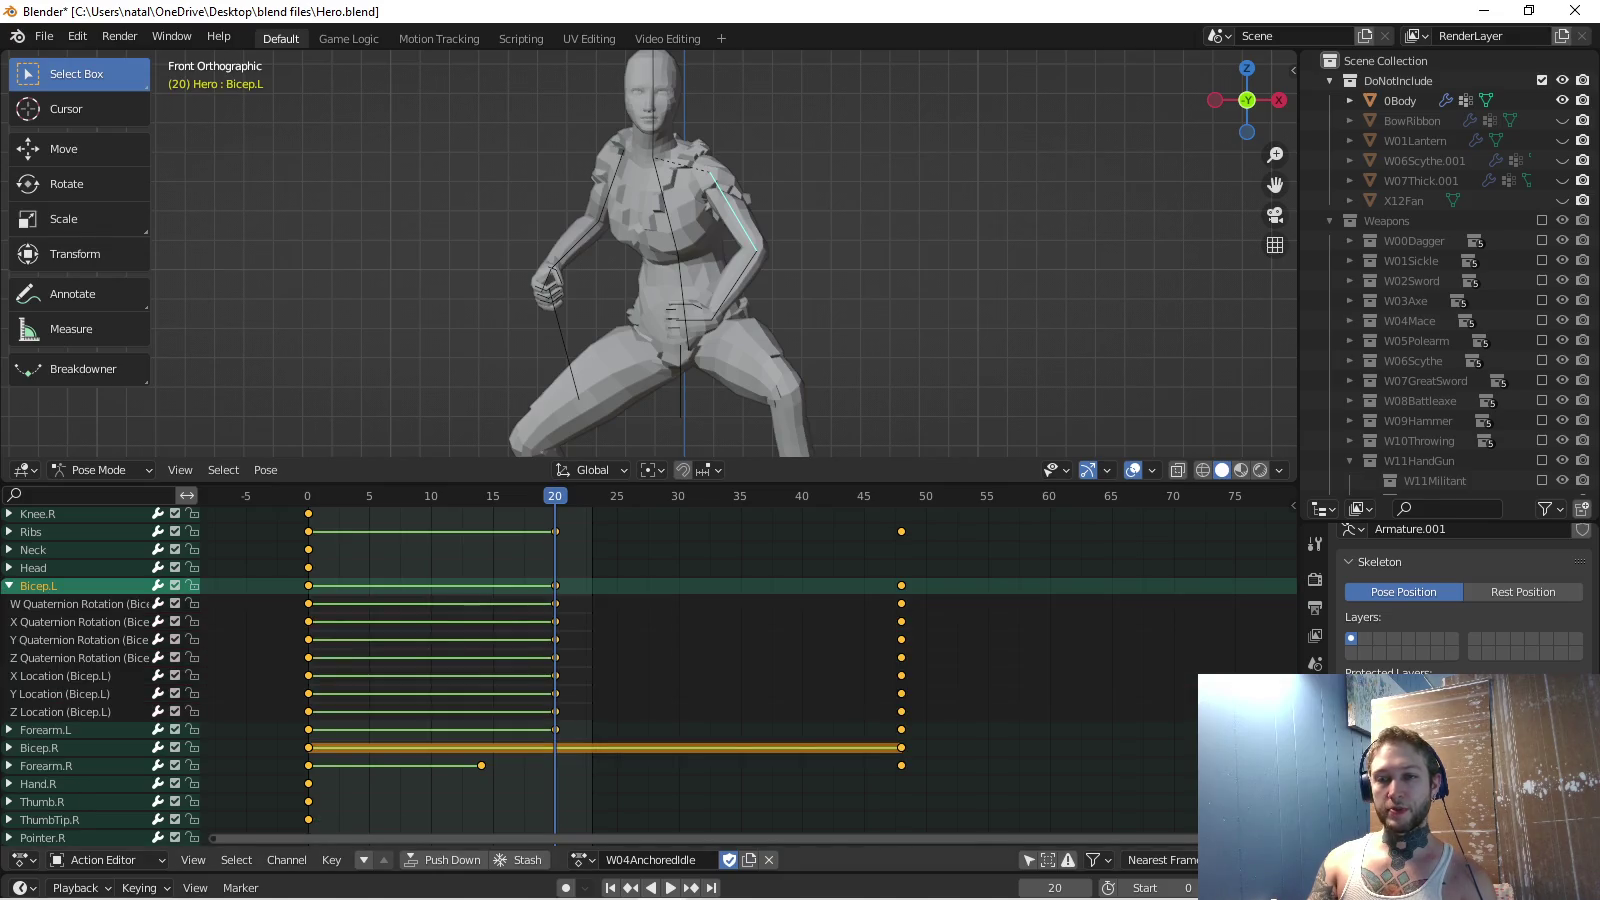
left_click(60, 676)
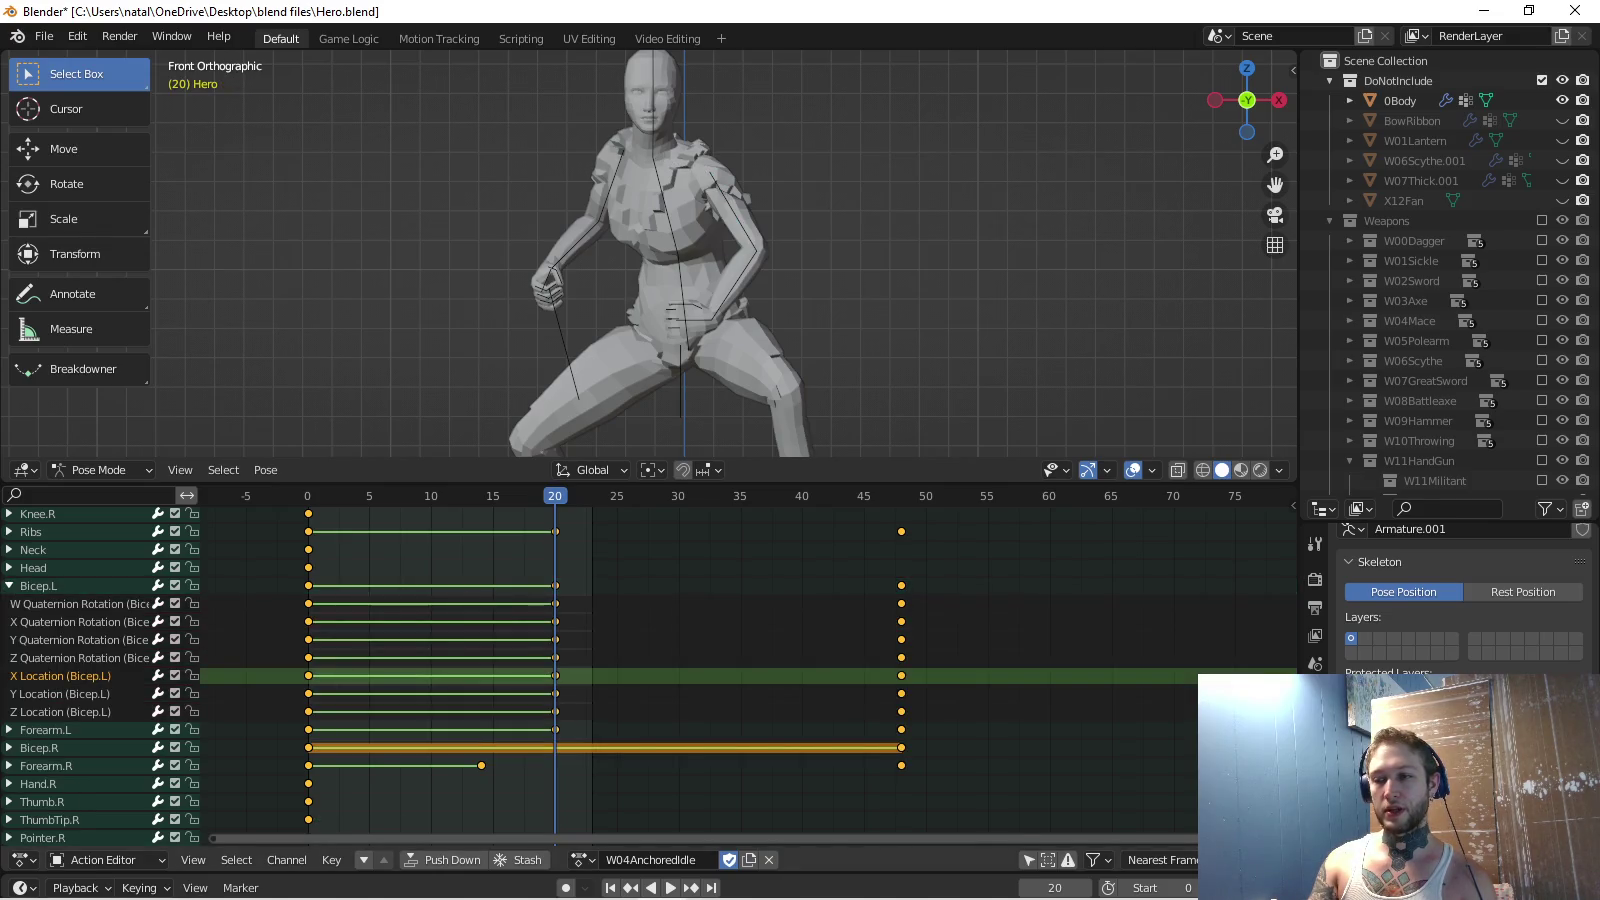
key("x")
left_click(61, 676)
key("x")
left_click(60, 676)
key("x")
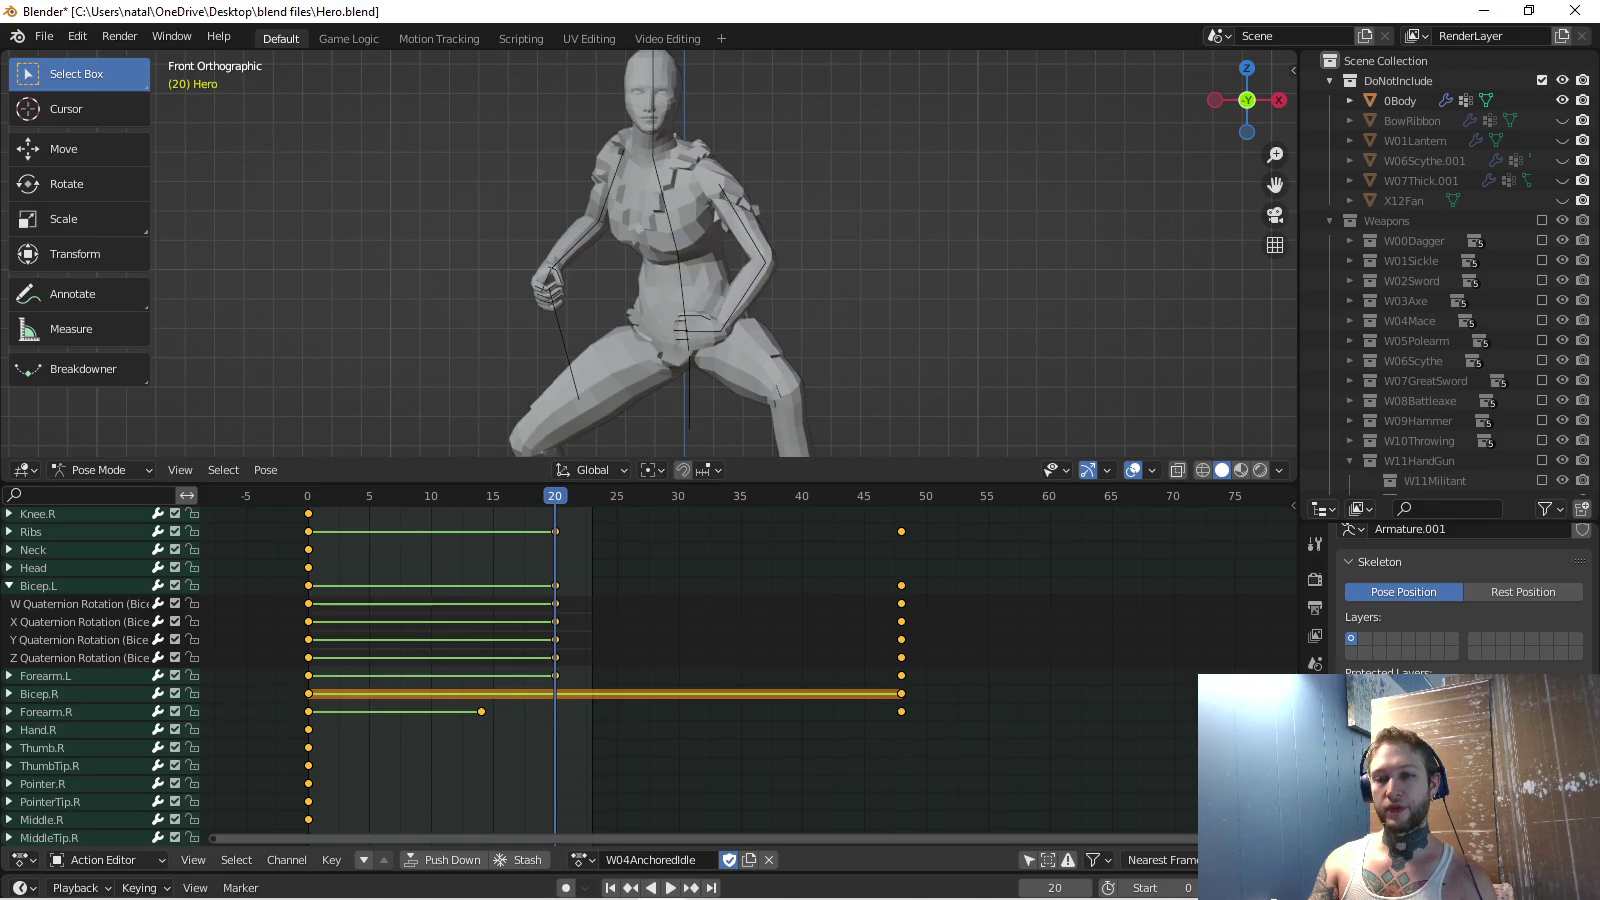
key("KP_Subtract")
key("space")
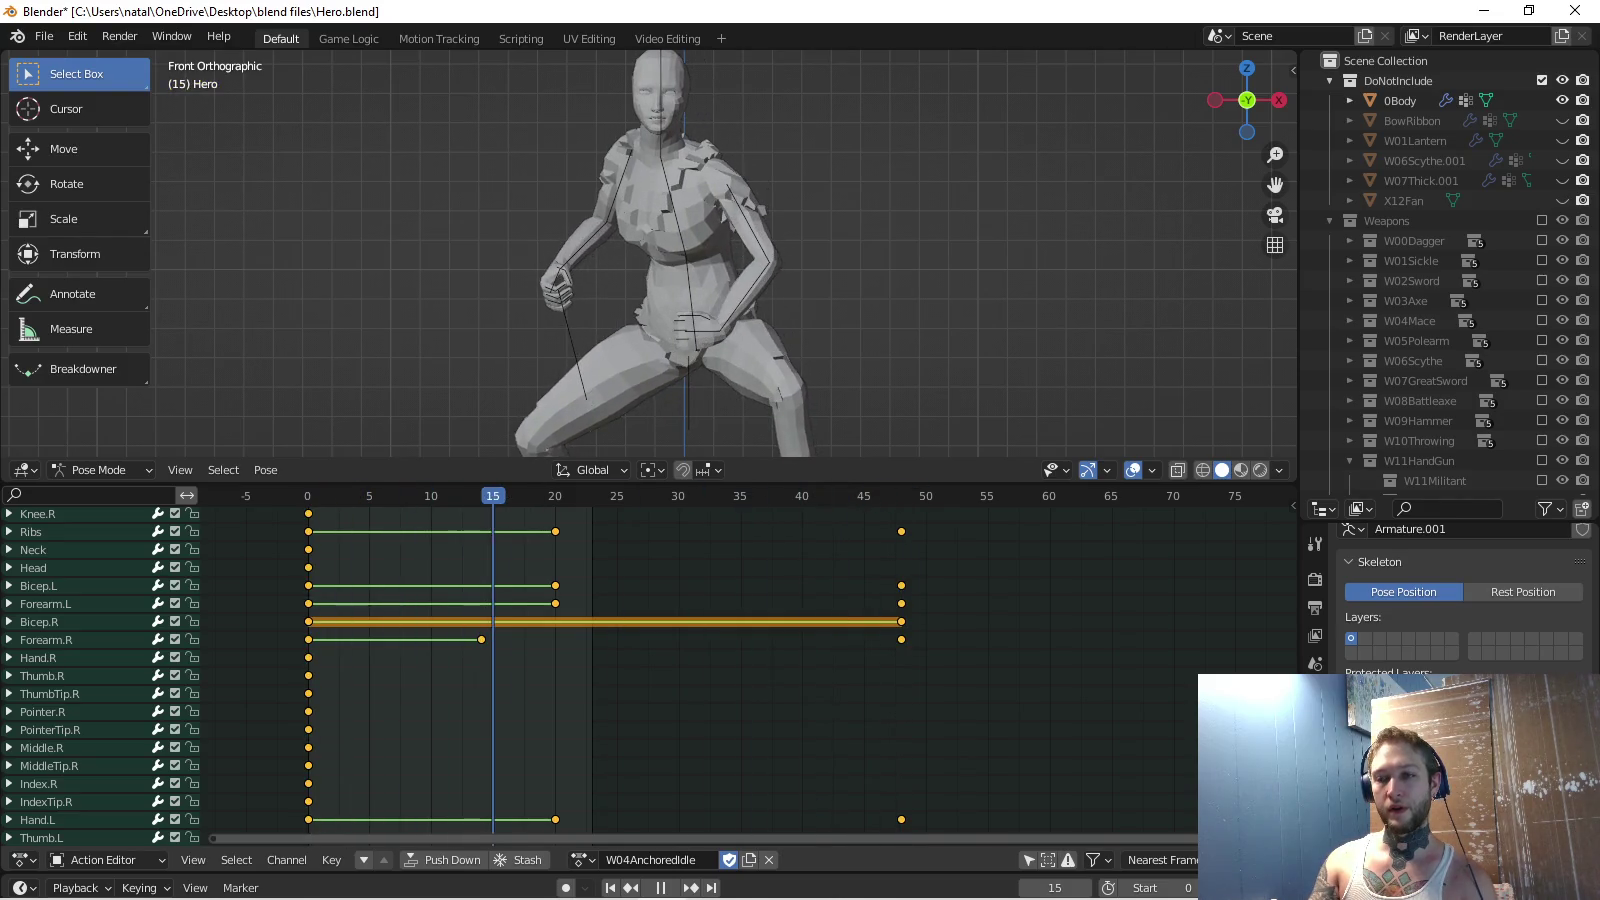
left_click(745, 225)
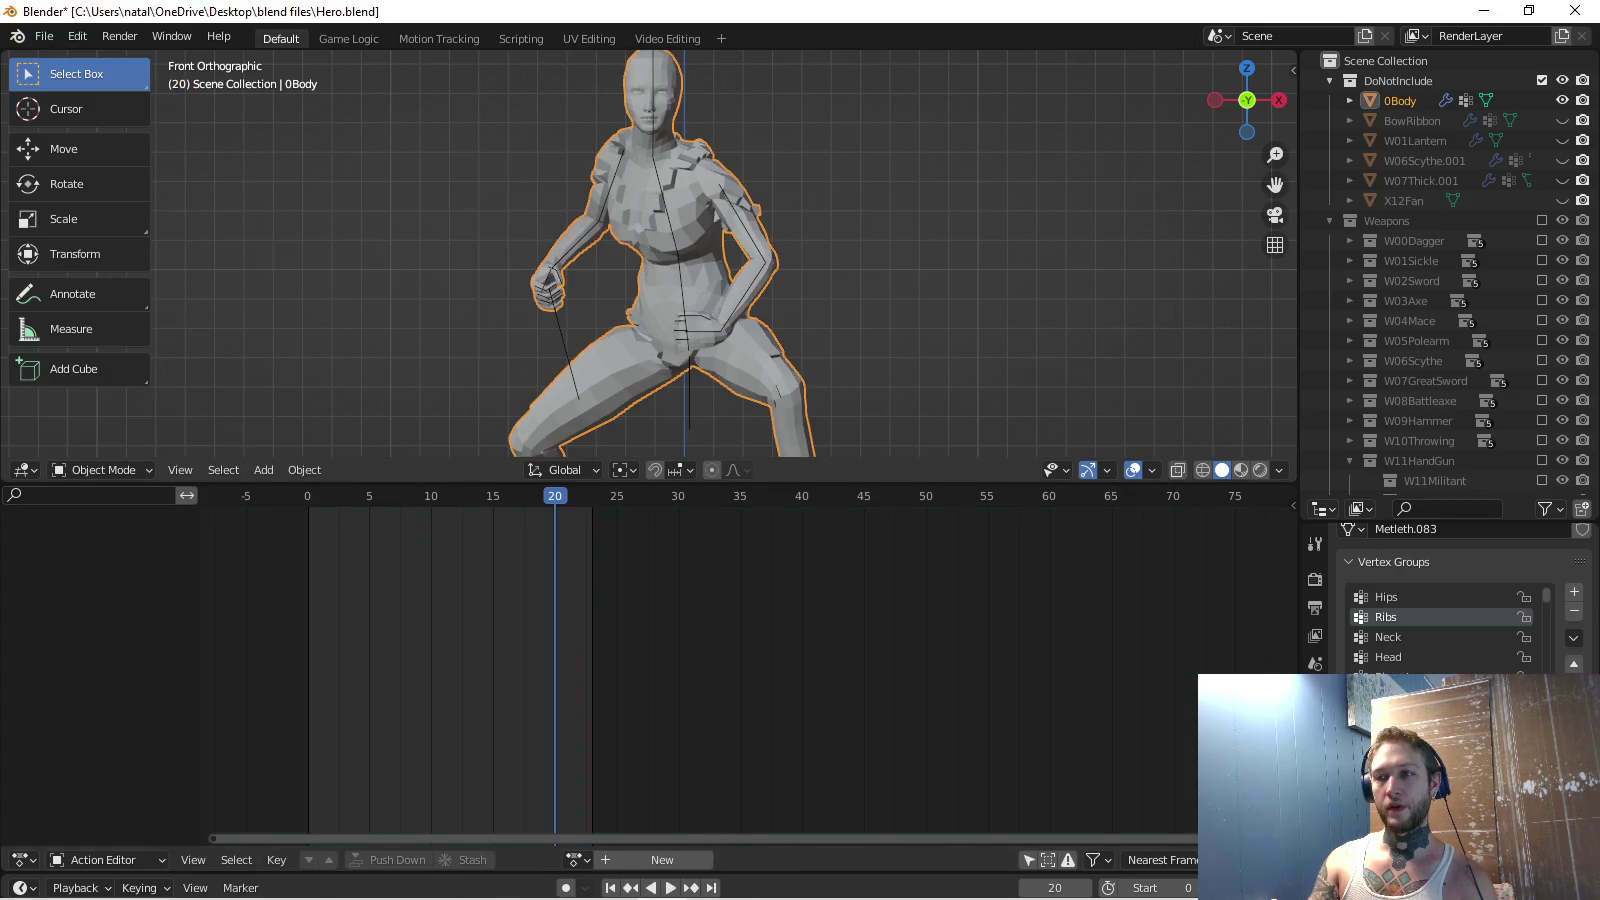
left_click(745, 225)
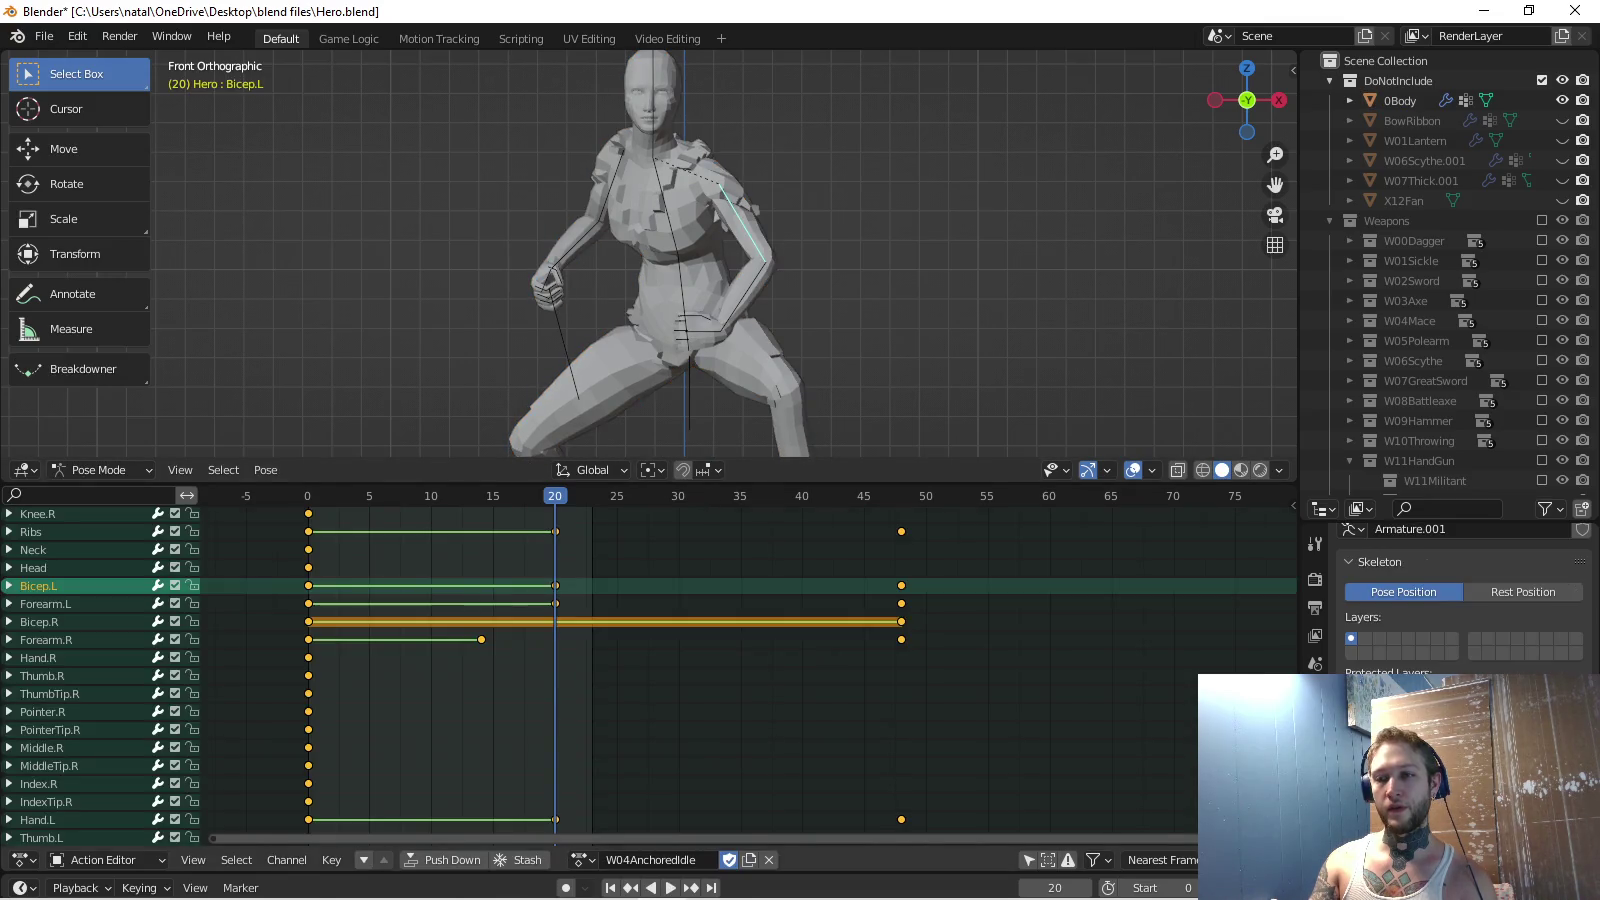
key("ctrl+KP_Add")
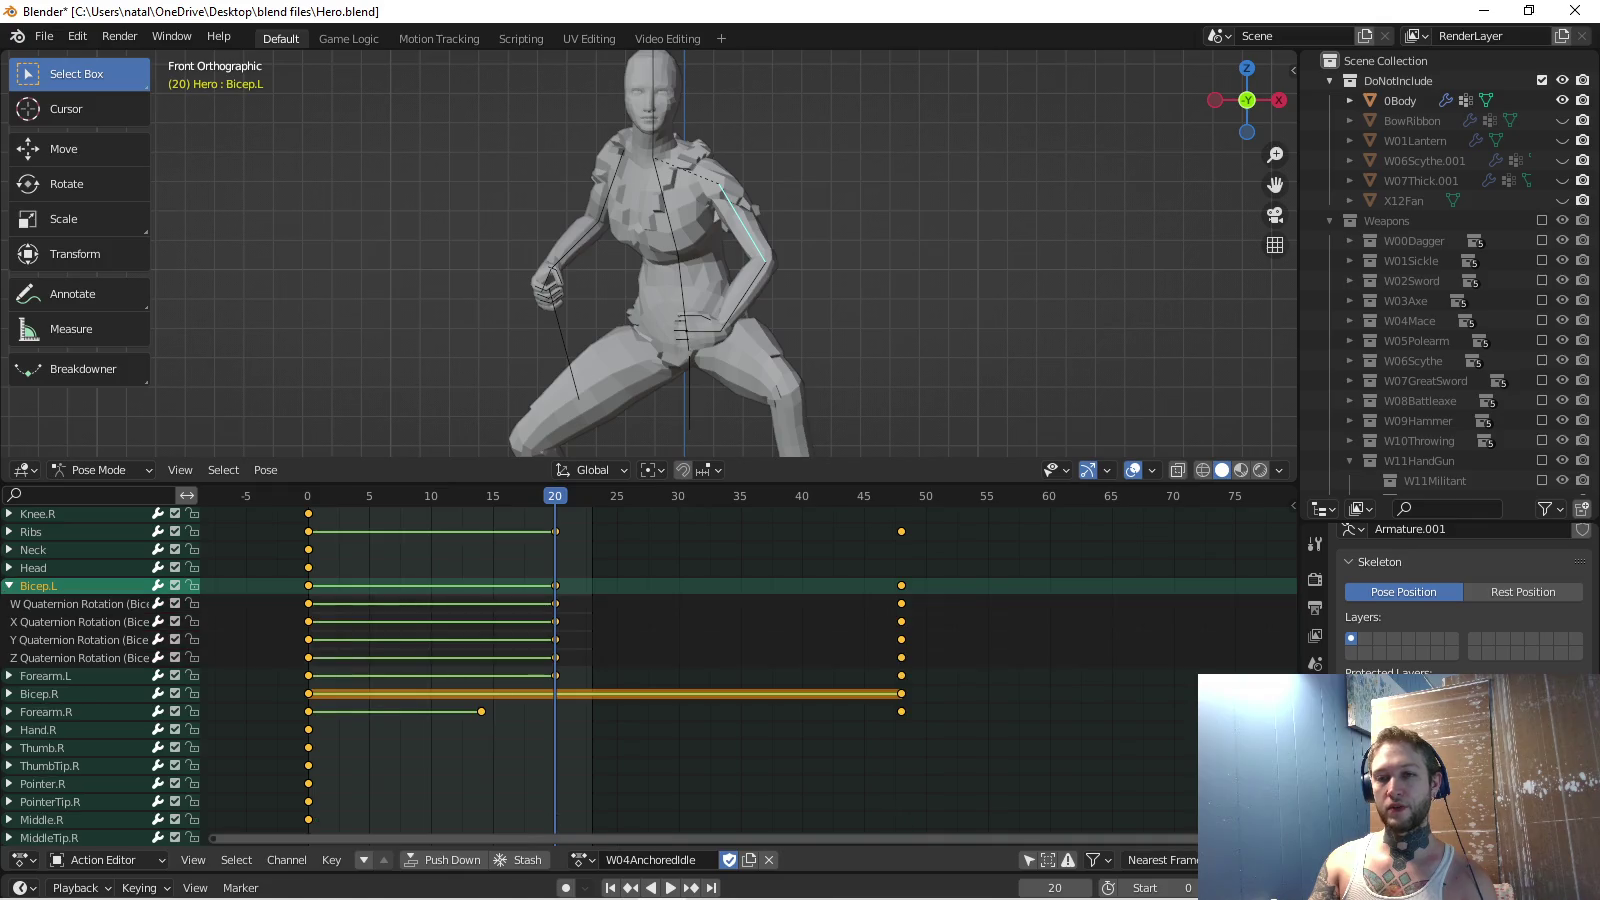
key("ctrl+KP_Subtract")
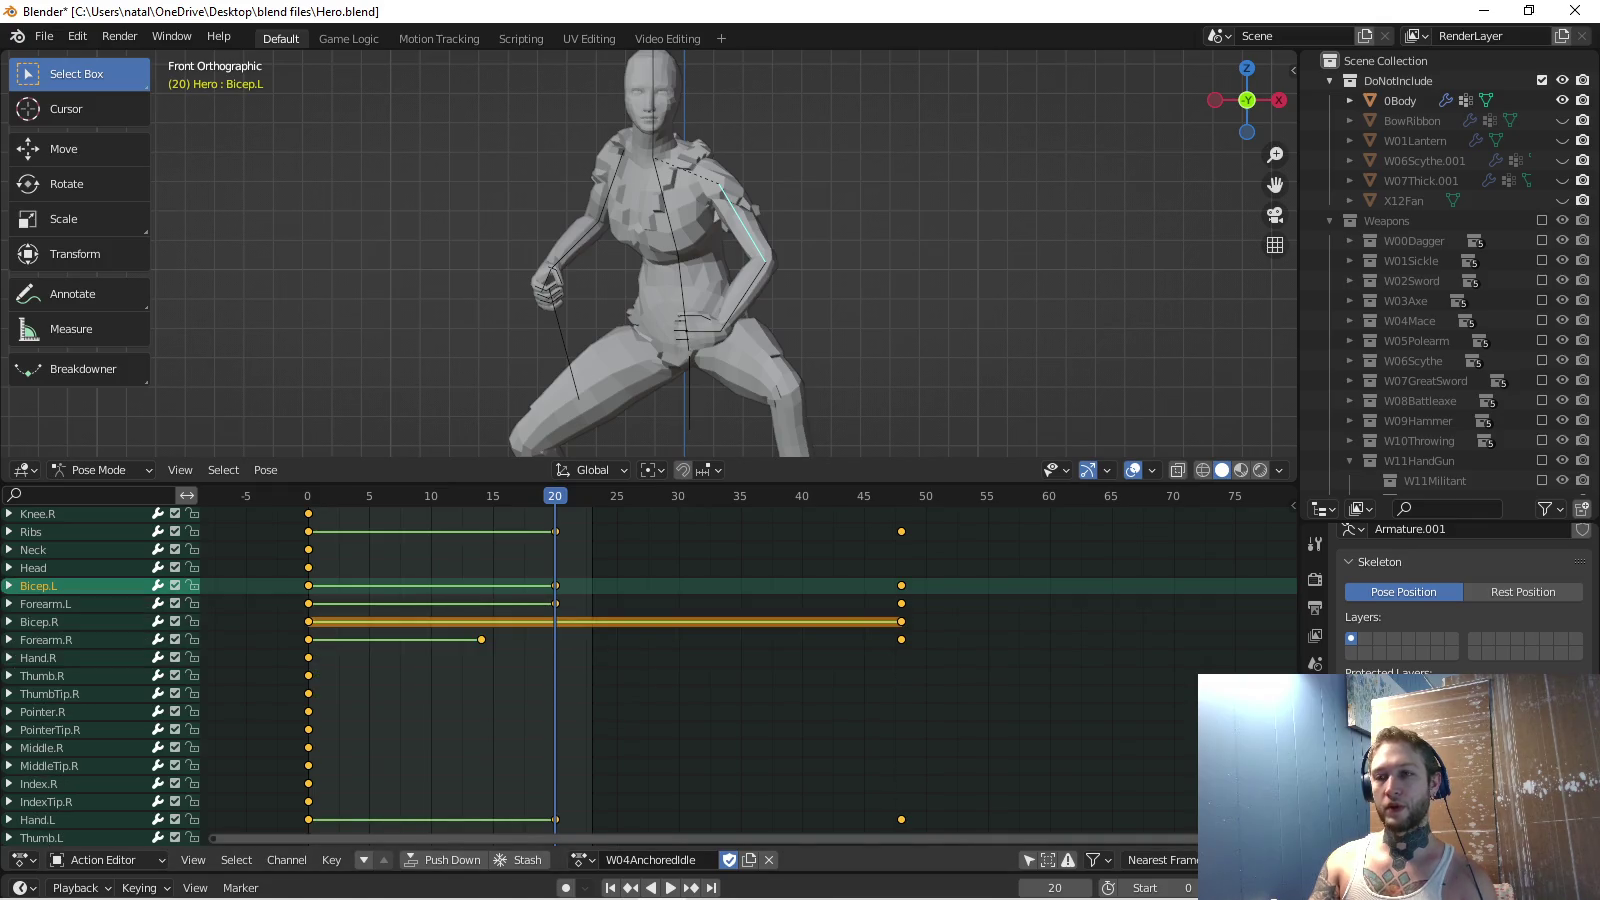
key("space")
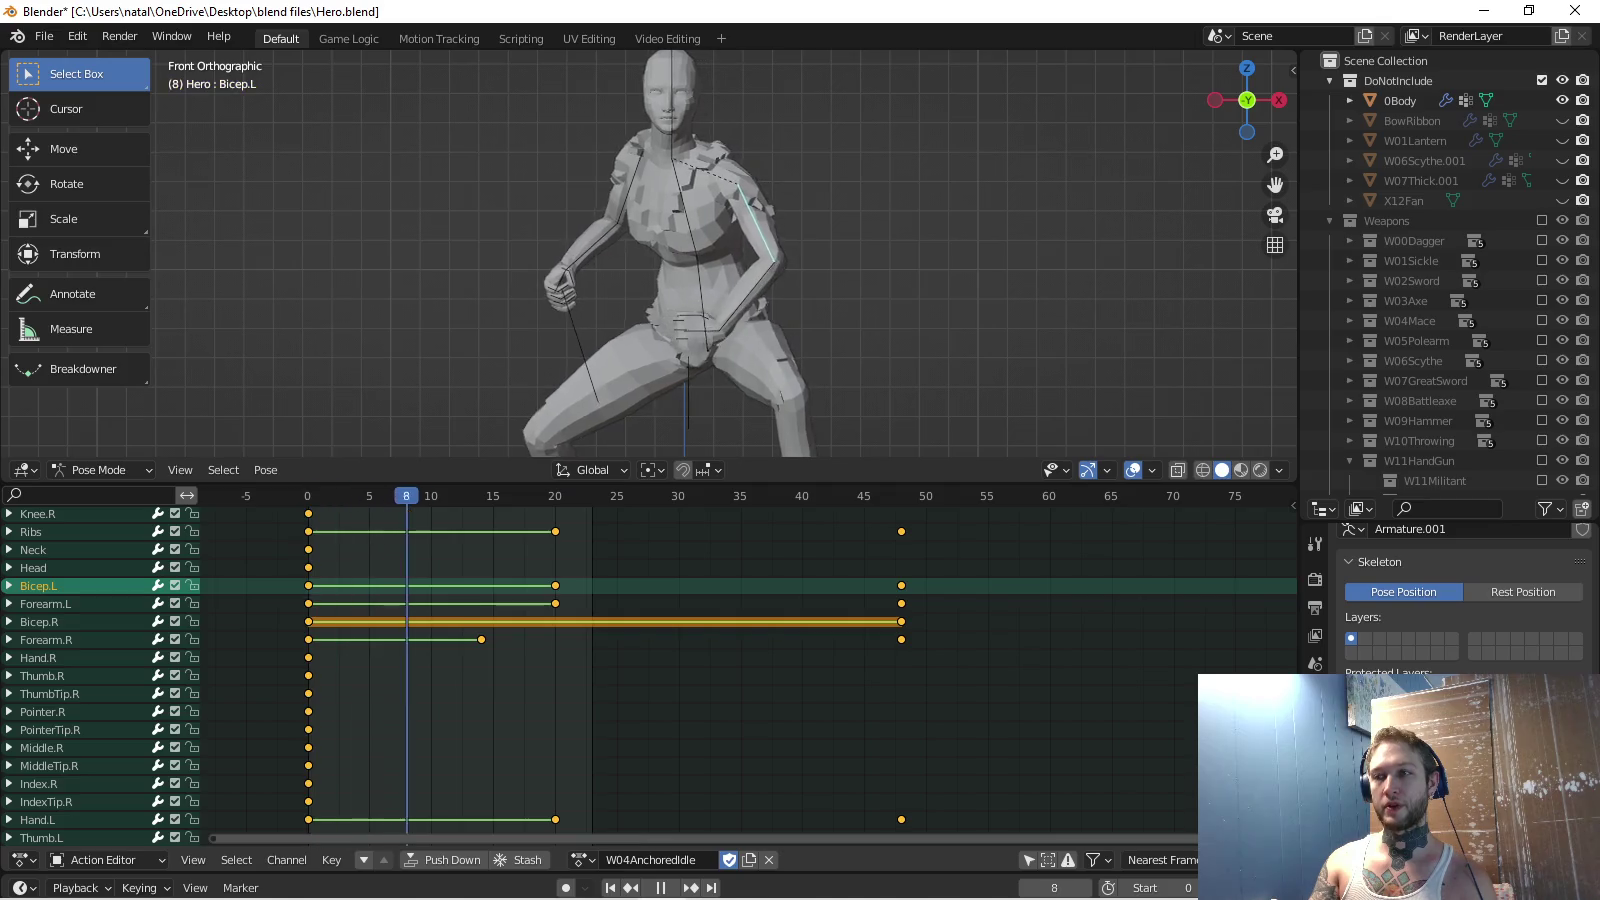
key("Escape")
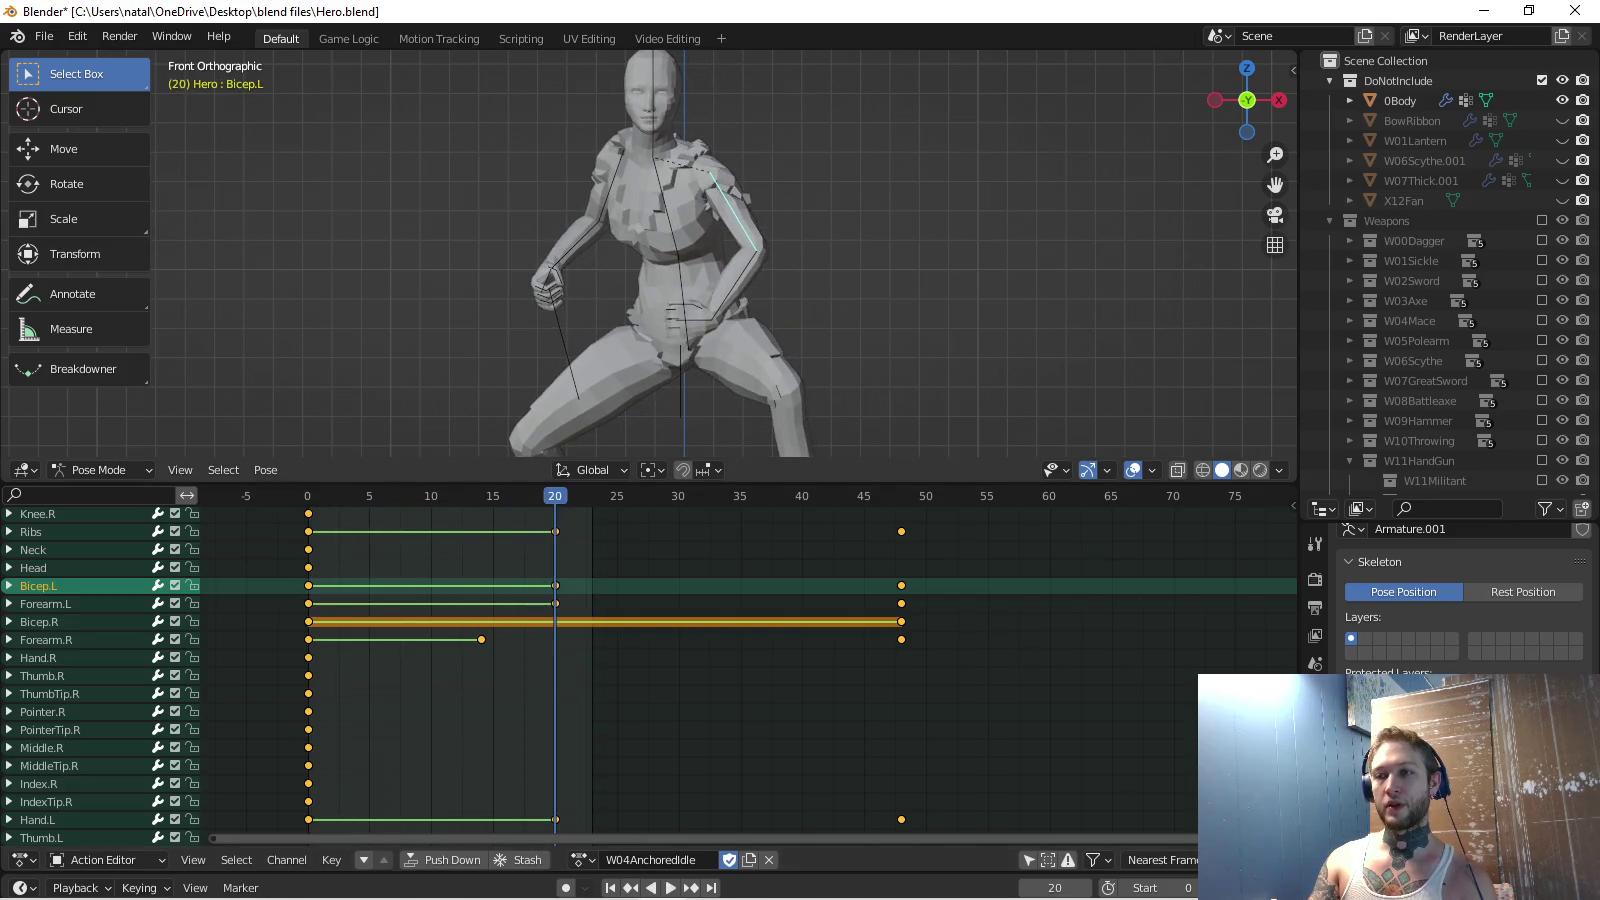
left_click(7, 585)
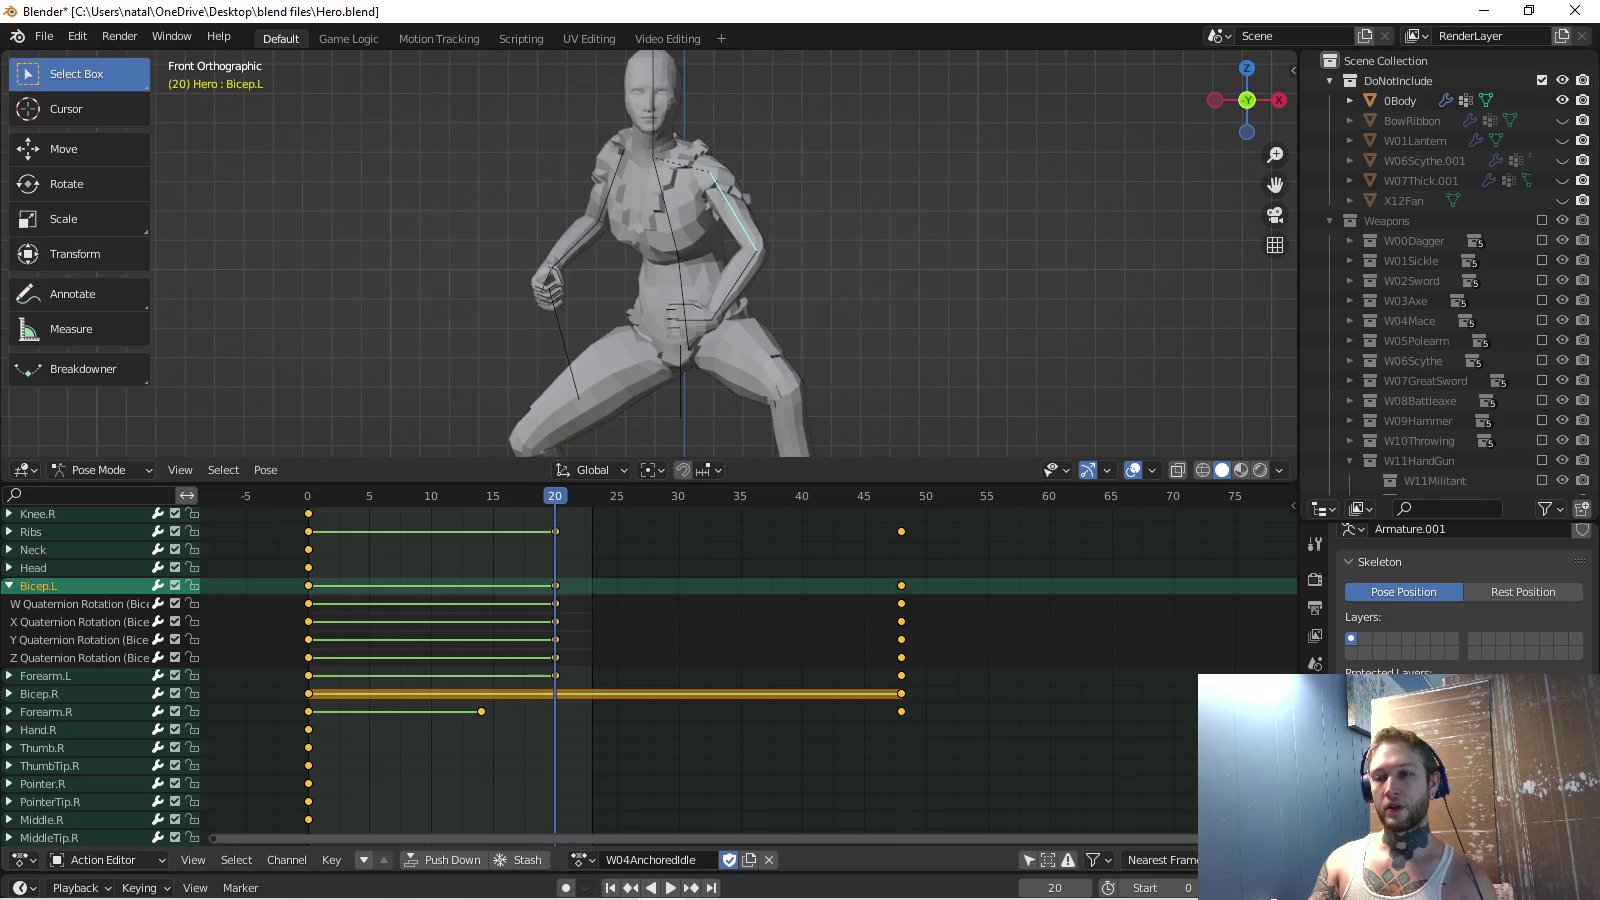
key("space")
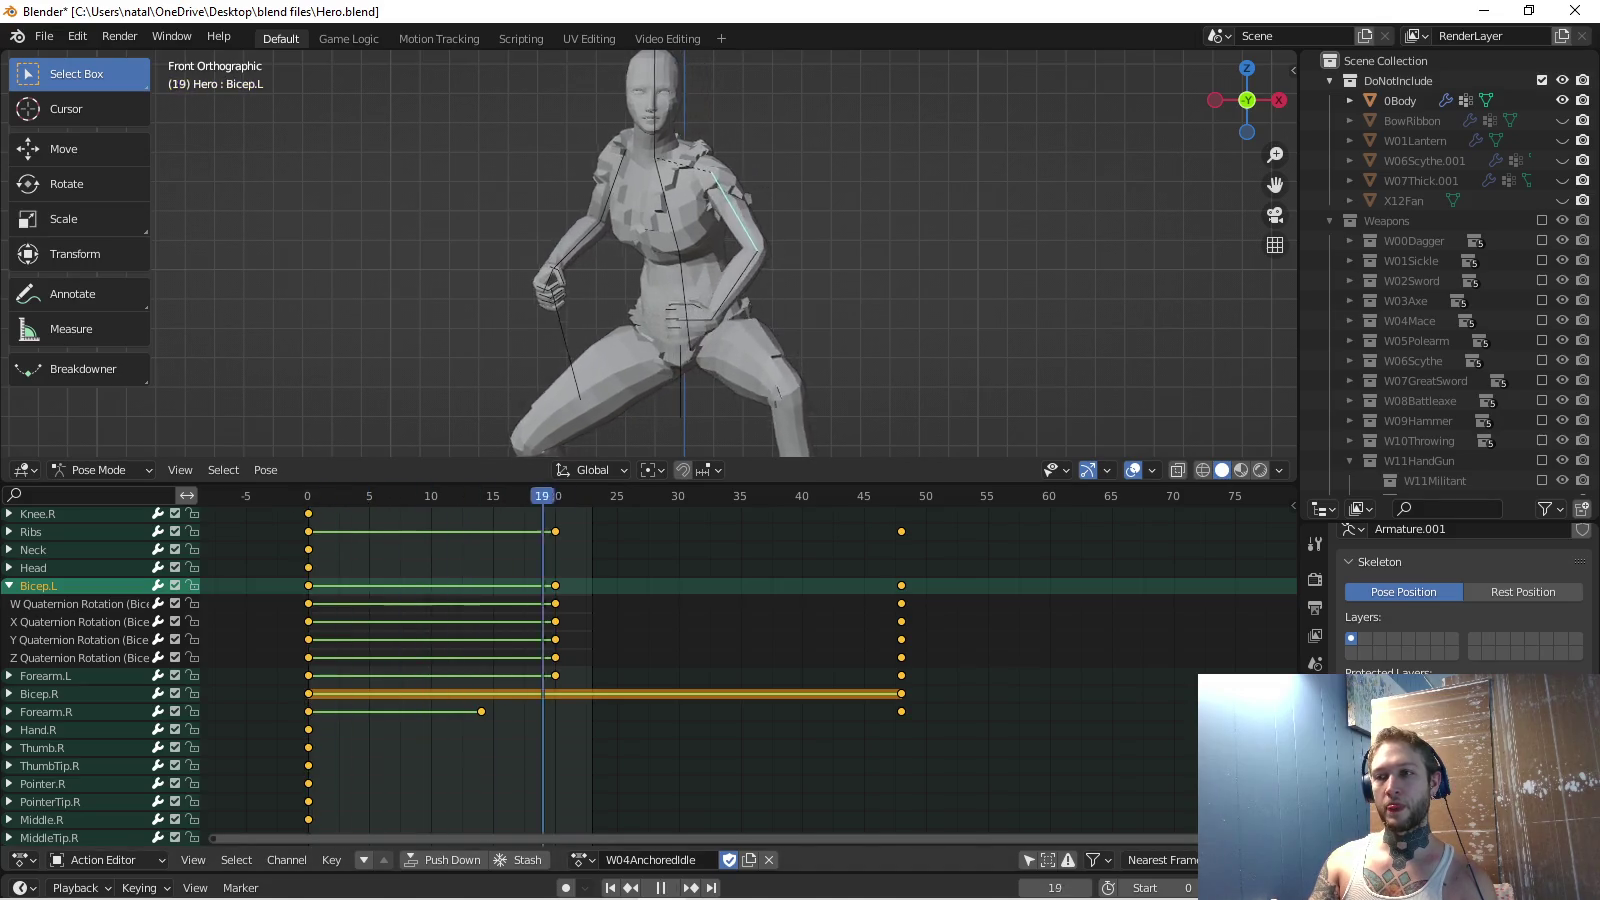
key("space")
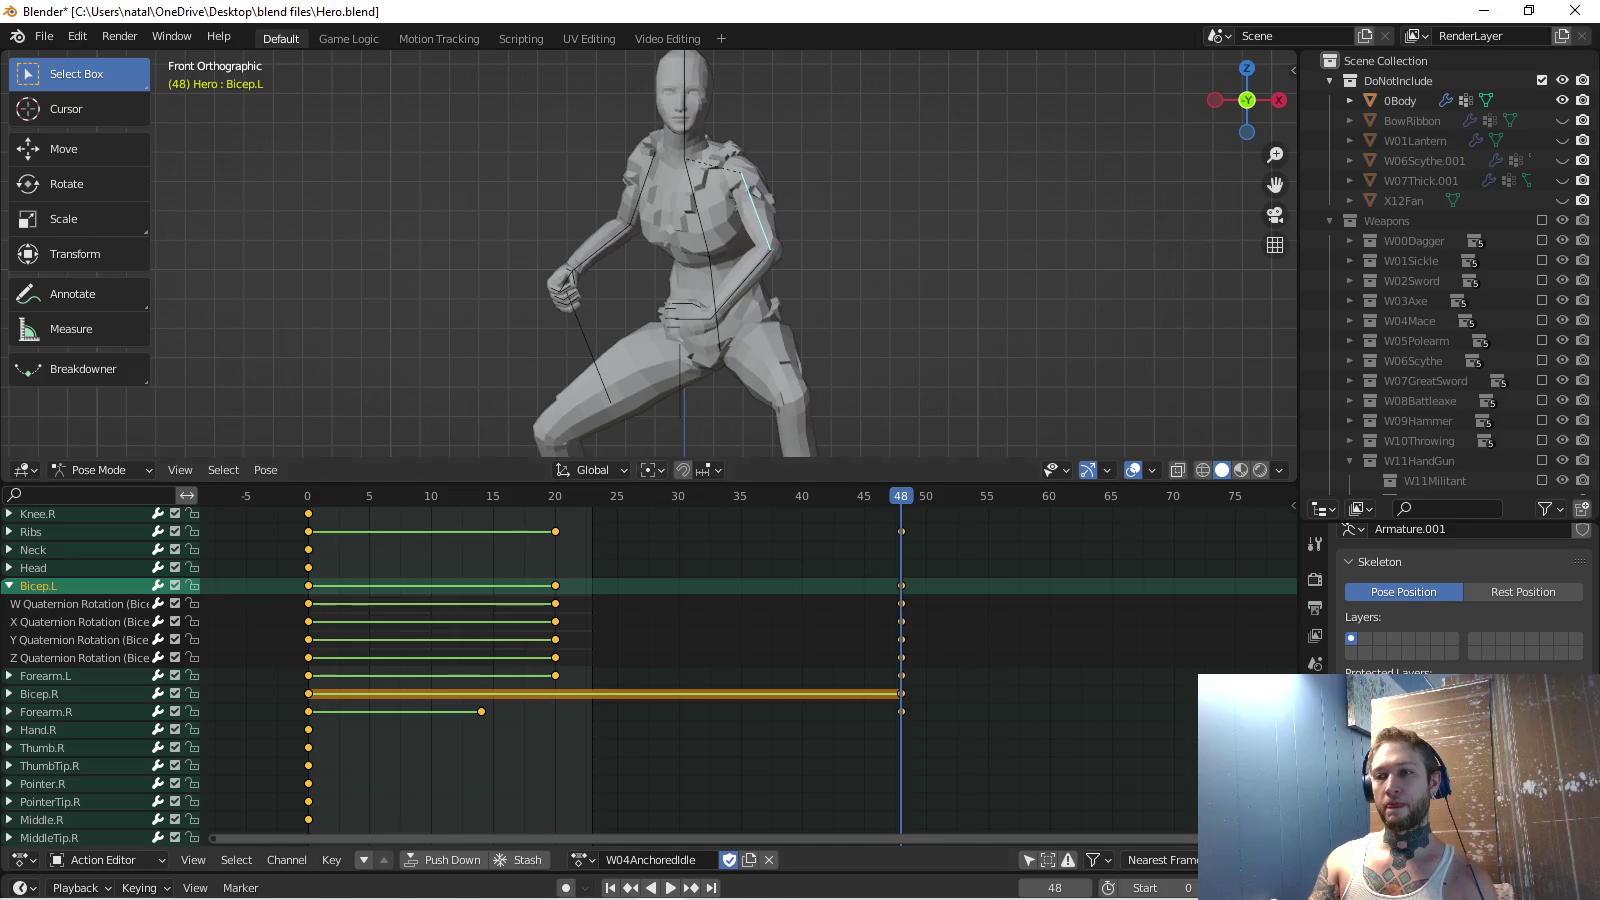
key("space")
key("shift+Left")
key("space")
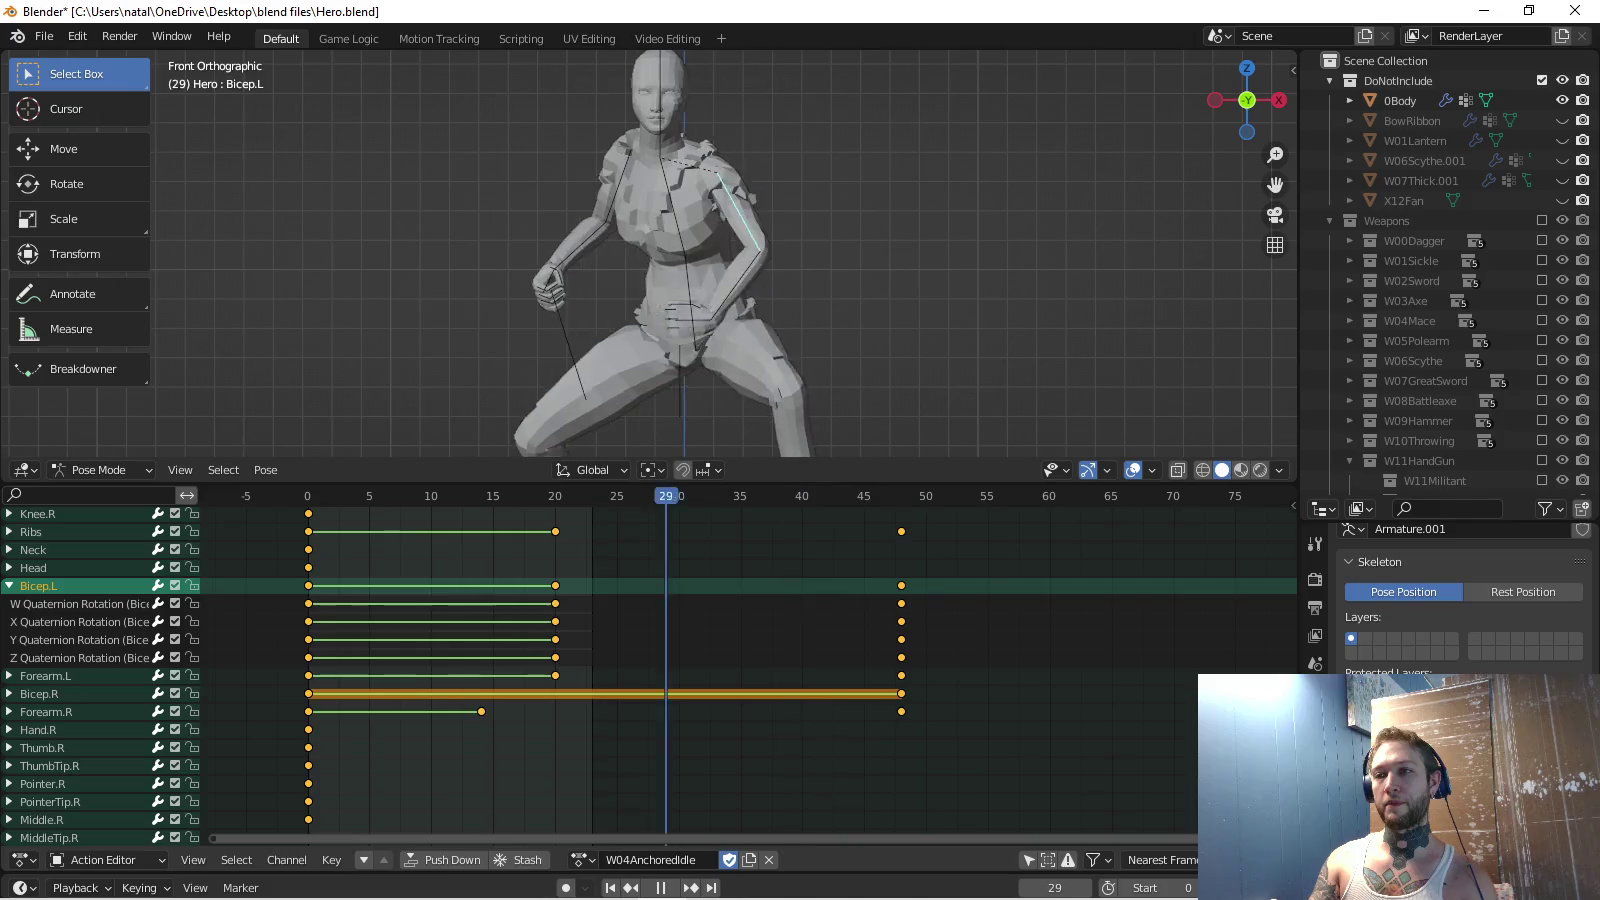
middle_click_drag(700, 250, 761, 210)
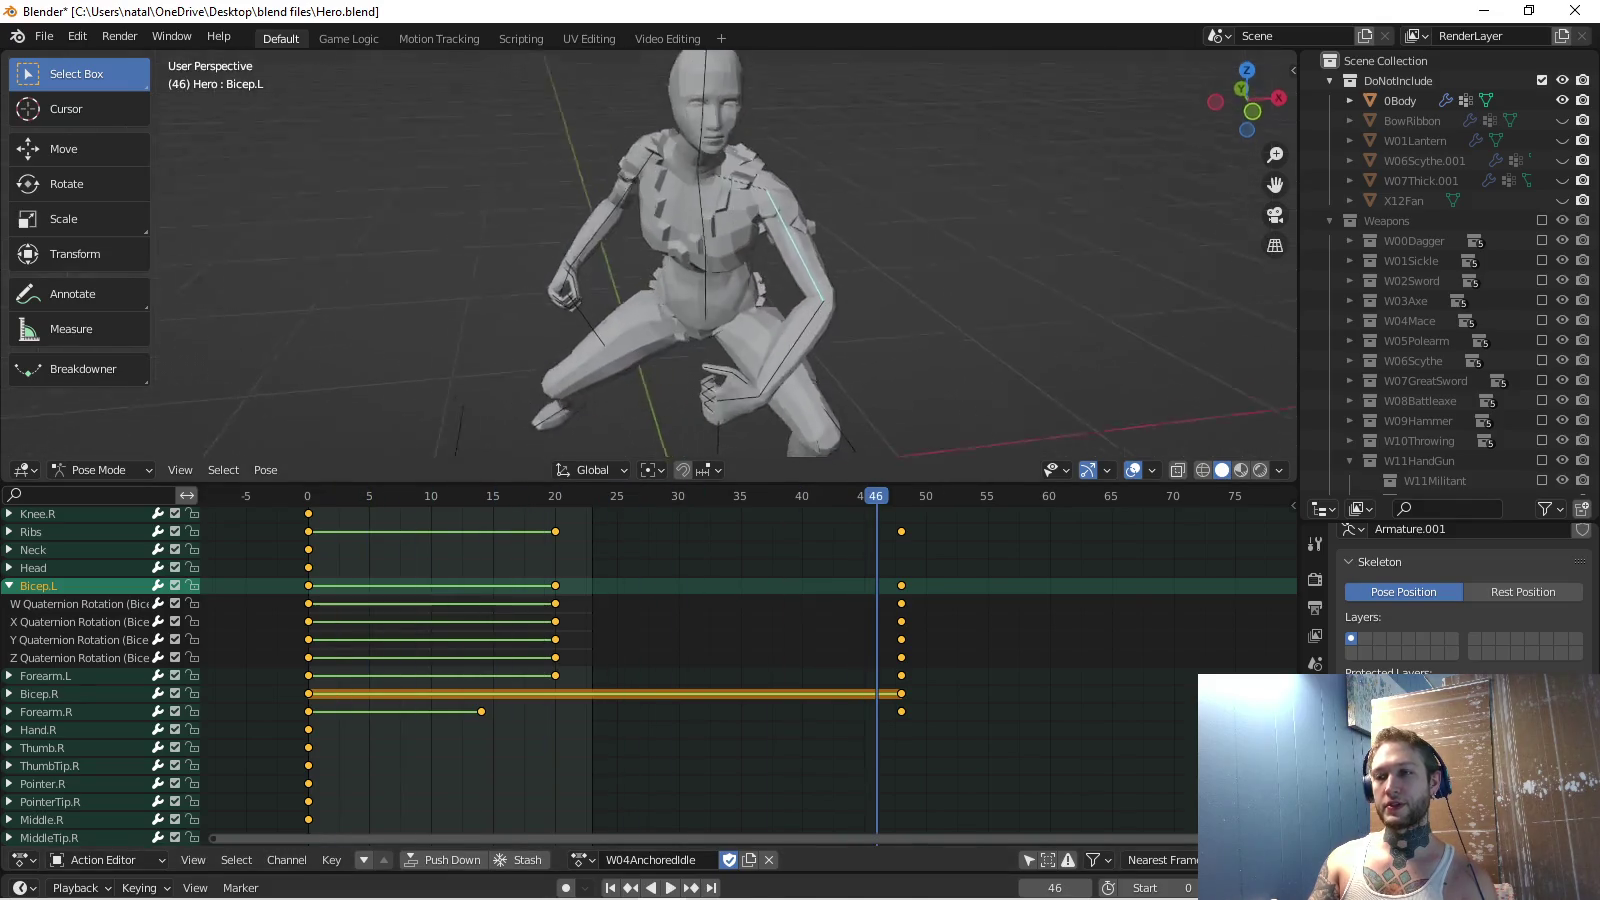
key("KP_7")
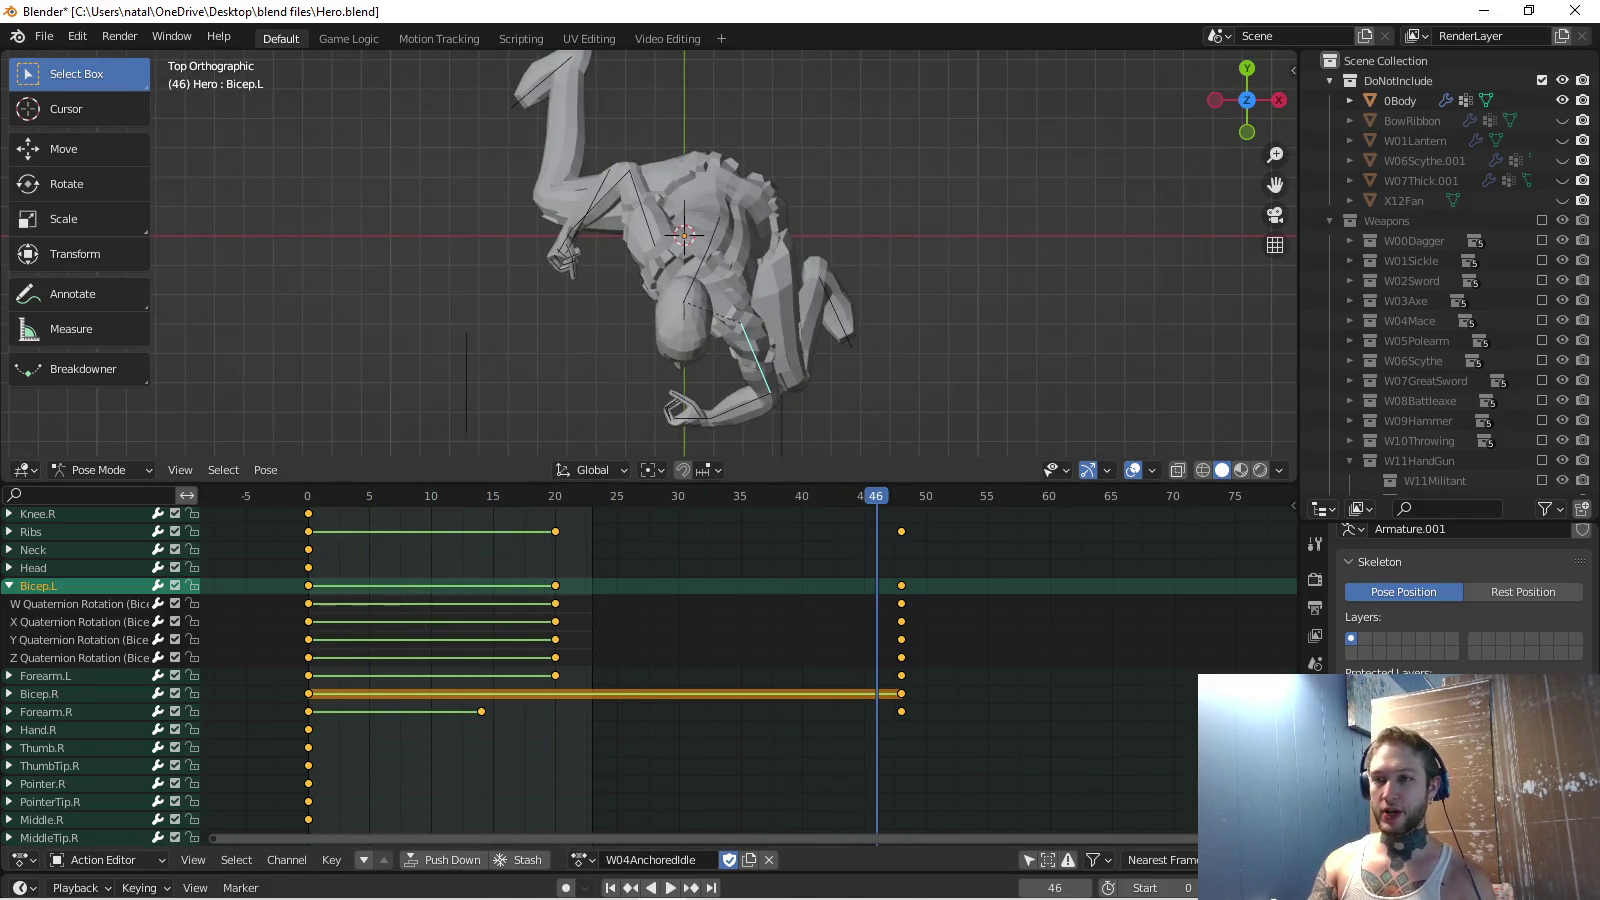
key("space")
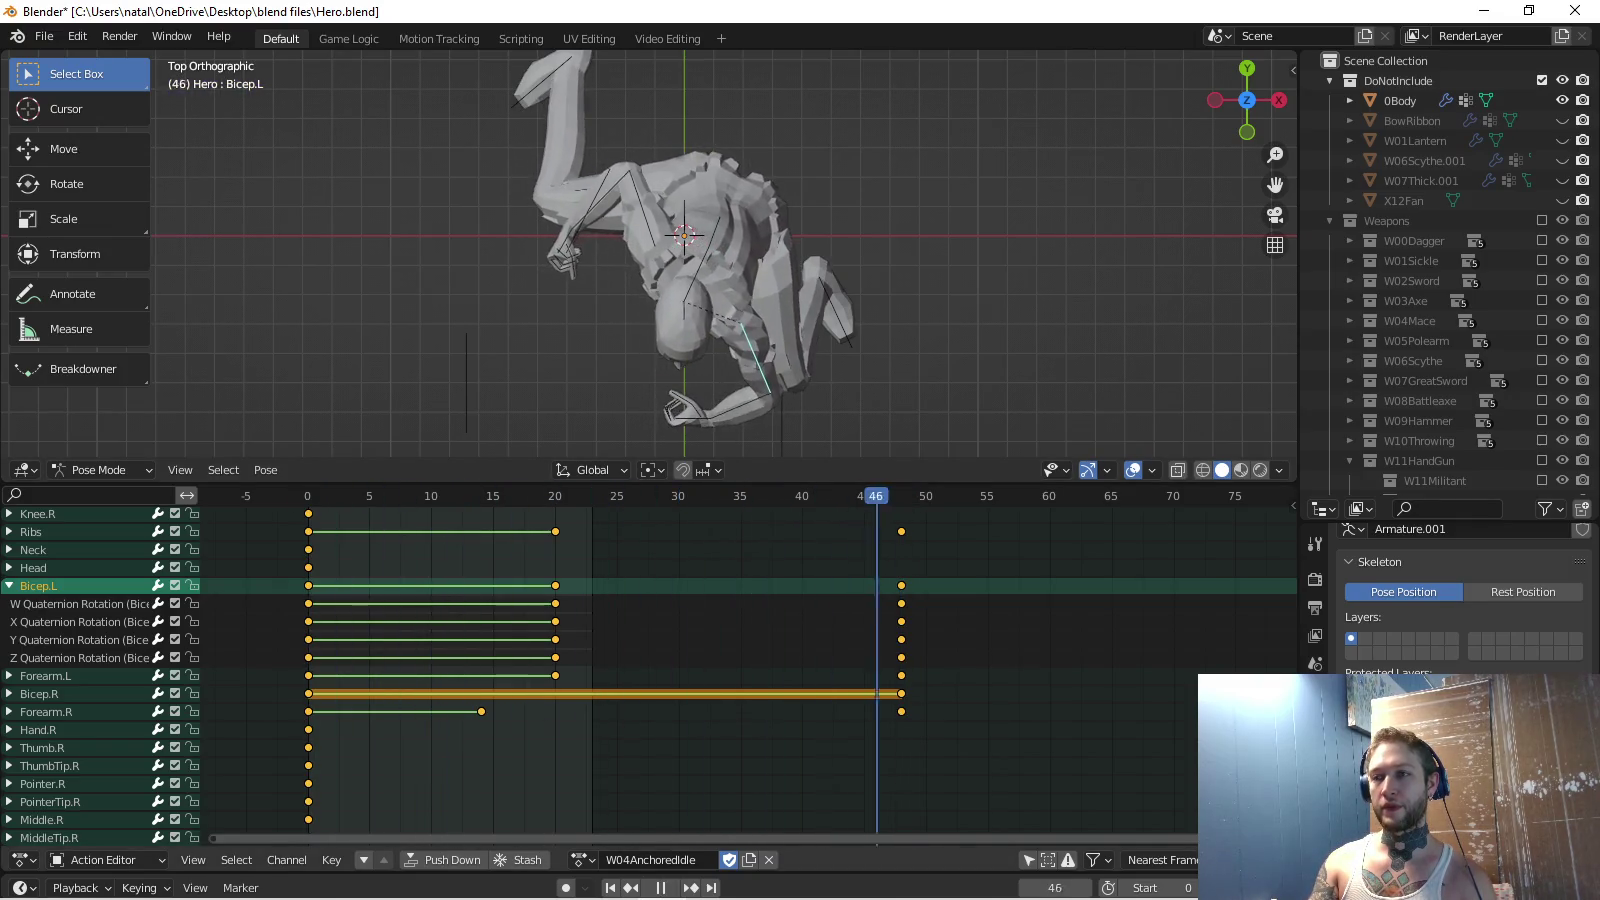
key("Escape")
key("ctrl+KP_Subtract")
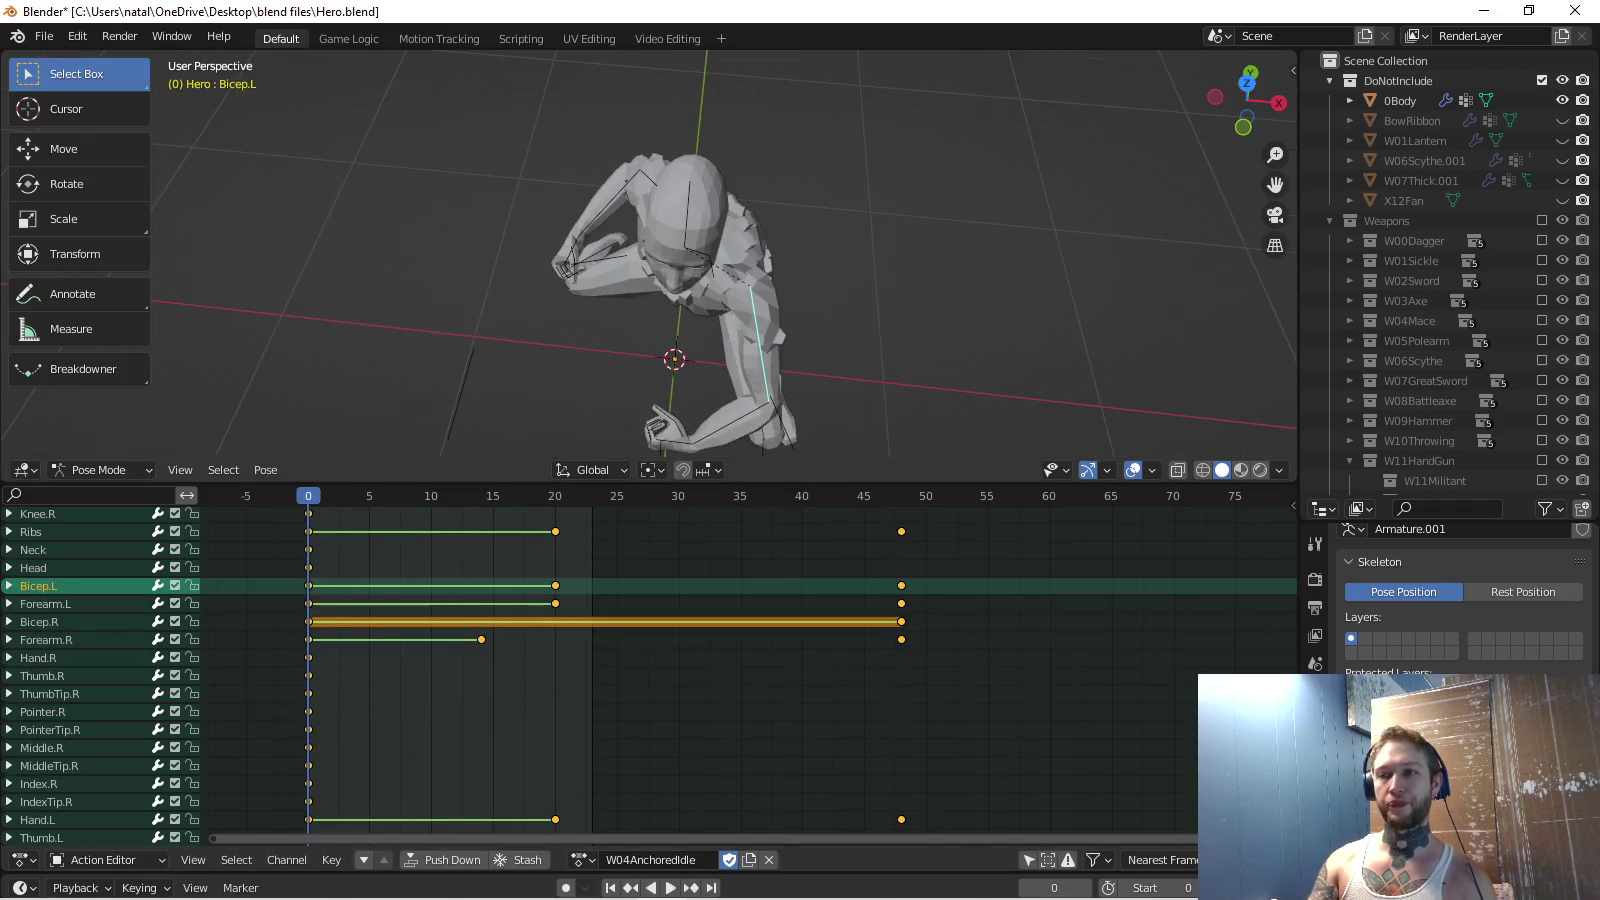
key("KP_1")
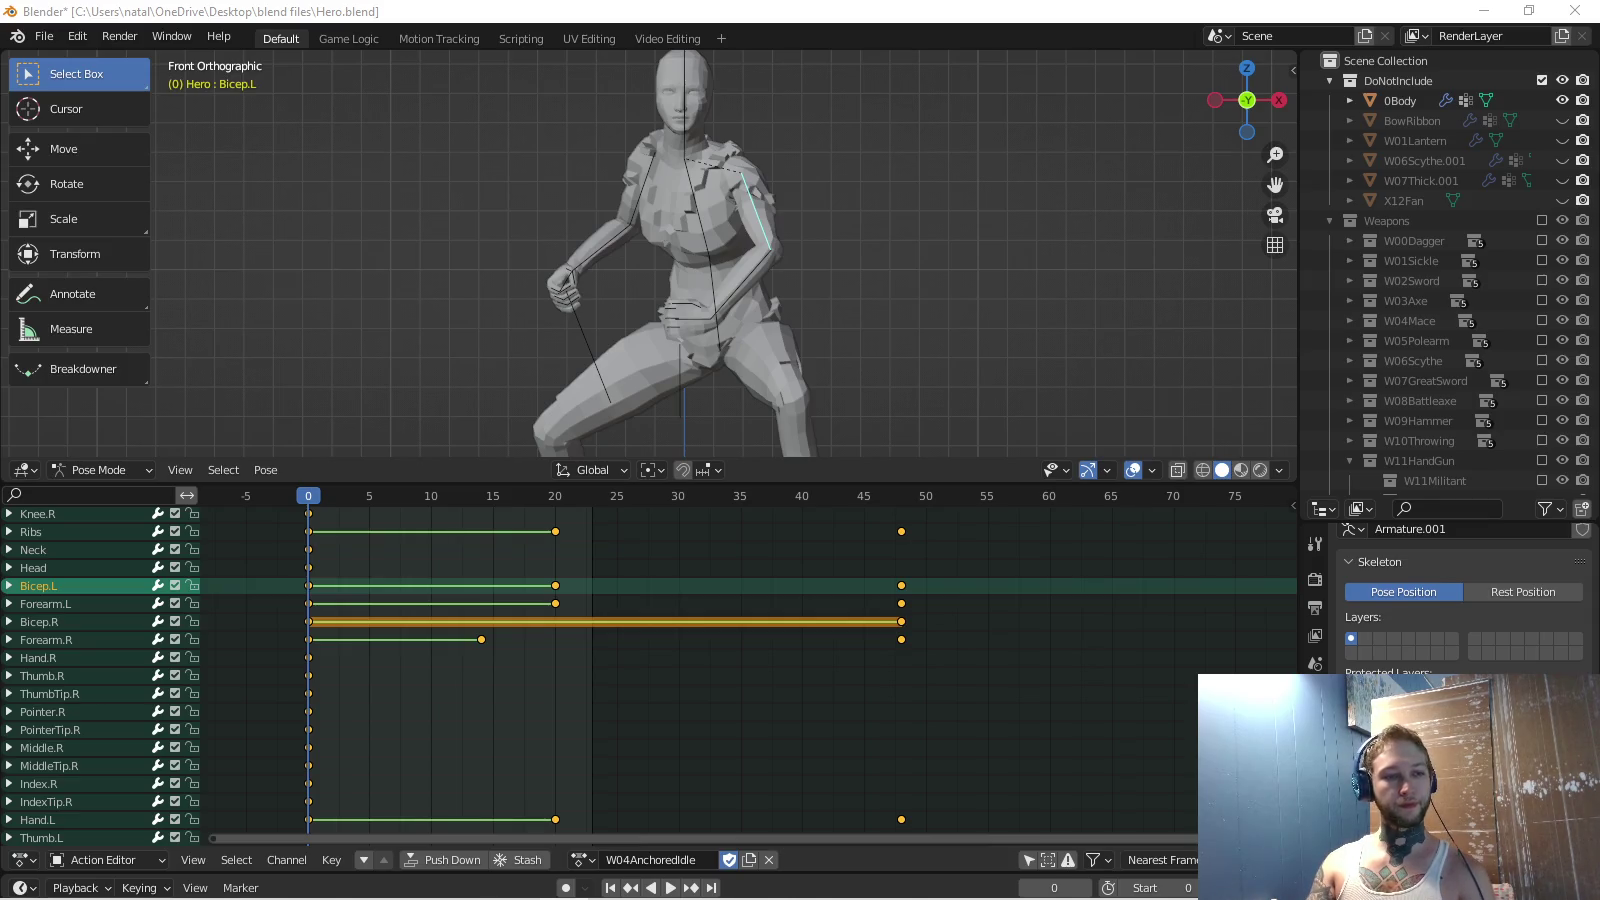
key("KP_8")
key("KP_1")
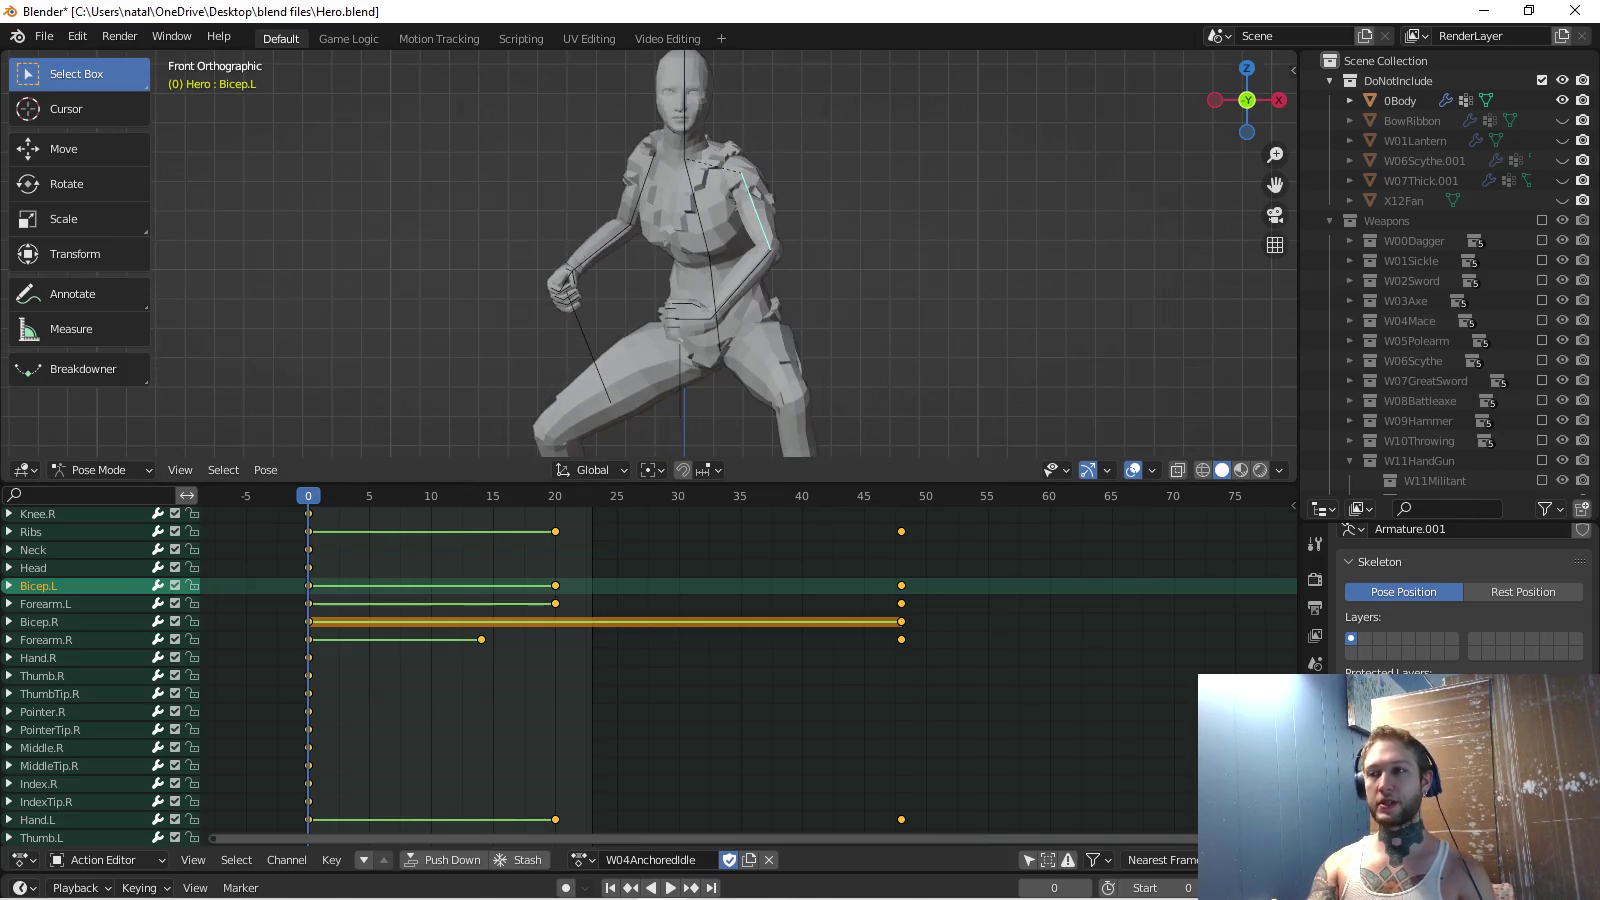
left_click_drag(750, 483, 750, 687)
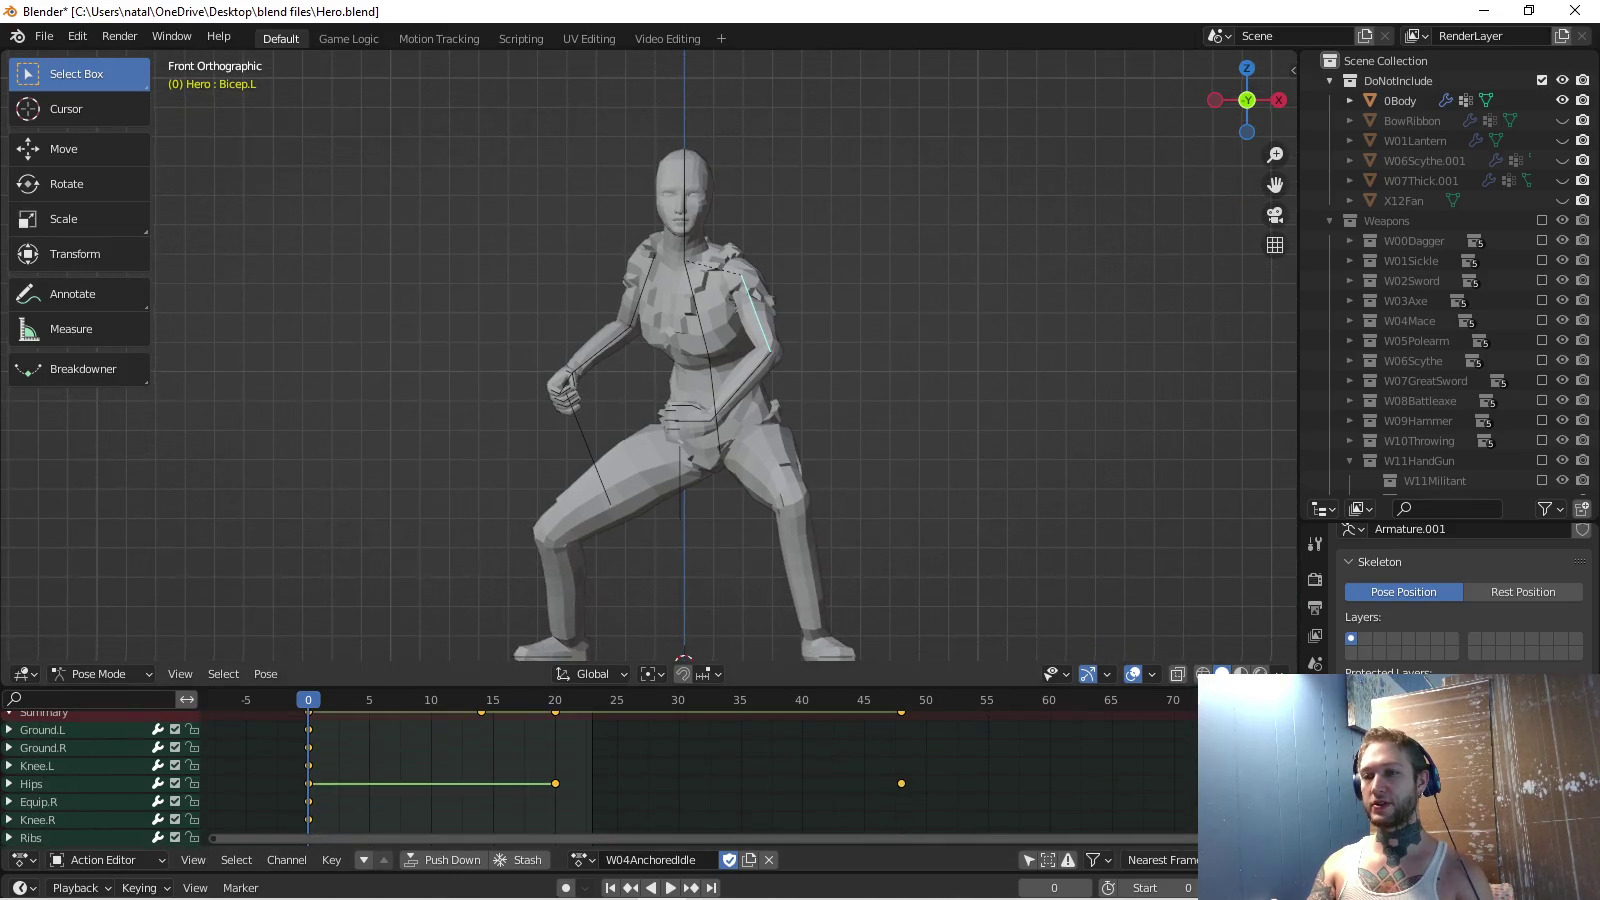
Save Hero.blend and exclude the DoNotInclude collection from the scene.
key("ctrl+s")
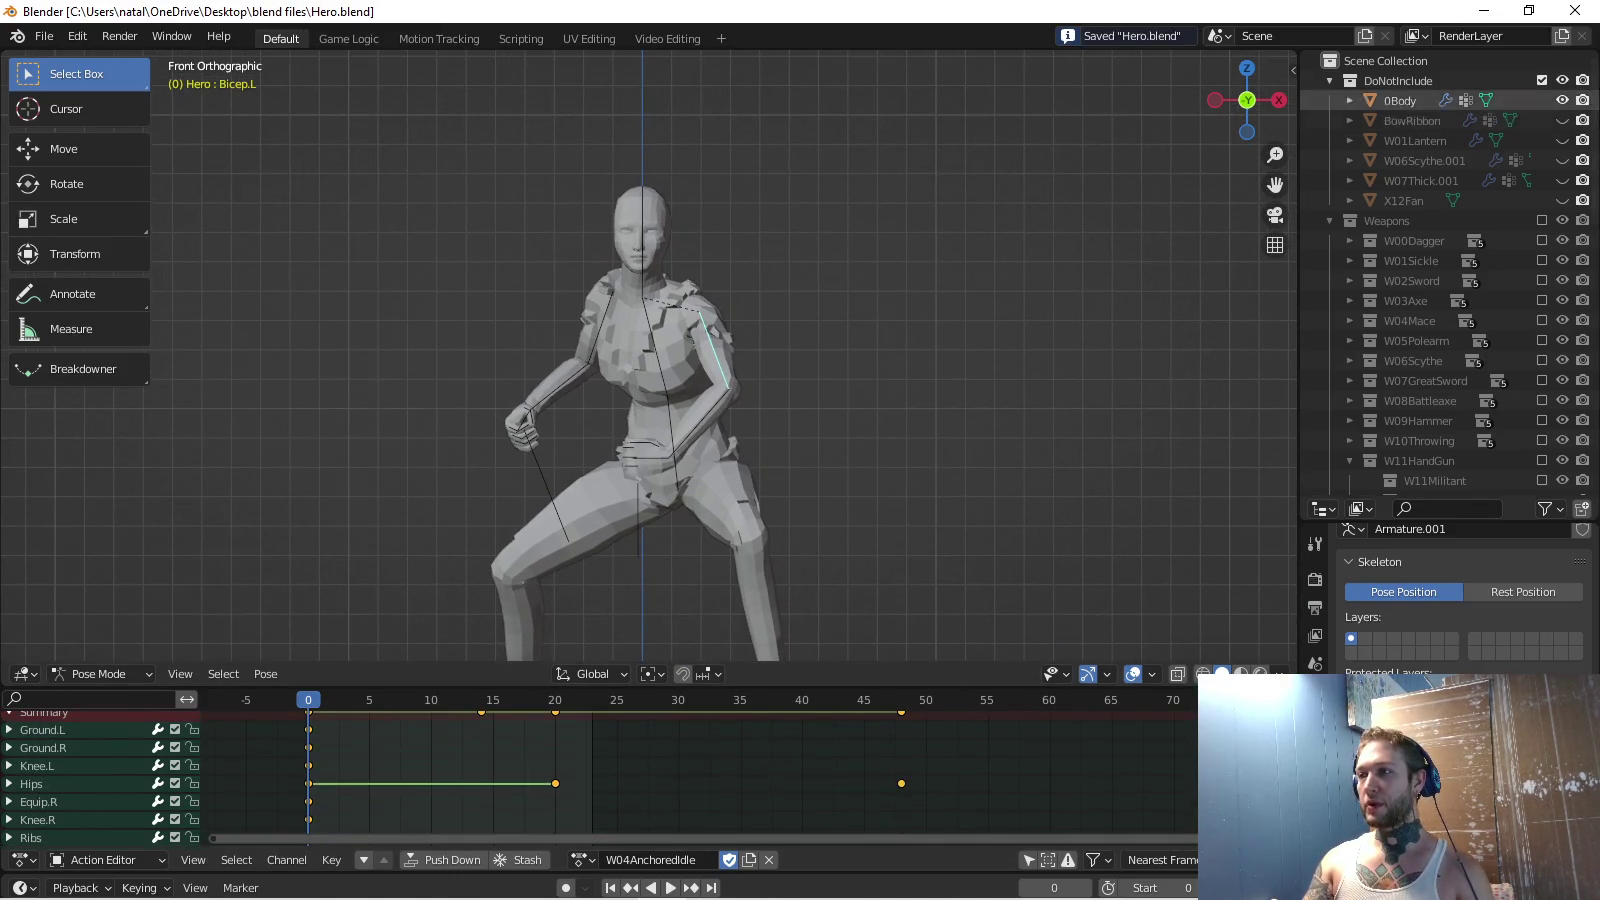
left_click(1543, 80)
scroll(1420, 260, "down", 4)
scroll(1420, 260, "down", 4)
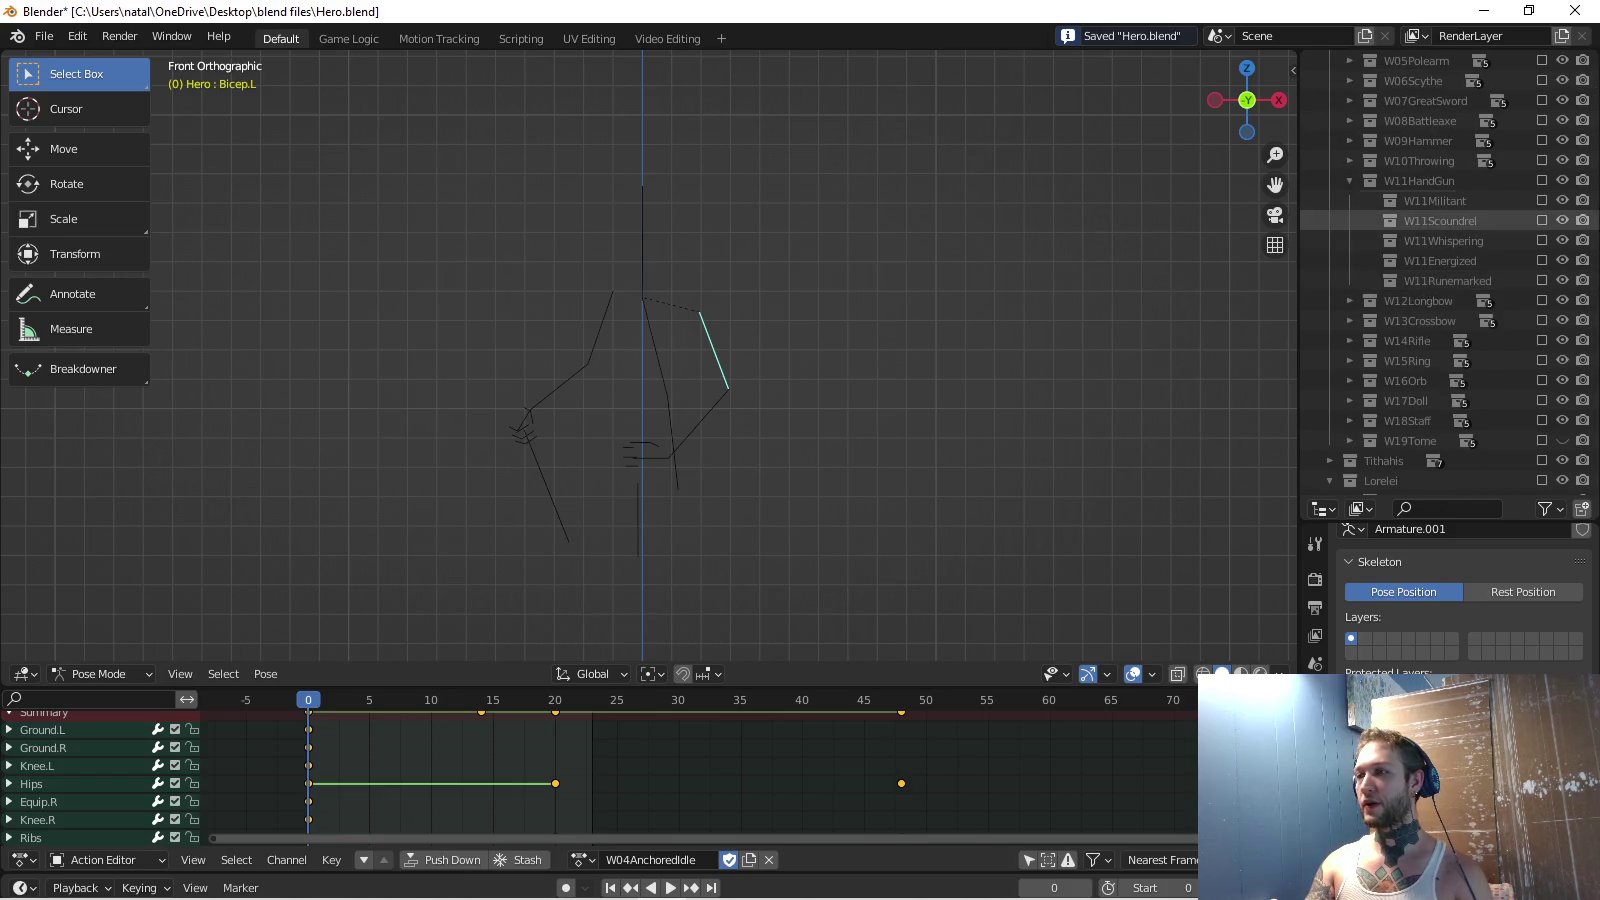
left_click(1351, 182)
Expand Tithahis in the Outliner and include its ClothTorso collection.
scroll(1420, 260, "down", 3)
scroll(1420, 270, "down", 3)
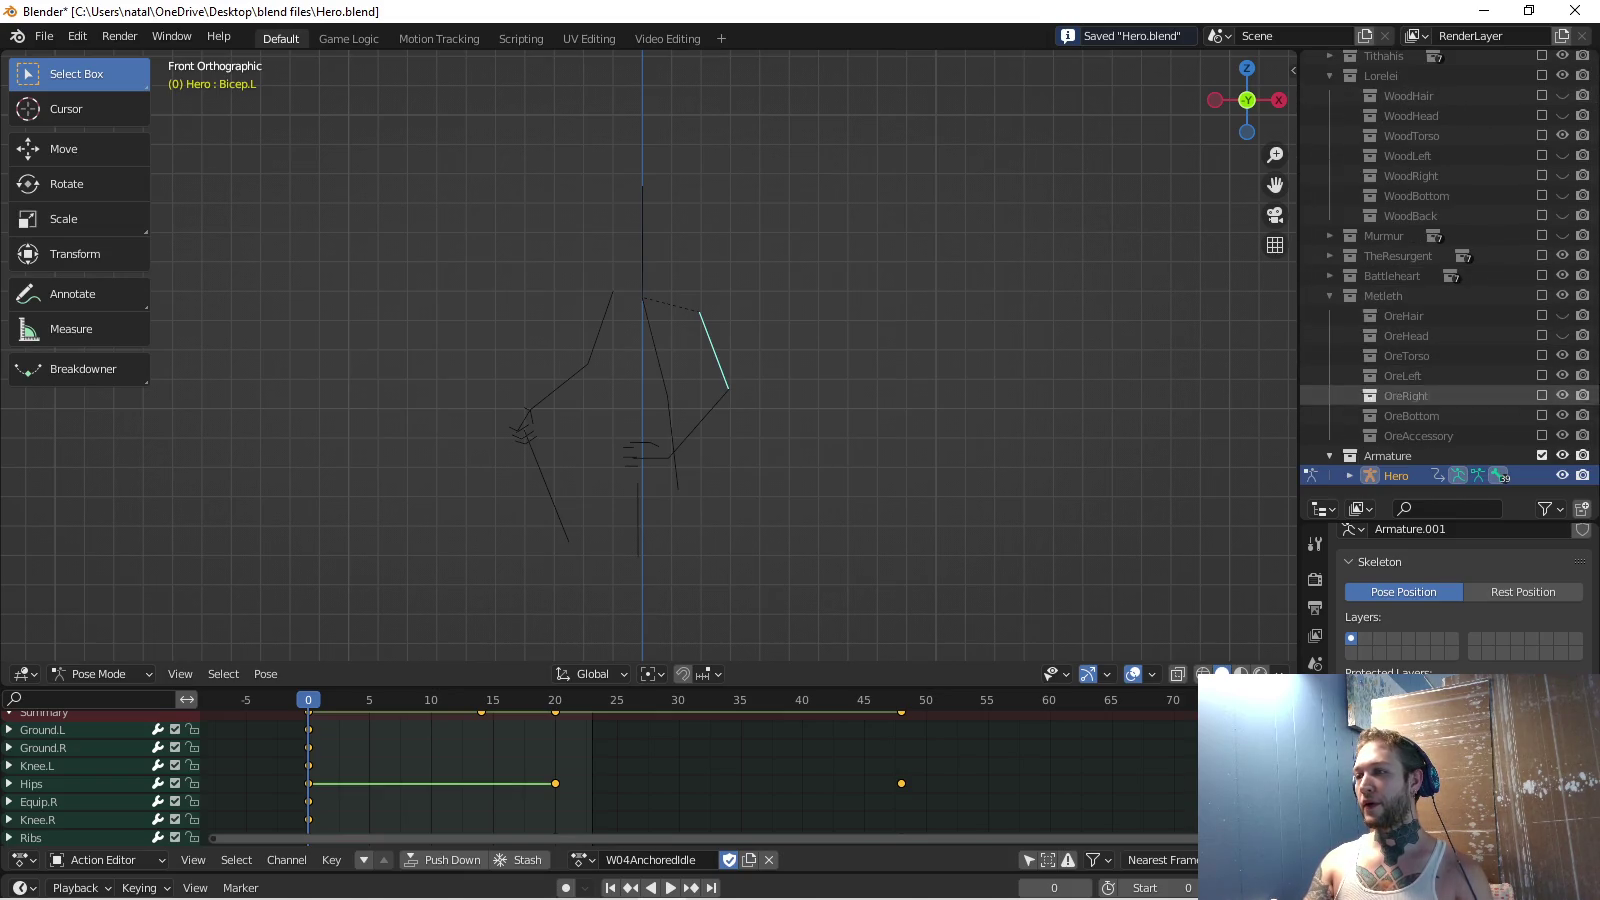
left_click(1330, 235)
left_click(1330, 215)
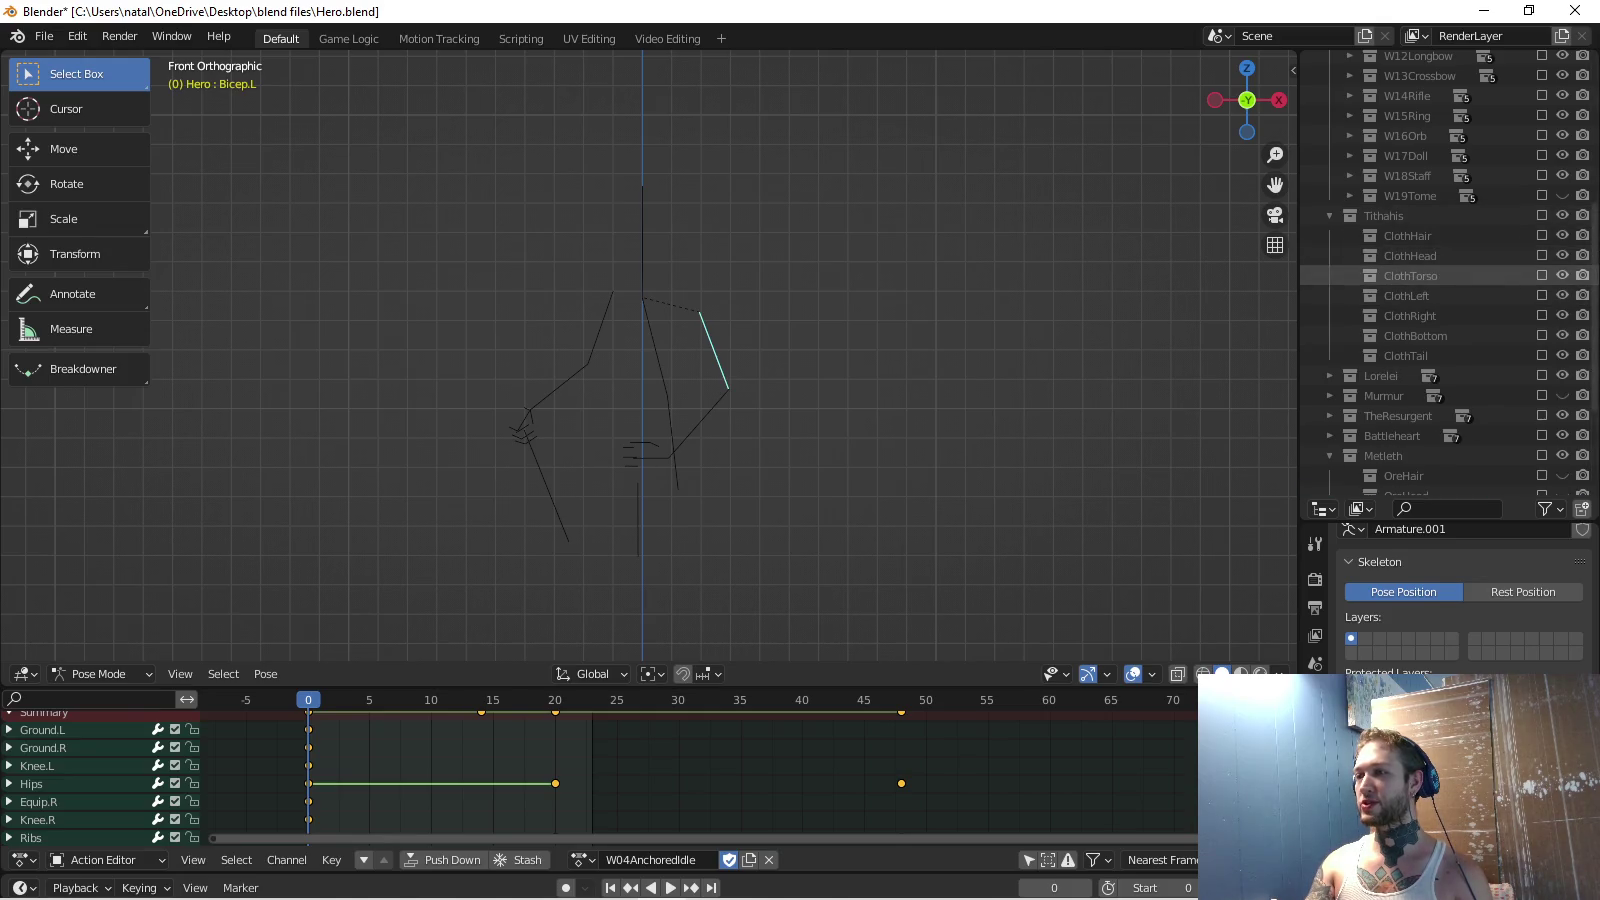
left_click(1542, 275)
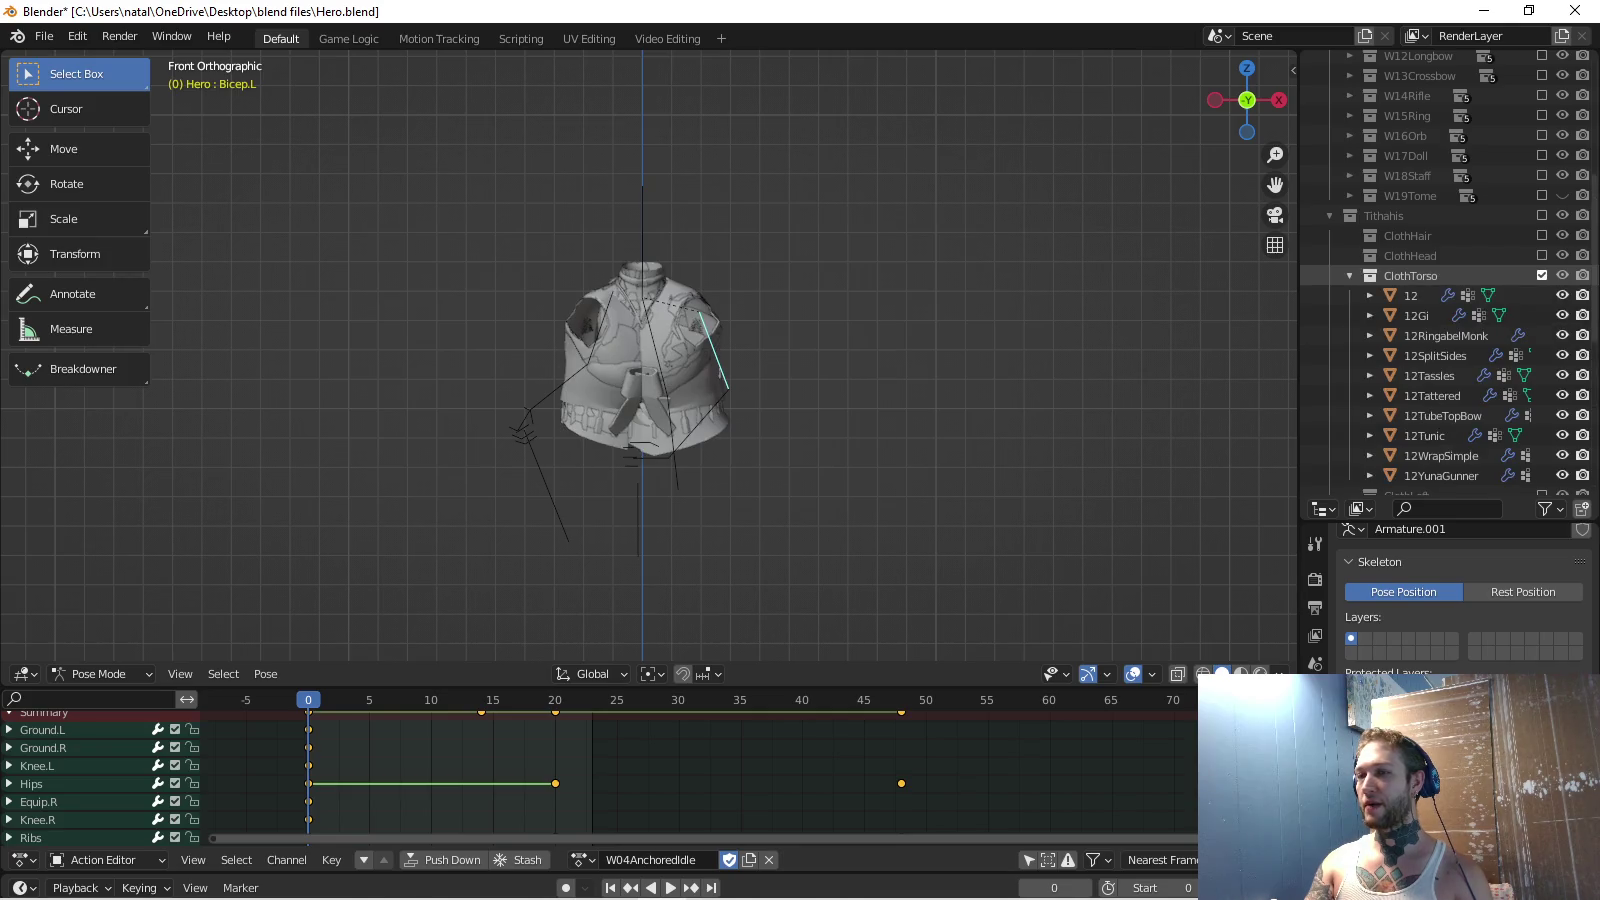
key("alt+Tab")
key("alt+Tab")
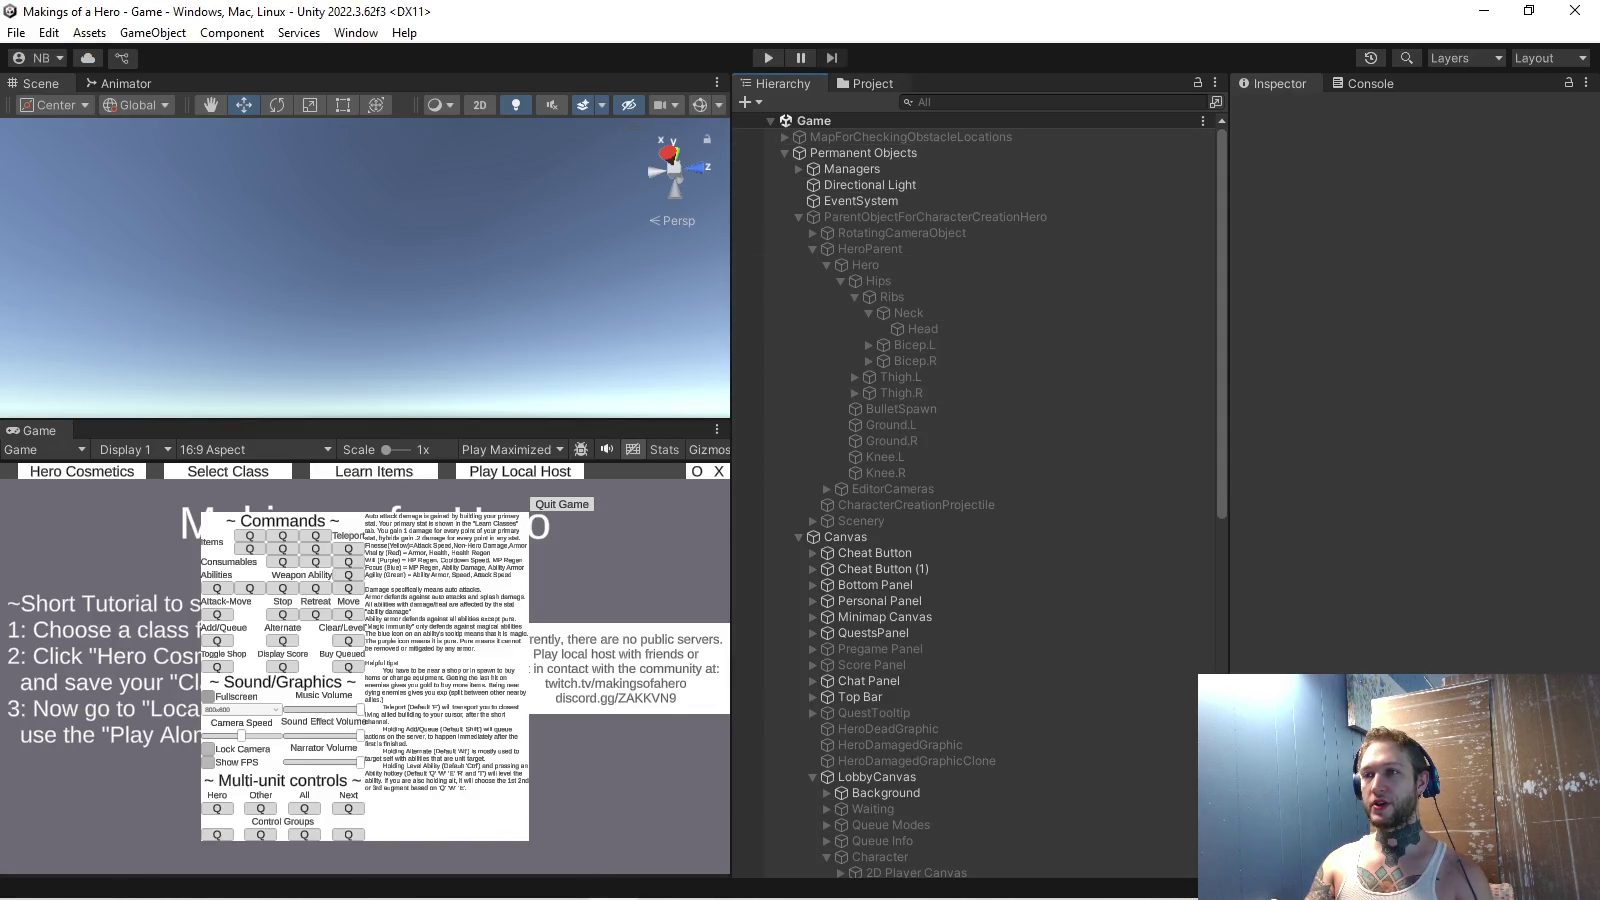
In Unity's Project tab, tidy the folder tree and expand Assets > Models > Hero.
left_click(865, 83)
scroll(980, 500, "up", 5)
scroll(980, 501, "up", 5)
scroll(981, 500, "up", 5)
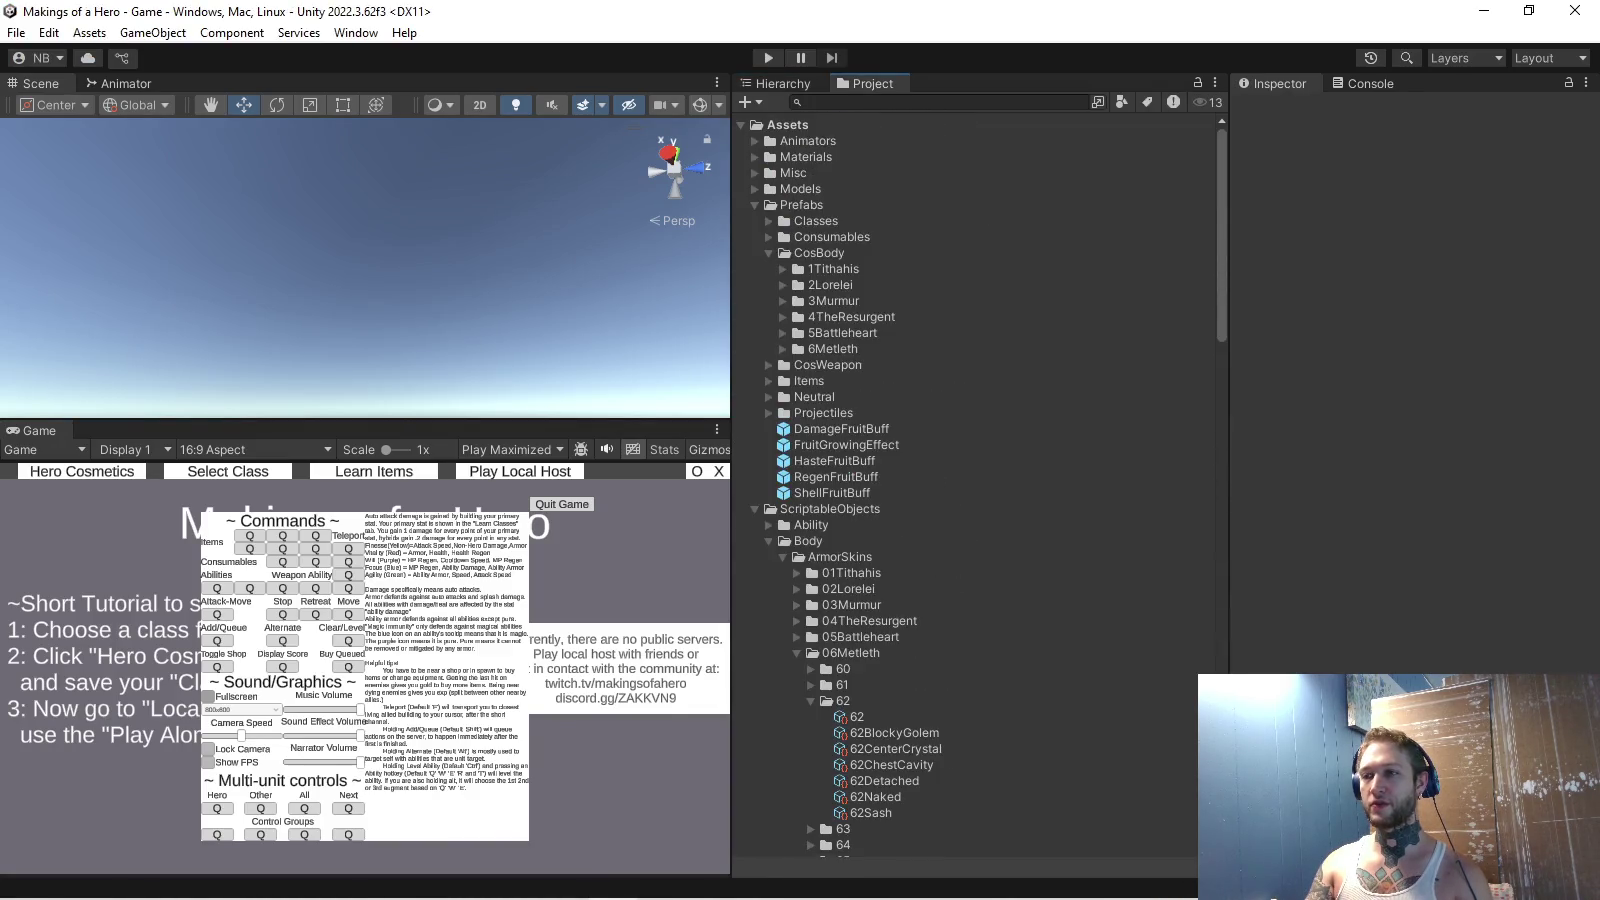
left_click(755, 205)
left_click(755, 221)
left_click(755, 238)
left_click(769, 269)
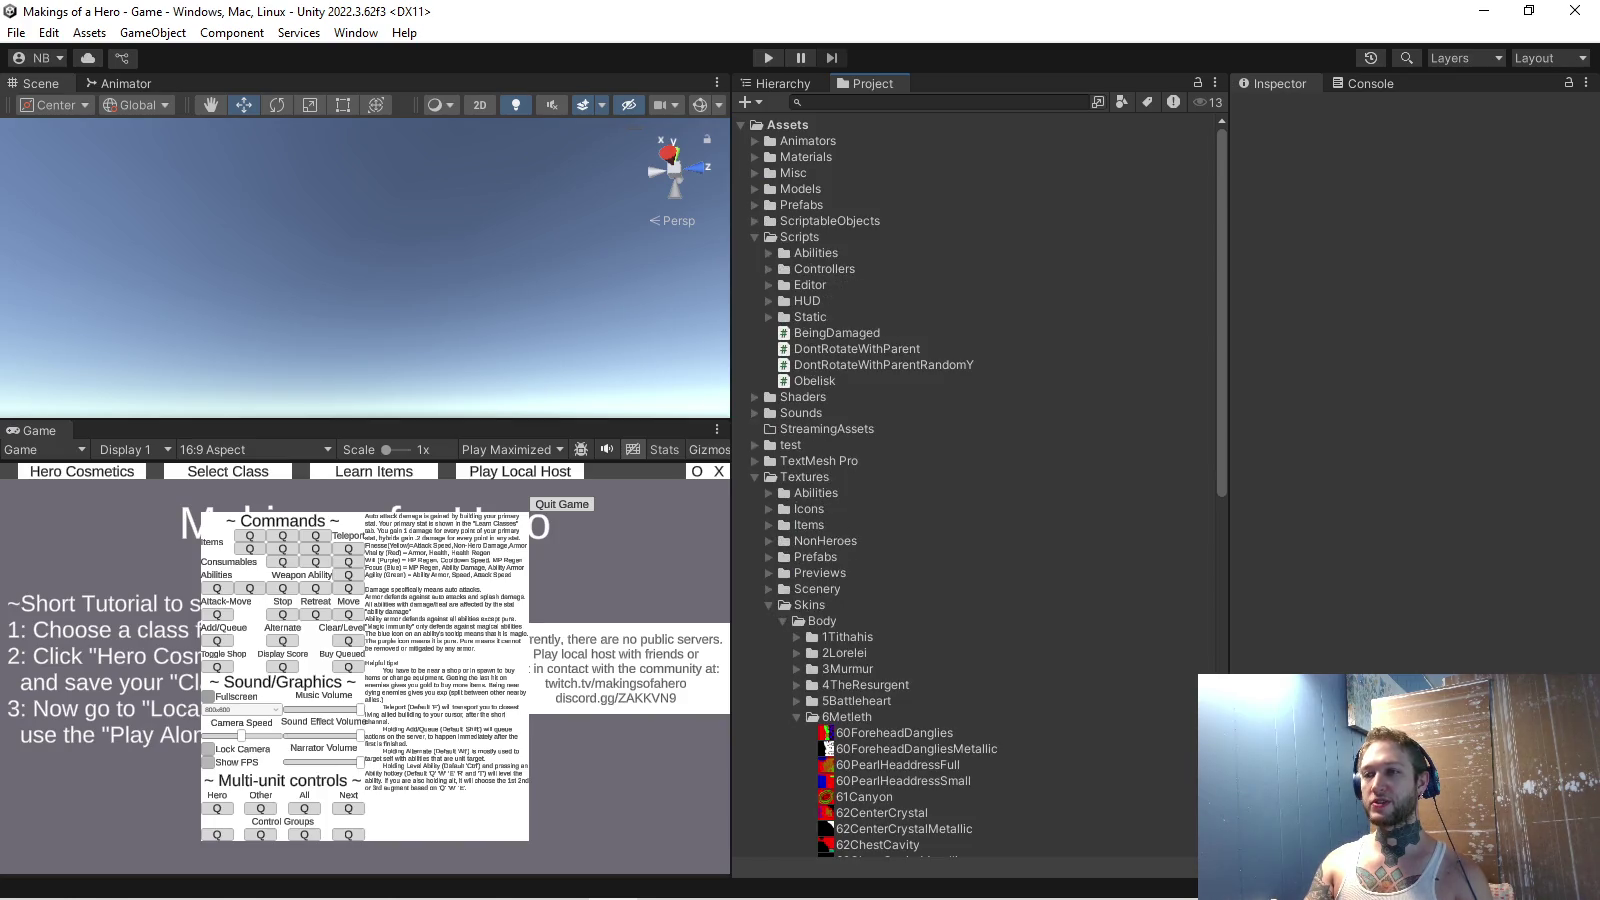
left_click(755, 238)
left_click(755, 189)
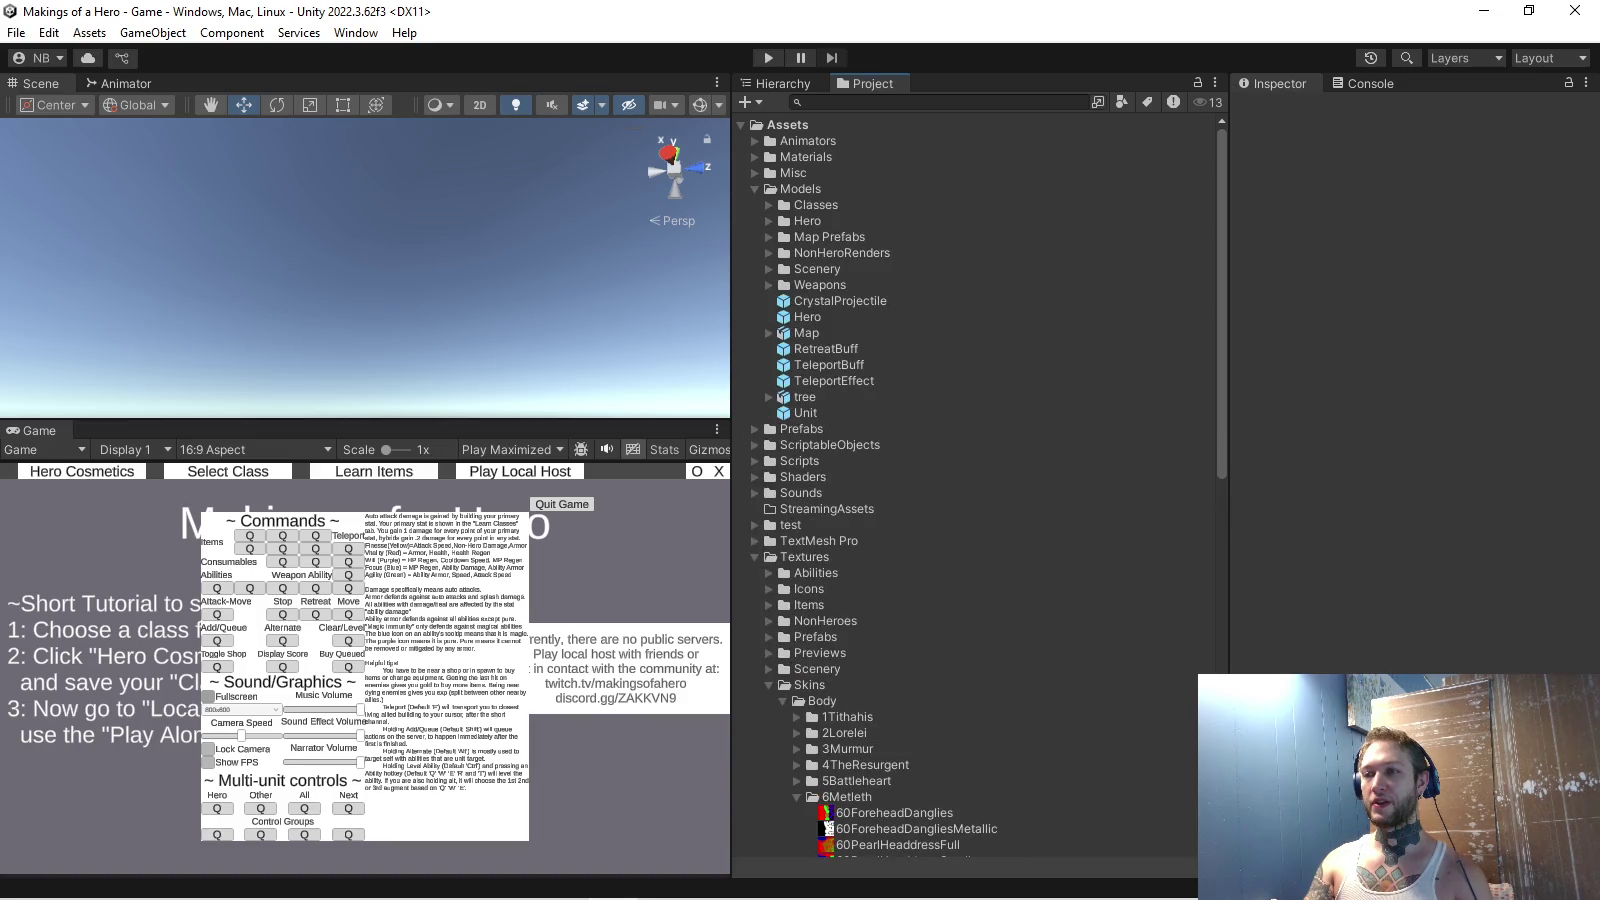
left_click(768, 221)
Show 13ClothLeft's animation clip list in the Inspector, then return to Blender.
left_click(840, 285)
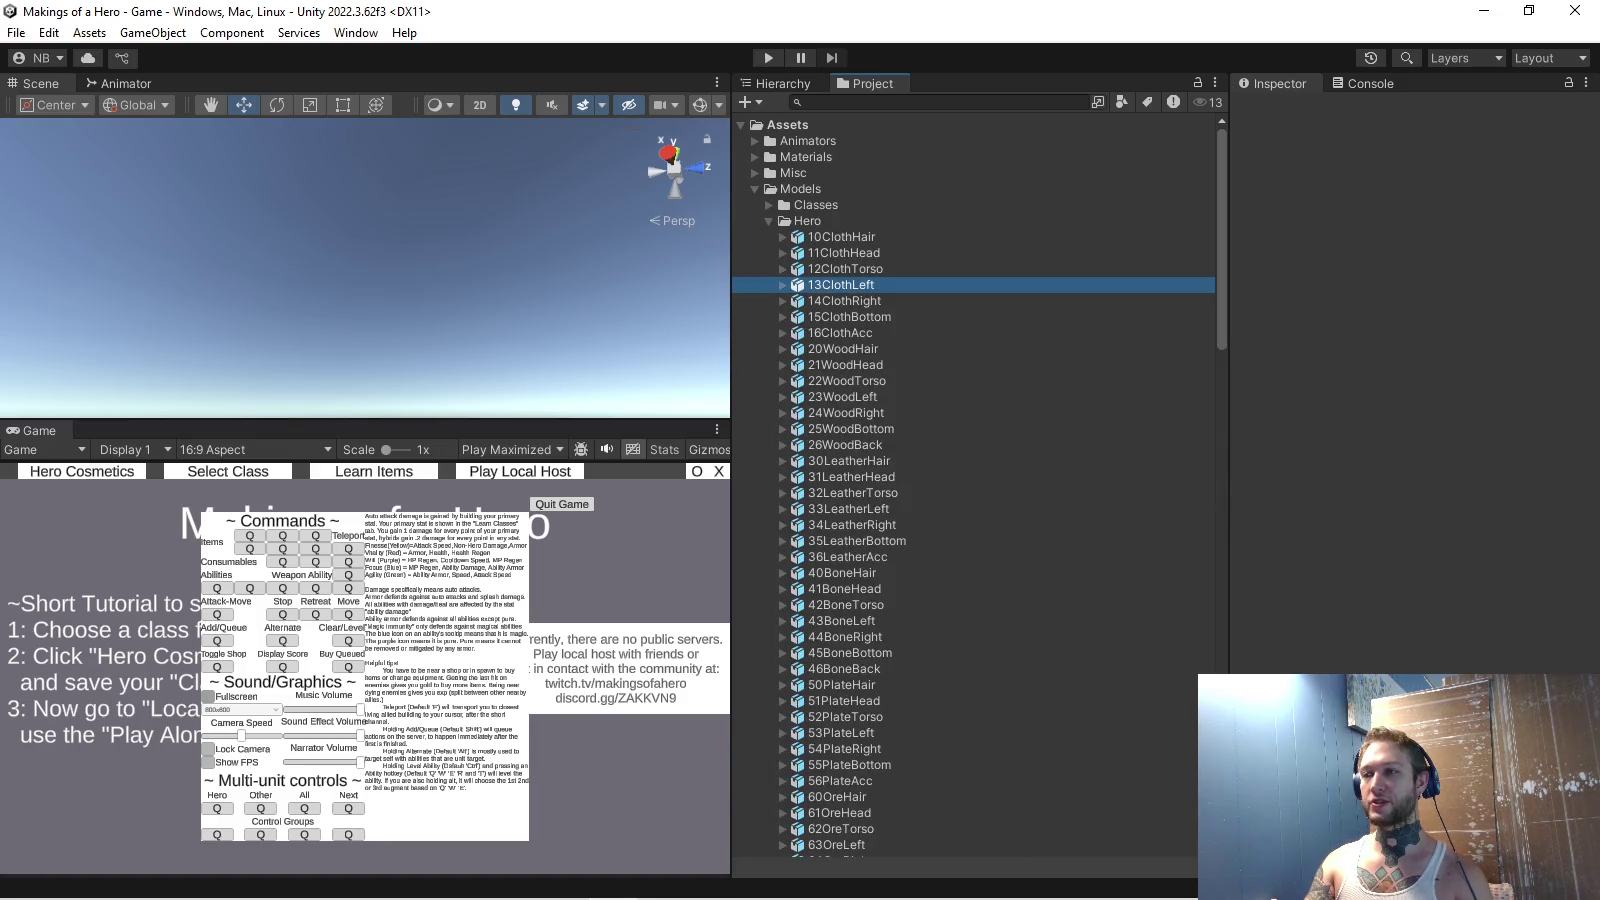
scroll(975, 485, "down", 5)
scroll(975, 485, "down", 5)
scroll(976, 485, "up", 5)
scroll(975, 485, "up", 5)
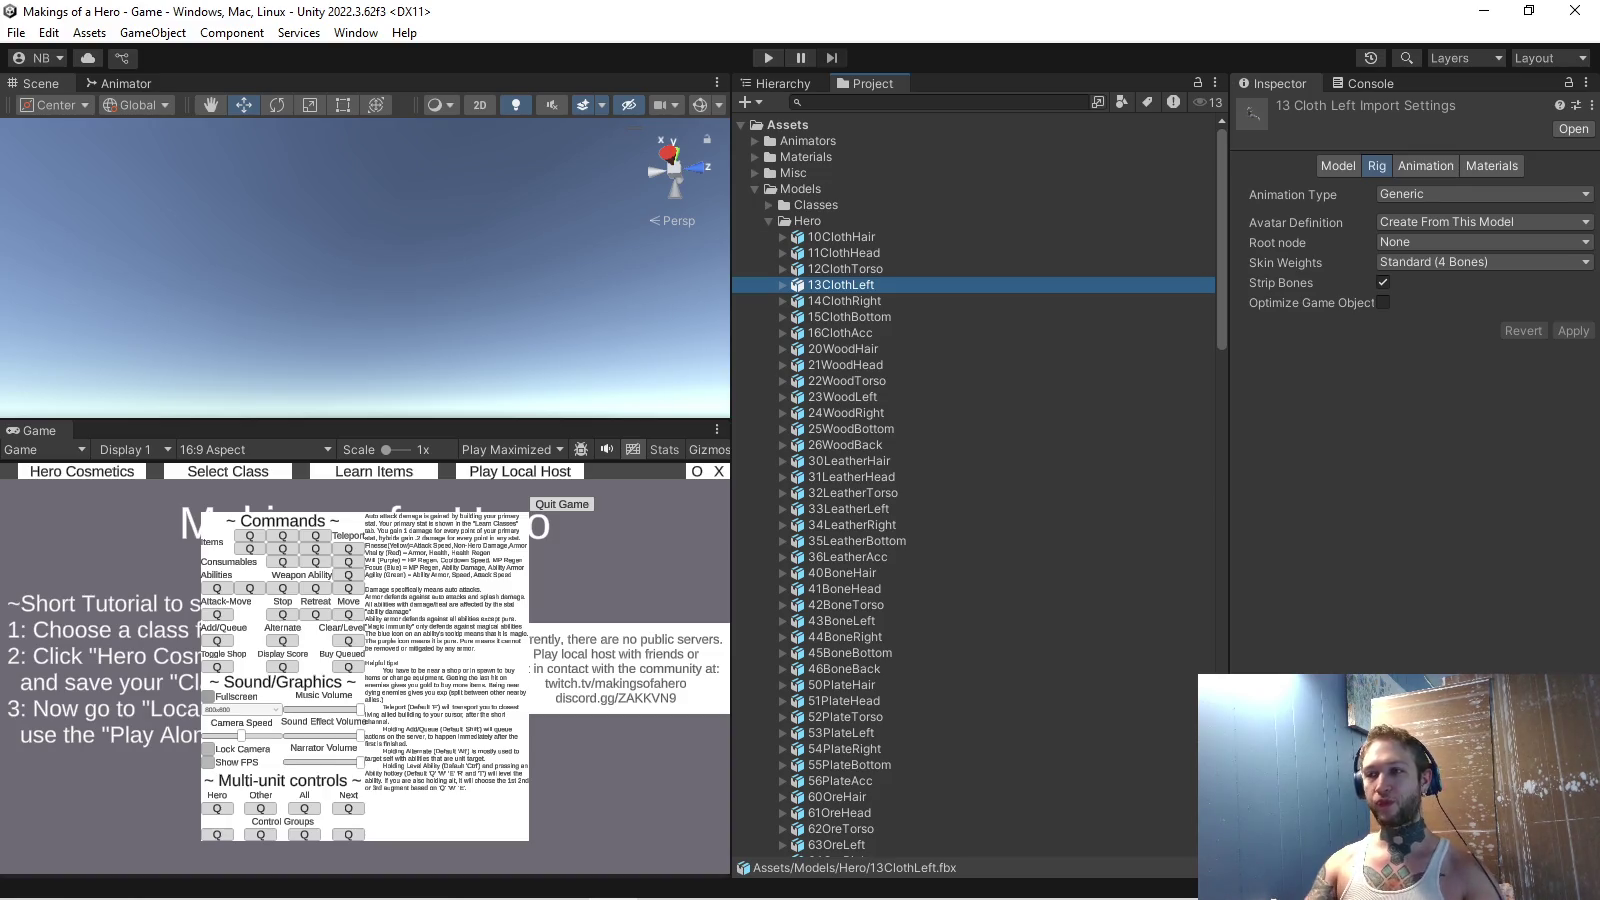
left_click(845, 302)
left_click(1425, 166)
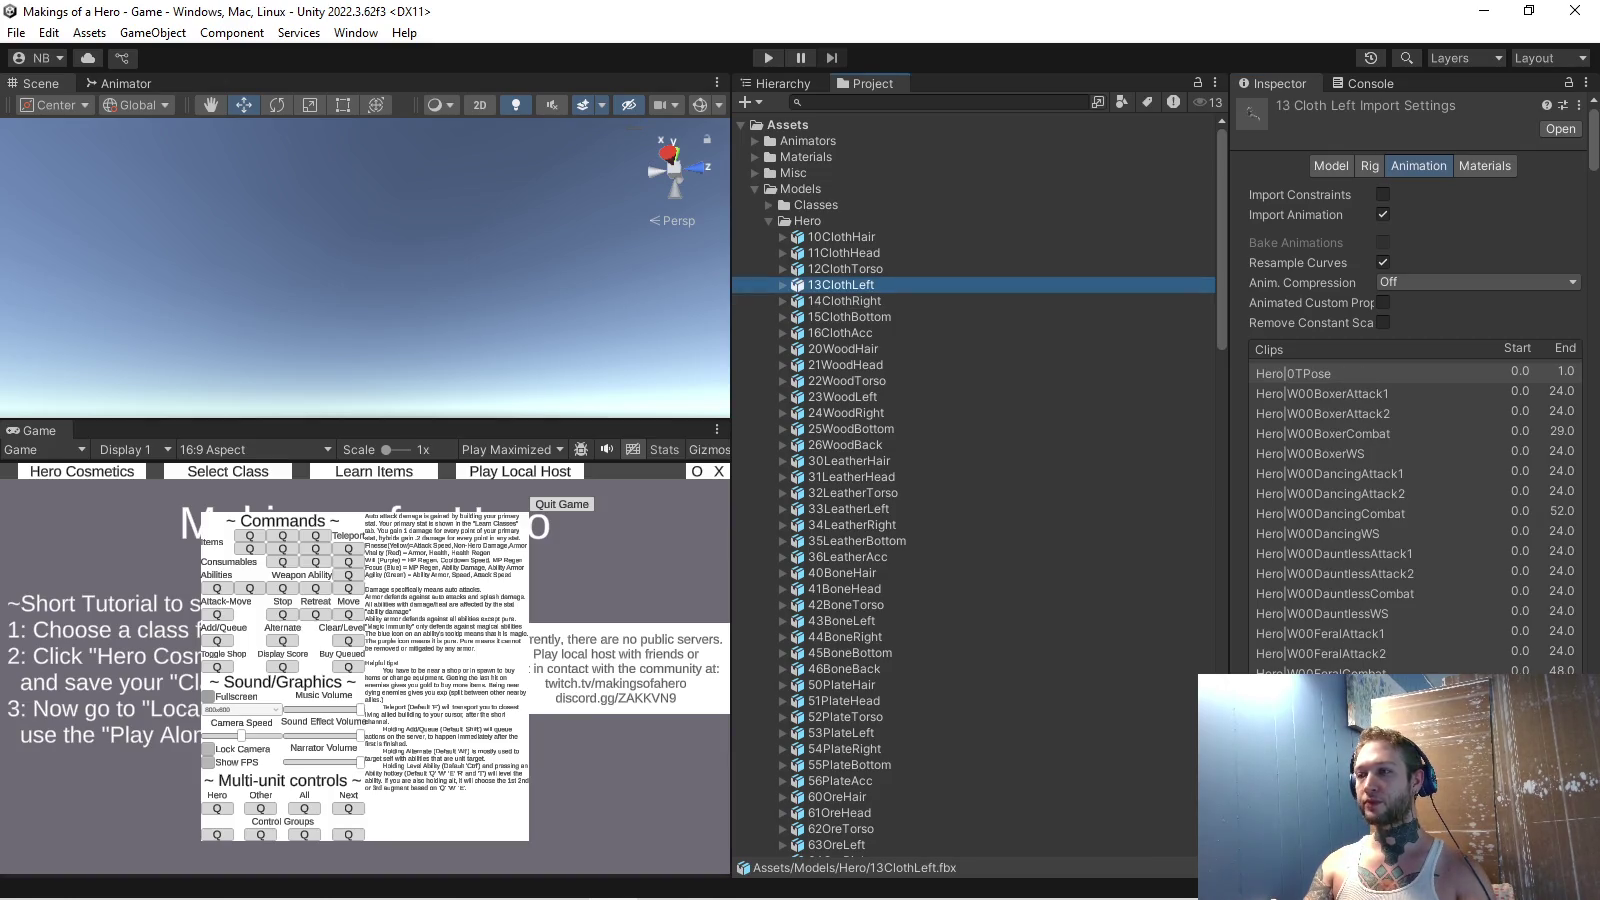
key("alt+Tab")
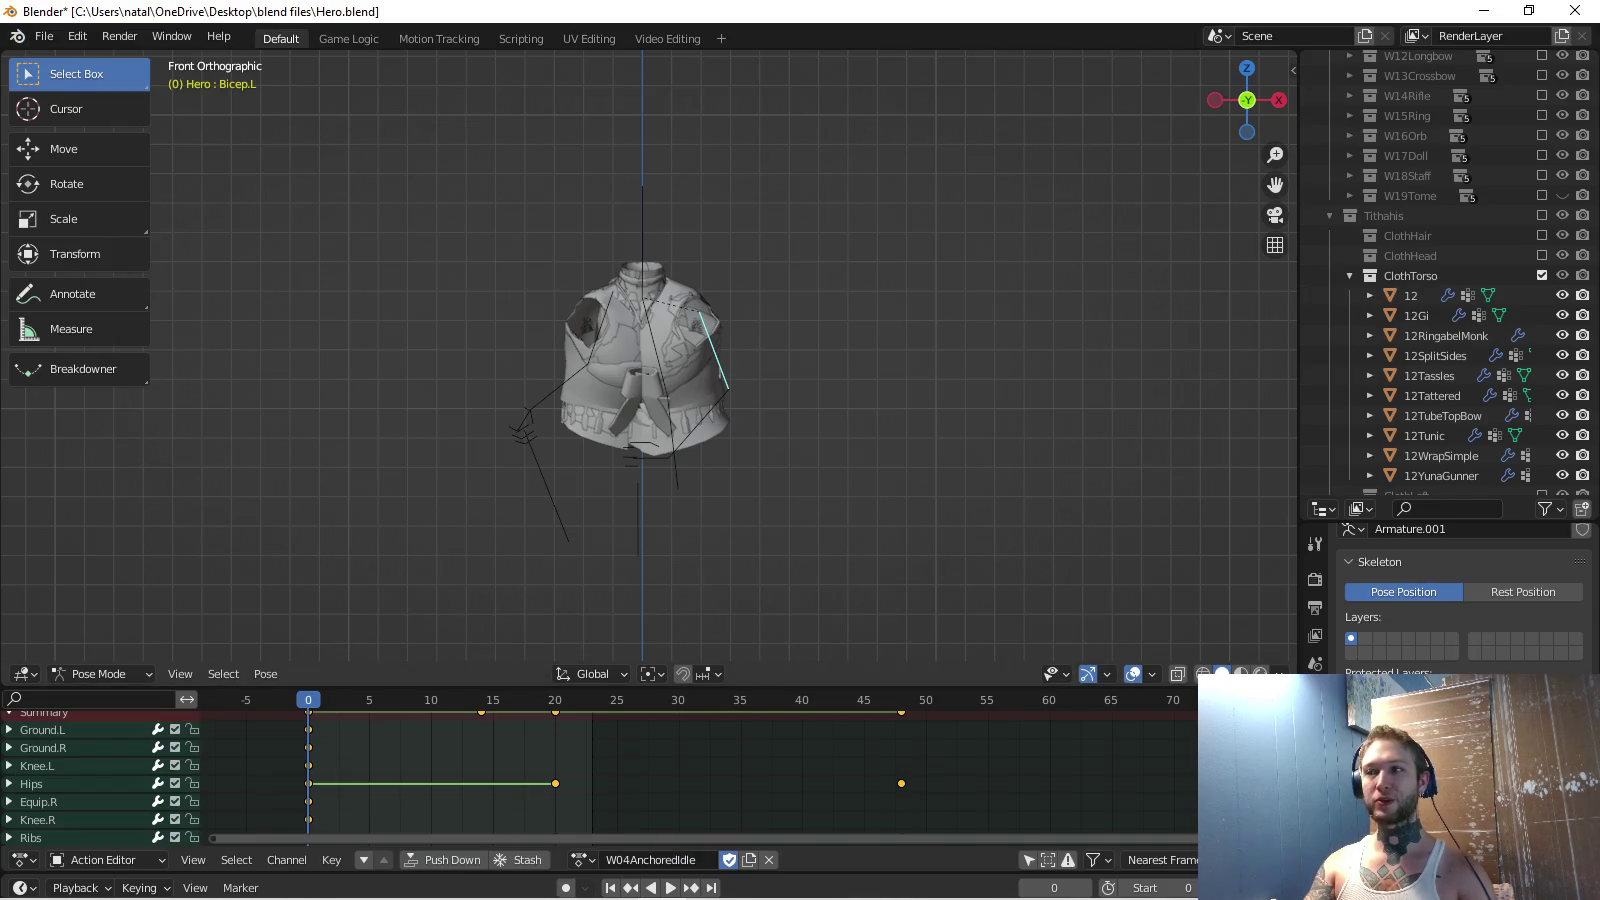
Swap ClothTorso for ClothLeft and set up an FBX export to the Hero folder with FBX Units Scale.
left_click(1543, 275)
left_click(1543, 295)
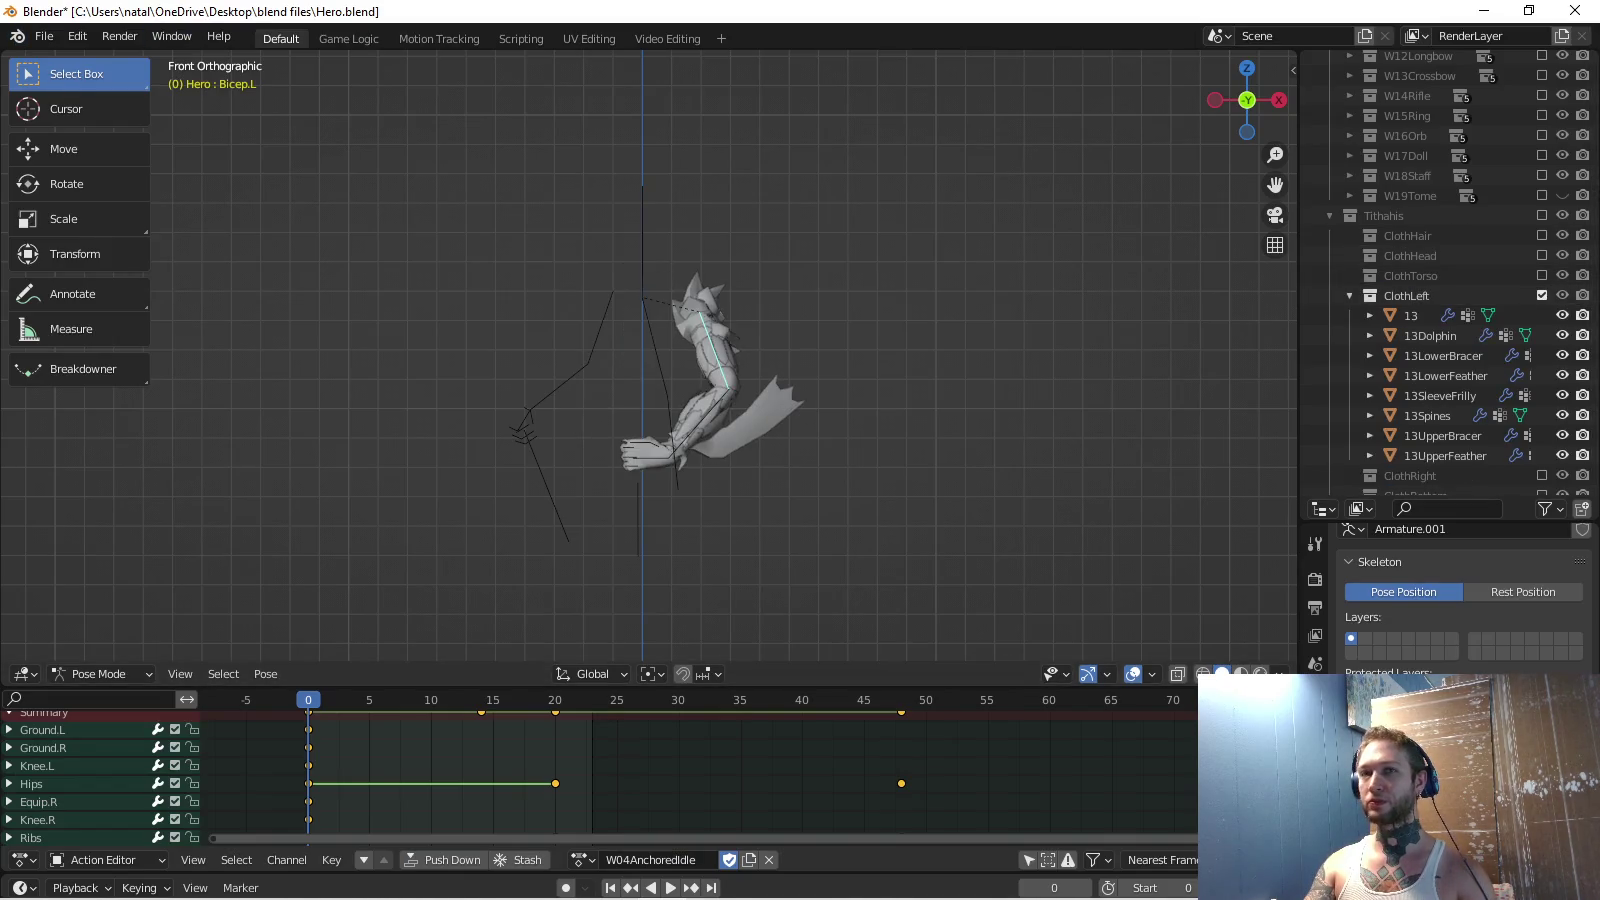
left_click(44, 36)
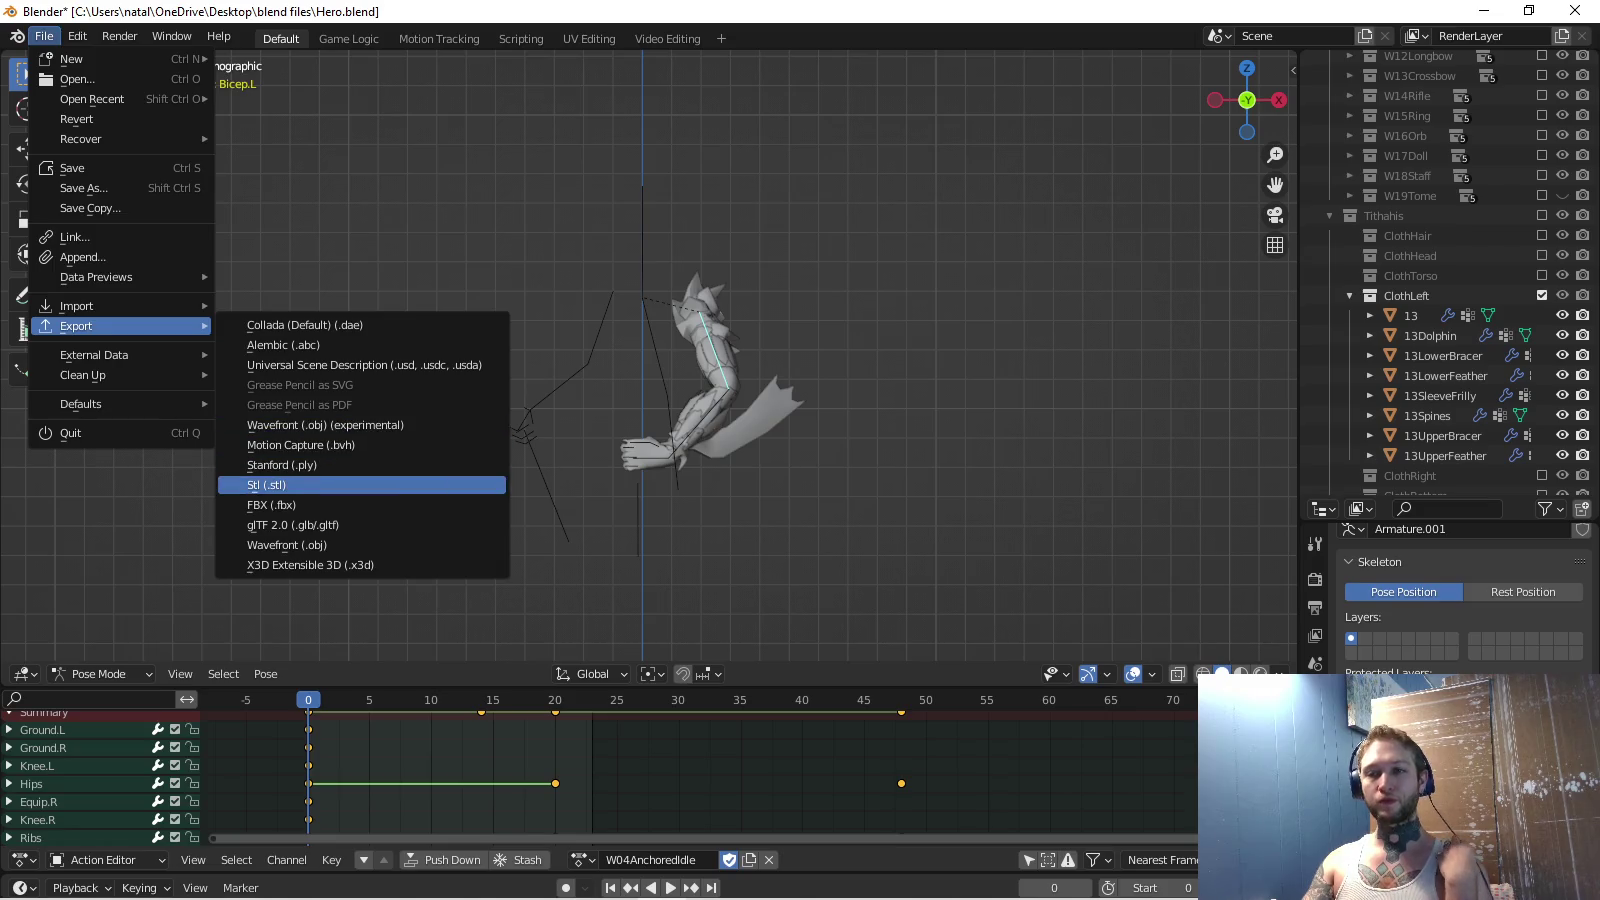
left_click(273, 505)
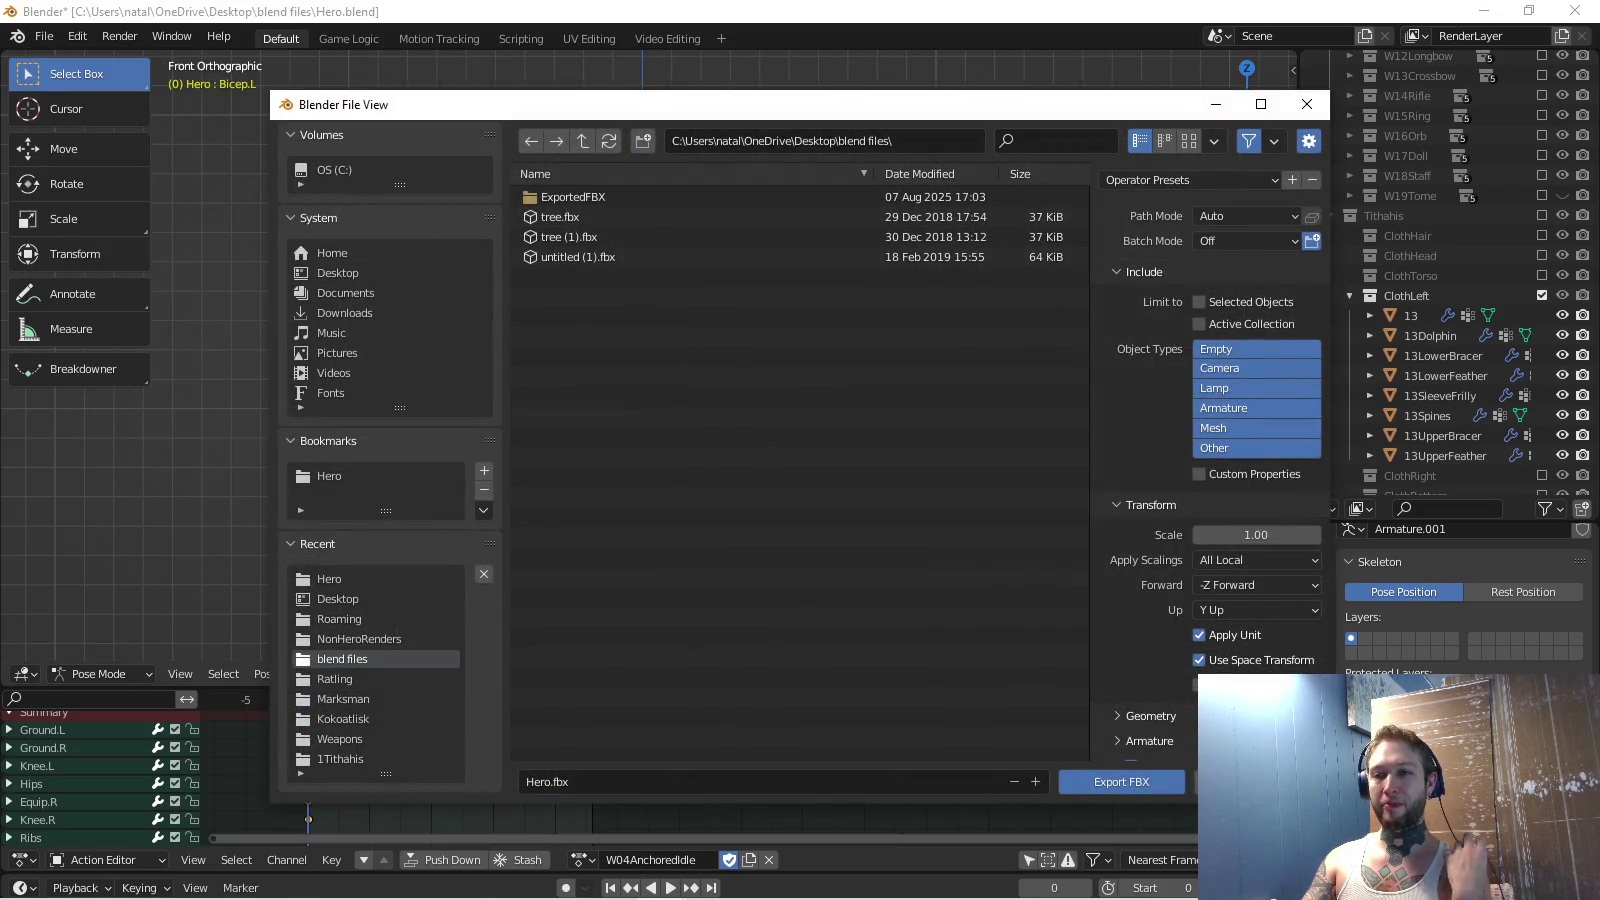
left_click(330, 476)
left_click(1257, 560)
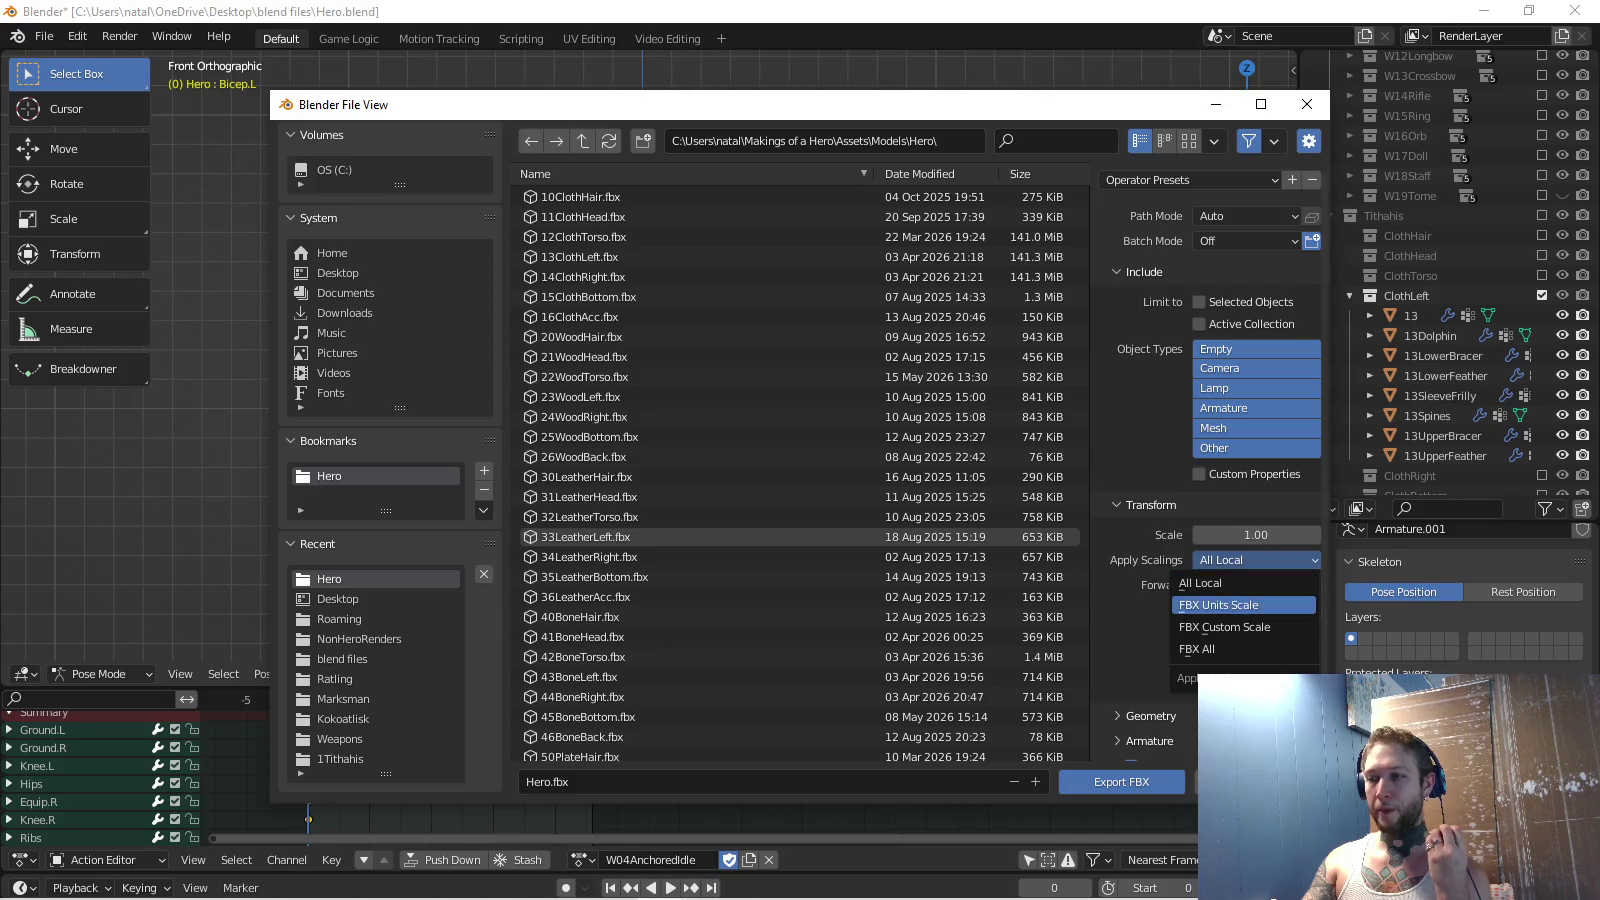
left_click(1226, 605)
Export the ClothLeft arm pieces over the existing 13ClothLeft.fbx.
scroll(1200, 641, "down", 1)
left_click(1148, 724)
scroll(1211, 460, "down", 3)
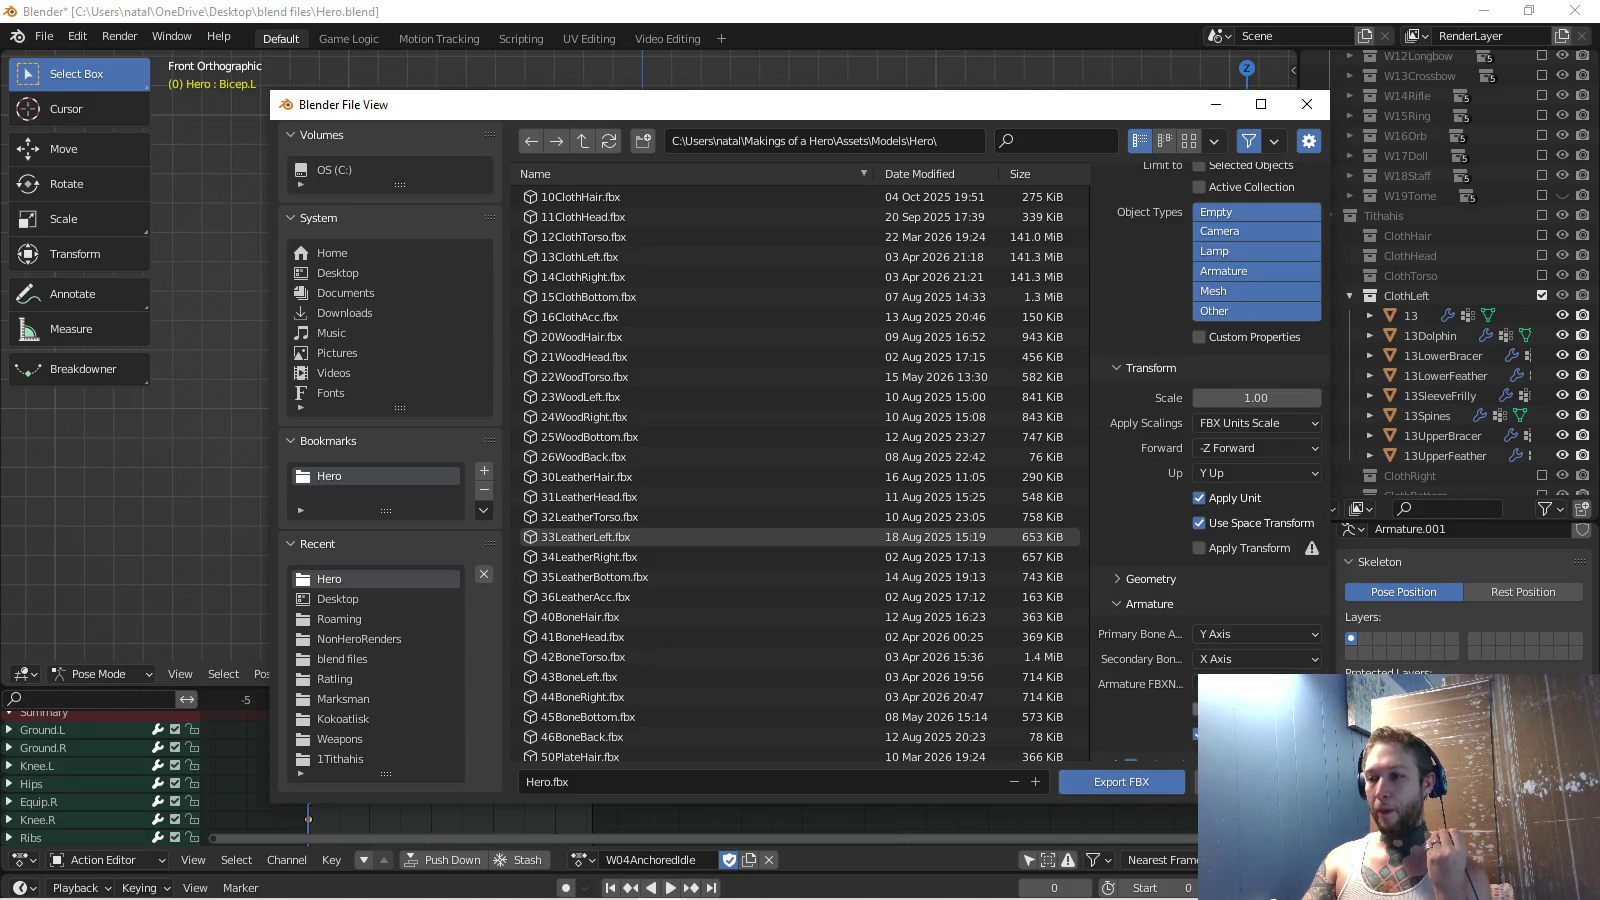
left_click(1147, 604)
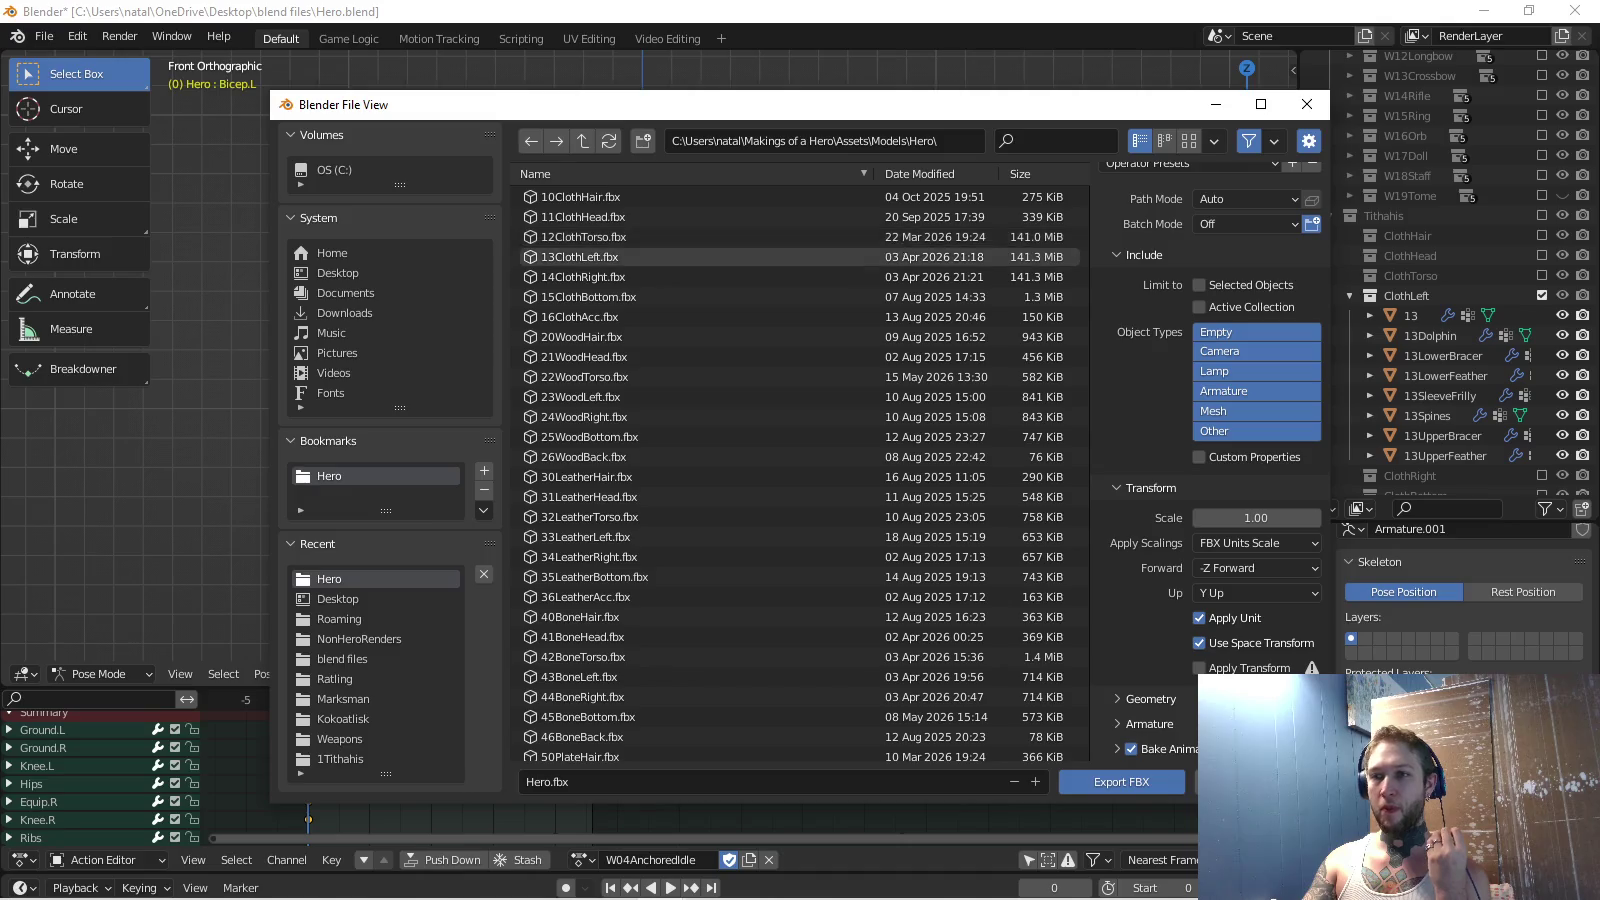
left_click(580, 257)
left_click(1121, 782)
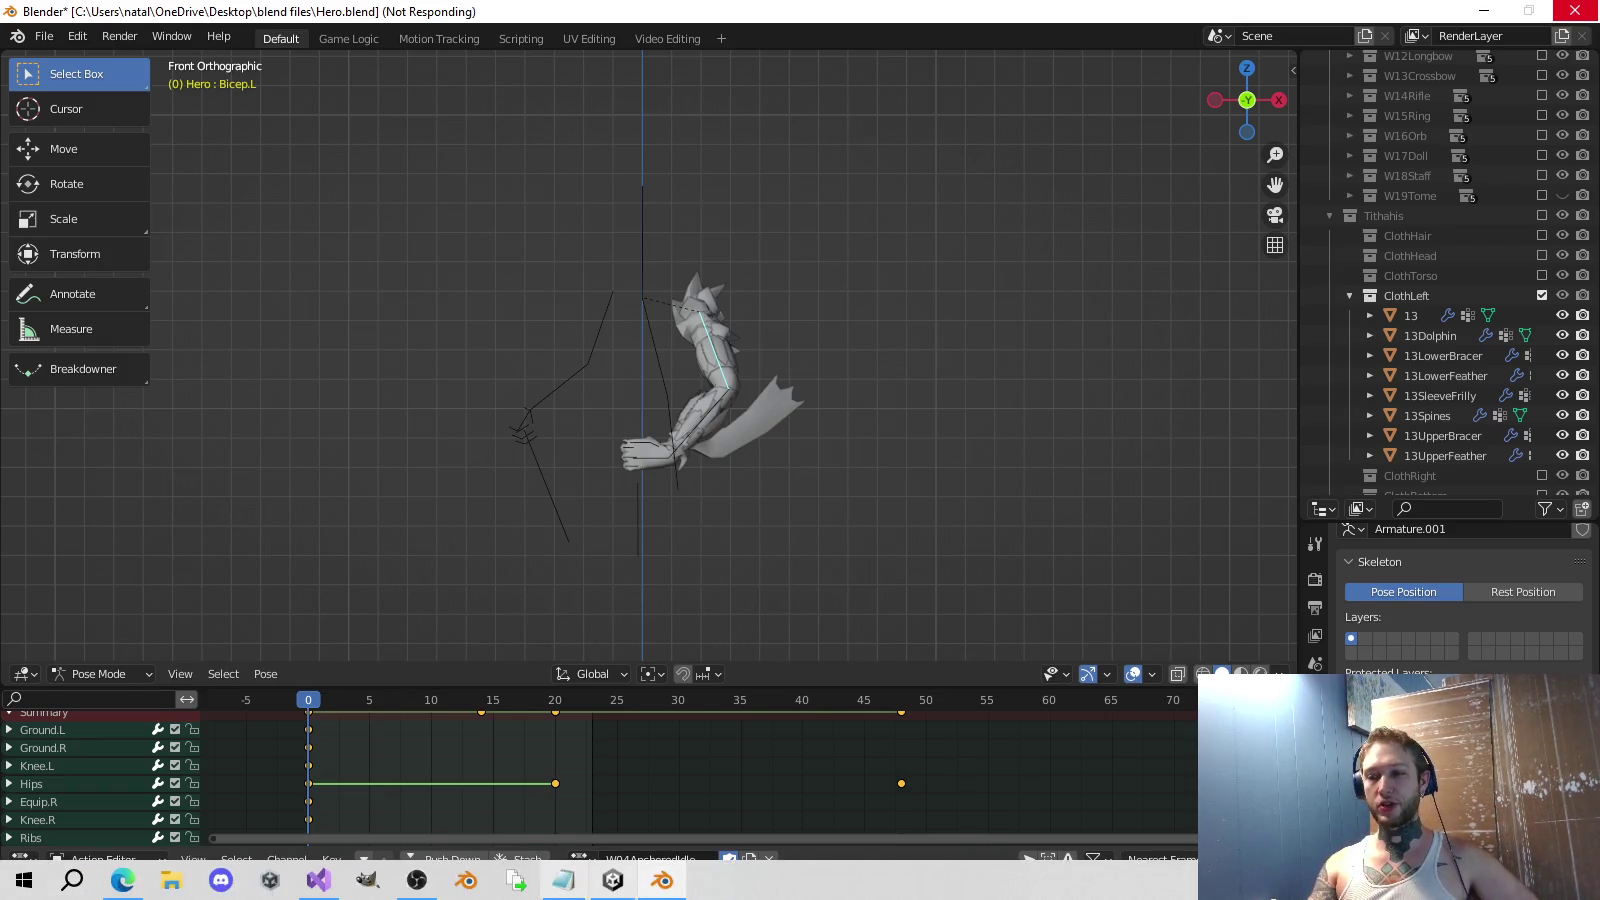
Bring the Unity editor to the front from the taskbar.
left_click(613, 880)
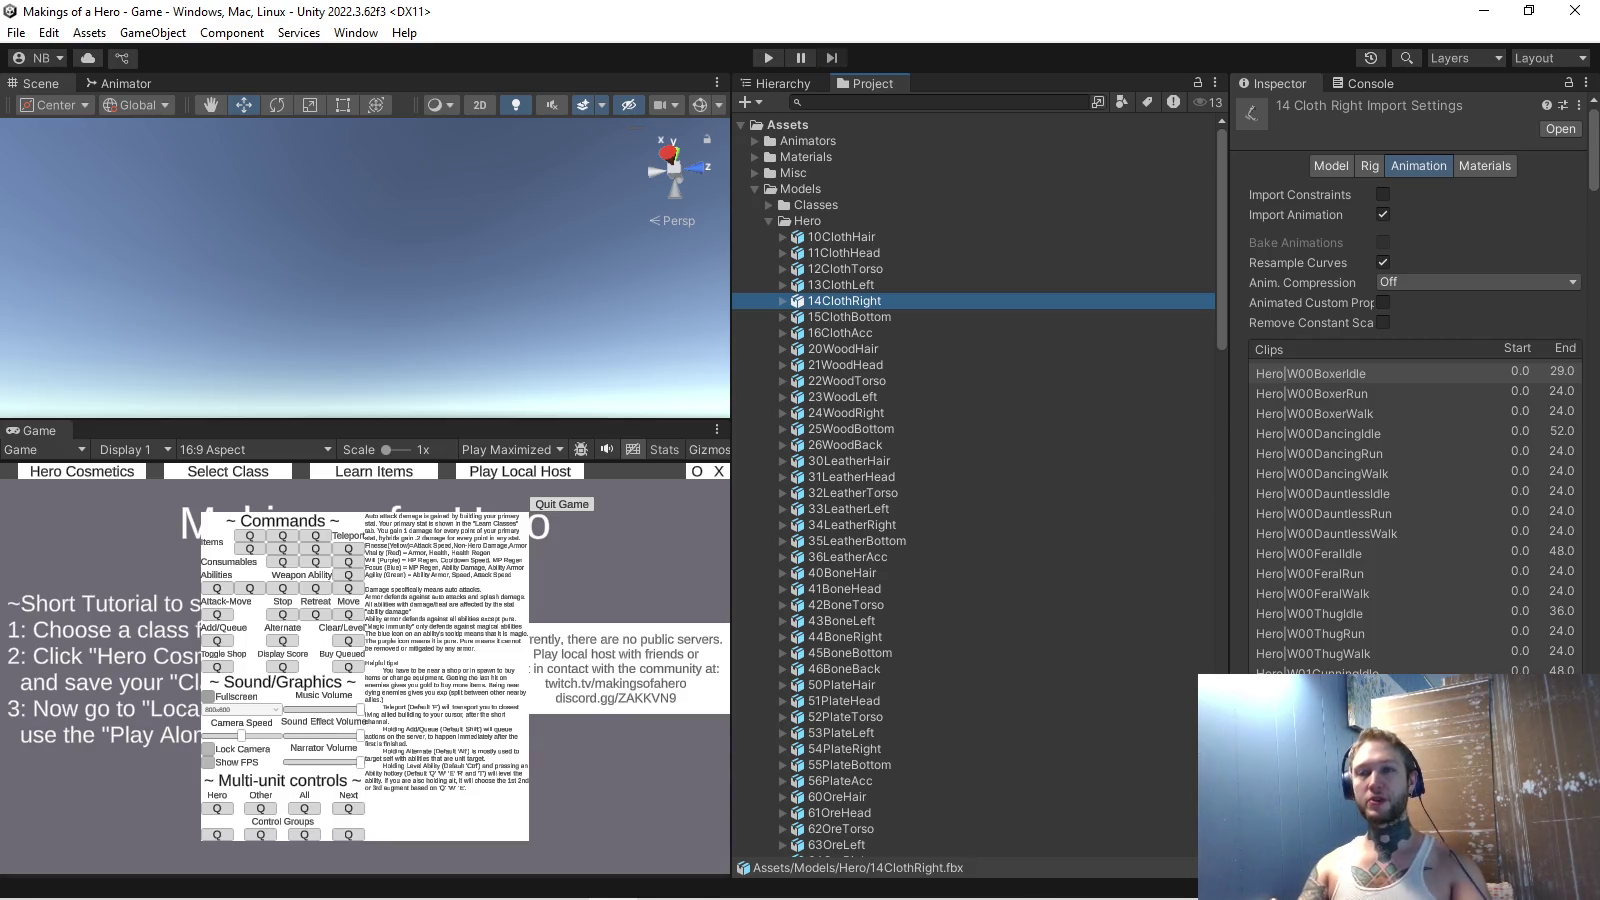
Let Unity reimport 13ClothLeft.fbx, then back in Blender show the ClothRight collection.
key("alt+Tab")
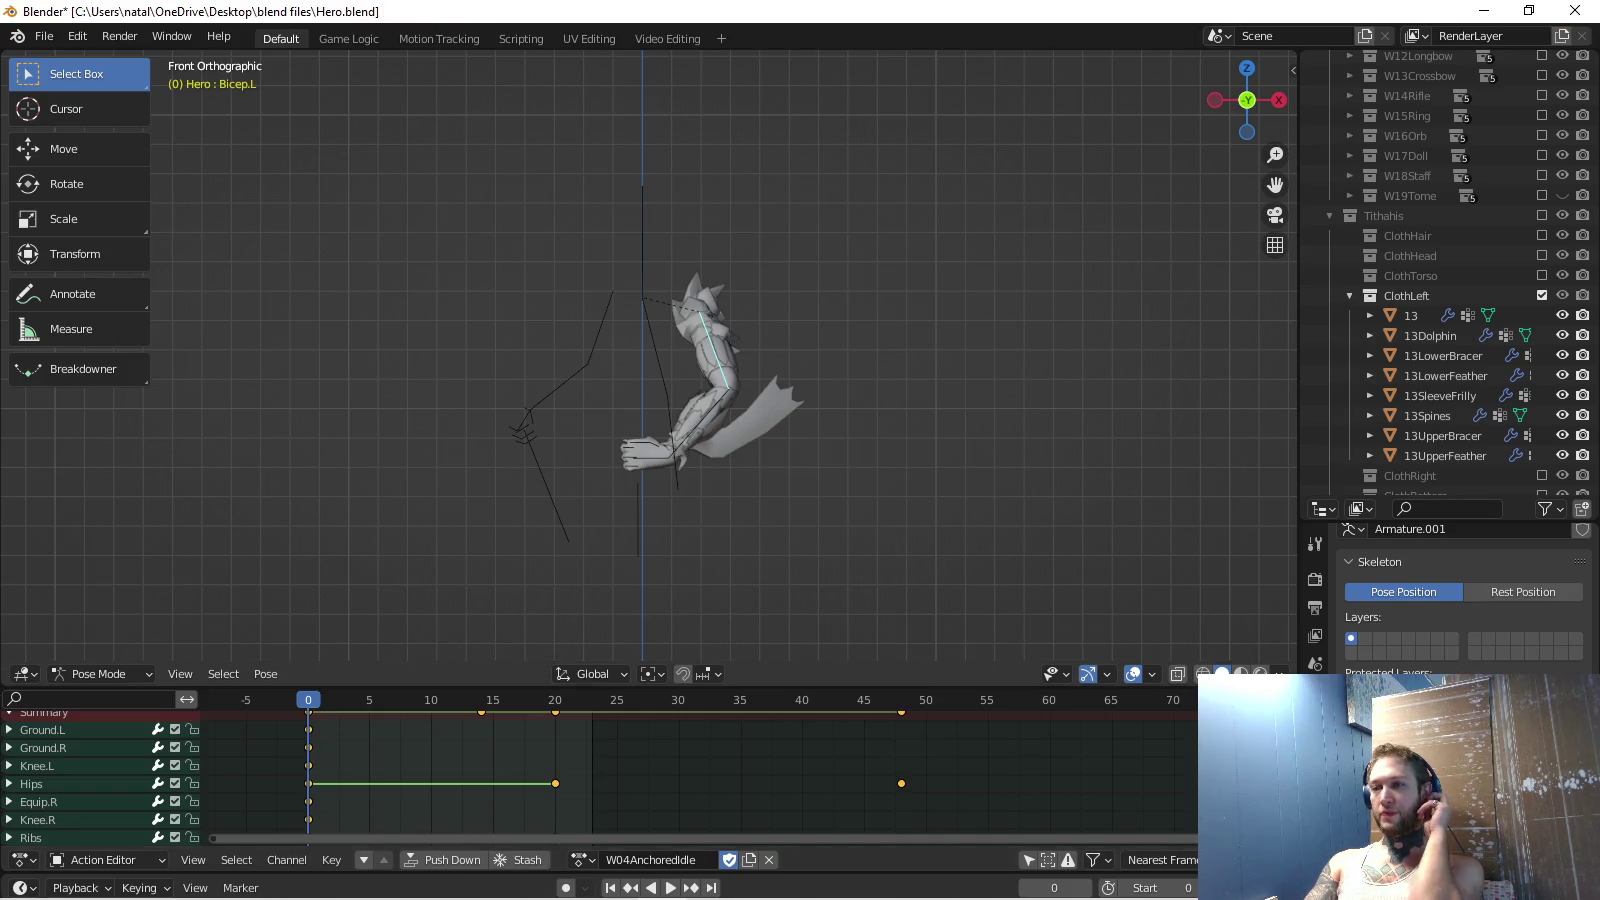
left_click(613, 881)
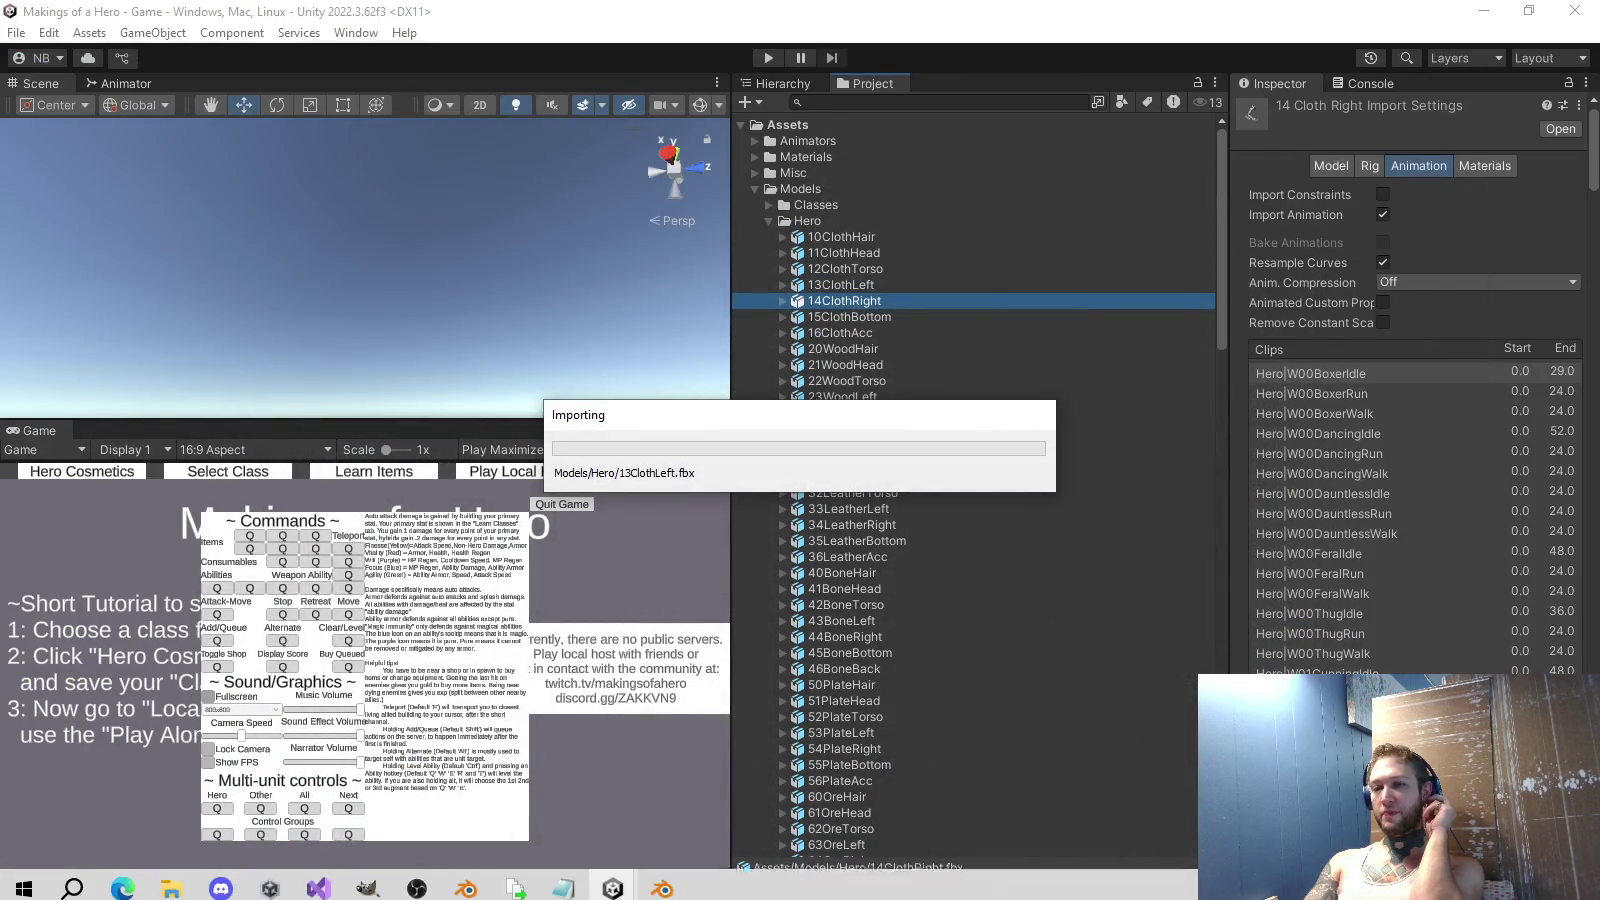
left_click(663, 880)
left_click(1542, 315)
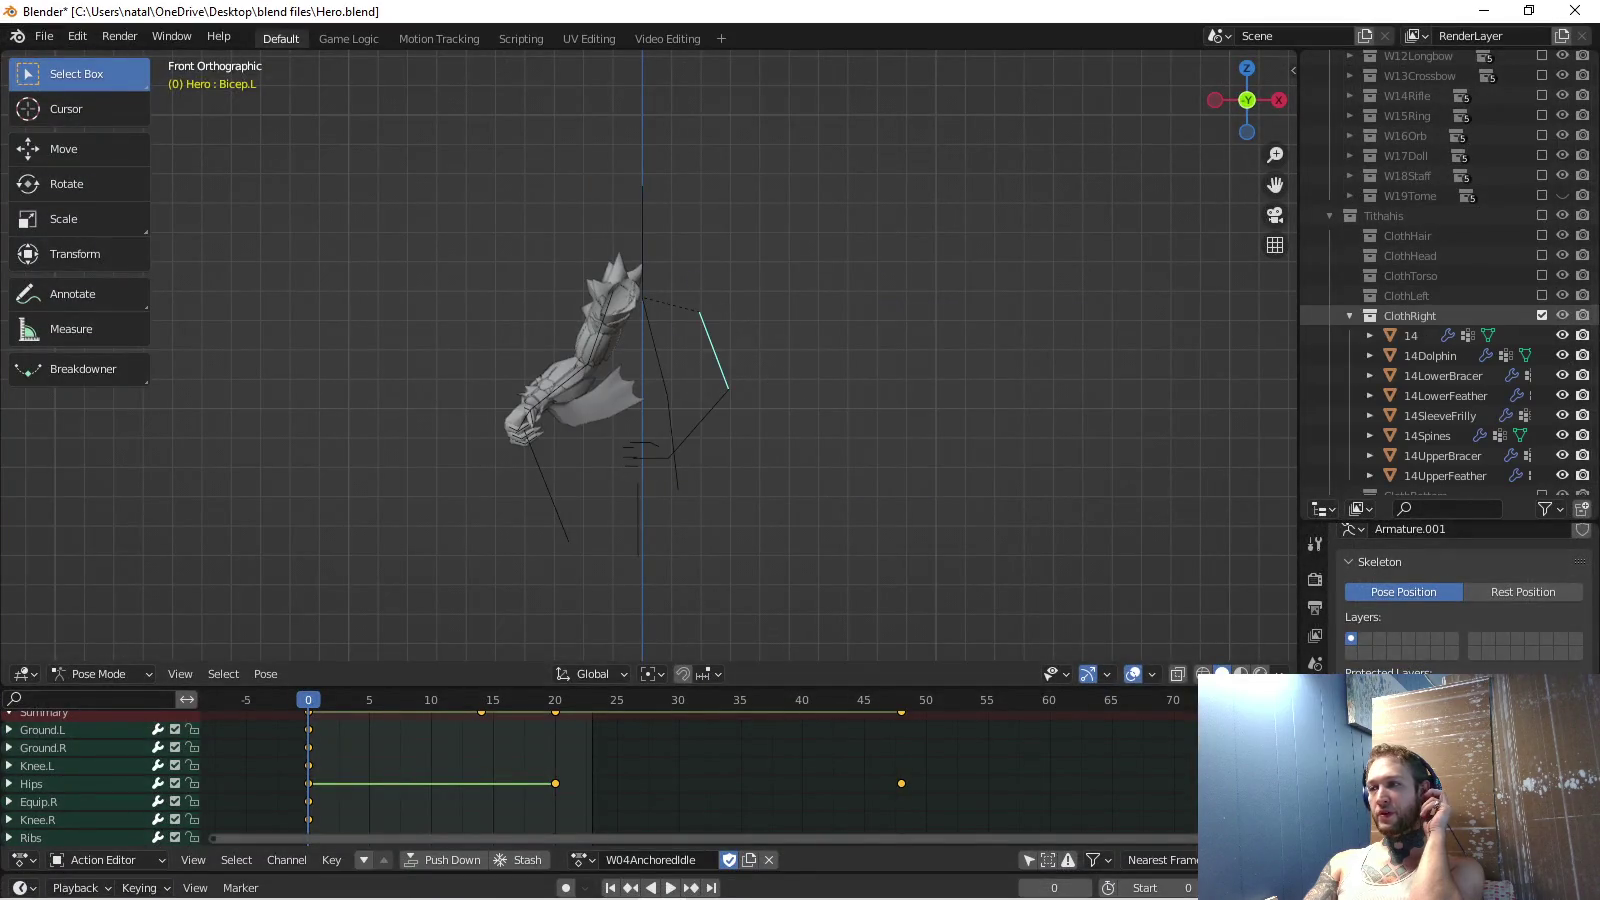
Export the ClothRight arm pieces over 14ClothRight.fbx, then return to Unity.
left_click(44, 37)
mouse_move(120, 326)
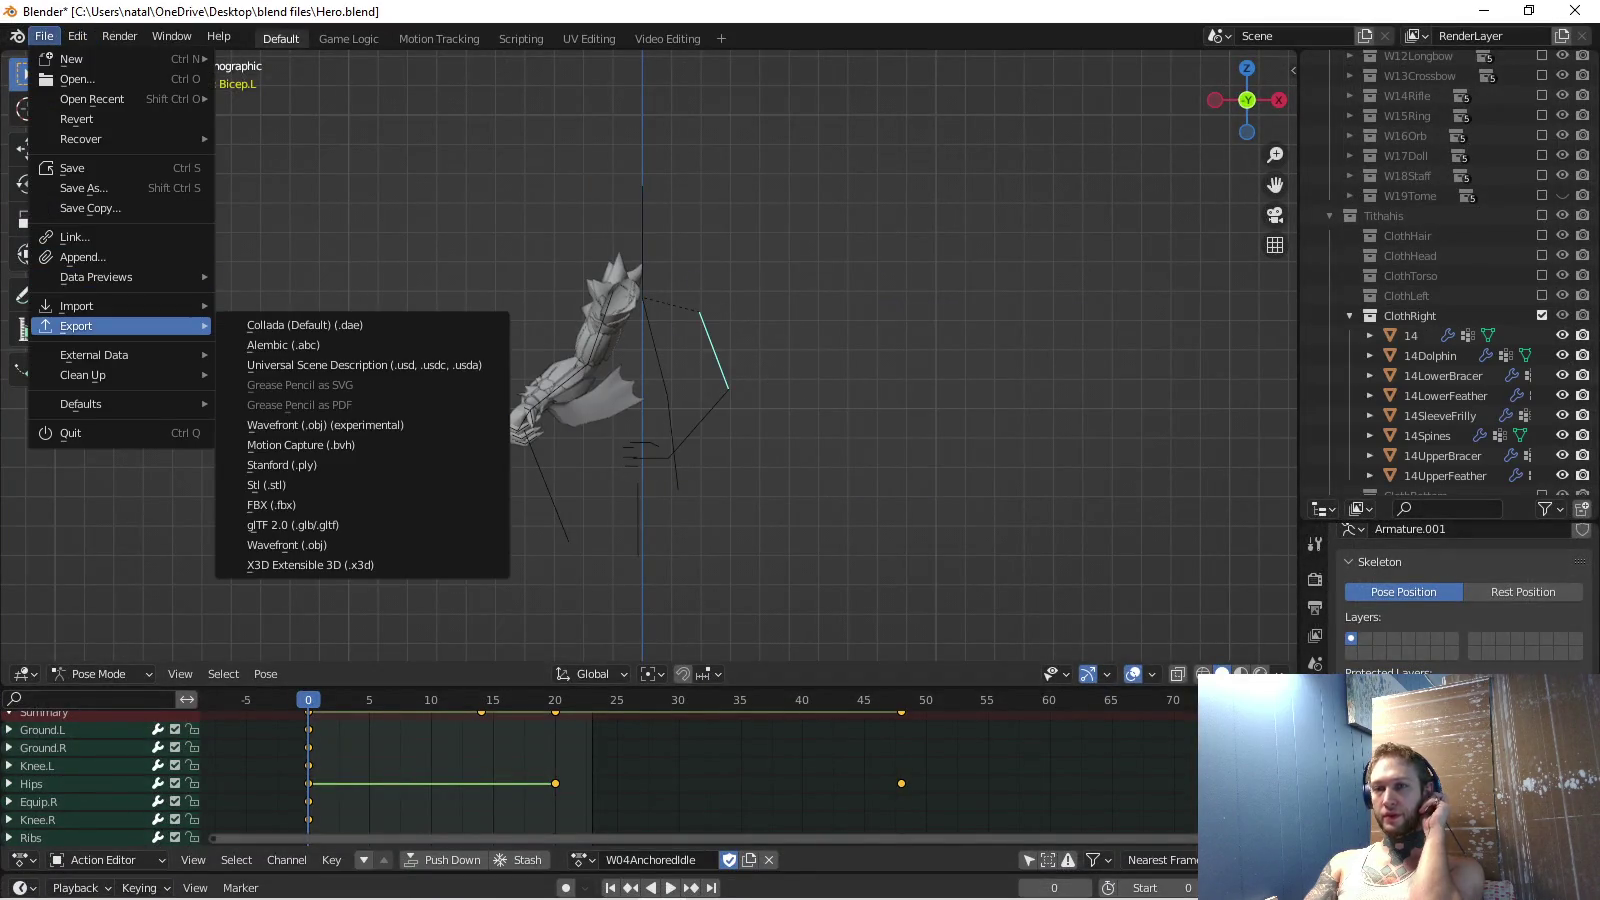
left_click(331, 503)
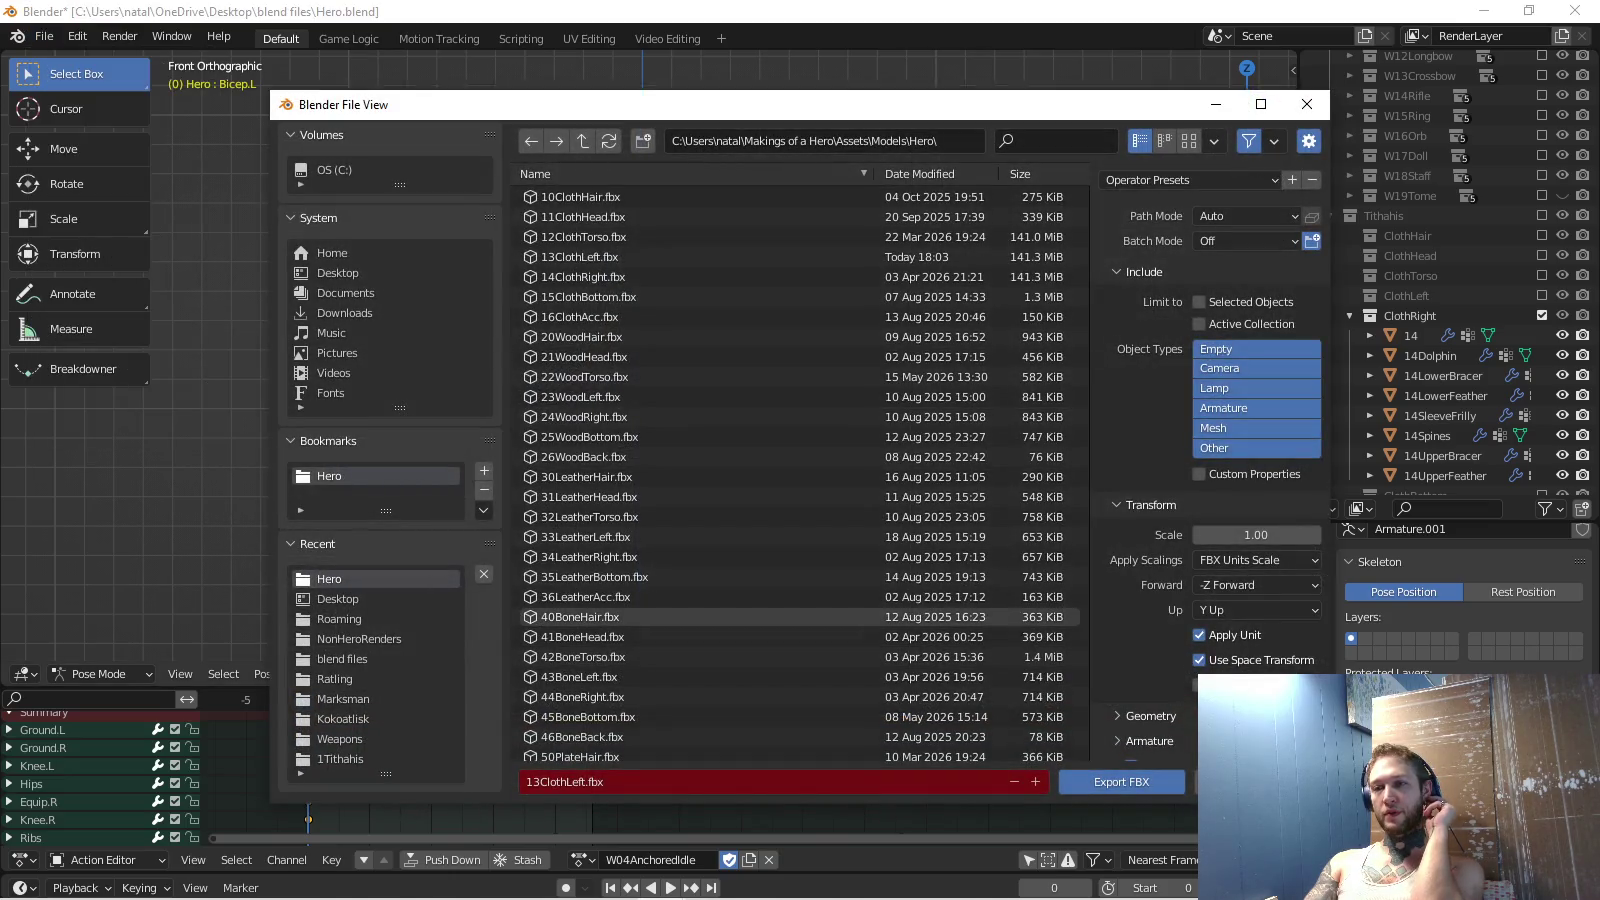
left_click(581, 278)
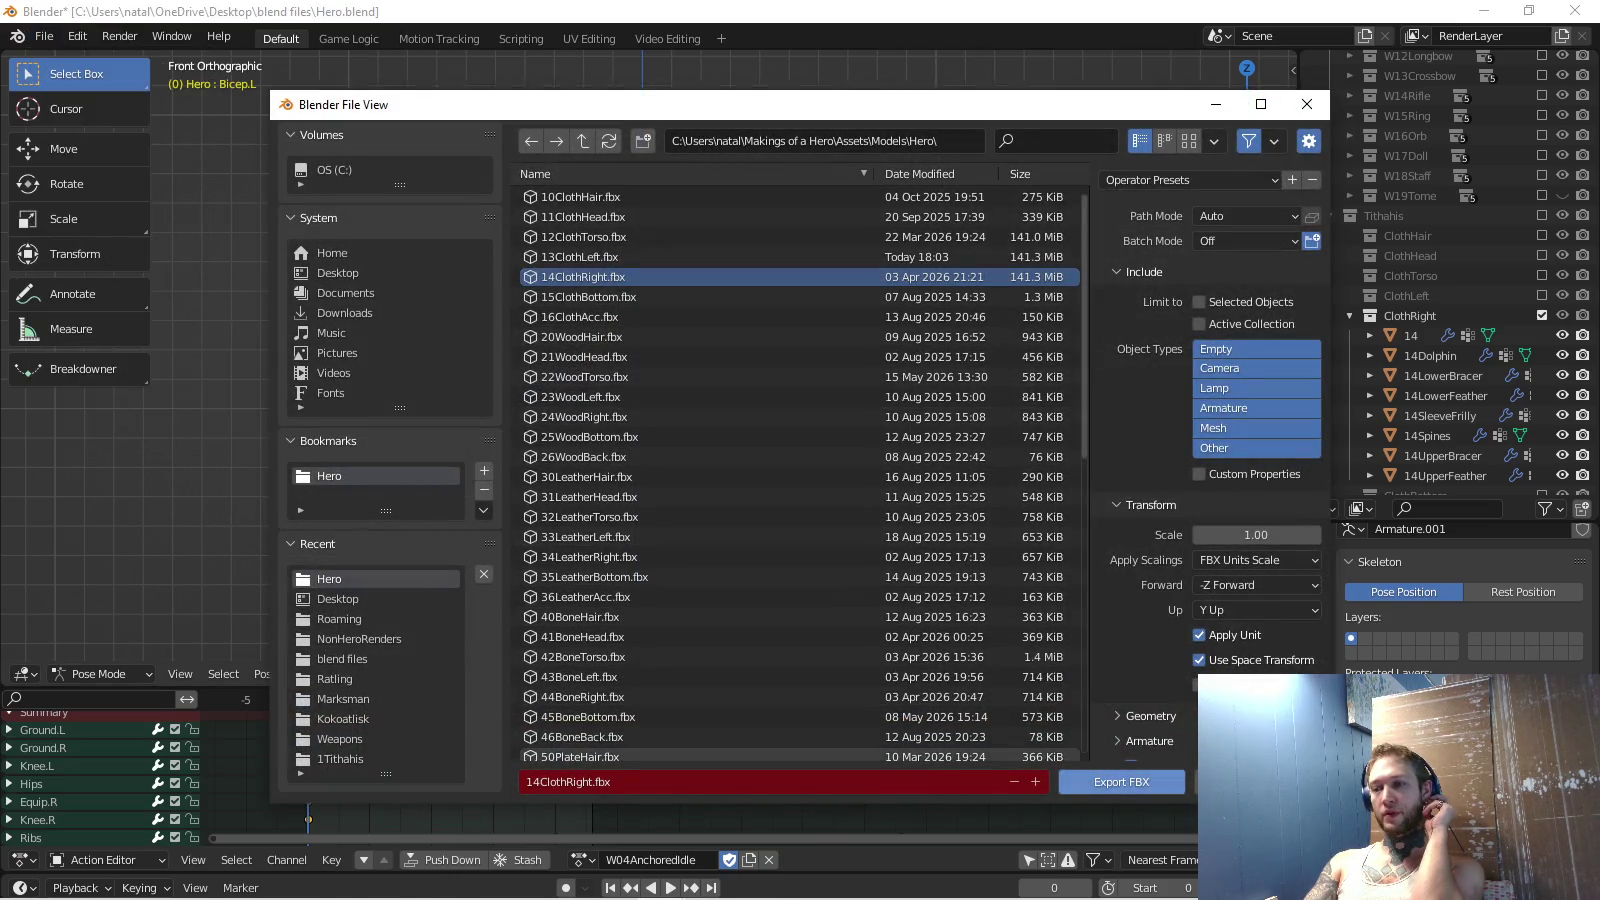
left_click(1122, 781)
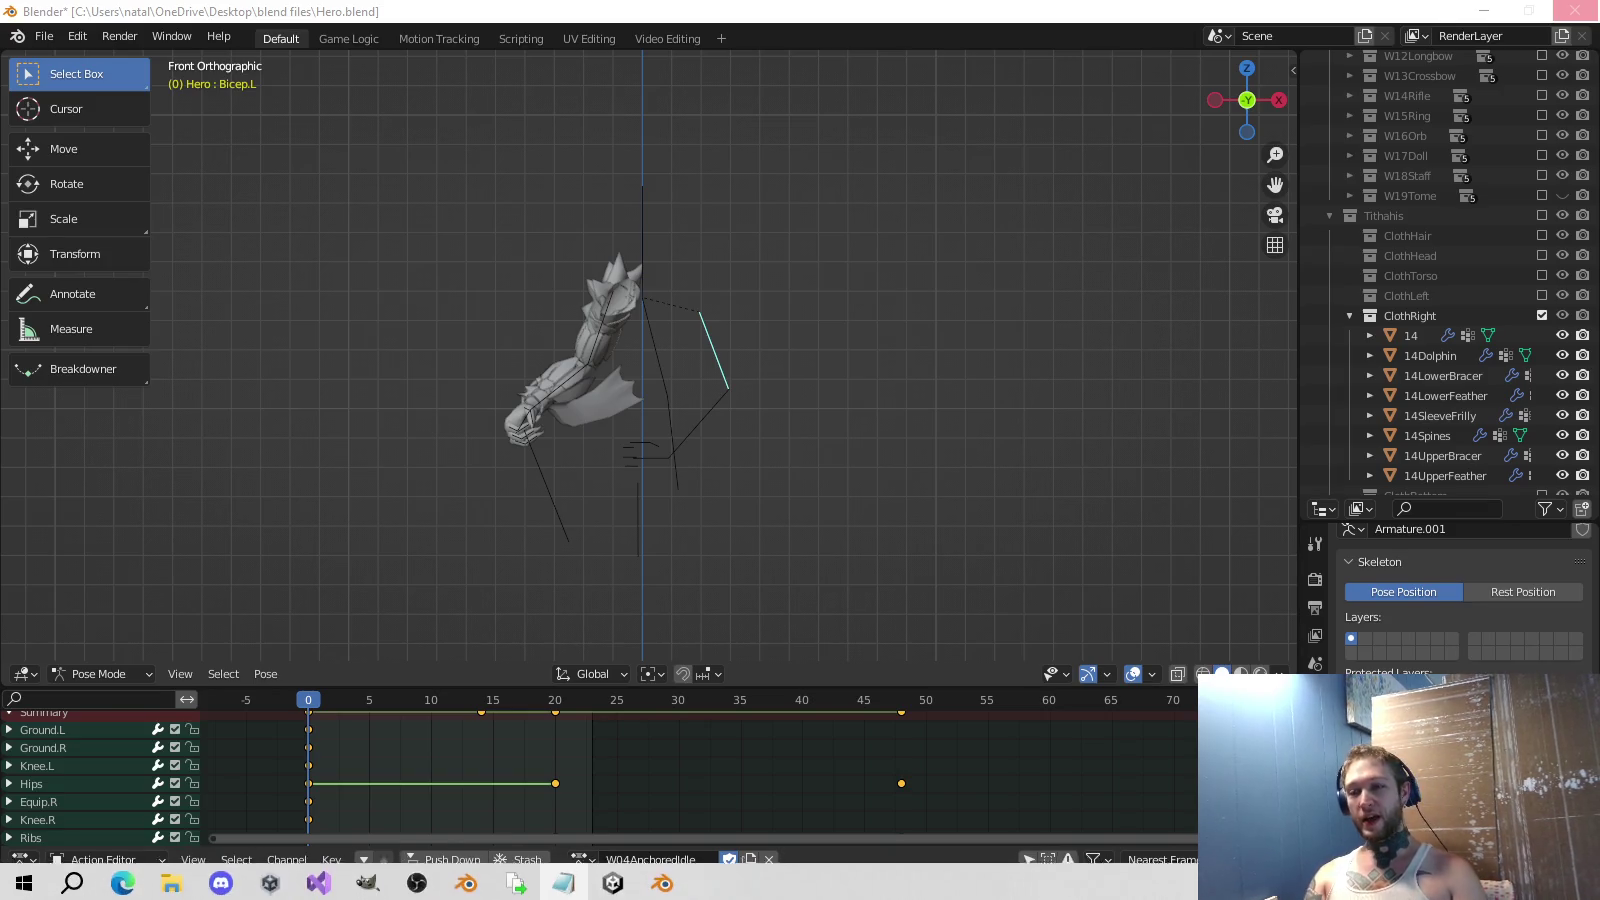
left_click(613, 880)
Make 13ClothLeft's Hero|W01CunningCombat clip end at frame 240 instead of 48.
left_click(840, 285)
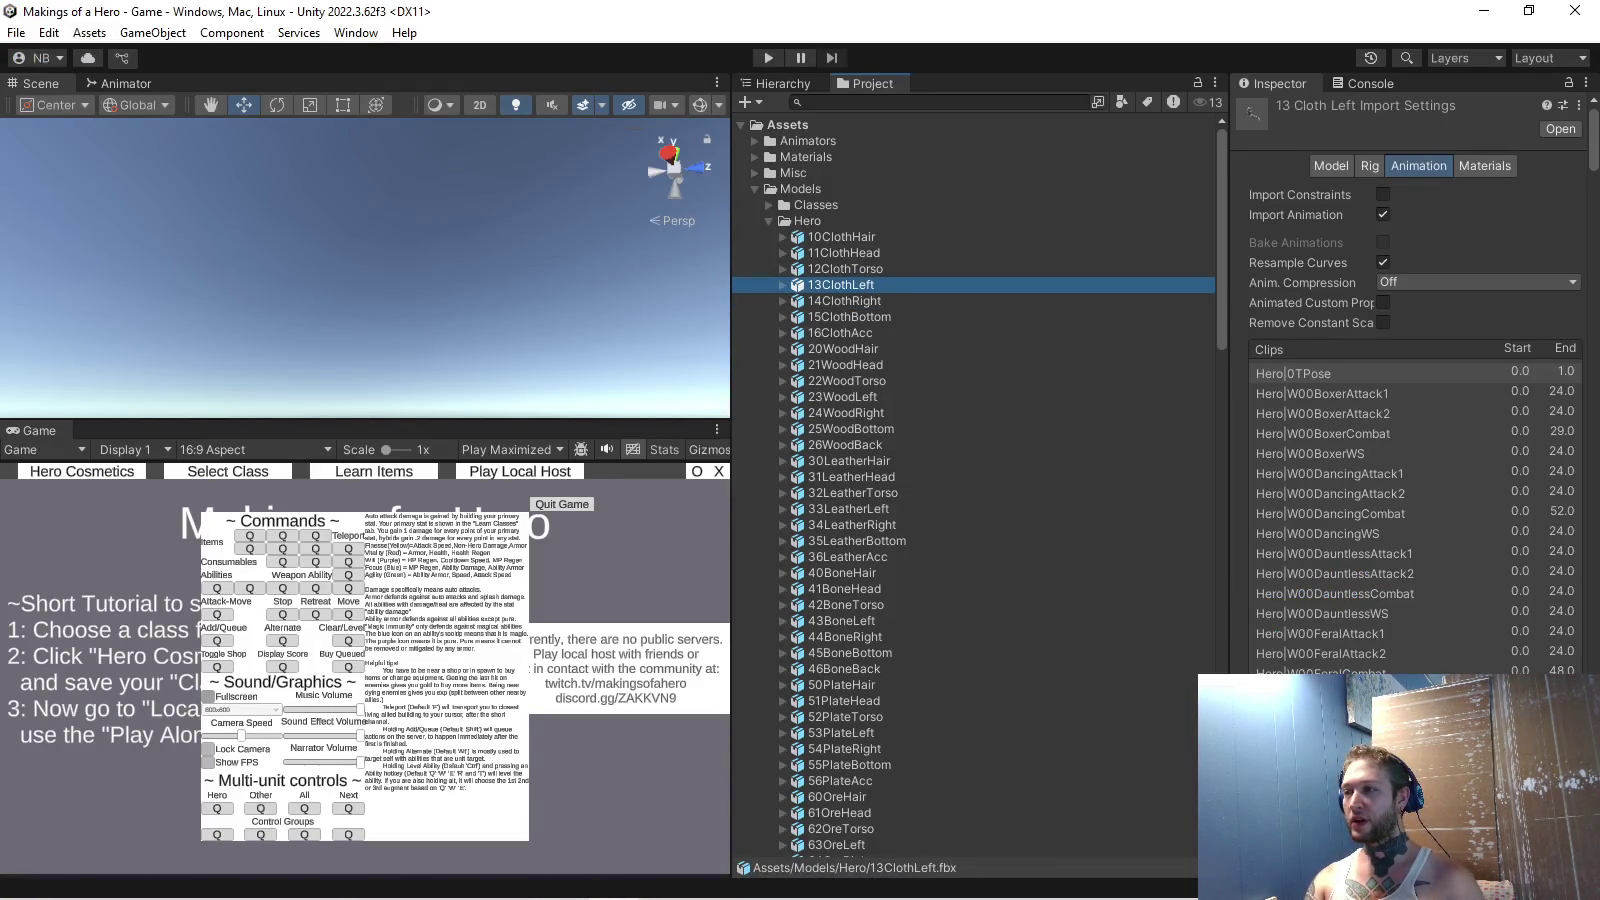
left_click(1322, 392)
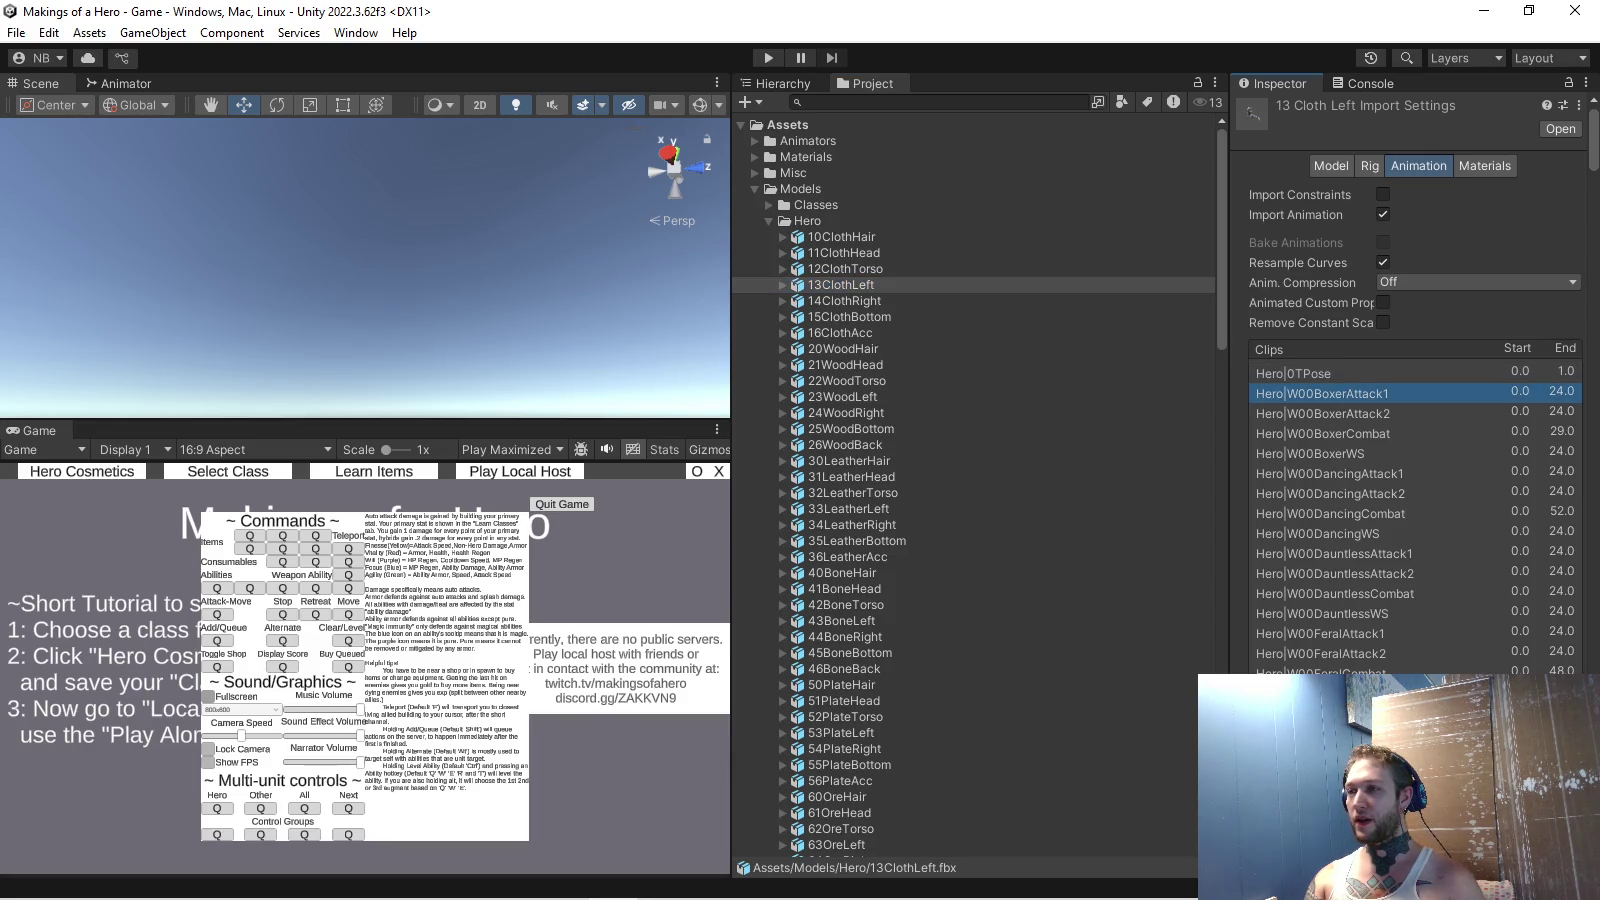
scroll(1410, 400, "down", 3)
scroll(1410, 400, "down", 2)
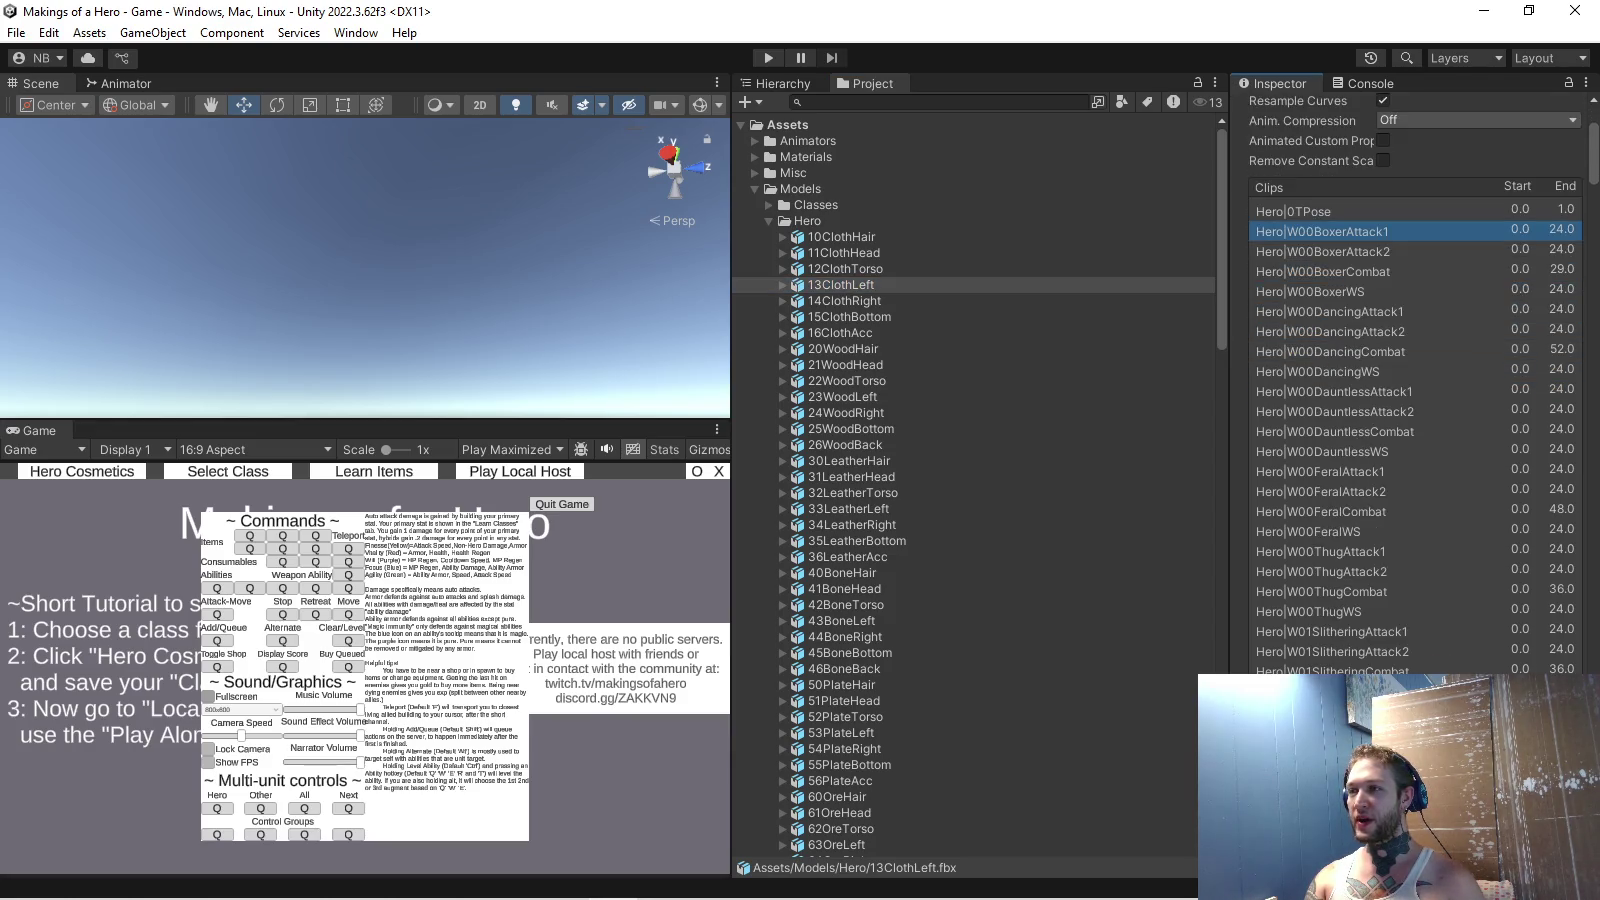
scroll(1415, 400, "down", 3)
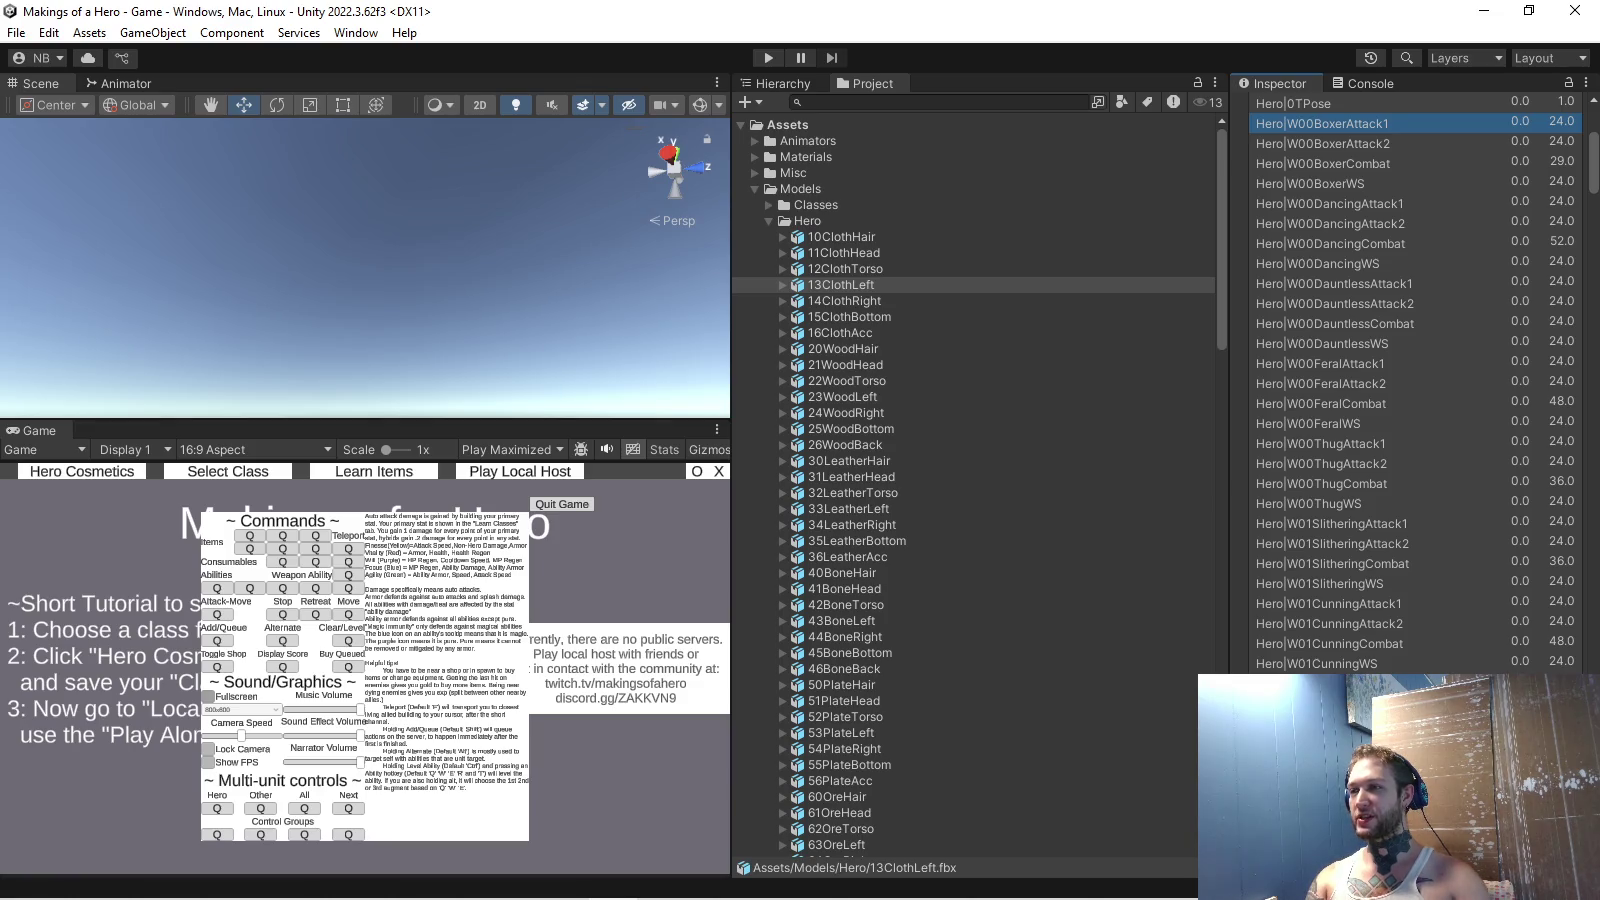
scroll(1416, 380, "down", 1)
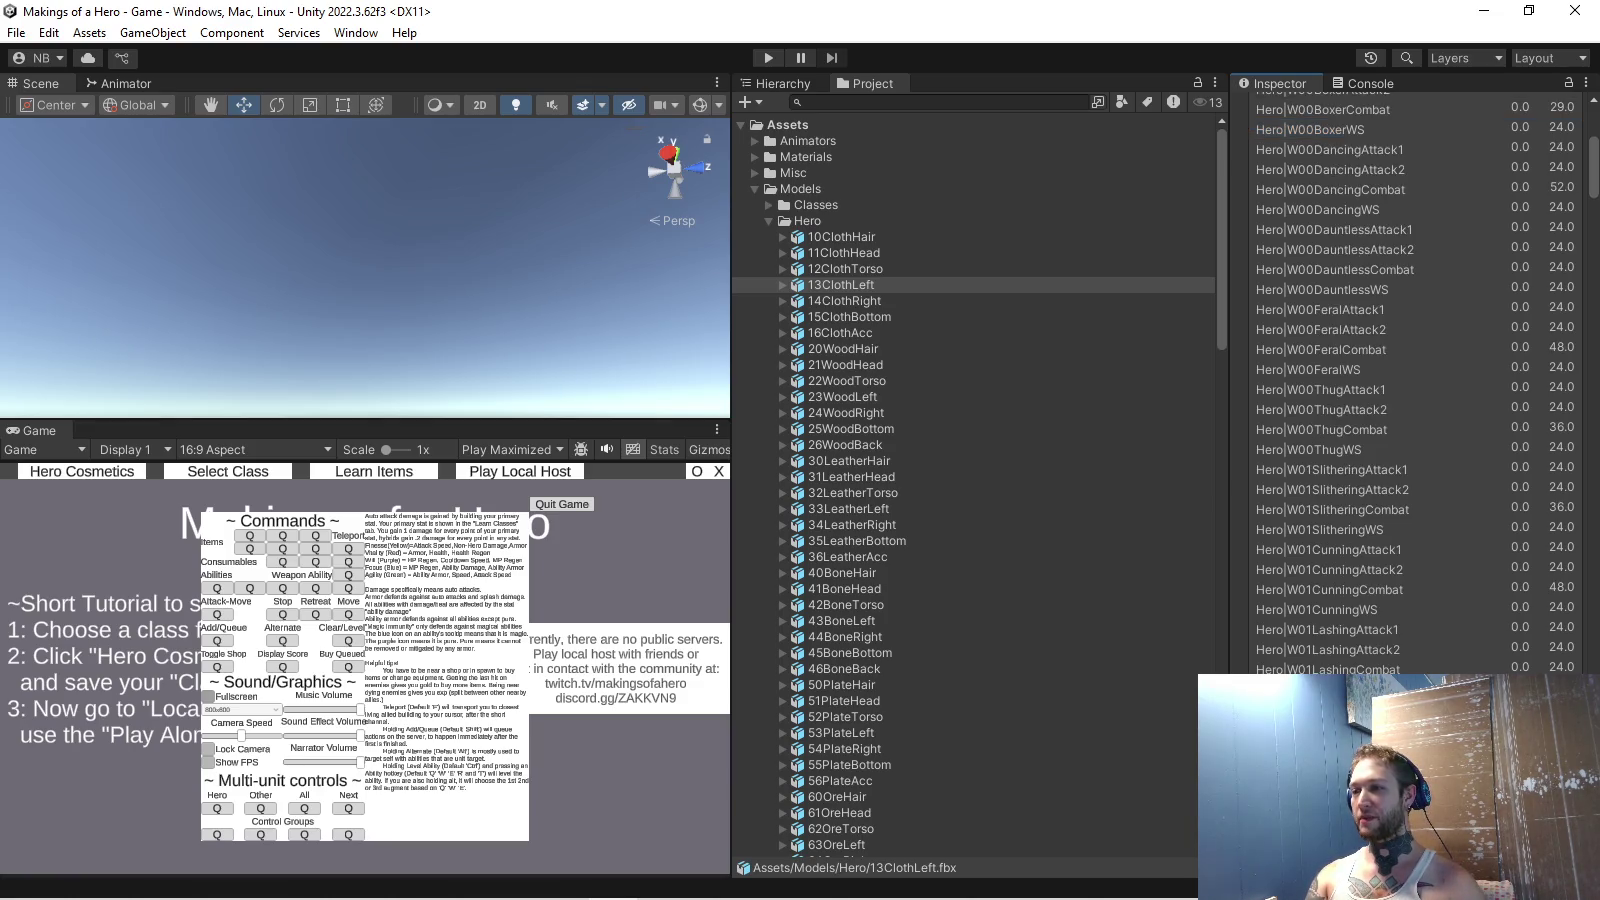
left_click(1330, 589)
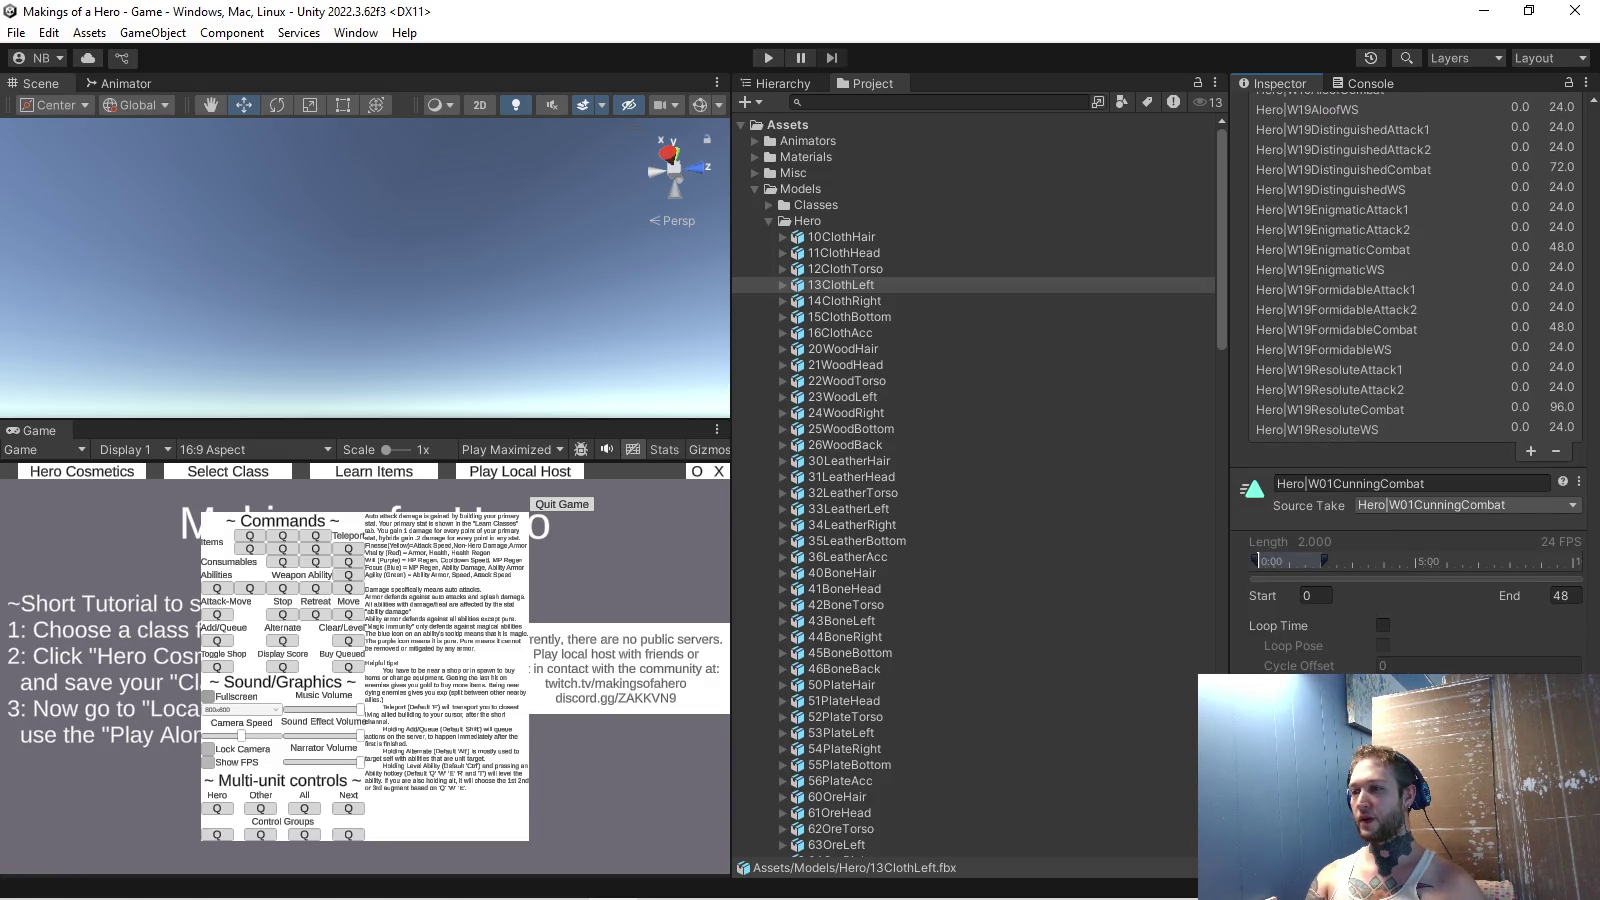
scroll(1415, 380, "up", 5)
scroll(1416, 381, "up", 5)
scroll(1415, 380, "up", 5)
scroll(1416, 380, "up", 5)
scroll(1416, 380, "up", 3)
scroll(1416, 380, "up", 3)
scroll(1415, 380, "up", 3)
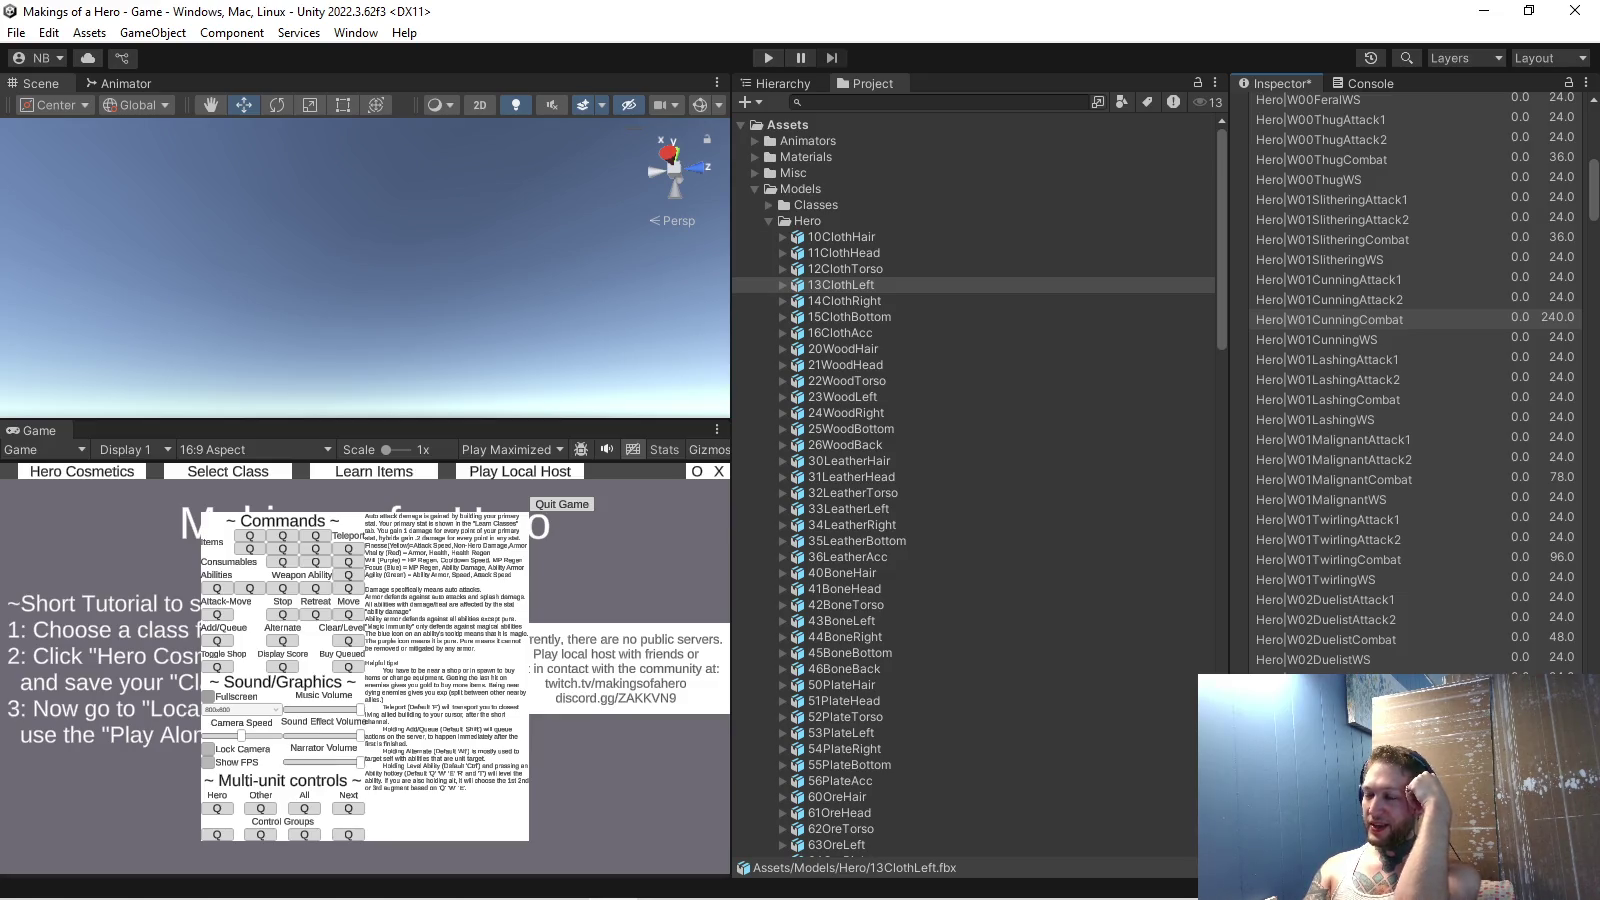
Check the W03BestialCombat clip's frame range, then flip to Blender and back to Unity.
scroll(1415, 380, "down", 5)
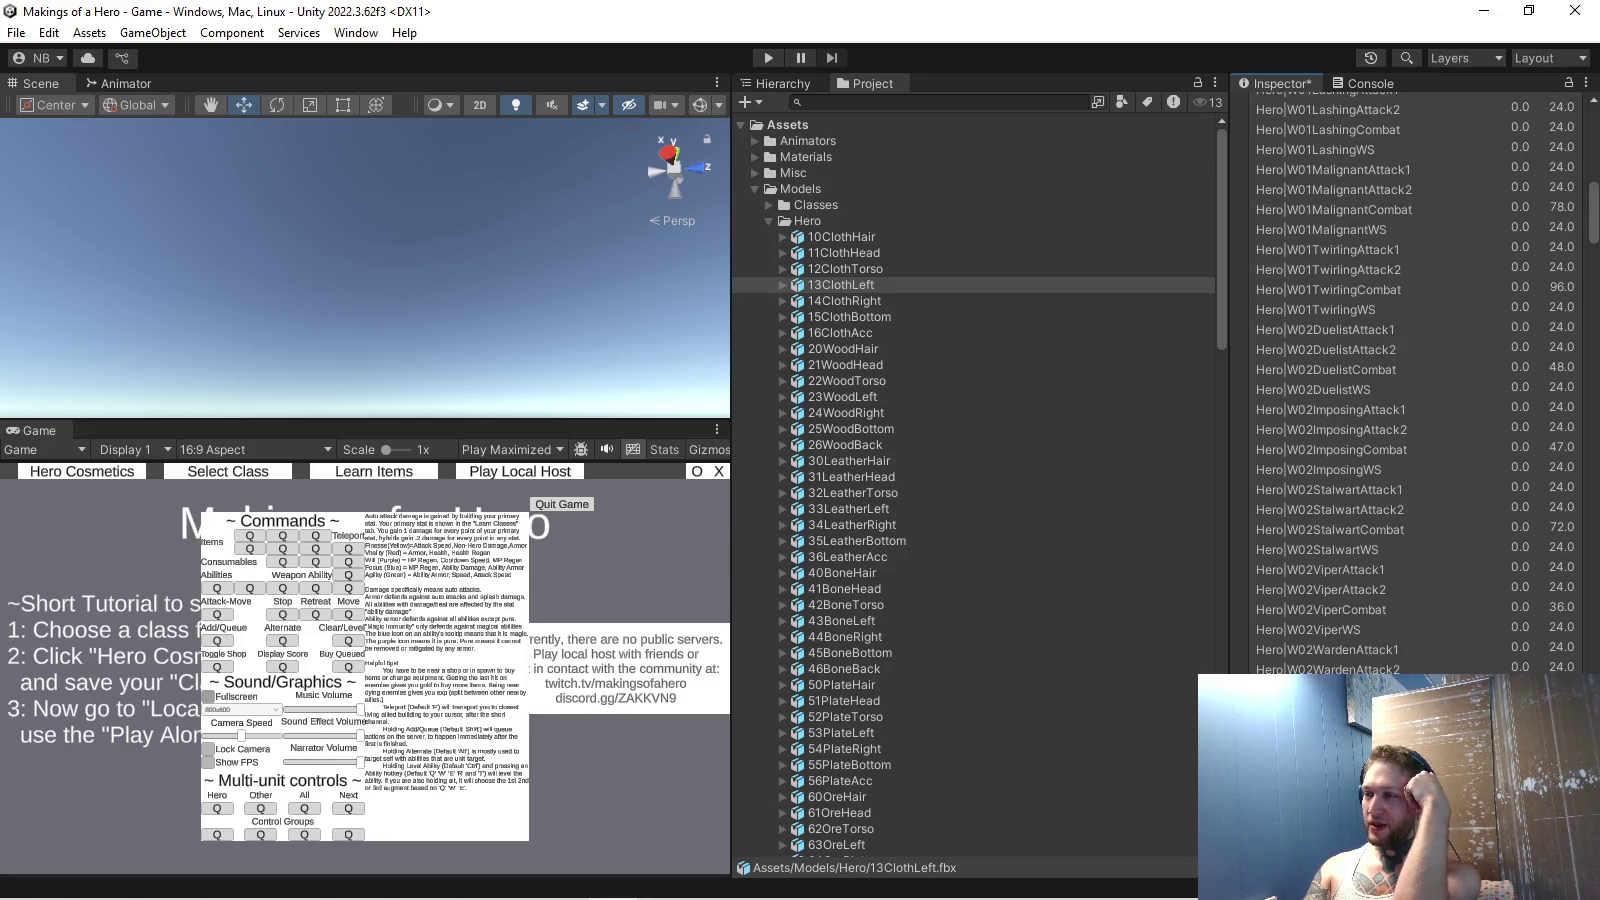
scroll(1416, 381, "down", 2)
left_click(1330, 661)
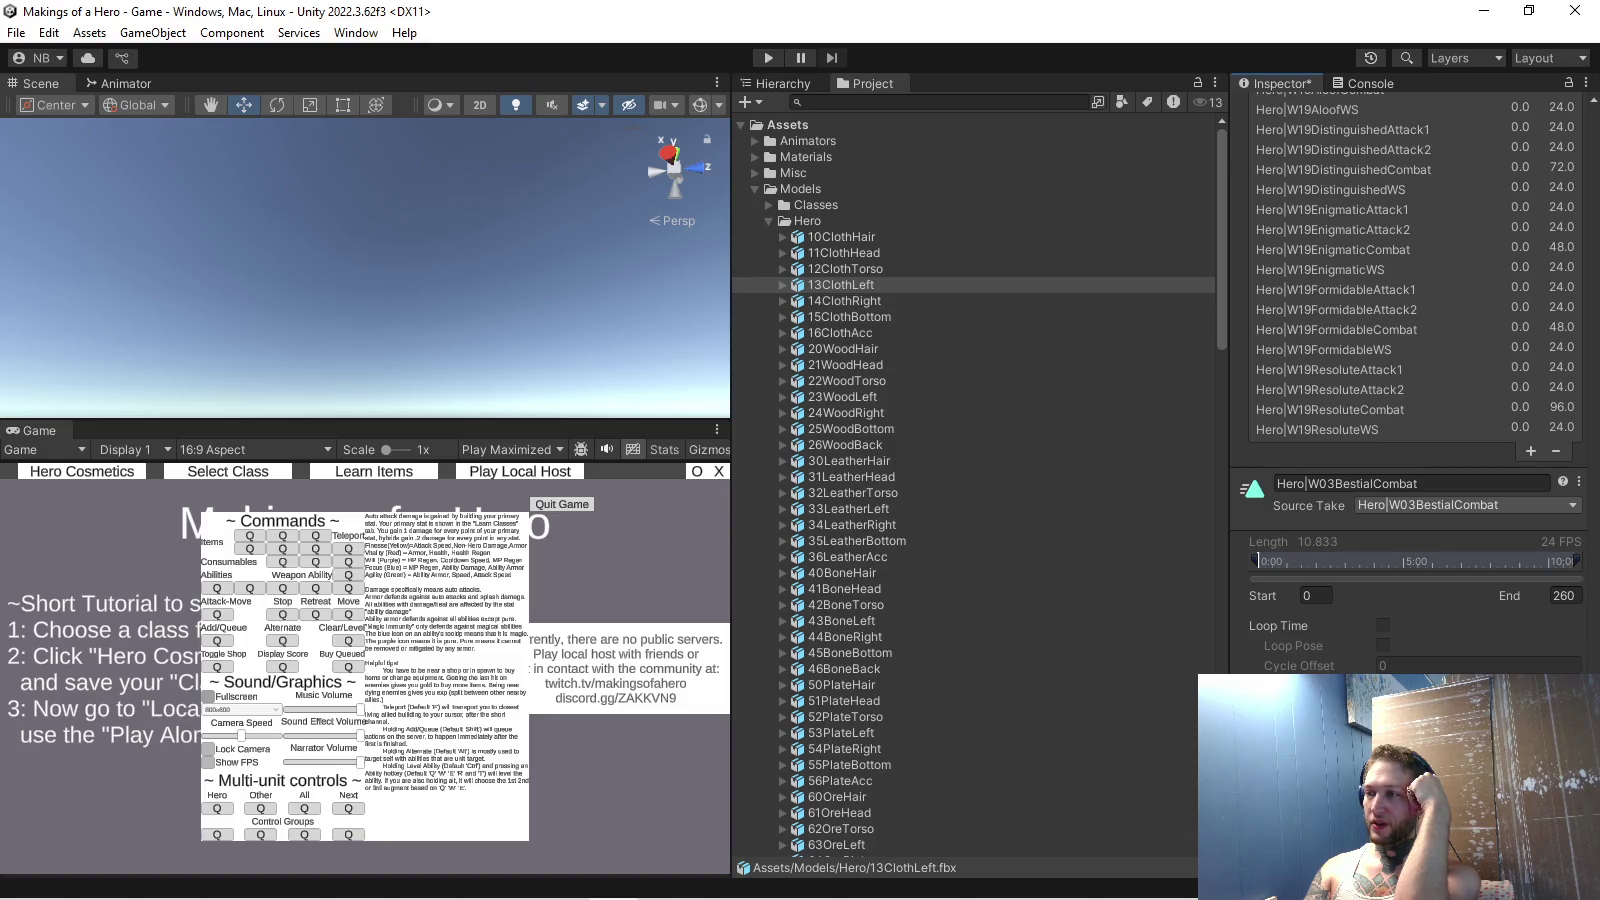
scroll(1411, 380, "up", 10)
scroll(1410, 380, "up", 10)
scroll(1410, 380, "up", 10)
scroll(1411, 380, "up", 10)
scroll(1410, 380, "up", 5)
scroll(1410, 380, "up", 5)
scroll(1410, 380, "up", 5)
scroll(1410, 381, "up", 5)
scroll(1411, 380, "up", 5)
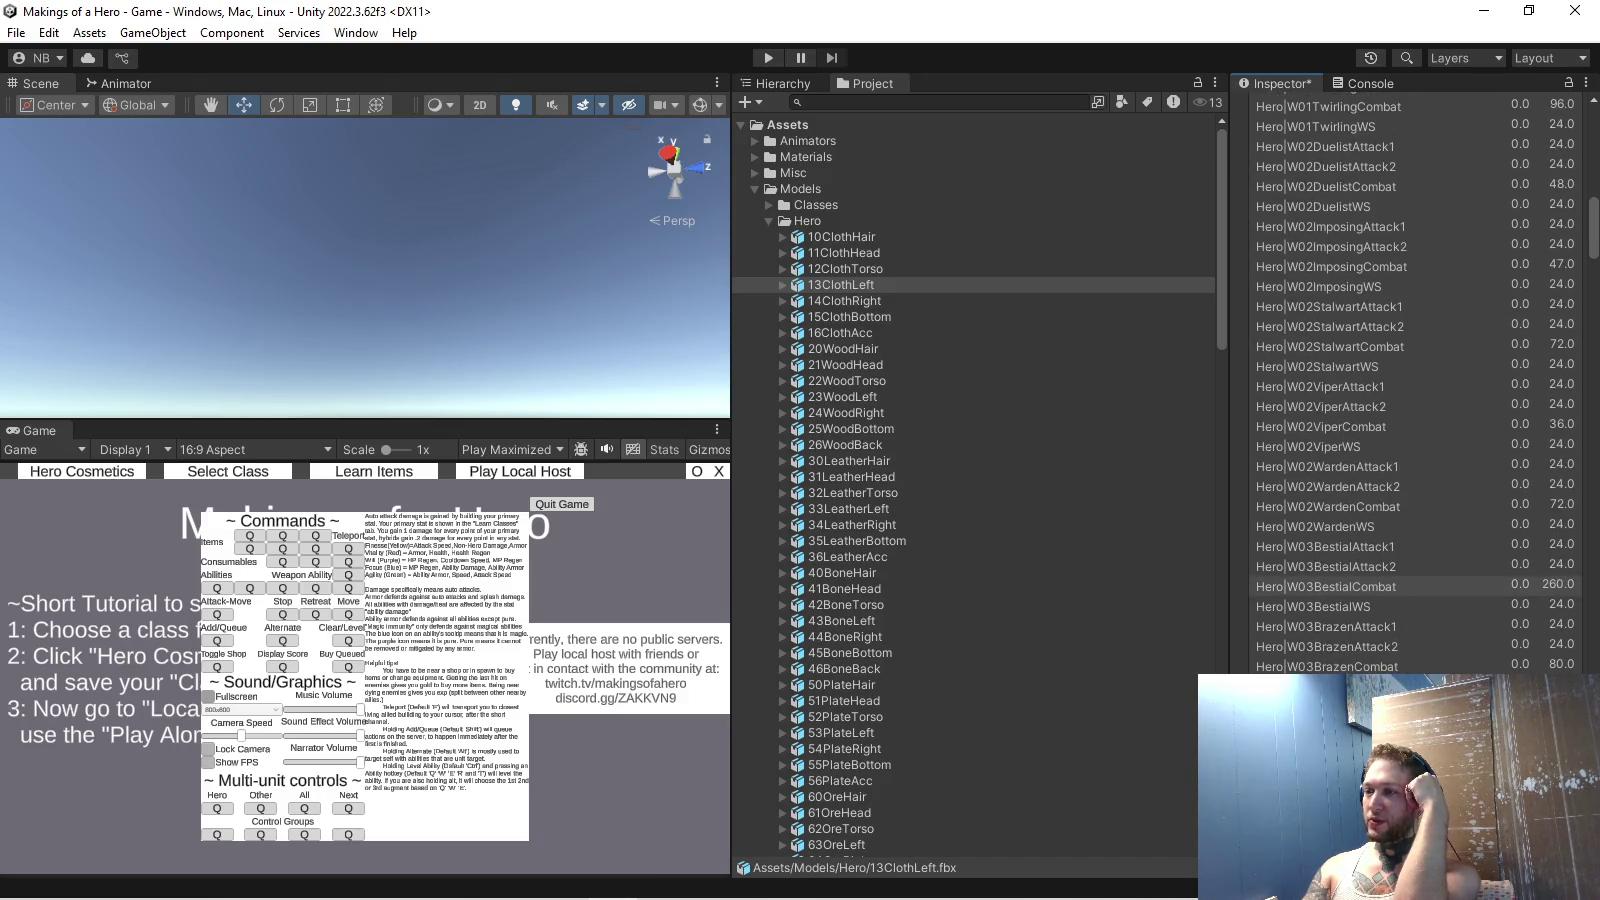
left_click(663, 892)
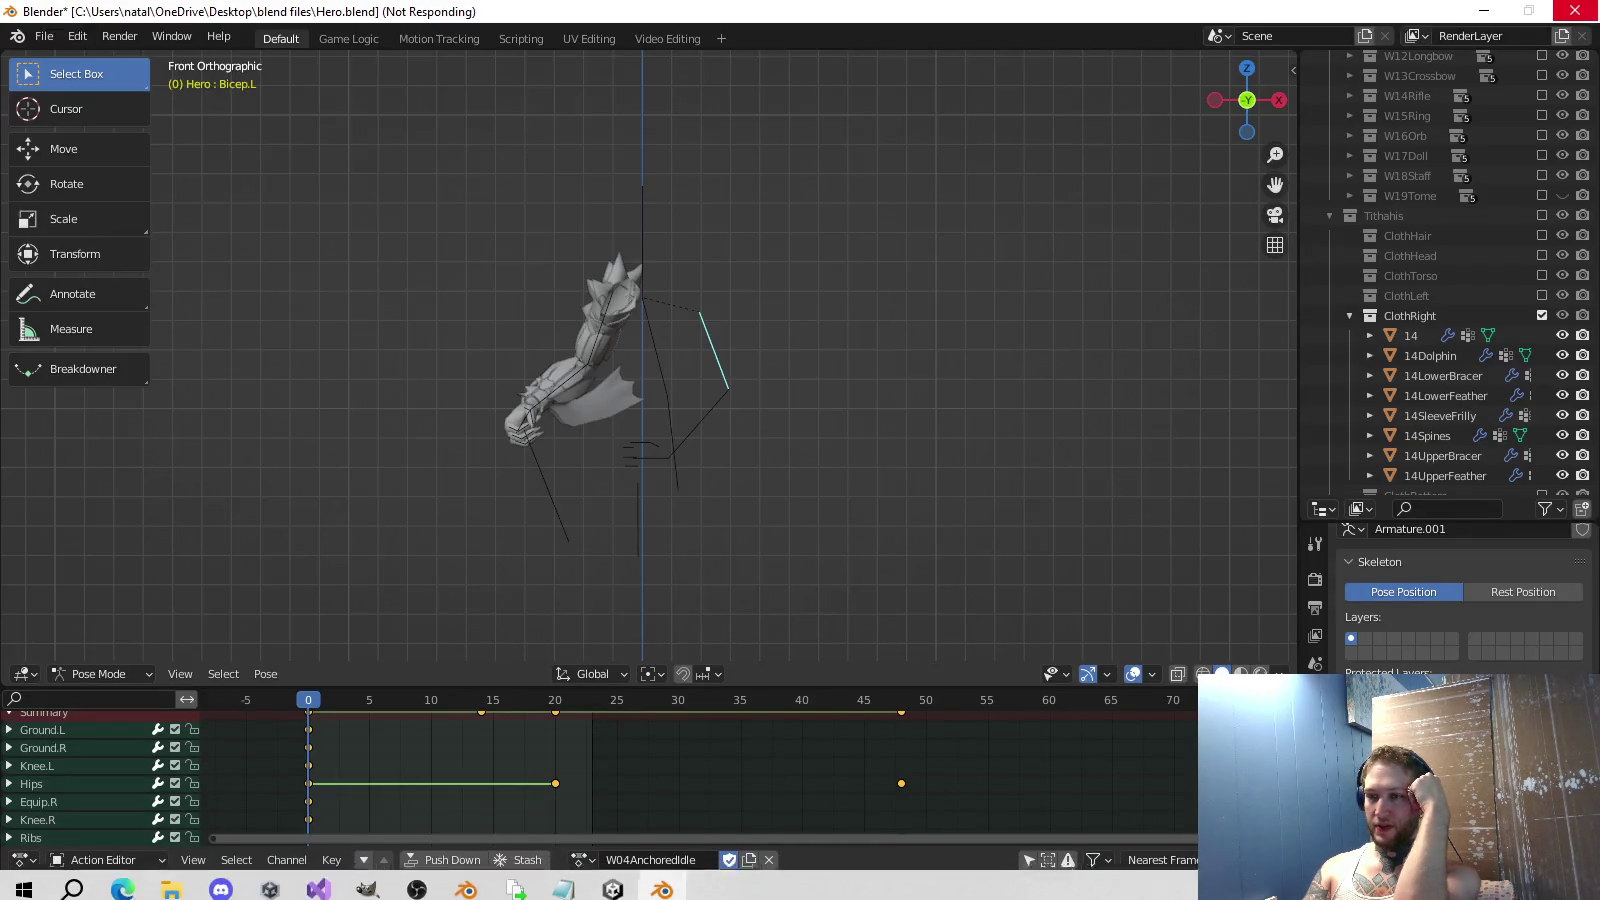
left_click(613, 892)
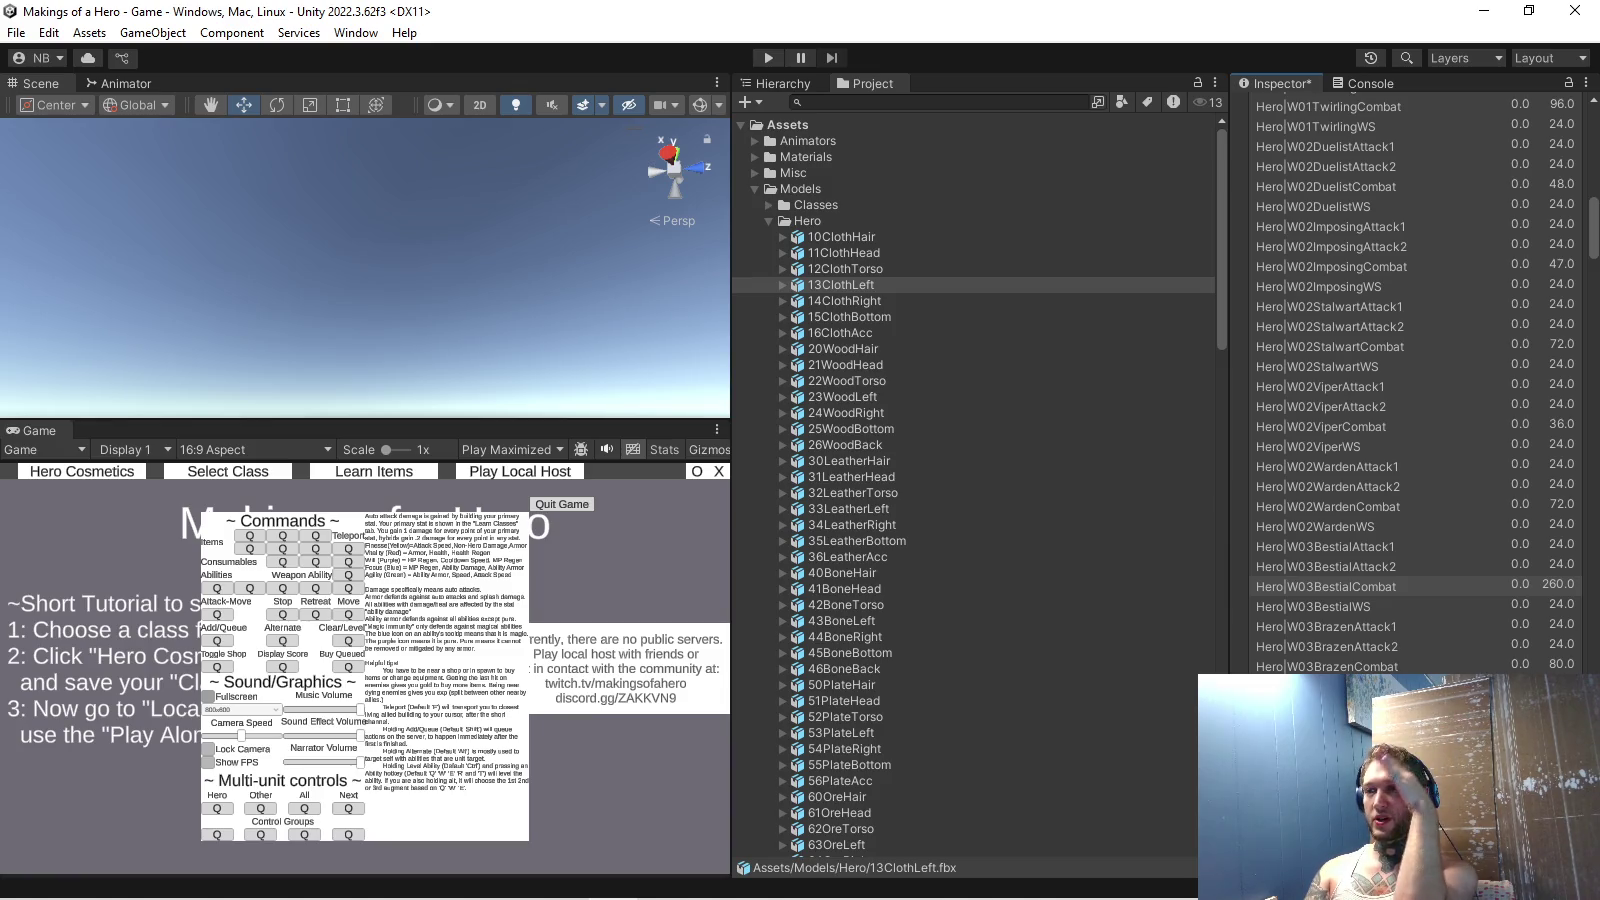
Make the Hero|W05DisciplinedCombat clip end at frame 263 instead of 86.
scroll(1415, 381, "down", 3)
scroll(1415, 380, "down", 4)
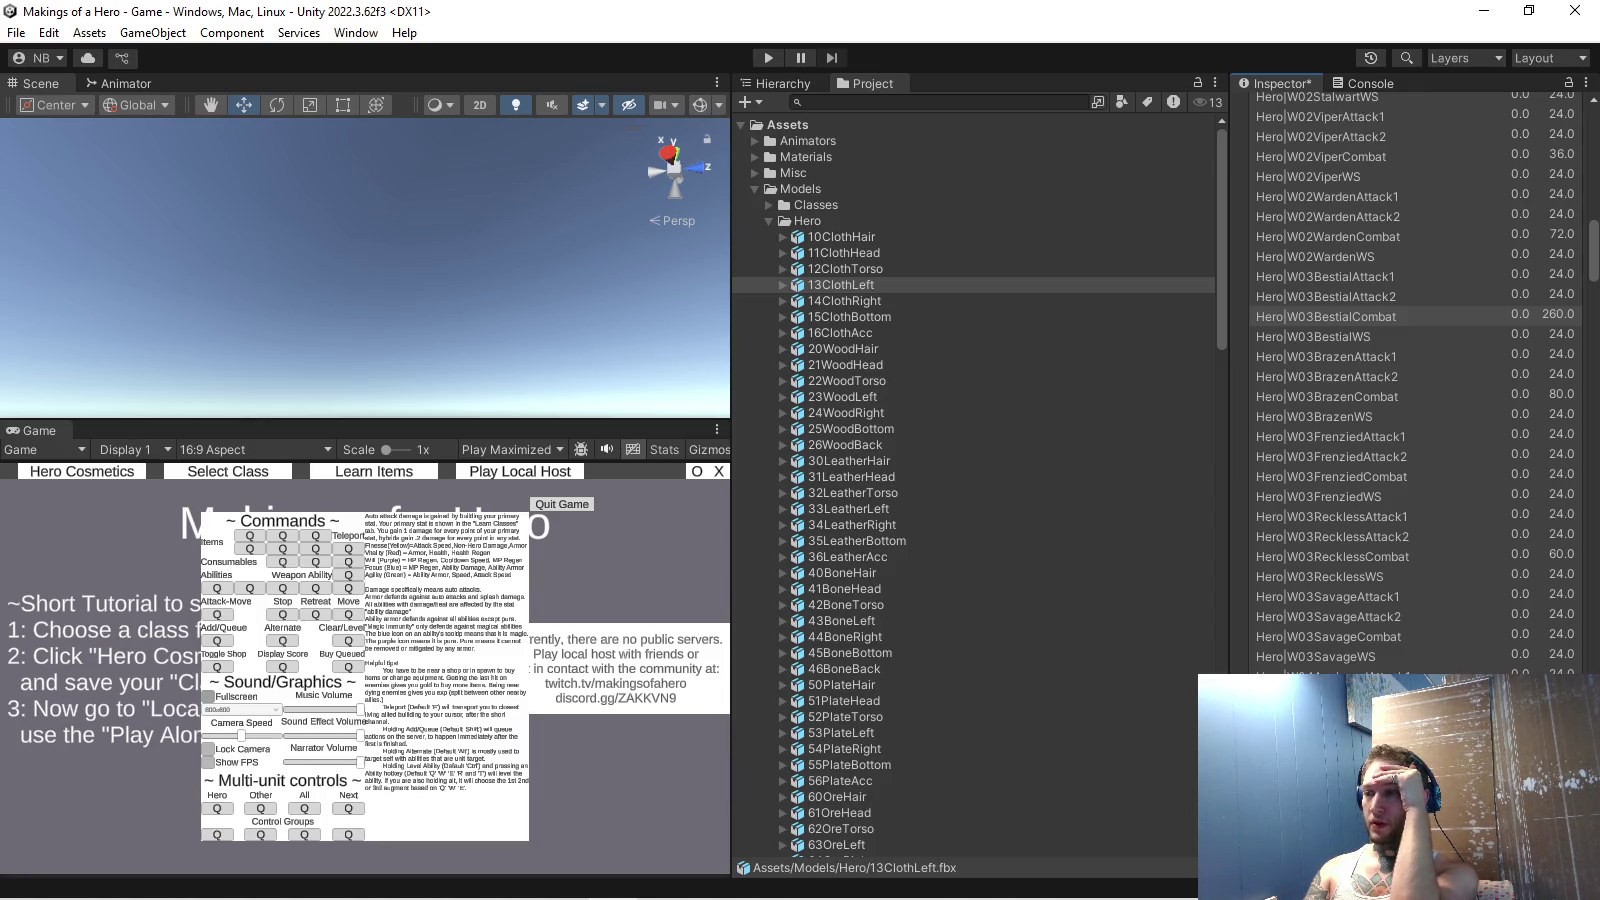
scroll(1415, 380, "down", 1)
scroll(1415, 380, "down", 1)
scroll(1416, 380, "down", 1)
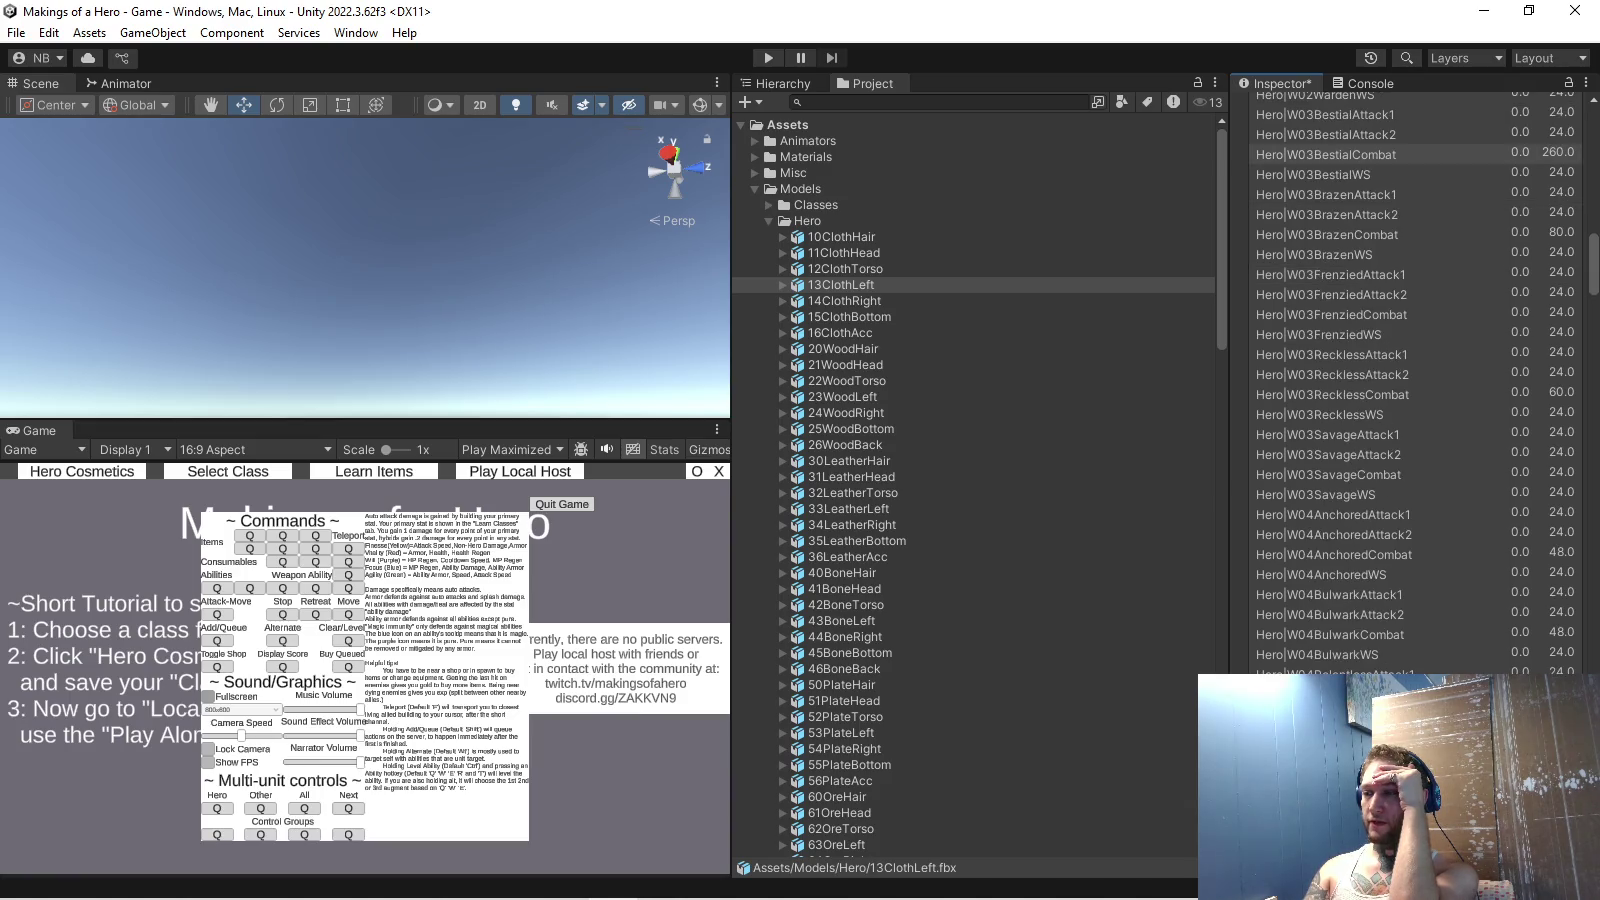
scroll(1415, 380, "down", 1)
scroll(1416, 381, "down", 1)
scroll(1415, 380, "down", 1)
scroll(1415, 380, "down", 2)
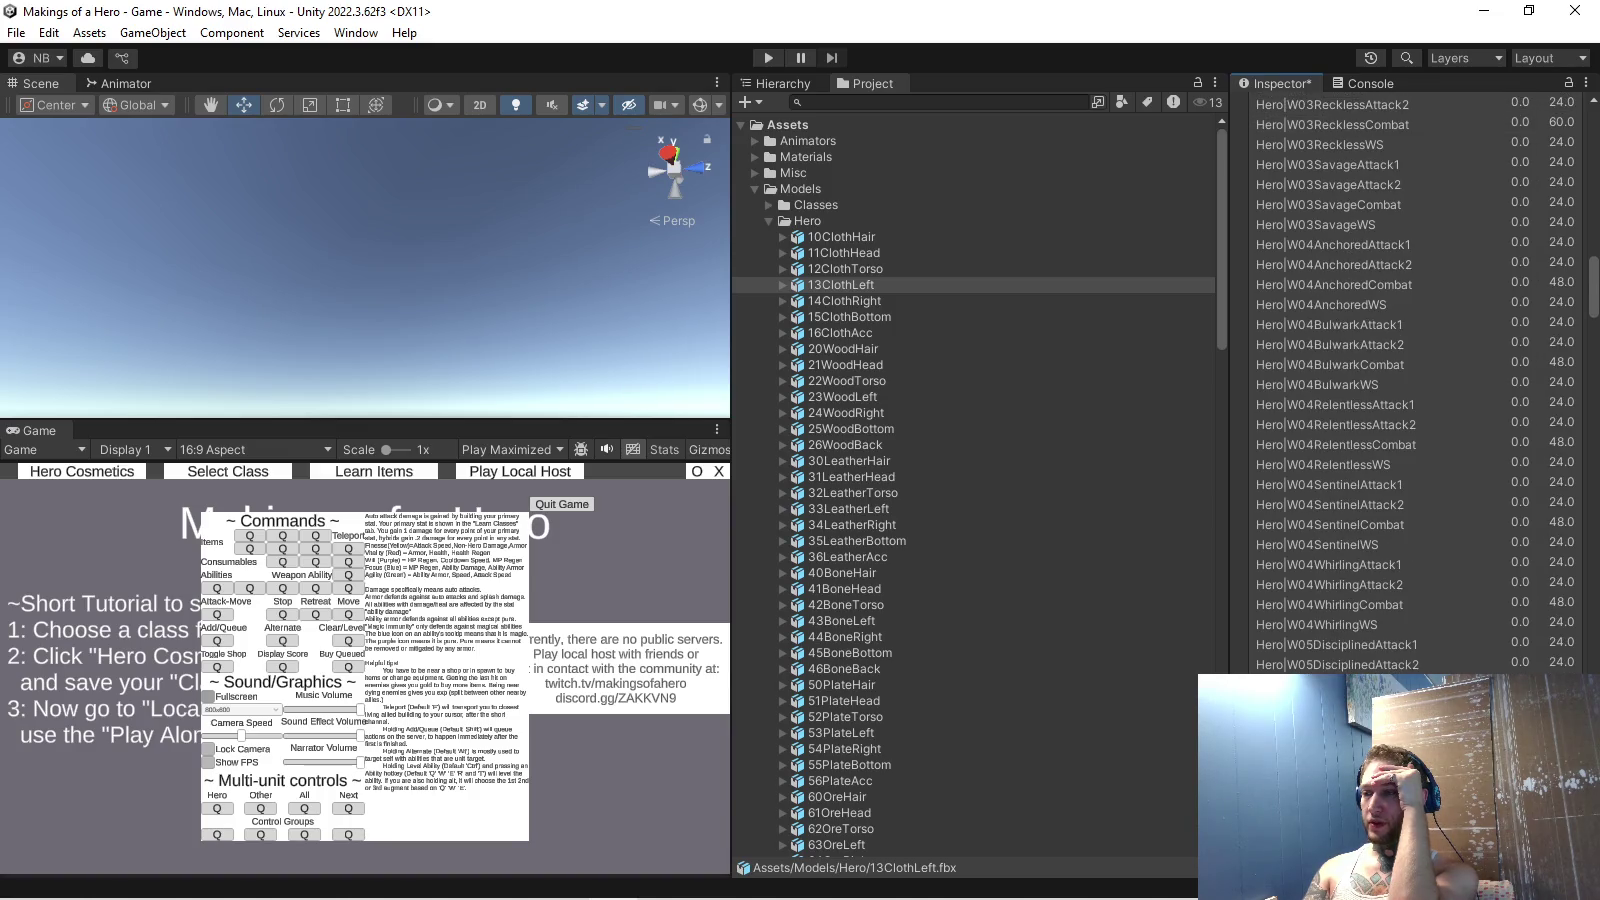
scroll(1415, 380, "down", 1)
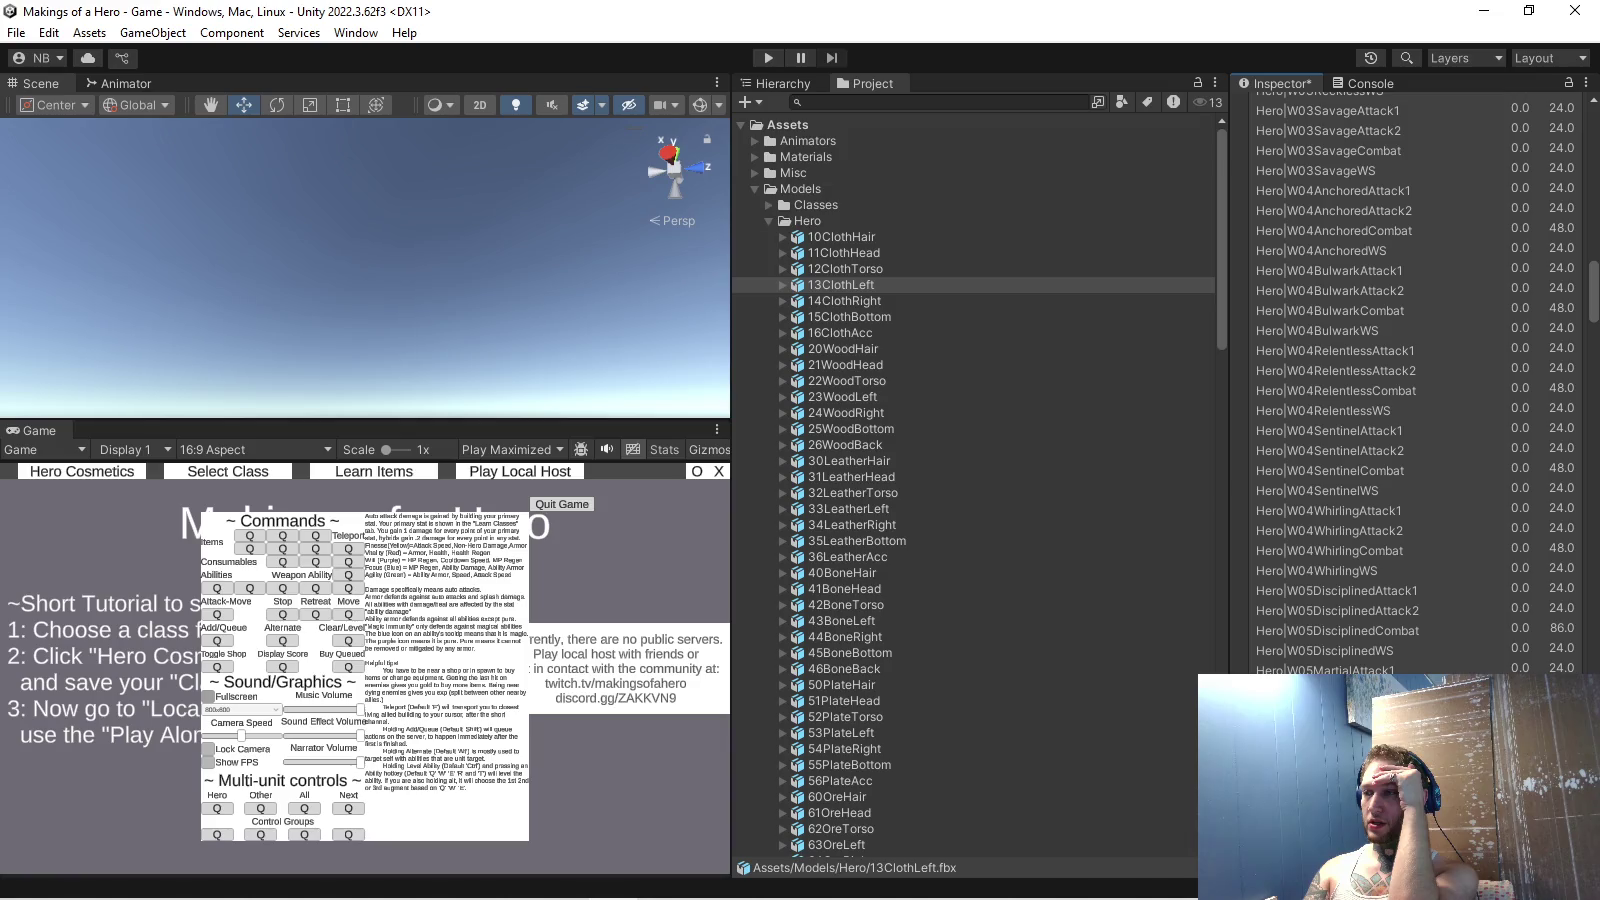
left_click(1341, 630)
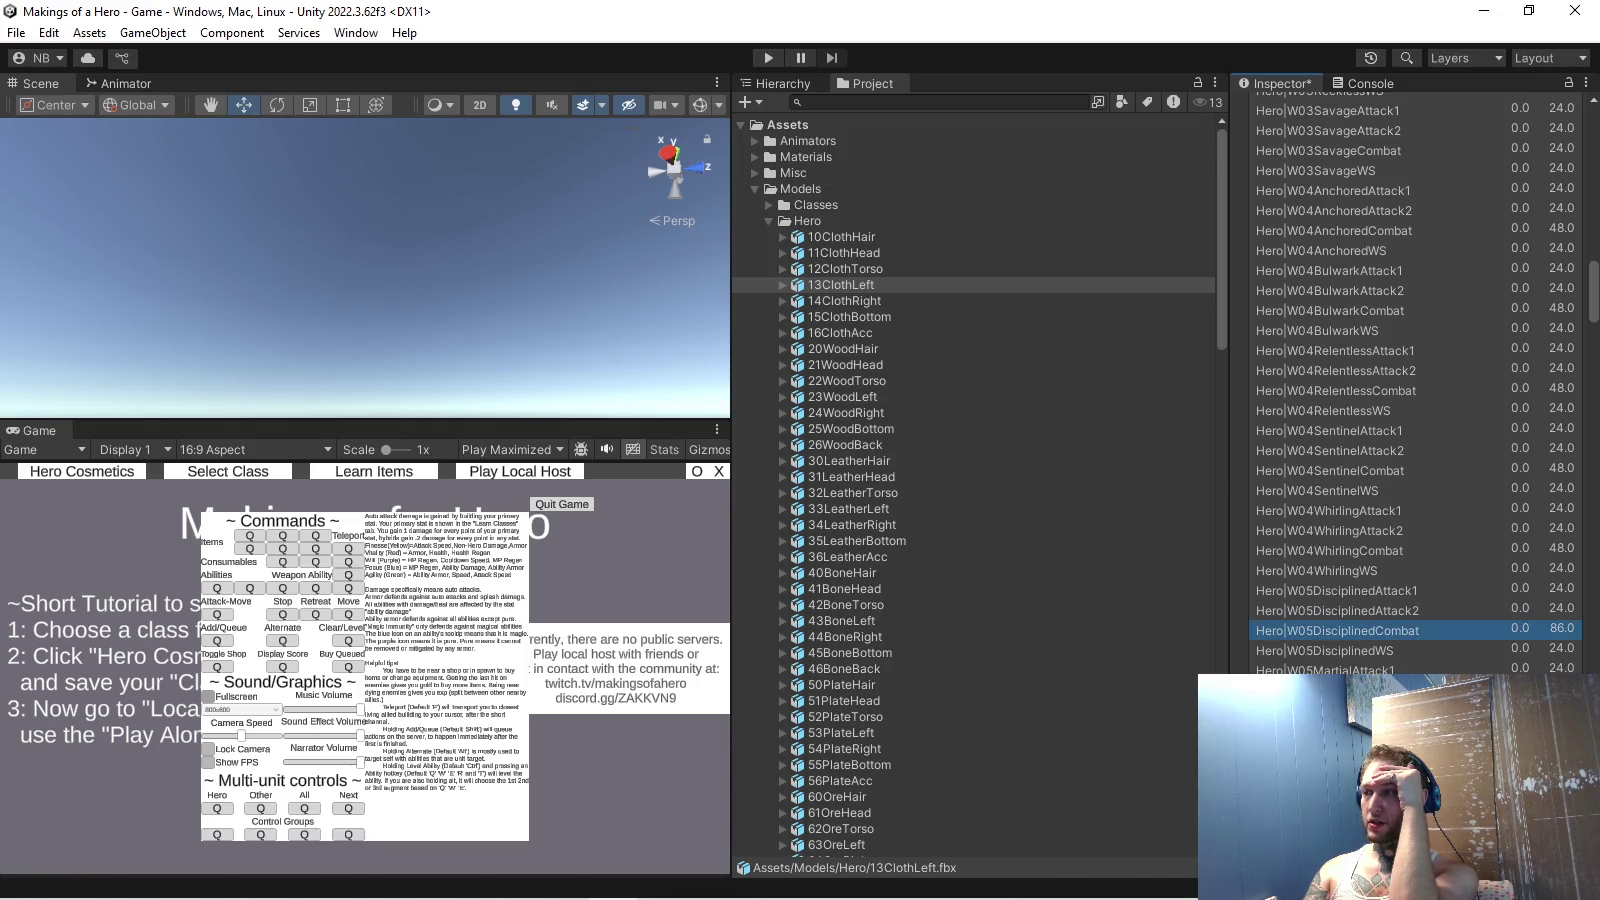
scroll(1415, 380, "down", 10)
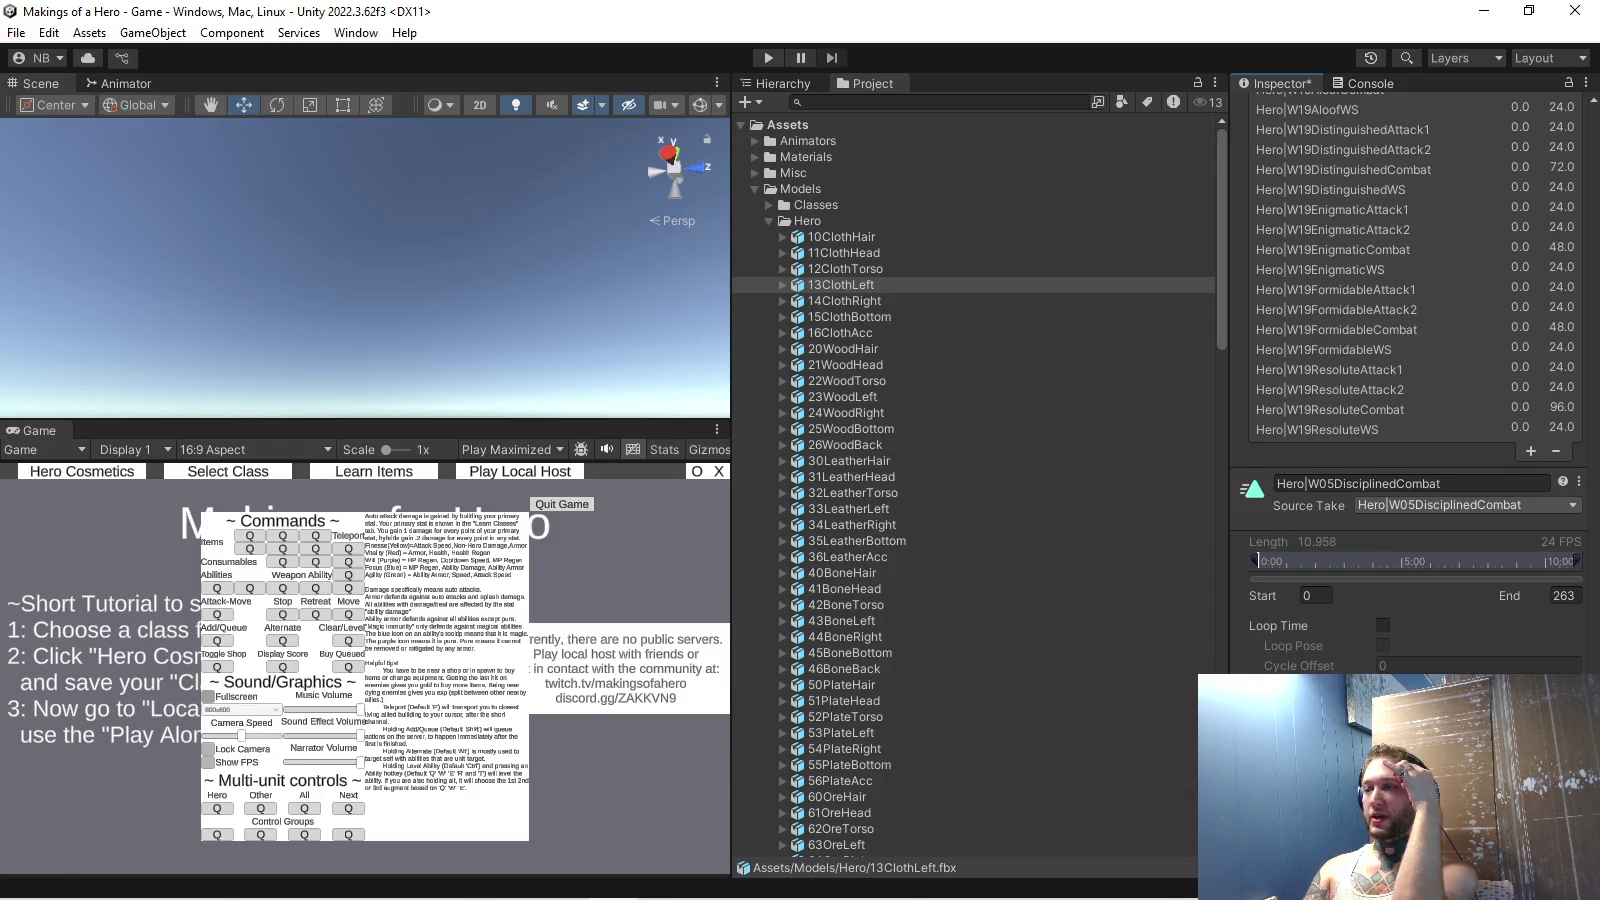
scroll(1415, 380, "up", 5)
scroll(1416, 380, "up", 5)
scroll(1415, 380, "up", 5)
scroll(1415, 435, "up", 5)
scroll(1415, 435, "up", 5)
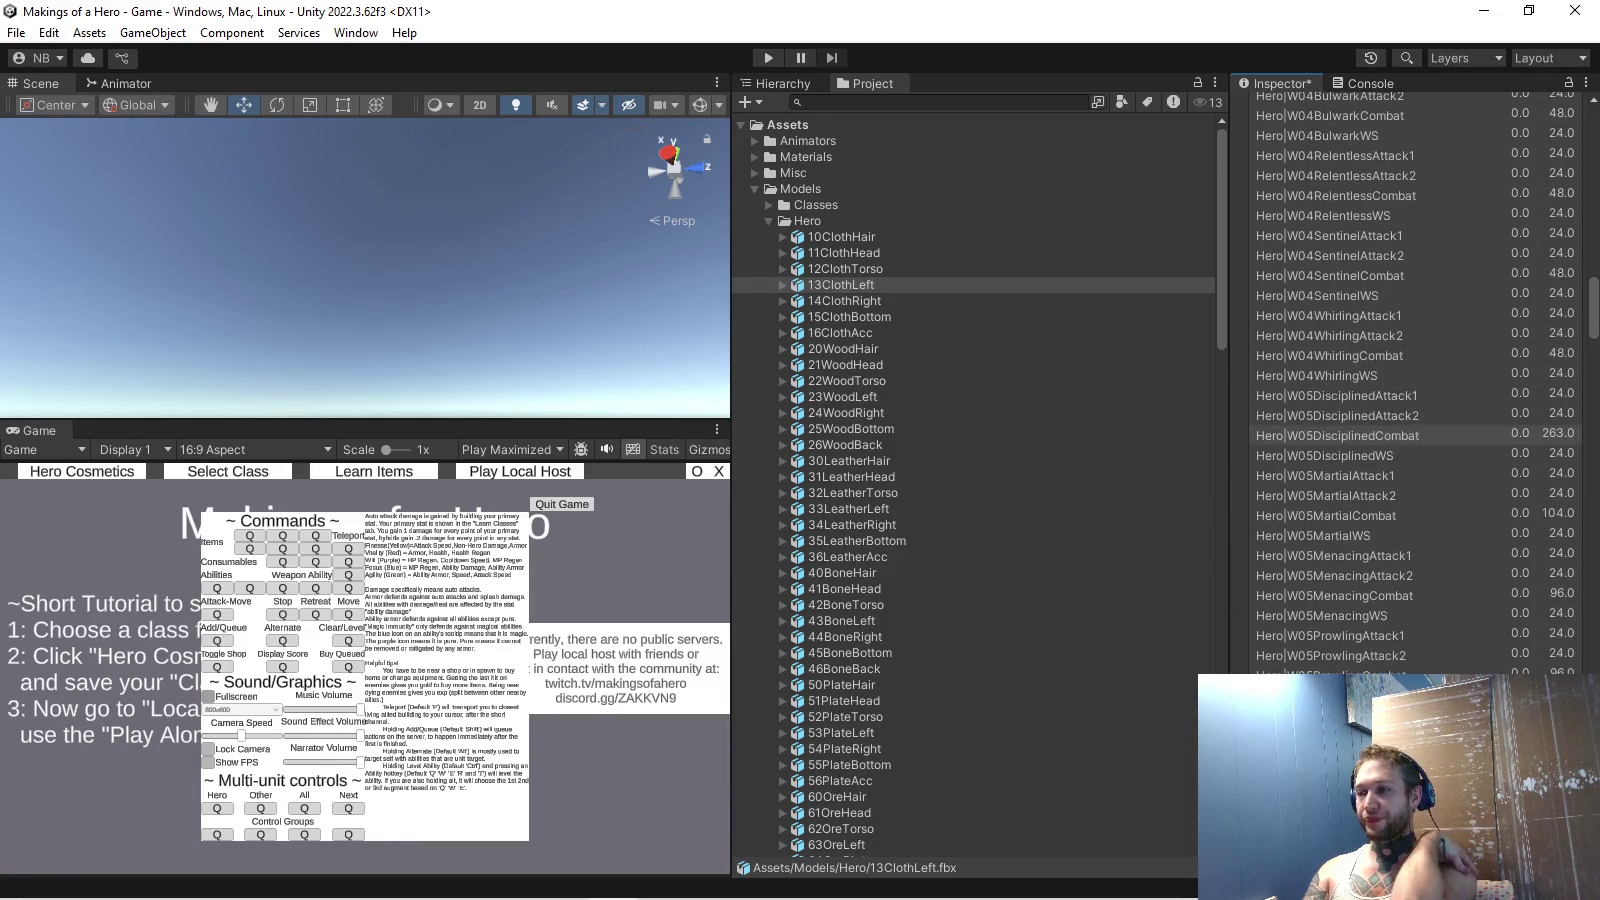
Scroll through the remaining clips, then switch back to Blender.
scroll(1415, 435, "down", 2)
scroll(1415, 436, "down", 4)
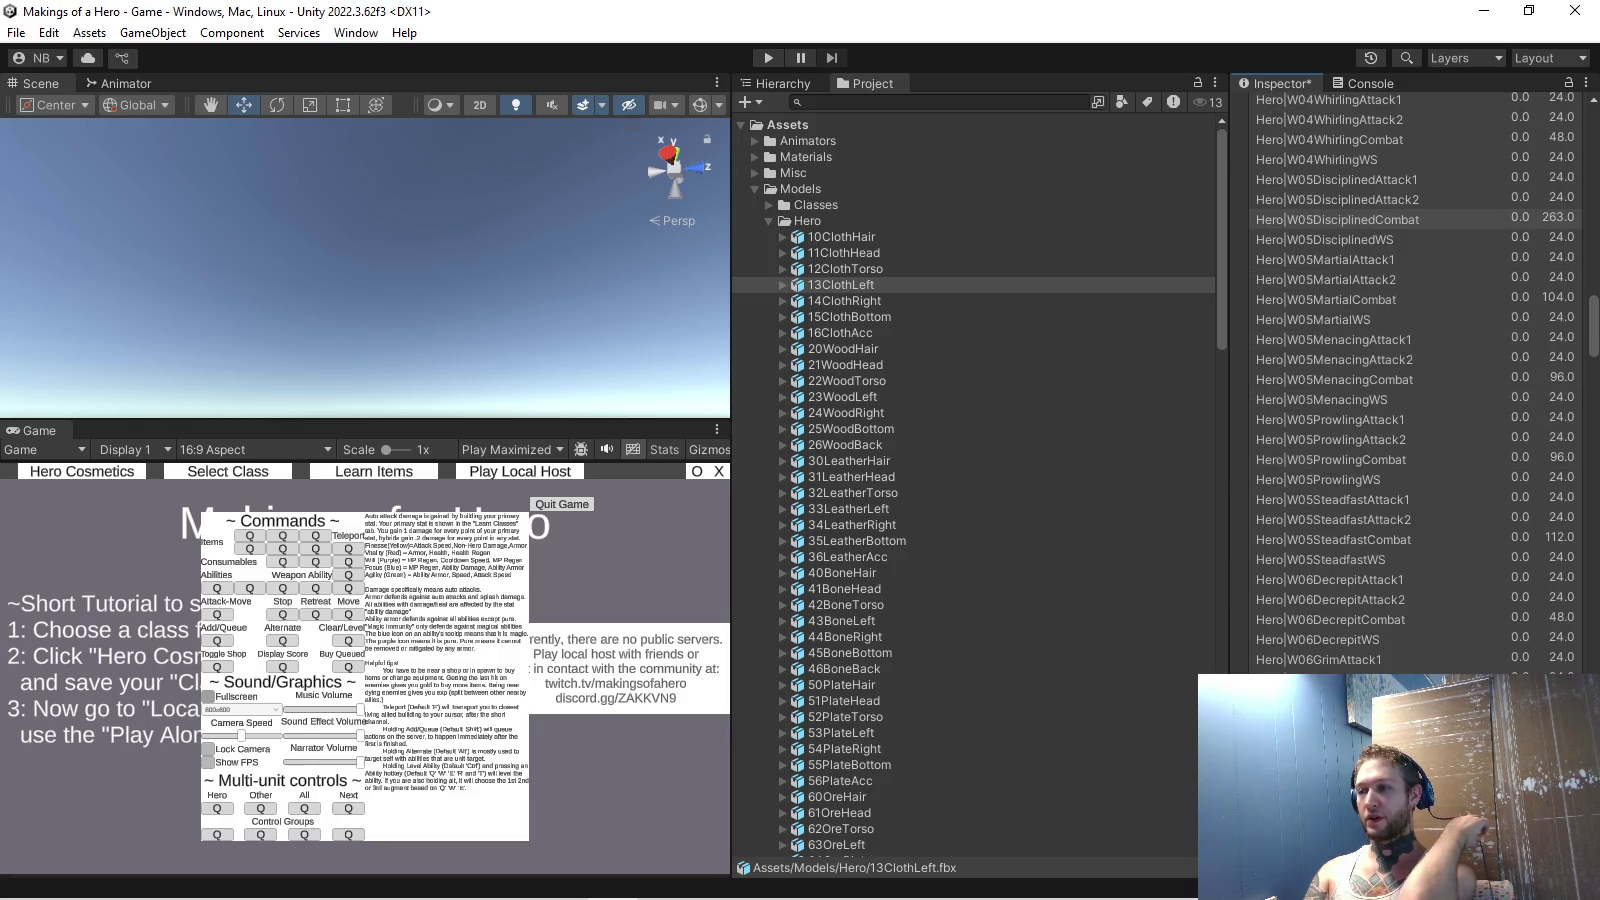
scroll(1415, 381, "down", 4)
scroll(1415, 380, "down", 3)
scroll(1415, 381, "down", 3)
scroll(1415, 380, "down", 3)
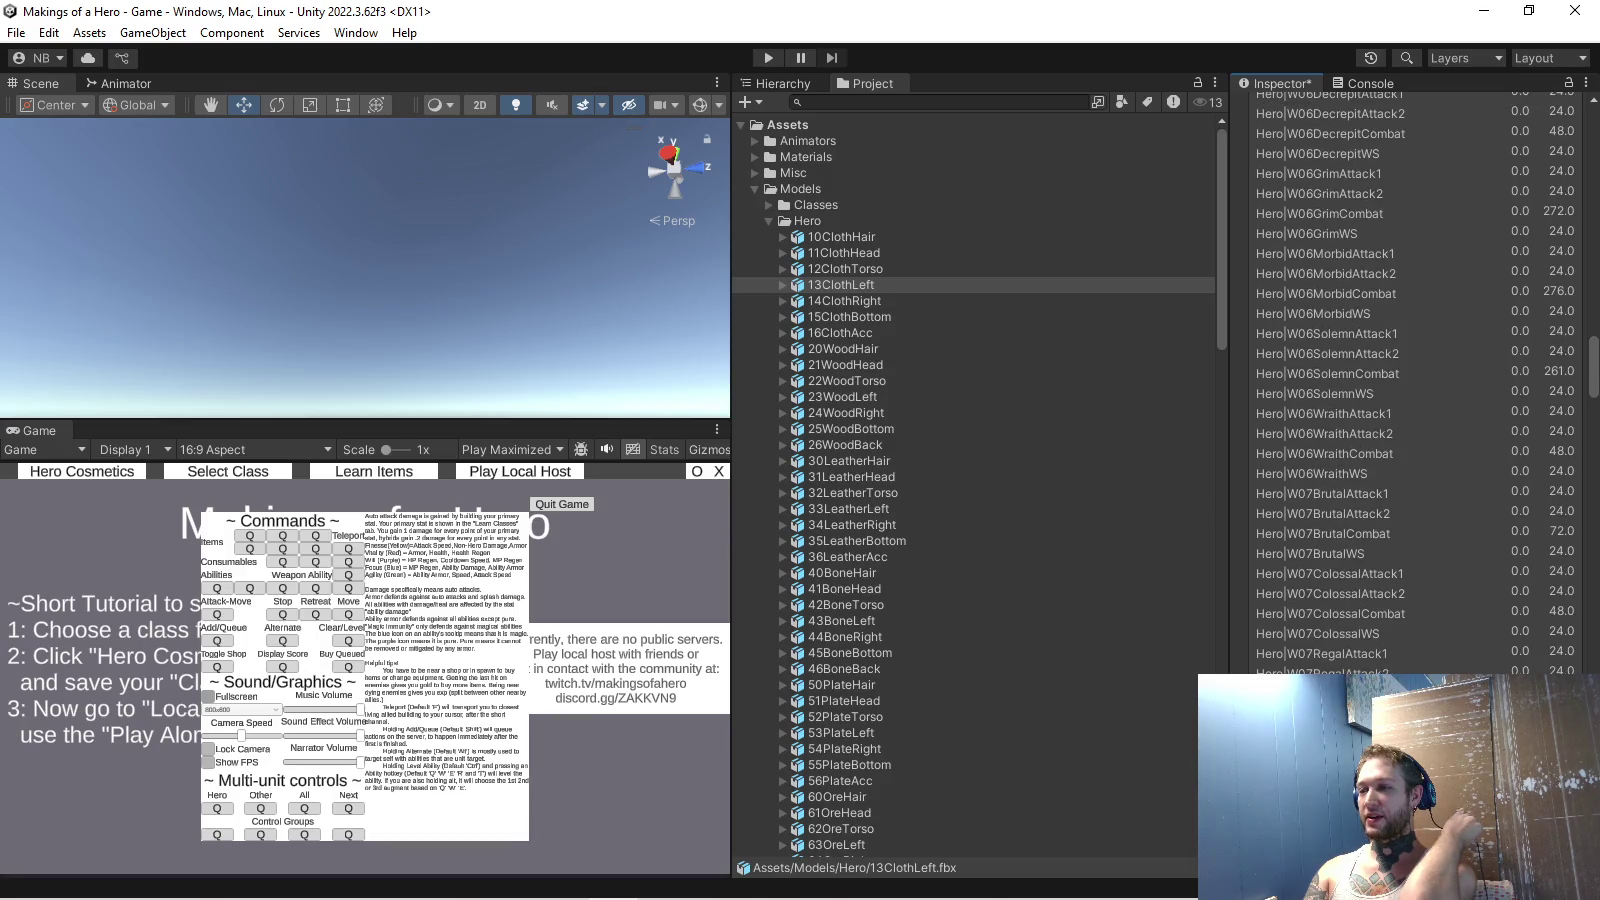
scroll(1415, 380, "down", 4)
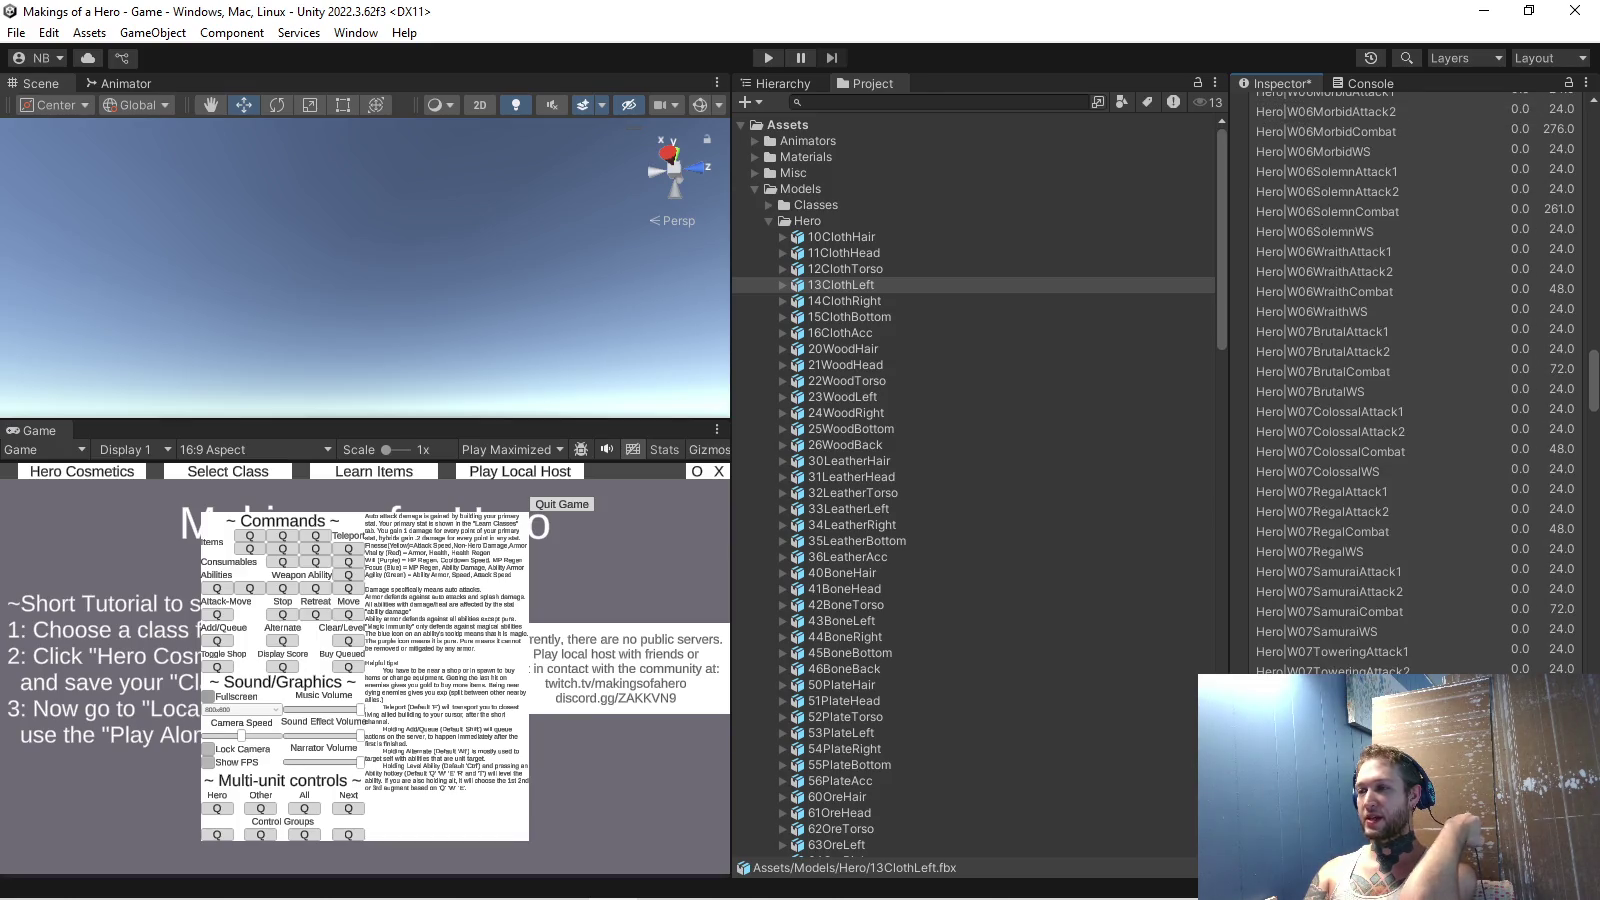
scroll(1415, 380, "down", 5)
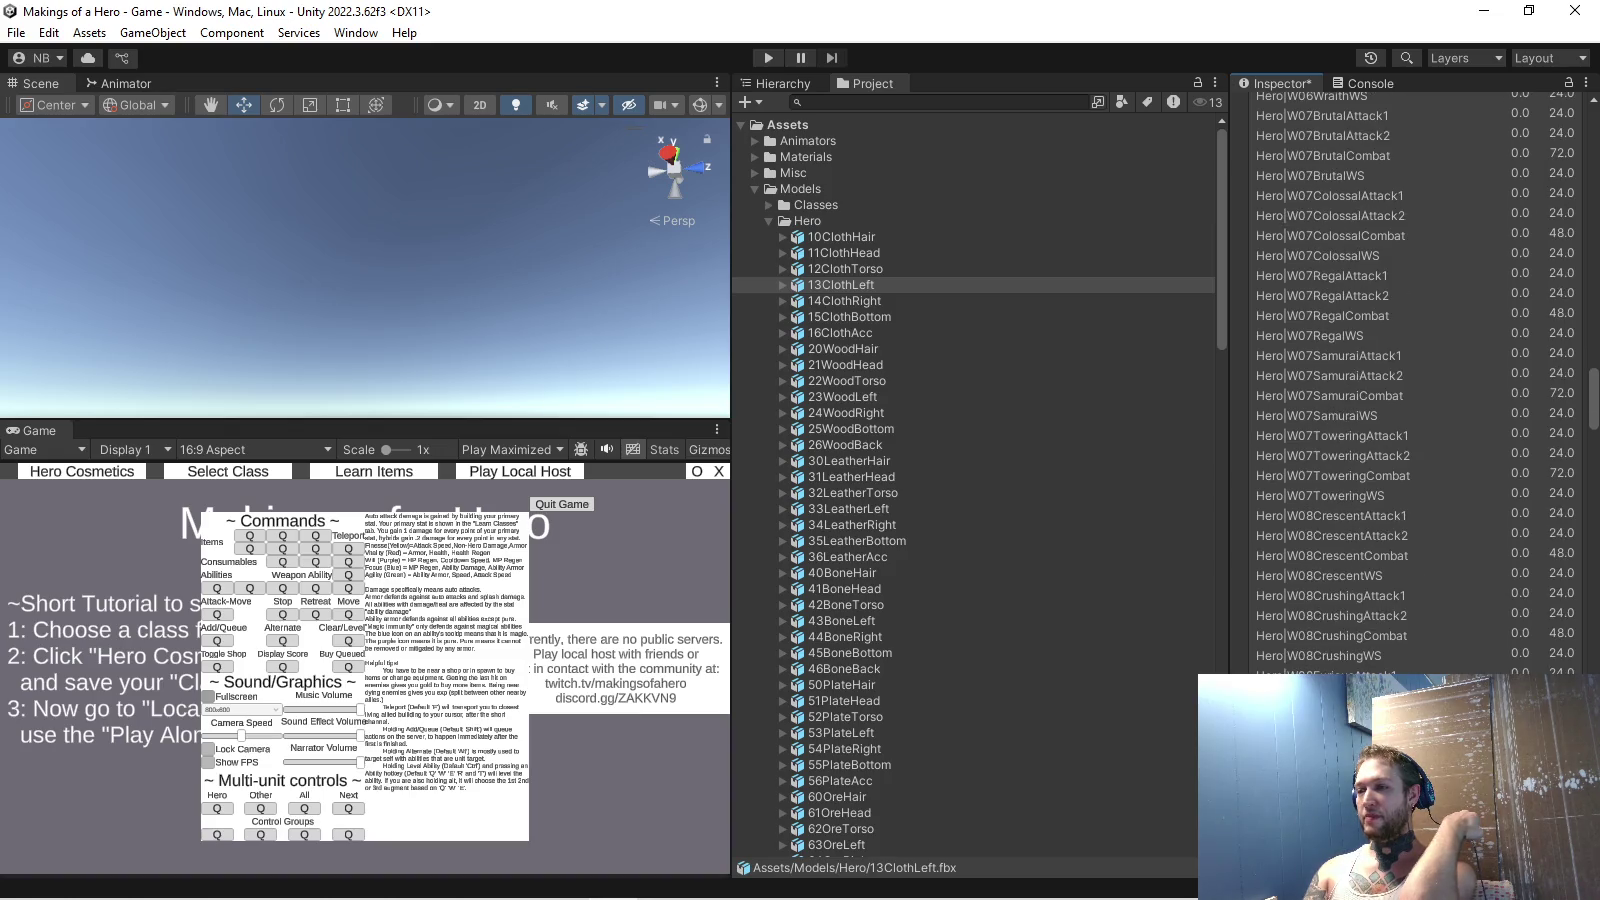
scroll(1415, 380, "down", 7)
scroll(1415, 380, "down", 3)
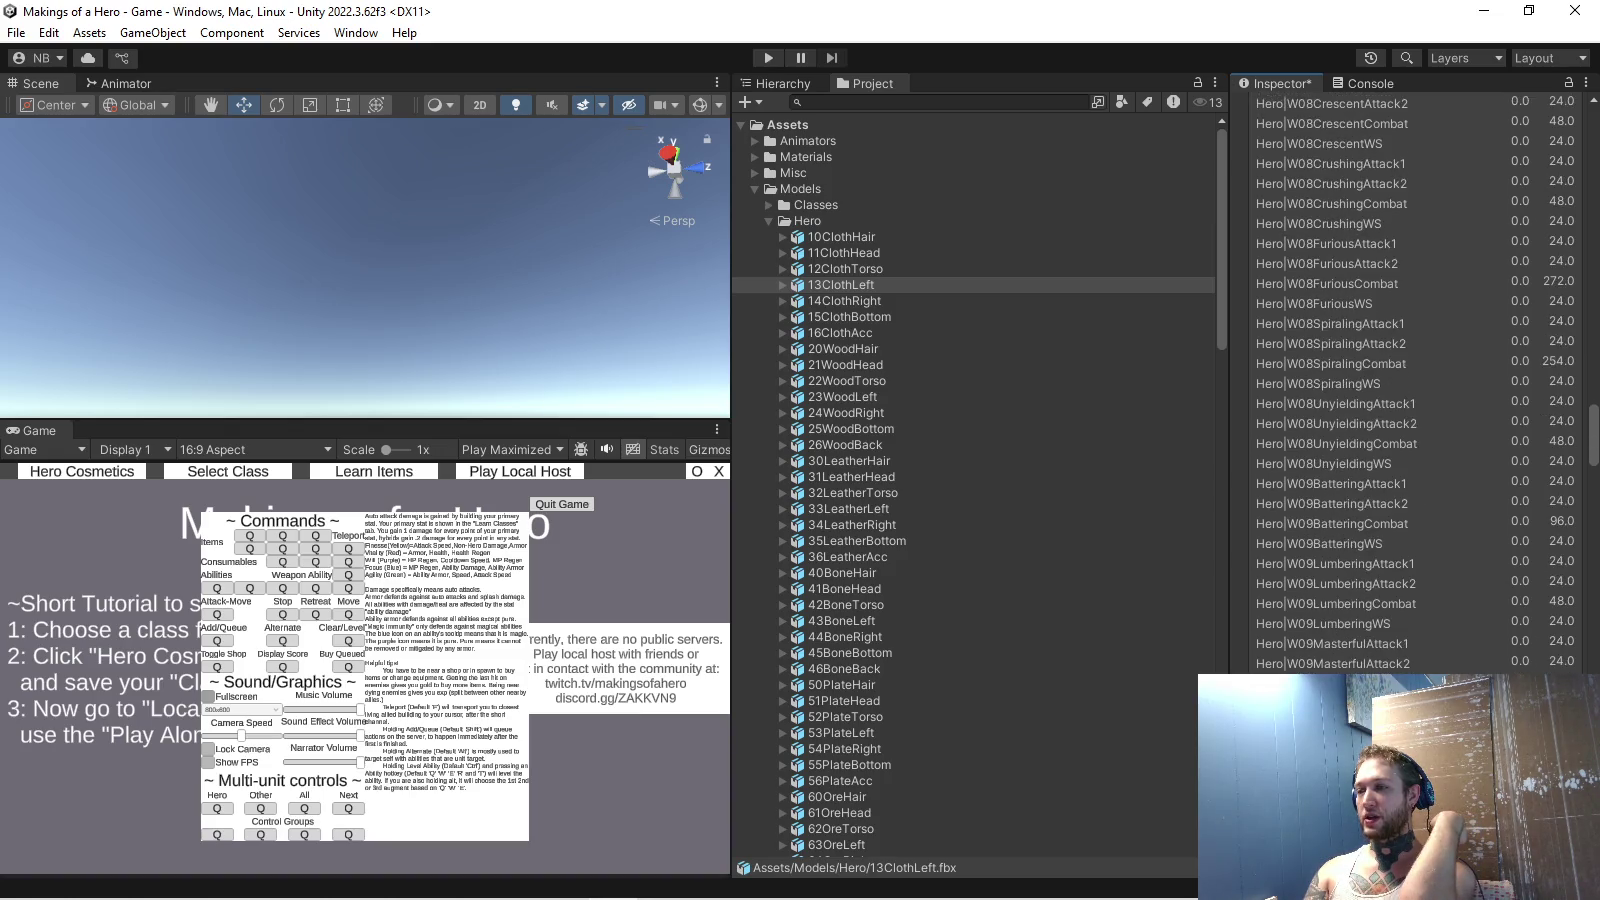
mouse_move(565, 895)
left_click(662, 880)
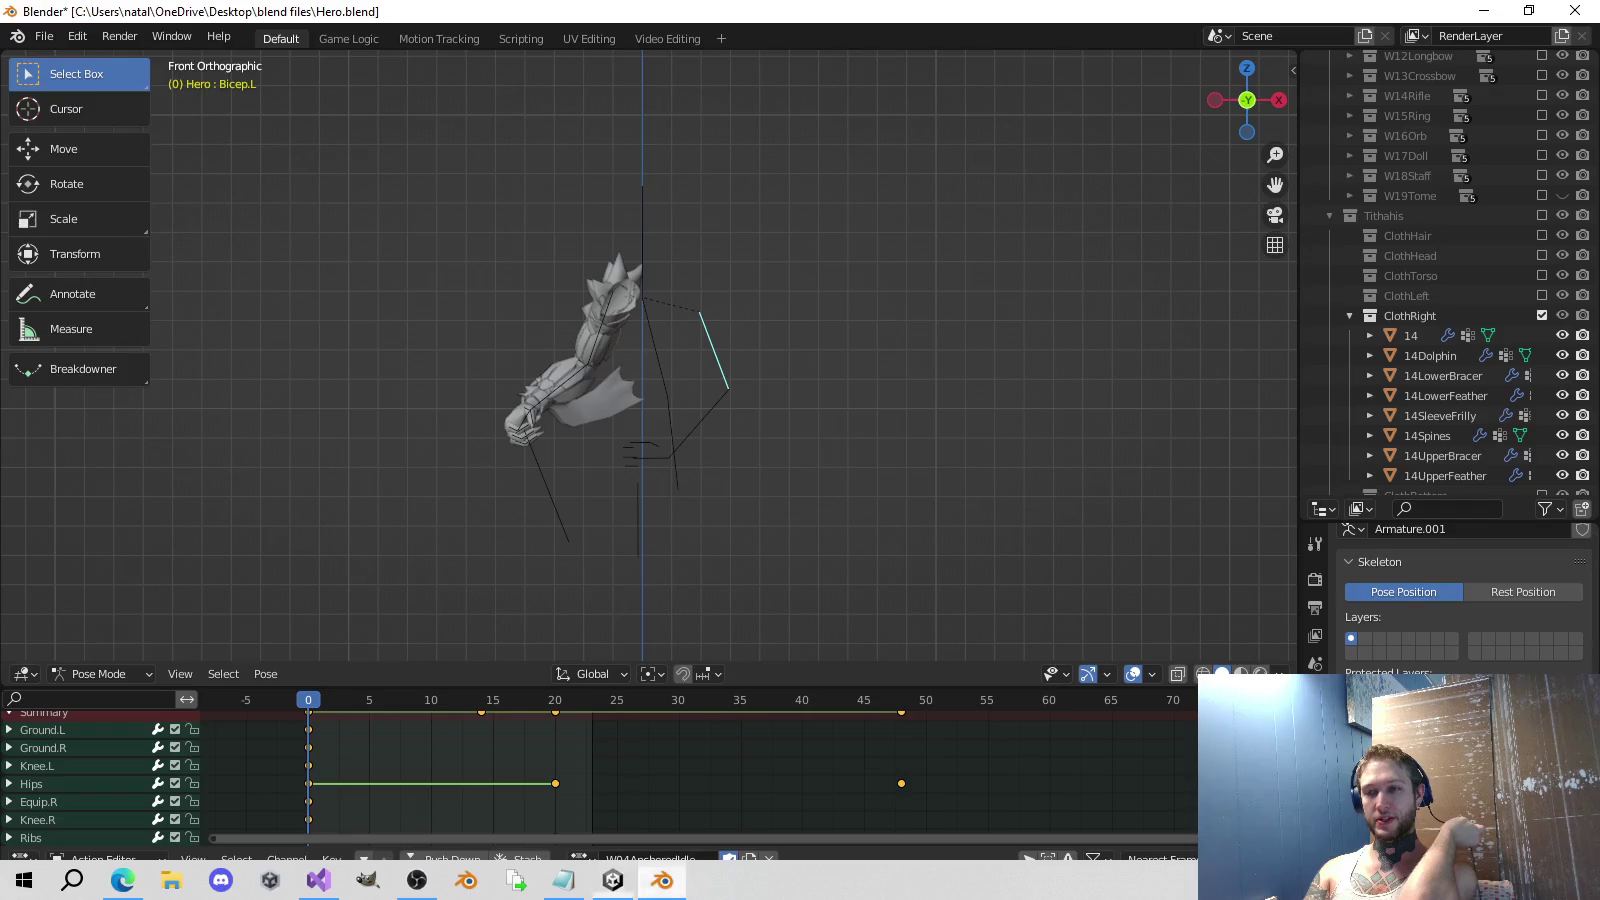
Return to Unity so it reimports Models/Hero/14ClothRight.fbx.
left_click(613, 880)
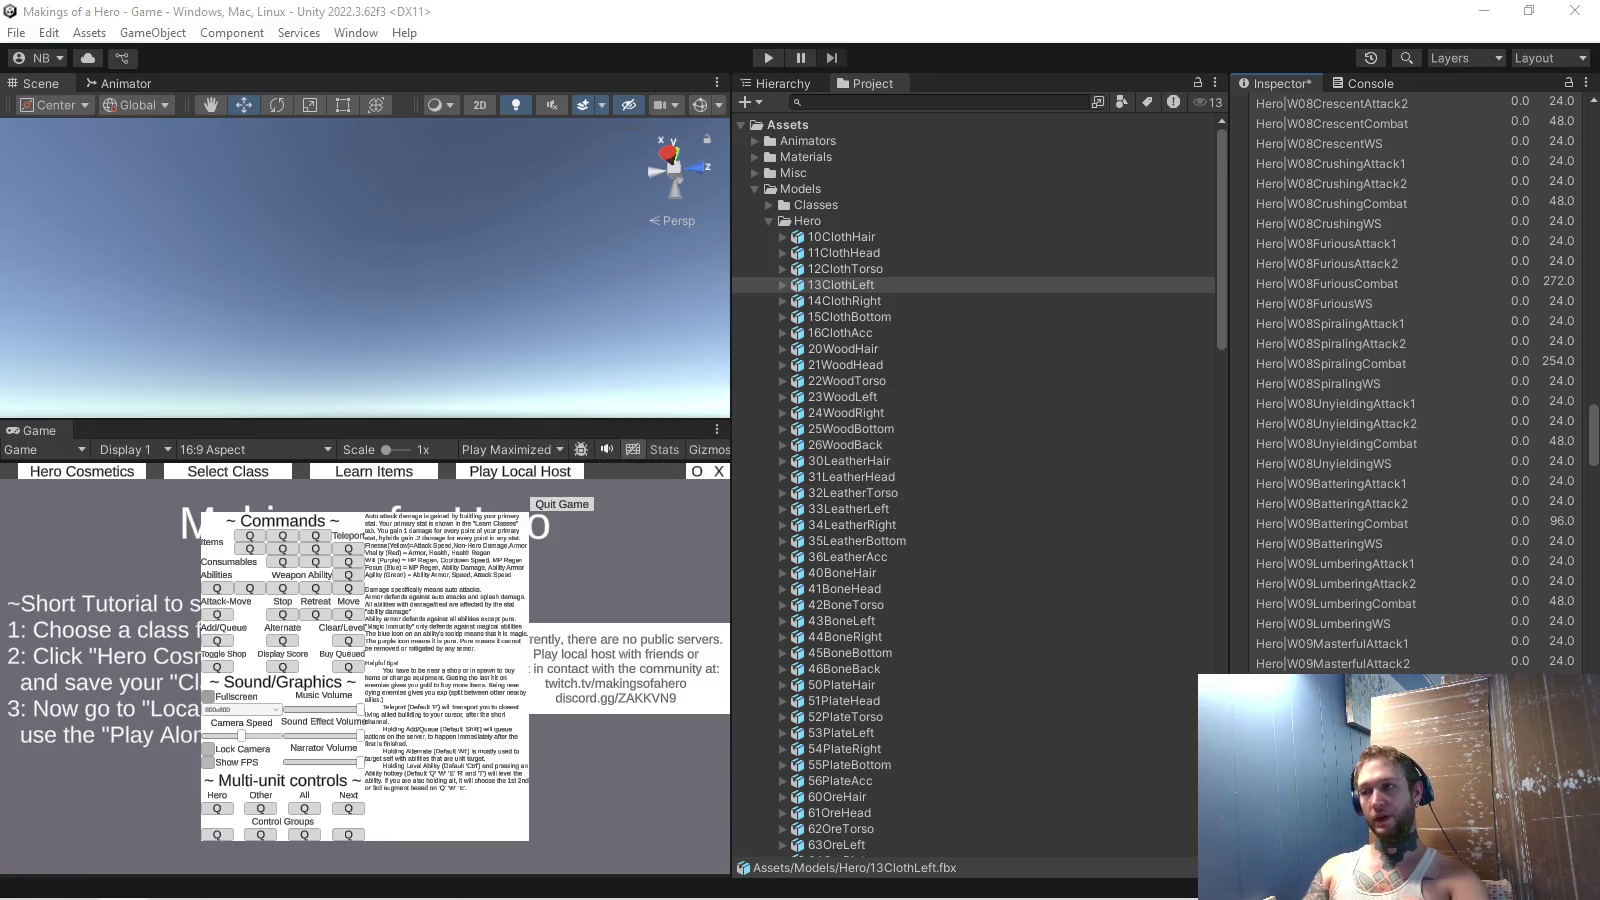
Once the import finishes, select 14ClothRight to list its animation clips.
scroll(1410, 381, "down", 10)
scroll(1410, 380, "down", 10)
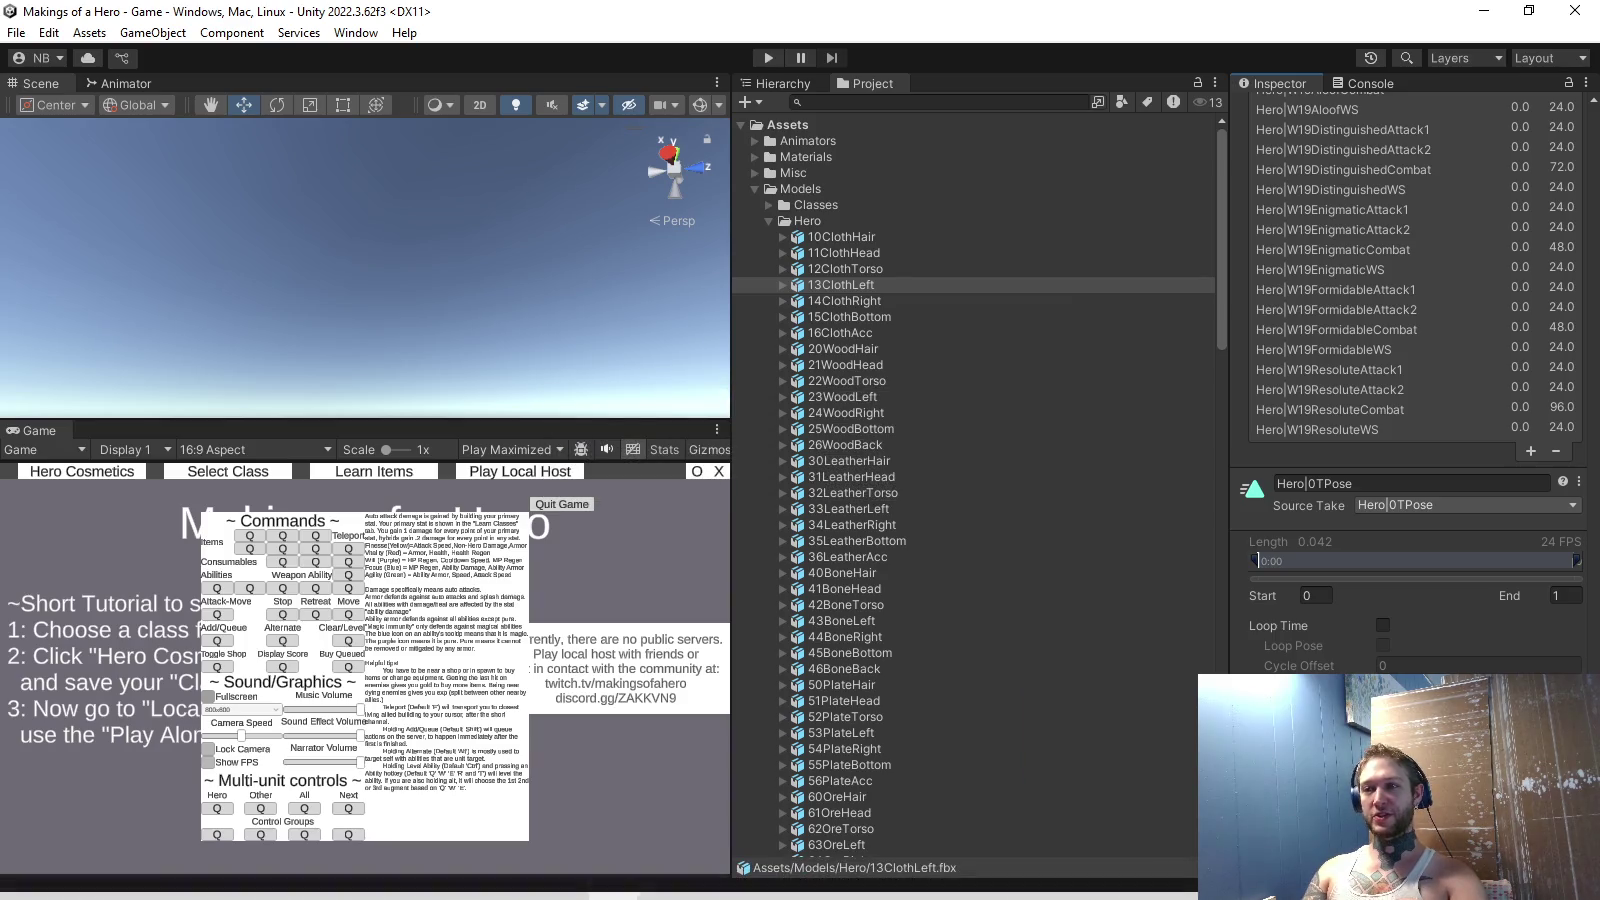
left_click(845, 300)
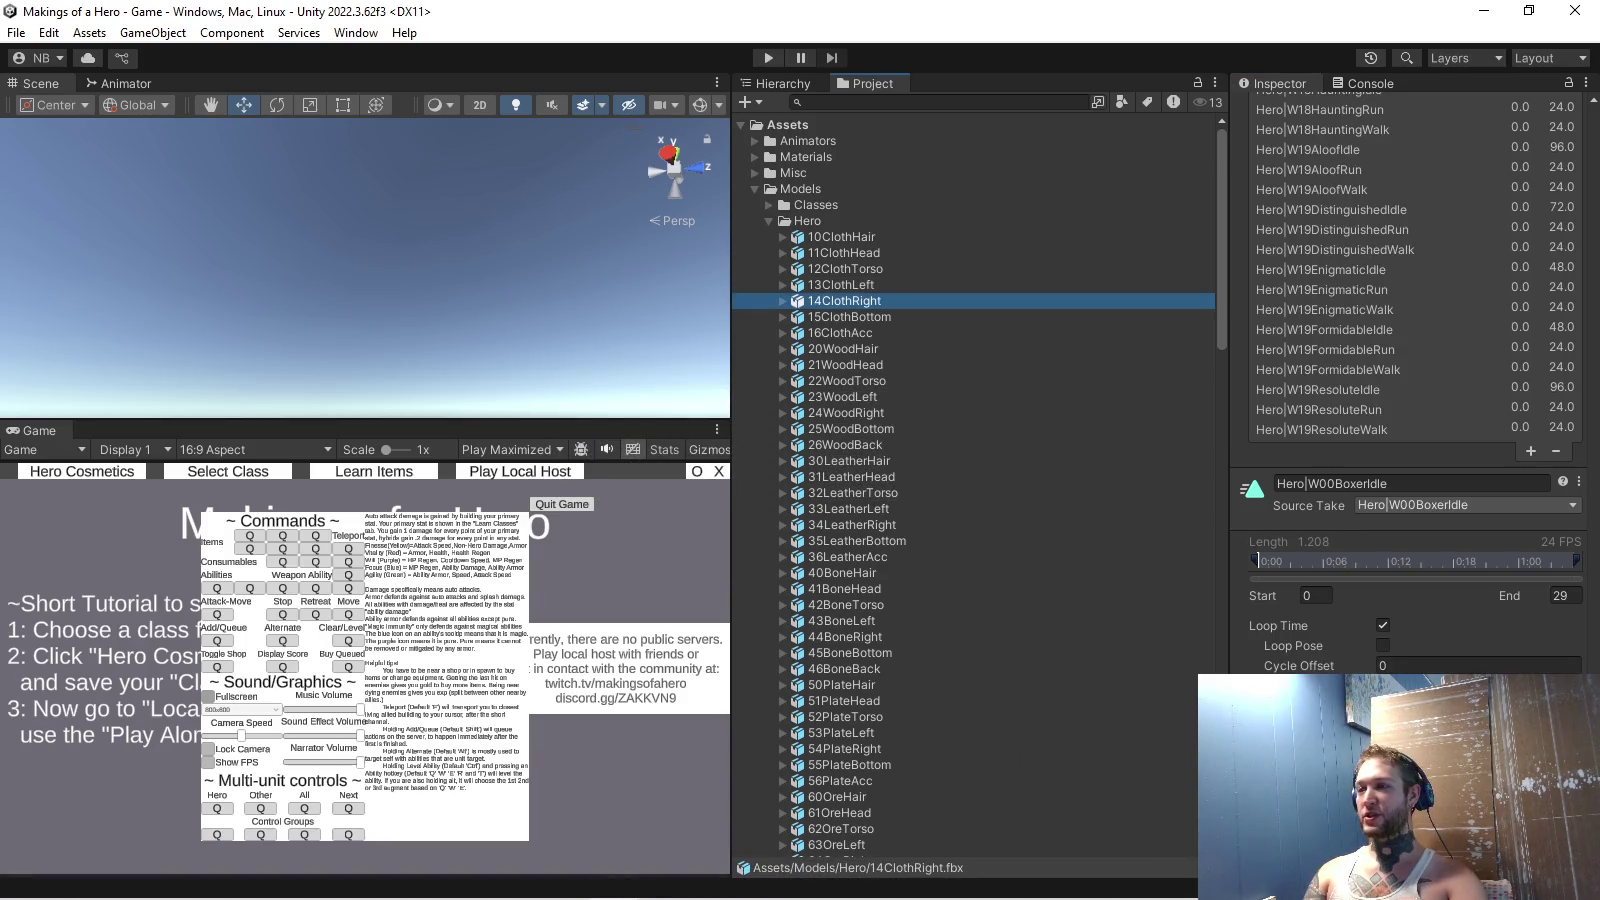
scroll(1416, 380, "up", 5)
scroll(1415, 380, "up", 5)
scroll(1416, 381, "up", 5)
scroll(1415, 380, "up", 5)
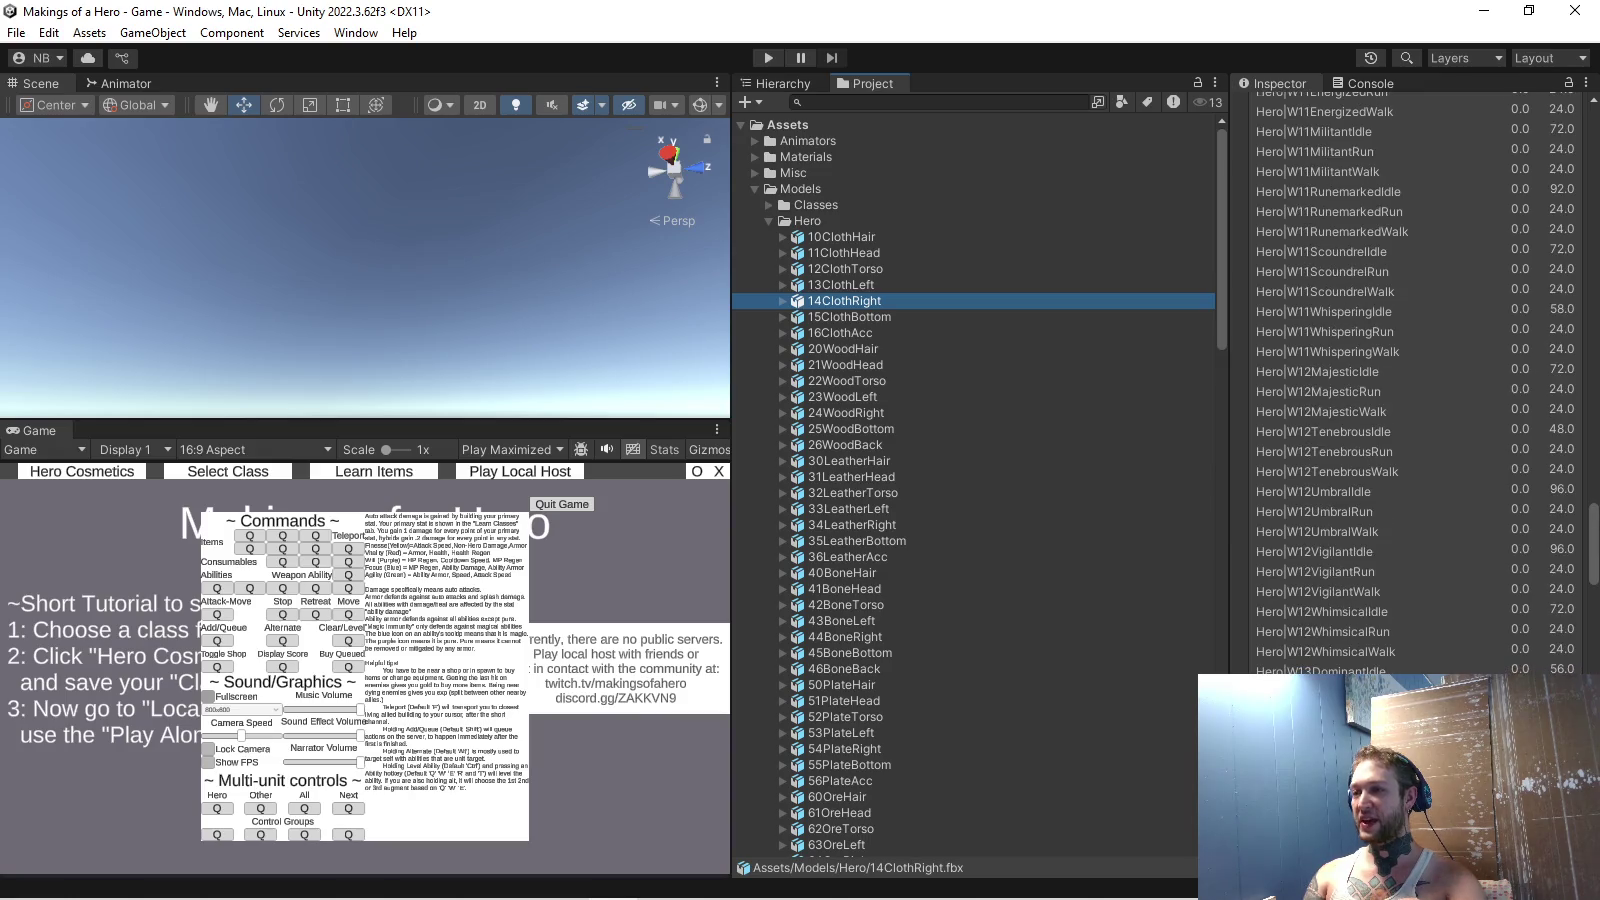
scroll(1415, 381, "up", 5)
scroll(1415, 381, "up", 5)
scroll(1415, 380, "up", 3)
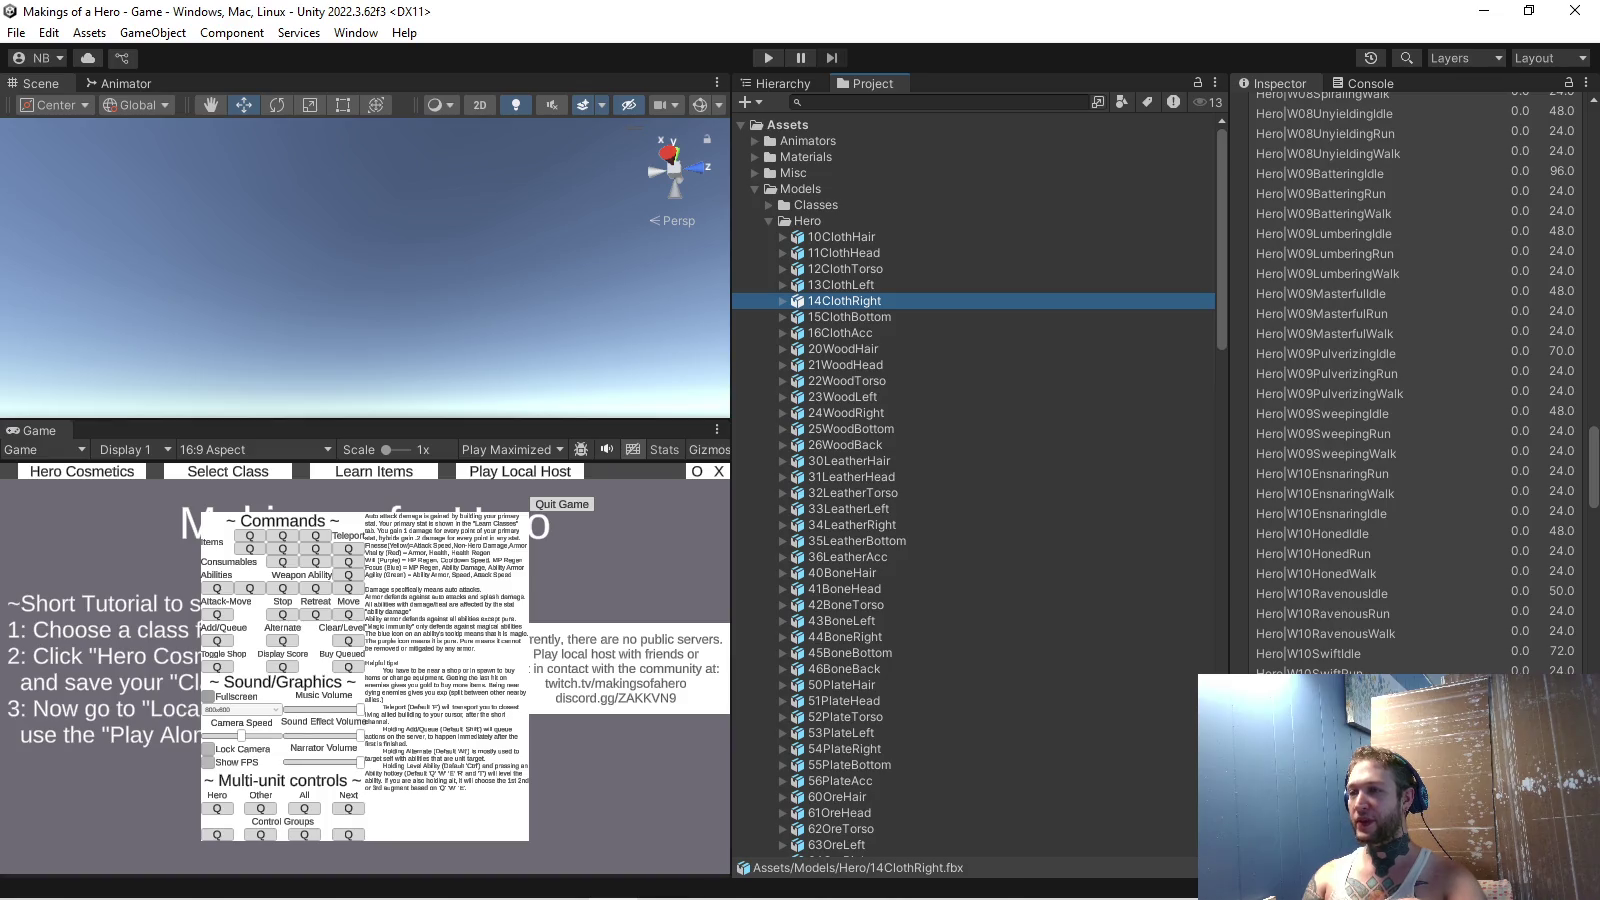
left_click(1415, 373)
scroll(1415, 380, "up", 1)
scroll(1416, 381, "up", 2)
scroll(1415, 380, "up", 3)
left_click(1415, 518)
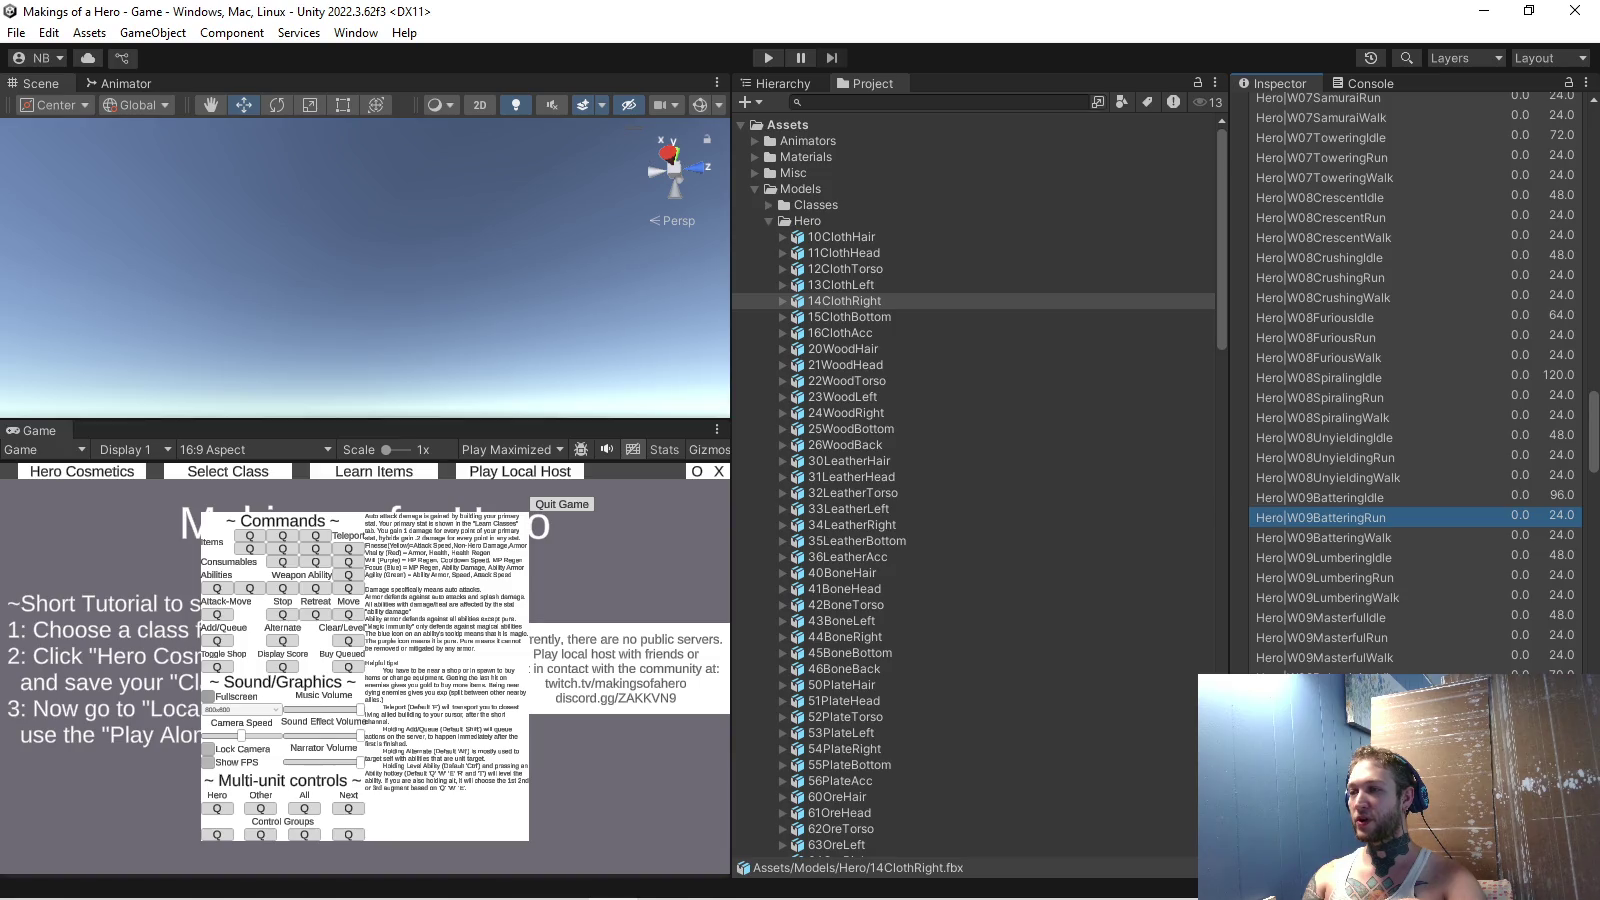
scroll(1415, 380, "down", 5)
scroll(1415, 381, "down", 5)
scroll(1415, 380, "up", 1)
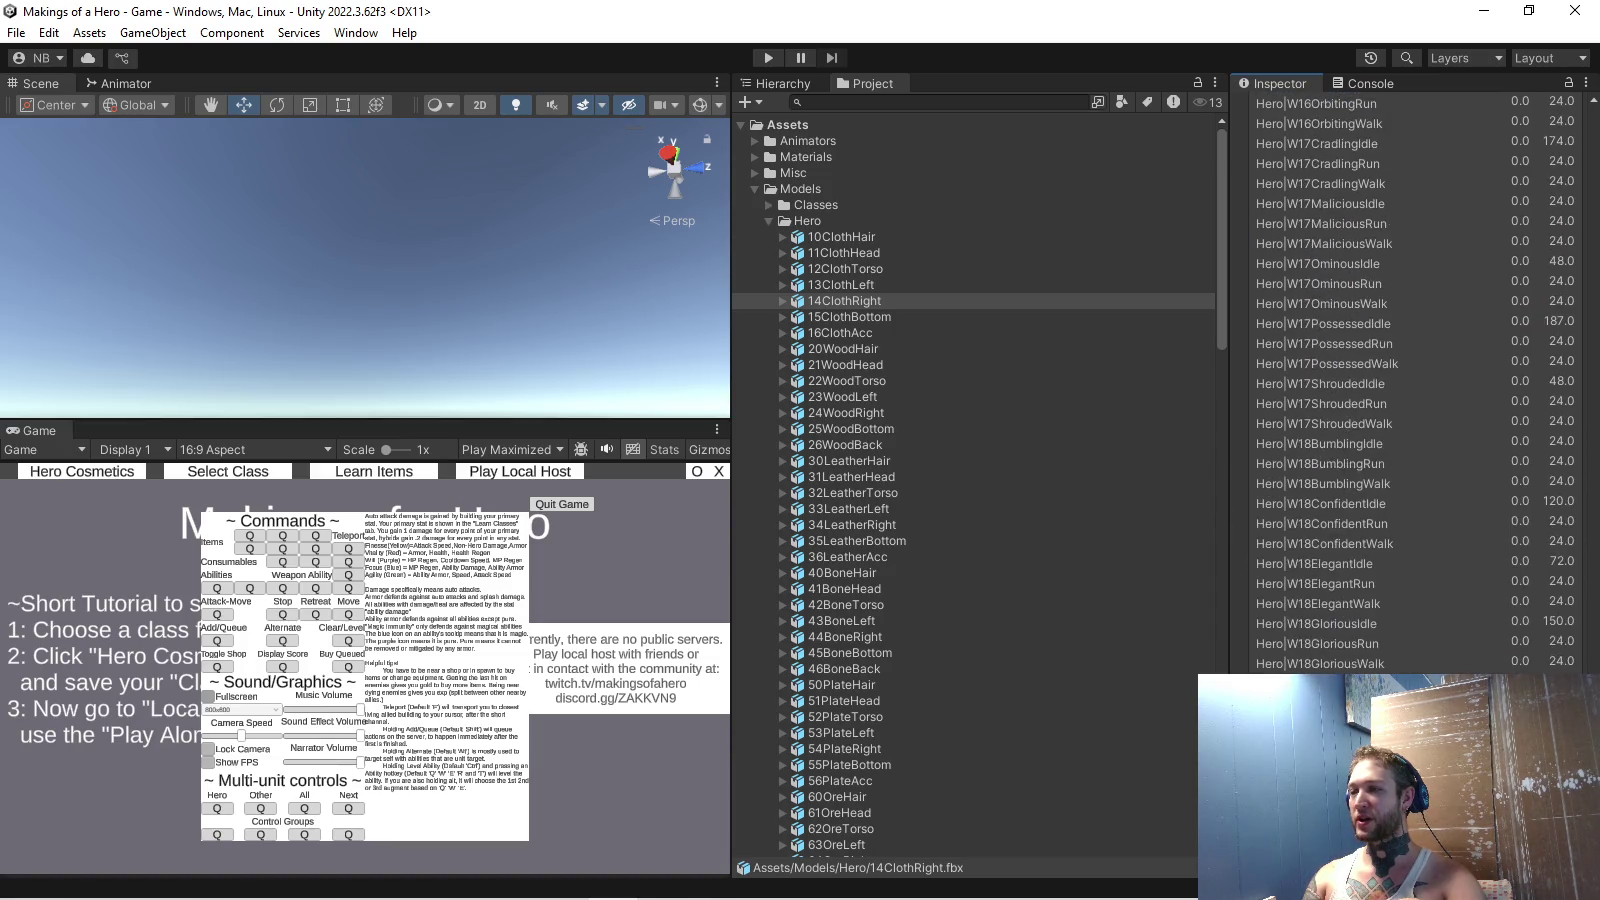
scroll(1415, 380, "up", 10)
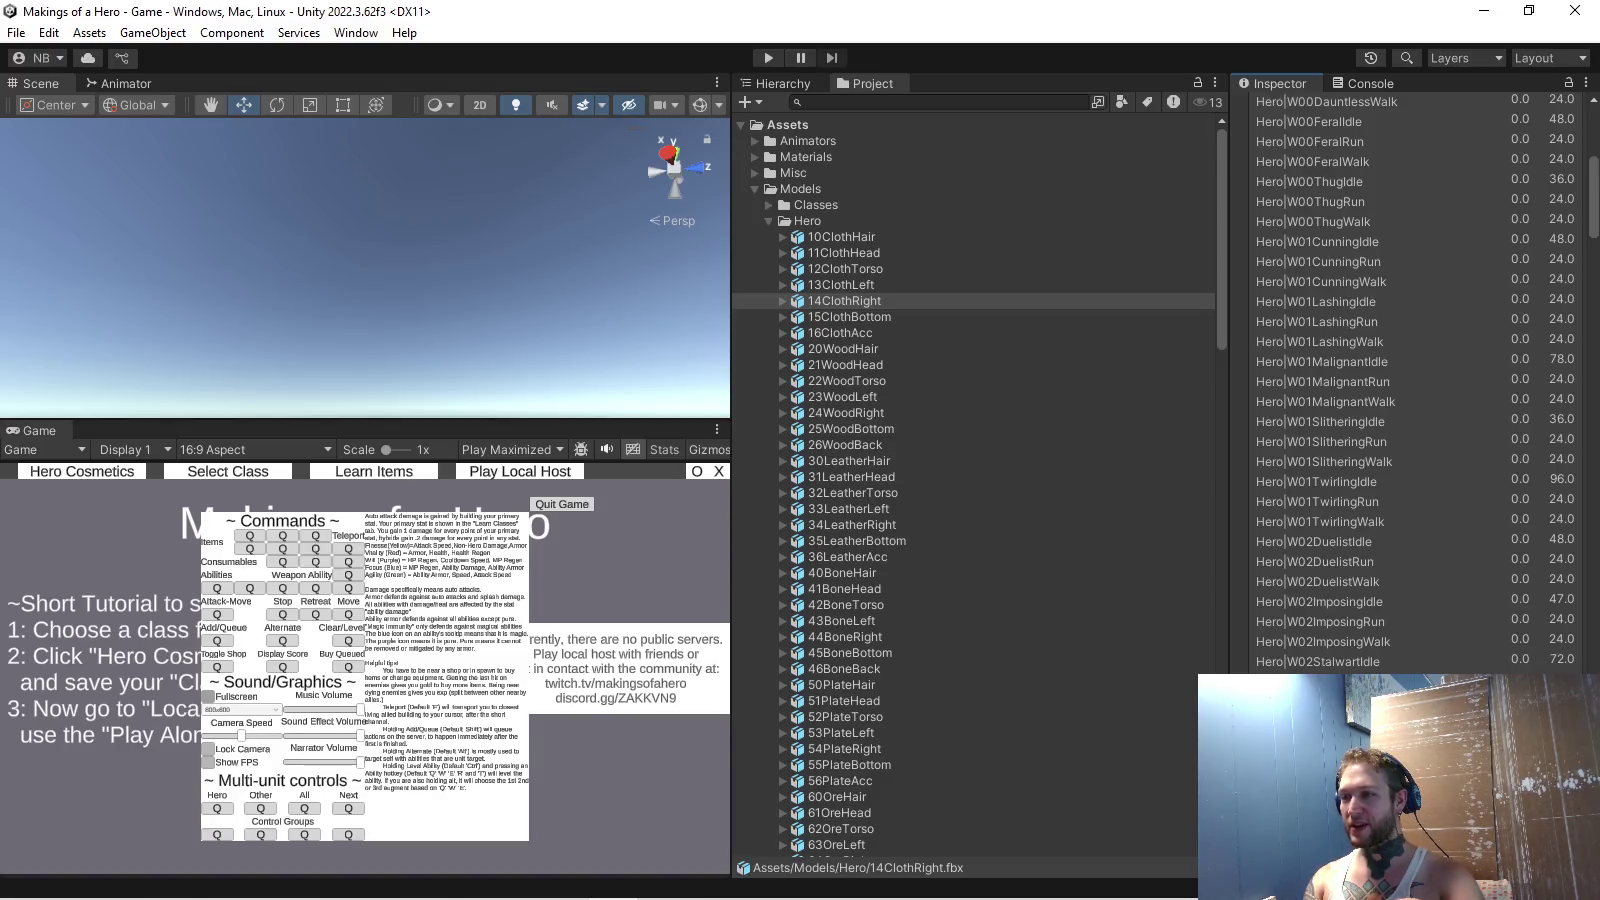
scroll(1415, 380, "up", 2)
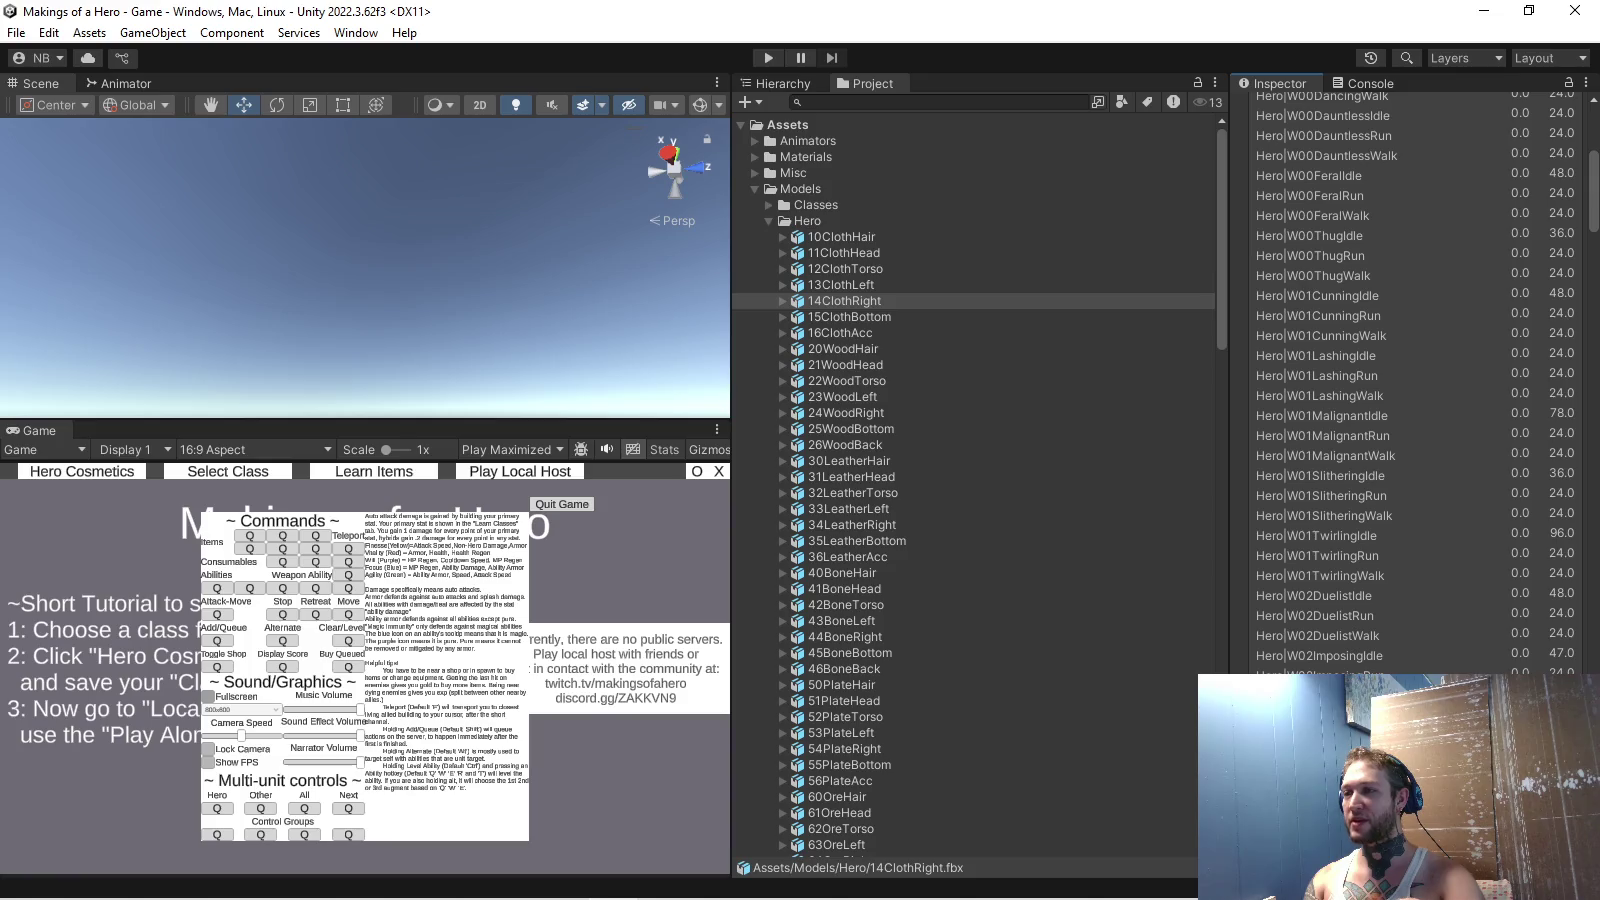
left_click(1317, 295)
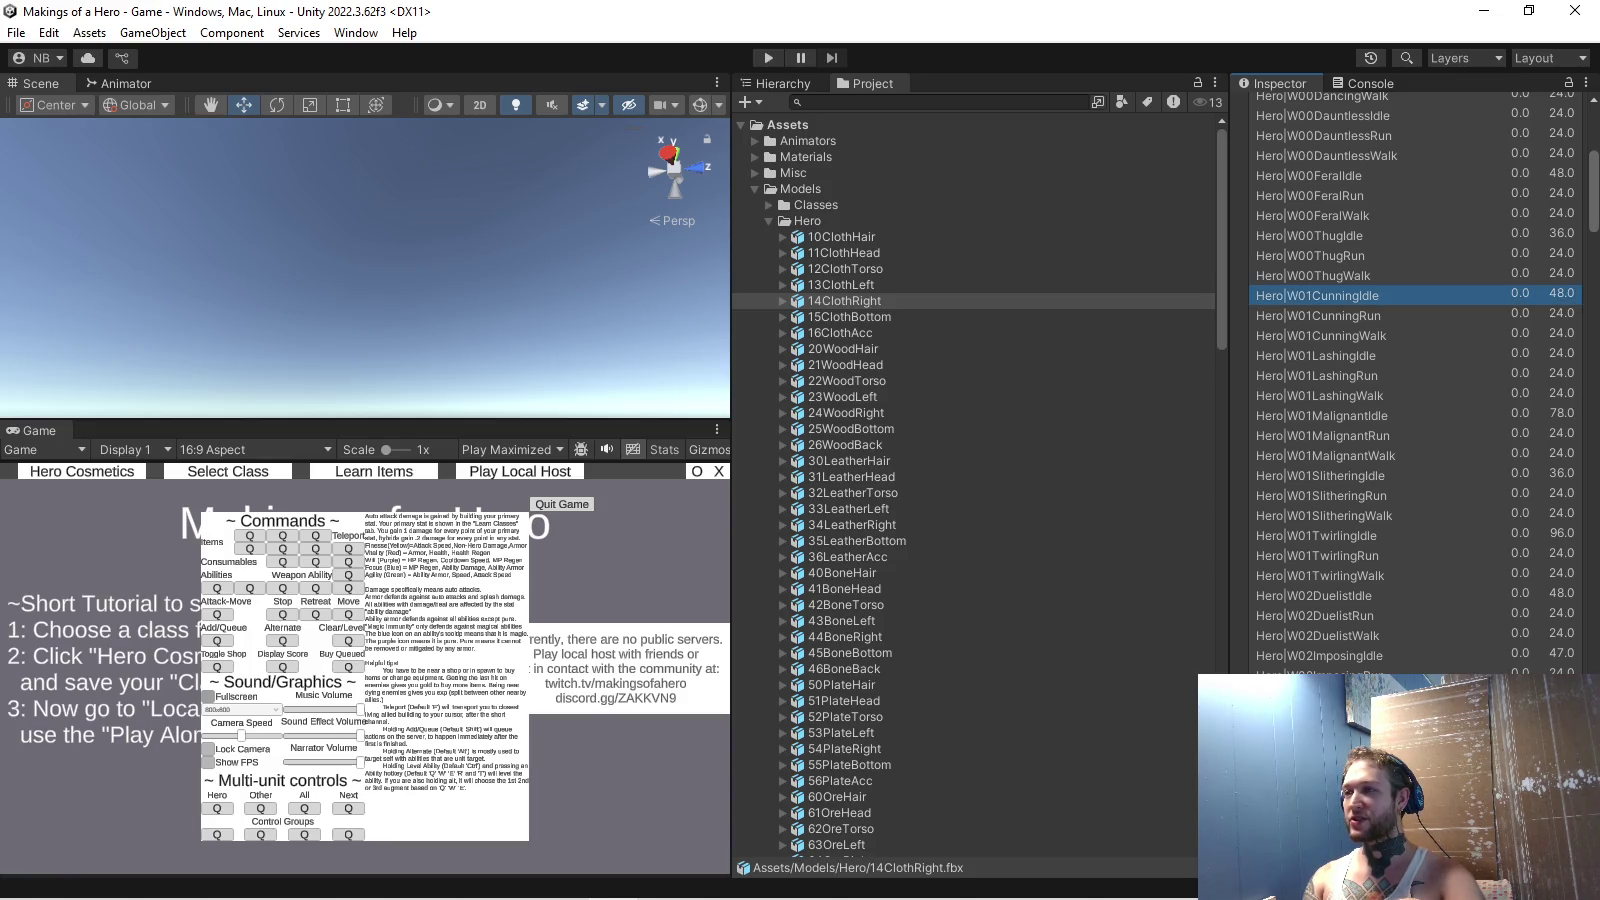
scroll(1415, 380, "down", 6)
scroll(1415, 380, "down", 6)
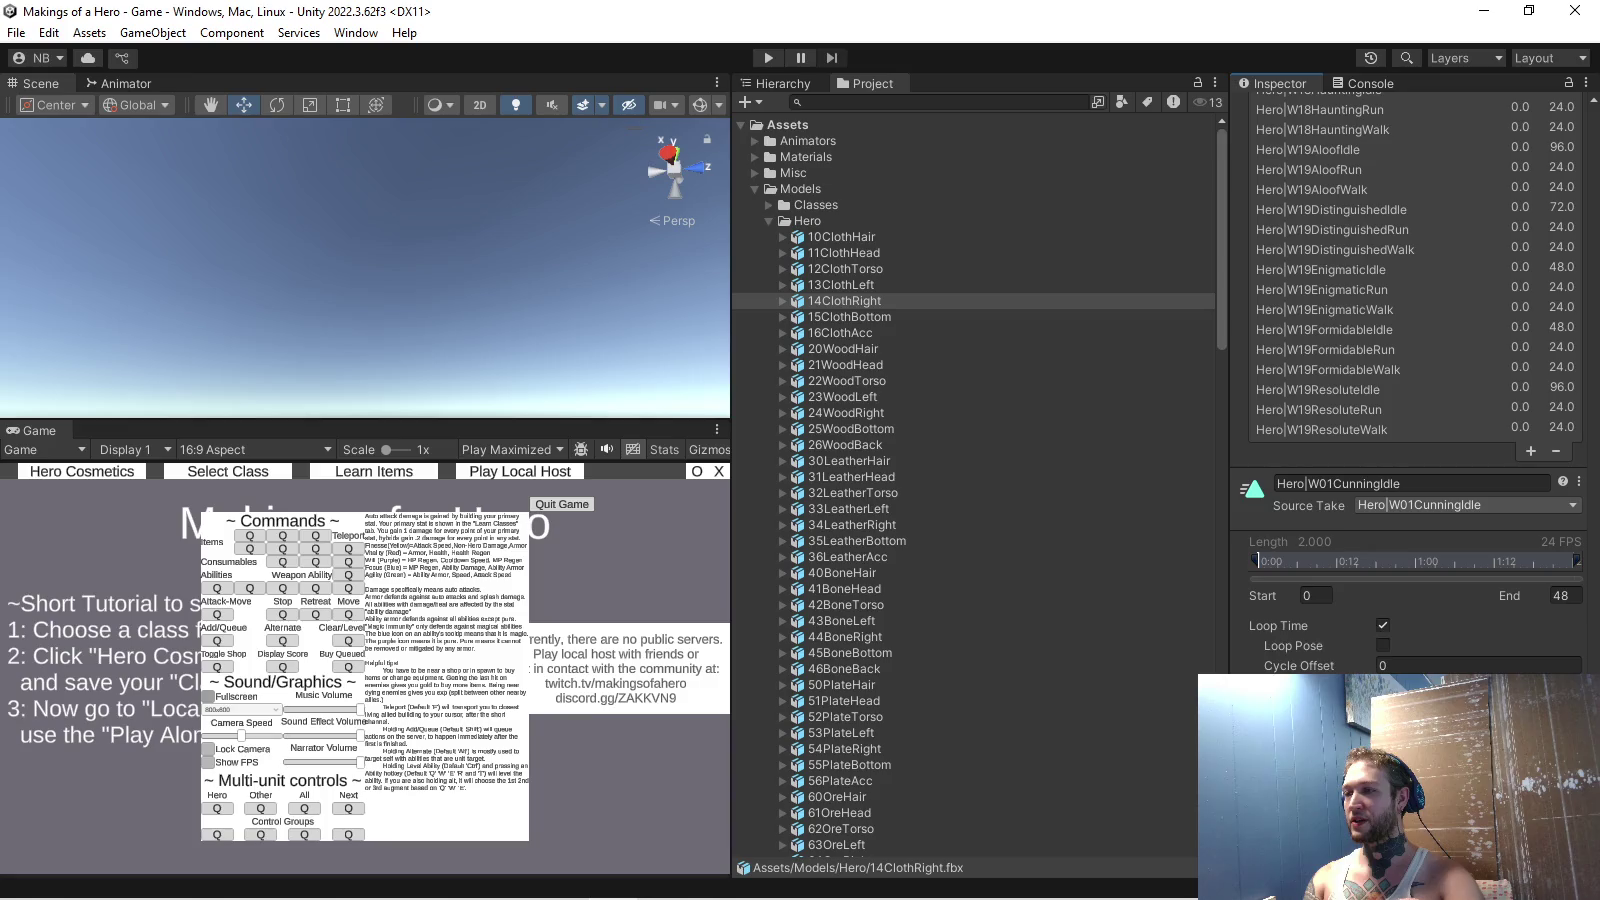
scroll(1415, 380, "up", 3)
scroll(1415, 380, "up", 4)
scroll(1415, 381, "up", 4)
scroll(1415, 381, "up", 4)
scroll(1416, 380, "up", 3)
scroll(1415, 380, "up", 4)
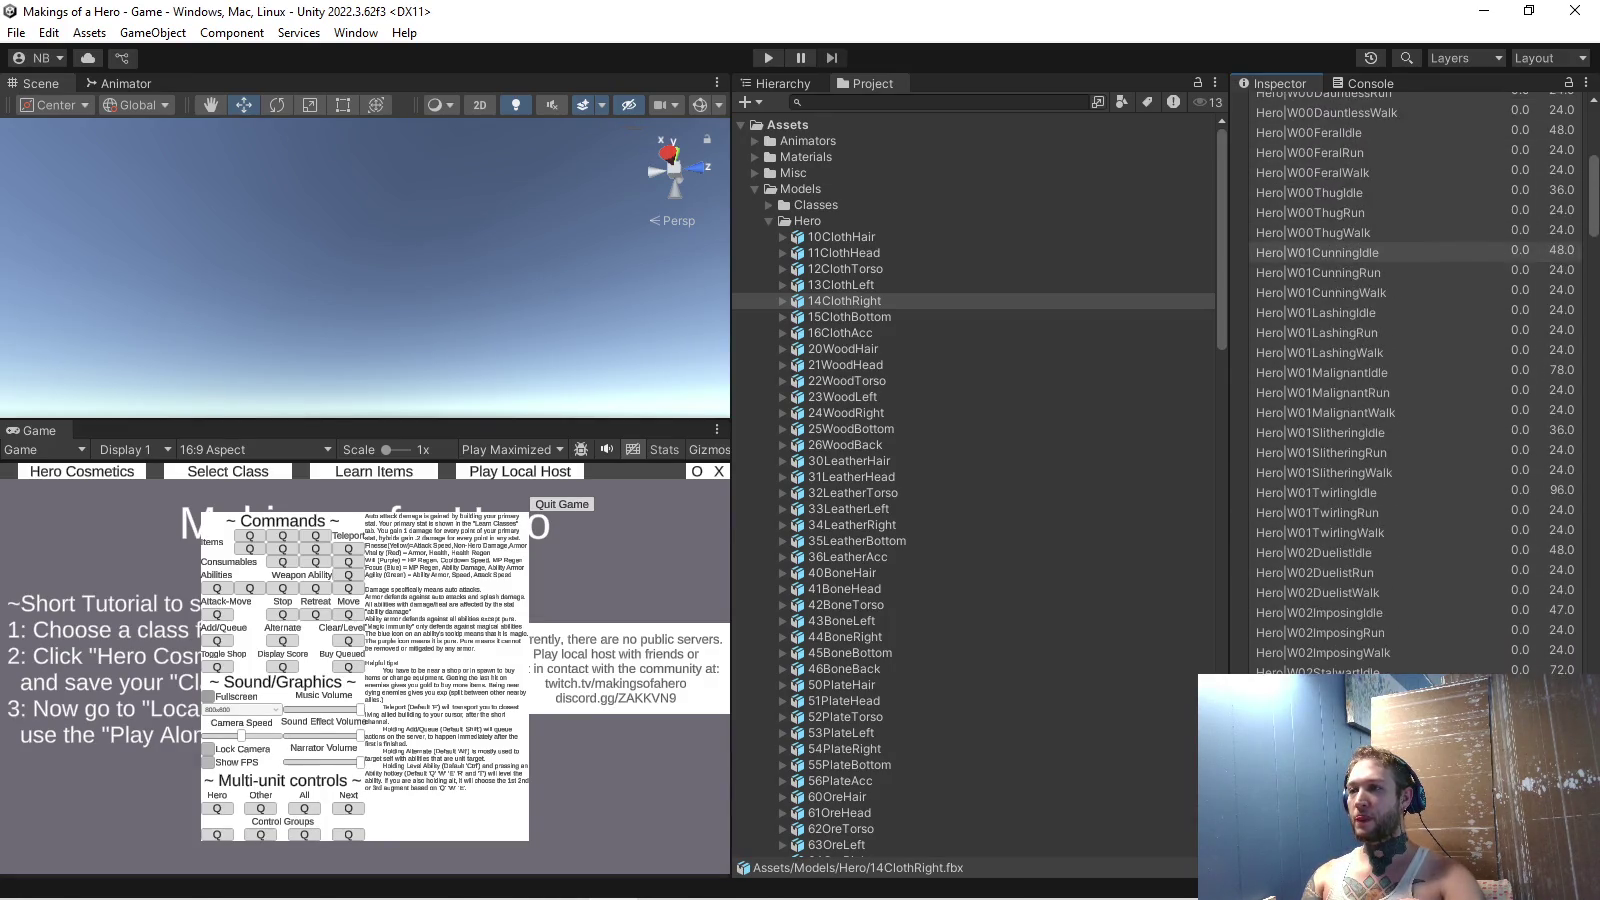
scroll(1415, 380, "down", 3)
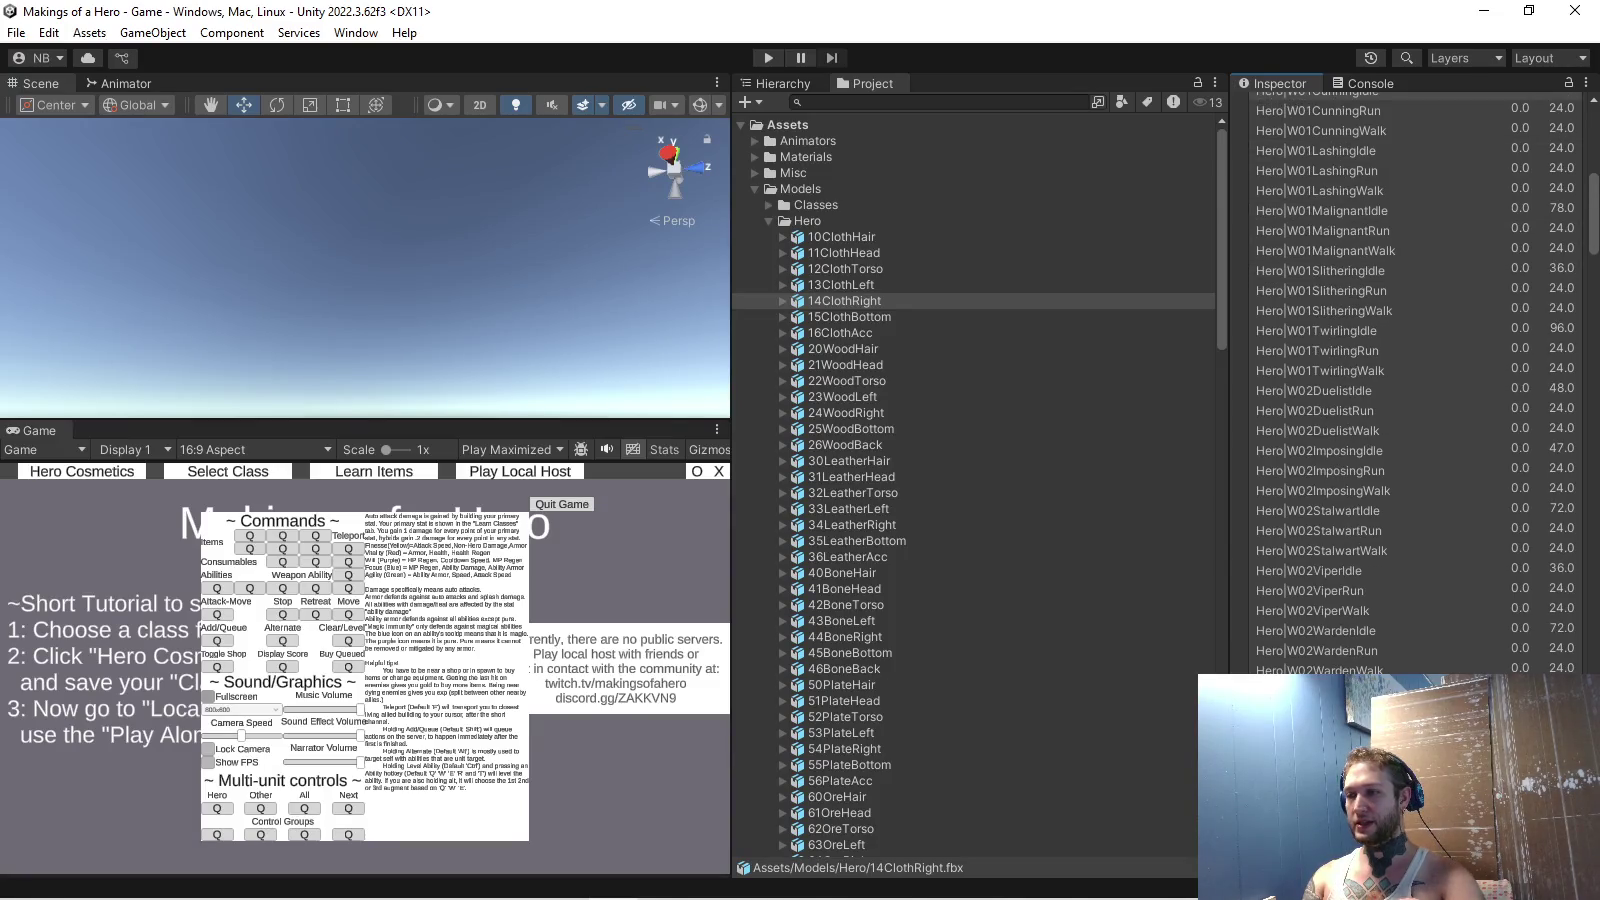
scroll(1416, 380, "down", 5)
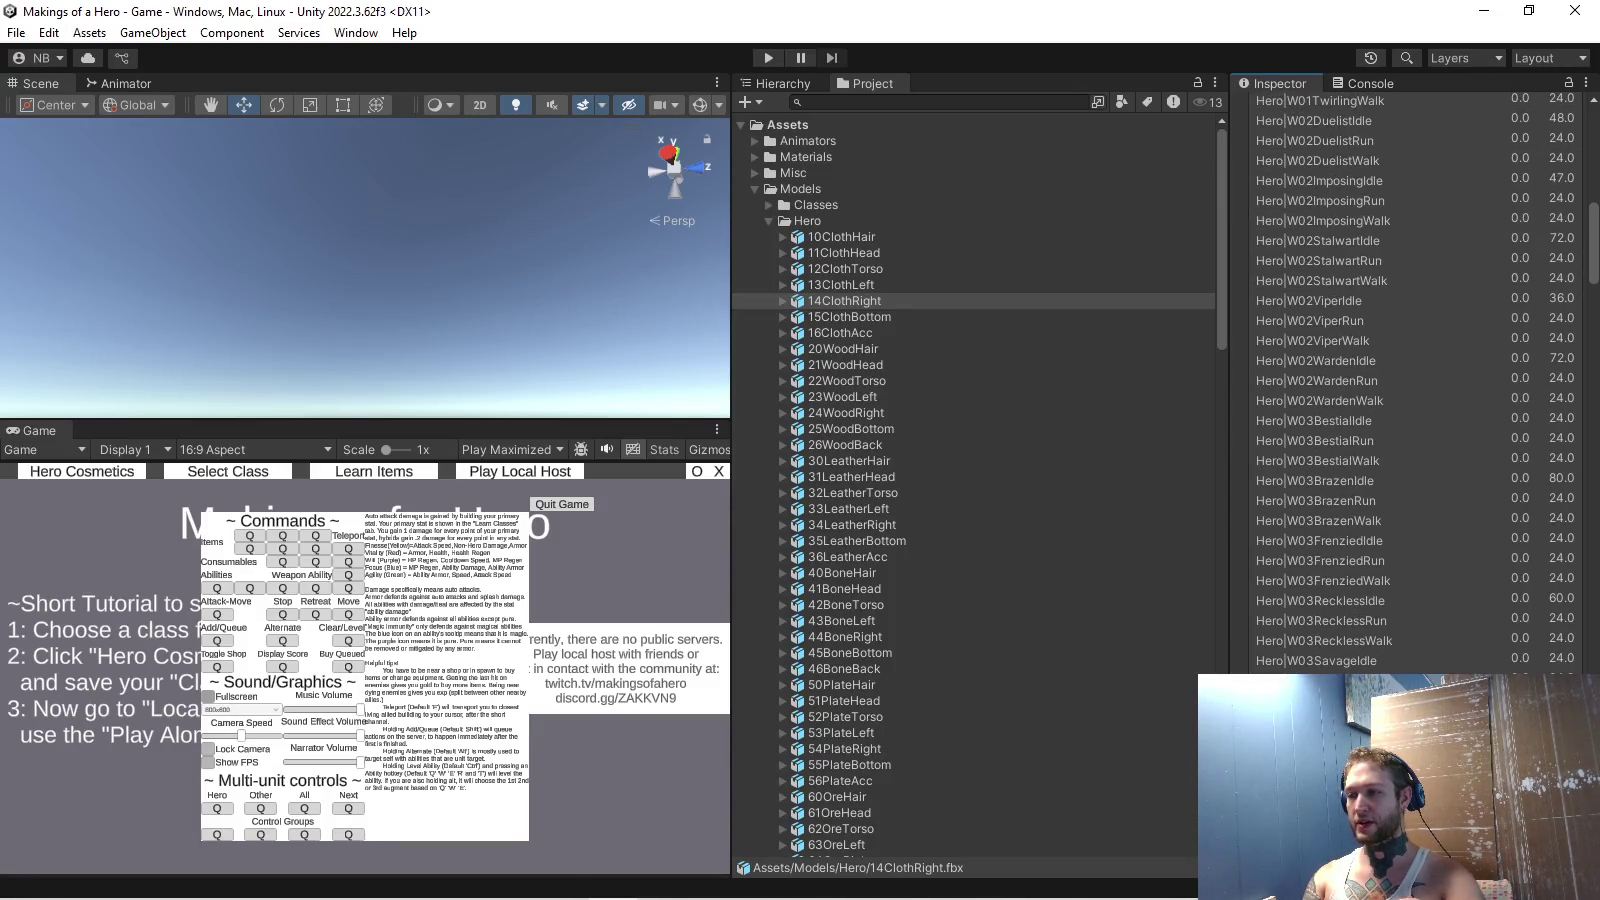
scroll(1416, 380, "down", 2)
scroll(1416, 381, "down", 1)
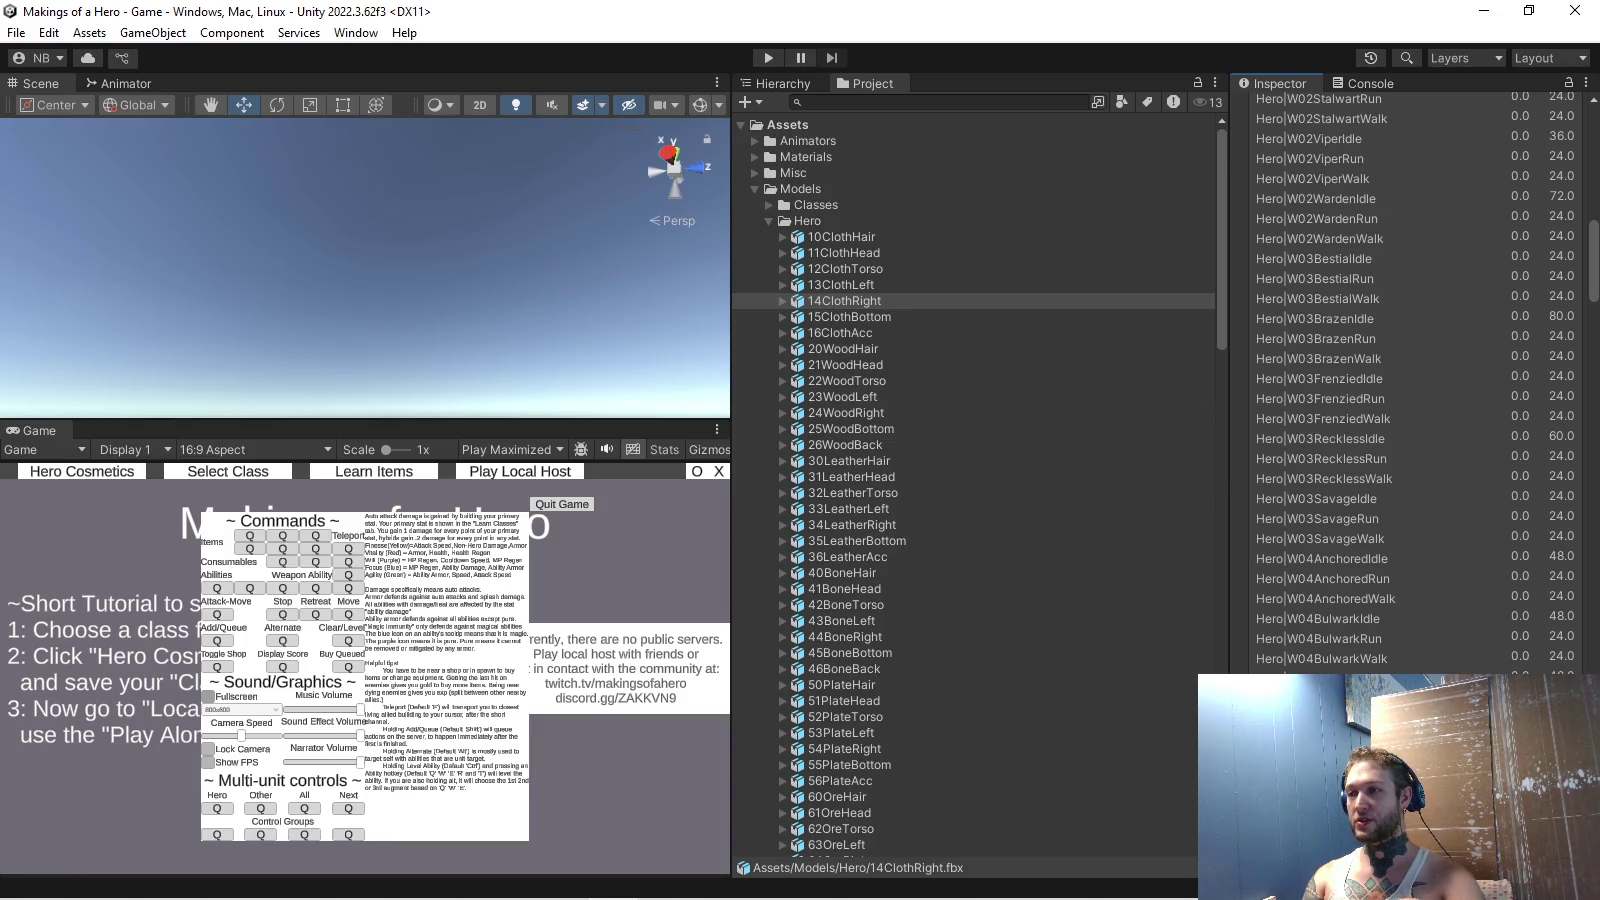
Set 14ClothRight's Hero|W03BestialIdle clip to end at frame 48.
left_click(1310, 258)
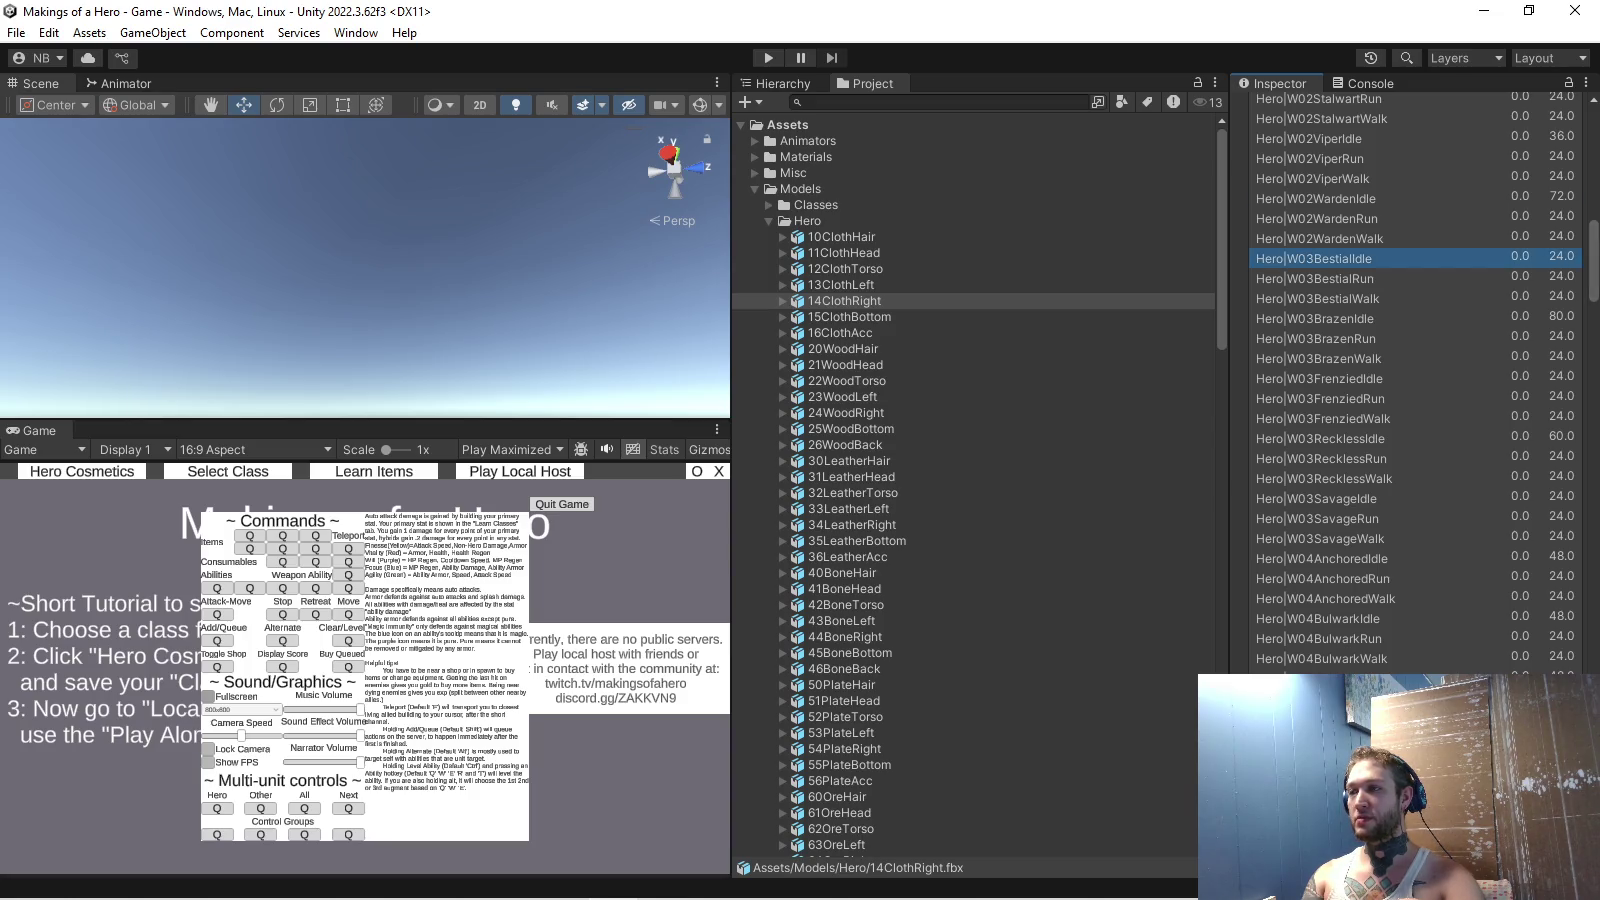
type("48")
key("Return")
scroll(1415, 380, "up", 5)
scroll(1415, 380, "up", 5)
scroll(1415, 380, "up", 5)
scroll(1415, 380, "up", 3)
scroll(1415, 380, "up", 3)
scroll(1415, 380, "up", 3)
scroll(1415, 380, "up", 3)
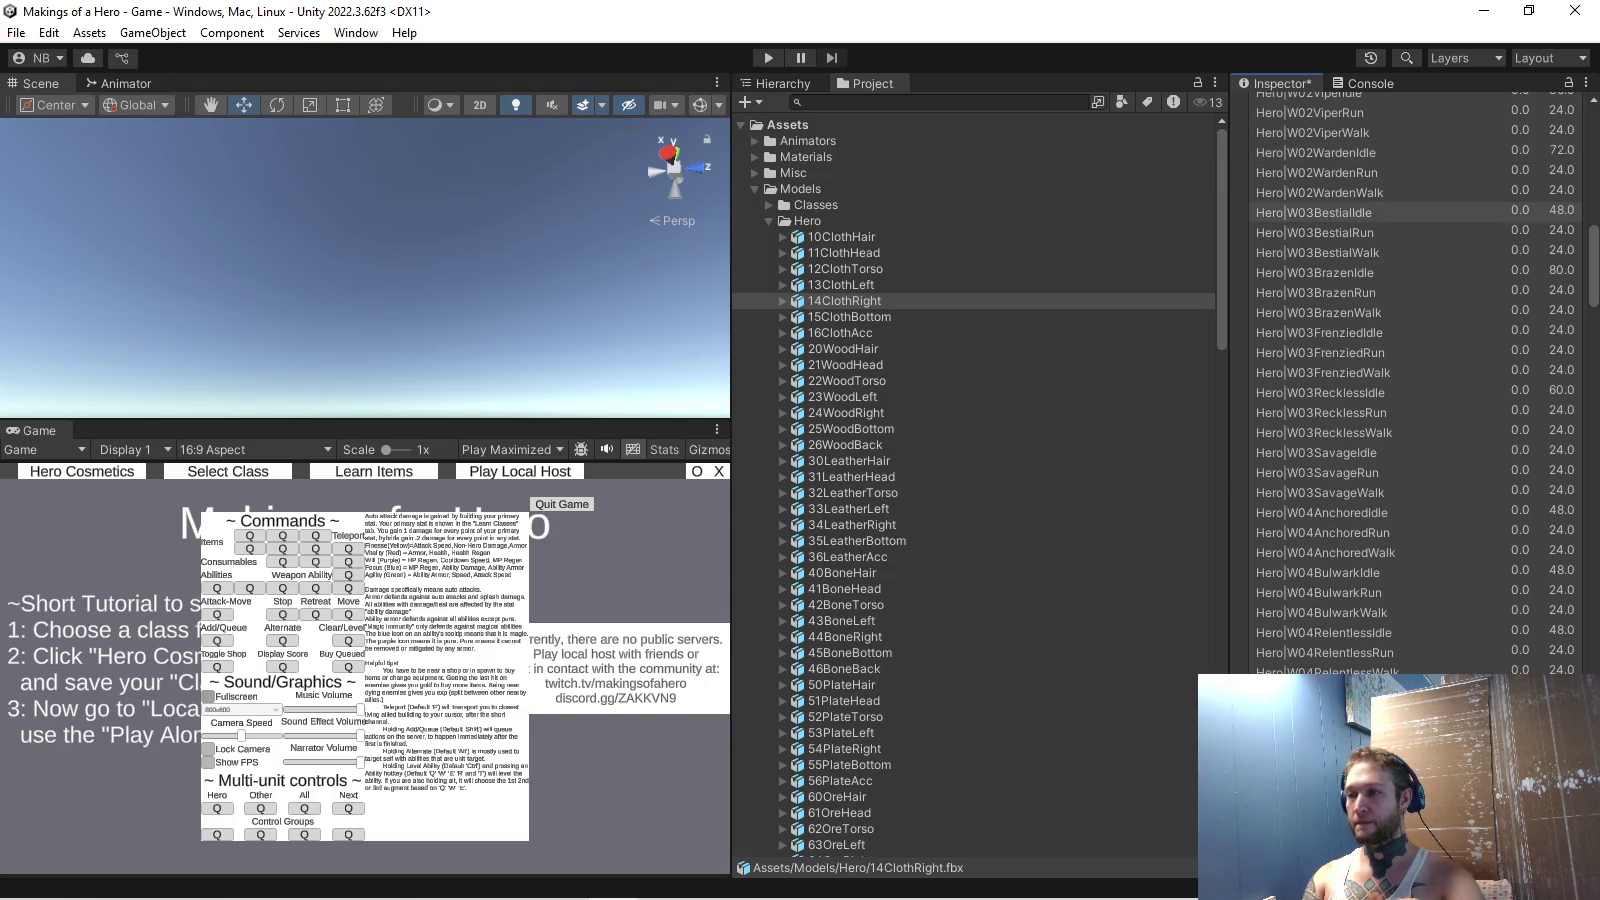
scroll(1415, 381, "down", 3)
scroll(1415, 380, "down", 2)
Review the W05DisciplinedIdle and W09BatteringIdle clips, then enter Play mode, applying the import changes.
left_click(1330, 597)
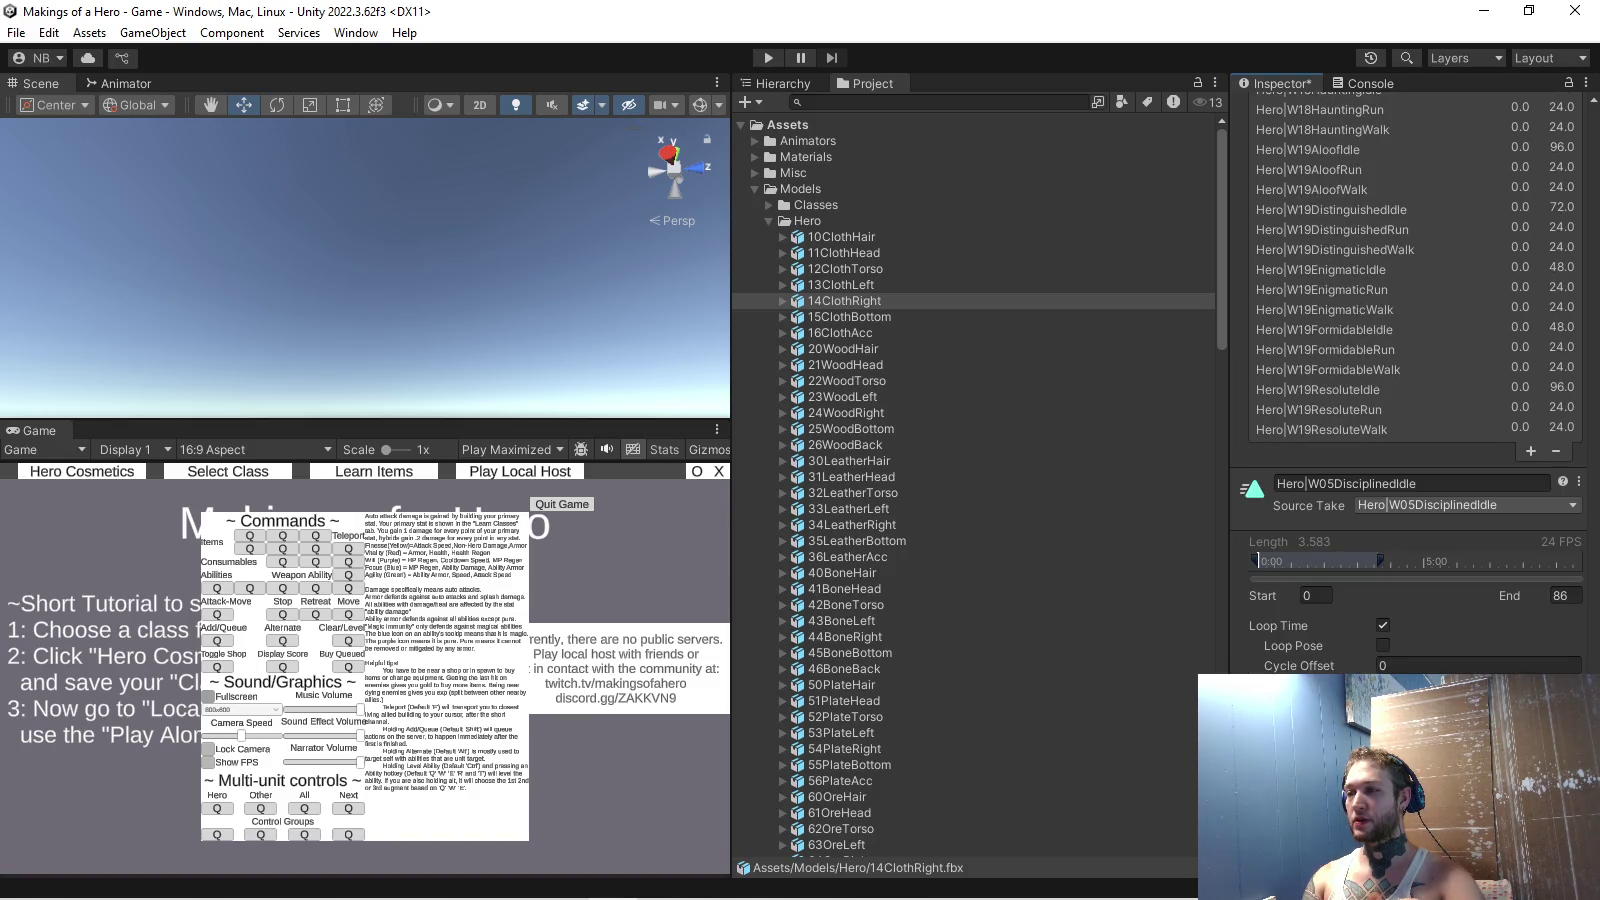
scroll(1415, 380, "up", 10)
scroll(1415, 381, "up", 5)
scroll(1416, 381, "up", 5)
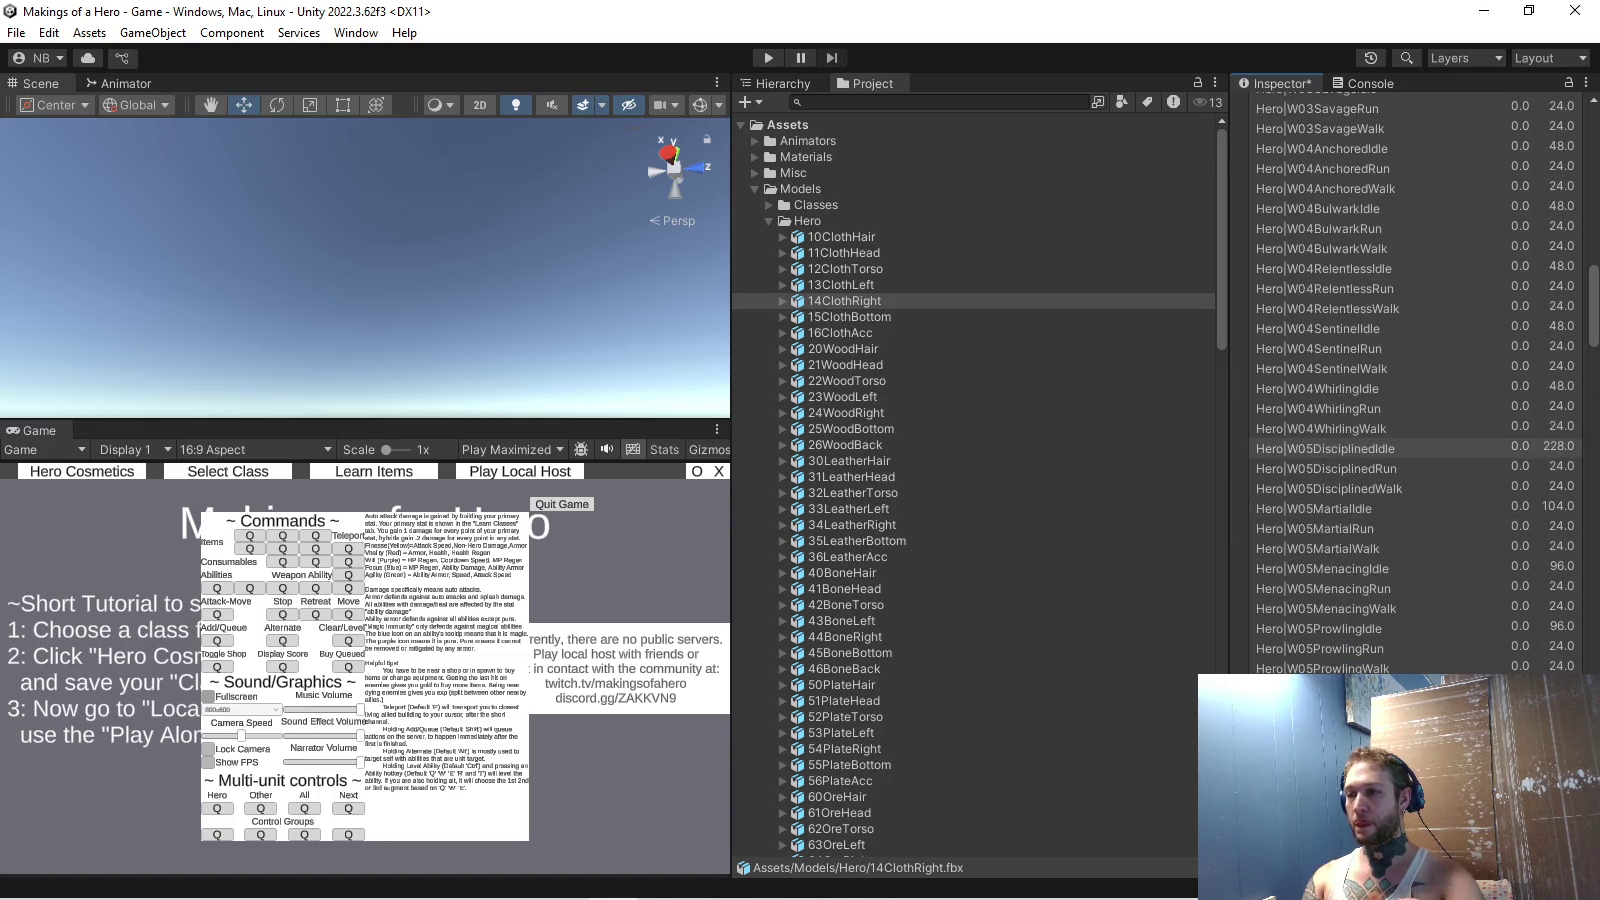
scroll(1415, 380, "down", 4)
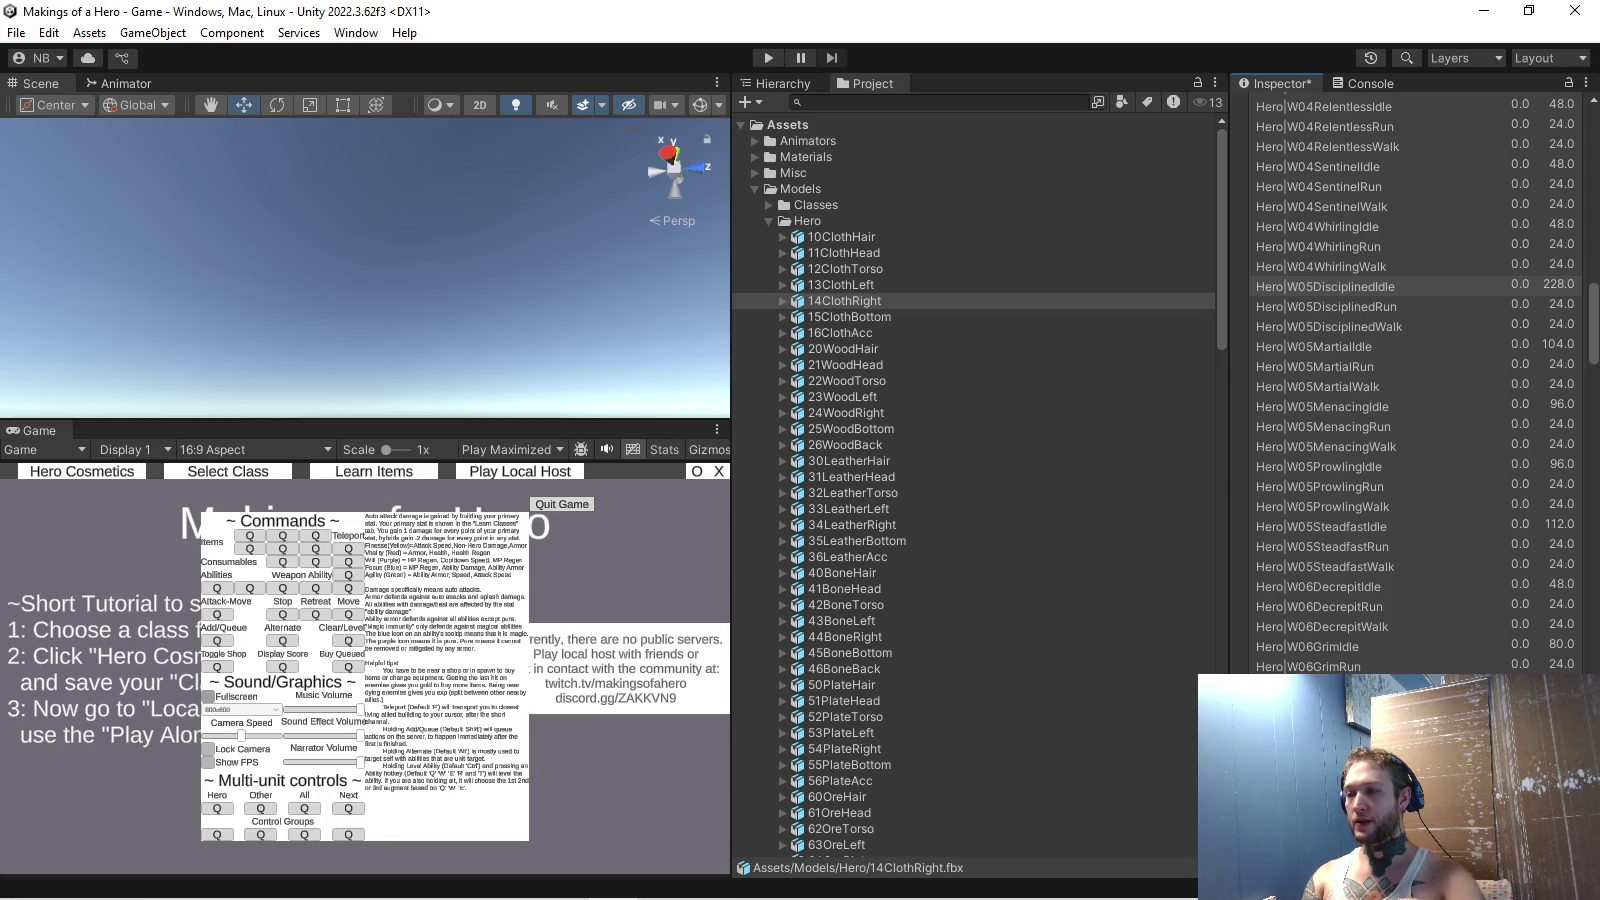
scroll(1415, 380, "down", 1)
scroll(1415, 380, "down", 2)
scroll(1415, 380, "down", 1)
scroll(1415, 380, "down", 2)
scroll(1415, 380, "down", 1)
scroll(1415, 381, "down", 3)
scroll(1415, 380, "down", 3)
scroll(1415, 380, "down", 2)
scroll(1415, 381, "down", 4)
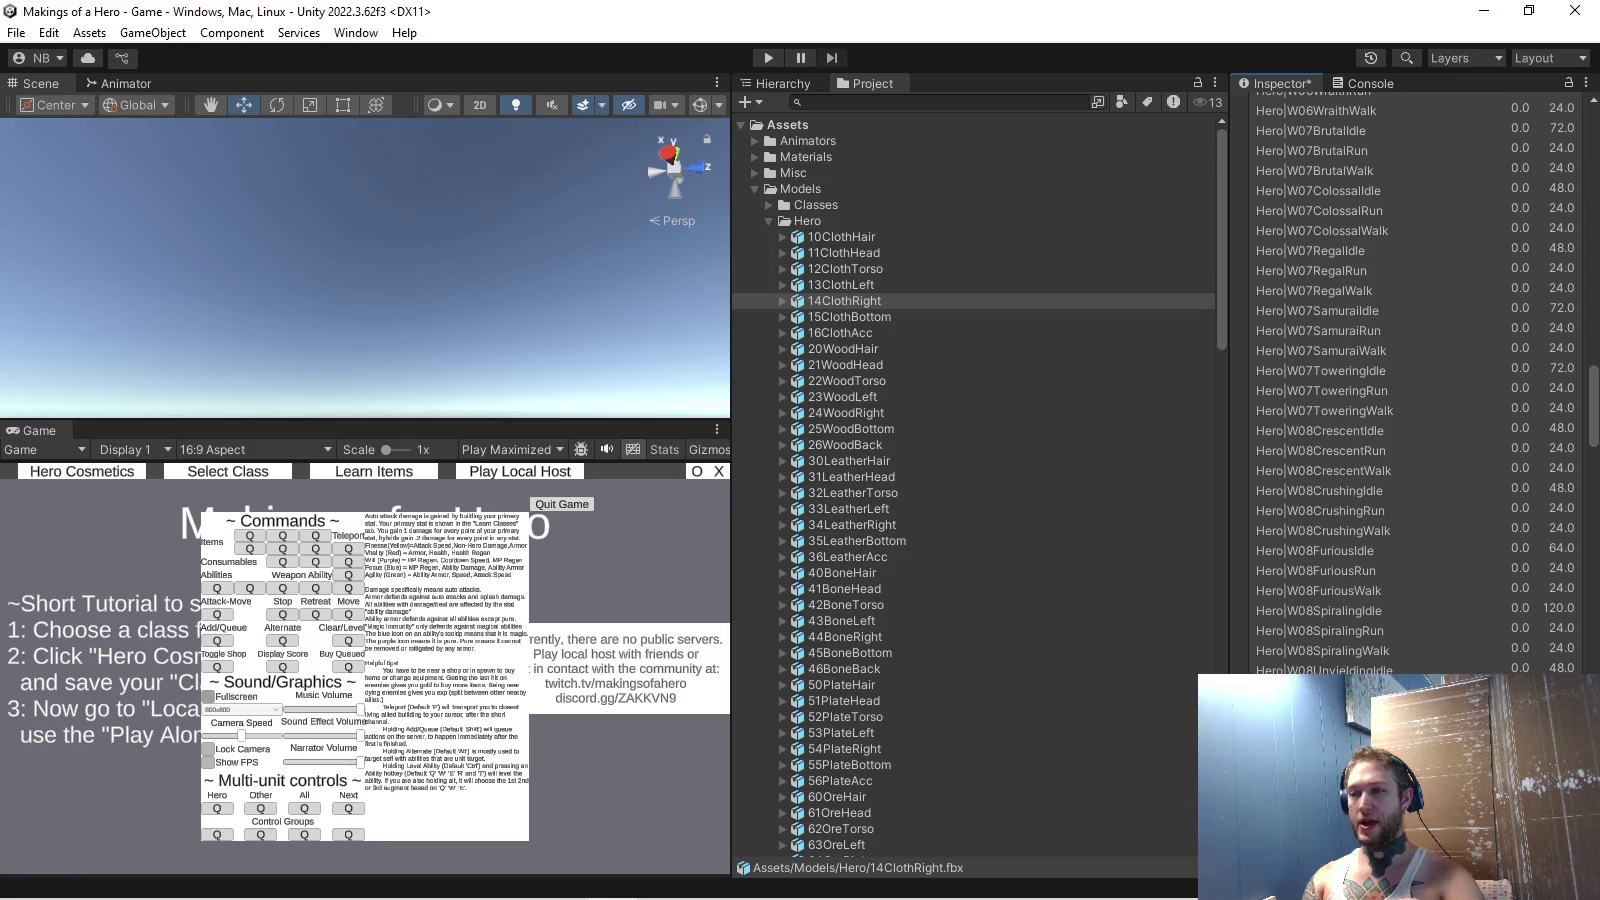
scroll(1415, 380, "down", 1)
scroll(1415, 380, "down", 2)
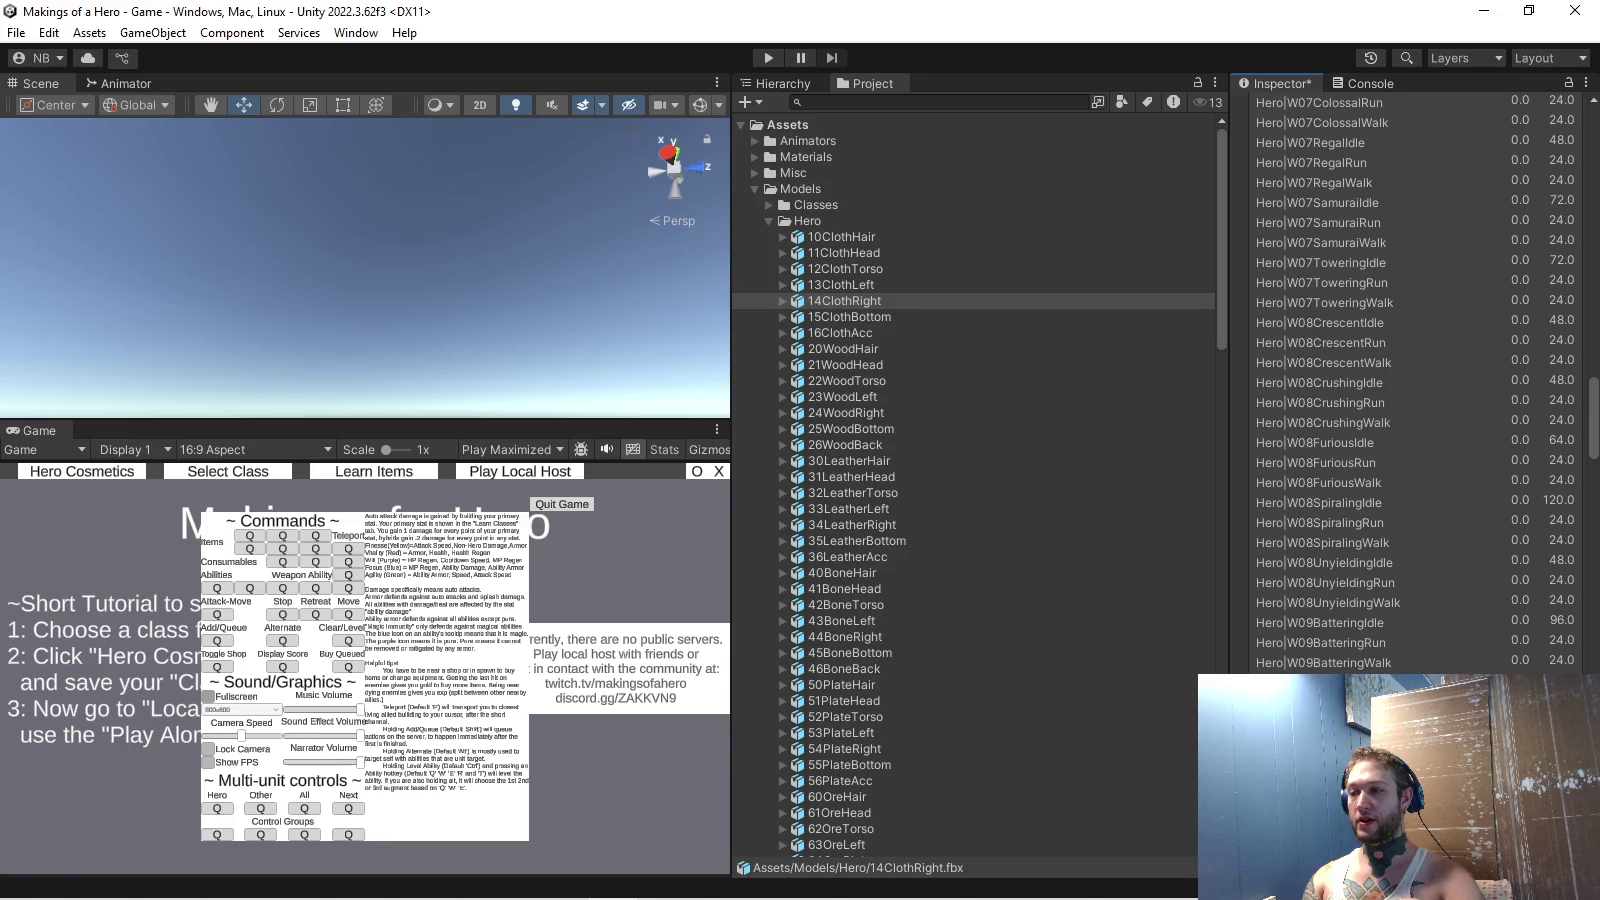
left_click(1320, 643)
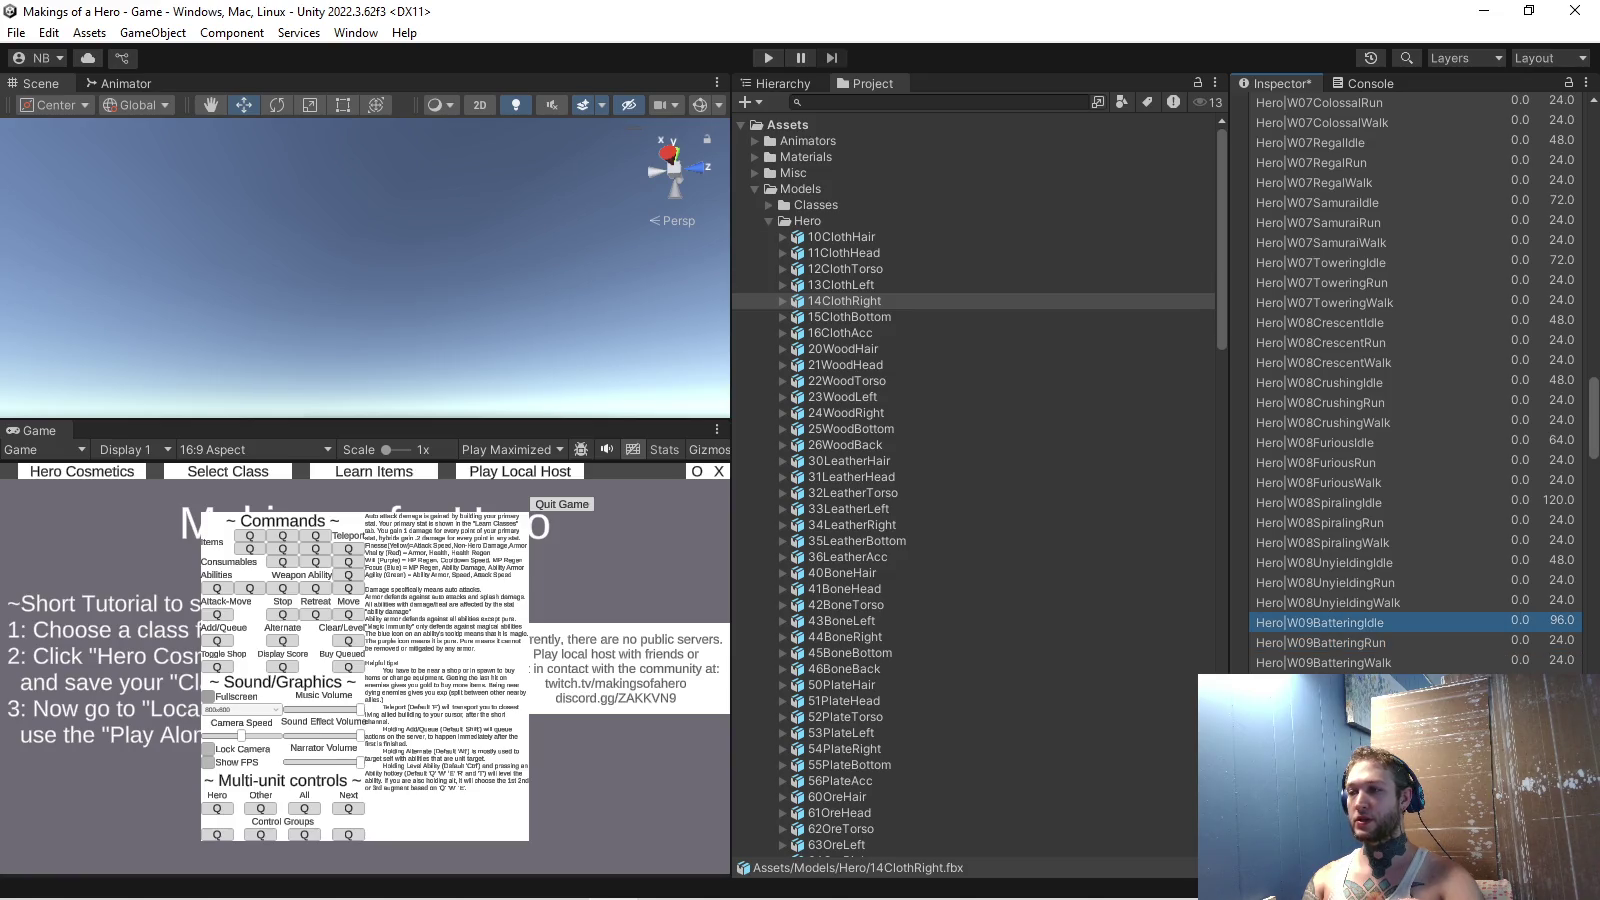
scroll(1416, 380, "up", 5)
scroll(1416, 381, "up", 10)
scroll(1415, 380, "up", 5)
key("ctrl+p")
key("Return")
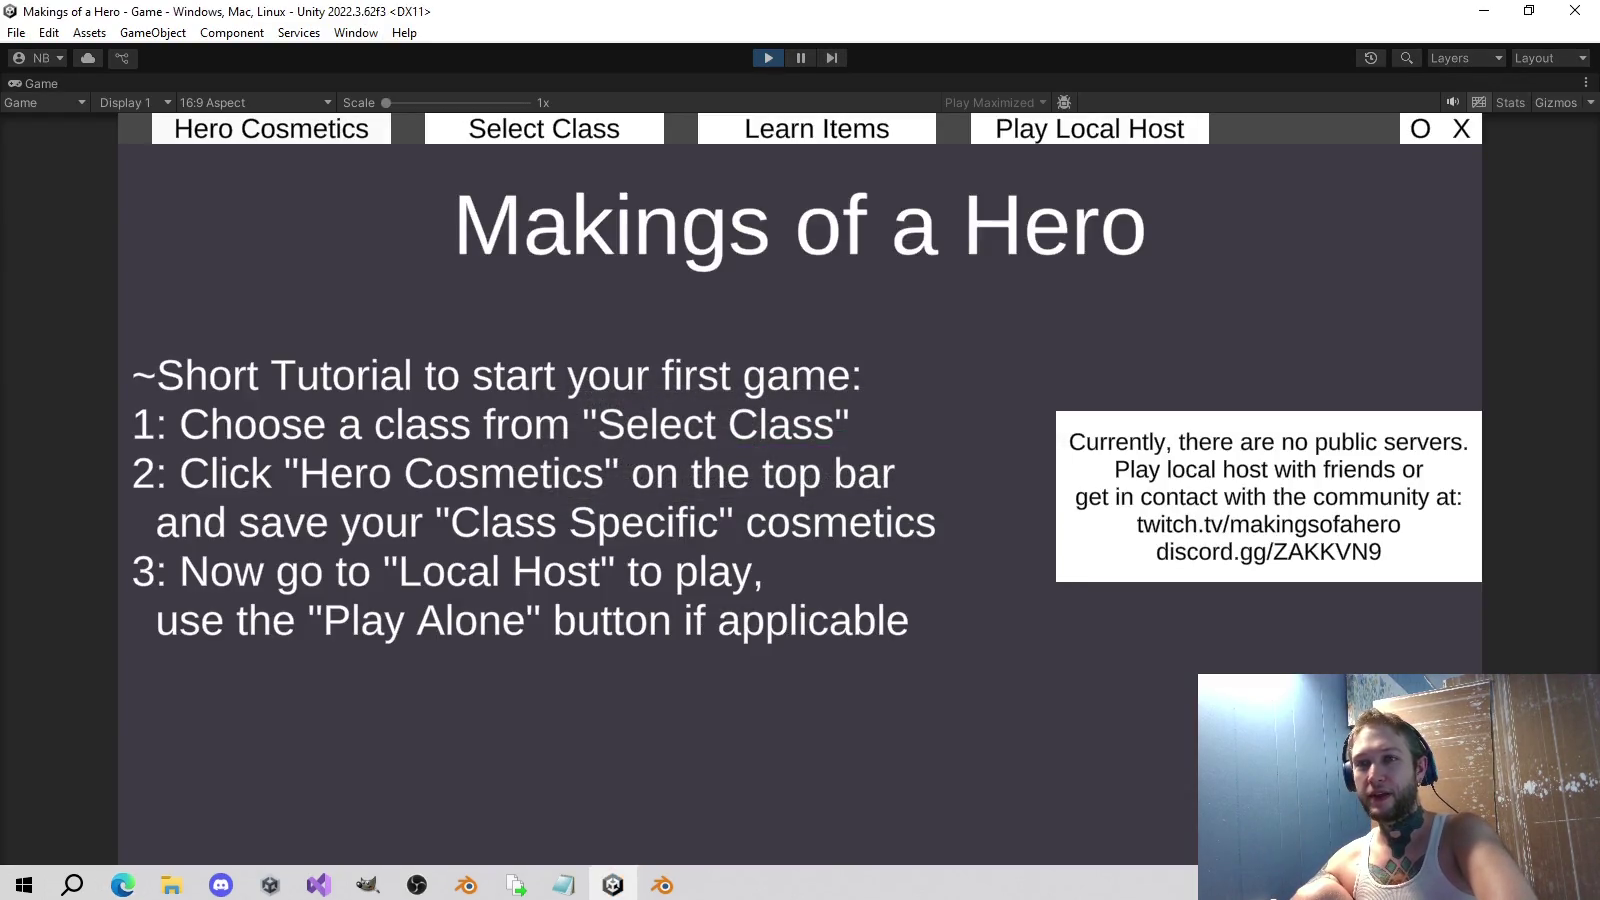
In Hero Cosmetics, equip the hero with sickles and recolour the third weapon swatch red.
left_click(270, 128)
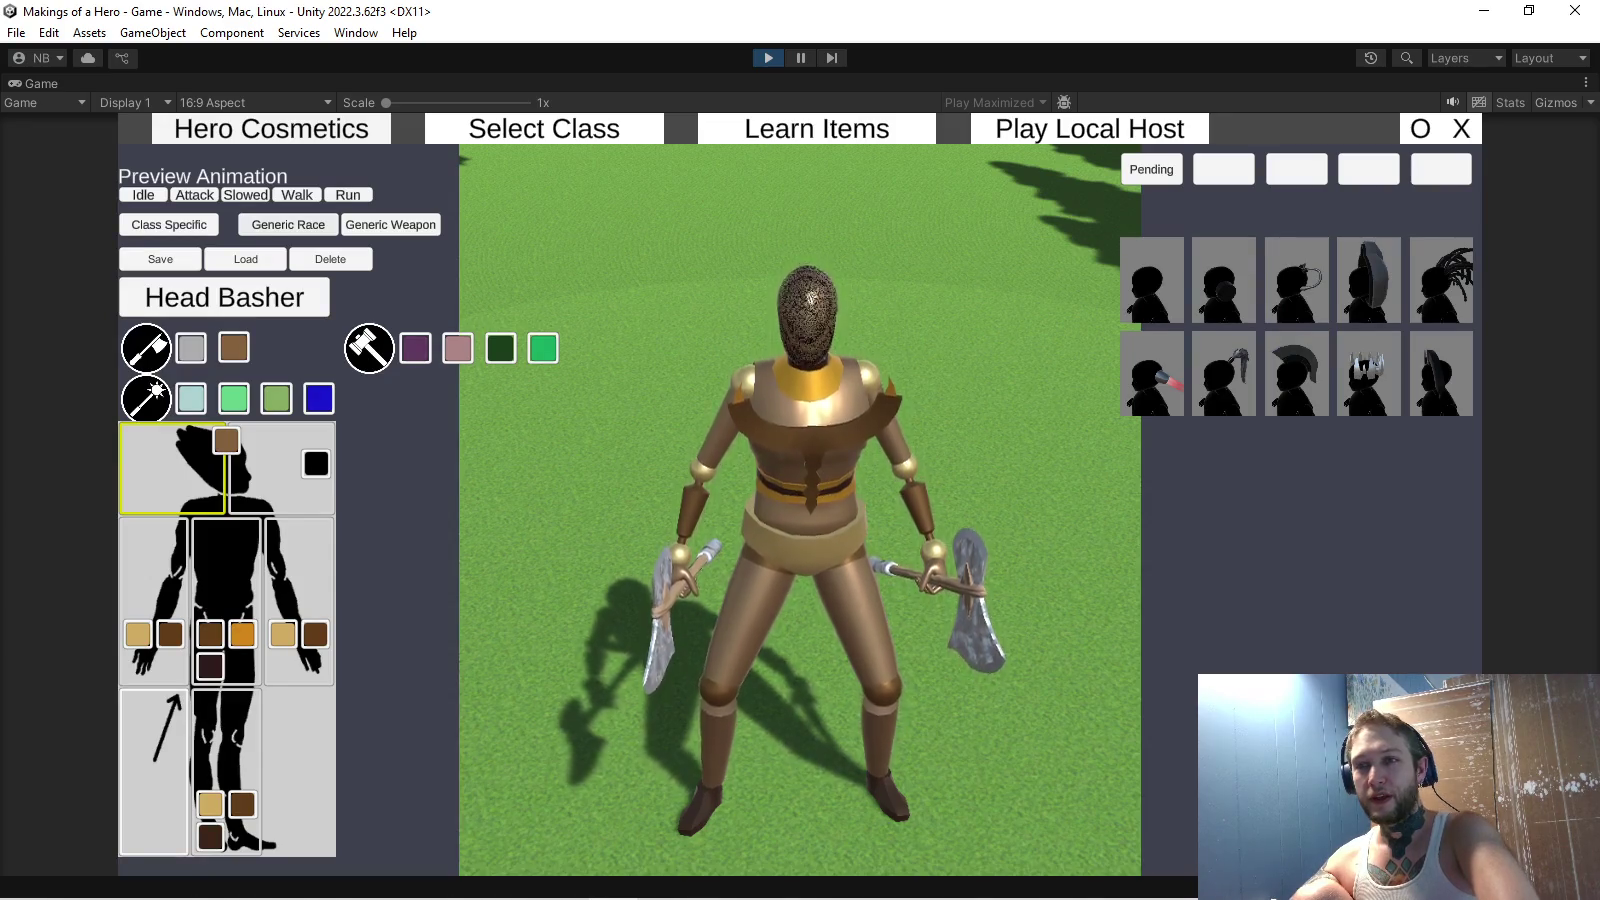
left_click(390, 224)
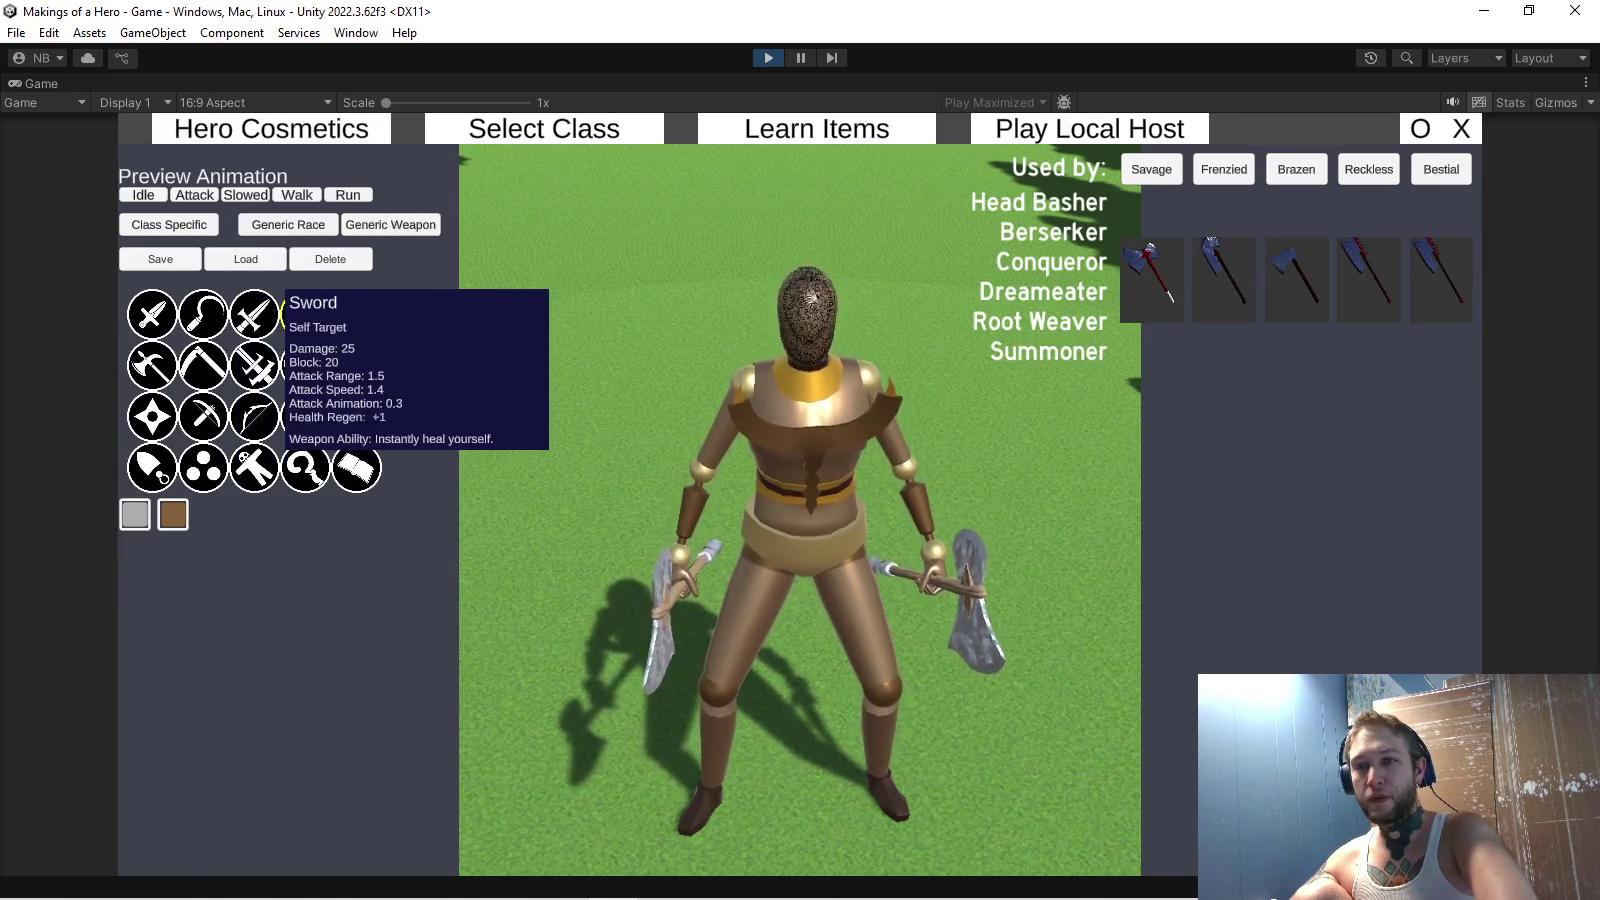
left_click(202, 314)
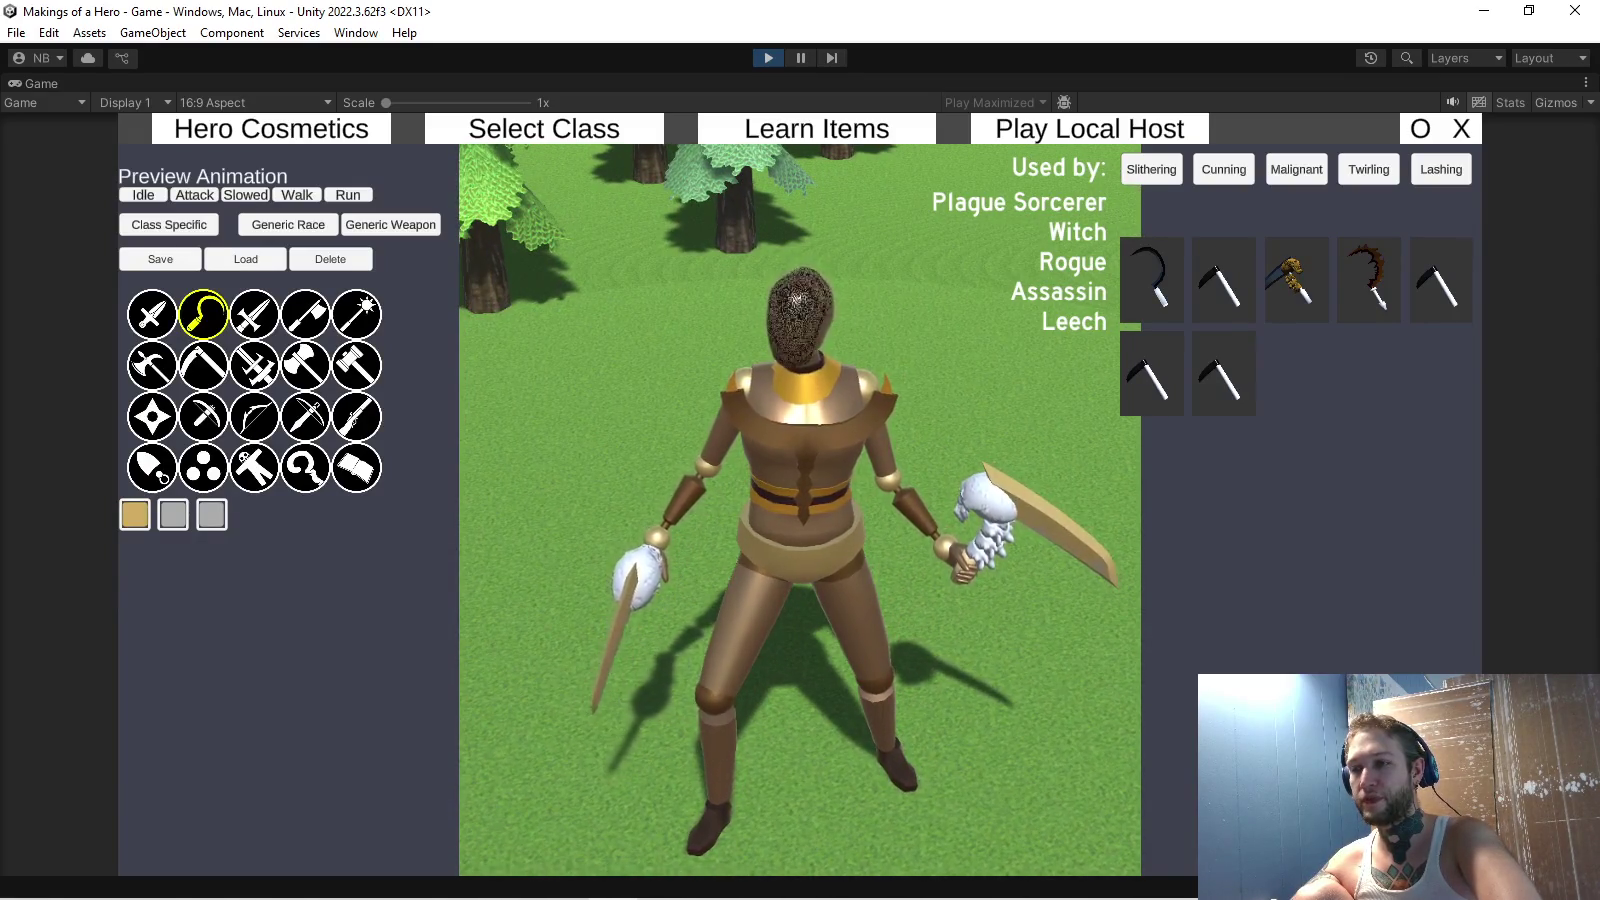
left_click(134, 514)
left_click(1297, 207)
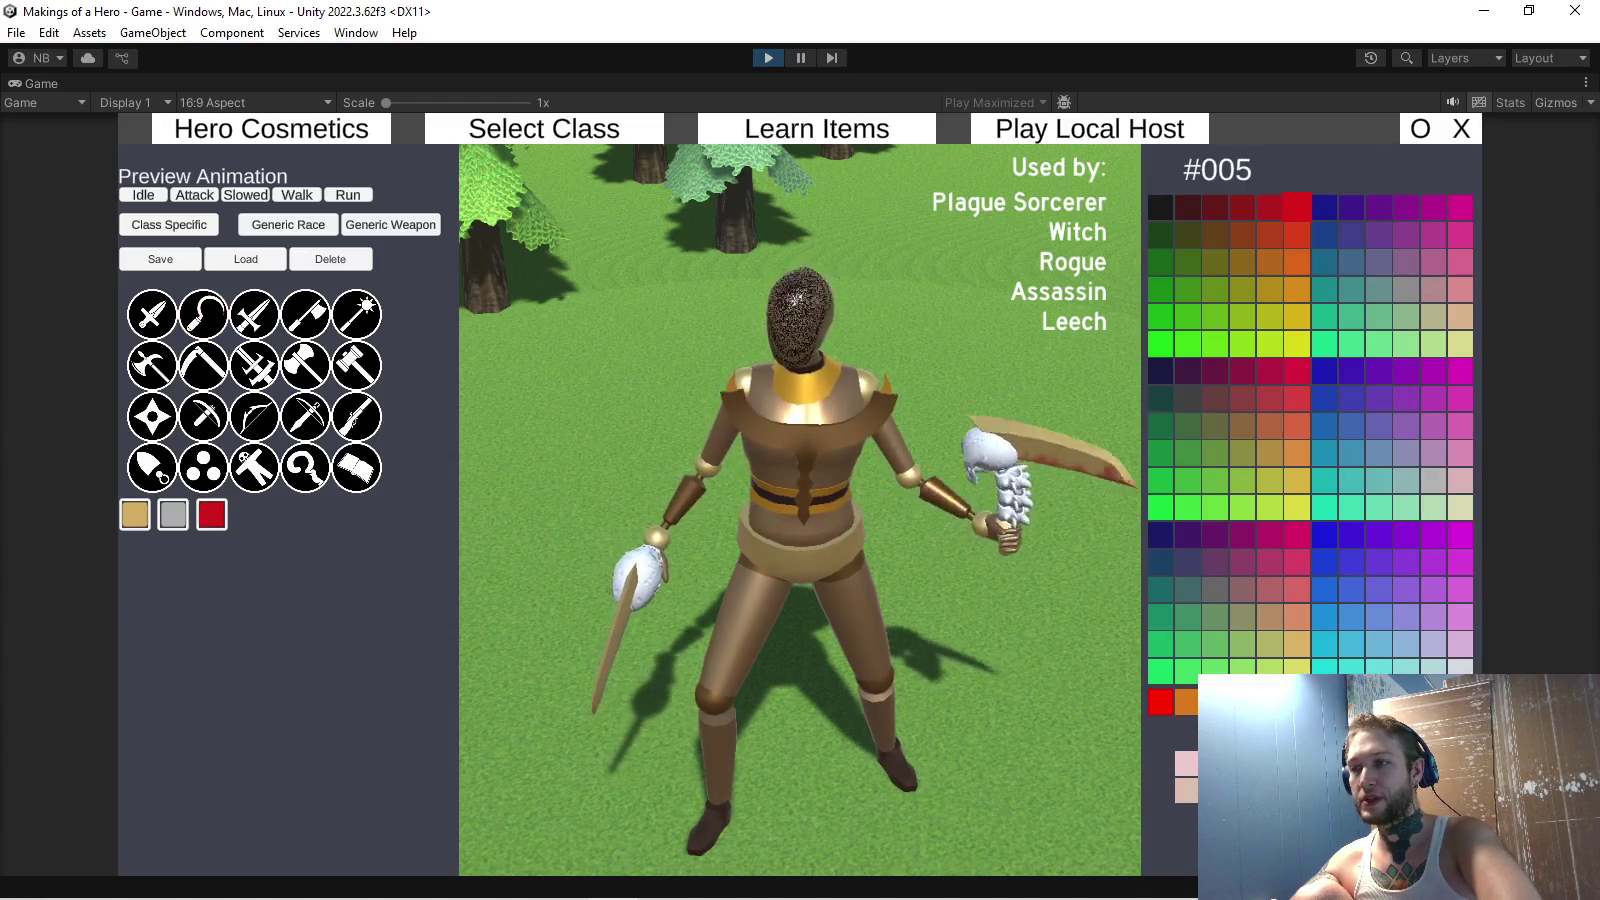
Preview the mace with shield, then the polearm.
left_click(250, 311)
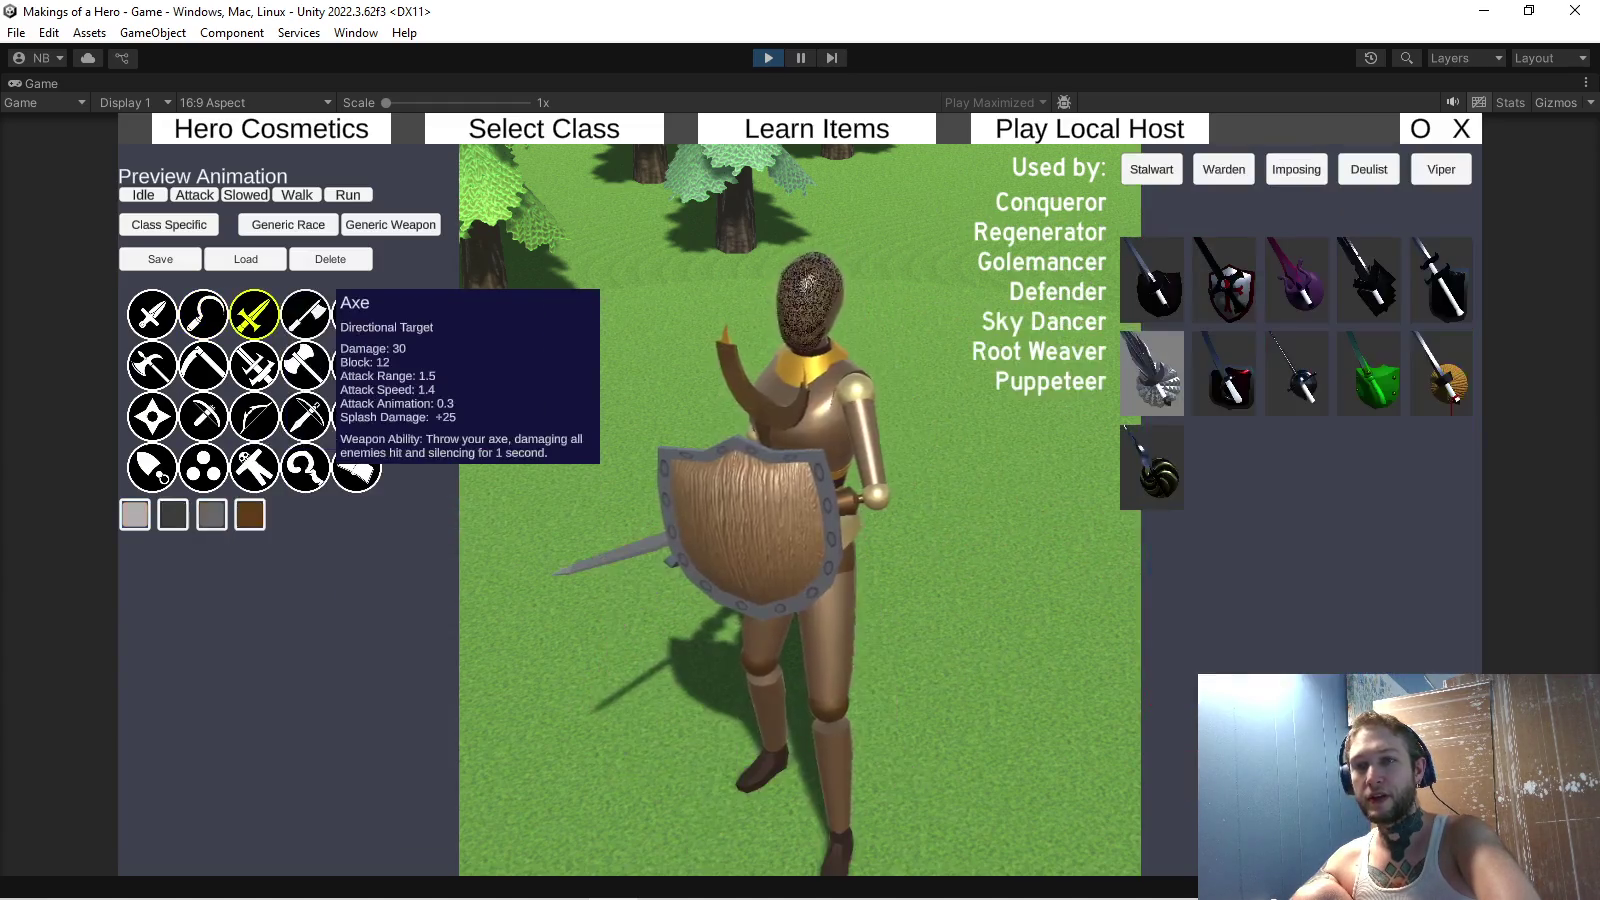
left_click(303, 310)
left_click(360, 308)
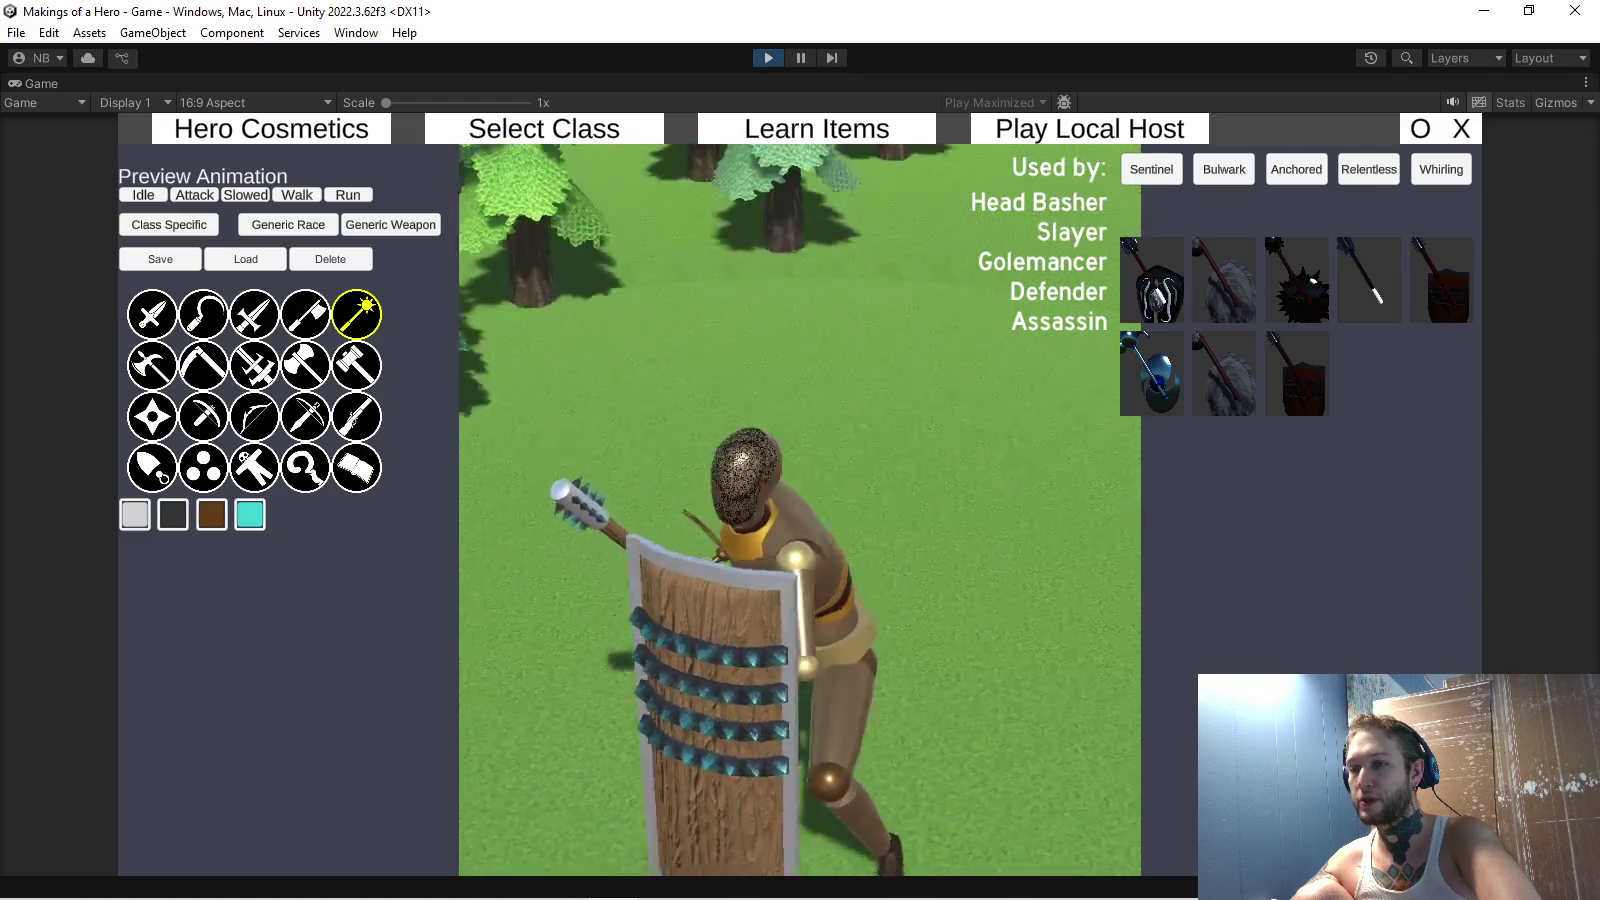
left_click(152, 365)
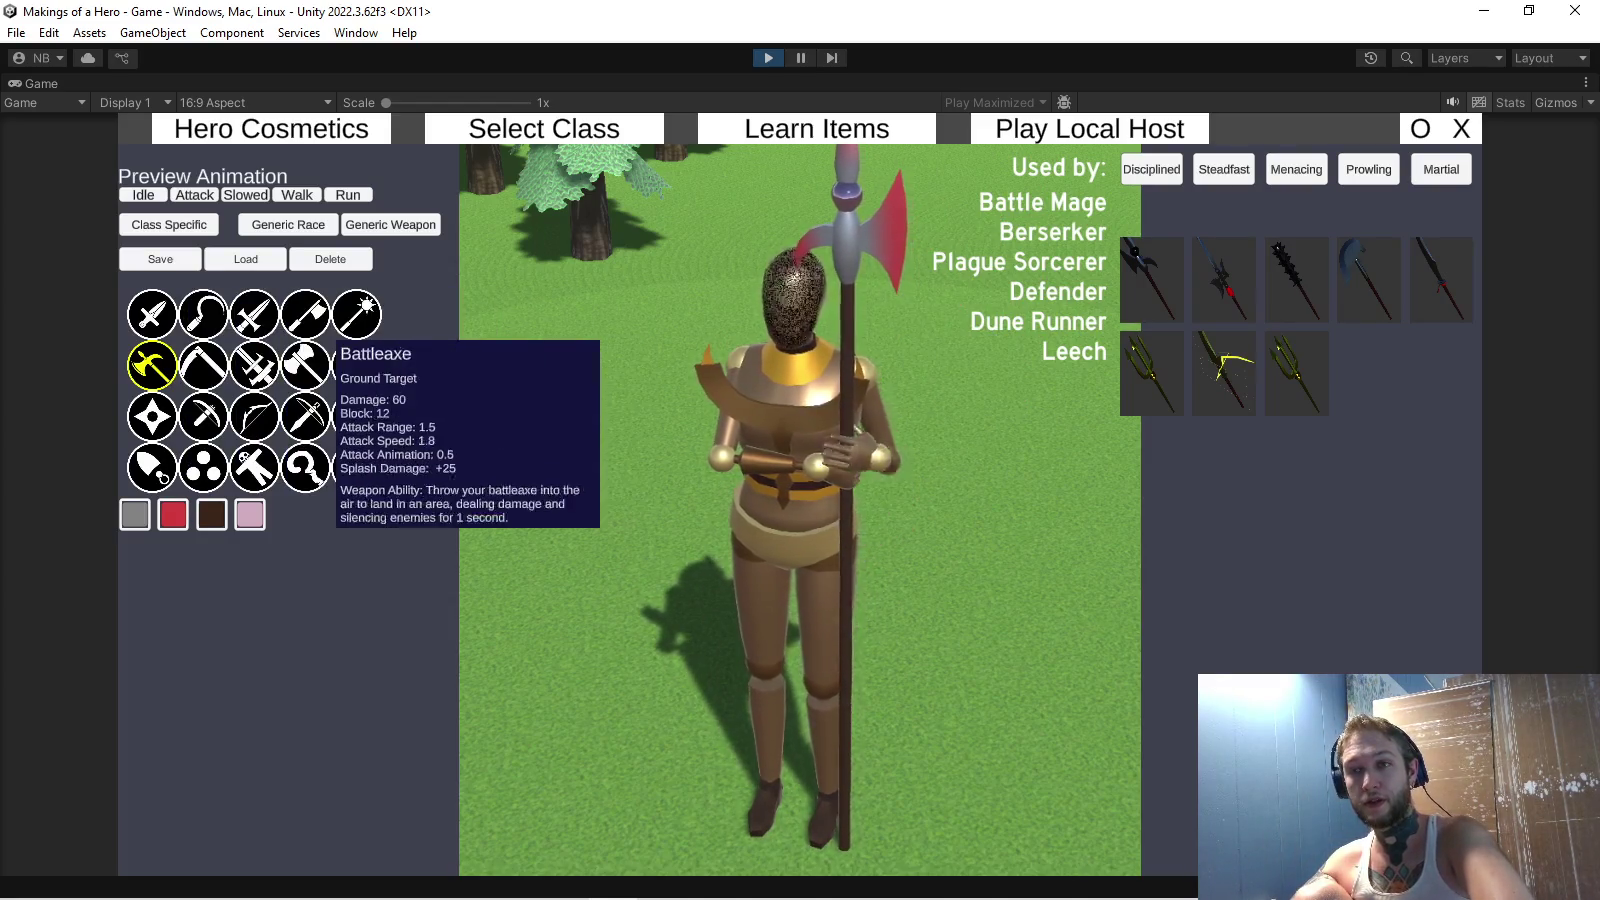
Preview the battleaxe, then the hammer used by Head Basher, Conqueror and Engineer.
left_click(203, 365)
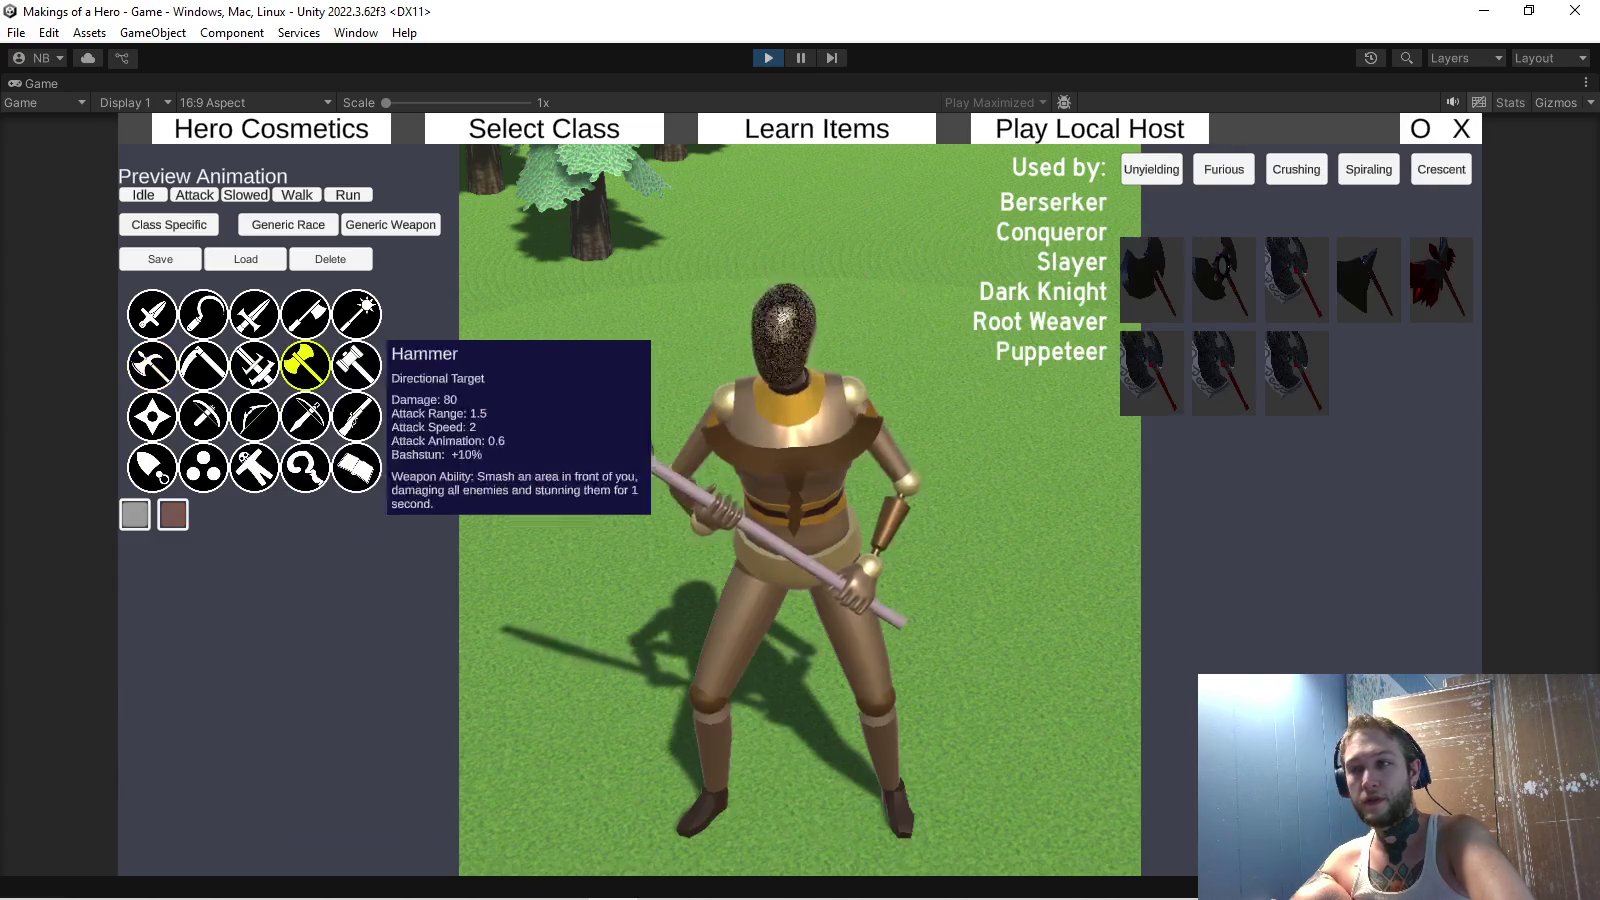
left_click(305, 365)
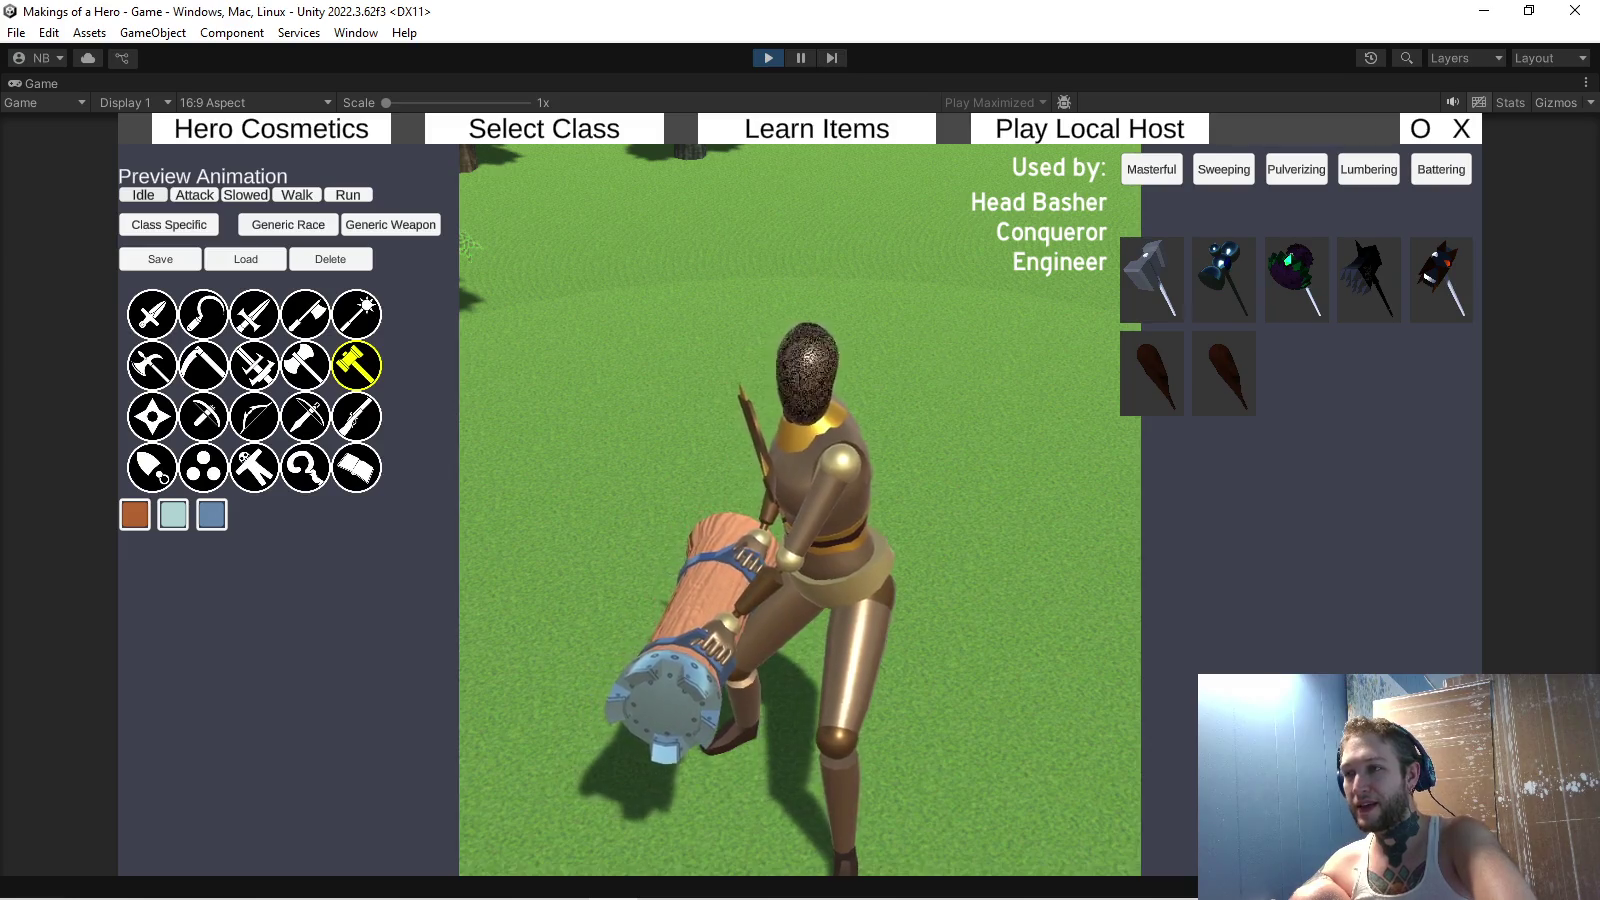
Cycle the preview through mace, axes, daggers, sword, sickles and axes, ending on the large hammer.
left_click(357, 314)
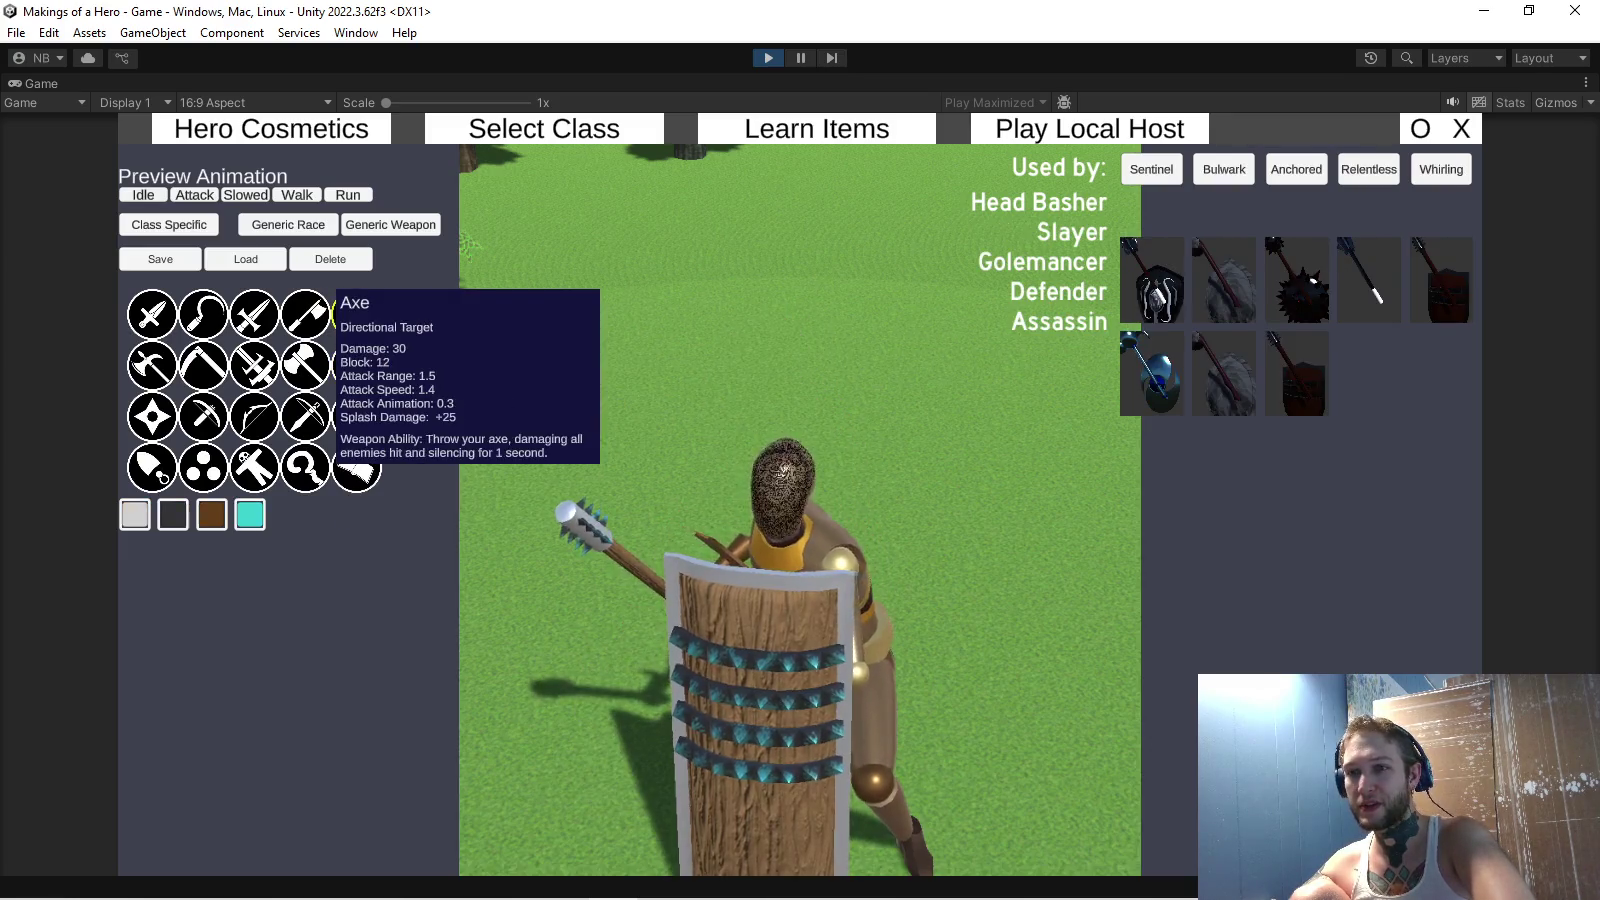
left_click(305, 314)
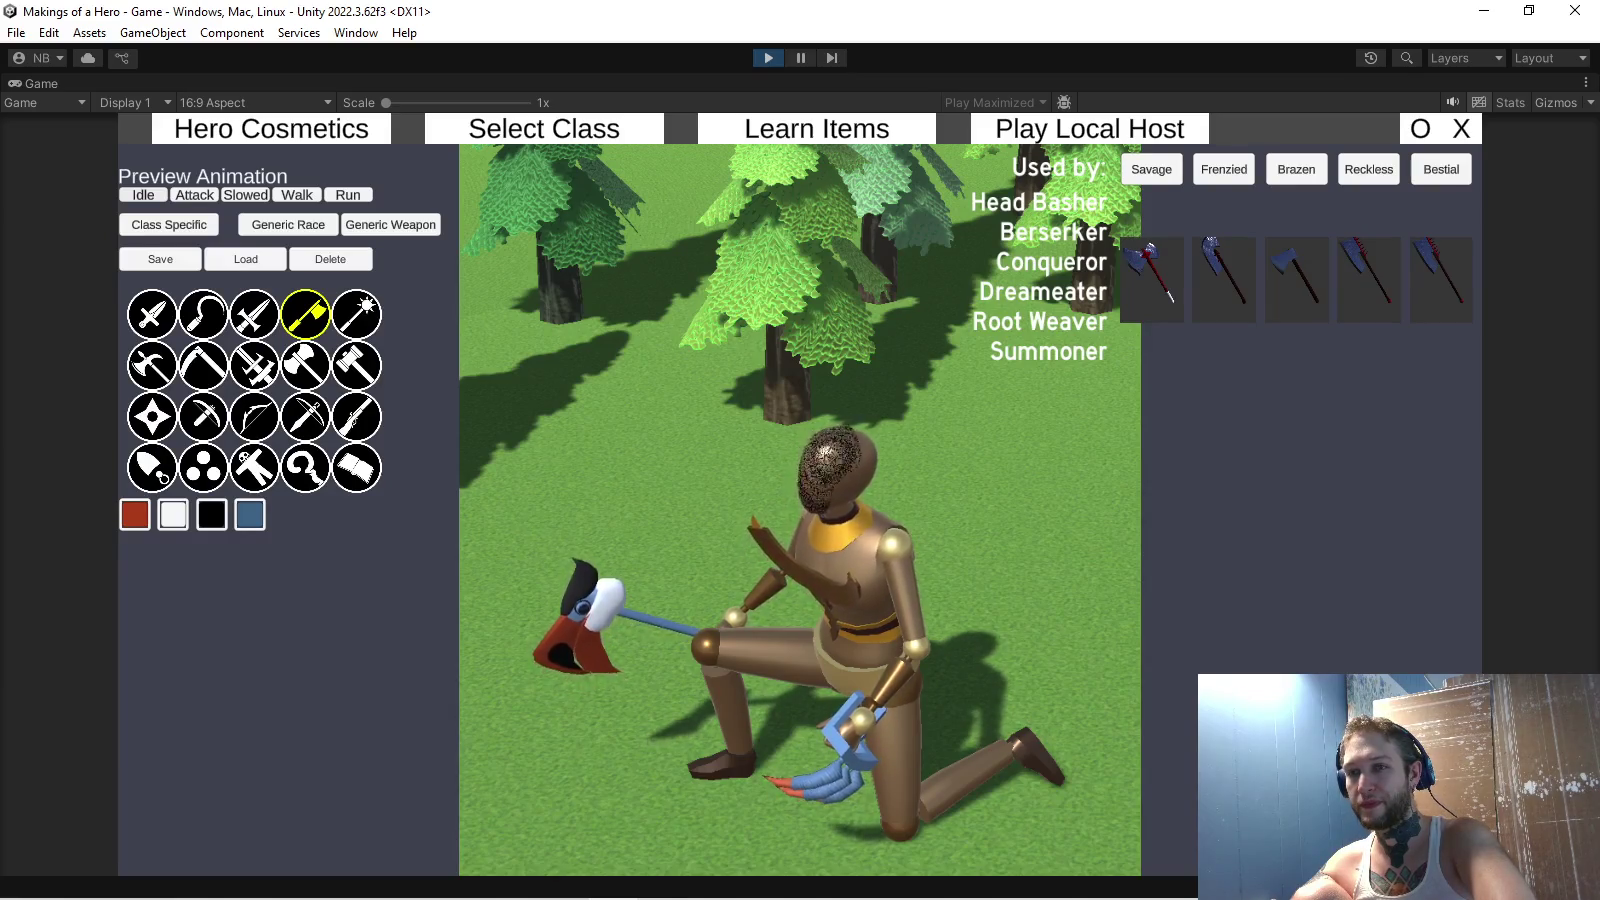
left_click(153, 314)
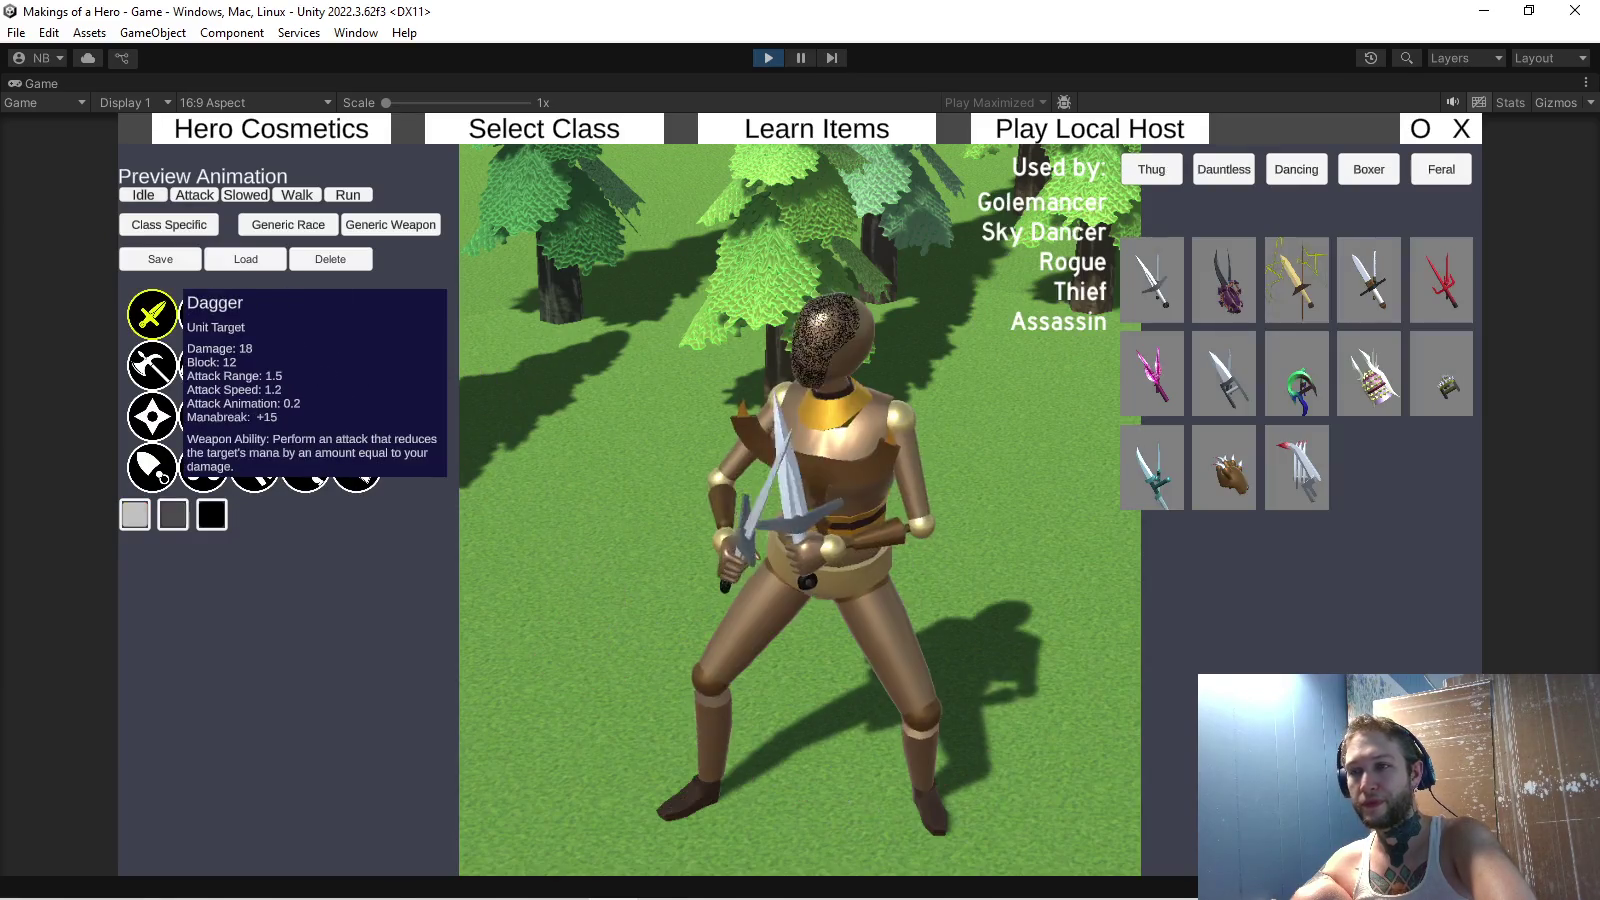
left_click(254, 314)
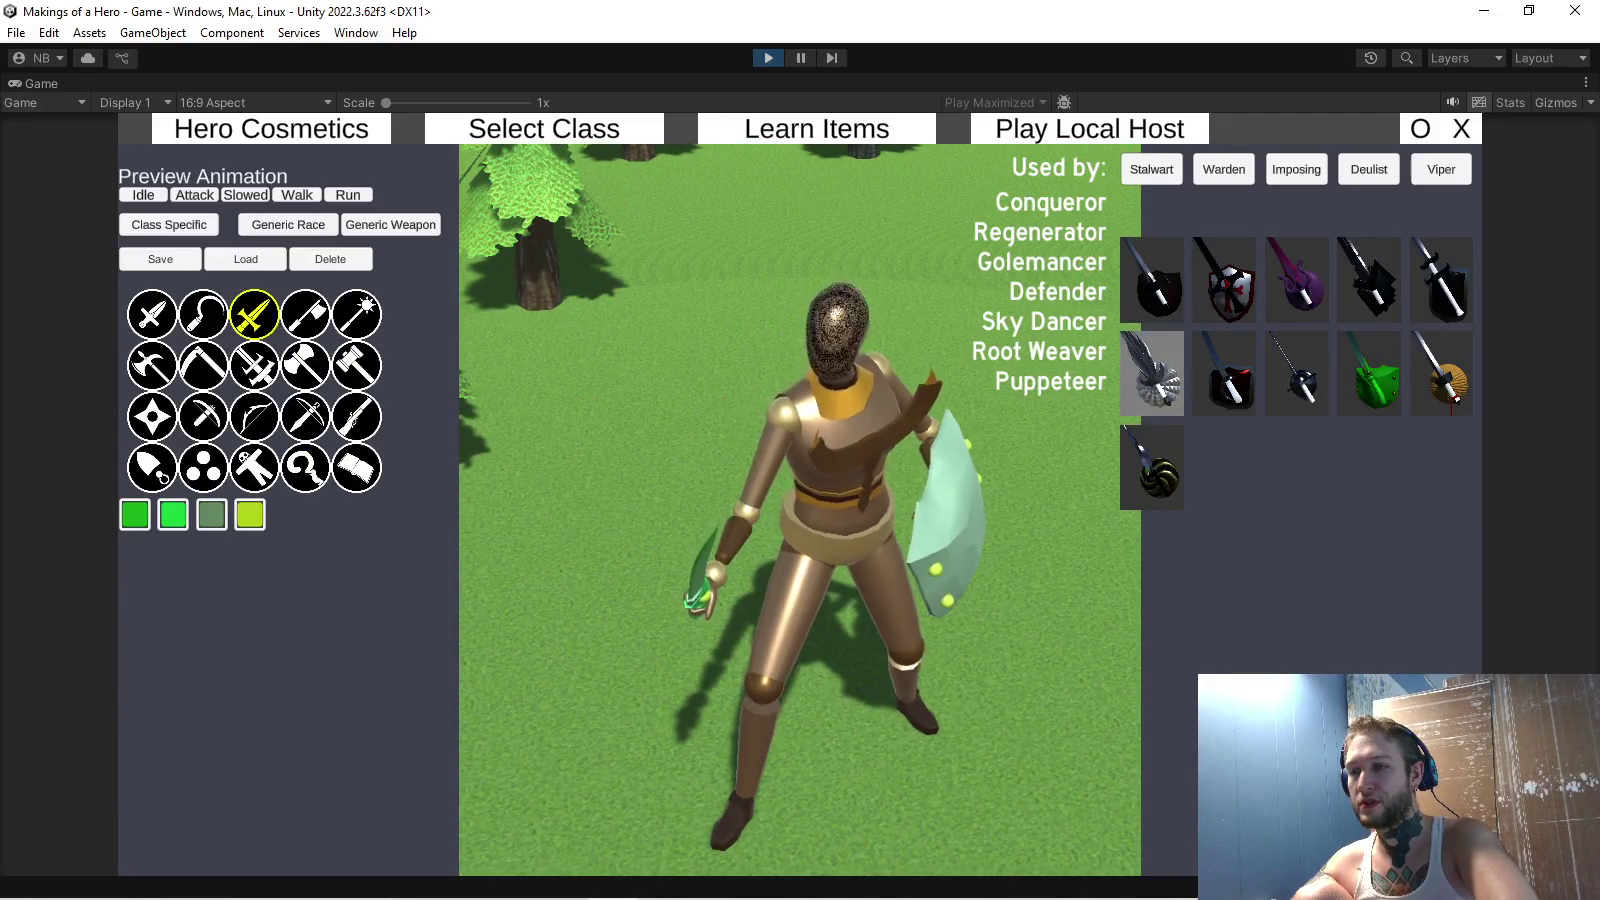
left_click(357, 314)
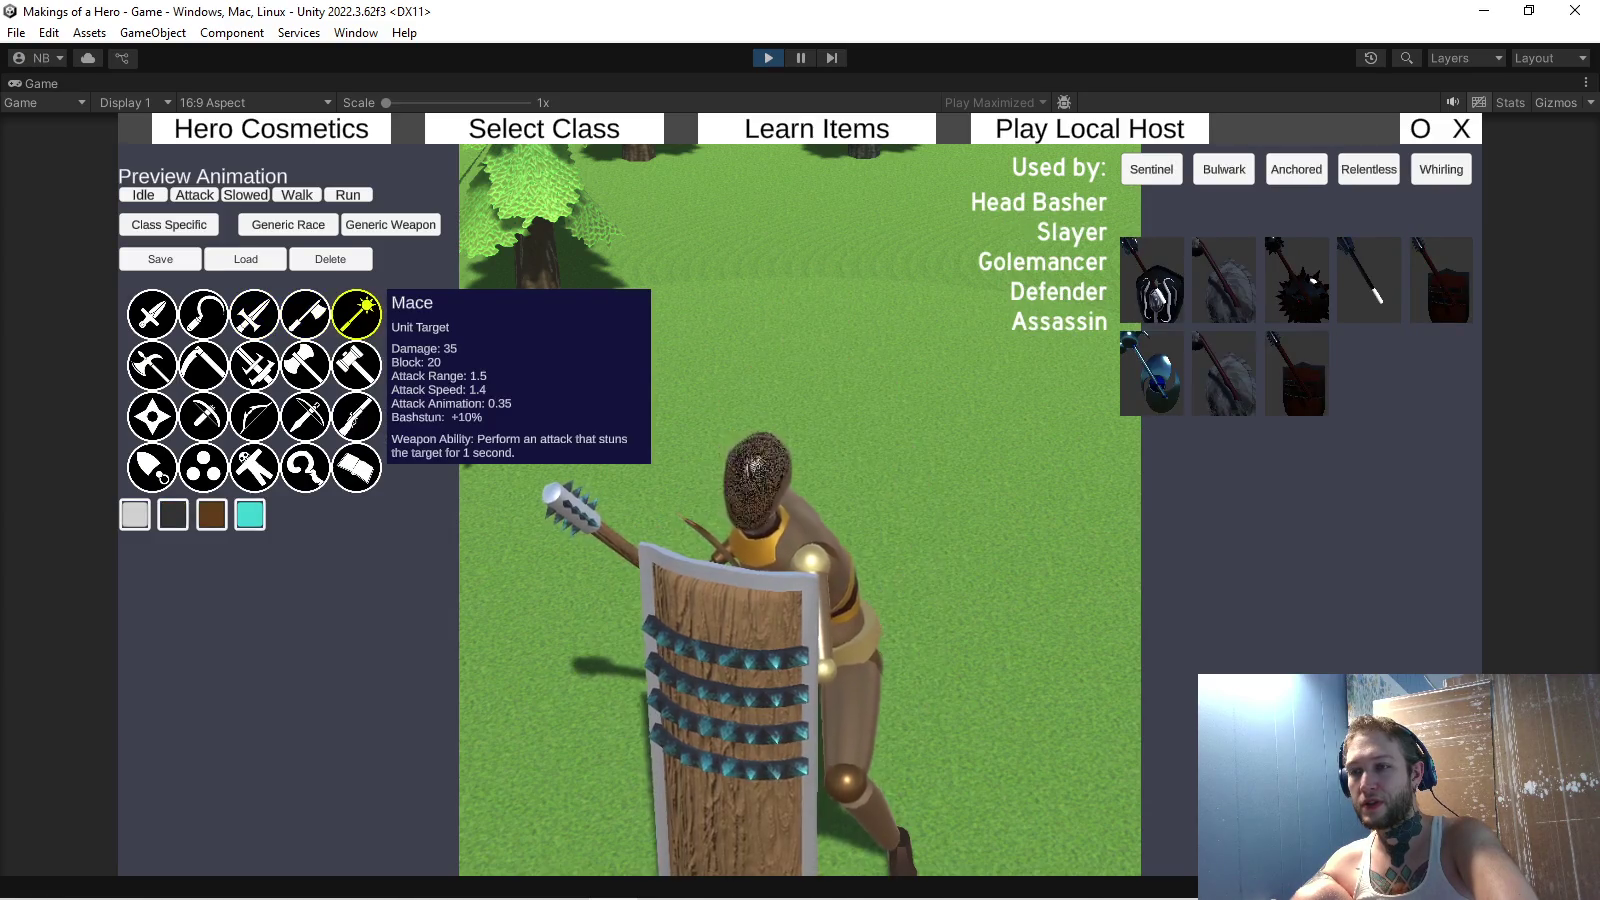
left_click(203, 313)
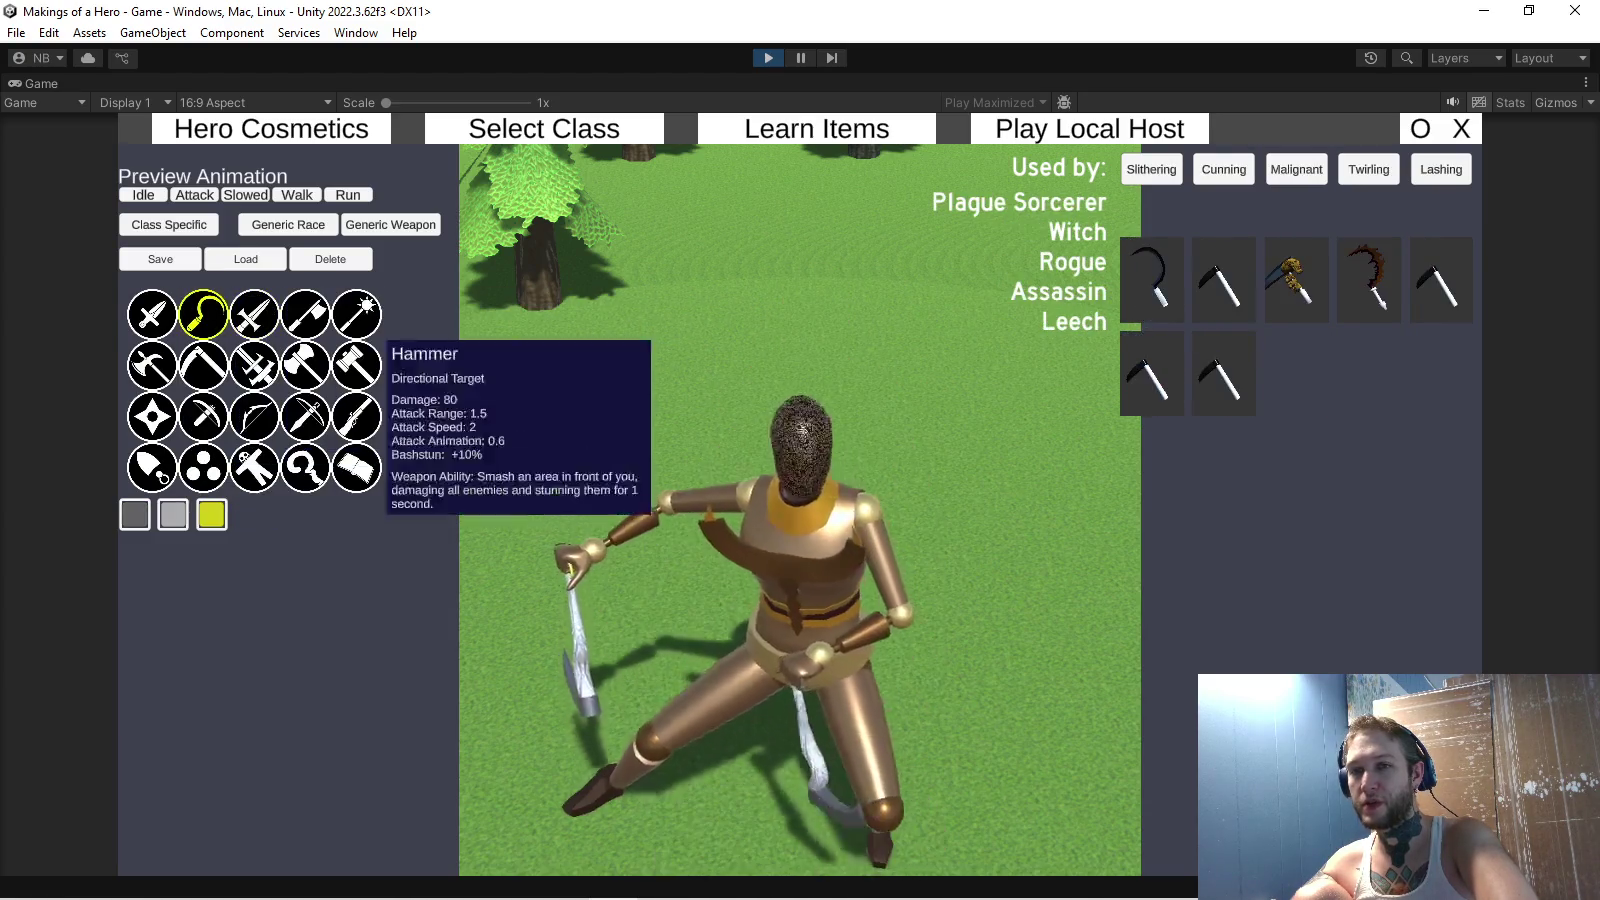
left_click(306, 313)
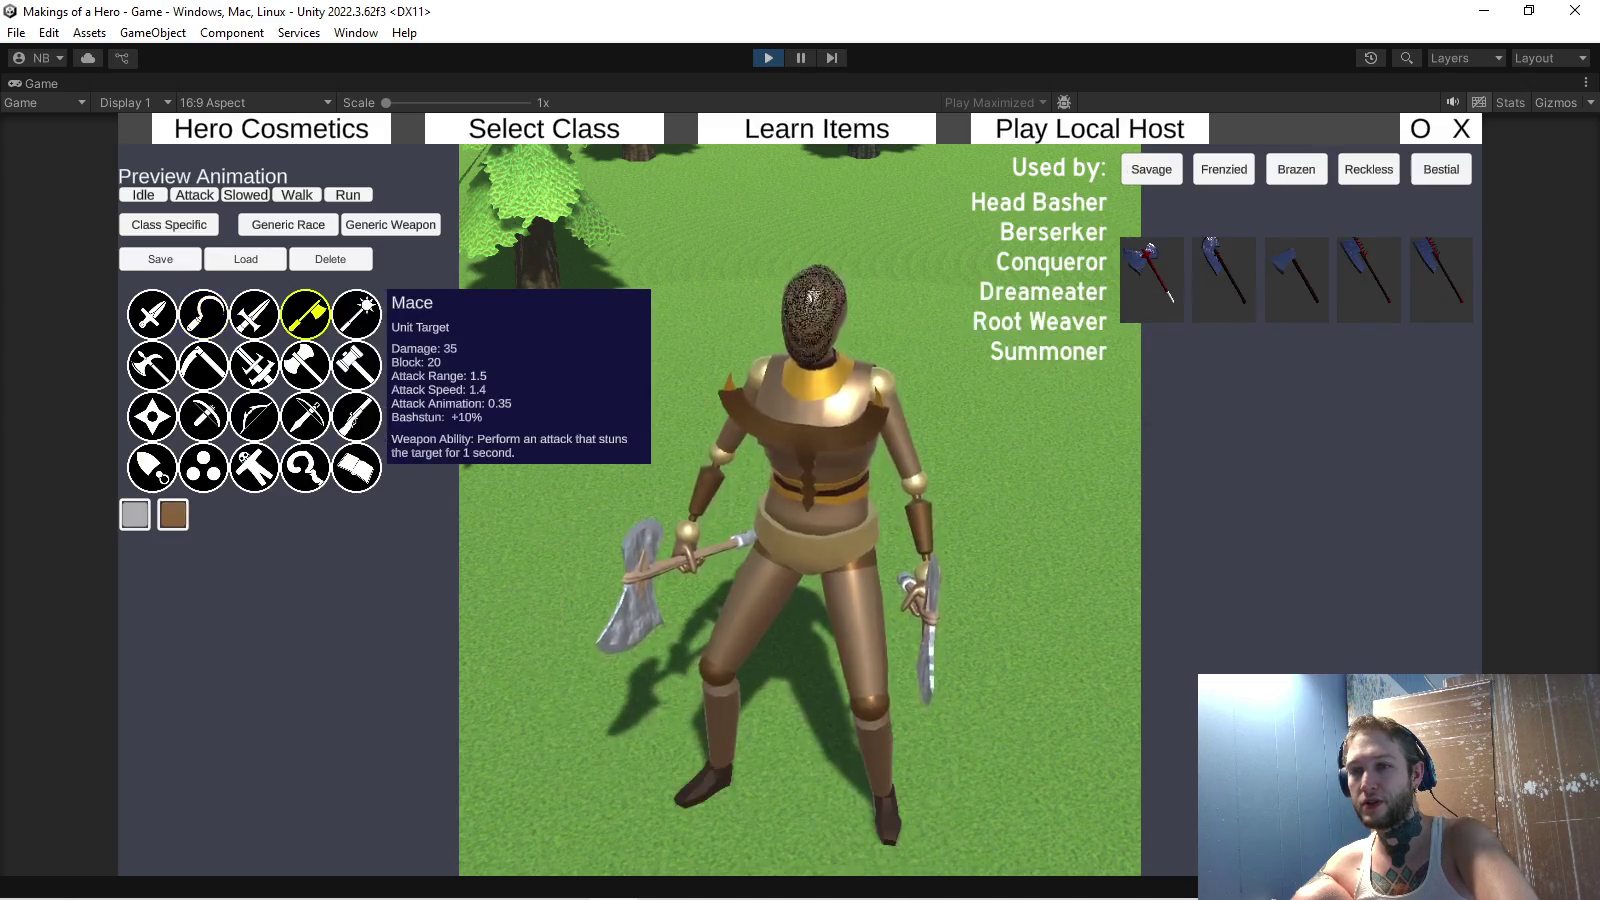
left_click(357, 314)
left_click(153, 365)
left_click(357, 365)
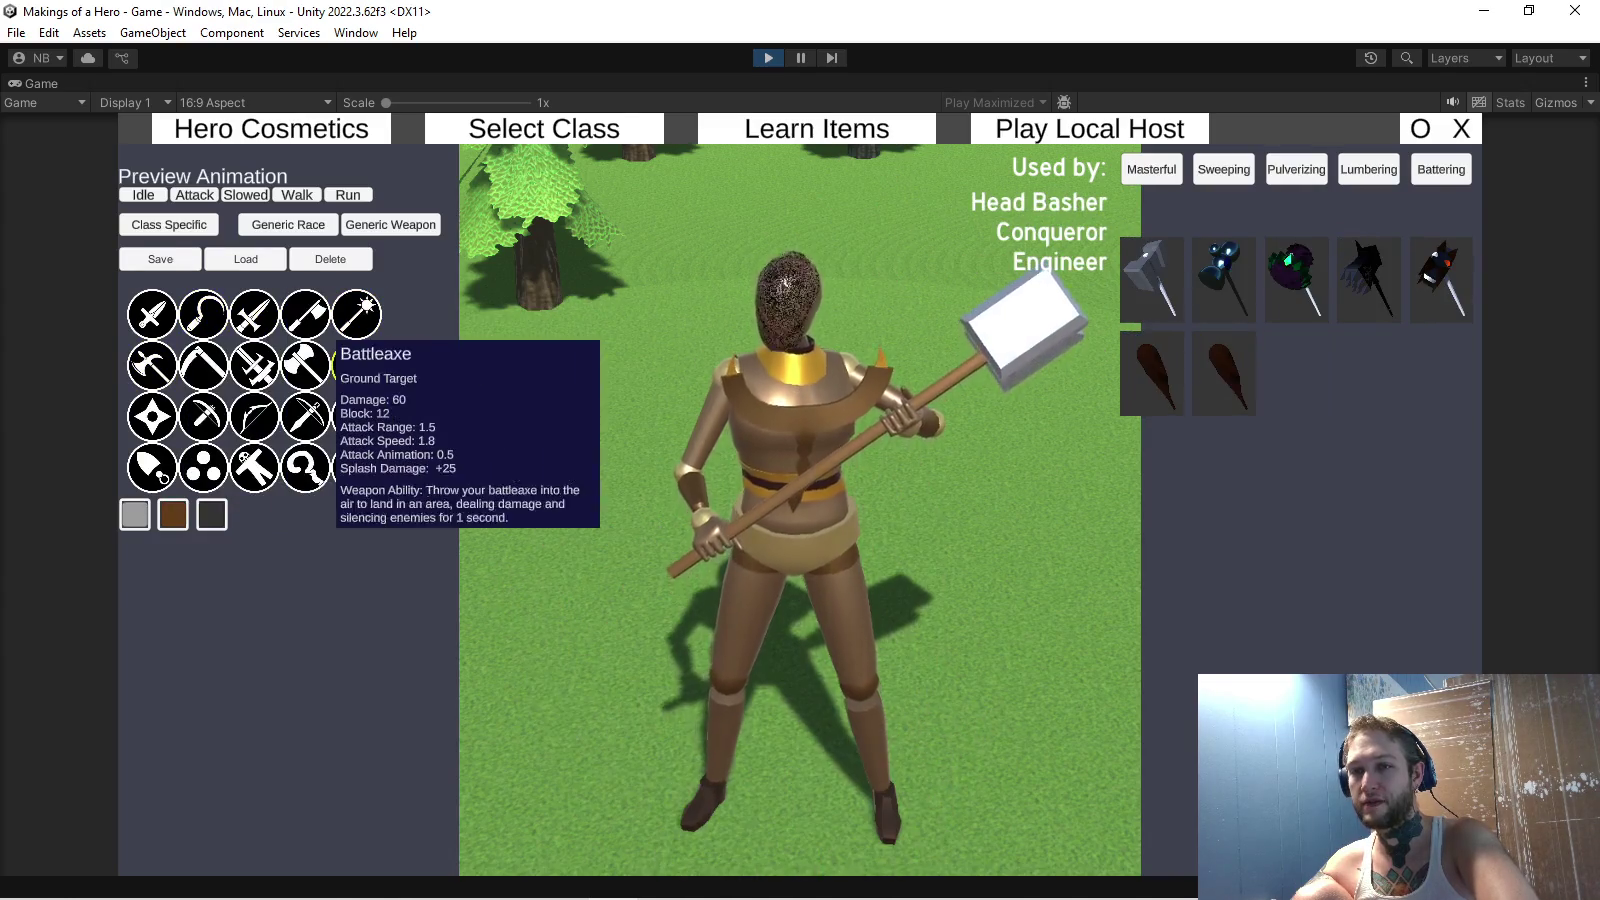